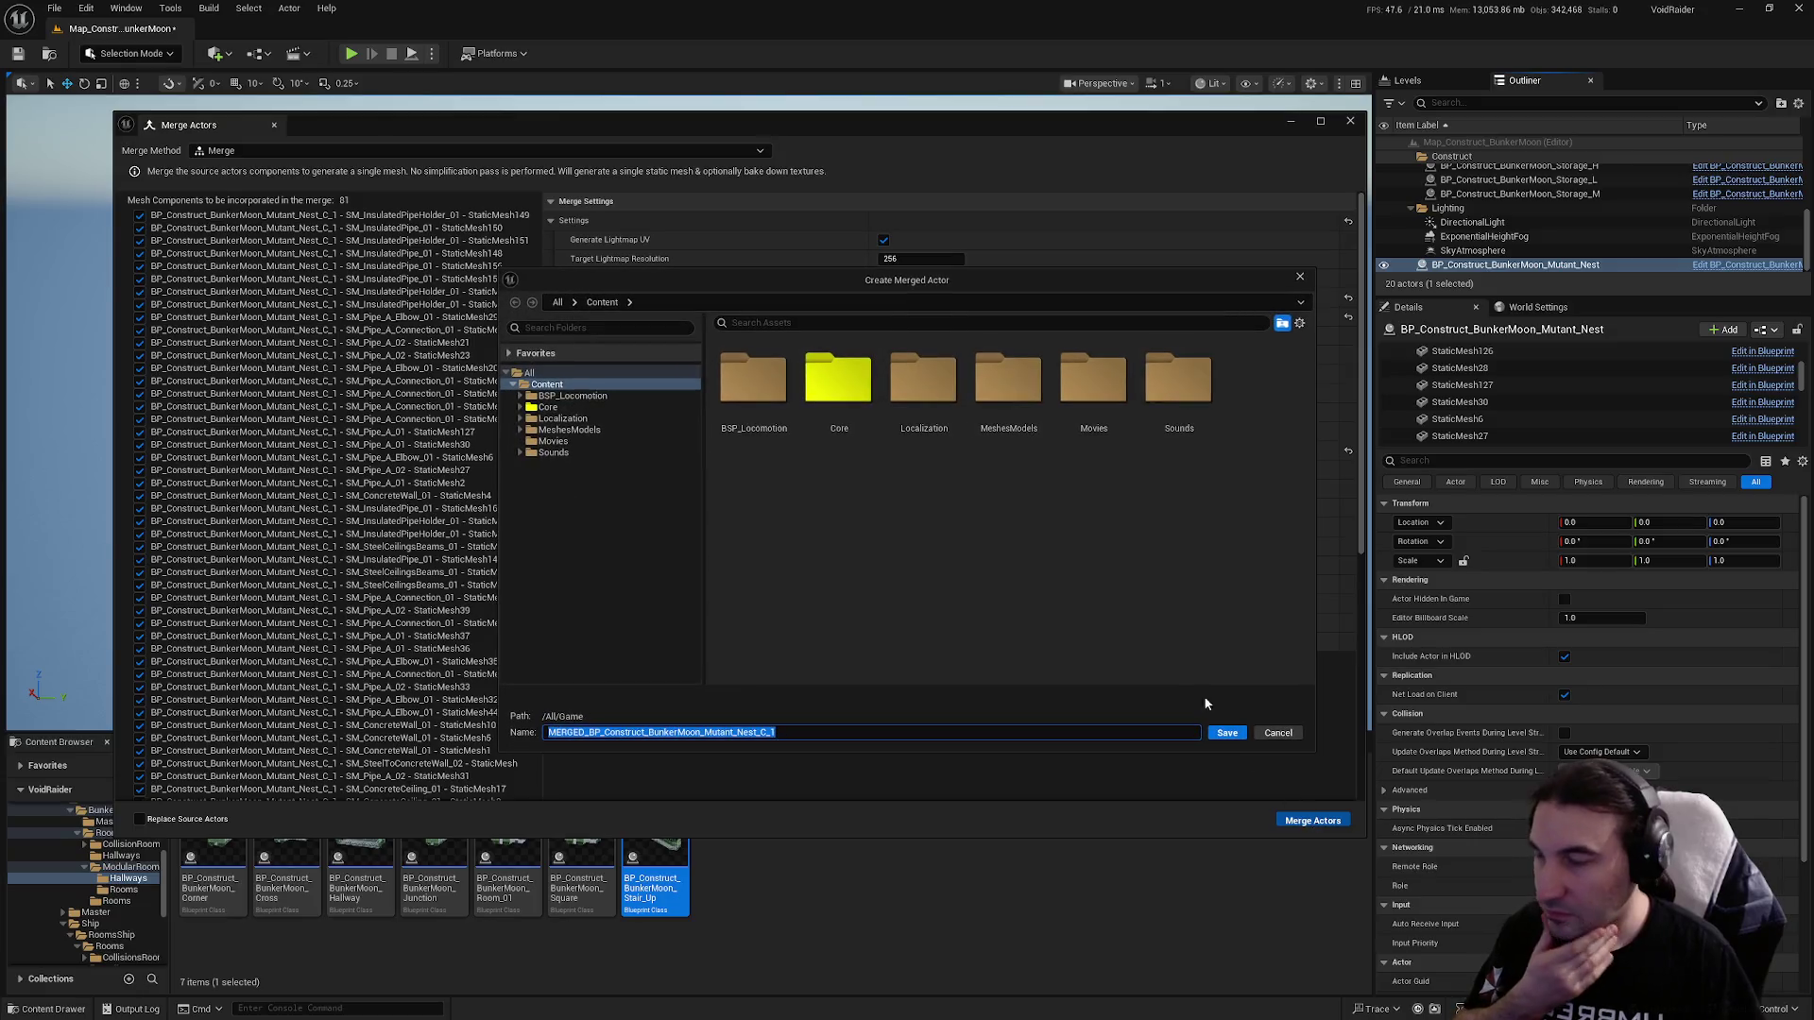
Browse the merge save location to Core/Assets/LevelDesign/DungeonRoom/BunkerMoonDungeon/Meshes/Rooms.
{"action": "double_click", "coordinate": [835, 387]}
{"action": "left_click", "coordinate": [750, 400]}
{"action": "double_click", "coordinate": [750, 400]}
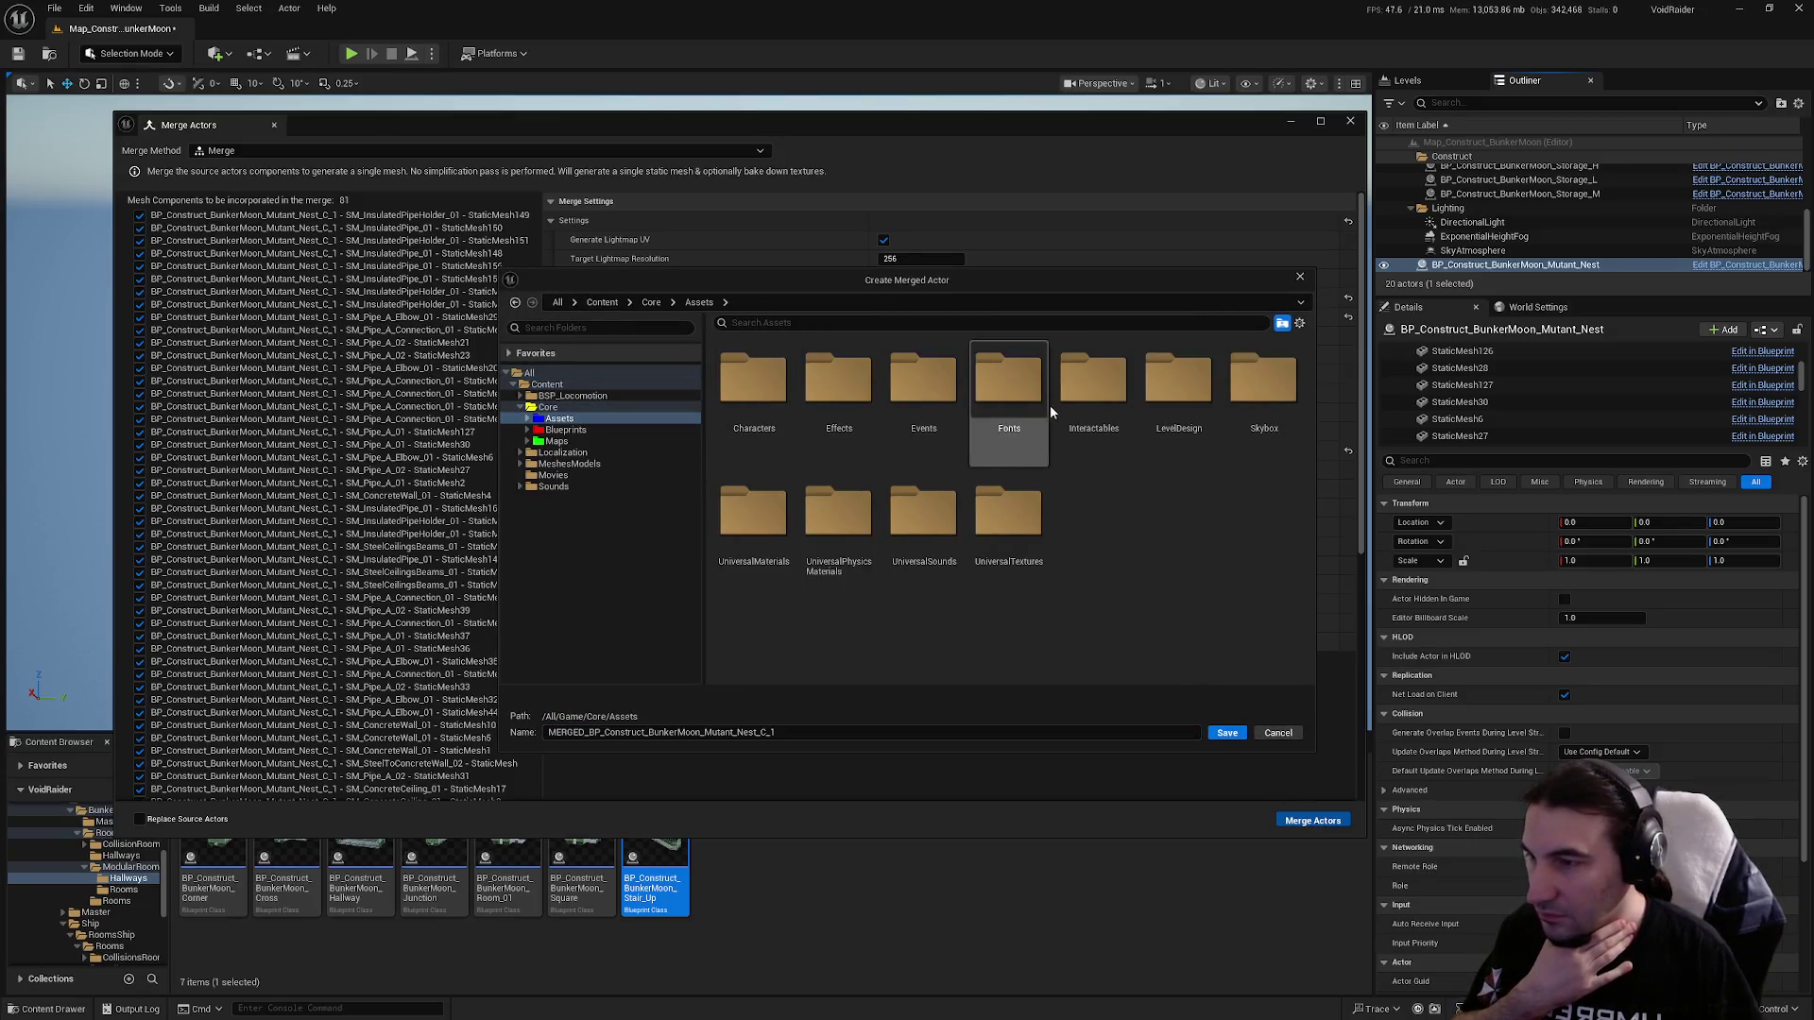
{"action": "double_click", "coordinate": [1178, 402]}
{"action": "double_click", "coordinate": [944, 406]}
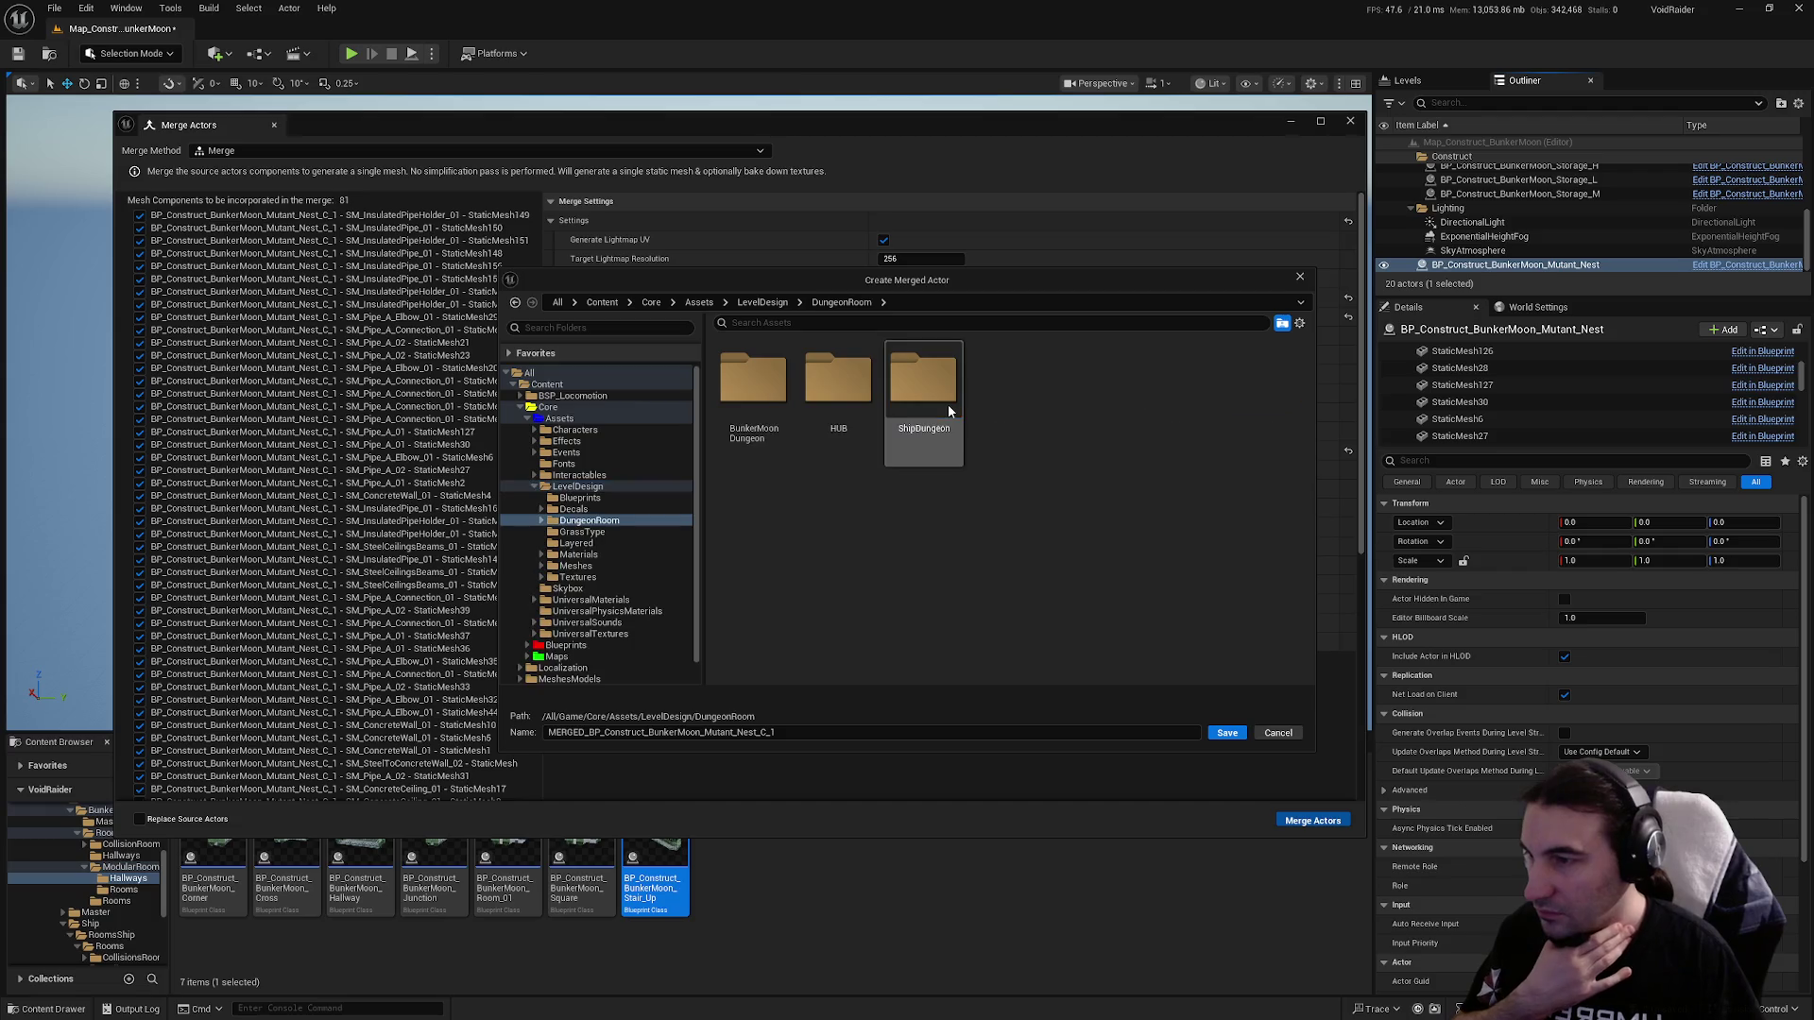
{"action": "double_click", "coordinate": [784, 412]}
{"action": "double_click", "coordinate": [756, 397]}
{"action": "double_click", "coordinate": [838, 406]}
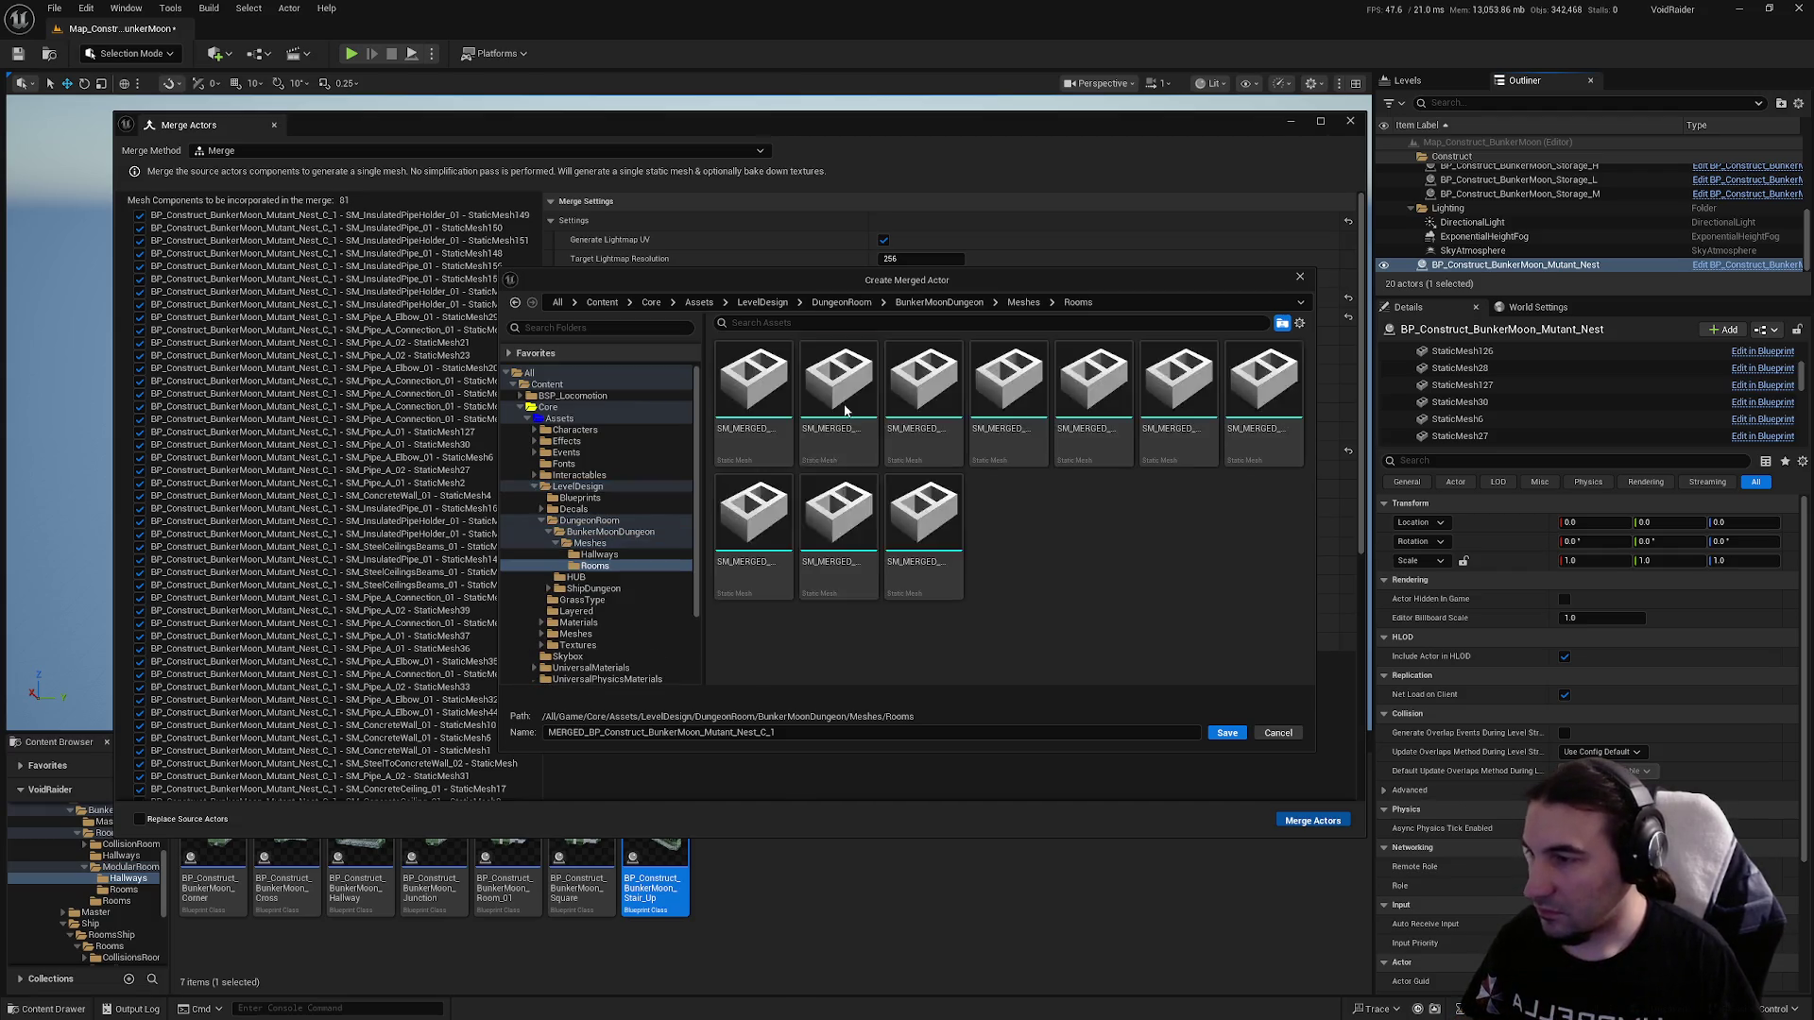
Name the merged mesh after Mutant_Nest without the SM_ prefix, save it, and close Merge Actors.
{"action": "left_click", "coordinate": [1008, 387]}
{"action": "left_click", "coordinate": [723, 733]}
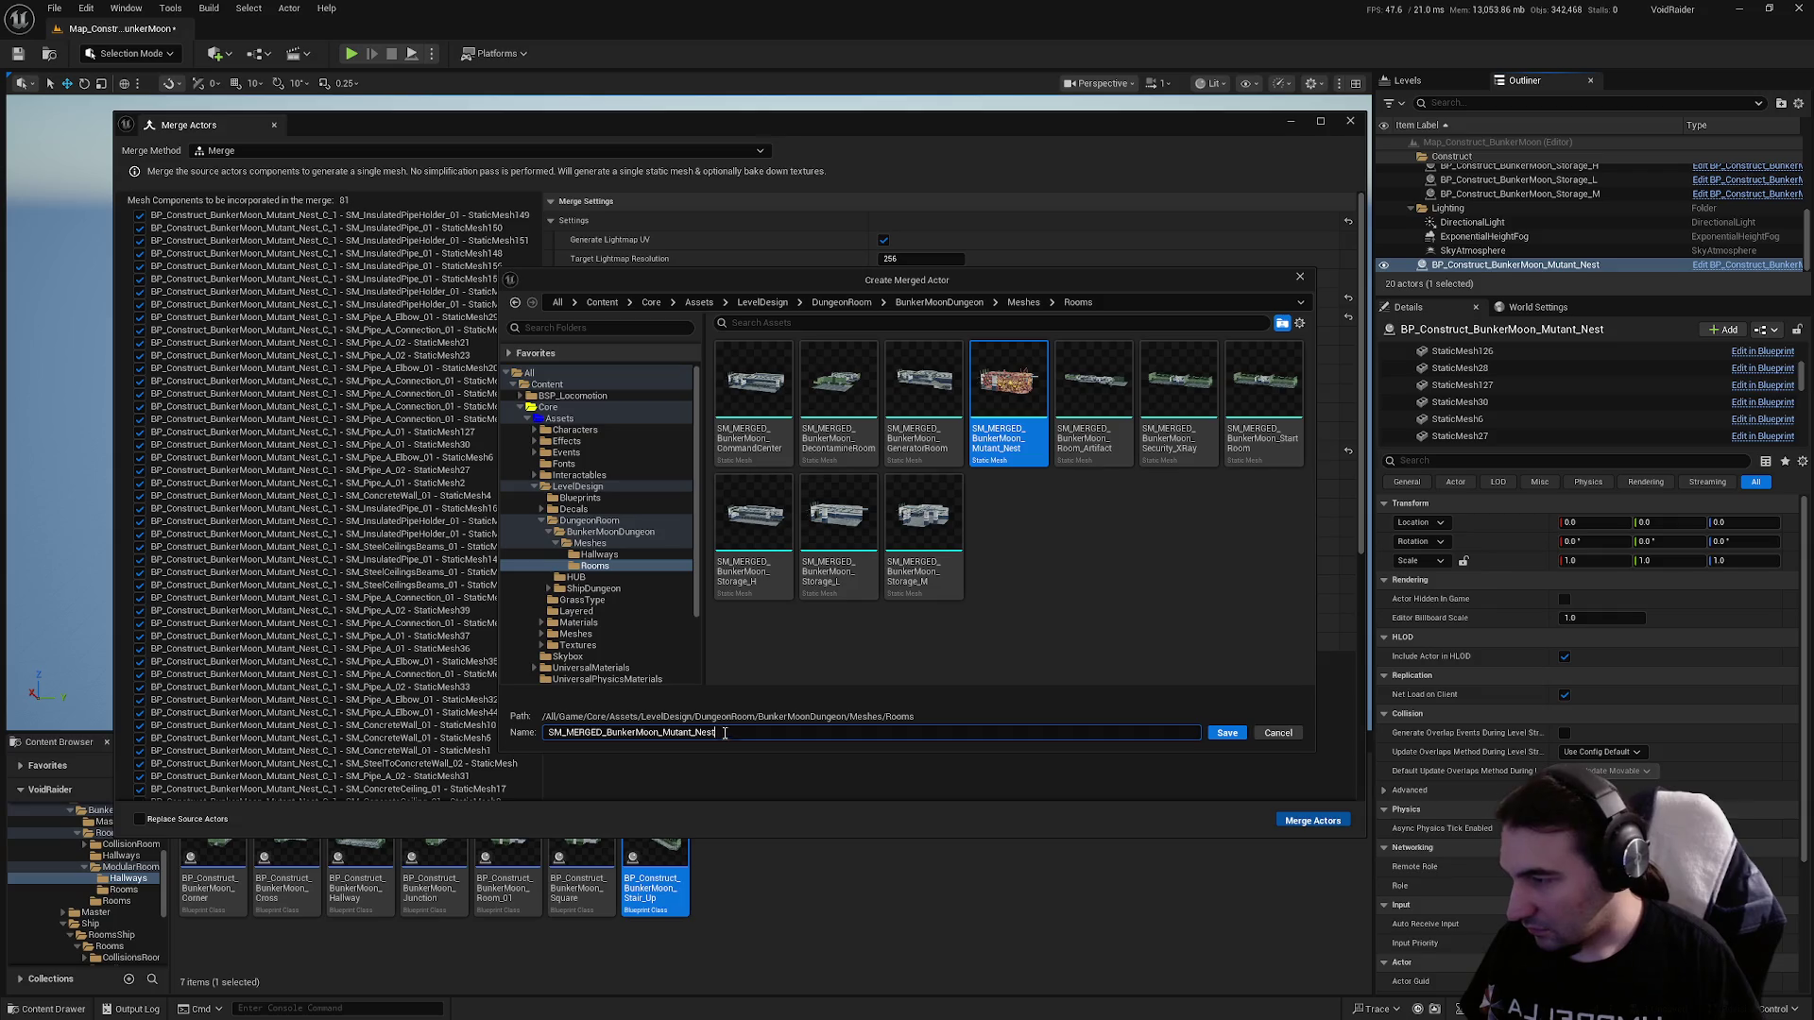
{"action": "left_click", "coordinate": [569, 733]}
{"action": "key", "text": "BackSpace"}
{"action": "key", "text": "BackSpace"}
{"action": "key", "text": "BackSpace"}
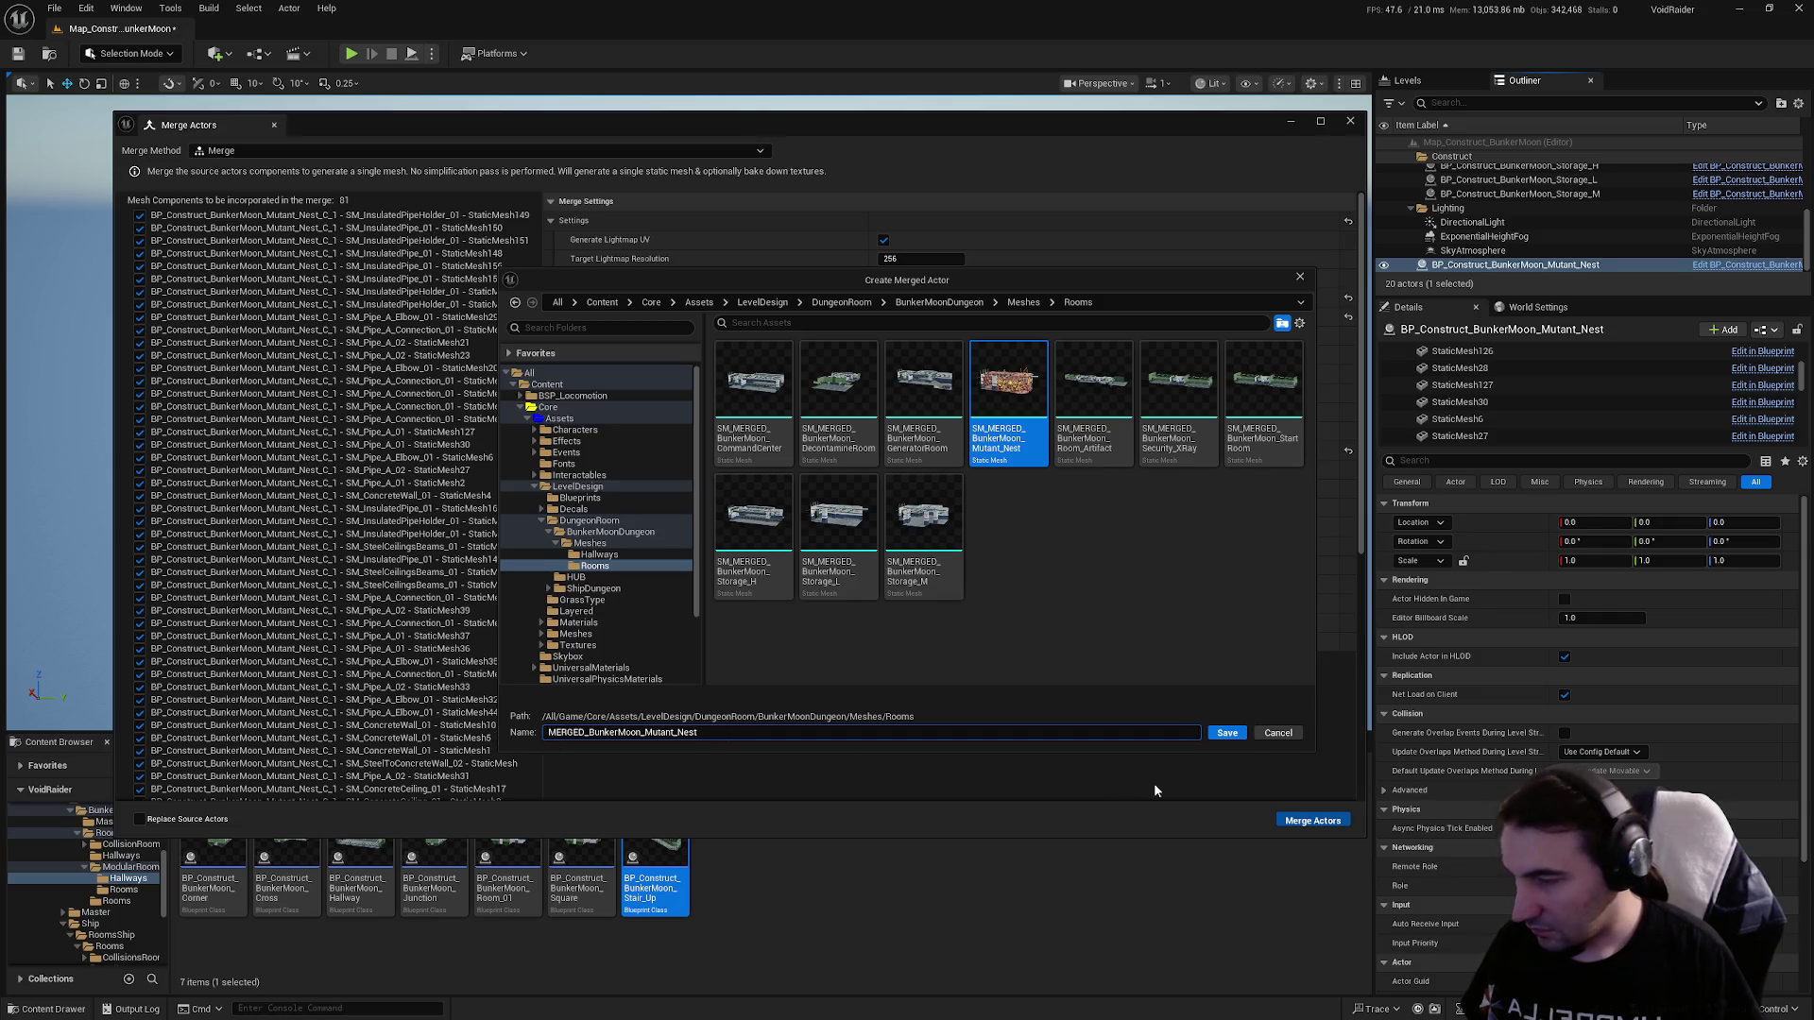
{"action": "left_click", "coordinate": [1224, 734]}
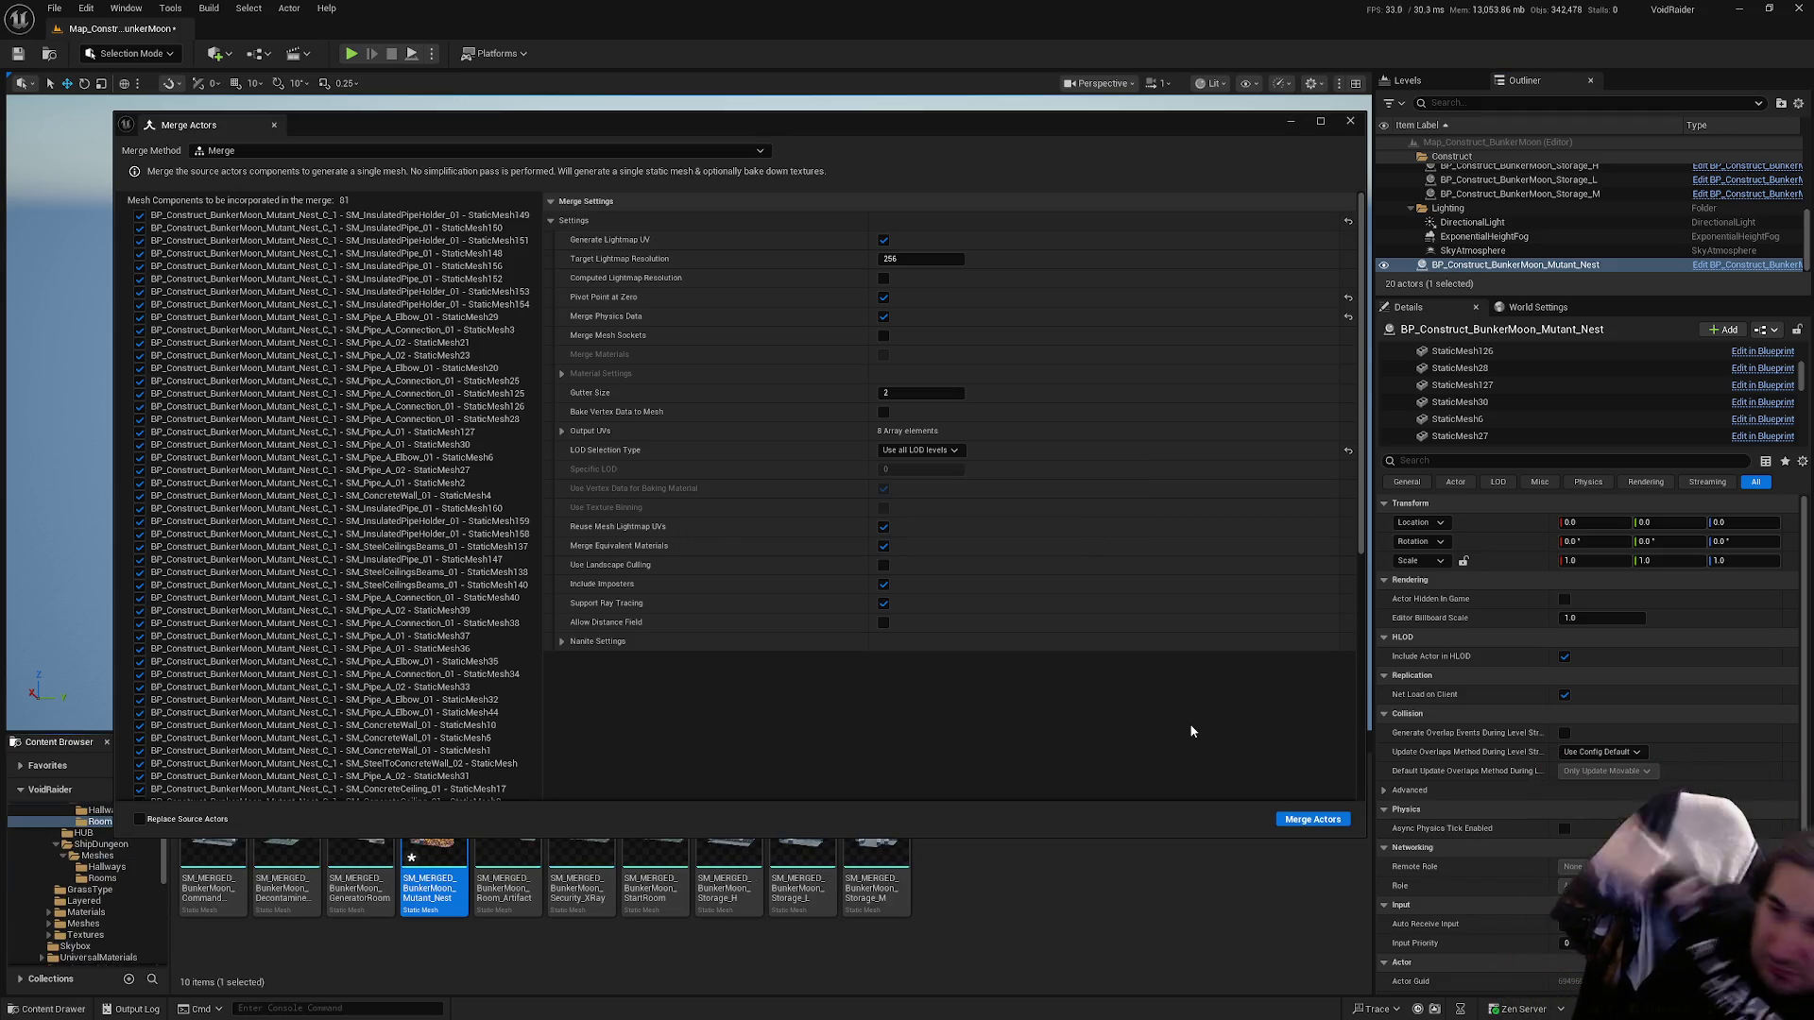
{"action": "left_click", "coordinate": [1342, 125]}
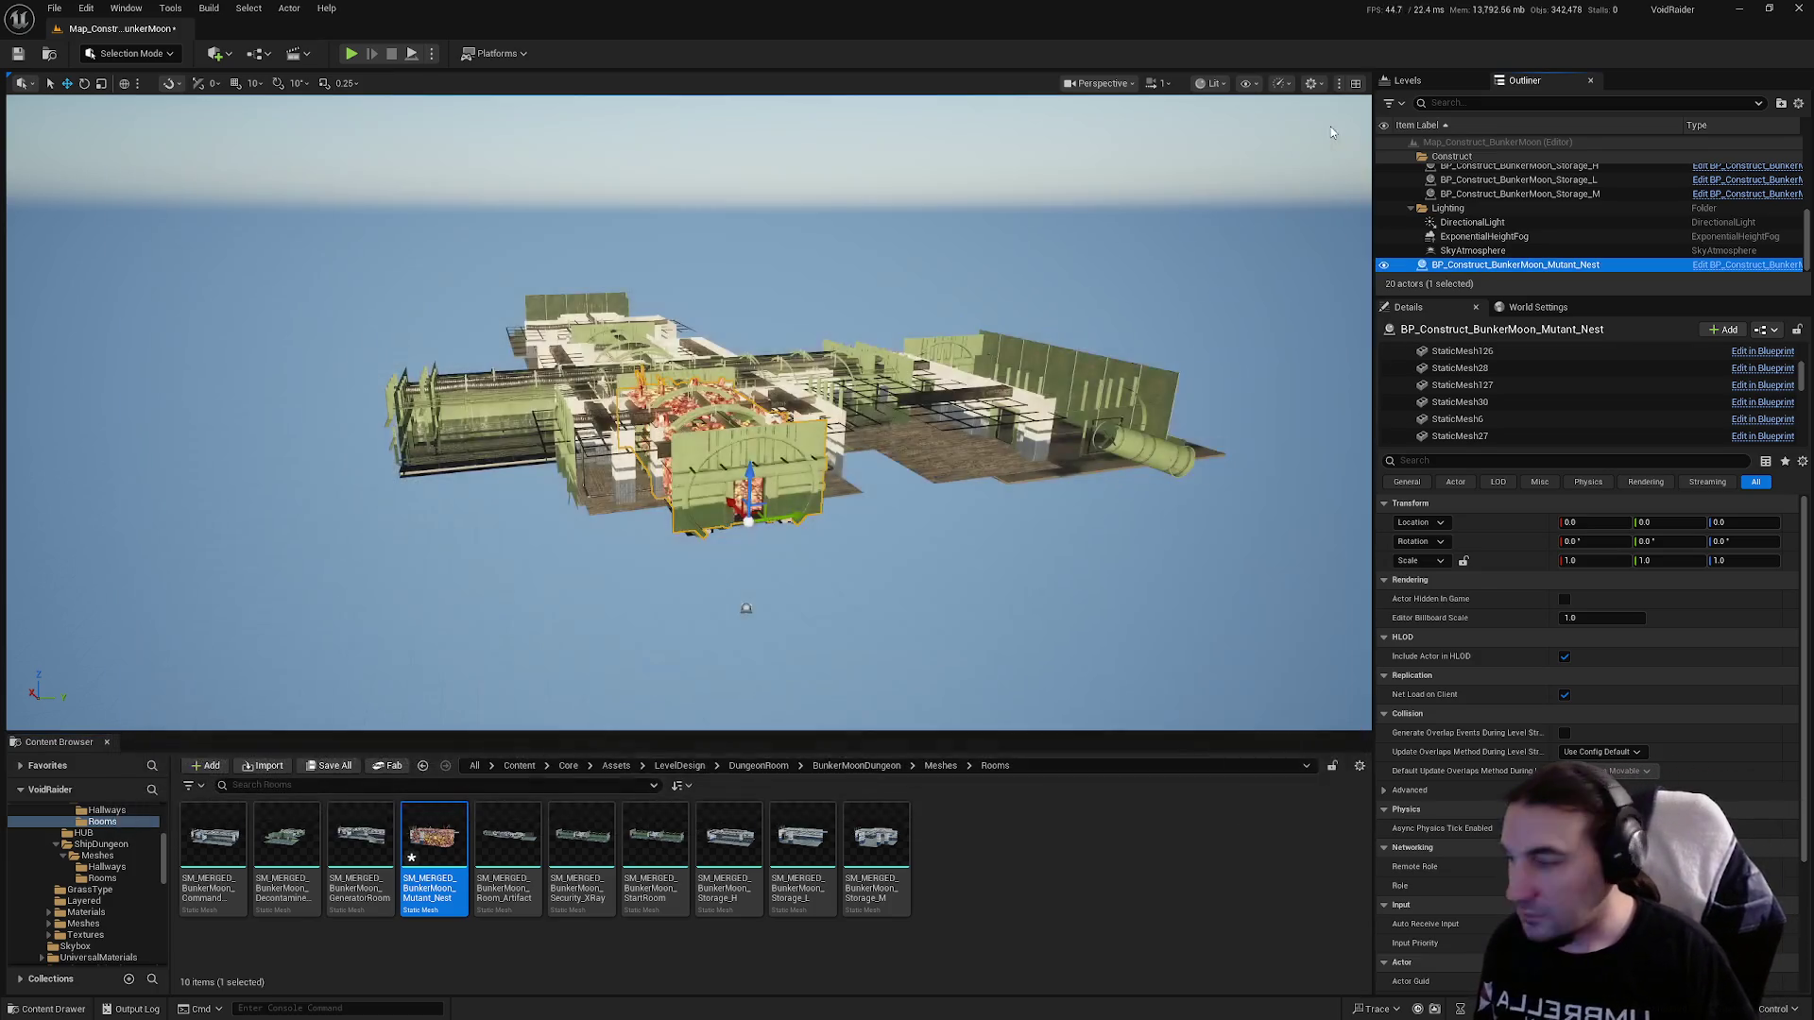
Open the merged nest mesh, save it, and enable collision on Section 6.
{"action": "double_click", "coordinate": [433, 839]}
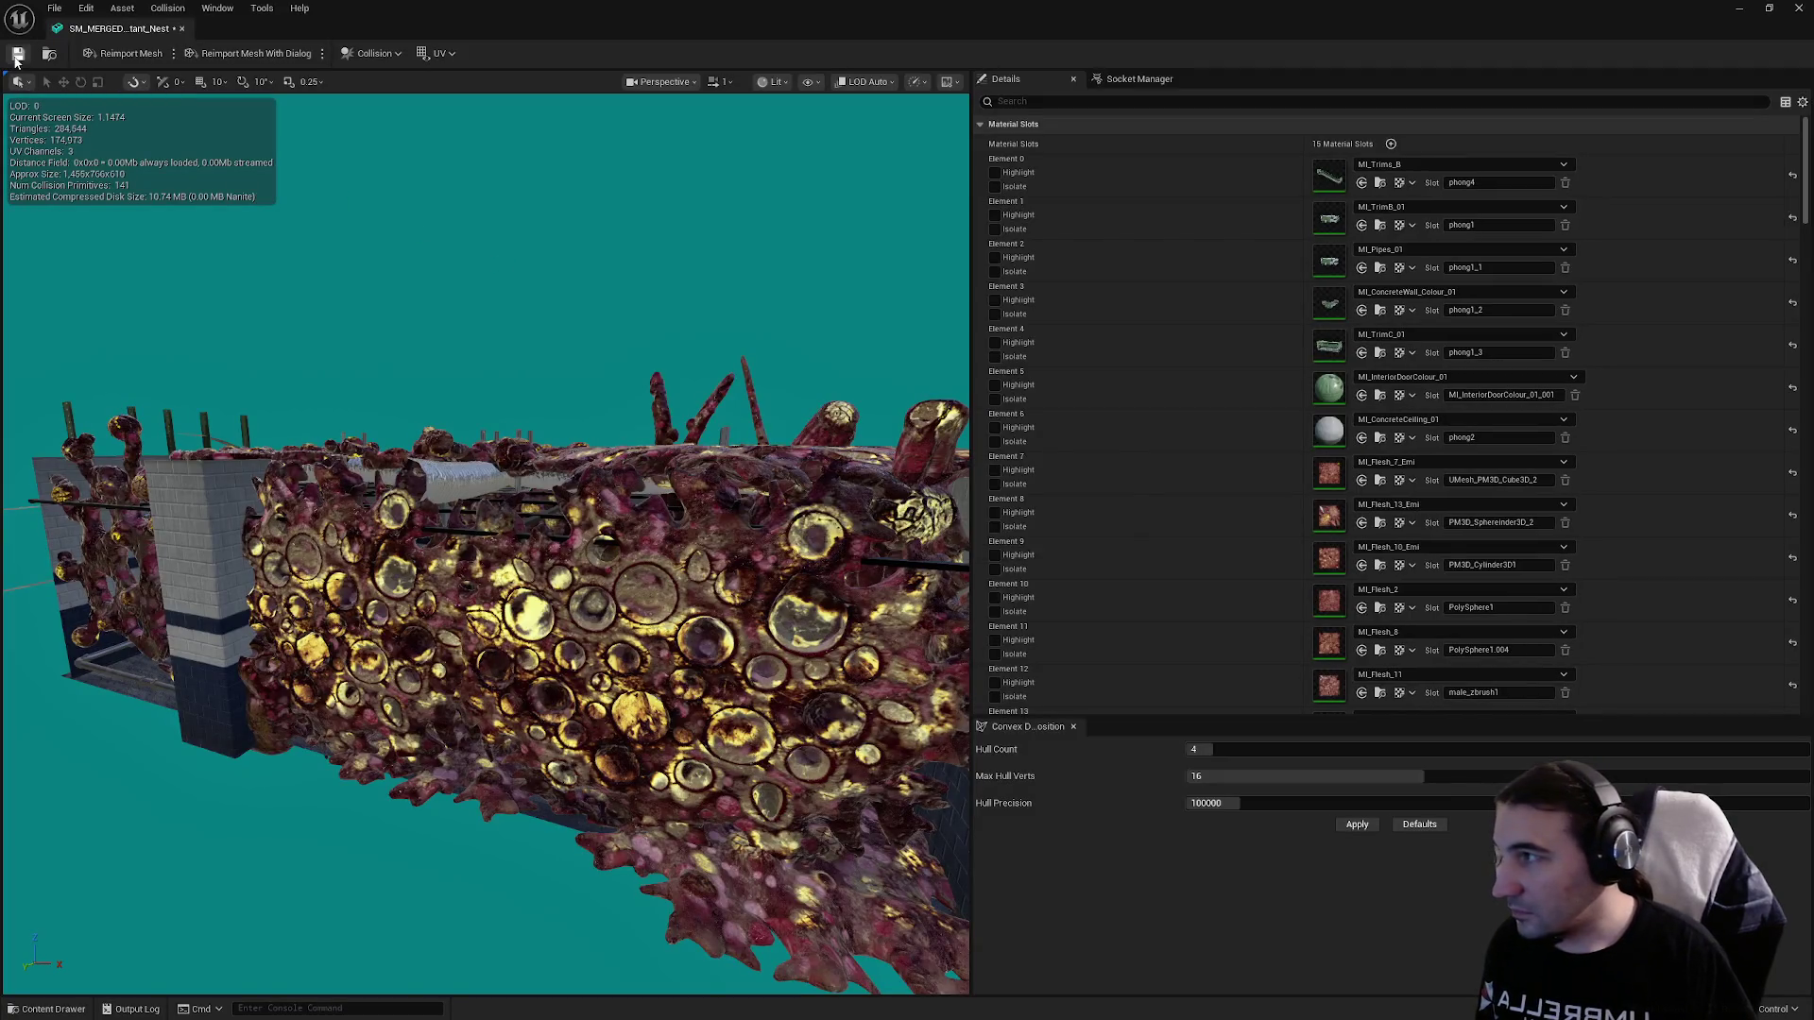
{"action": "left_click", "coordinate": [16, 61]}
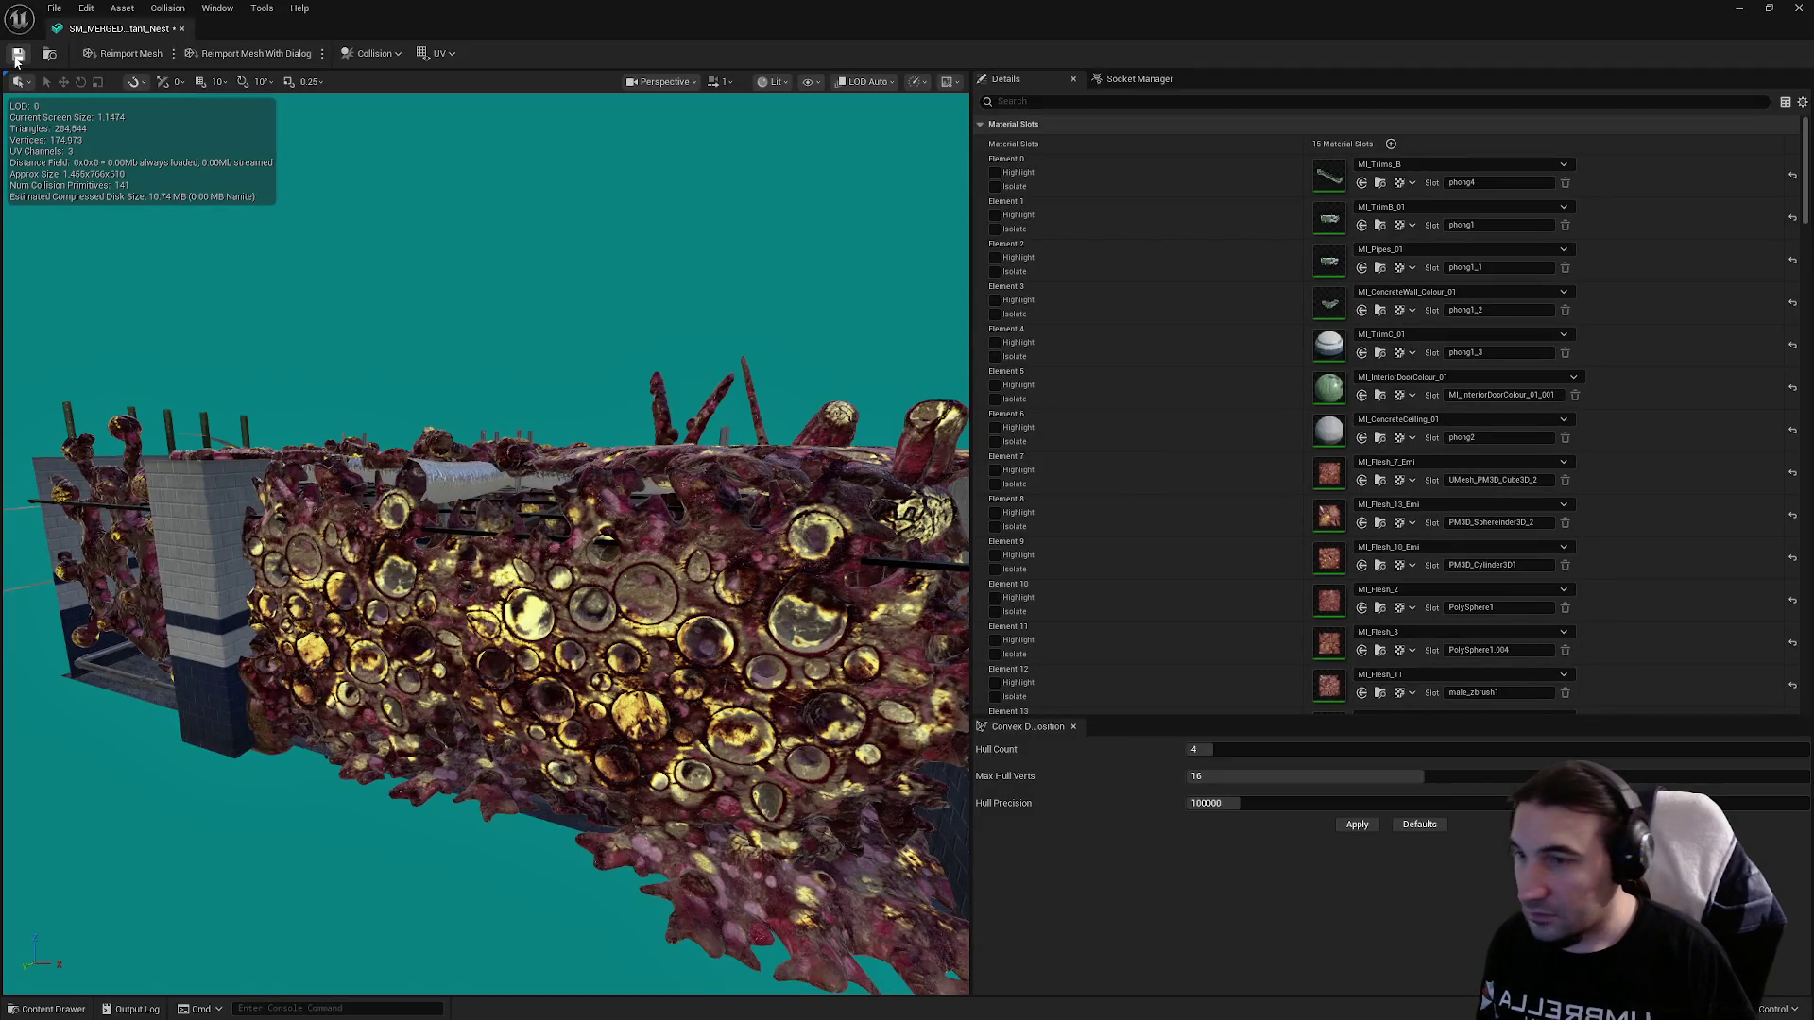
{"action": "scroll", "coordinate": [1332, 413], "scroll_direction": "down", "scroll_amount": 10}
{"action": "scroll", "coordinate": [1332, 413], "scroll_direction": "down", "scroll_amount": 5}
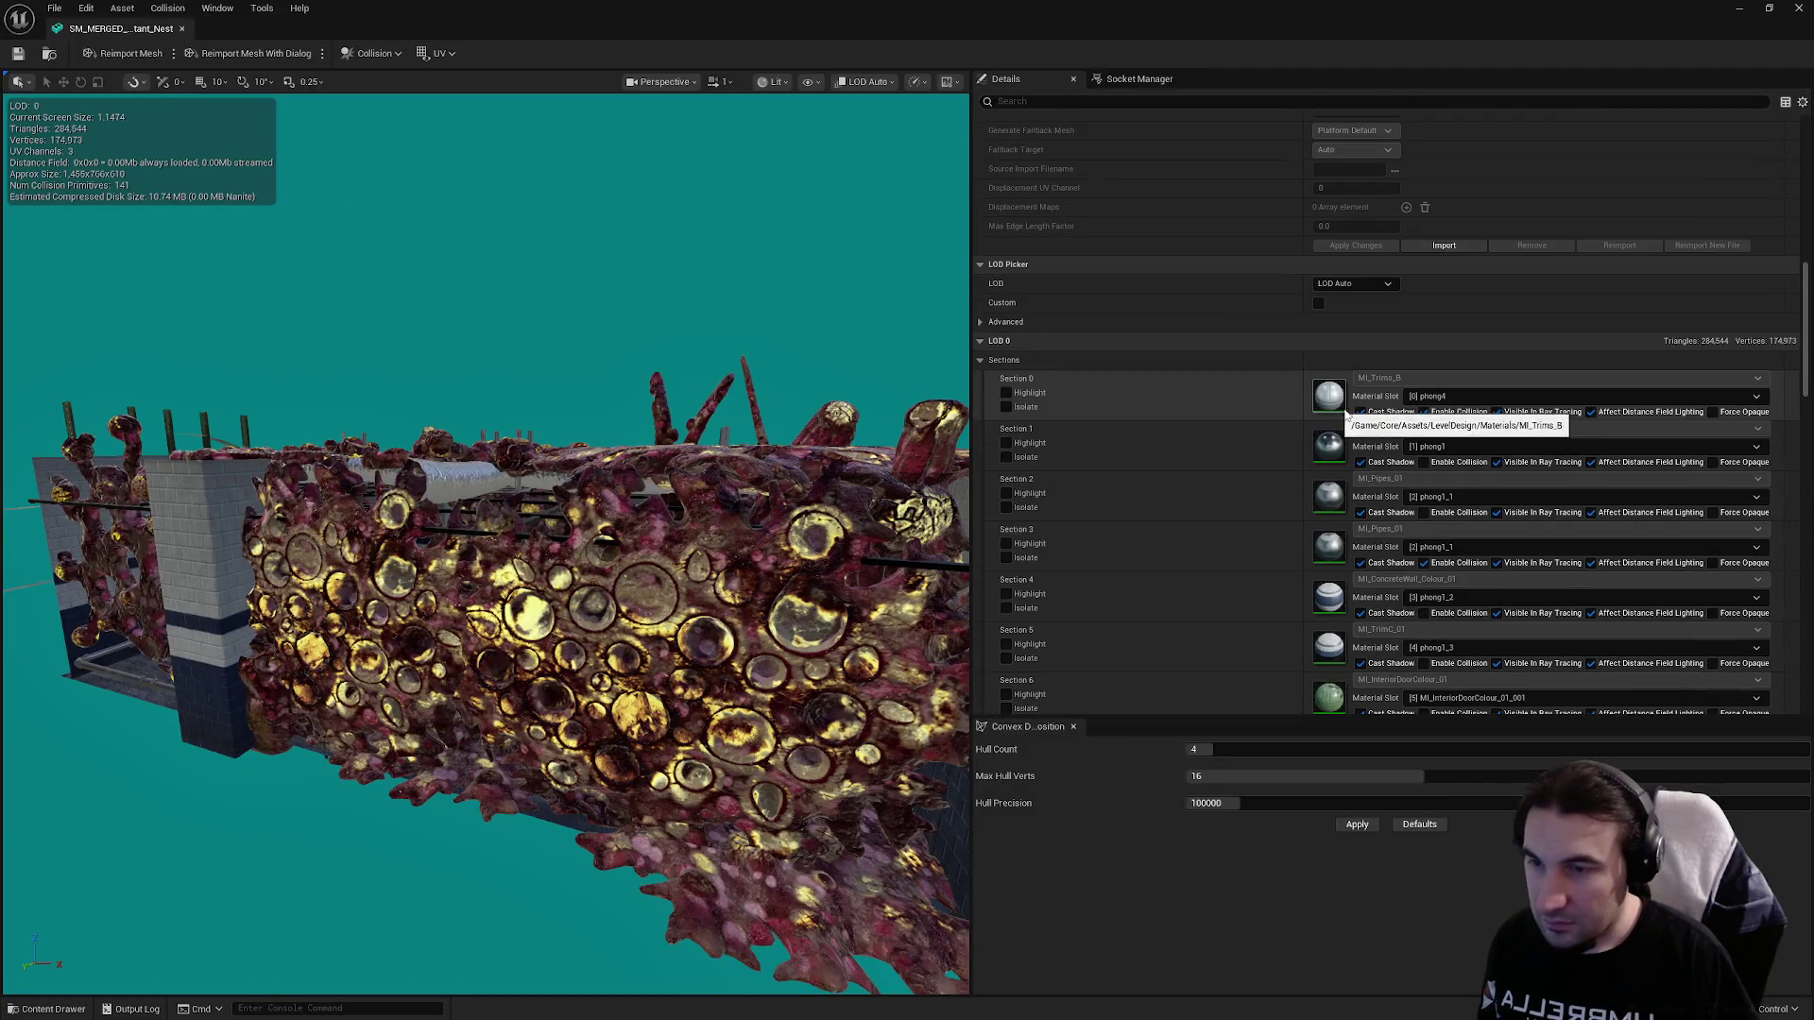
{"action": "left_click", "coordinate": [1424, 512]}
{"action": "left_click", "coordinate": [1423, 513]}
{"action": "scroll", "coordinate": [1422, 453], "scroll_direction": "down", "scroll_amount": 5}
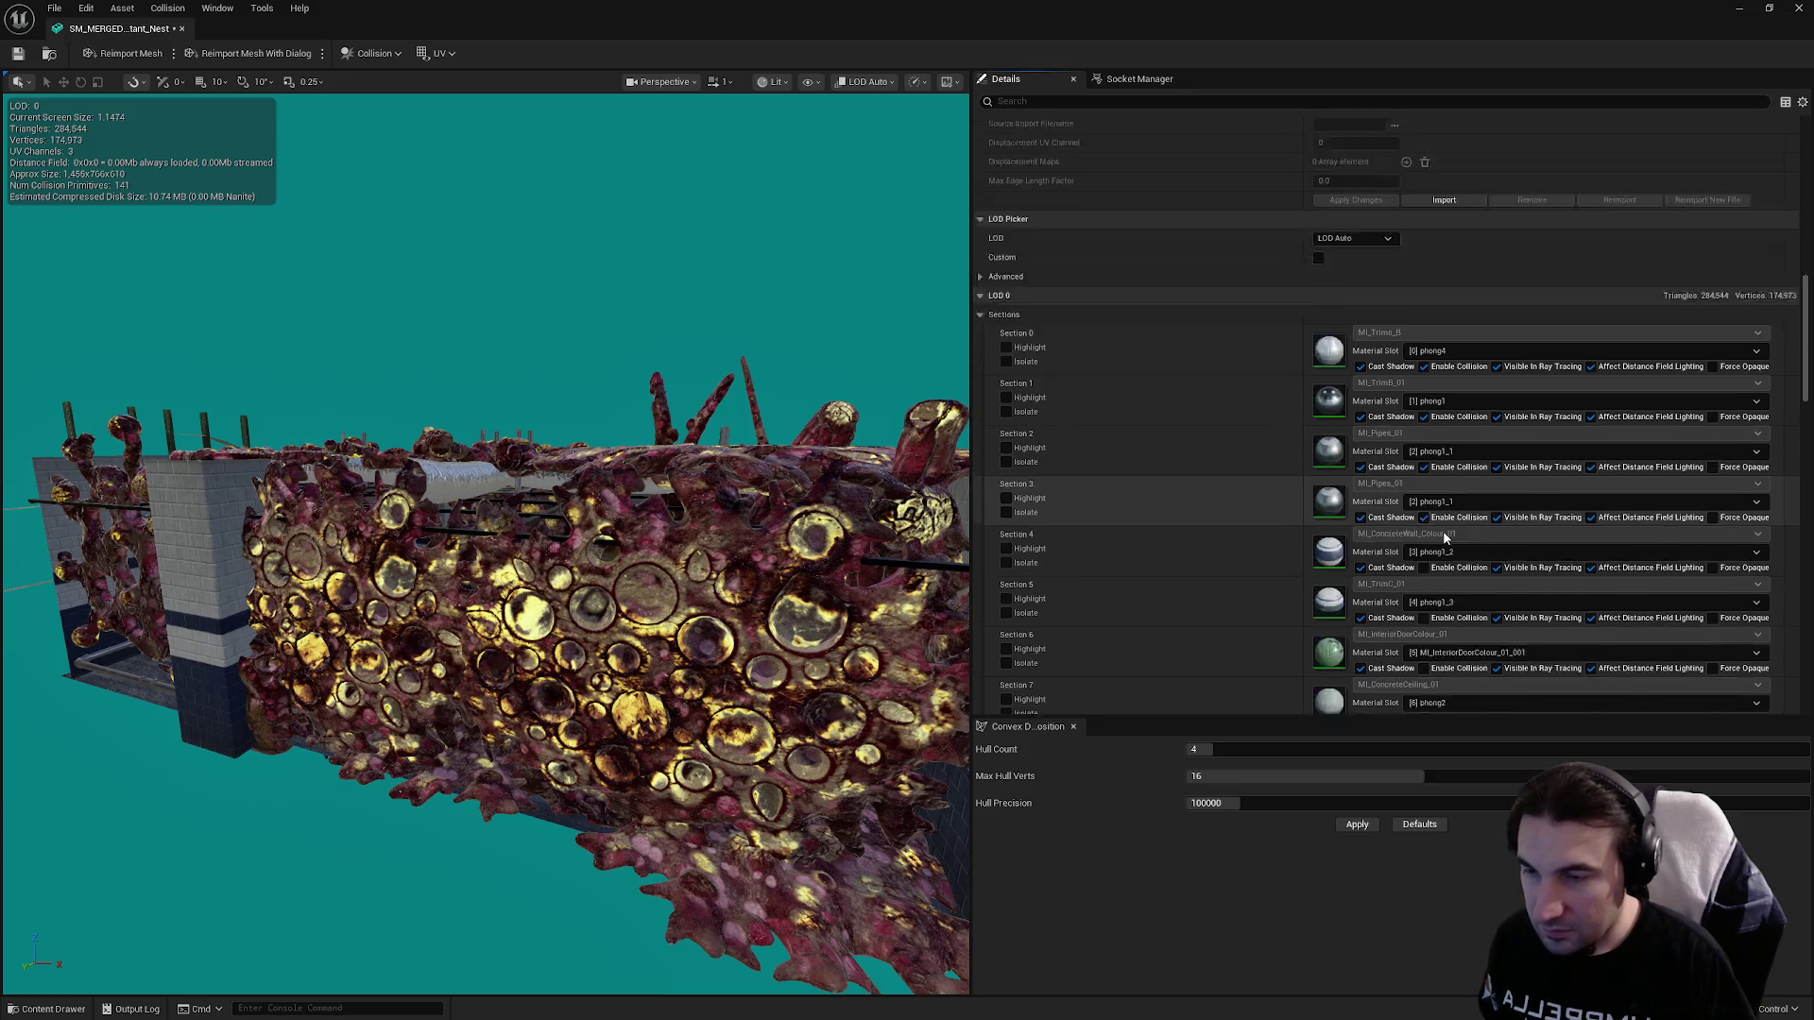
{"action": "left_click", "coordinate": [1423, 488]}
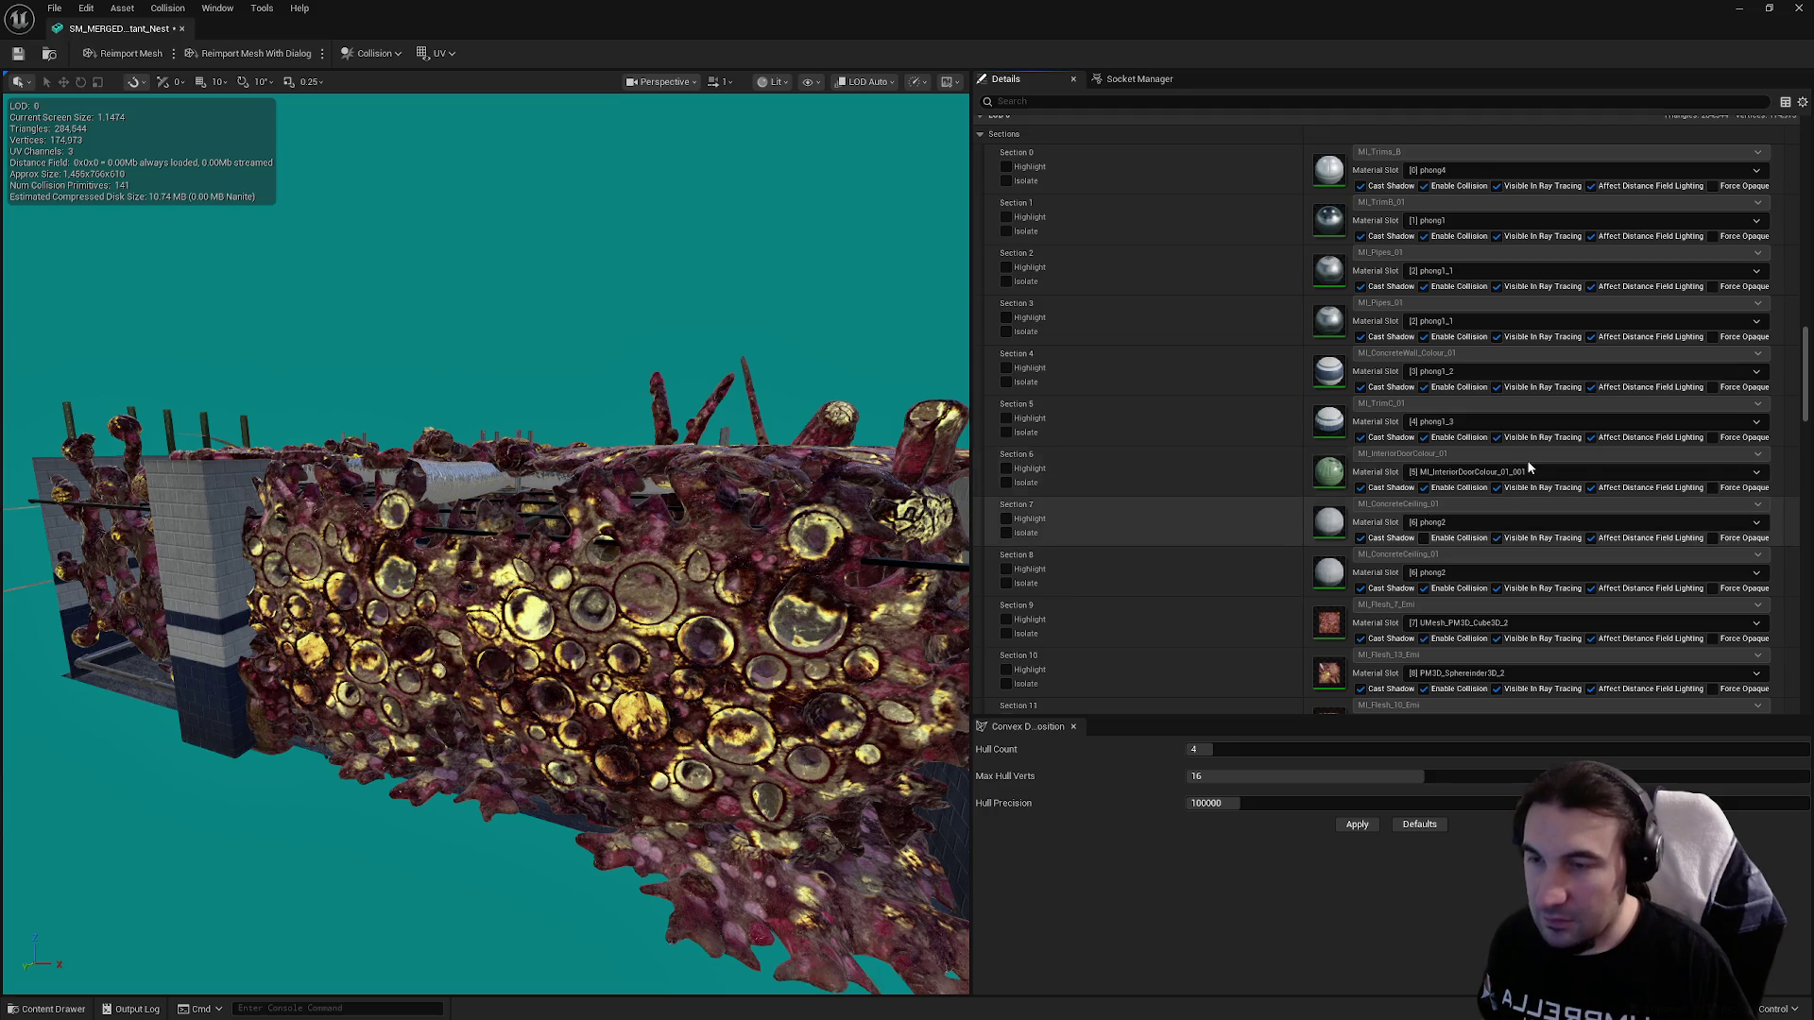
Set the mesh's LOD Group to LargeProp and confirm the change.
{"action": "scroll", "coordinate": [1530, 468], "scroll_direction": "down", "scroll_amount": 10}
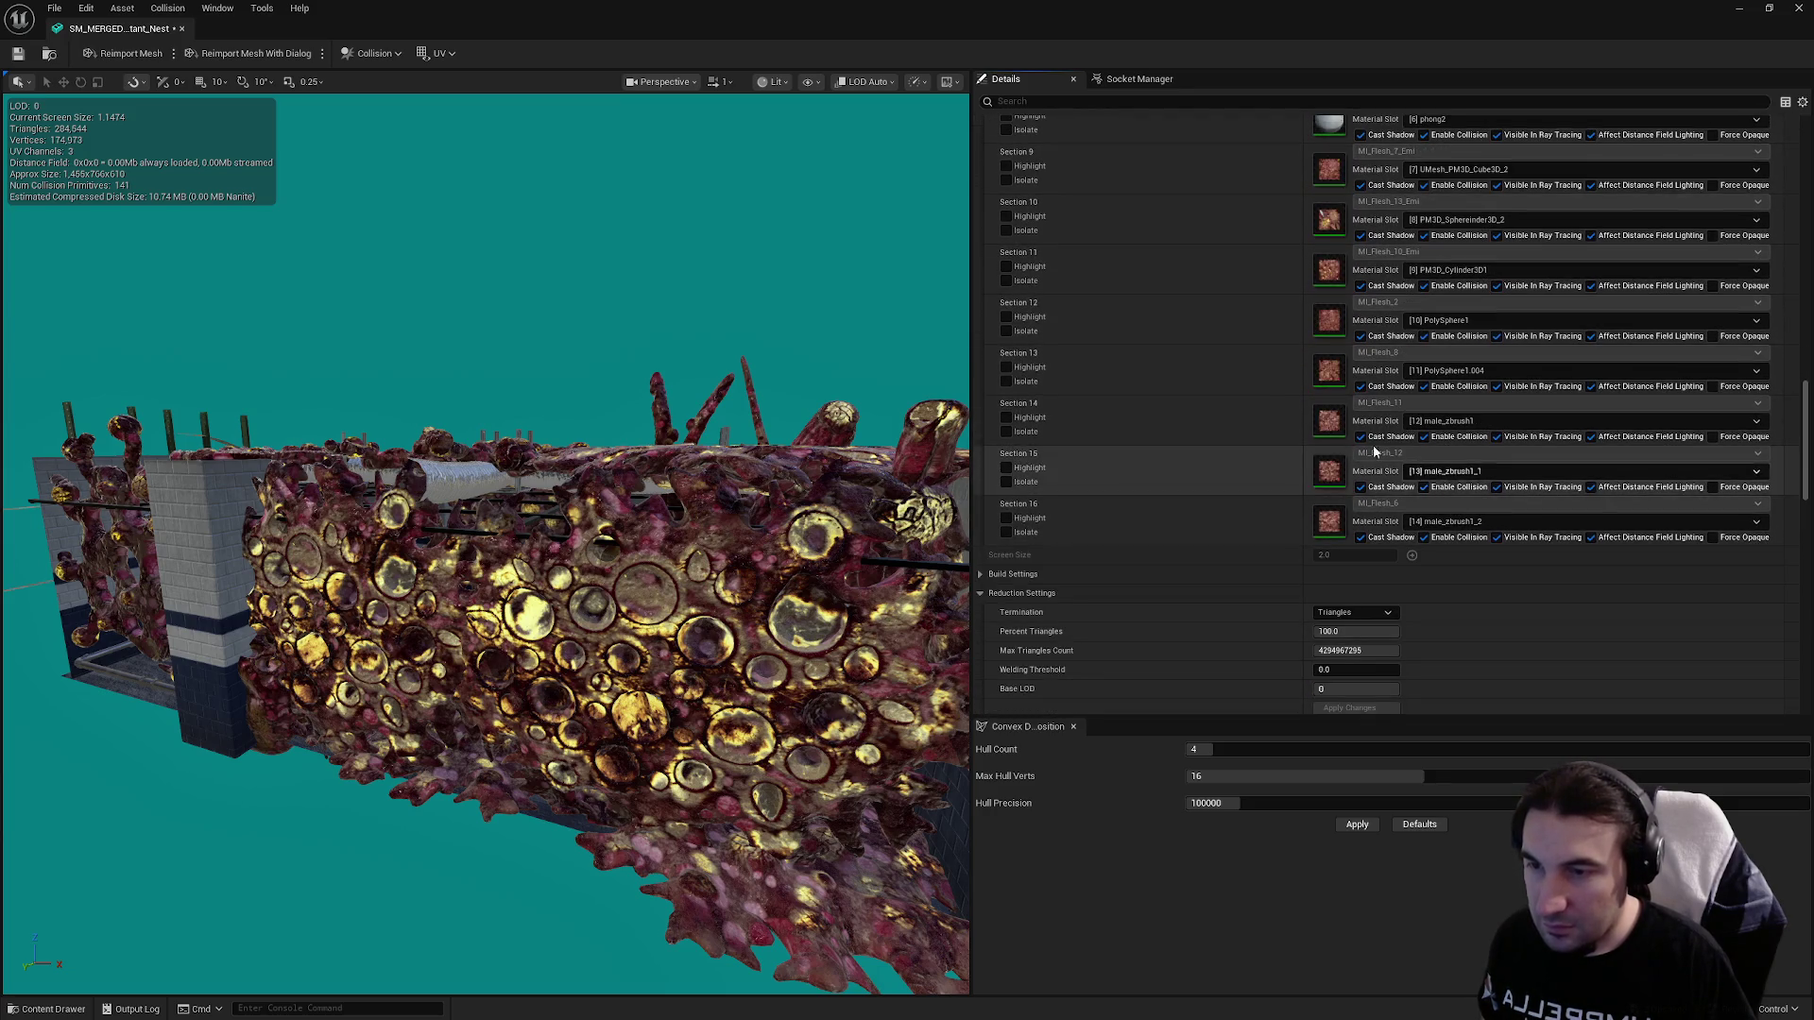
{"action": "scroll", "coordinate": [1356, 472], "scroll_direction": "down", "scroll_amount": 8}
{"action": "left_click", "coordinate": [1353, 383]}
{"action": "left_click", "coordinate": [1335, 424]}
{"action": "left_click", "coordinate": [1016, 546]}
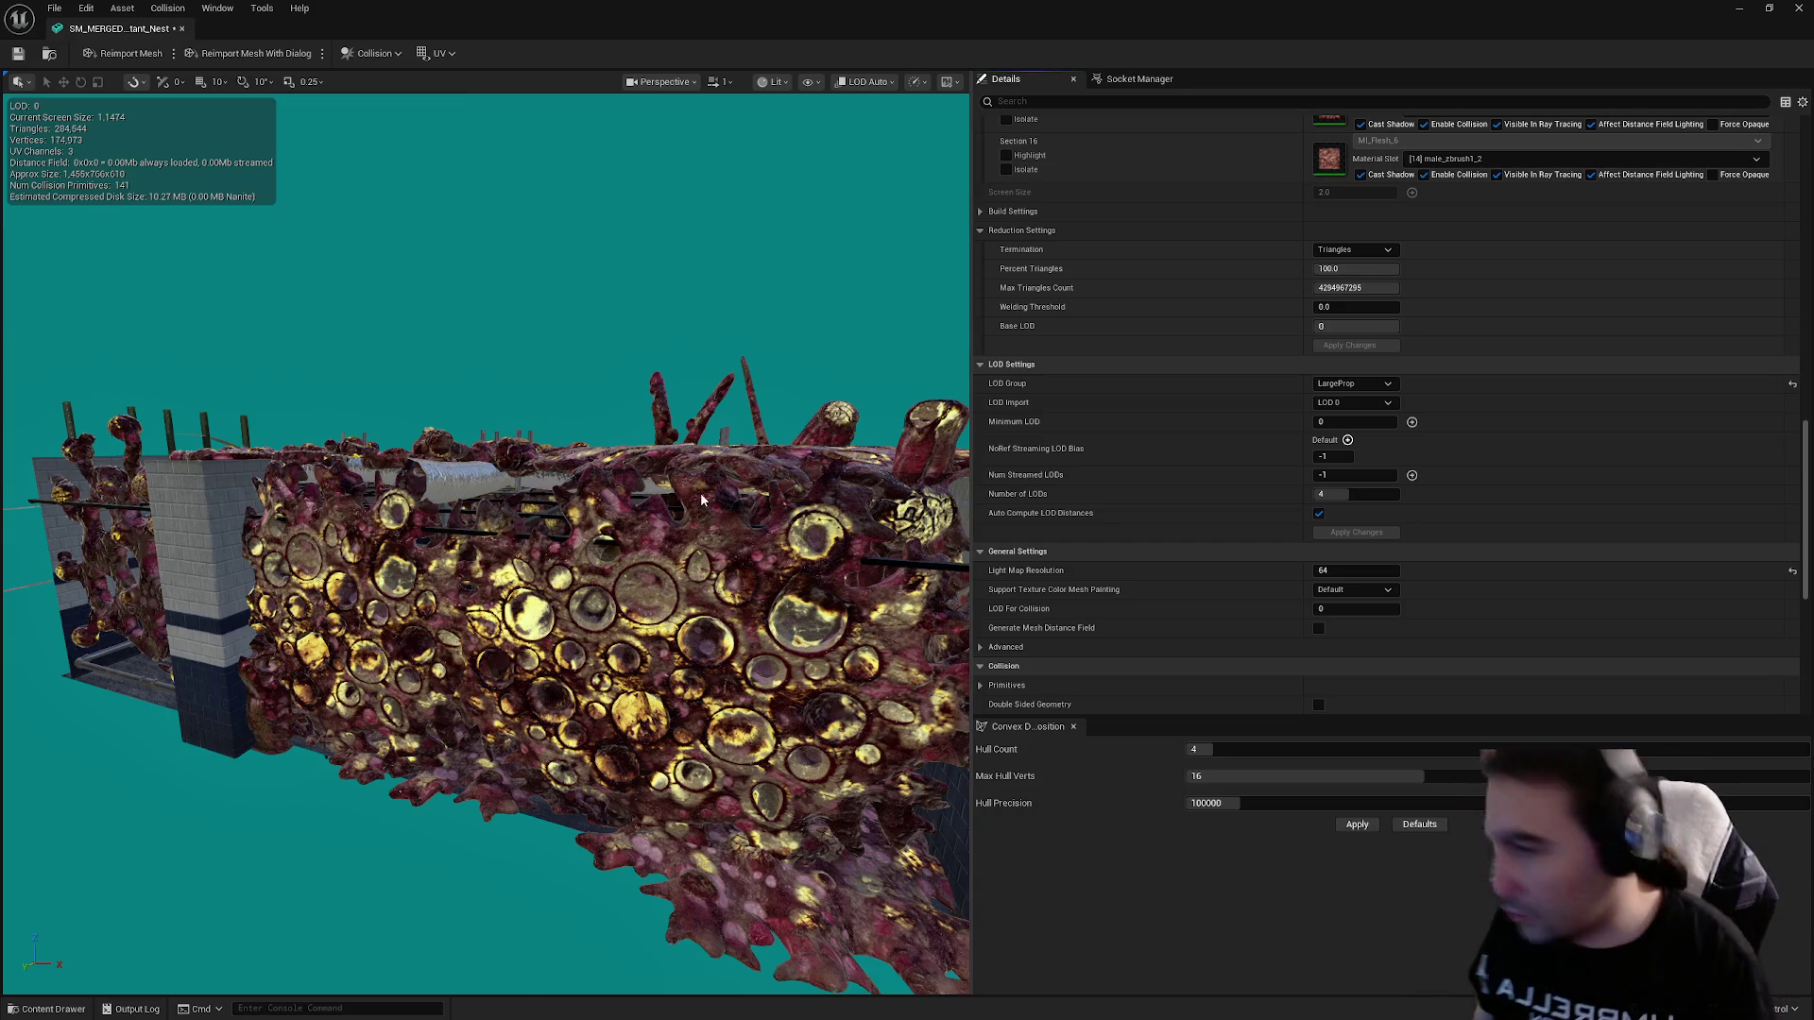
Turn off Auto Compute LOD Distances and set LOD 1 screen size to 0.8.
{"action": "left_click", "coordinate": [1317, 513]}
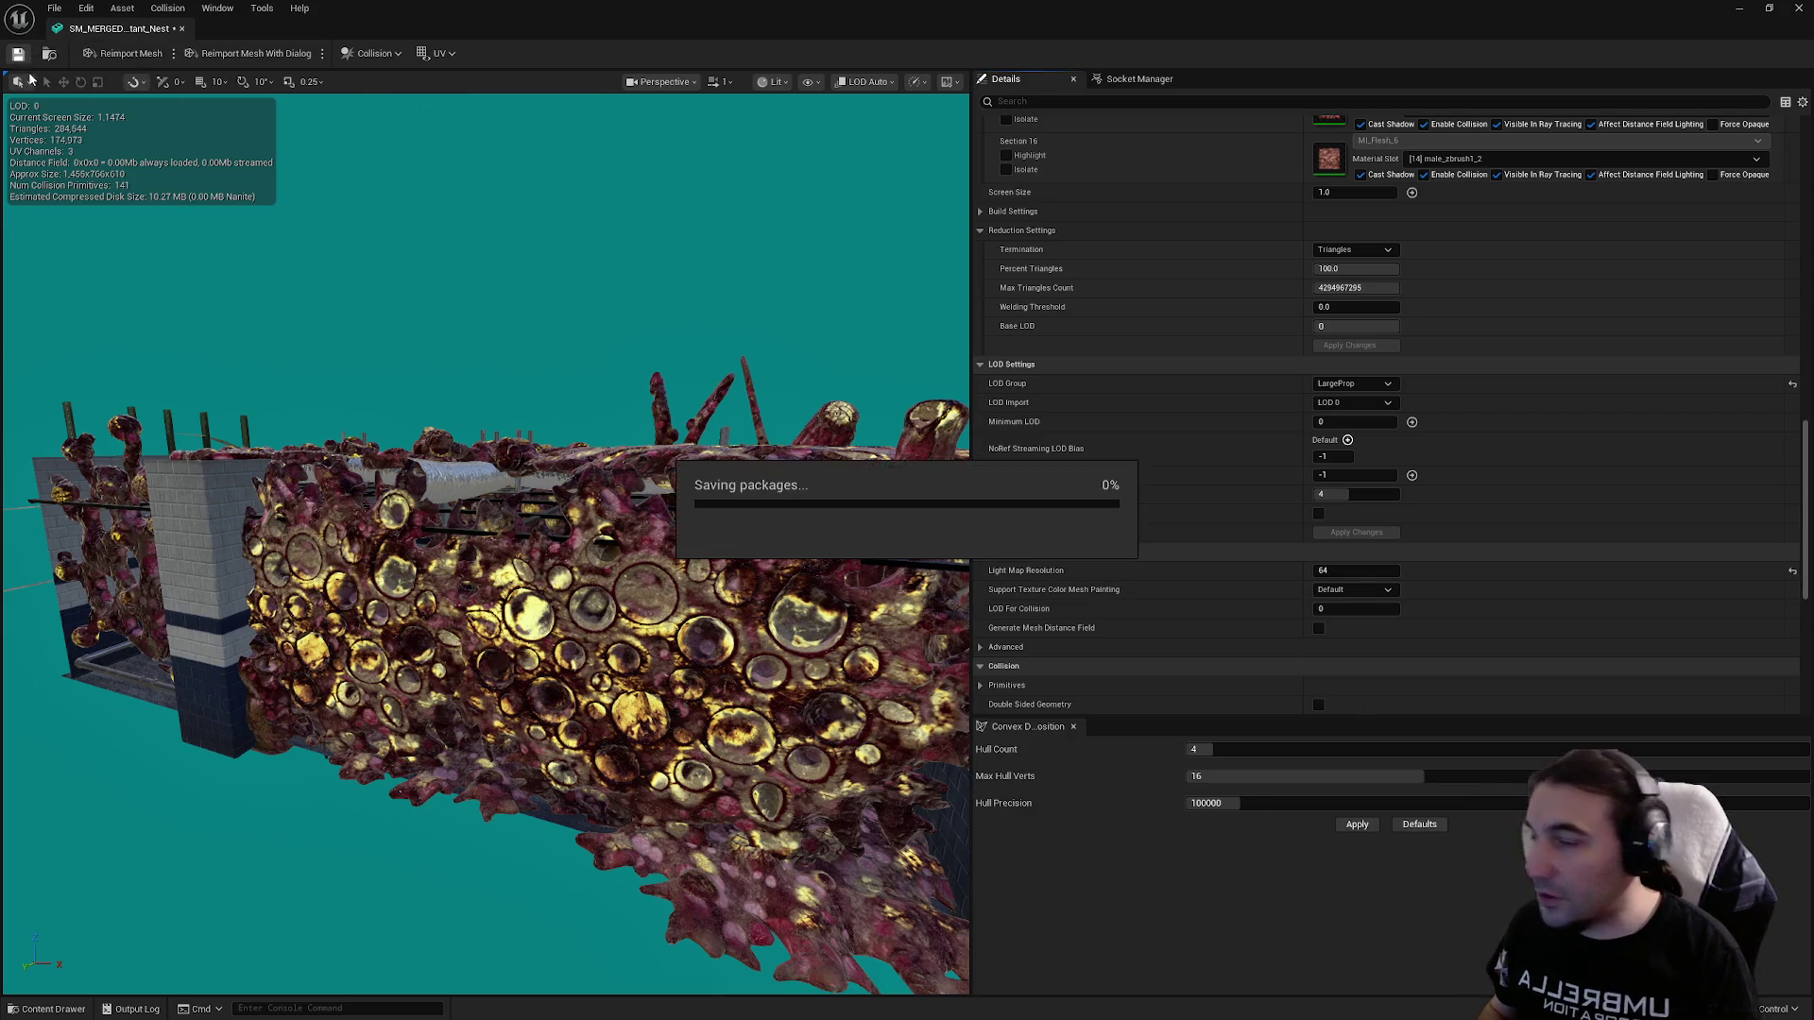
{"action": "scroll", "coordinate": [1284, 350], "scroll_direction": "up", "scroll_amount": 15}
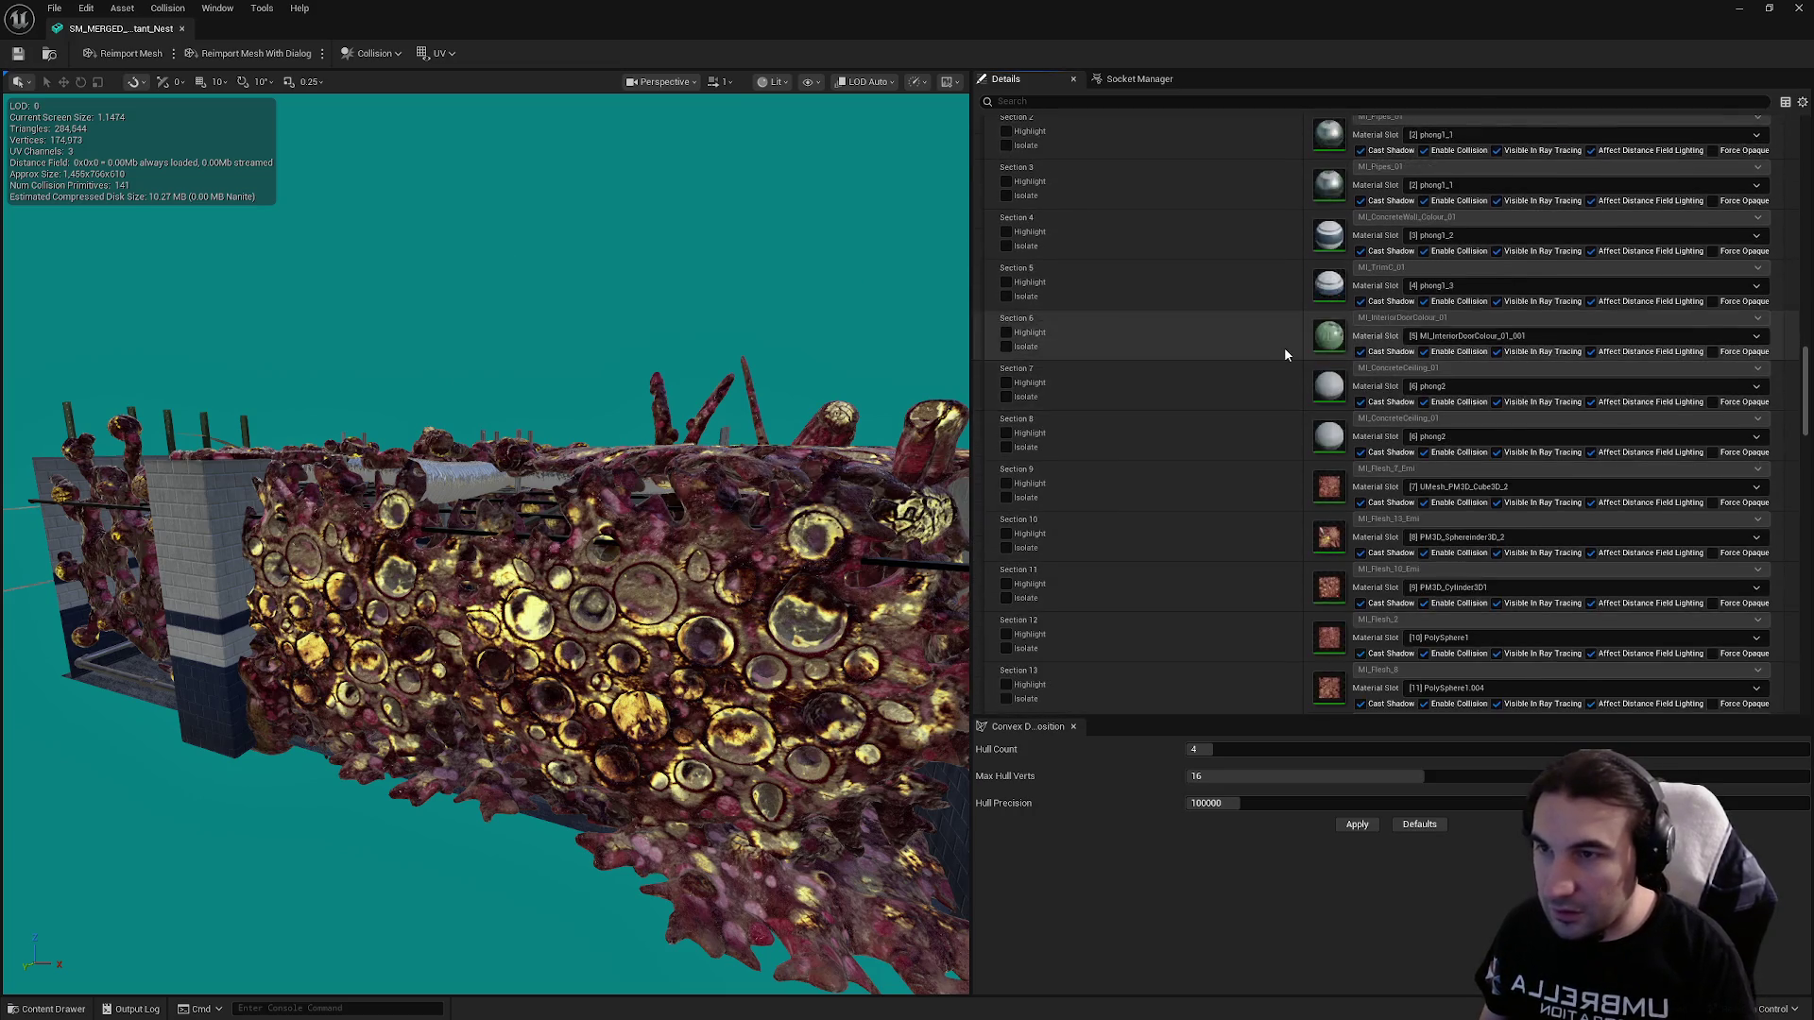
{"action": "left_click", "coordinate": [1353, 394]}
{"action": "left_click", "coordinate": [1364, 444]}
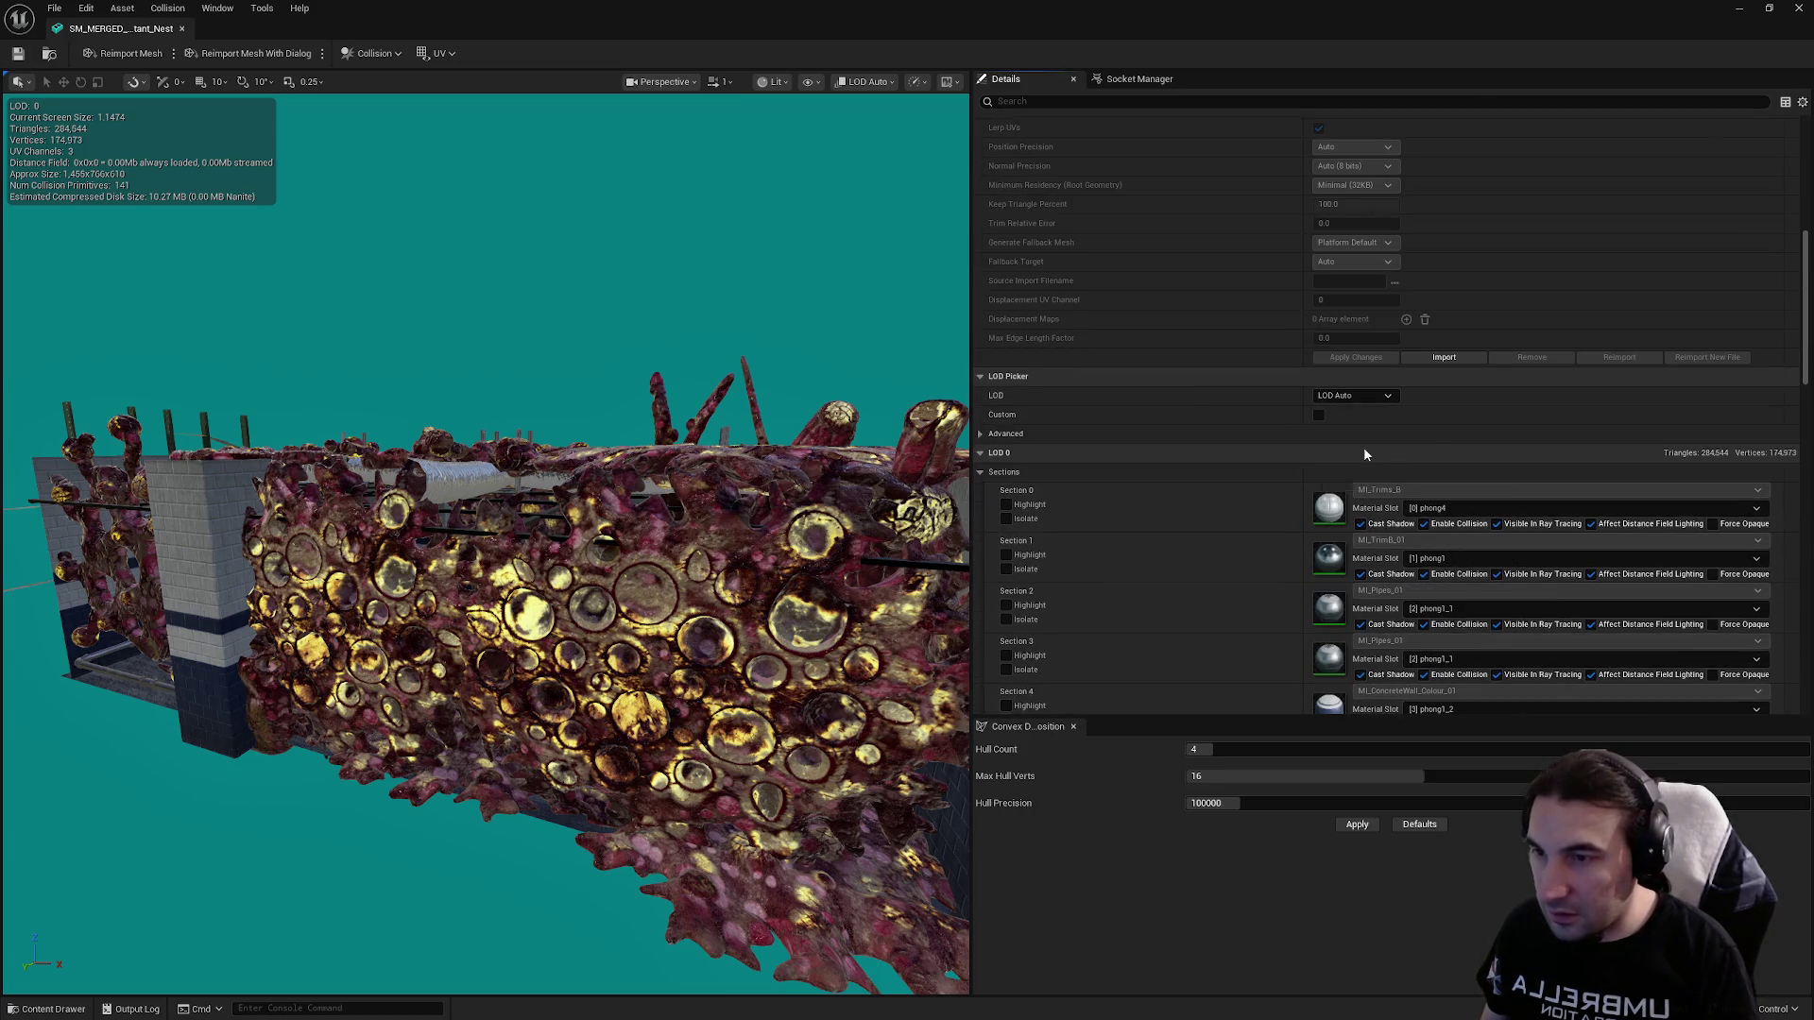
{"action": "left_click_drag", "start_coordinate": [487, 544], "coordinate": [661, 543]}
{"action": "left_click", "coordinate": [1353, 491]}
{"action": "type", "text": "0.8"}
{"action": "key", "text": "Return"}
Preview LOD 2 and set its screen size to 0.4.
{"action": "mouse_move", "coordinate": [778, 425]}
{"action": "left_mouse_down"}
{"action": "mouse_move", "coordinate": [778, 388]}
{"action": "mouse_move", "coordinate": [779, 463]}
{"action": "left_mouse_up"}
{"action": "left_click", "coordinate": [1355, 395]}
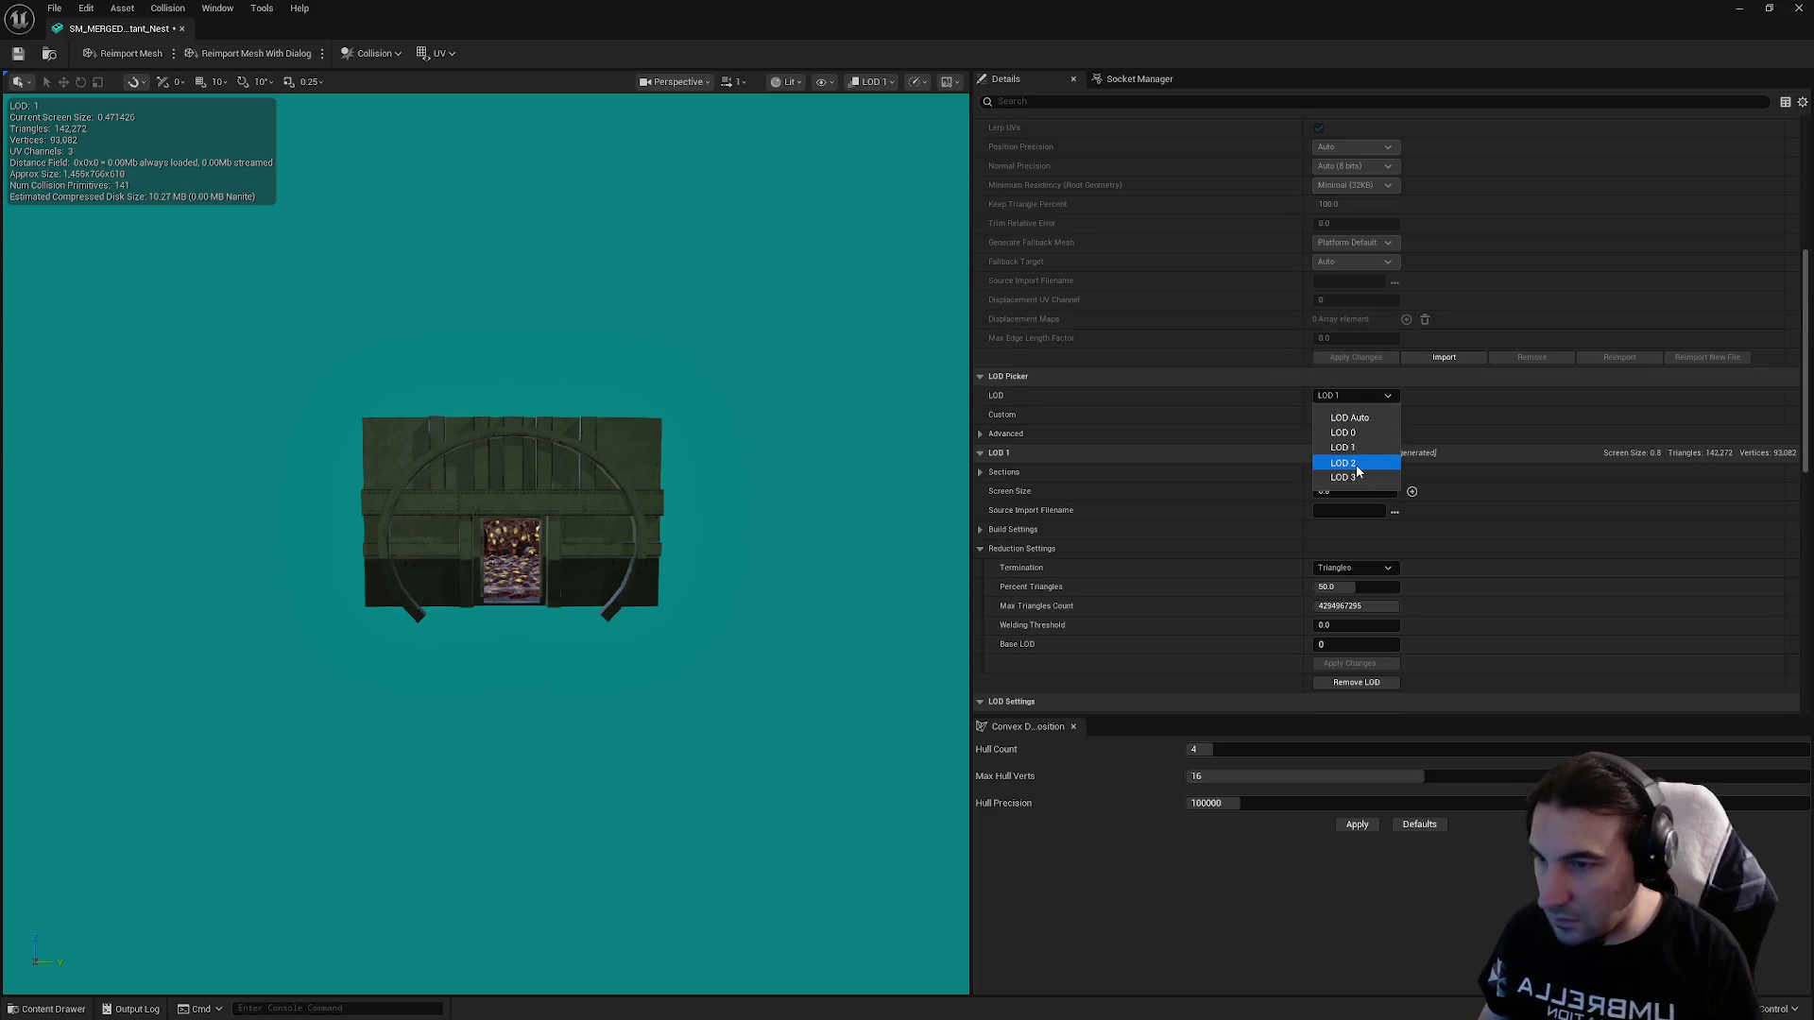
{"action": "left_click", "coordinate": [1356, 465]}
{"action": "left_click_drag", "start_coordinate": [585, 485], "coordinate": [585, 510]}
{"action": "left_click", "coordinate": [1336, 490]}
{"action": "type", "text": "0.4"}
{"action": "key", "text": "Return"}
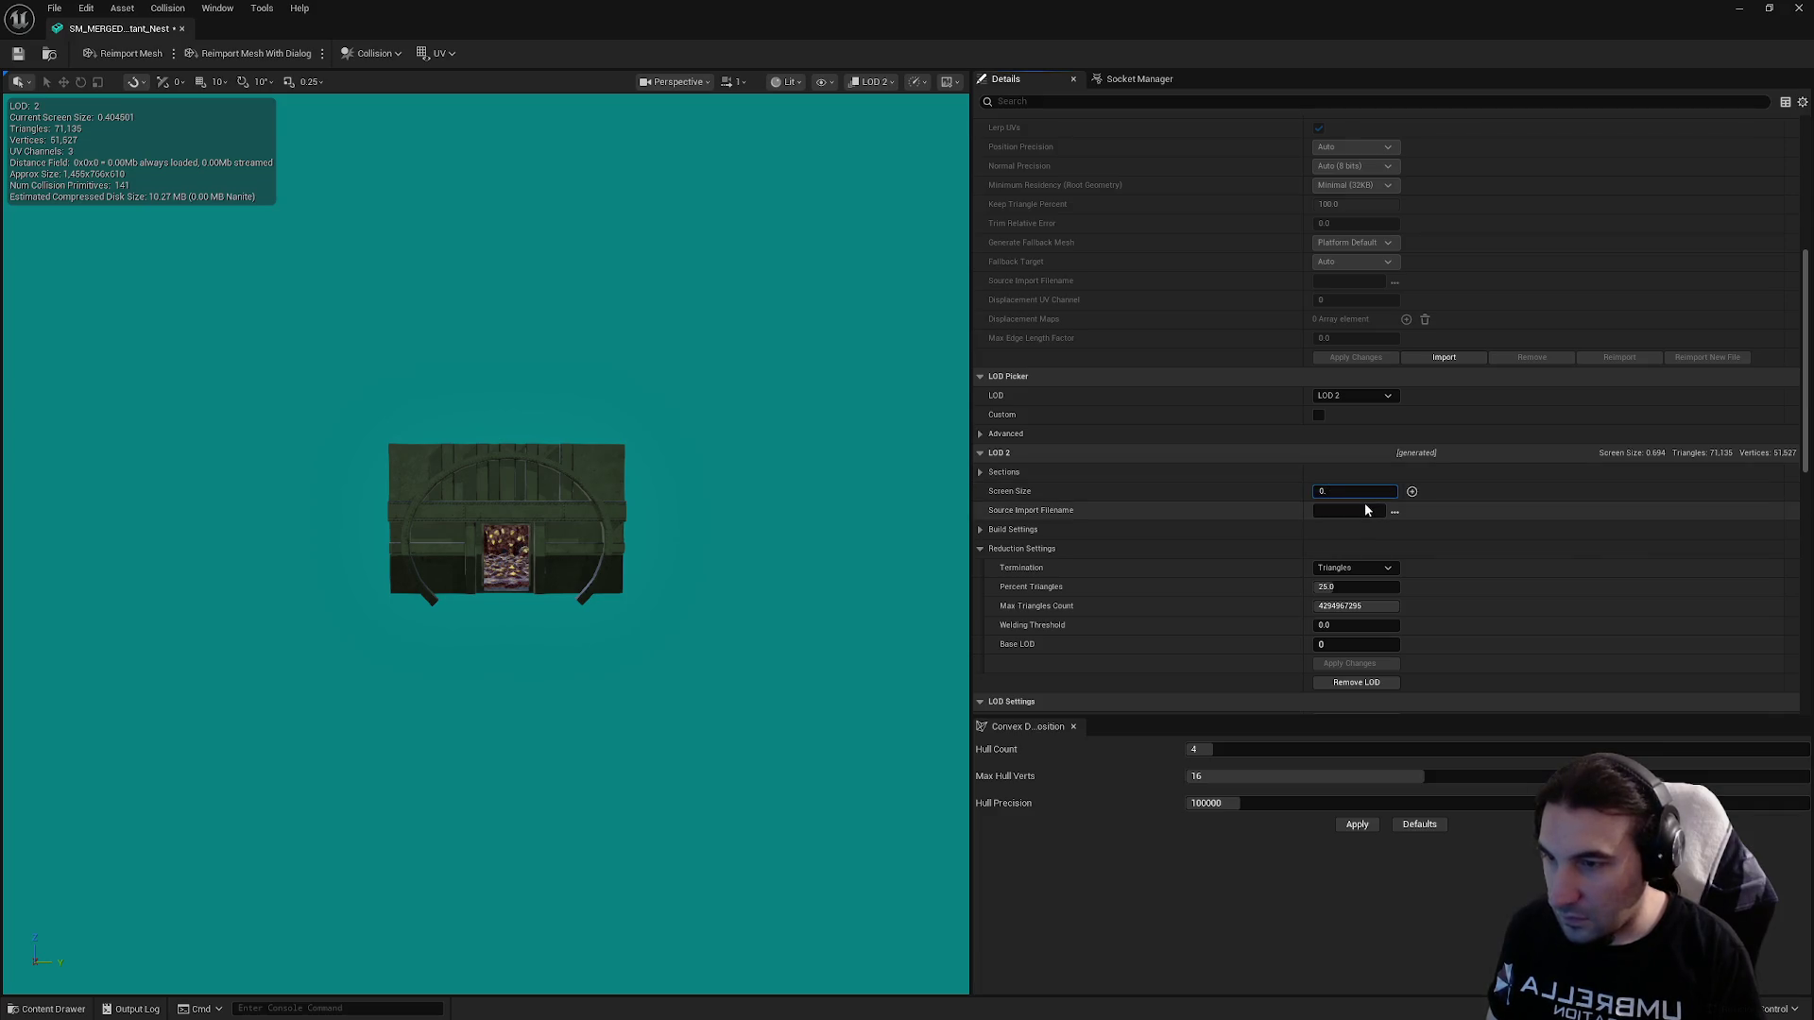
Give LOD 3 screen size 0.2 and 1 percent triangles, then apply the changes.
{"action": "left_click", "coordinate": [1355, 395]}
{"action": "left_click", "coordinate": [1357, 484]}
{"action": "left_click_drag", "start_coordinate": [743, 496], "coordinate": [743, 523]}
{"action": "left_click", "coordinate": [1348, 492]}
{"action": "type", "text": "0.2"}
{"action": "left_click", "coordinate": [1340, 586]}
{"action": "type", "text": "1"}
{"action": "key", "text": "Return"}
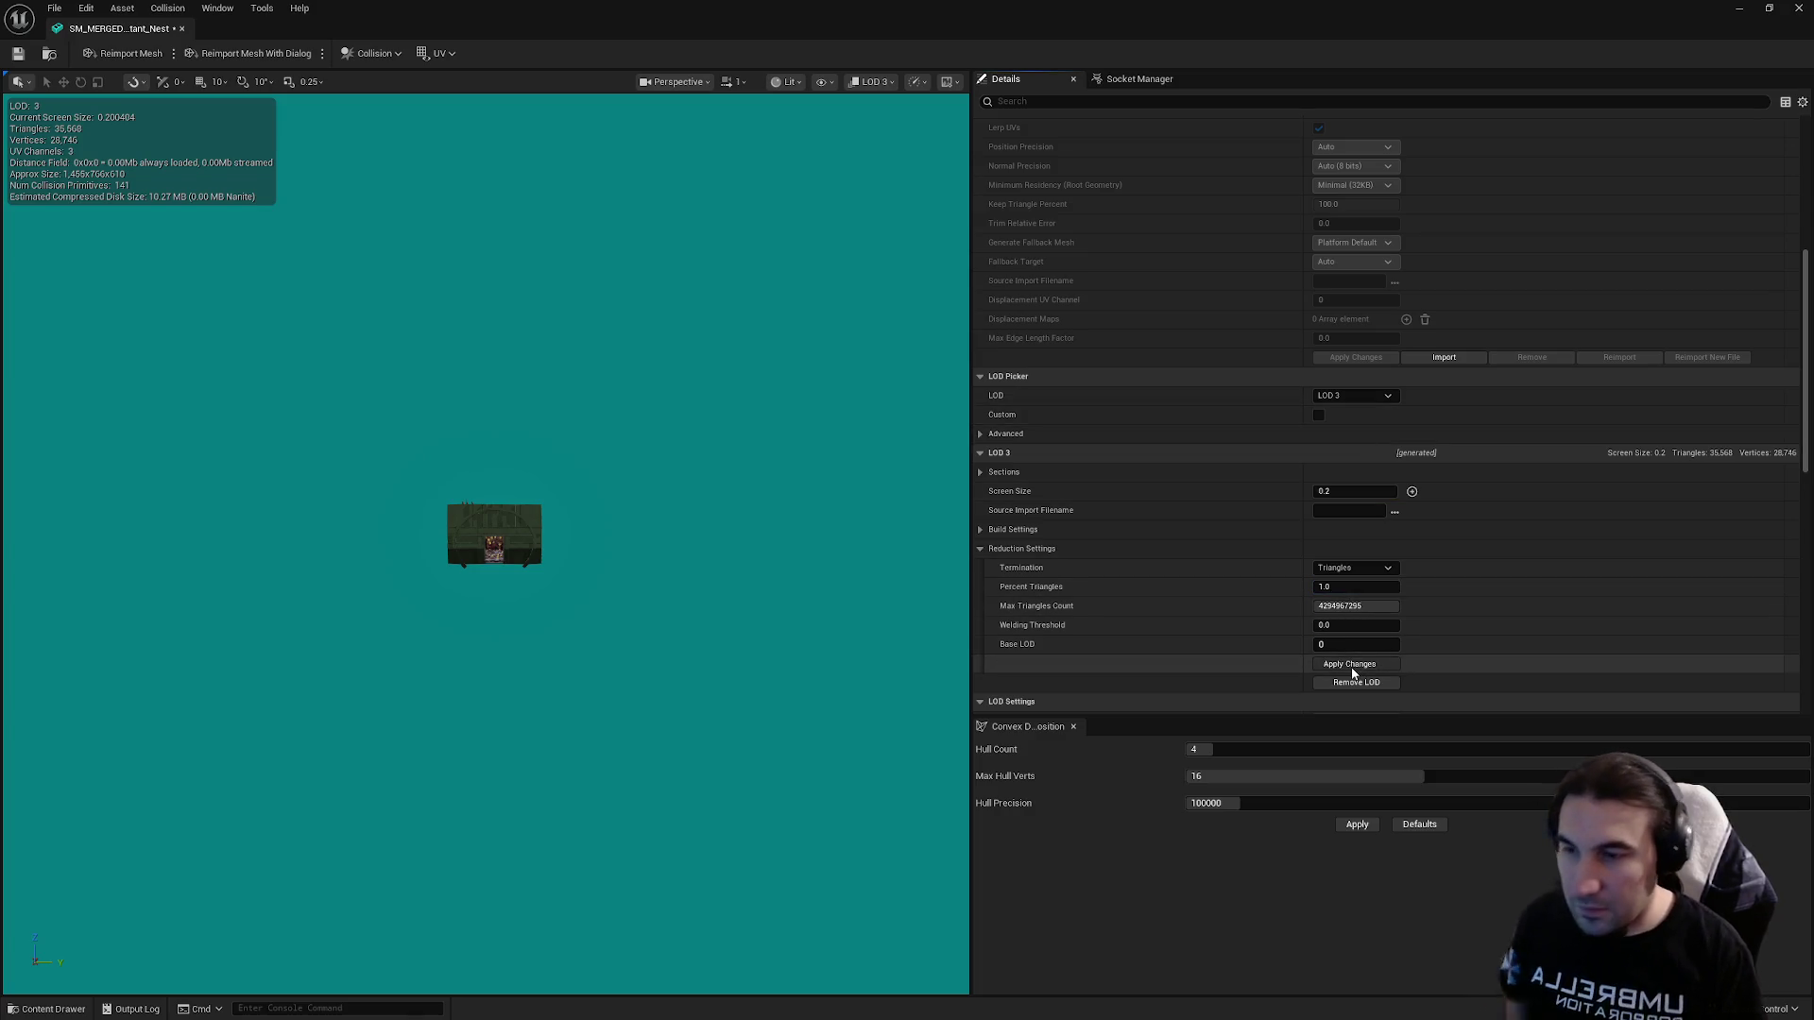
{"action": "left_click", "coordinate": [1350, 664]}
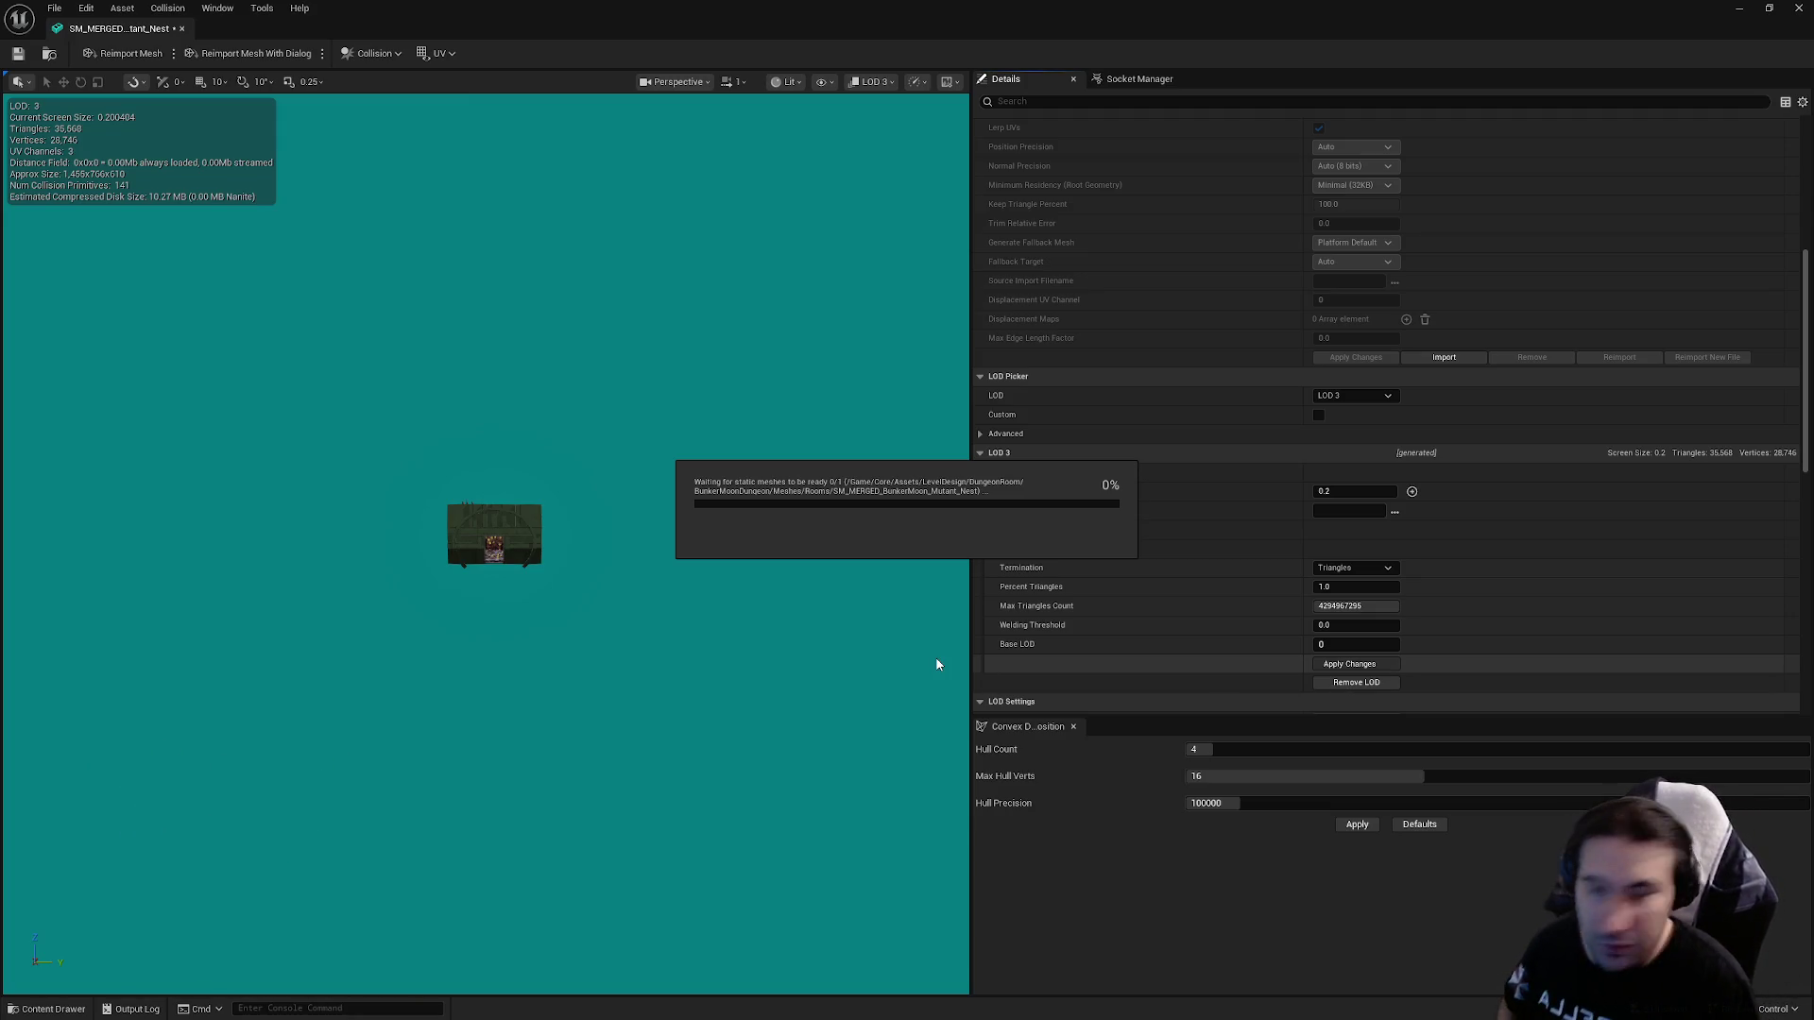
{"action": "key", "text": "super"}
{"action": "key", "text": "super"}
{"action": "left_click", "coordinate": [1417, 774]}
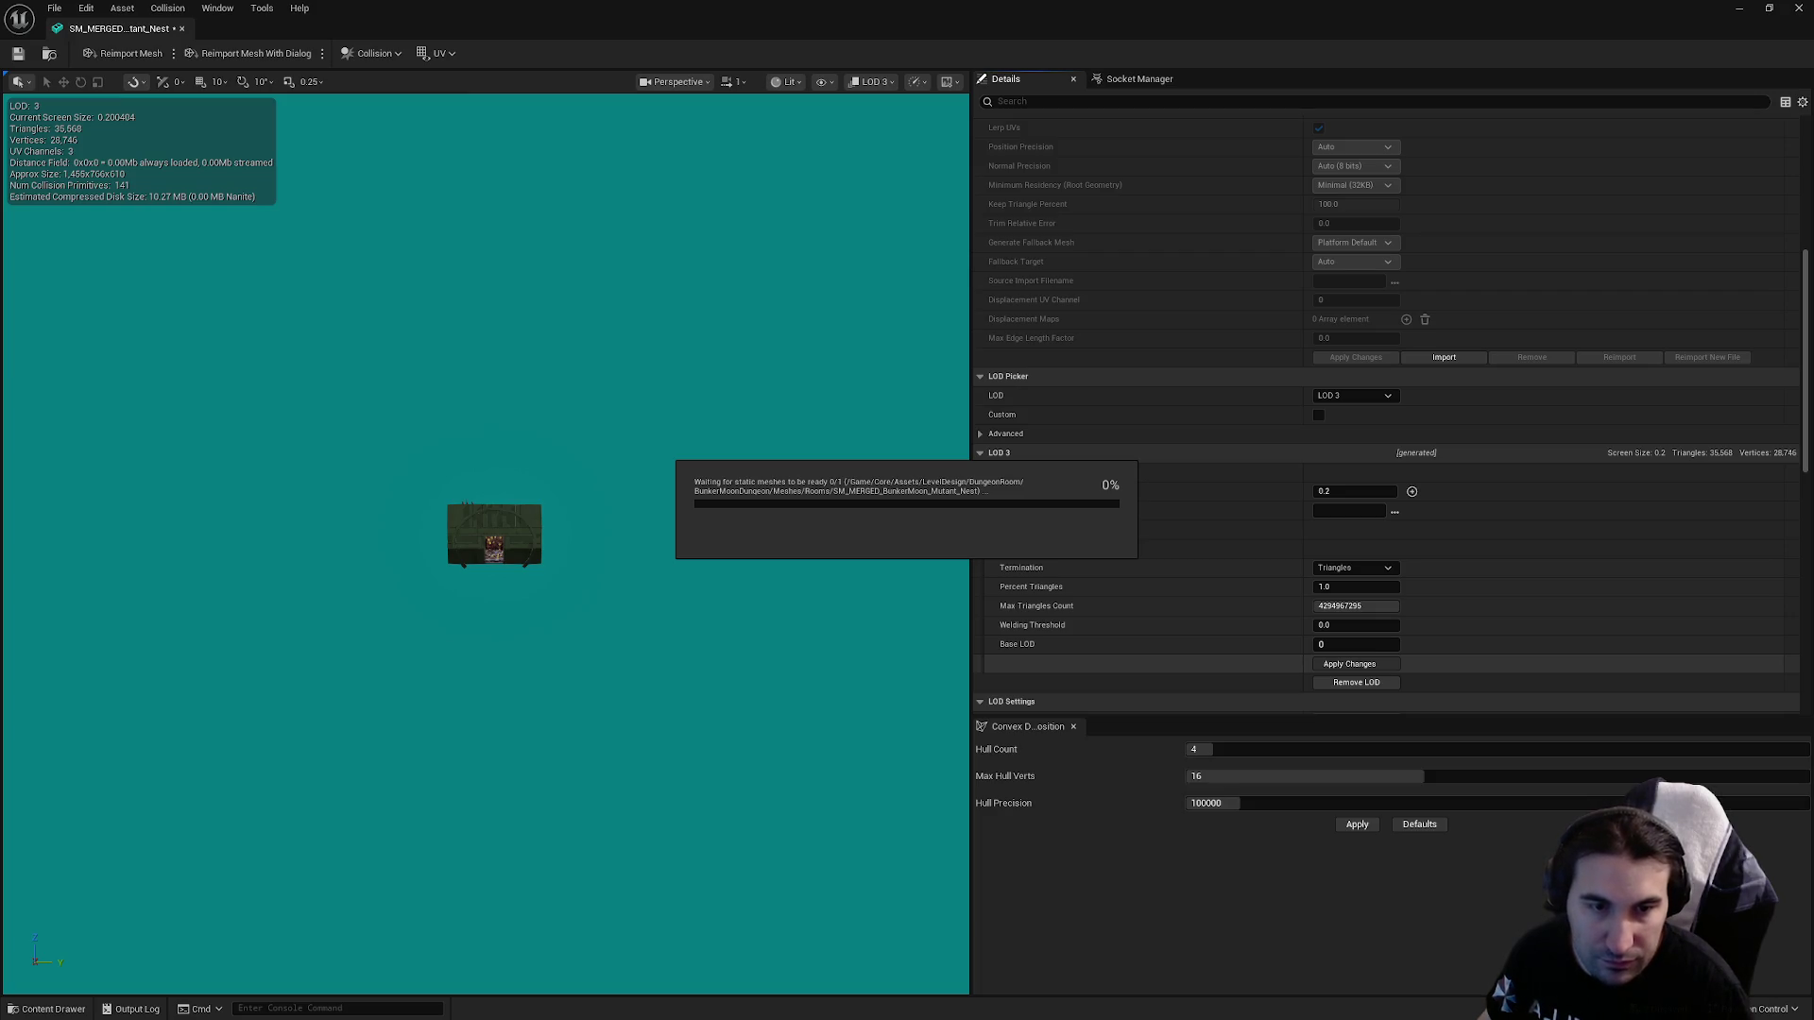
{"action": "key", "text": "super"}
{"action": "key", "text": "Escape"}
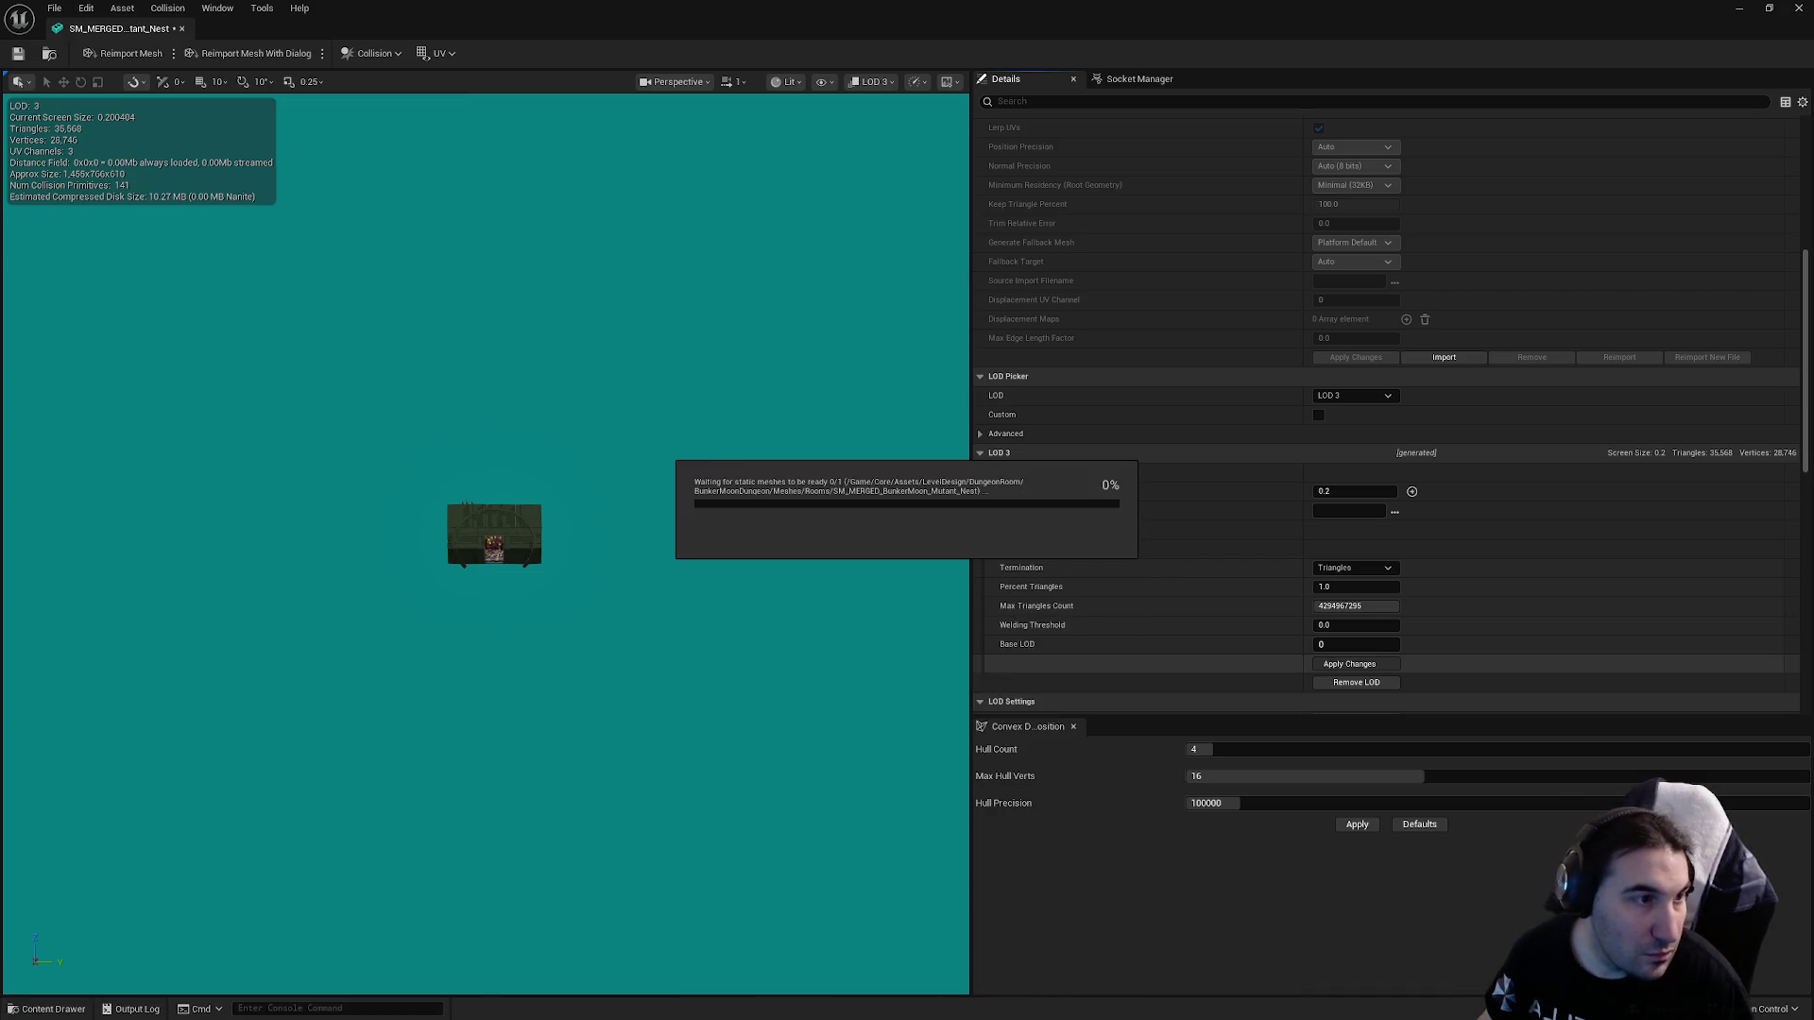
{"action": "key", "text": "super"}
{"action": "key", "text": "Escape"}
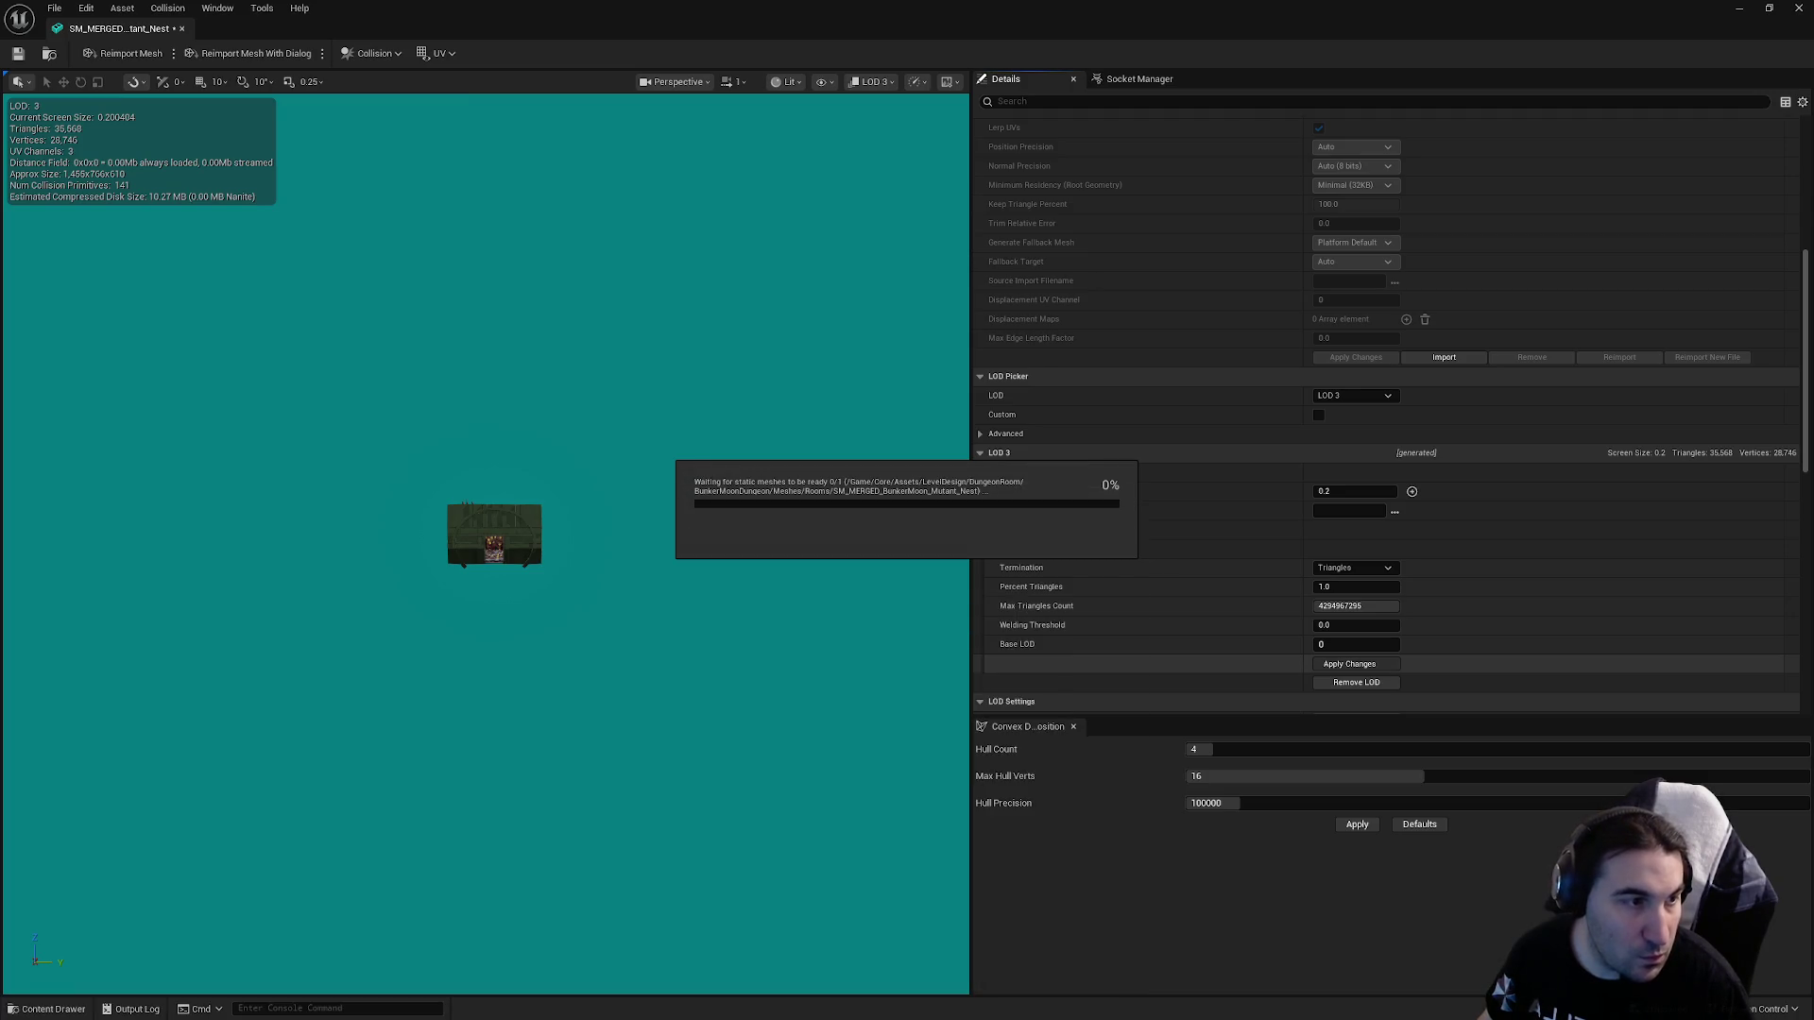
{"action": "key", "text": "super"}
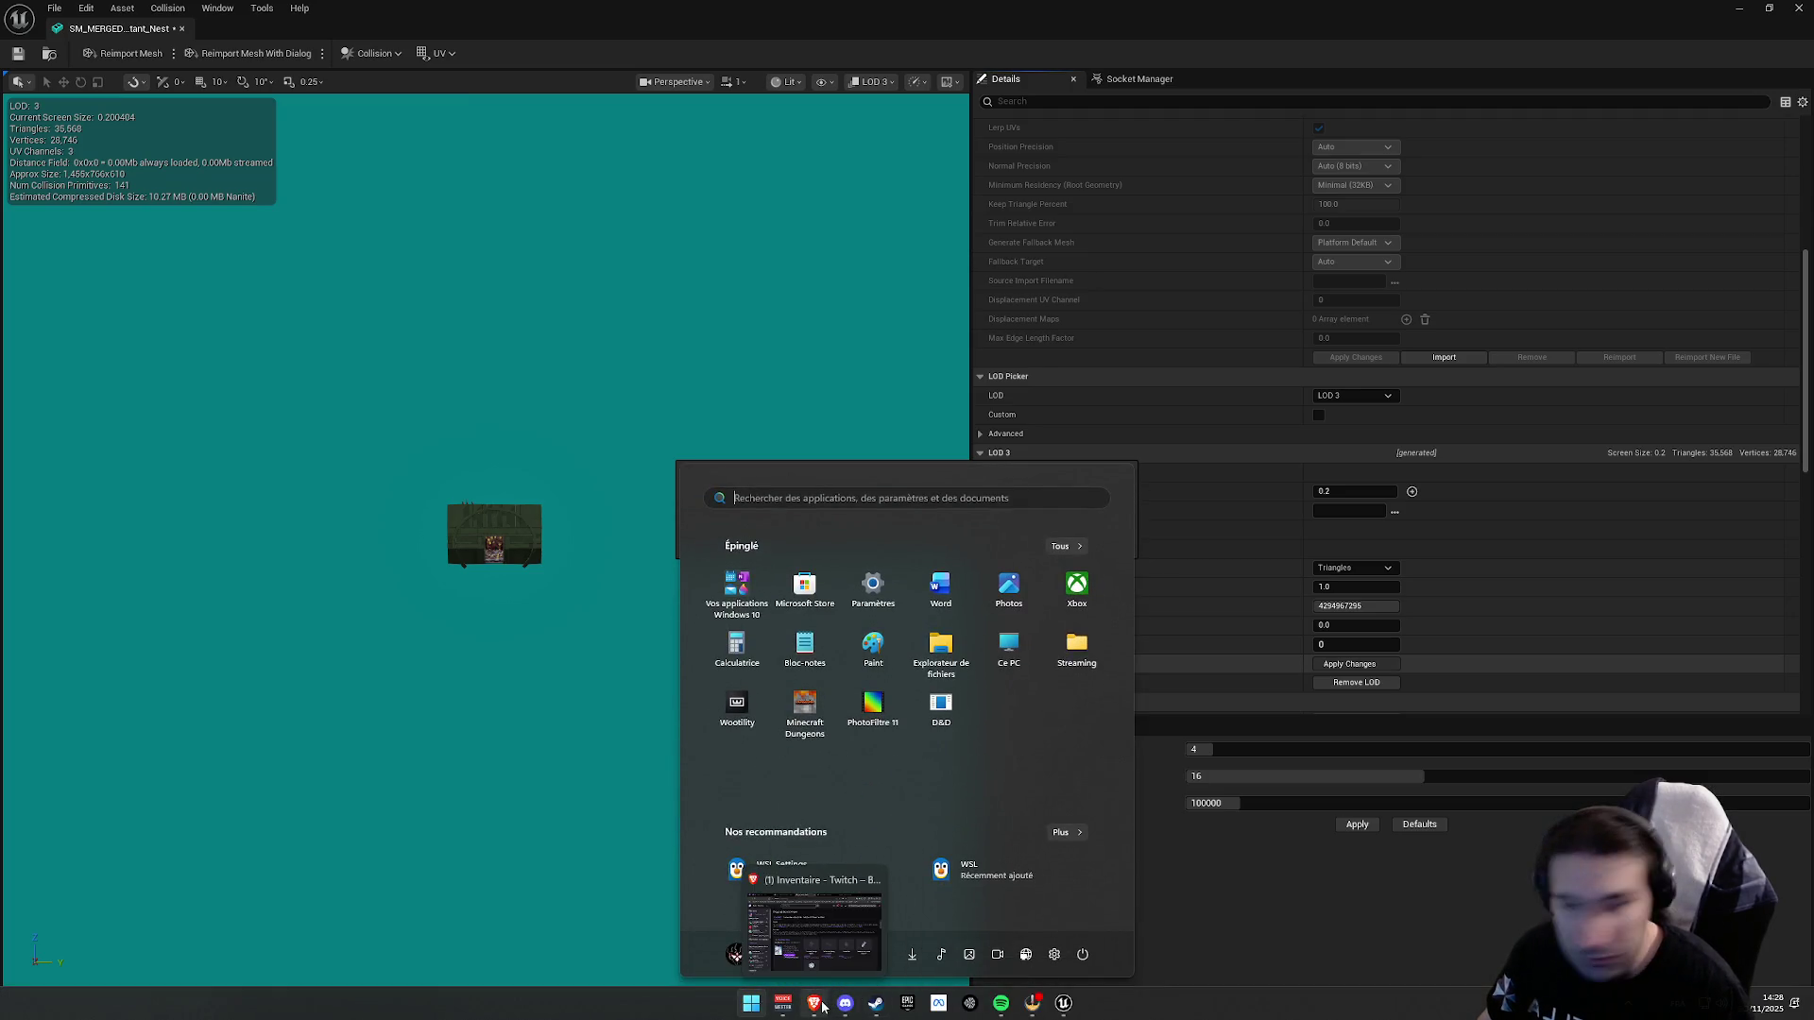
{"action": "left_click", "coordinate": [818, 1010]}
{"action": "key", "text": "super"}
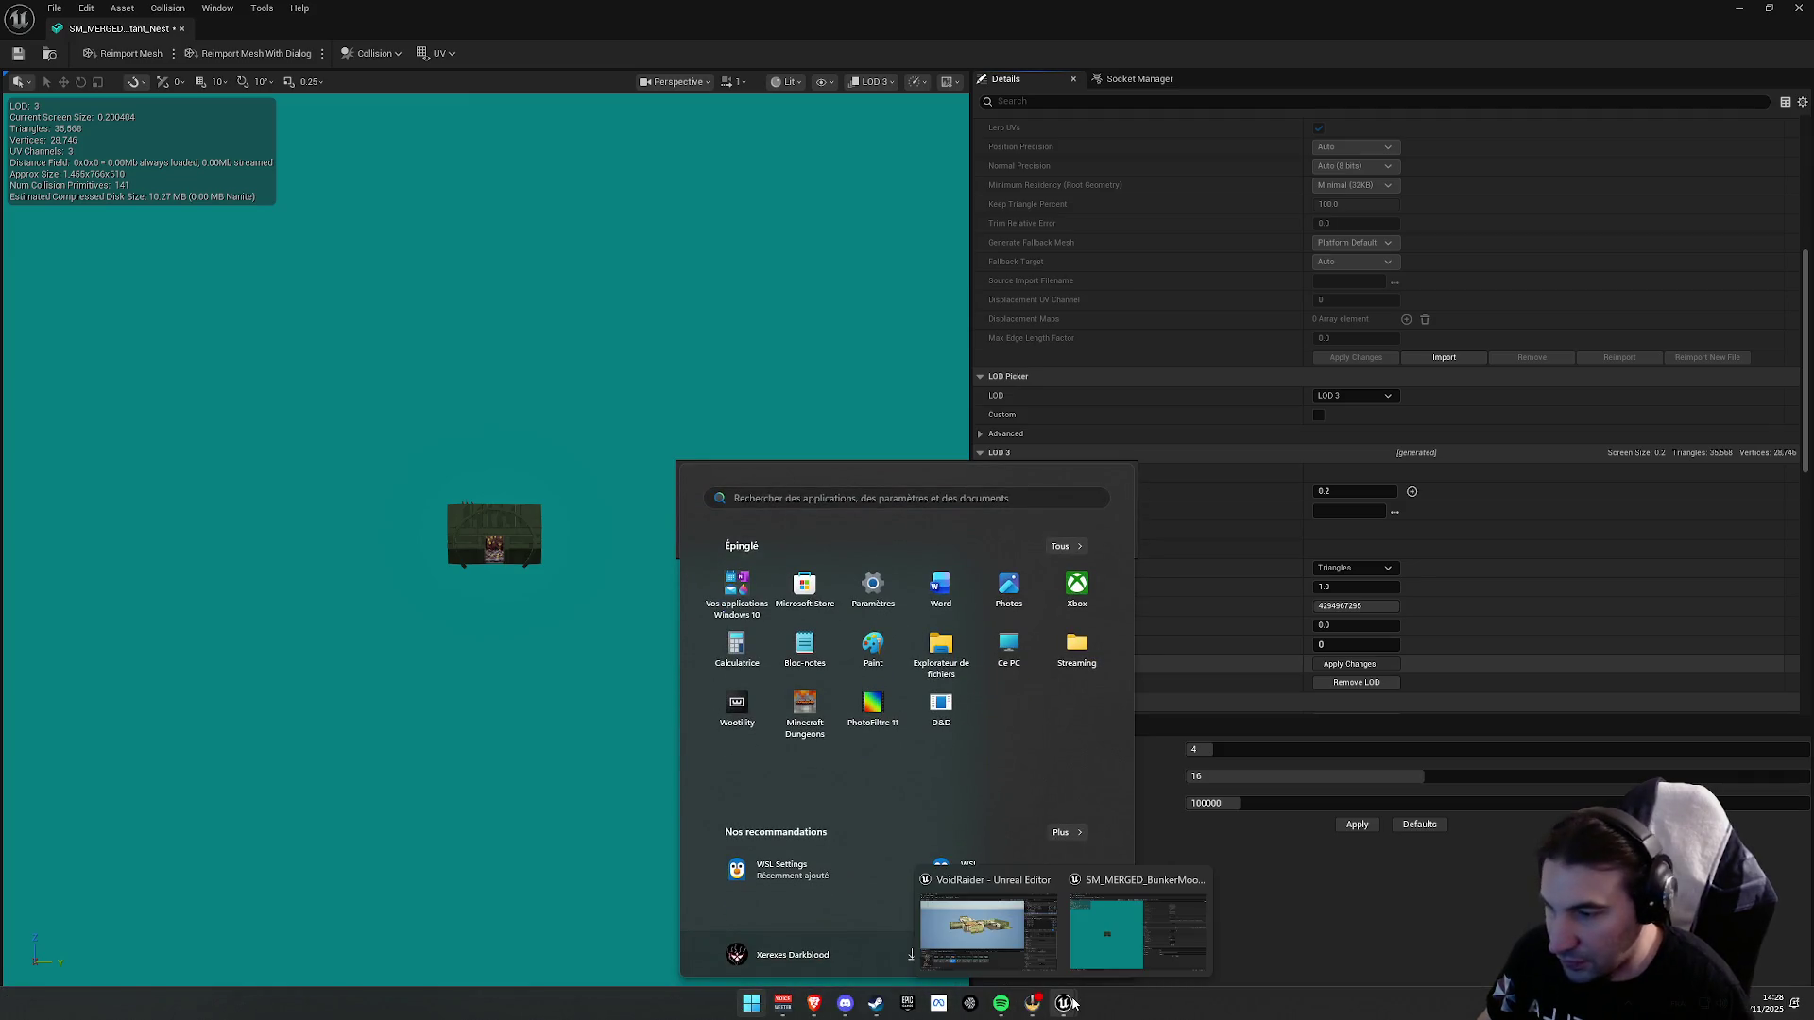
{"action": "left_click", "coordinate": [818, 1010]}
{"action": "left_click", "coordinate": [818, 1010]}
{"action": "left_click", "coordinate": [818, 1010]}
{"action": "left_click", "coordinate": [818, 1009]}
{"action": "left_click", "coordinate": [818, 1010]}
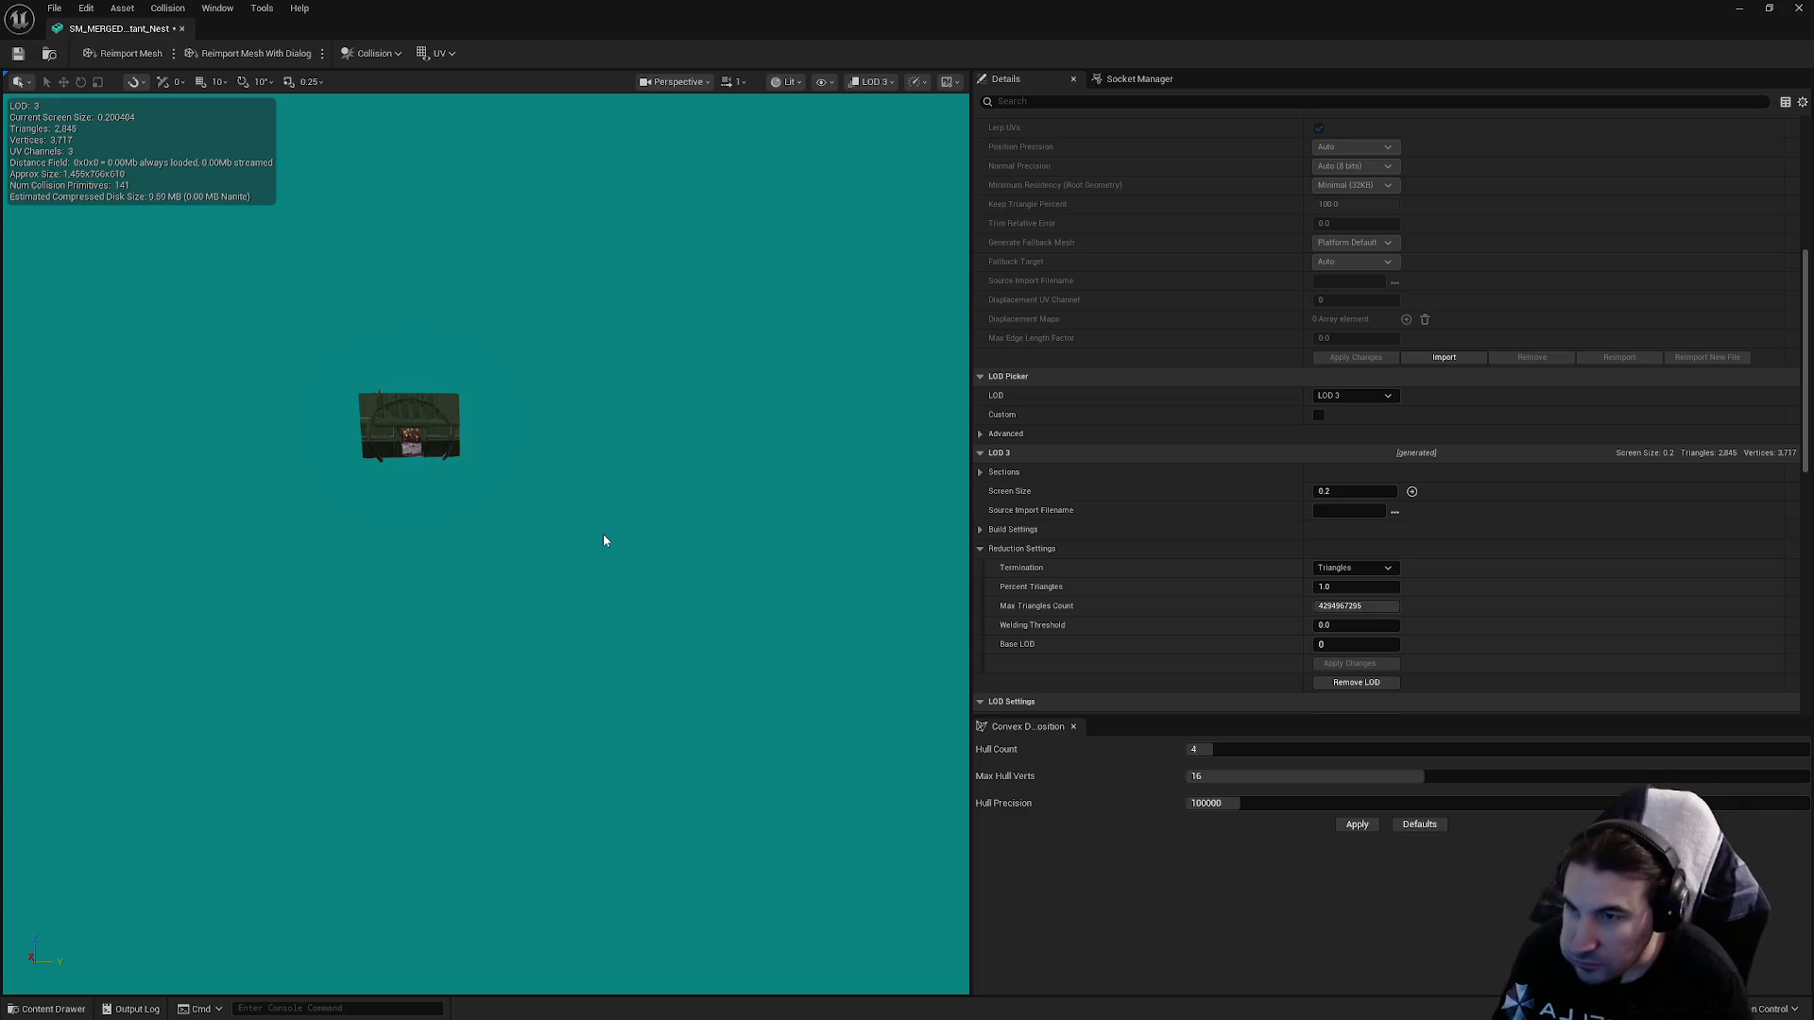
Turn on the Complex Collision display in the nest mesh viewport.
{"action": "mouse_move", "coordinate": [603, 535]}
{"action": "left_mouse_down"}
{"action": "mouse_move", "coordinate": [576, 567]}
{"action": "mouse_move", "coordinate": [553, 246]}
{"action": "left_mouse_up"}
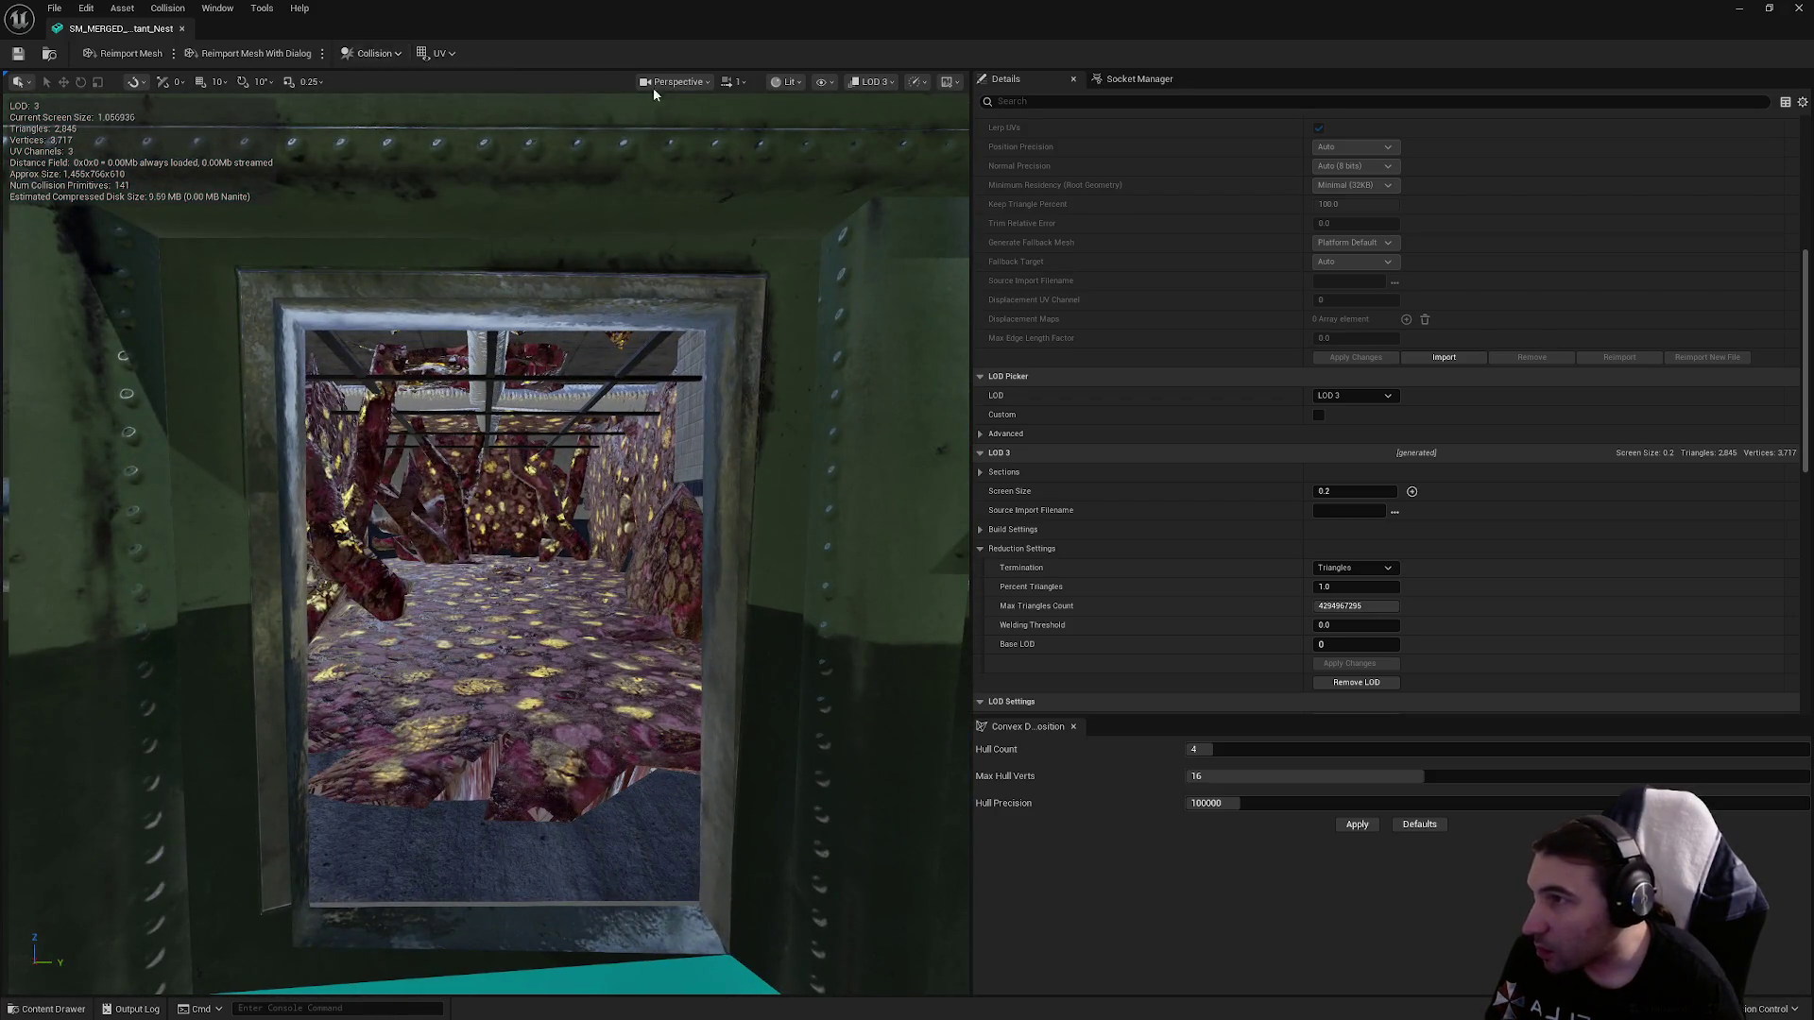
{"action": "left_click", "coordinate": [822, 81]}
{"action": "left_click", "coordinate": [837, 357]}
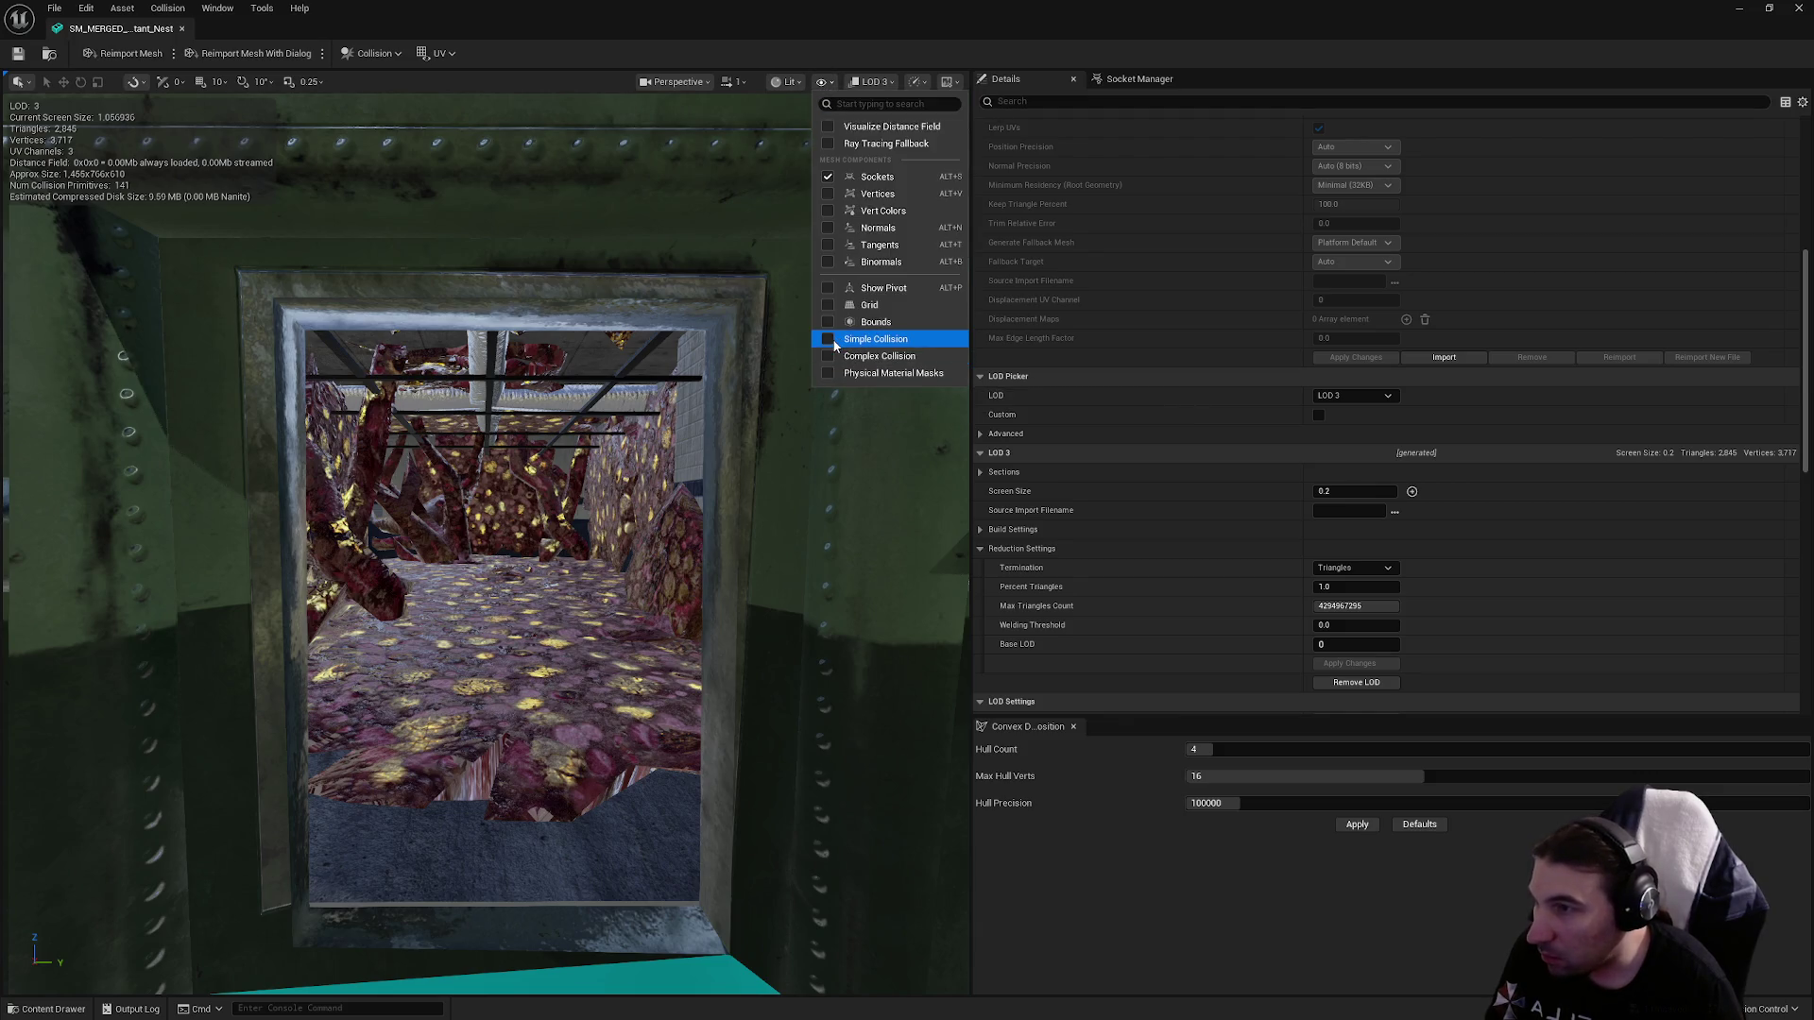
{"action": "left_click", "coordinate": [660, 709]}
{"action": "scroll", "coordinate": [661, 710], "scroll_direction": "up", "scroll_amount": 5}
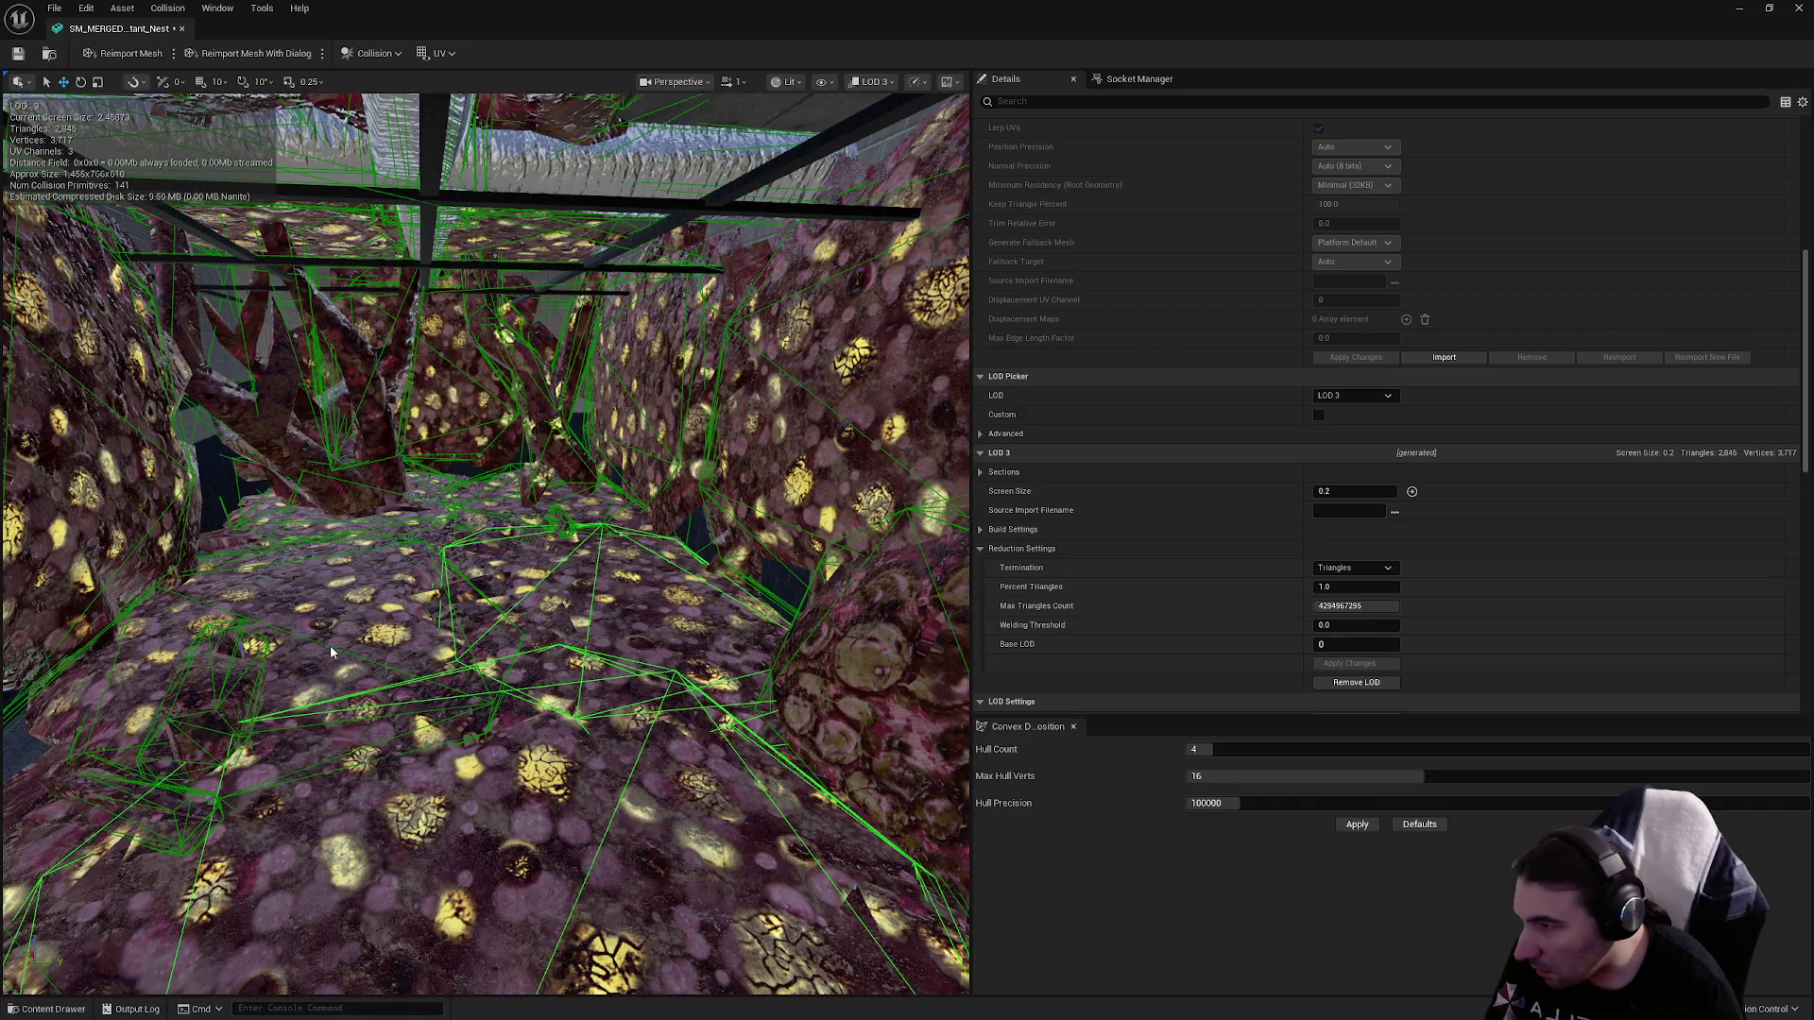
Try raising the doorway collision shape along Z, then undo the move.
{"action": "mouse_move", "coordinate": [330, 644]}
{"action": "left_mouse_down"}
{"action": "mouse_move", "coordinate": [345, 533]}
{"action": "mouse_move", "coordinate": [608, 632]}
{"action": "left_mouse_up"}
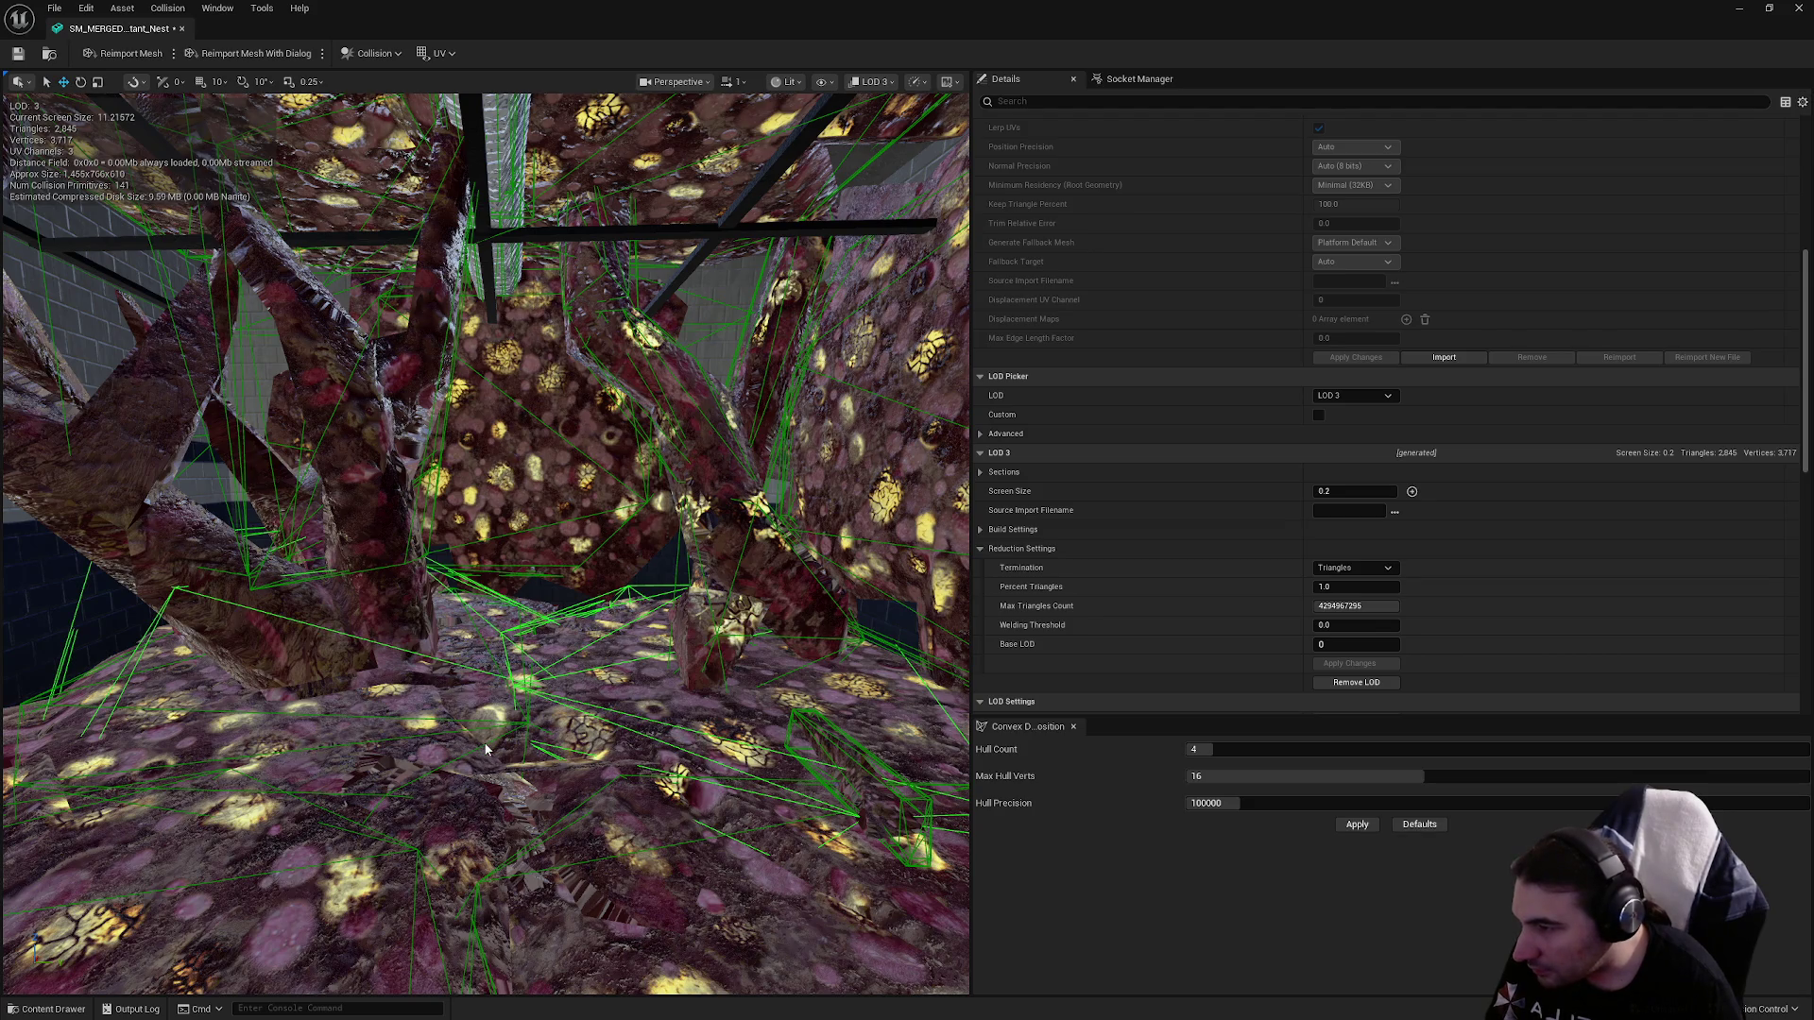
{"action": "mouse_move", "coordinate": [401, 842]}
{"action": "left_mouse_down"}
{"action": "mouse_move", "coordinate": [612, 754]}
{"action": "mouse_move", "coordinate": [433, 808]}
{"action": "mouse_move", "coordinate": [510, 765]}
{"action": "left_mouse_up"}
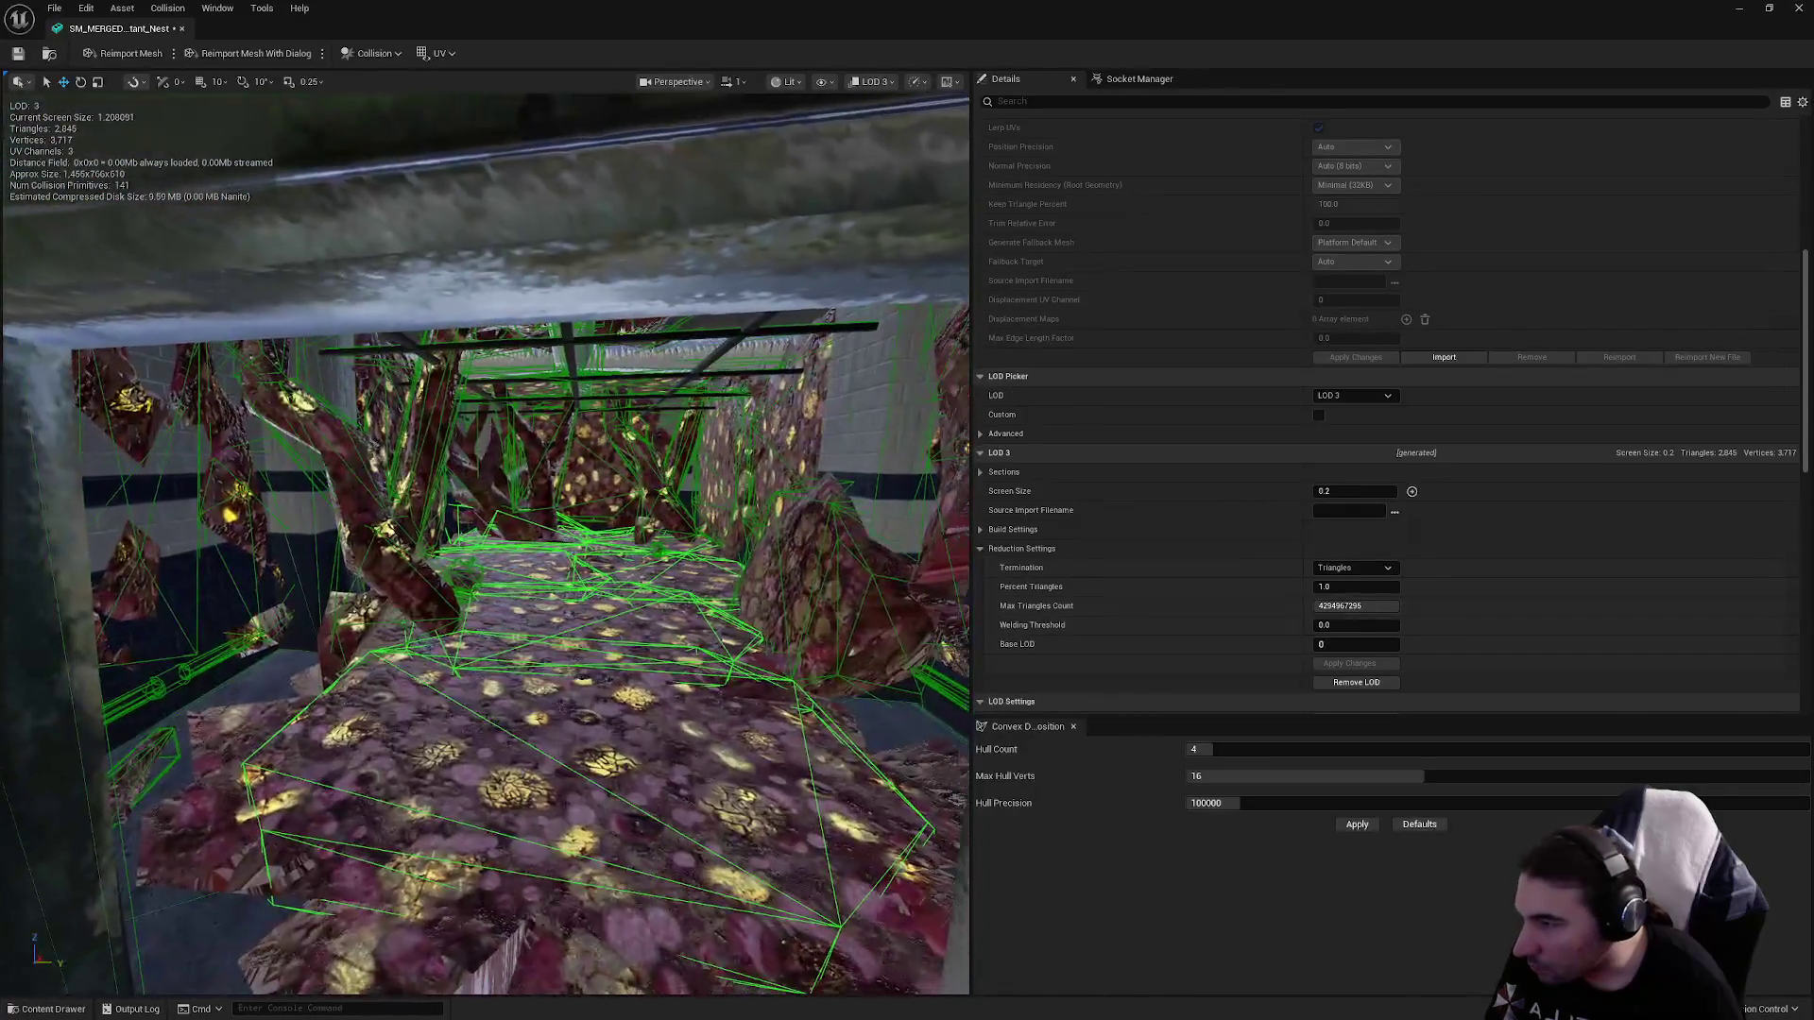
{"action": "scroll", "coordinate": [638, 793], "scroll_direction": "down", "scroll_amount": 15}
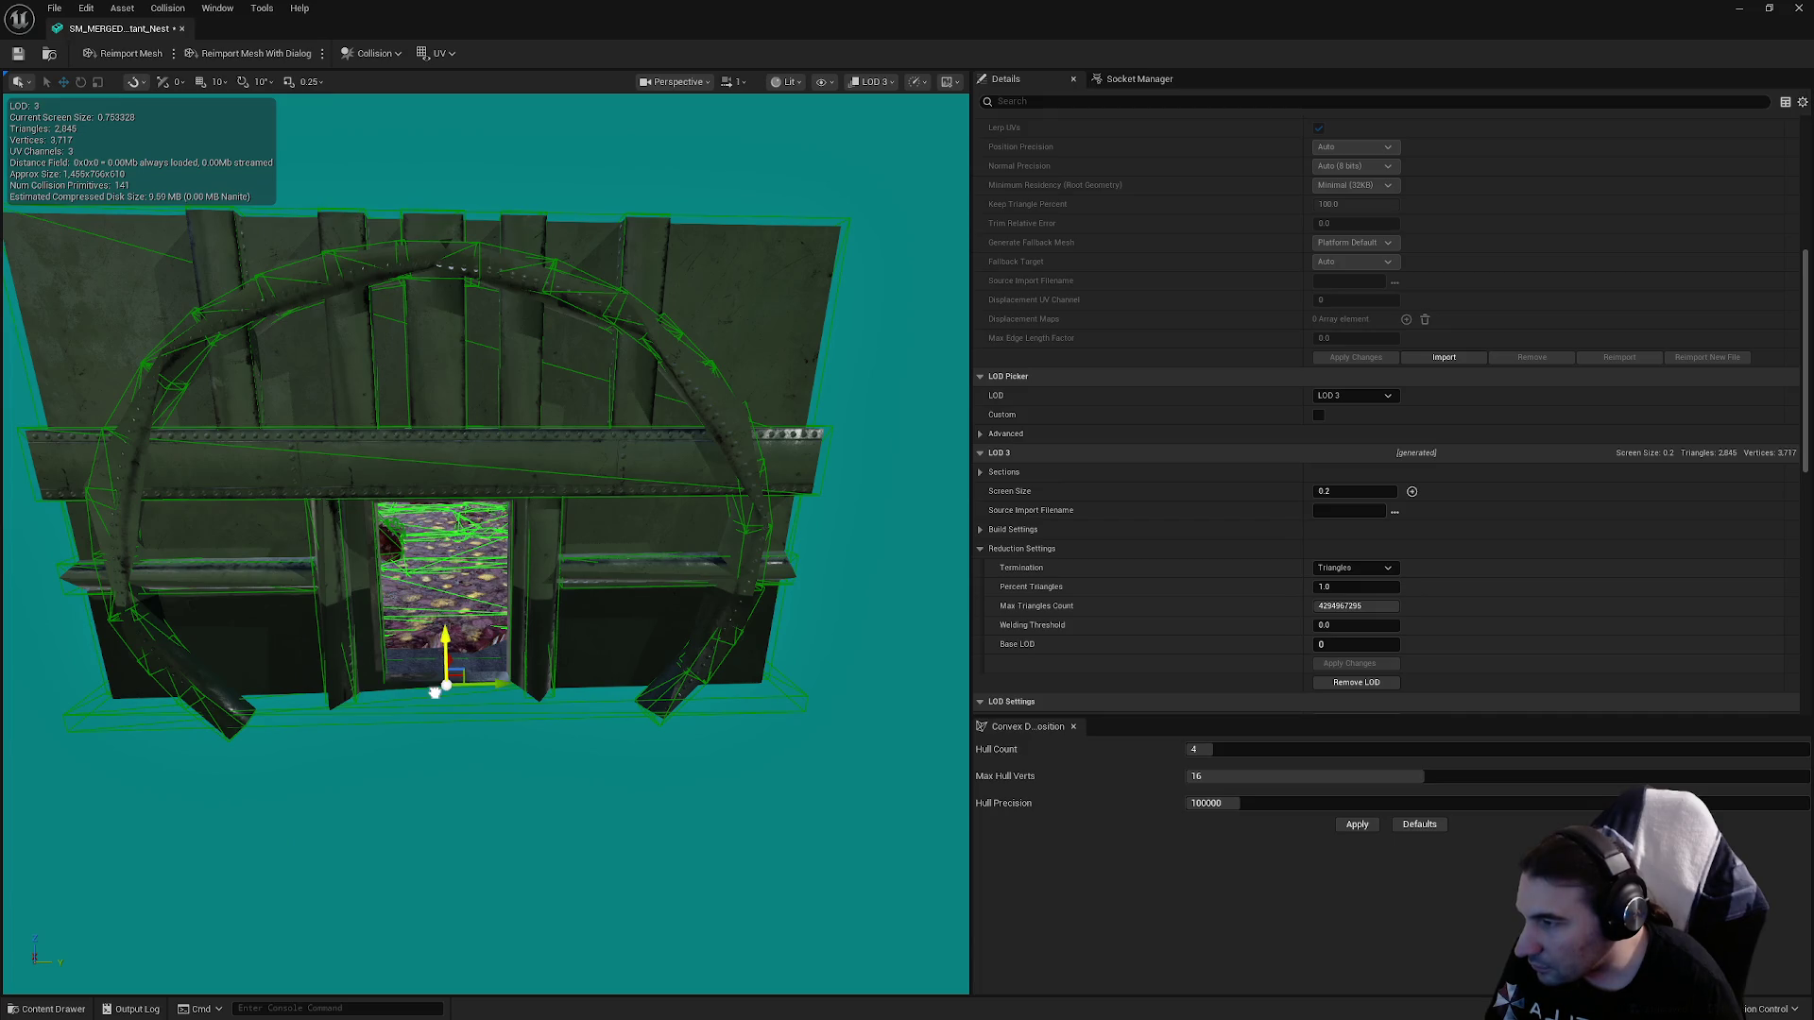
{"action": "scroll", "coordinate": [445, 733], "scroll_direction": "up", "scroll_amount": 15}
{"action": "scroll", "coordinate": [506, 680], "scroll_direction": "down", "scroll_amount": 15}
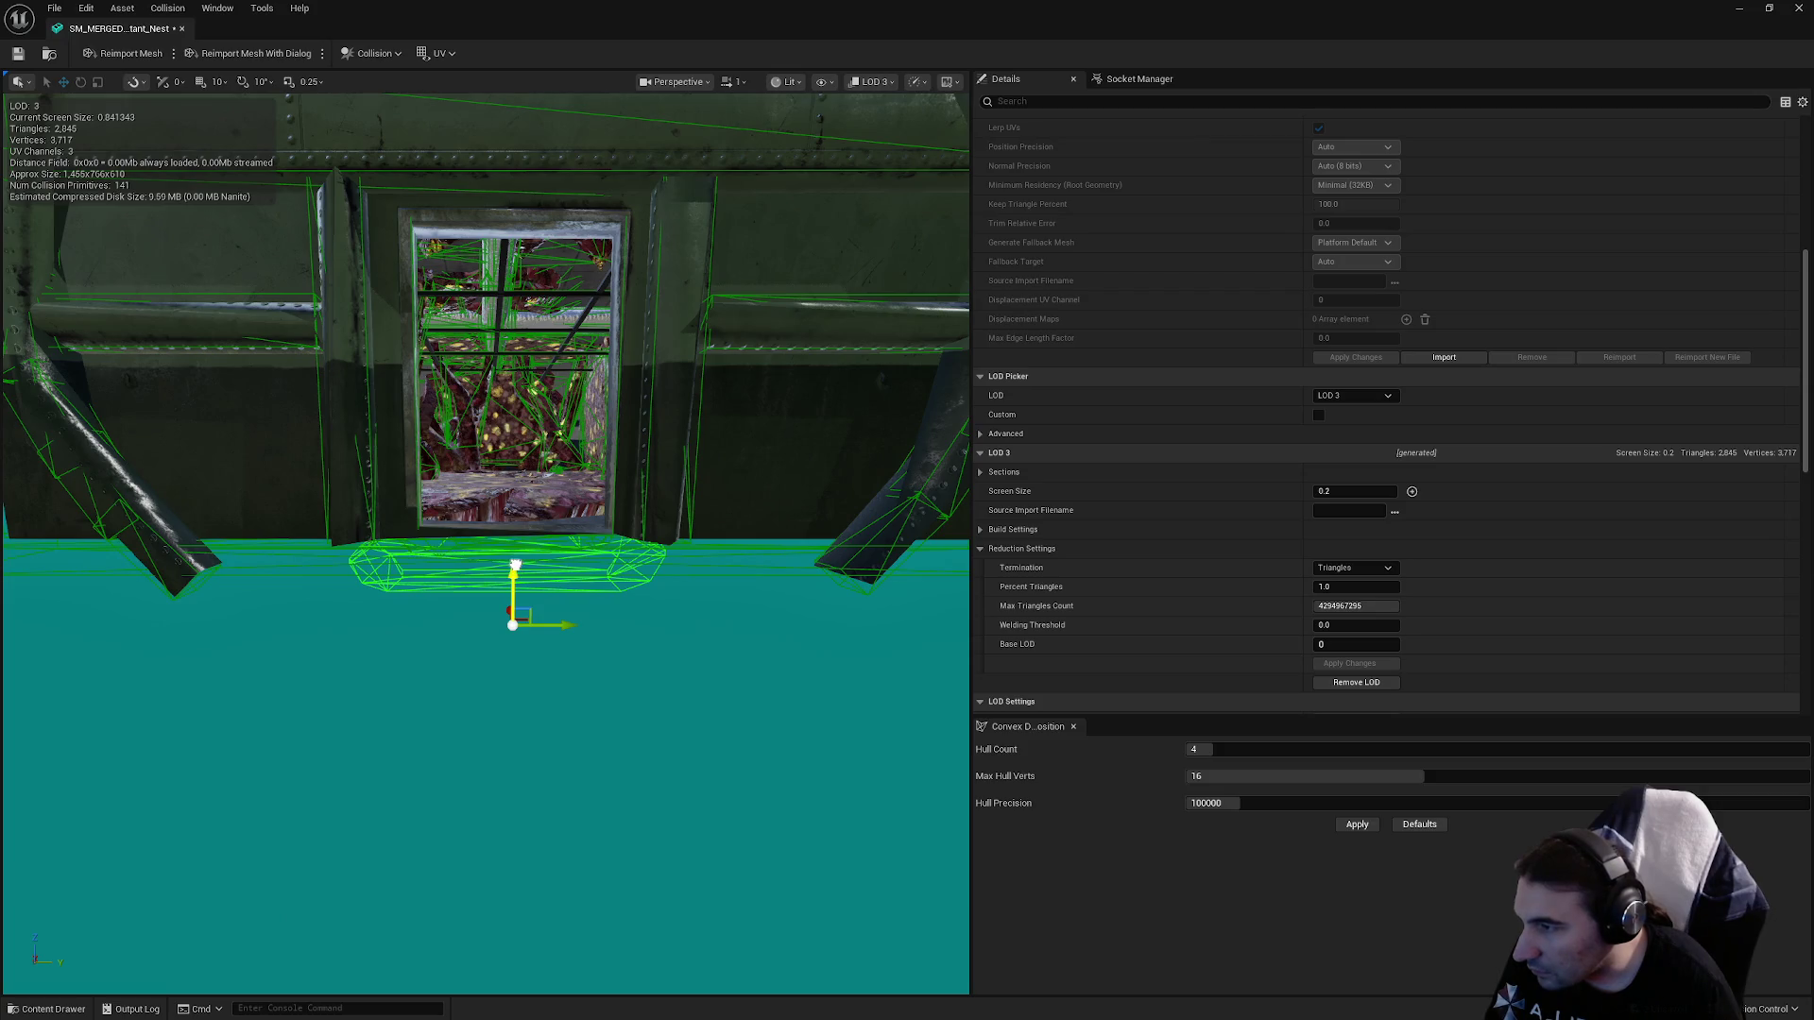
{"action": "left_click_drag", "start_coordinate": [515, 546], "coordinate": [518, 619]}
{"action": "scroll", "coordinate": [518, 619], "scroll_direction": "up", "scroll_amount": 10}
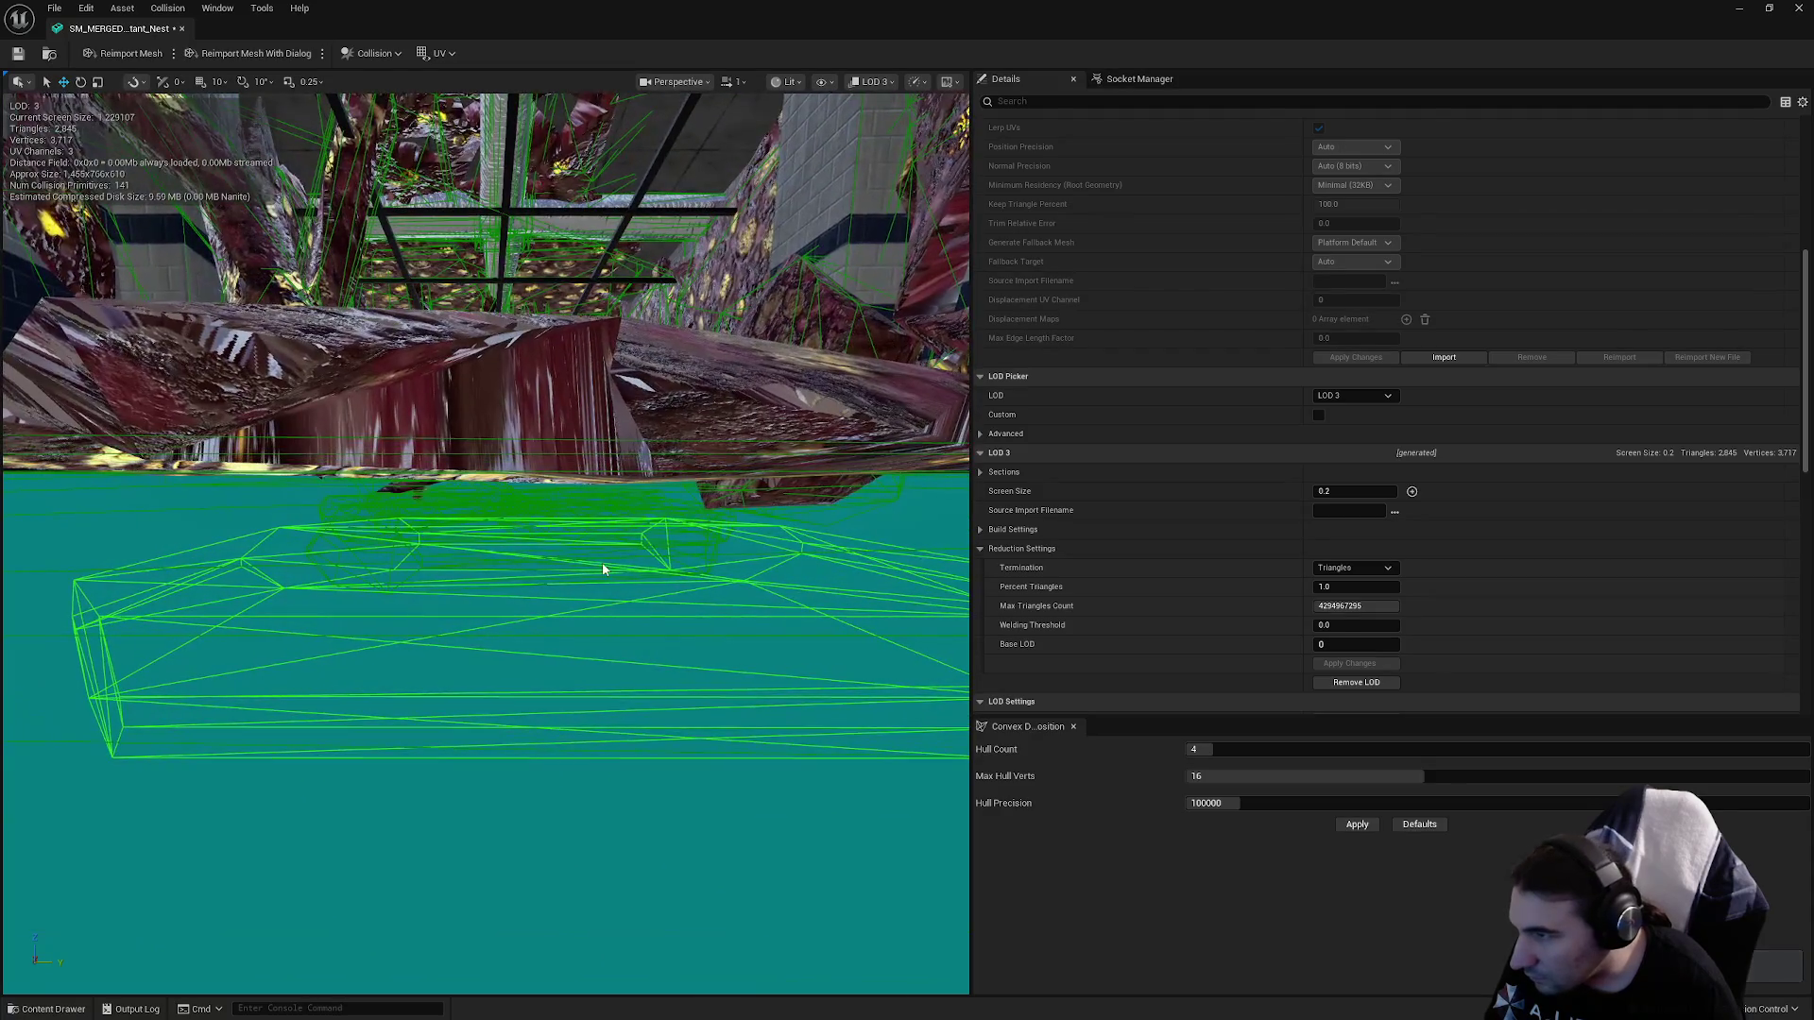
{"action": "key", "text": "ctrl+z"}
Set movement snapping to 1 unit, lower the doorway collision slightly, then save and close the mesh.
{"action": "mouse_move", "coordinate": [625, 677]}
{"action": "left_mouse_down"}
{"action": "mouse_move", "coordinate": [628, 623]}
{"action": "mouse_move", "coordinate": [604, 604]}
{"action": "mouse_move", "coordinate": [348, 620]}
{"action": "left_mouse_up"}
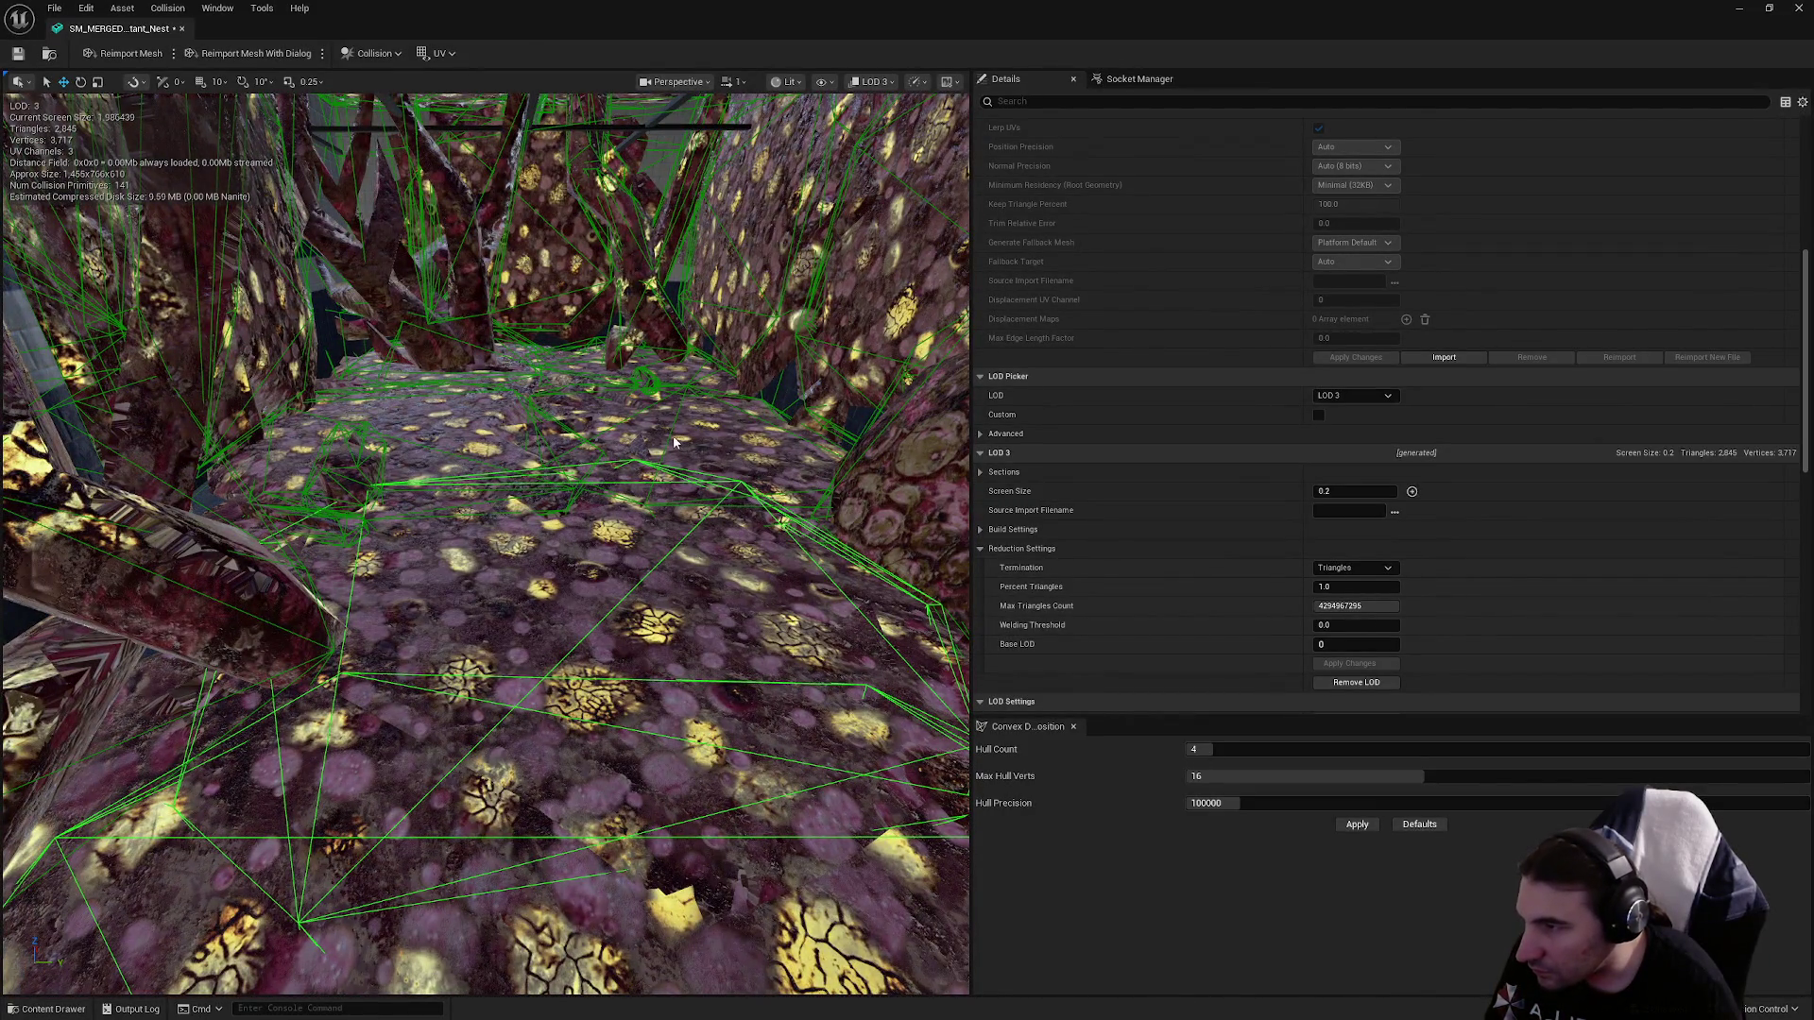
{"action": "mouse_move", "coordinate": [548, 423]}
{"action": "left_mouse_down"}
{"action": "mouse_move", "coordinate": [567, 650]}
{"action": "mouse_move", "coordinate": [542, 633]}
{"action": "mouse_move", "coordinate": [542, 774]}
{"action": "mouse_move", "coordinate": [529, 718]}
{"action": "mouse_move", "coordinate": [567, 642]}
{"action": "left_mouse_up"}
{"action": "mouse_move", "coordinate": [449, 564]}
{"action": "left_mouse_down"}
{"action": "mouse_move", "coordinate": [449, 595]}
{"action": "mouse_move", "coordinate": [450, 564]}
{"action": "left_mouse_up"}
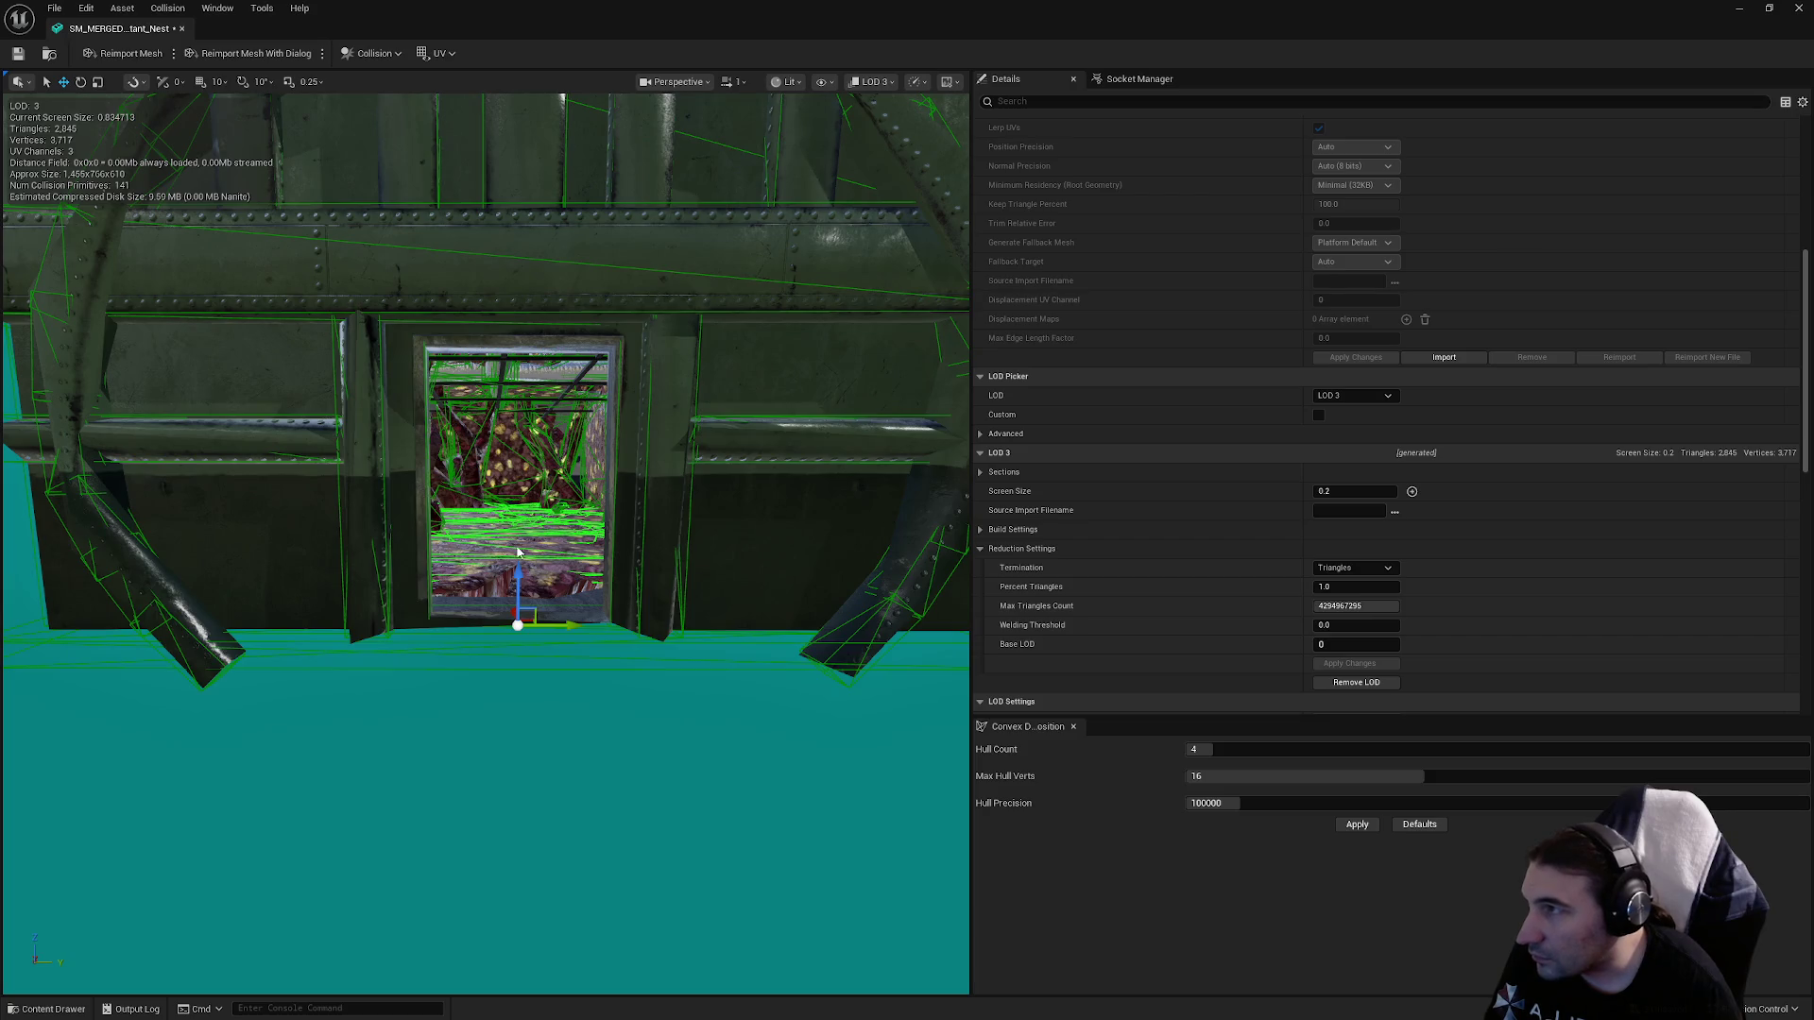
{"action": "left_click", "coordinate": [213, 81]}
{"action": "left_click", "coordinate": [236, 115]}
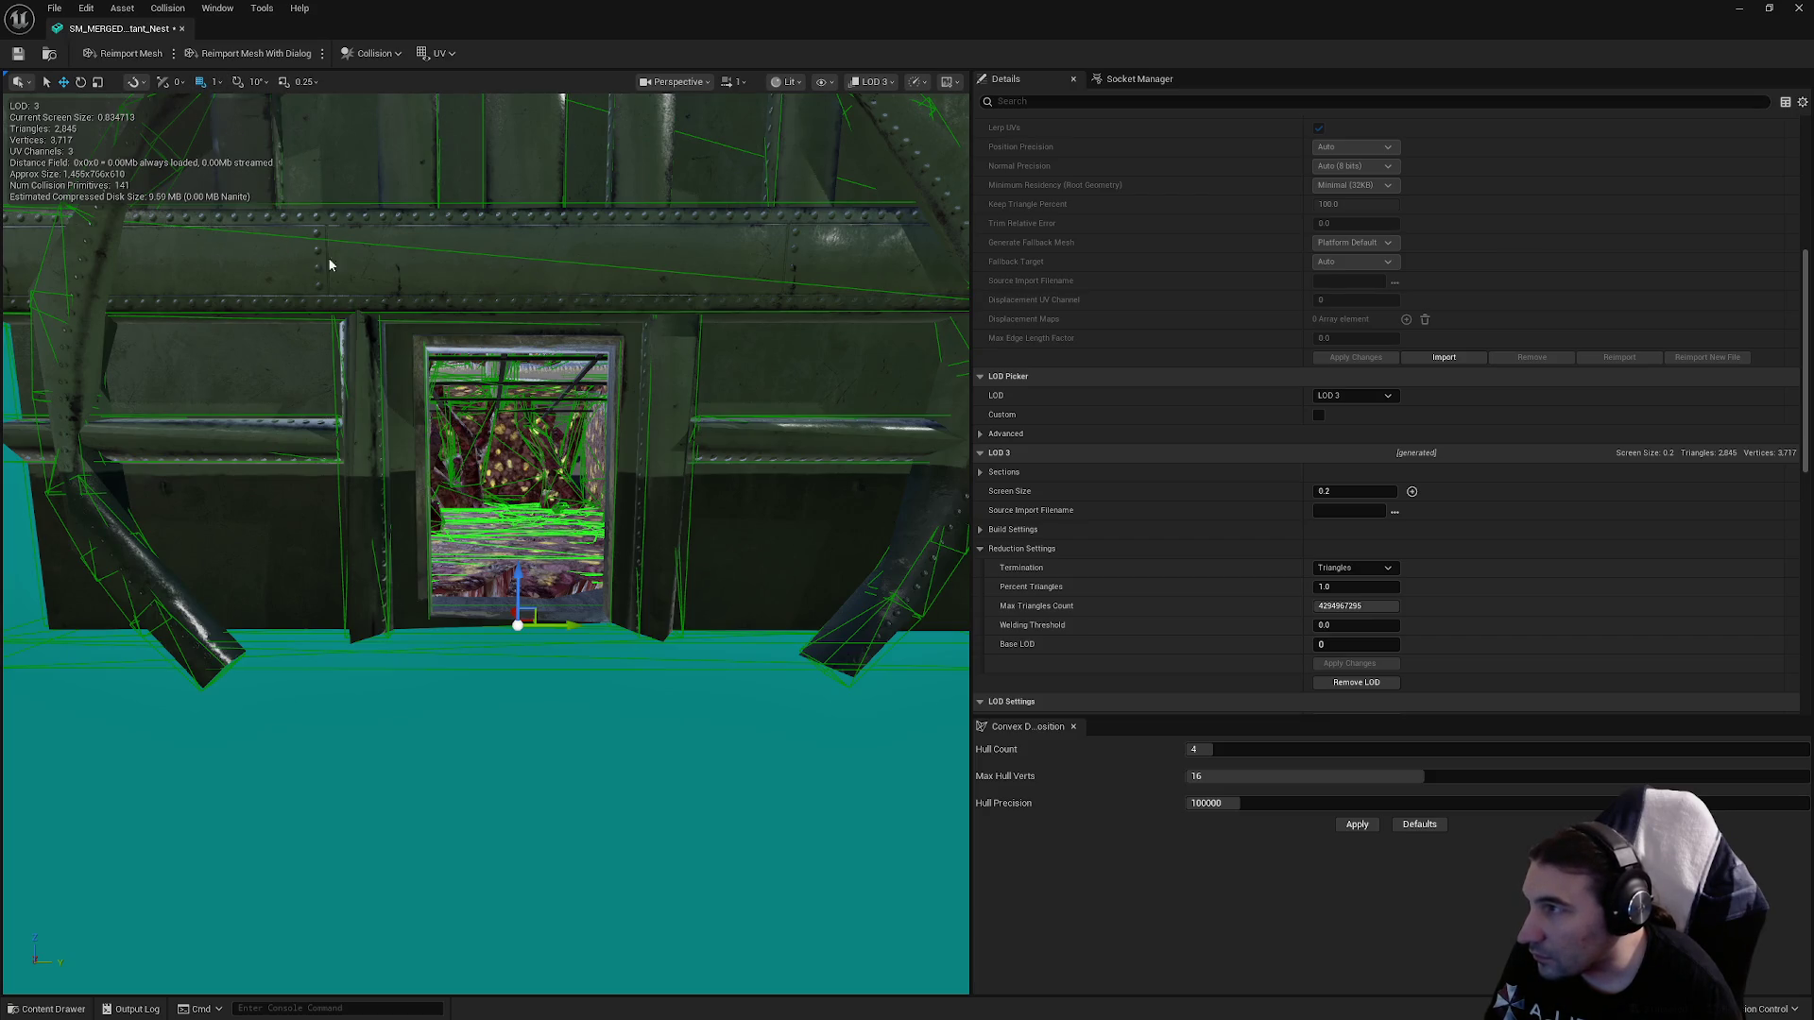
{"action": "mouse_move", "coordinate": [517, 577]}
{"action": "left_mouse_down"}
{"action": "mouse_move", "coordinate": [518, 610]}
{"action": "mouse_move", "coordinate": [555, 576]}
{"action": "mouse_move", "coordinate": [556, 425]}
{"action": "mouse_move", "coordinate": [508, 595]}
{"action": "left_mouse_up"}
{"action": "key", "text": "ctrl+s"}
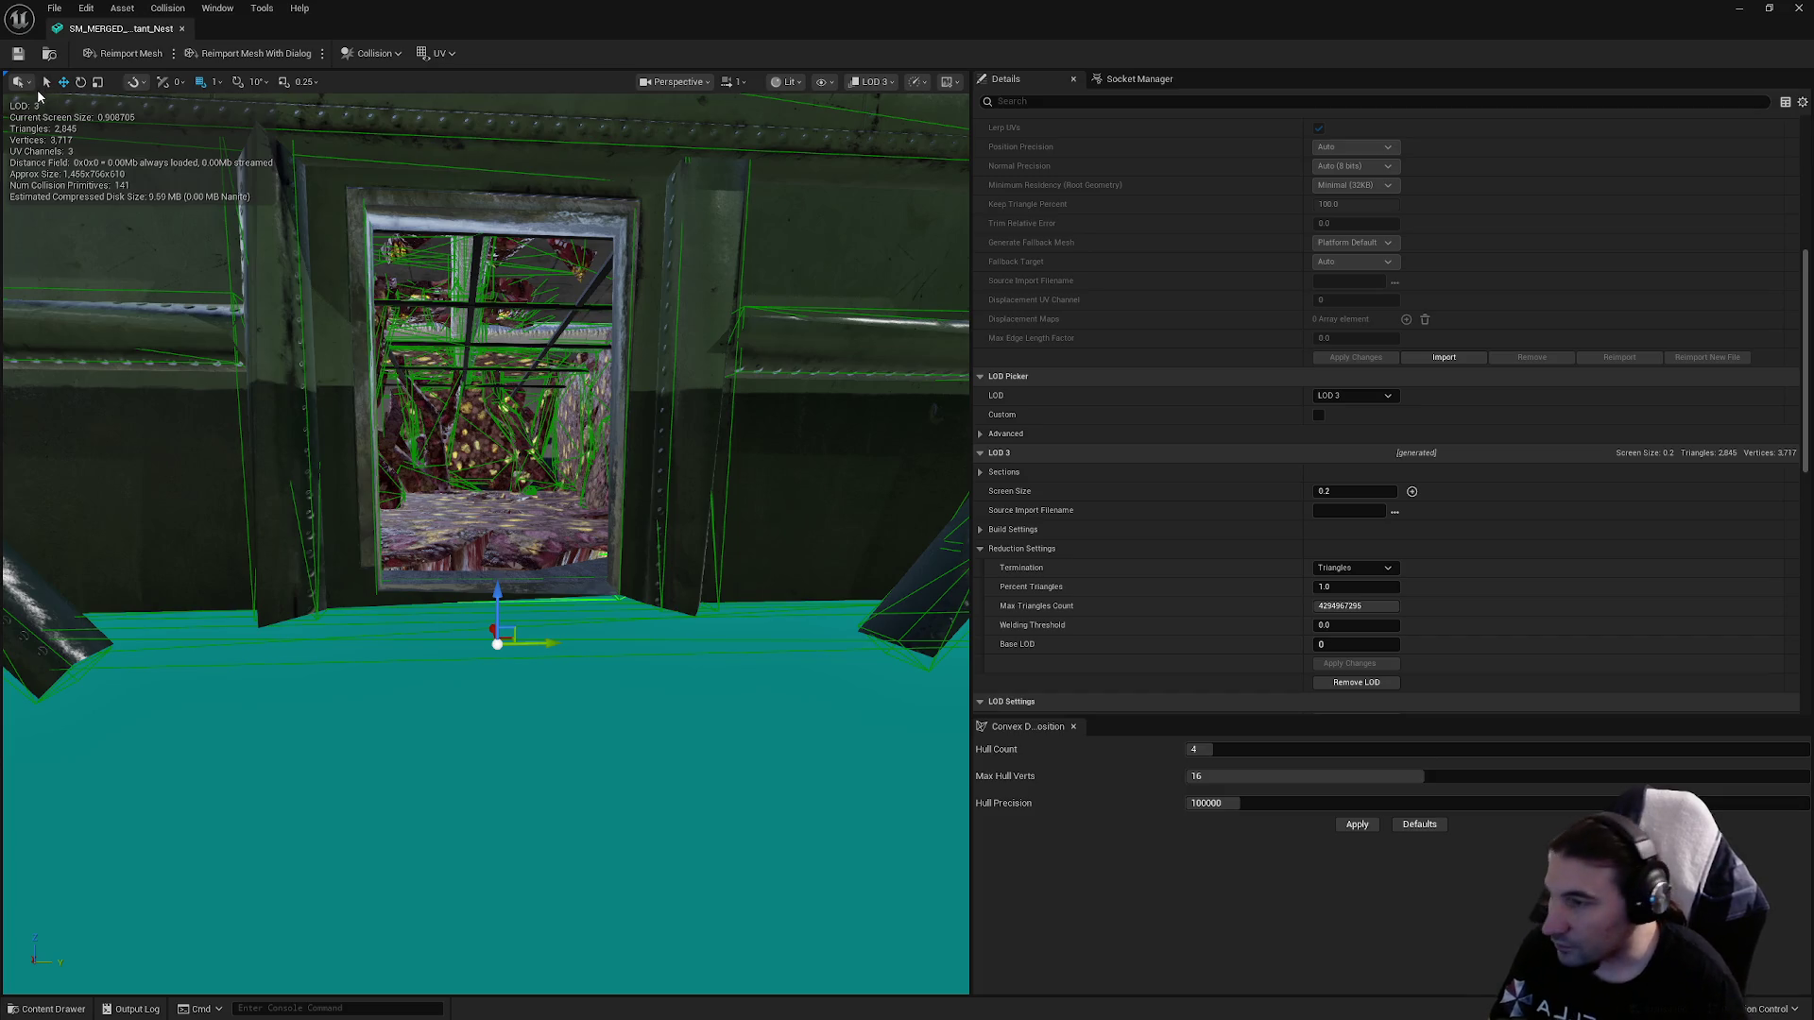
{"action": "left_click", "coordinate": [1798, 8]}
Save the BunkerMoon map and move the Mutant_Nest actor into the Construct Outliner folder.
{"action": "left_click", "coordinate": [334, 768]}
{"action": "left_click", "coordinate": [1020, 678]}
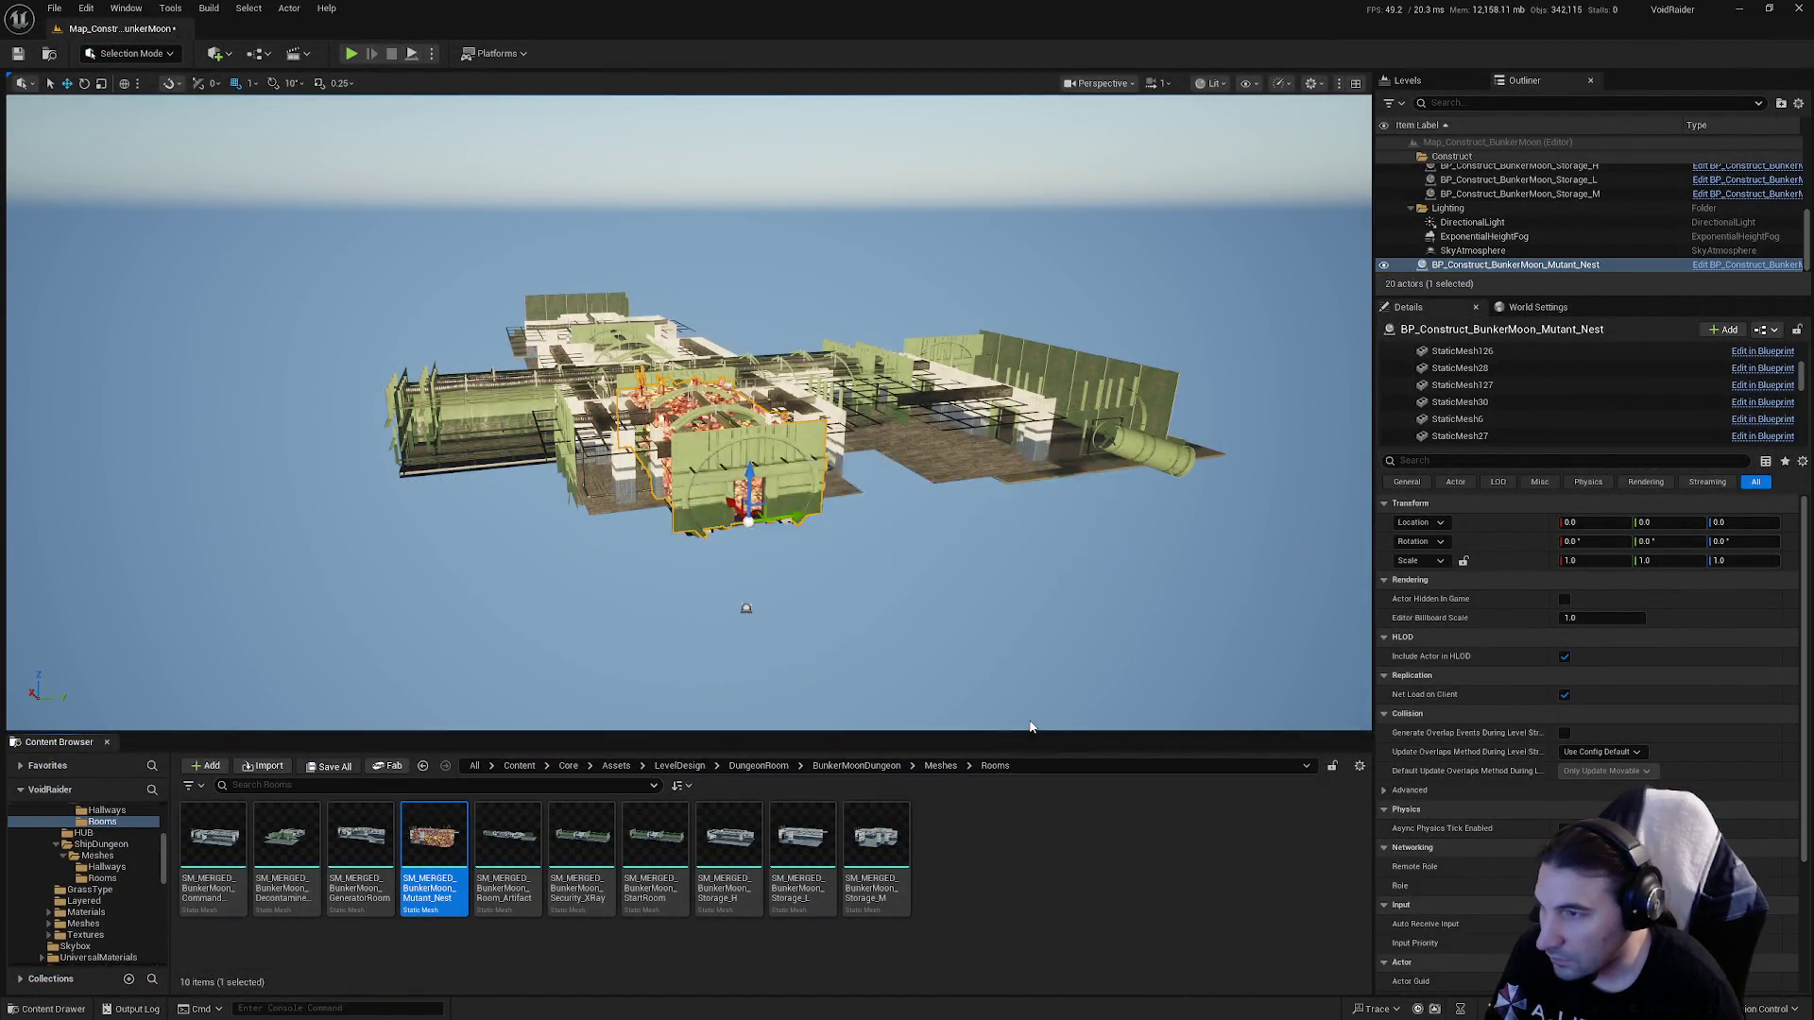
{"action": "left_click_drag", "start_coordinate": [1572, 266], "coordinate": [1452, 160]}
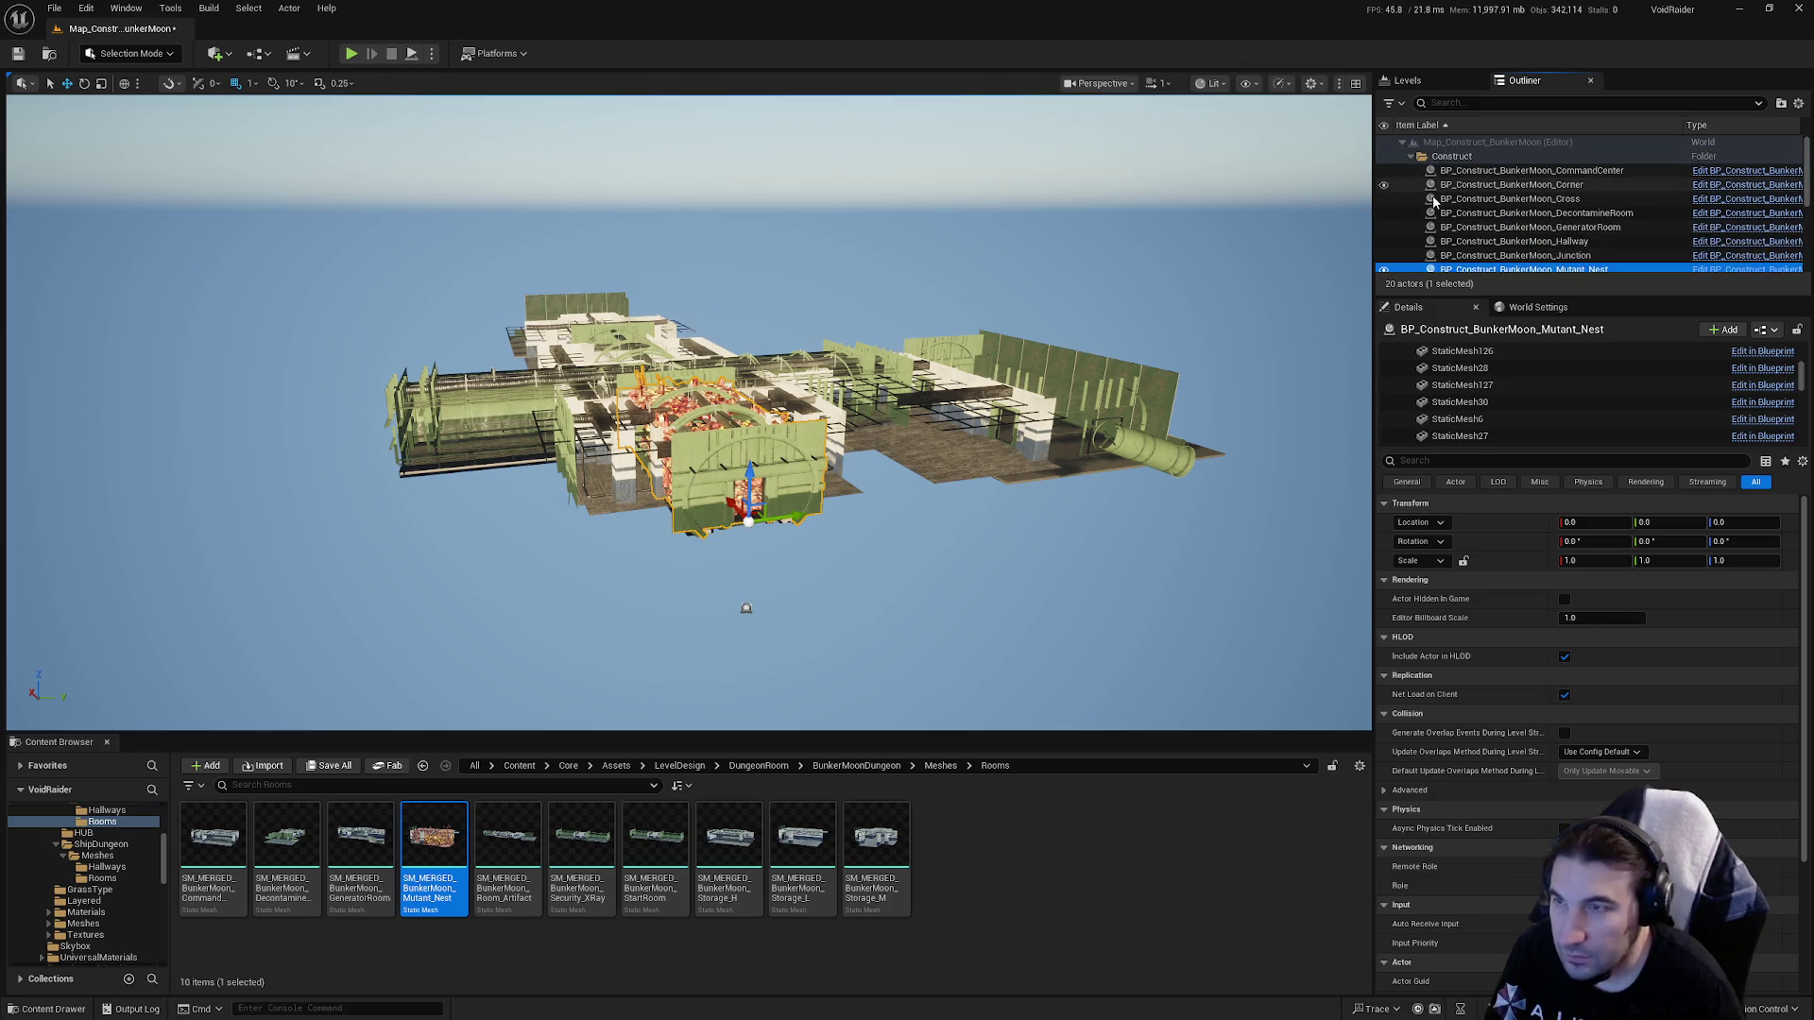
{"action": "left_click", "coordinate": [334, 768]}
{"action": "left_click", "coordinate": [1020, 677]}
{"action": "scroll", "coordinate": [85, 878], "scroll_direction": "up", "scroll_amount": 5}
Open the Lvl_Intro level from Core/Maps.
{"action": "left_click", "coordinate": [38, 834], "text": "ctrl"}
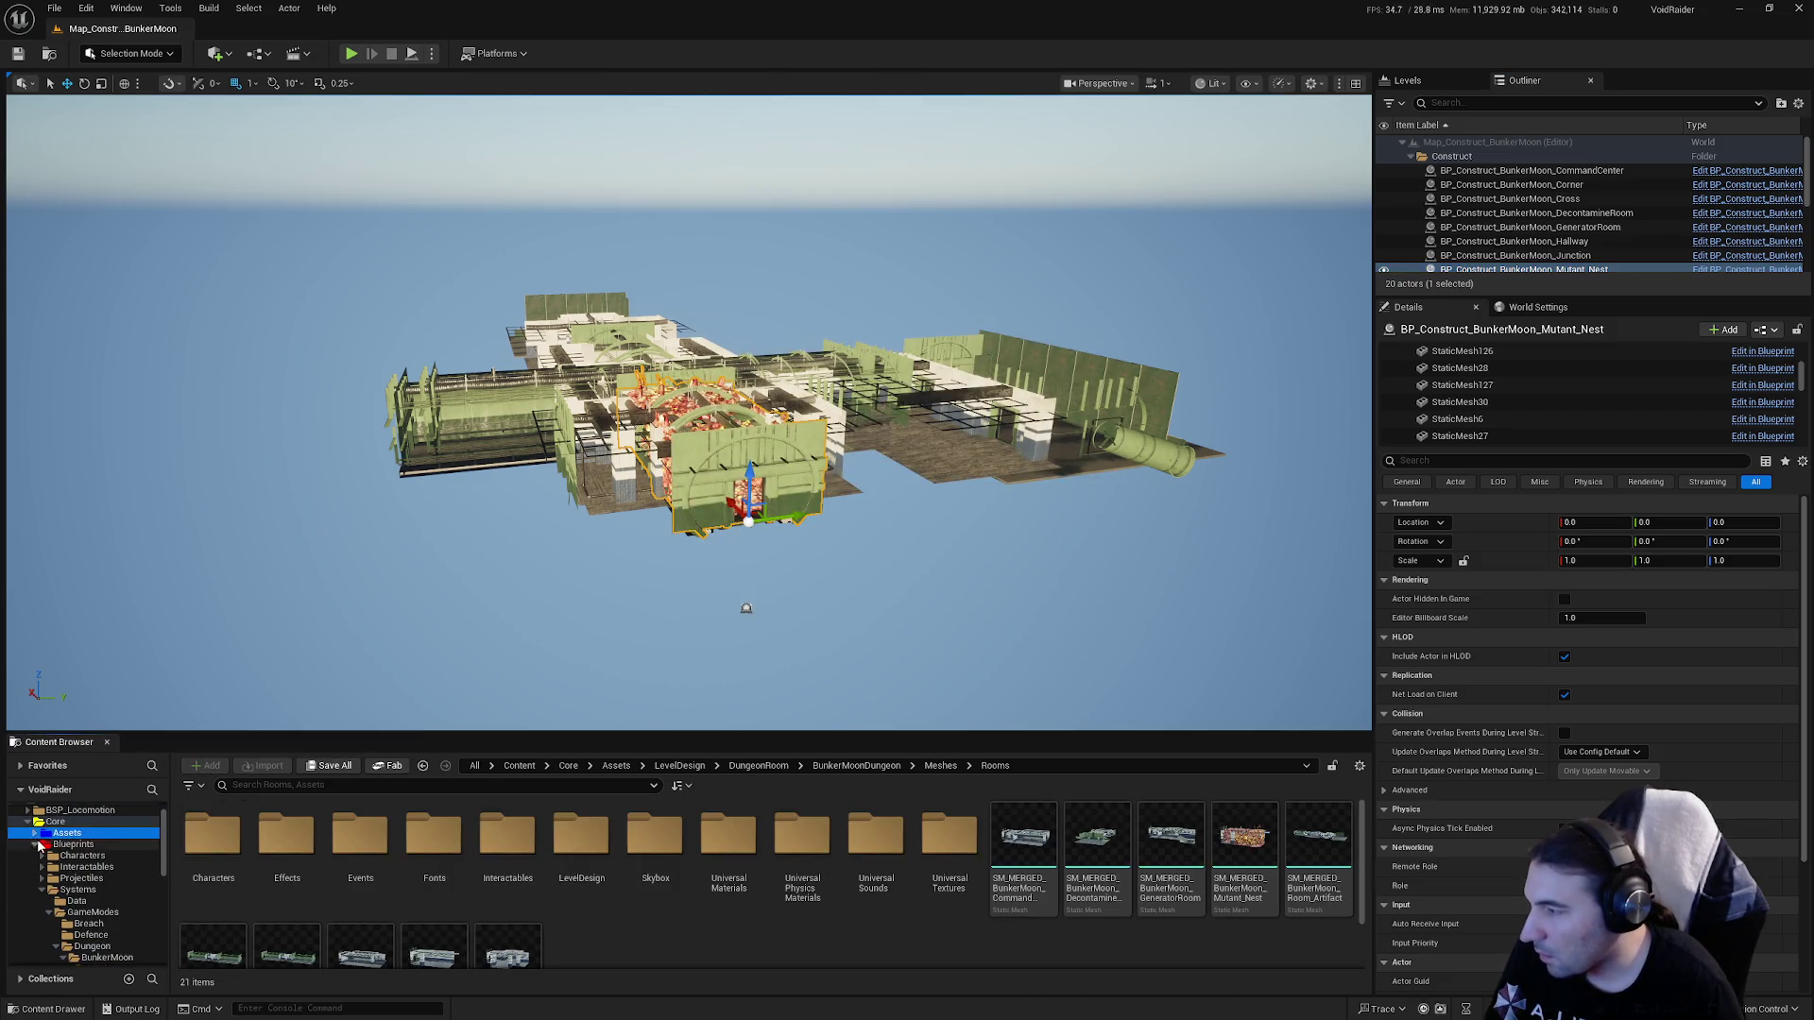
{"action": "left_click", "coordinate": [41, 844]}
{"action": "left_click", "coordinate": [64, 878]}
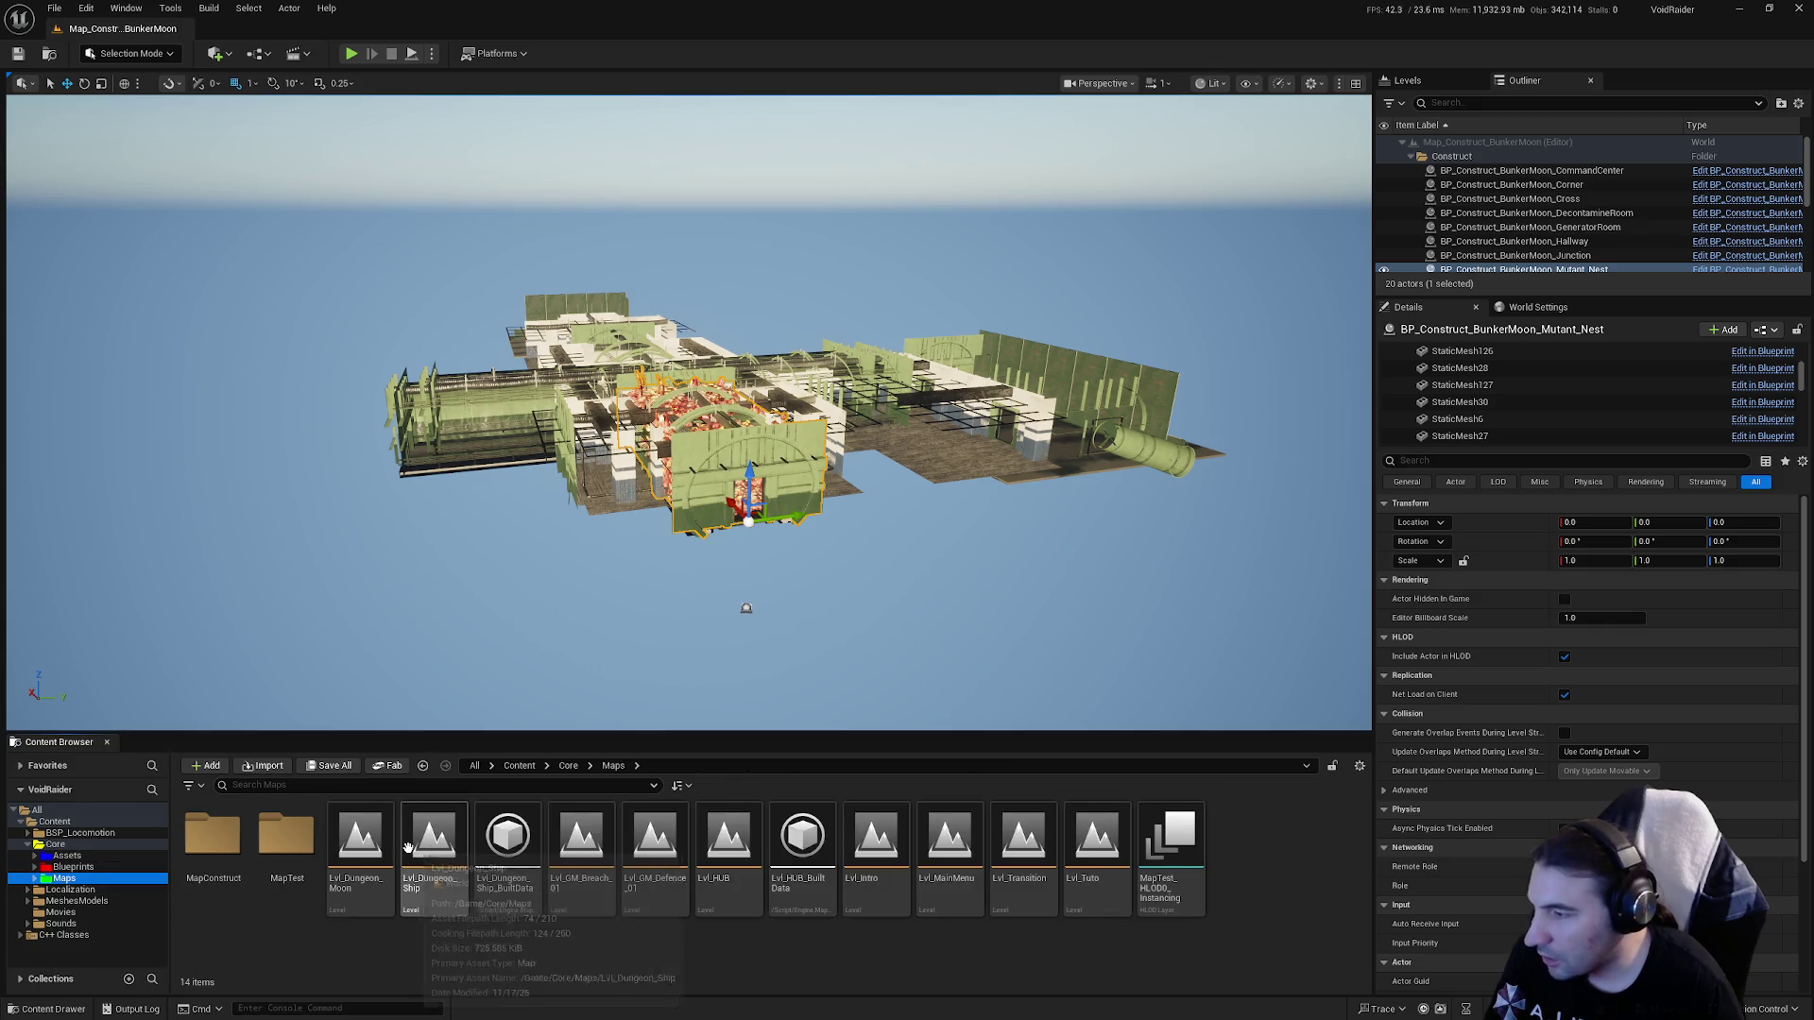
{"action": "double_click", "coordinate": [871, 848]}
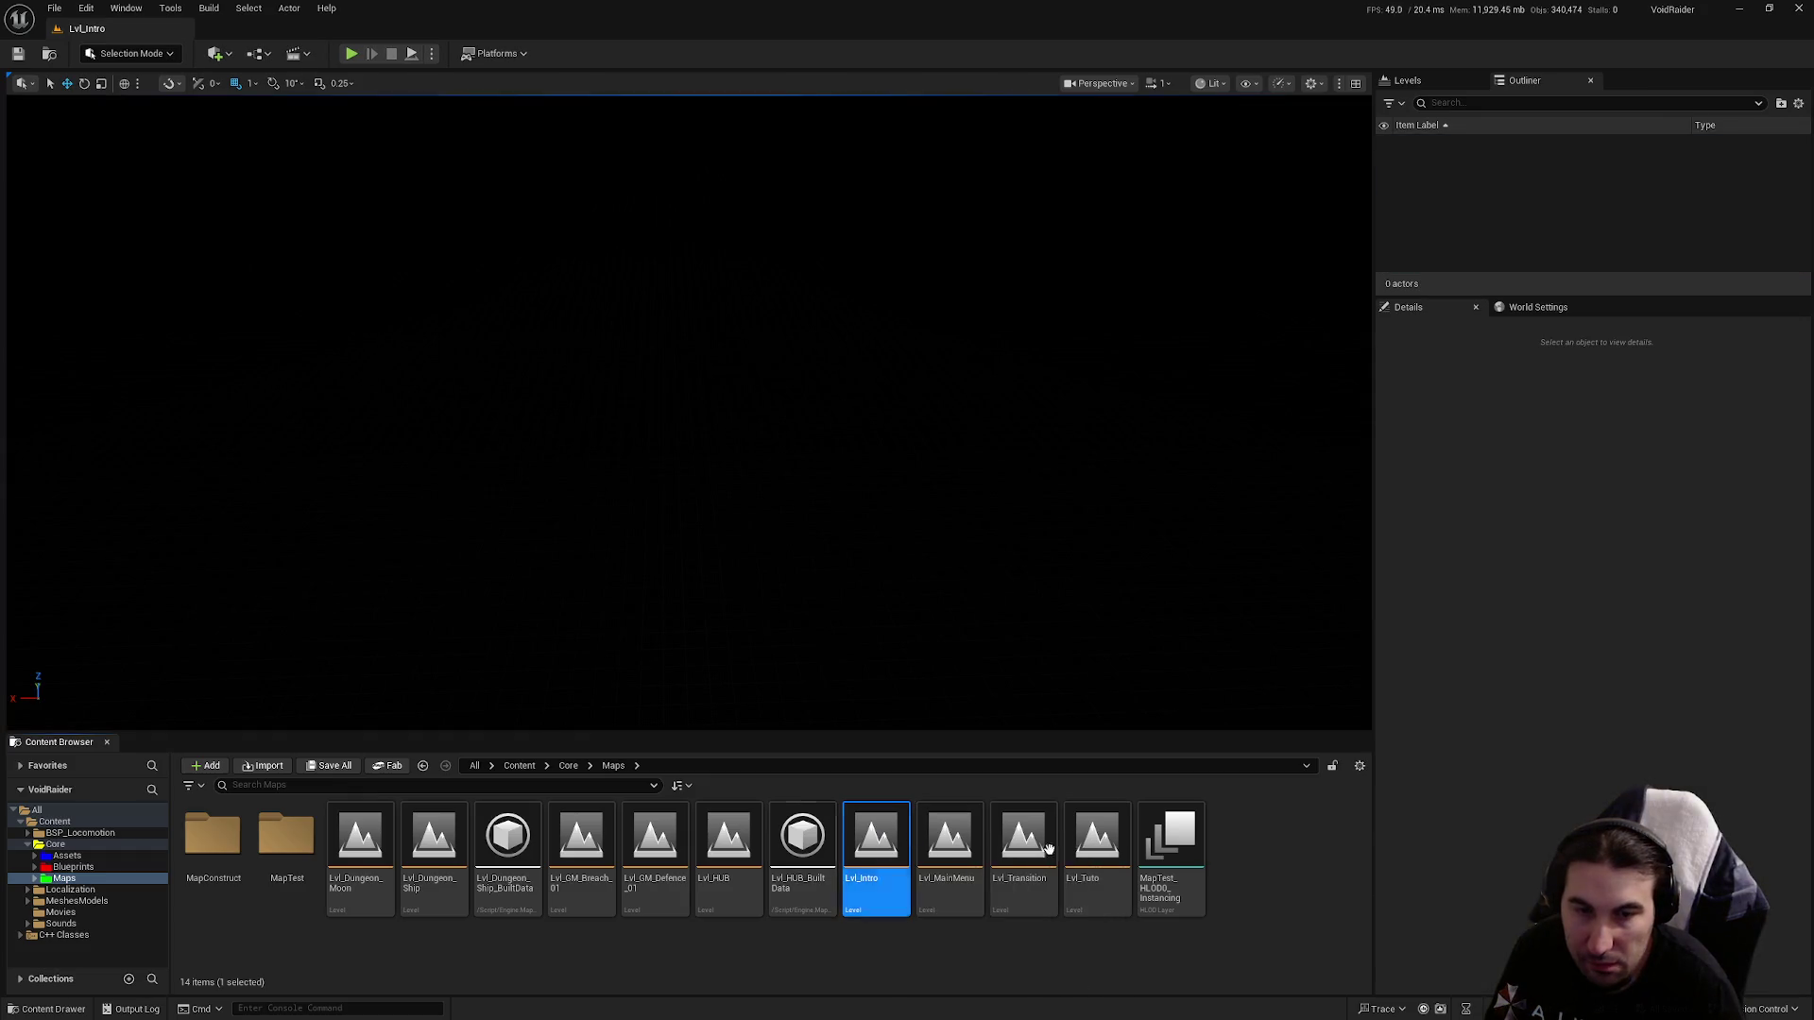
Open and close the Fab window, then bring up the Platforms menu.
{"action": "left_click", "coordinate": [383, 766]}
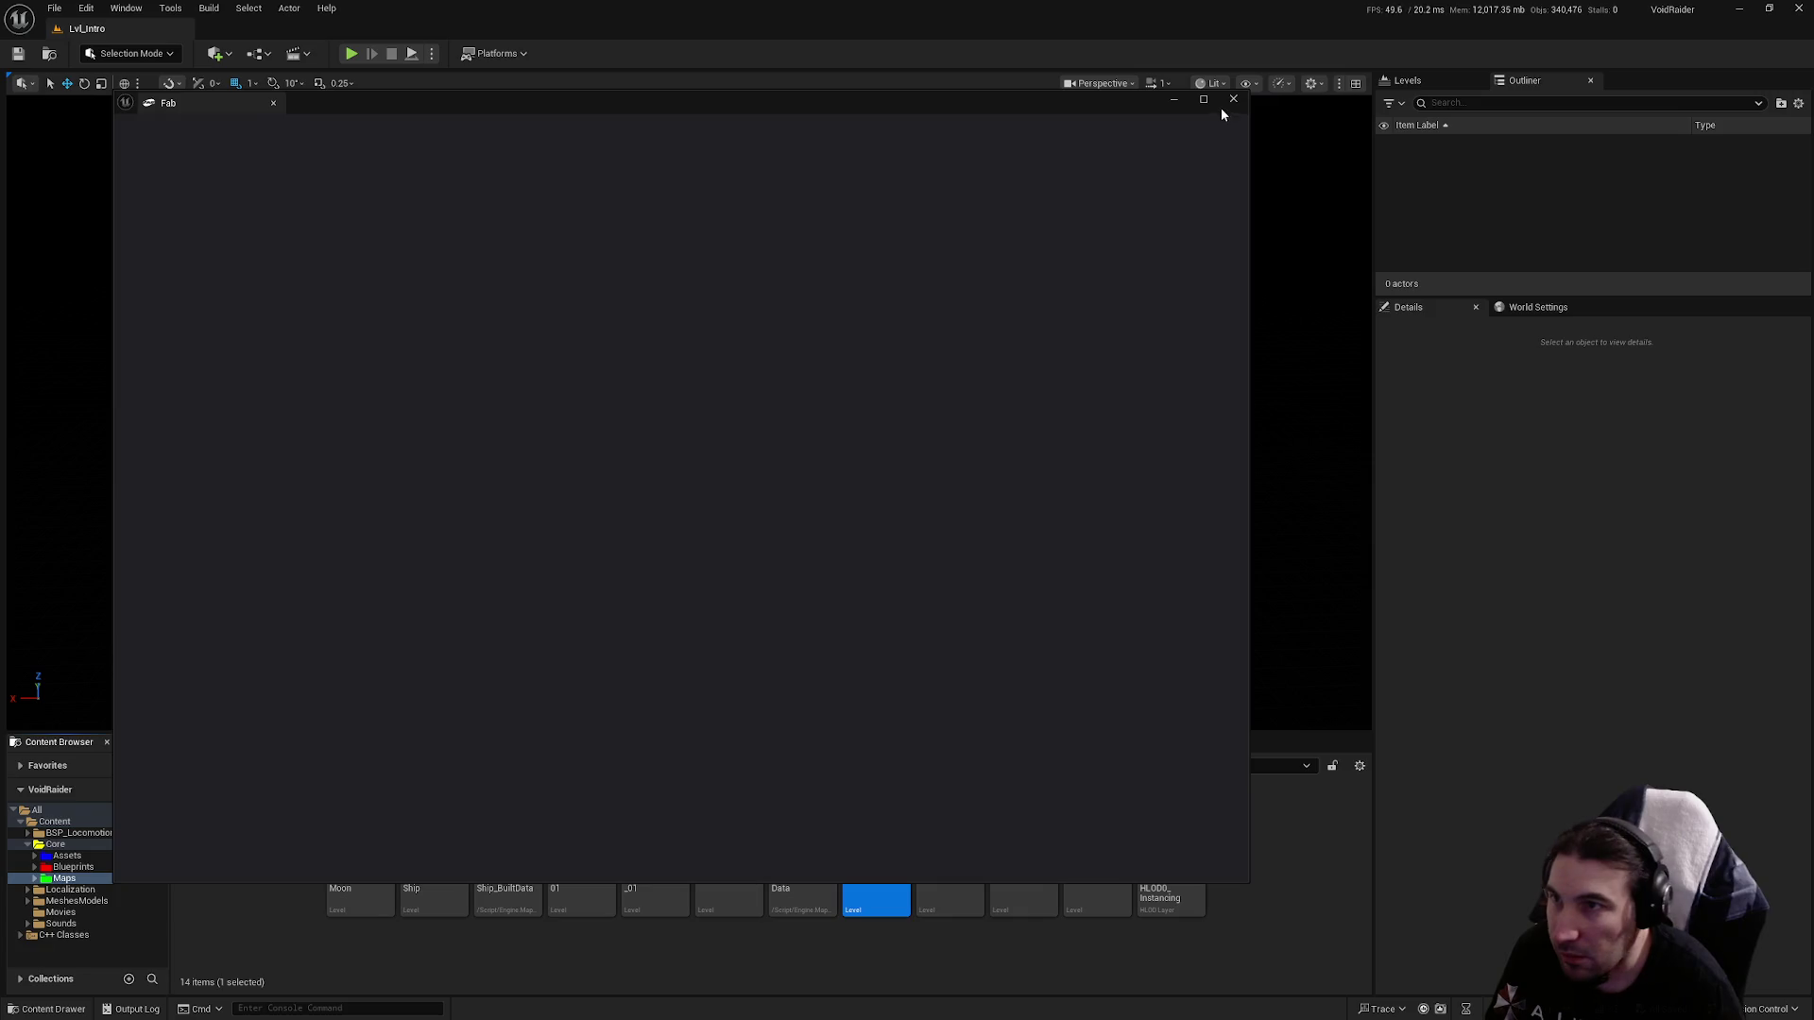
{"action": "left_click", "coordinate": [1233, 99]}
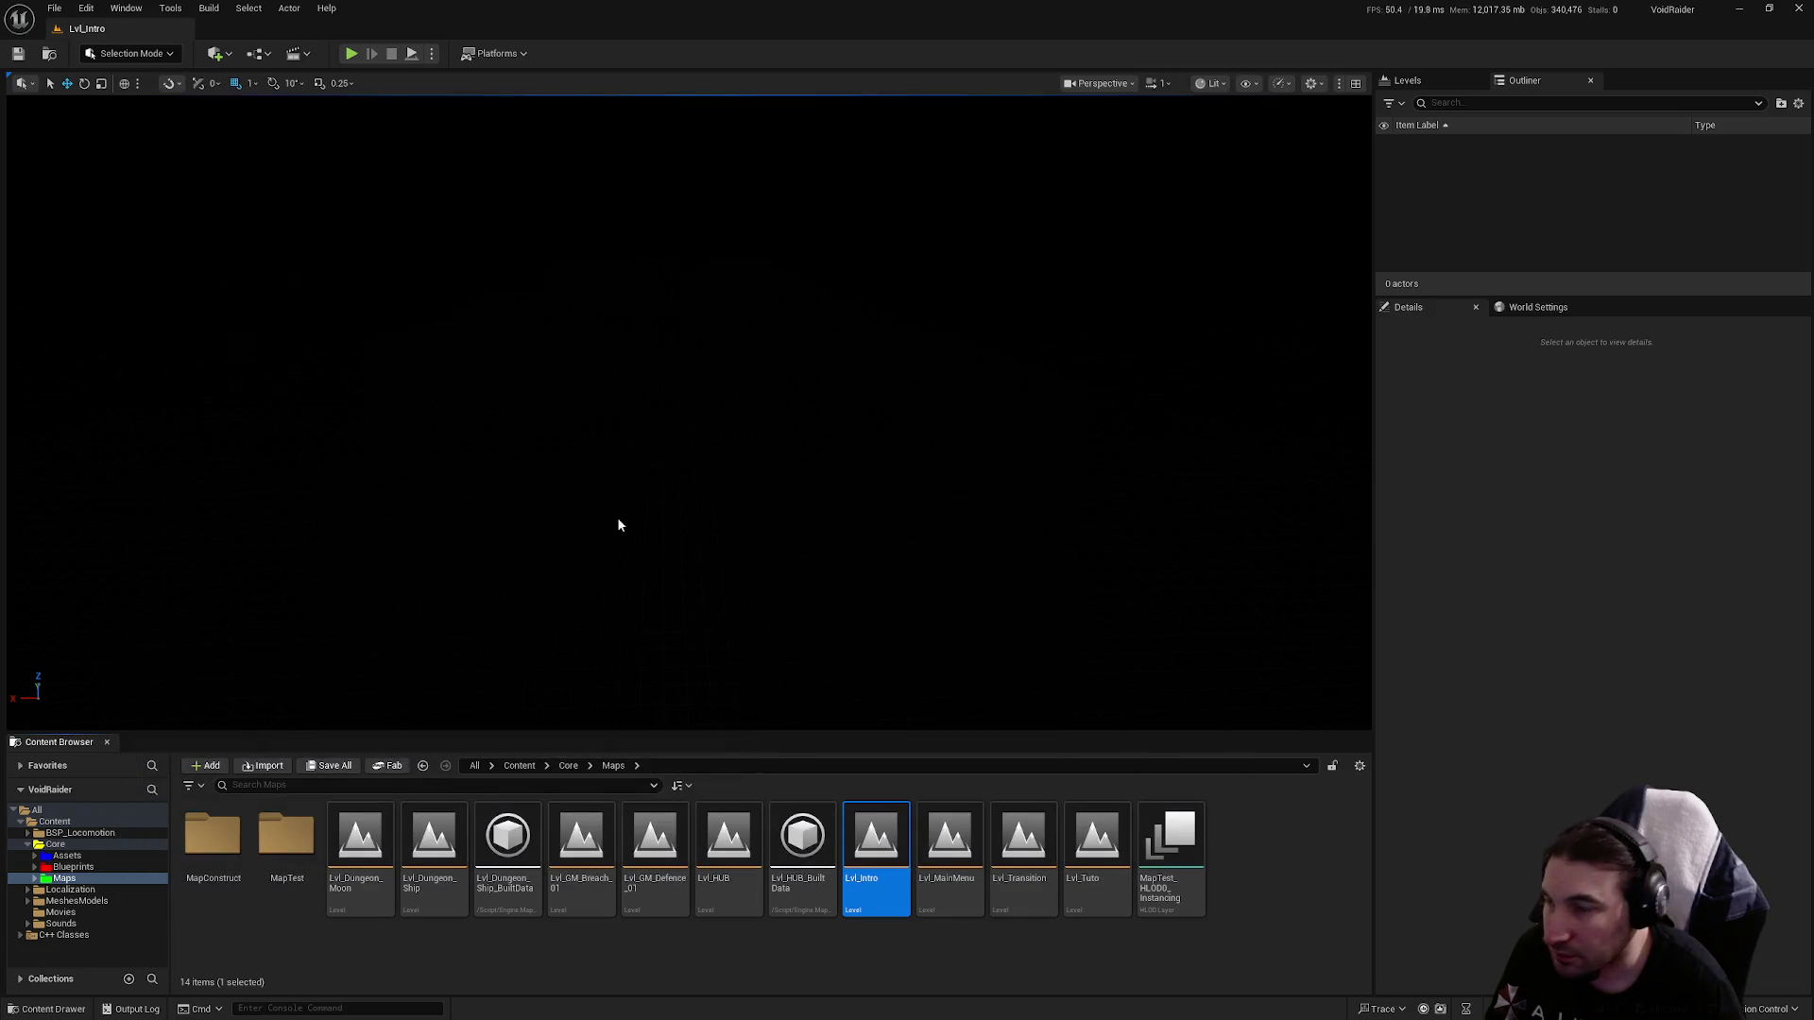
{"action": "left_click", "coordinate": [530, 53]}
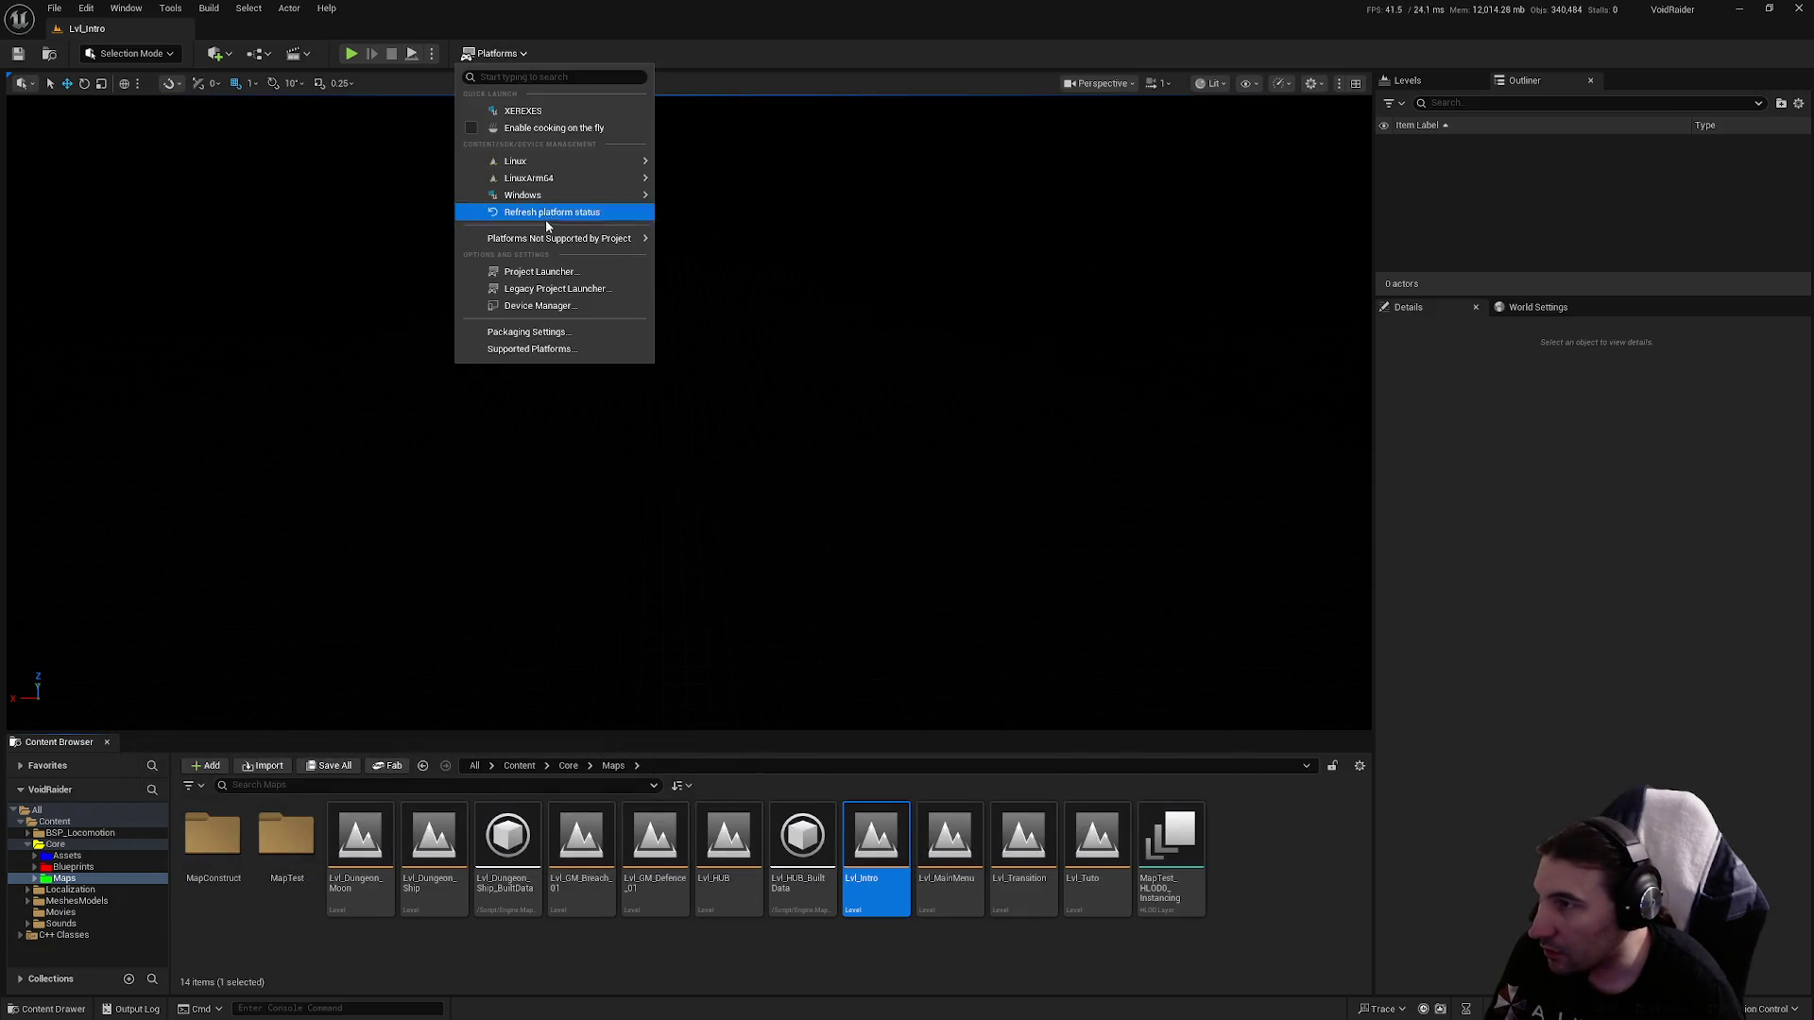
Package the project for Windows with Depot Main as the output folder.
{"action": "mouse_move", "coordinate": [552, 194]}
{"action": "left_click", "coordinate": [718, 238]}
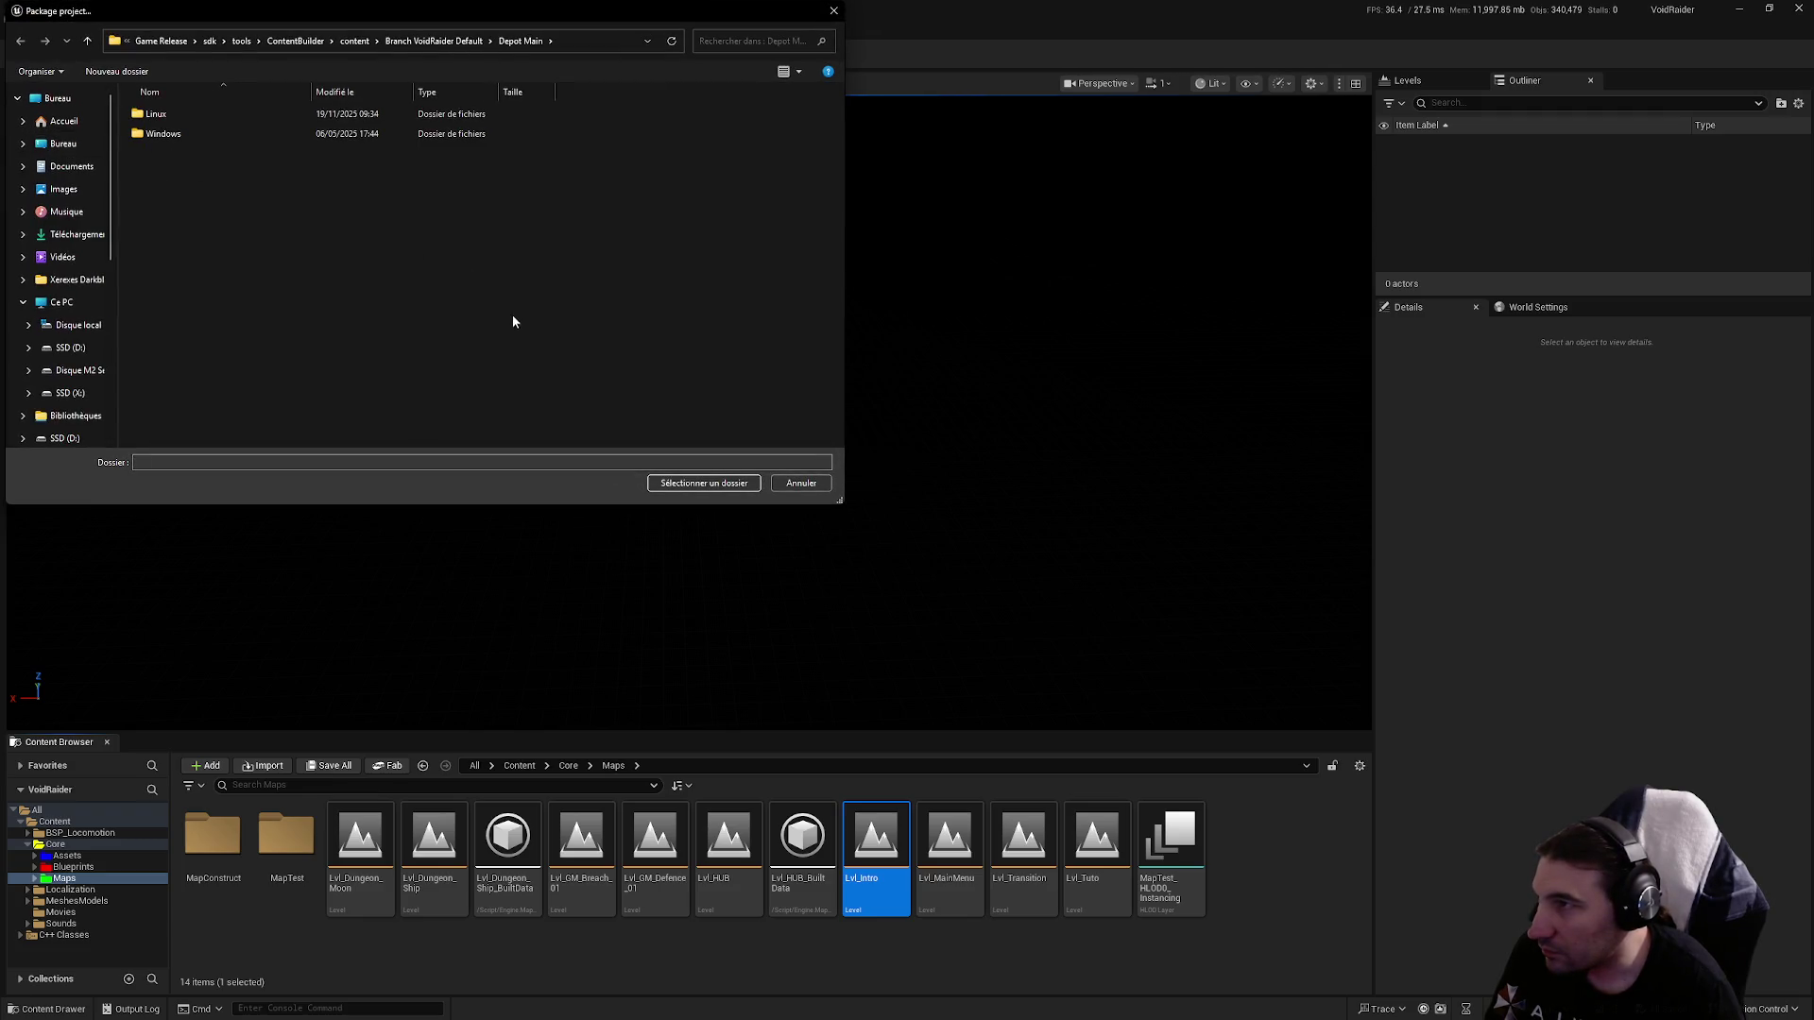
{"action": "left_click", "coordinate": [704, 482]}
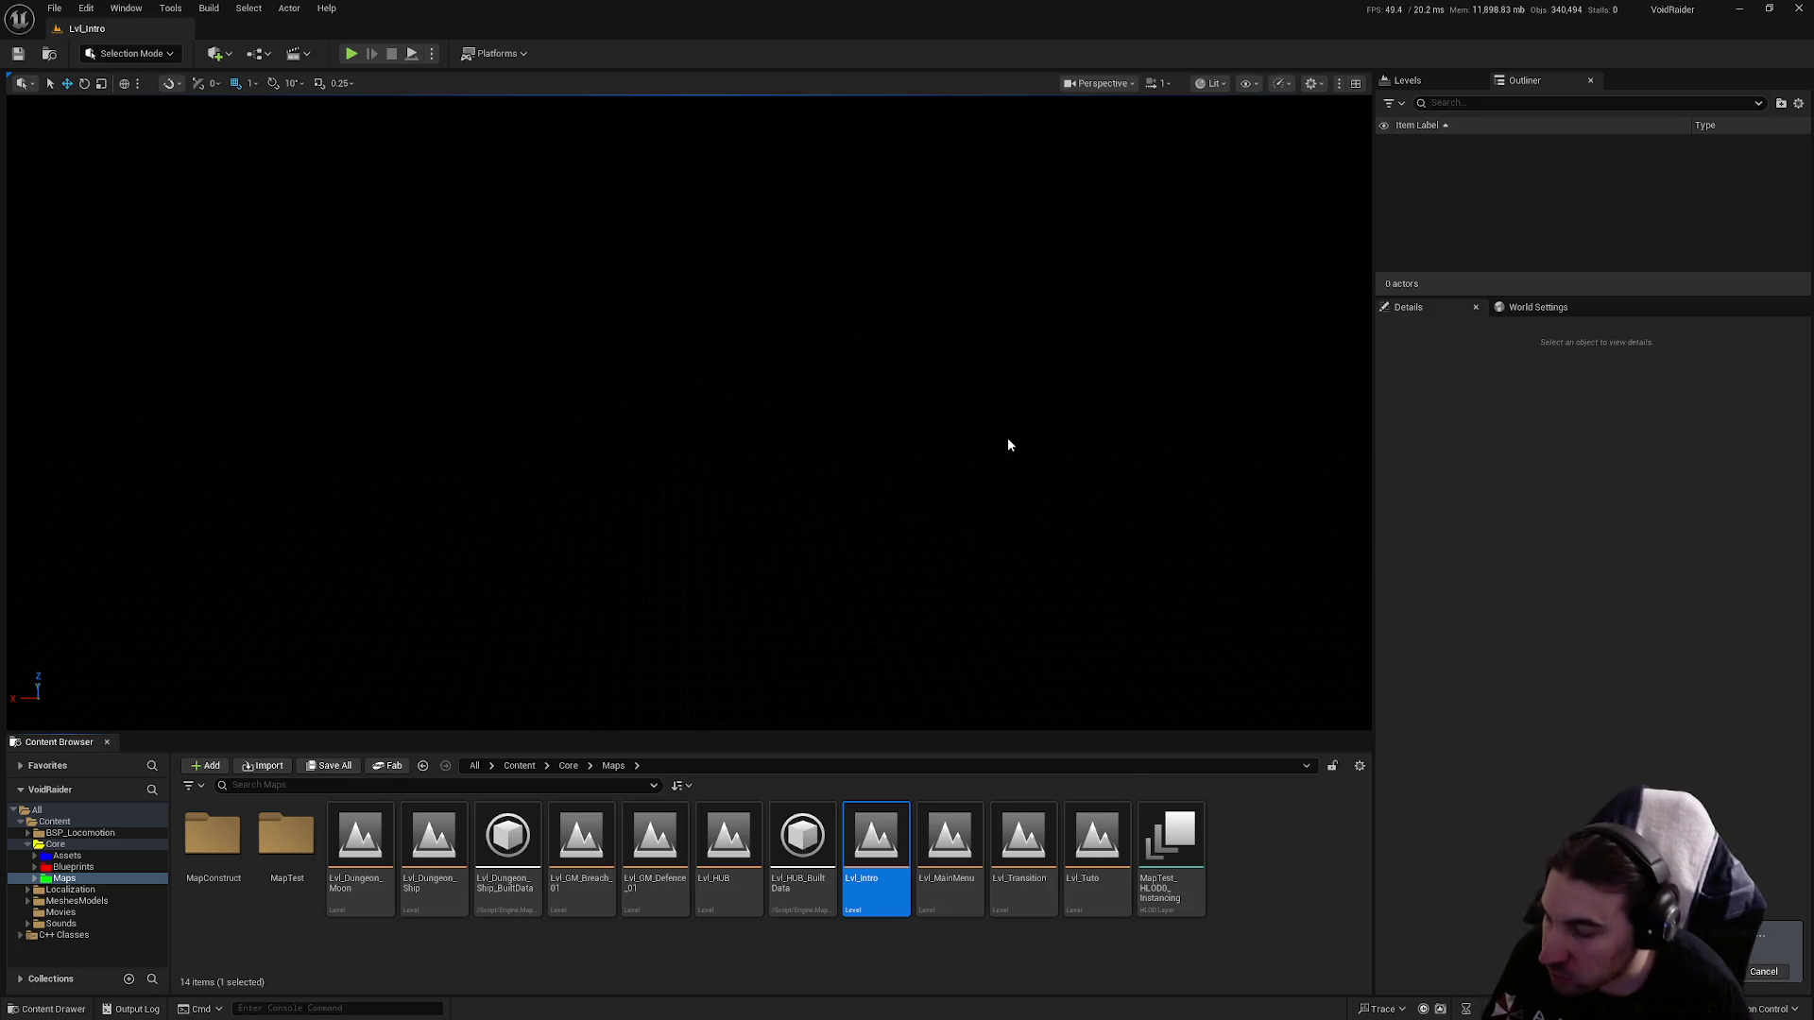
{"action": "key", "text": "super"}
{"action": "left_click", "coordinate": [812, 1013]}
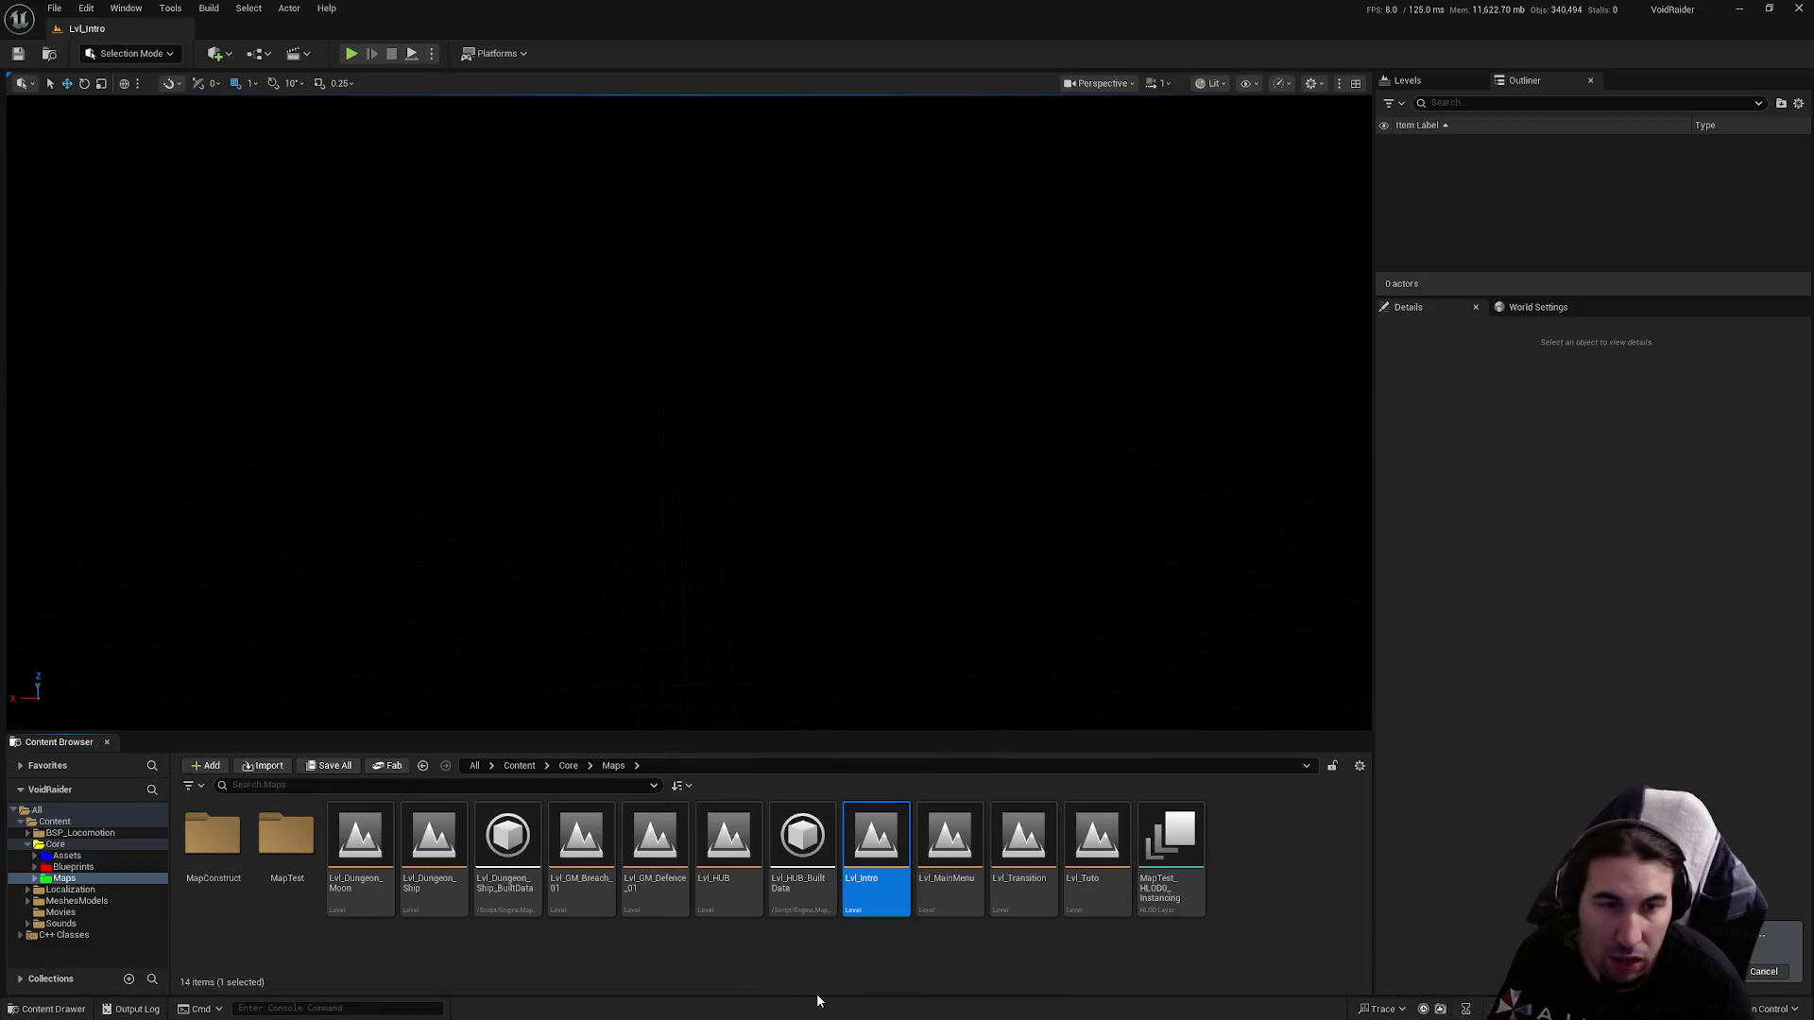
{"action": "key", "text": "super"}
{"action": "mouse_move", "coordinate": [814, 1011]}
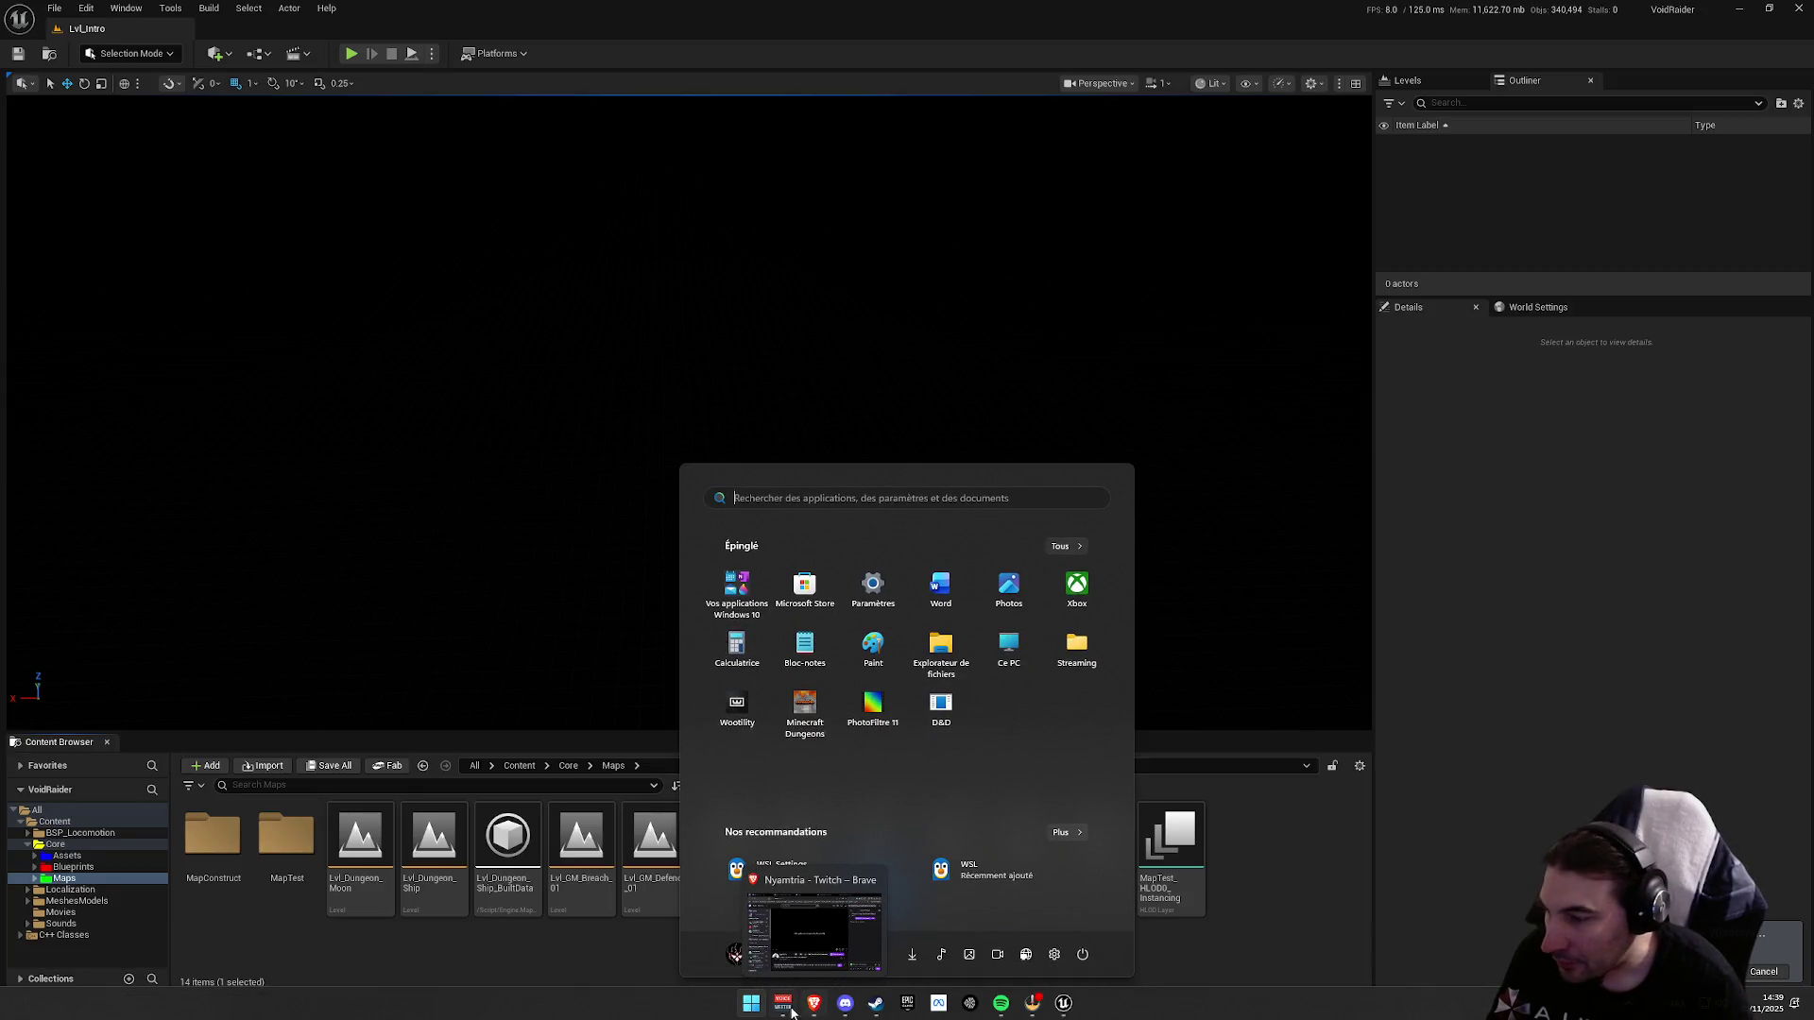
{"action": "left_click", "coordinate": [1198, 761]}
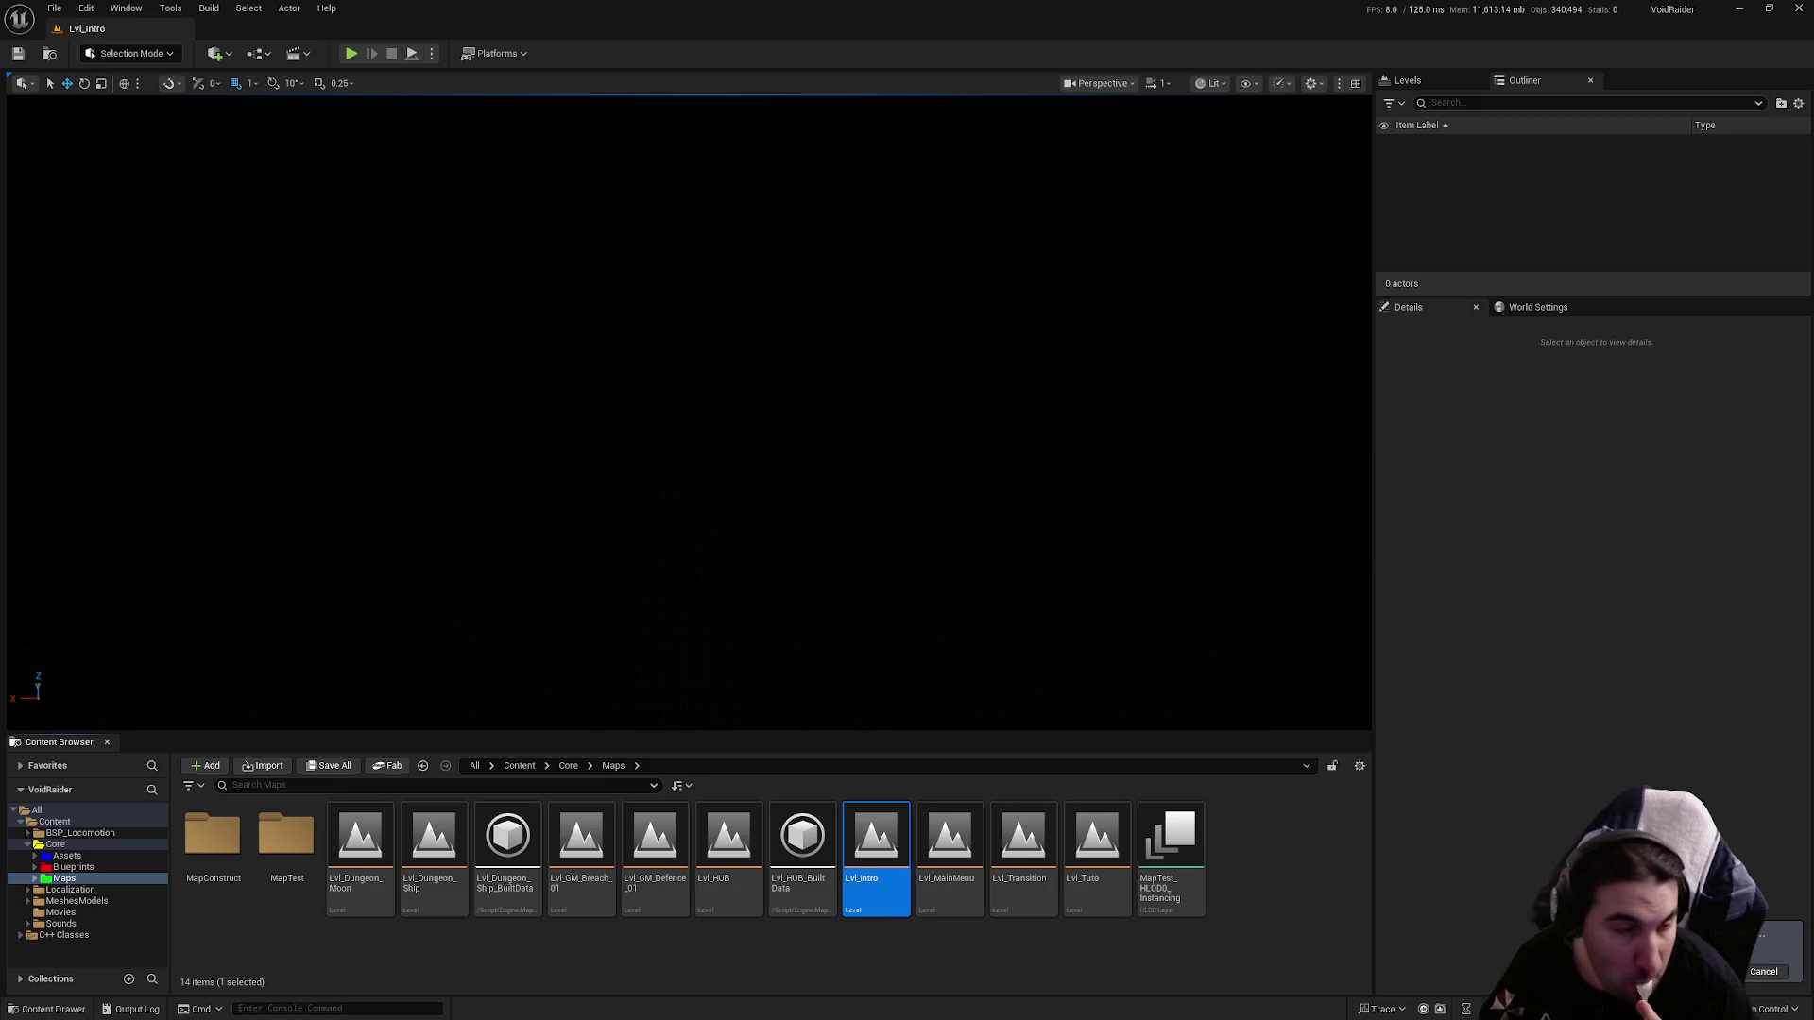
{"action": "left_click", "coordinate": [740, 1003]}
{"action": "left_click", "coordinate": [781, 1003]}
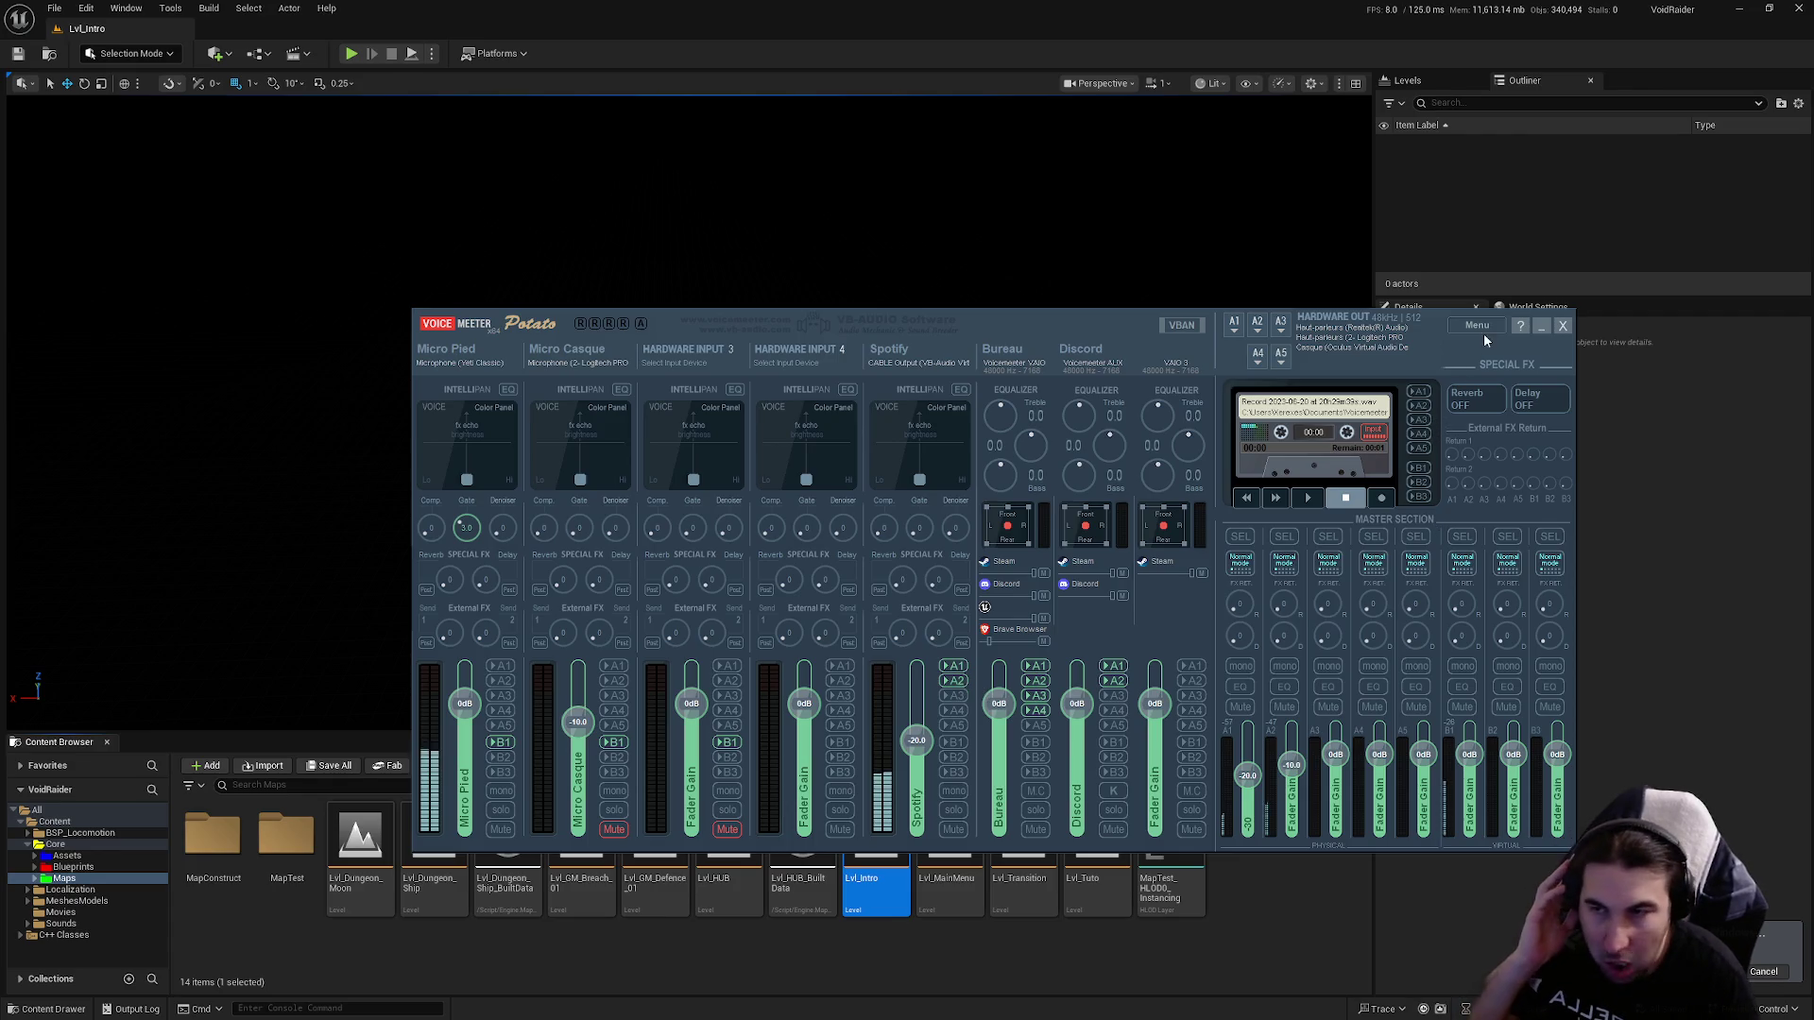
{"action": "left_click", "coordinate": [1540, 327]}
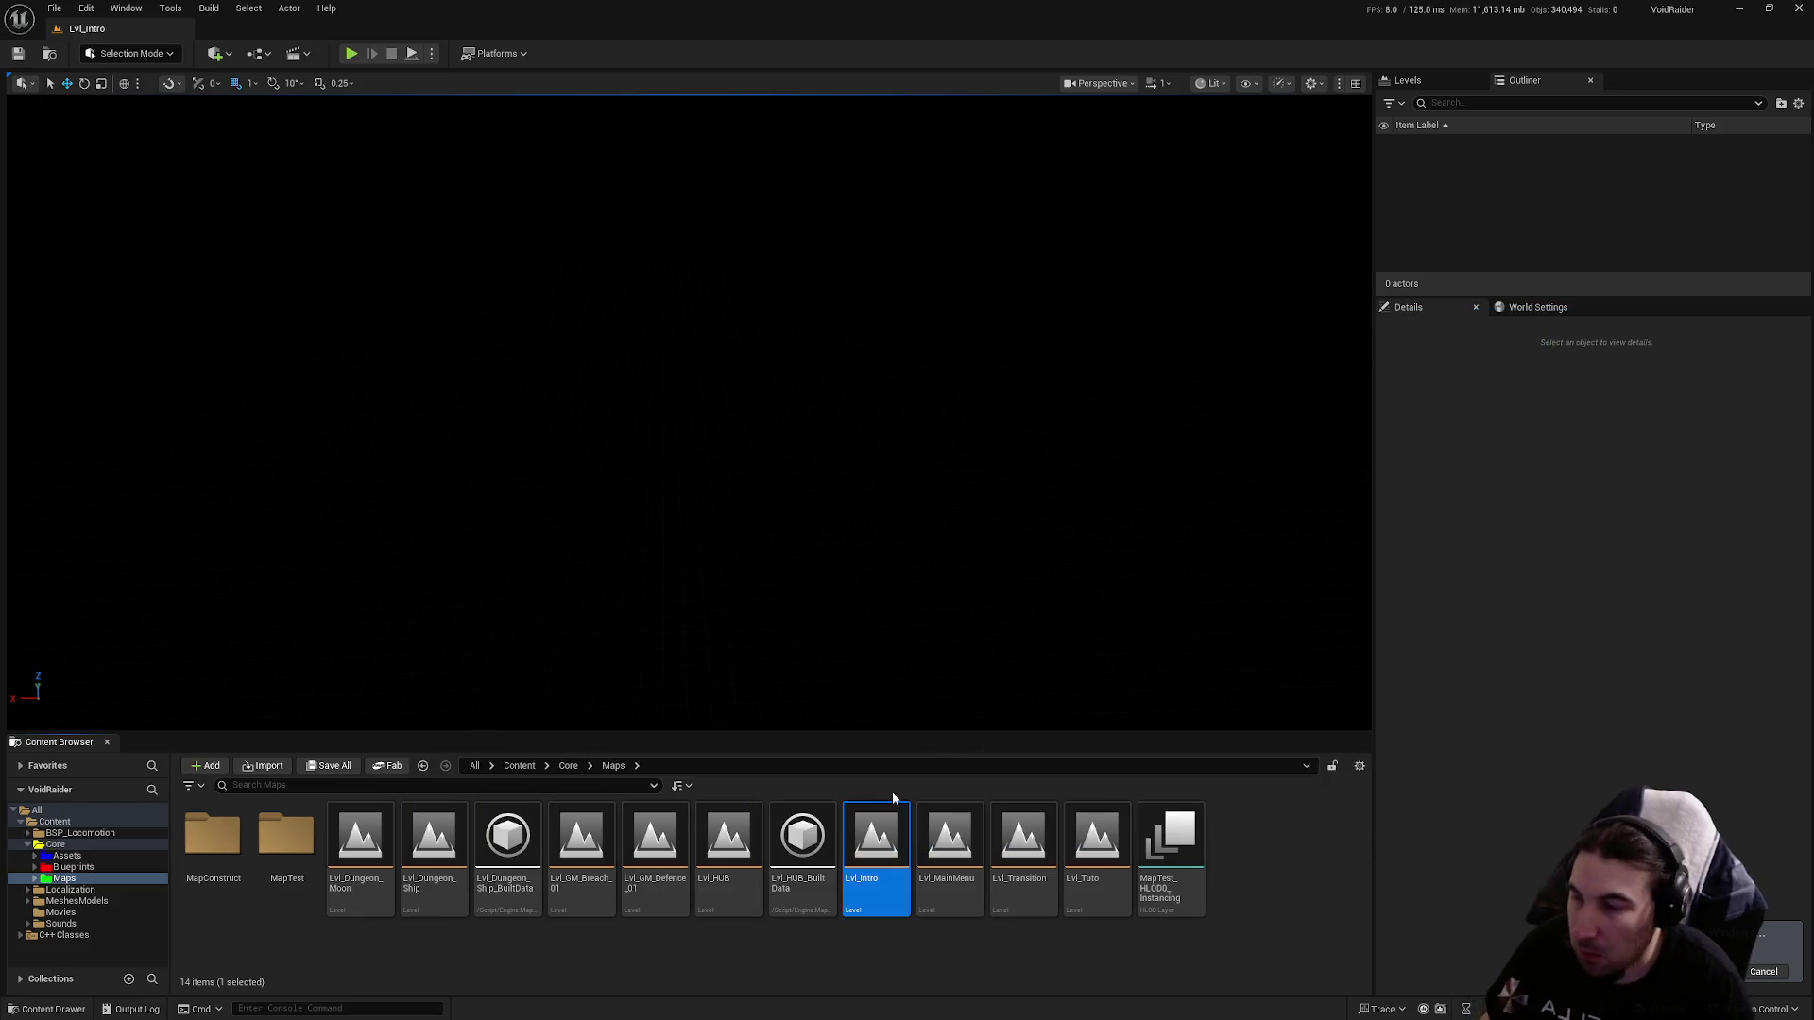
{"action": "key", "text": "super"}
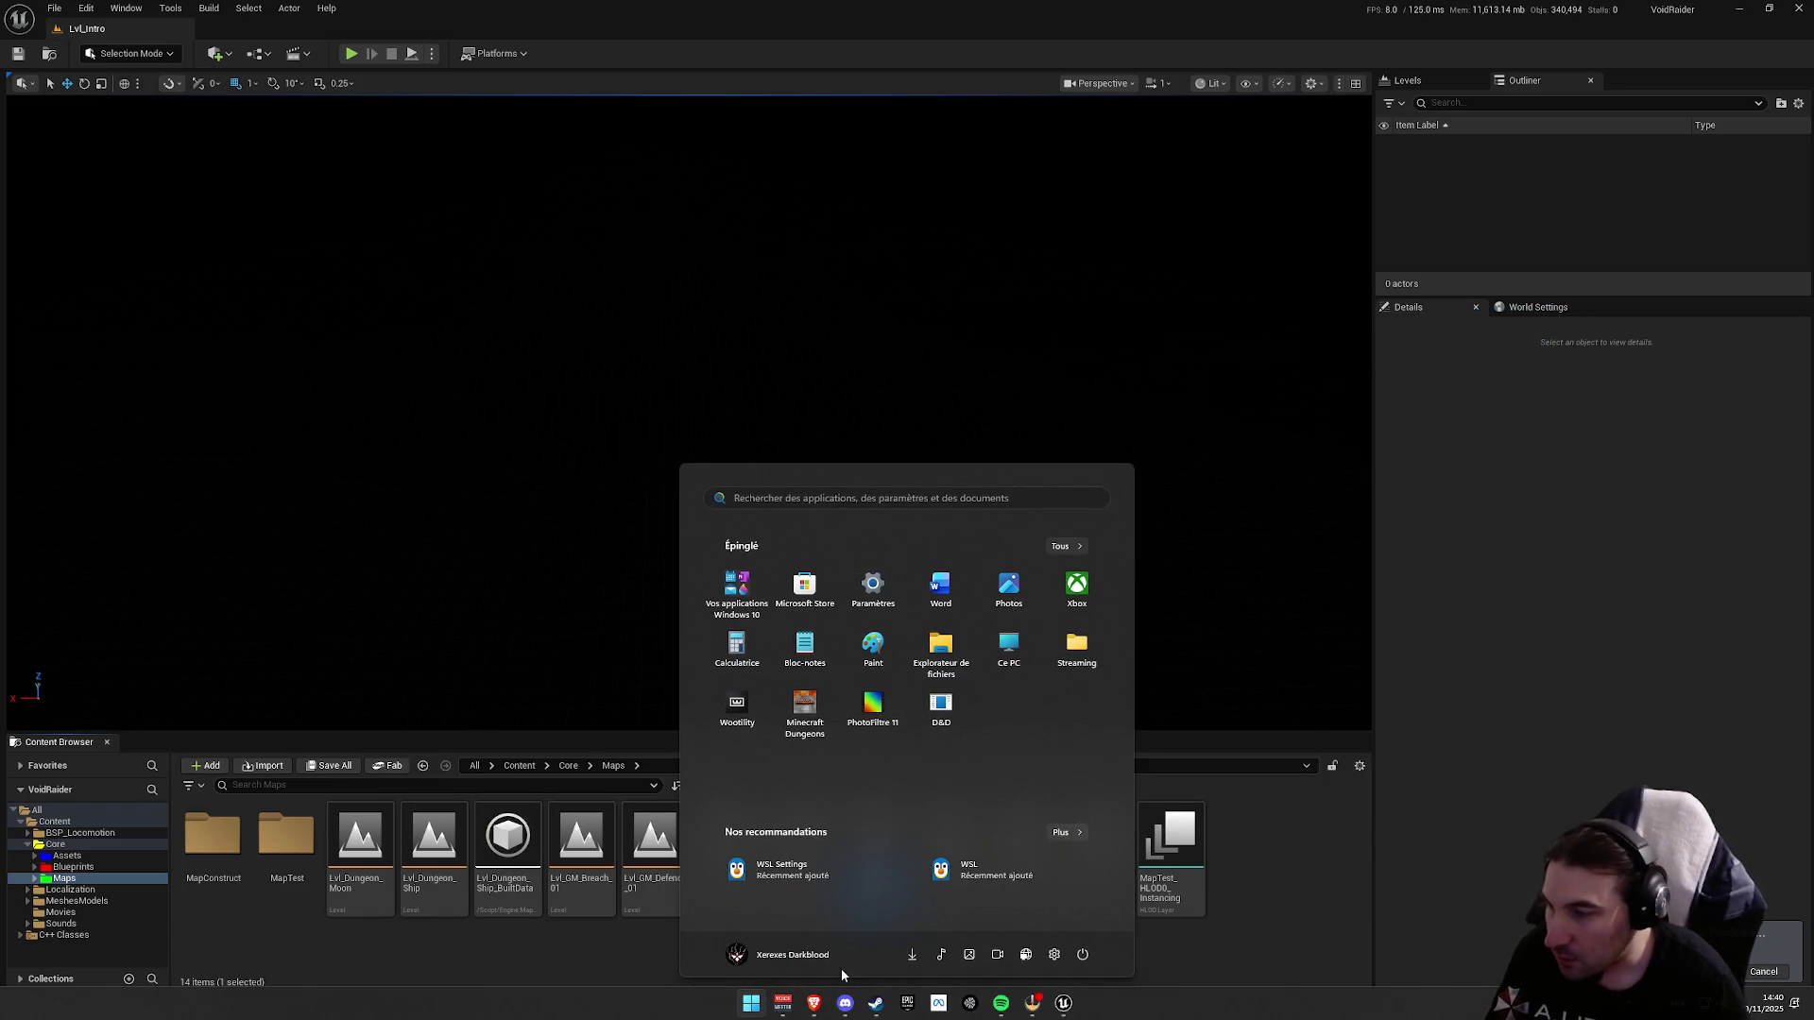
{"action": "left_click", "coordinate": [1328, 831]}
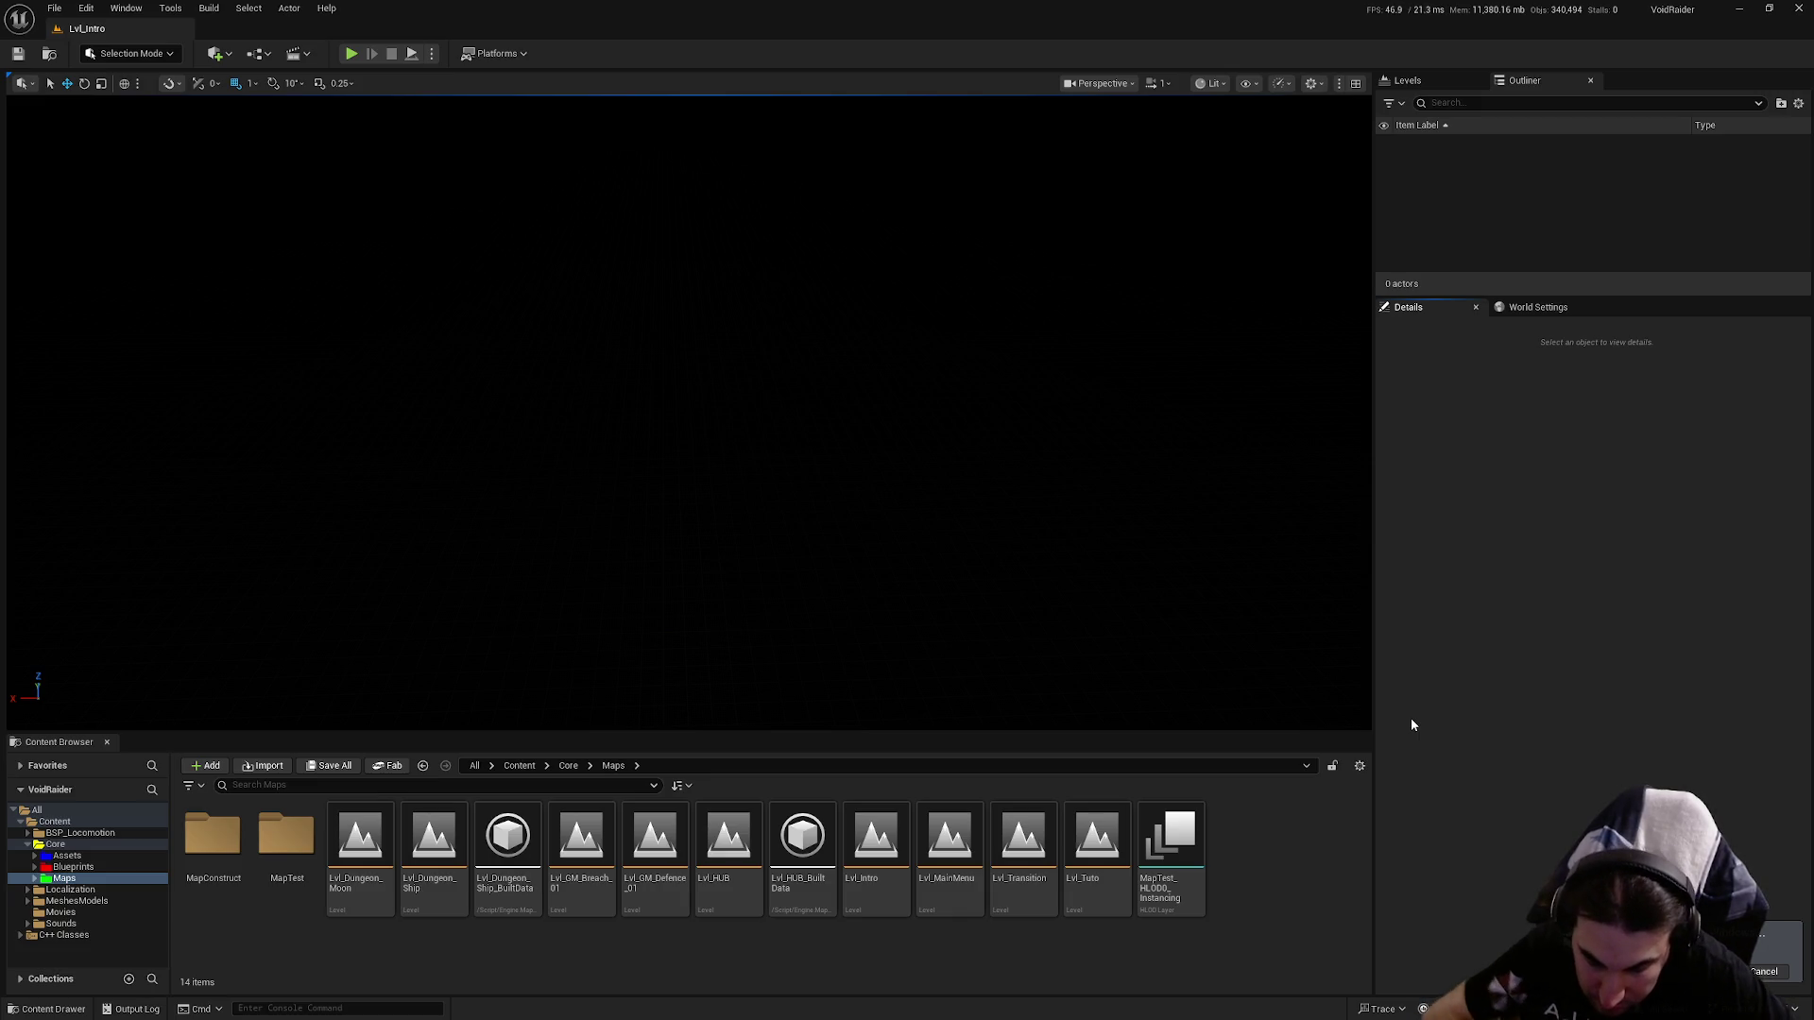
{"action": "key", "text": "ctrl+shift+space"}
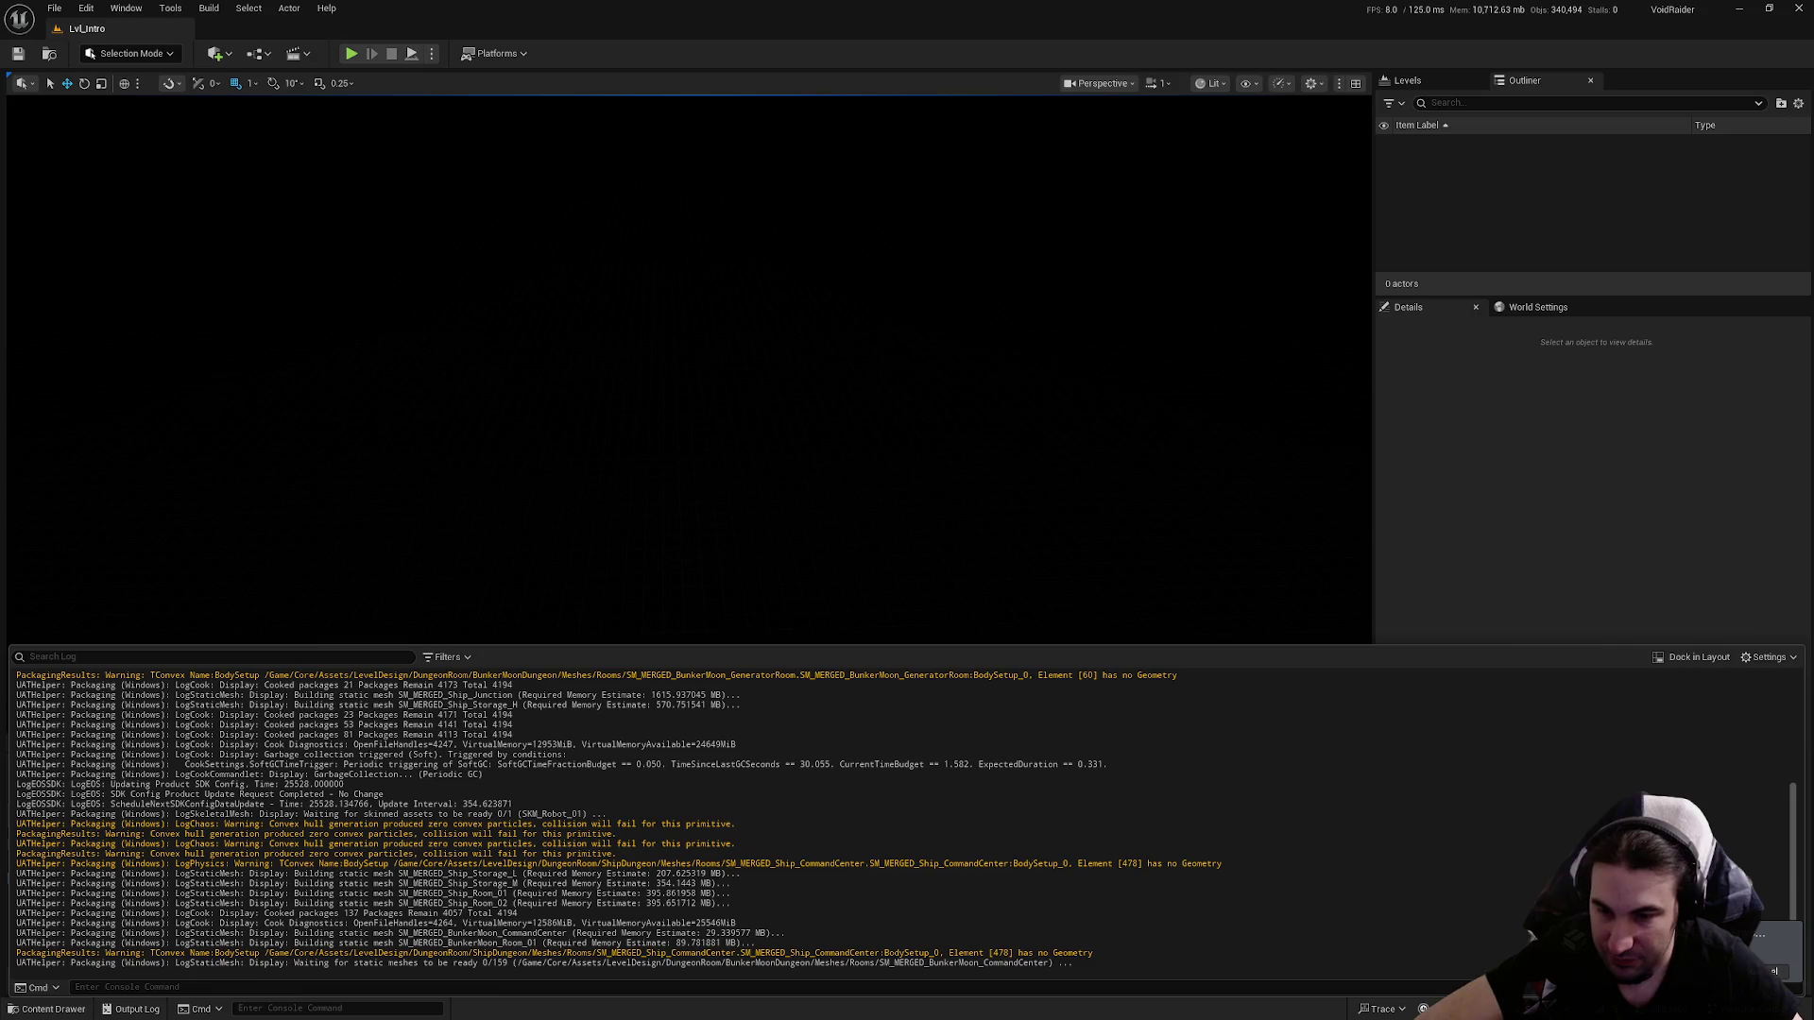
{"action": "left_click", "coordinate": [1517, 759]}
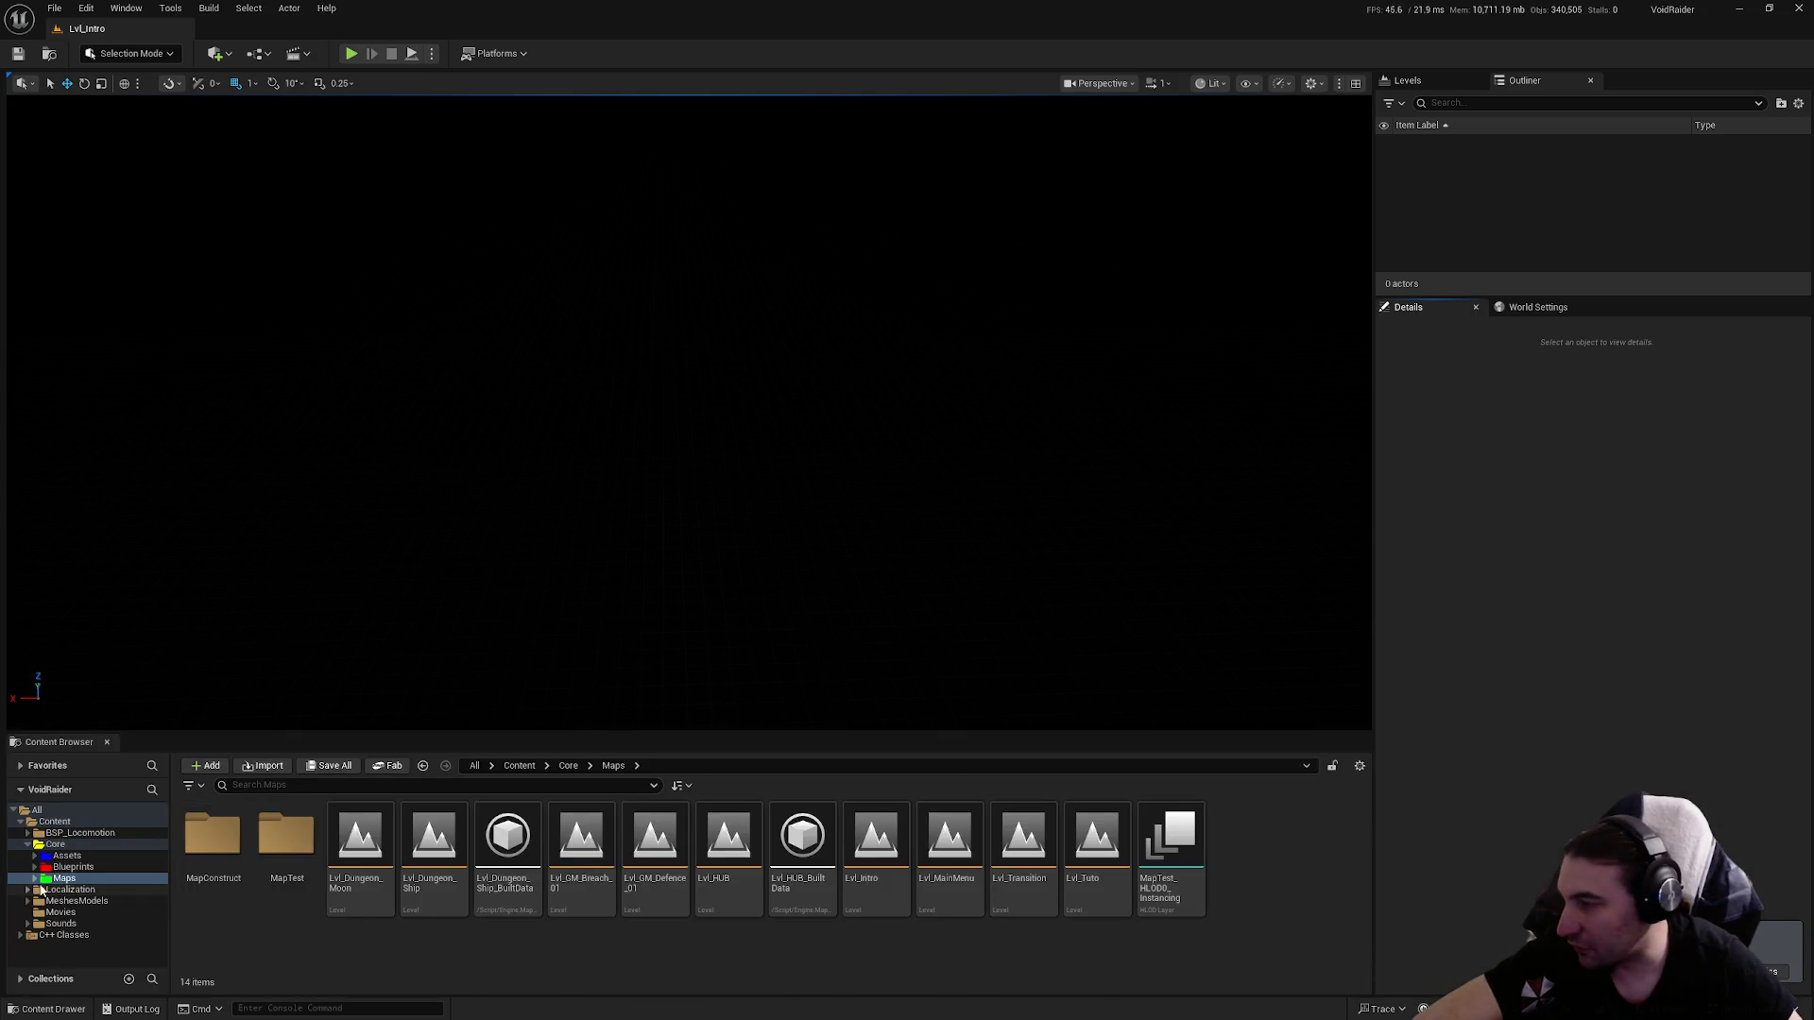
Browse Blueprints' Characters, Interactables and Items folders, then open Interactables > PropsUseable.
{"action": "left_click", "coordinate": [73, 866]}
{"action": "left_click", "coordinate": [242, 850]}
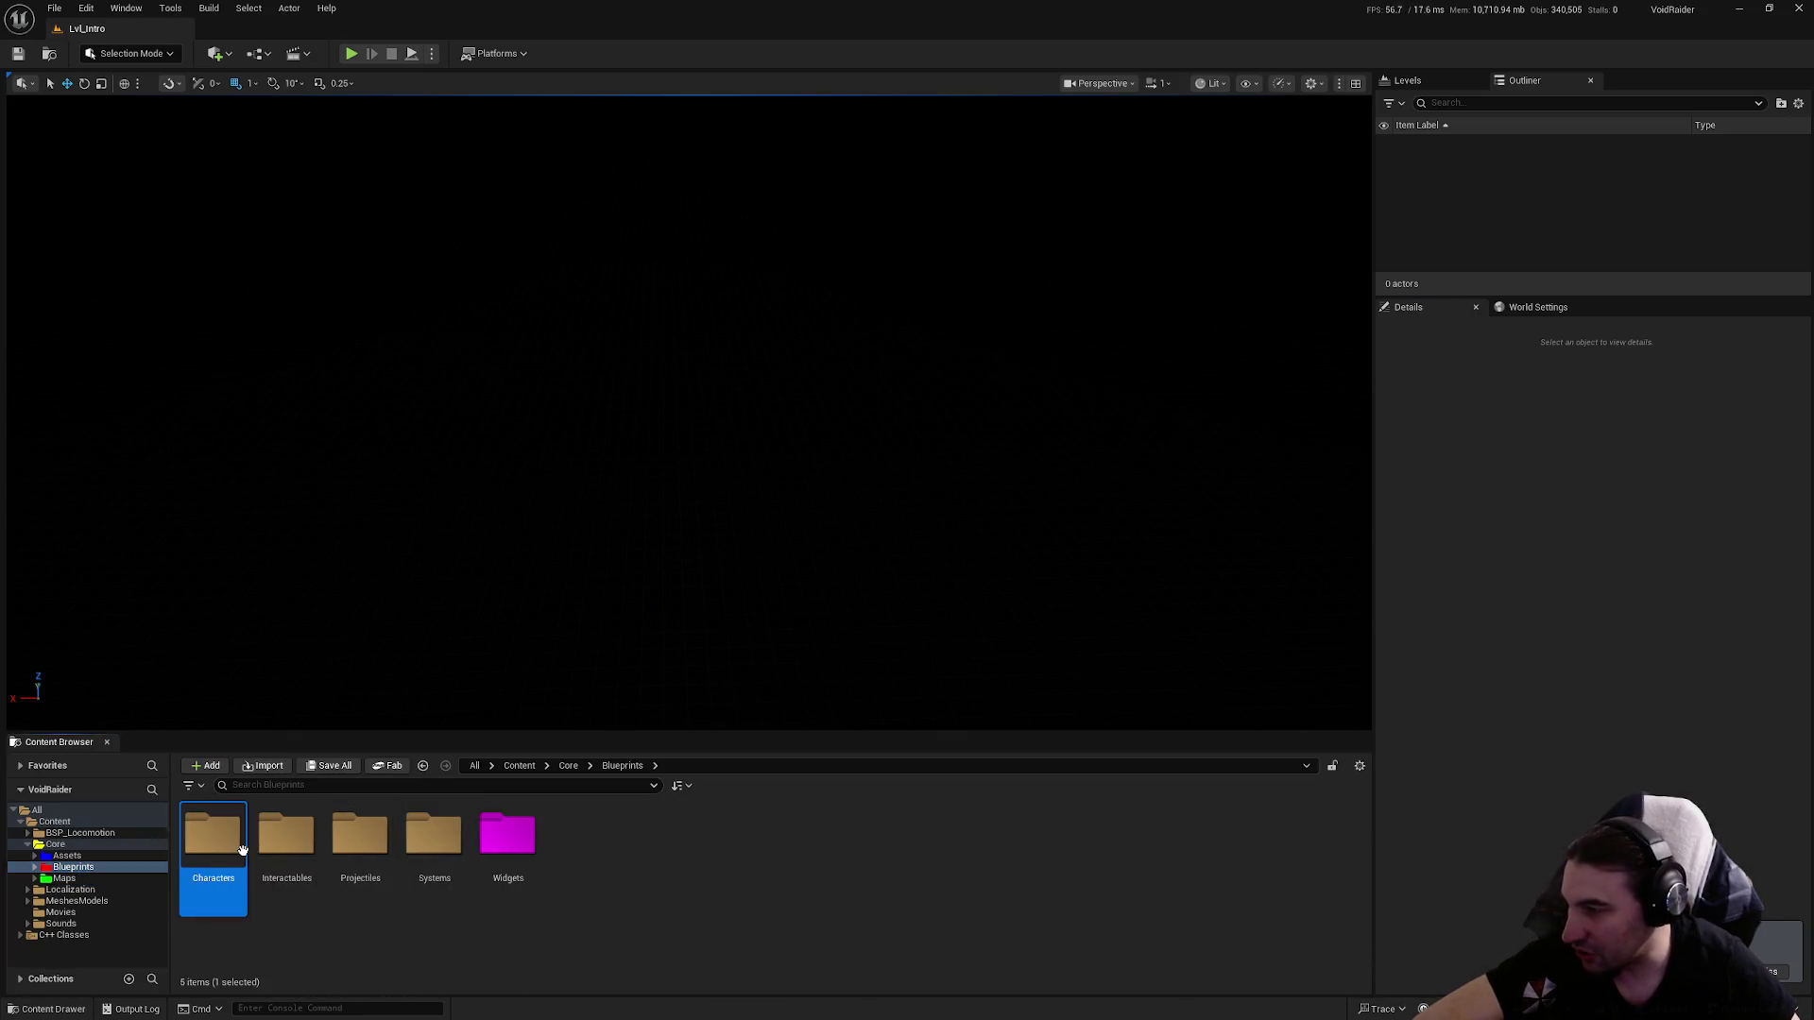
{"action": "double_click", "coordinate": [243, 851]}
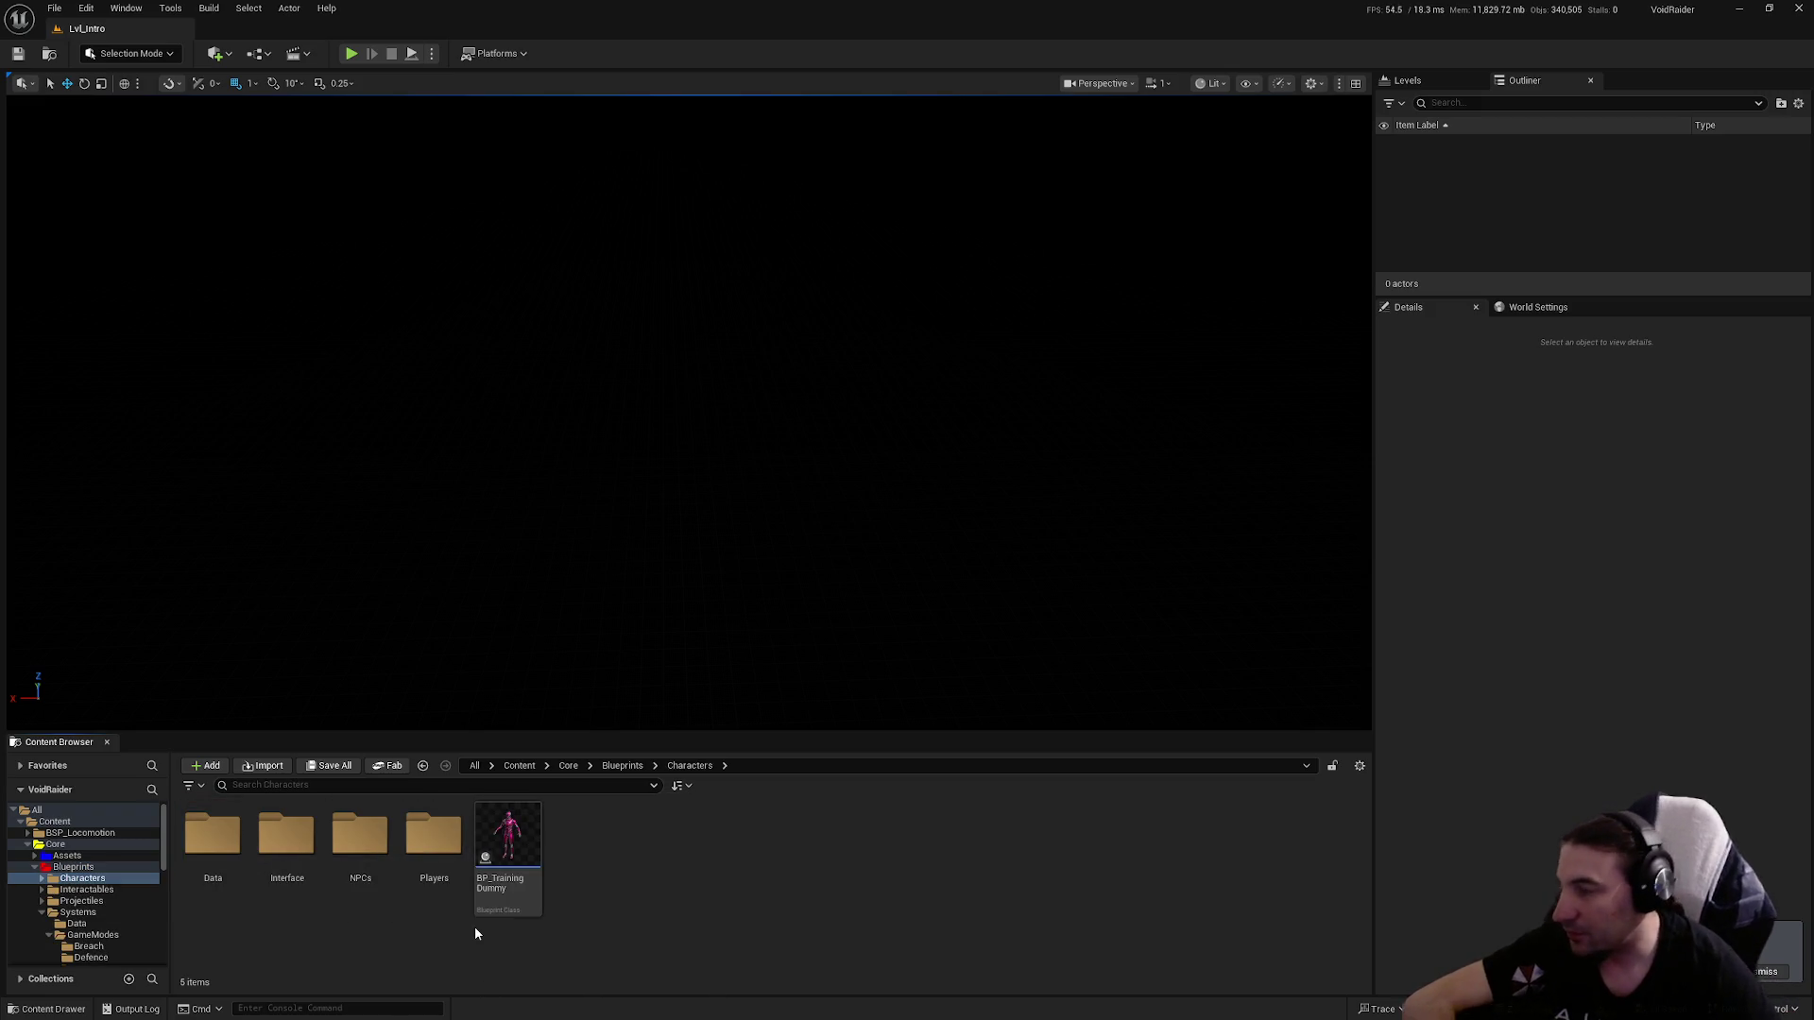
{"action": "left_click", "coordinate": [40, 905]}
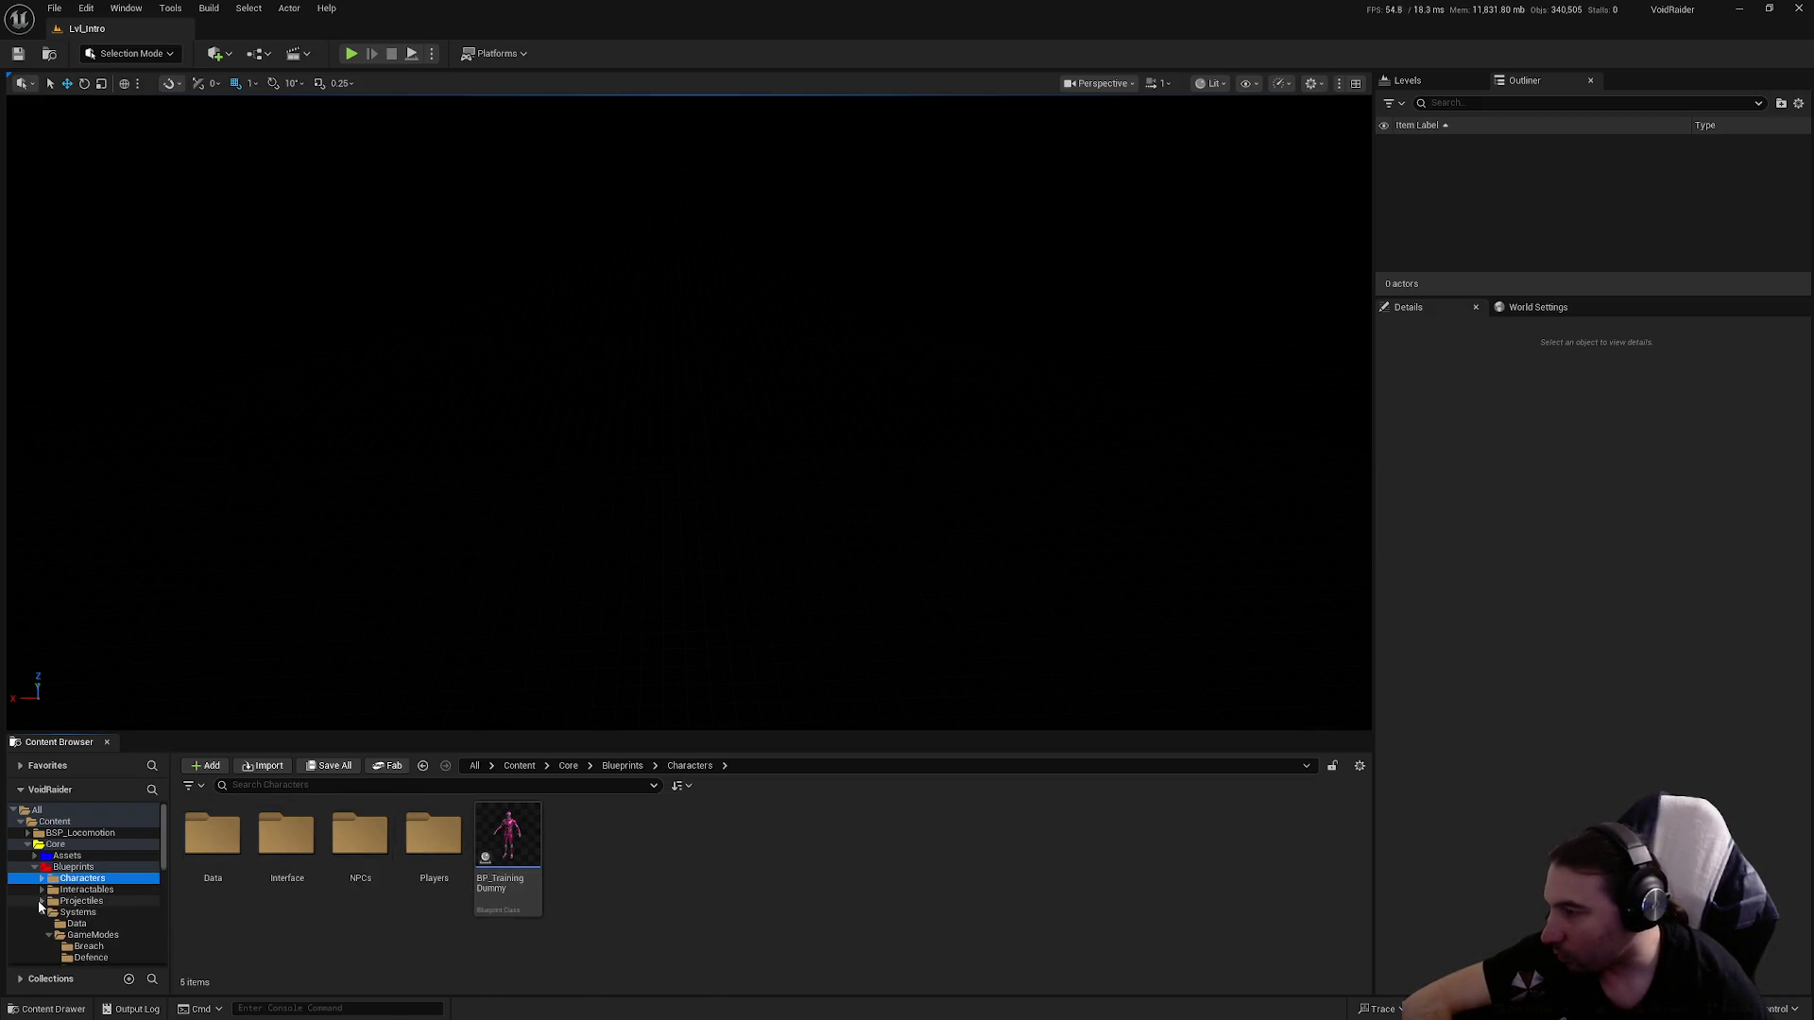
{"action": "left_click", "coordinate": [42, 912]}
{"action": "left_click", "coordinate": [86, 889]}
{"action": "left_click", "coordinate": [369, 881]}
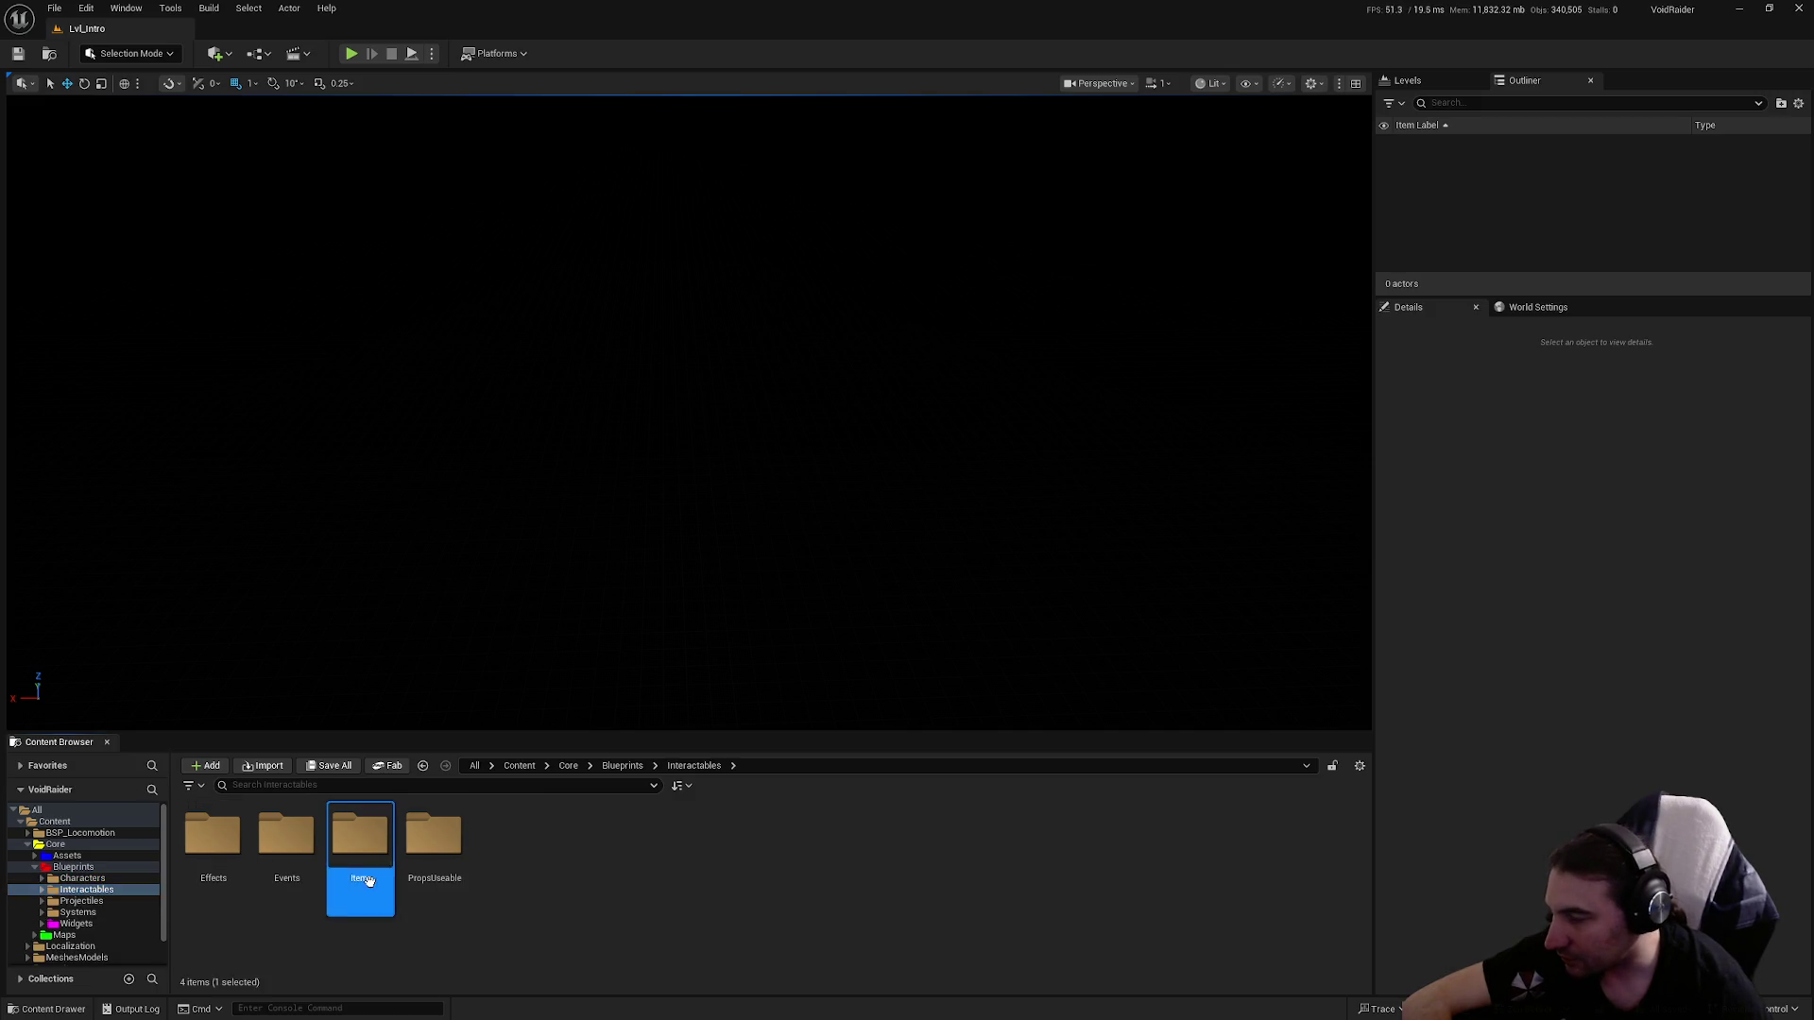
{"action": "double_click", "coordinate": [368, 880]}
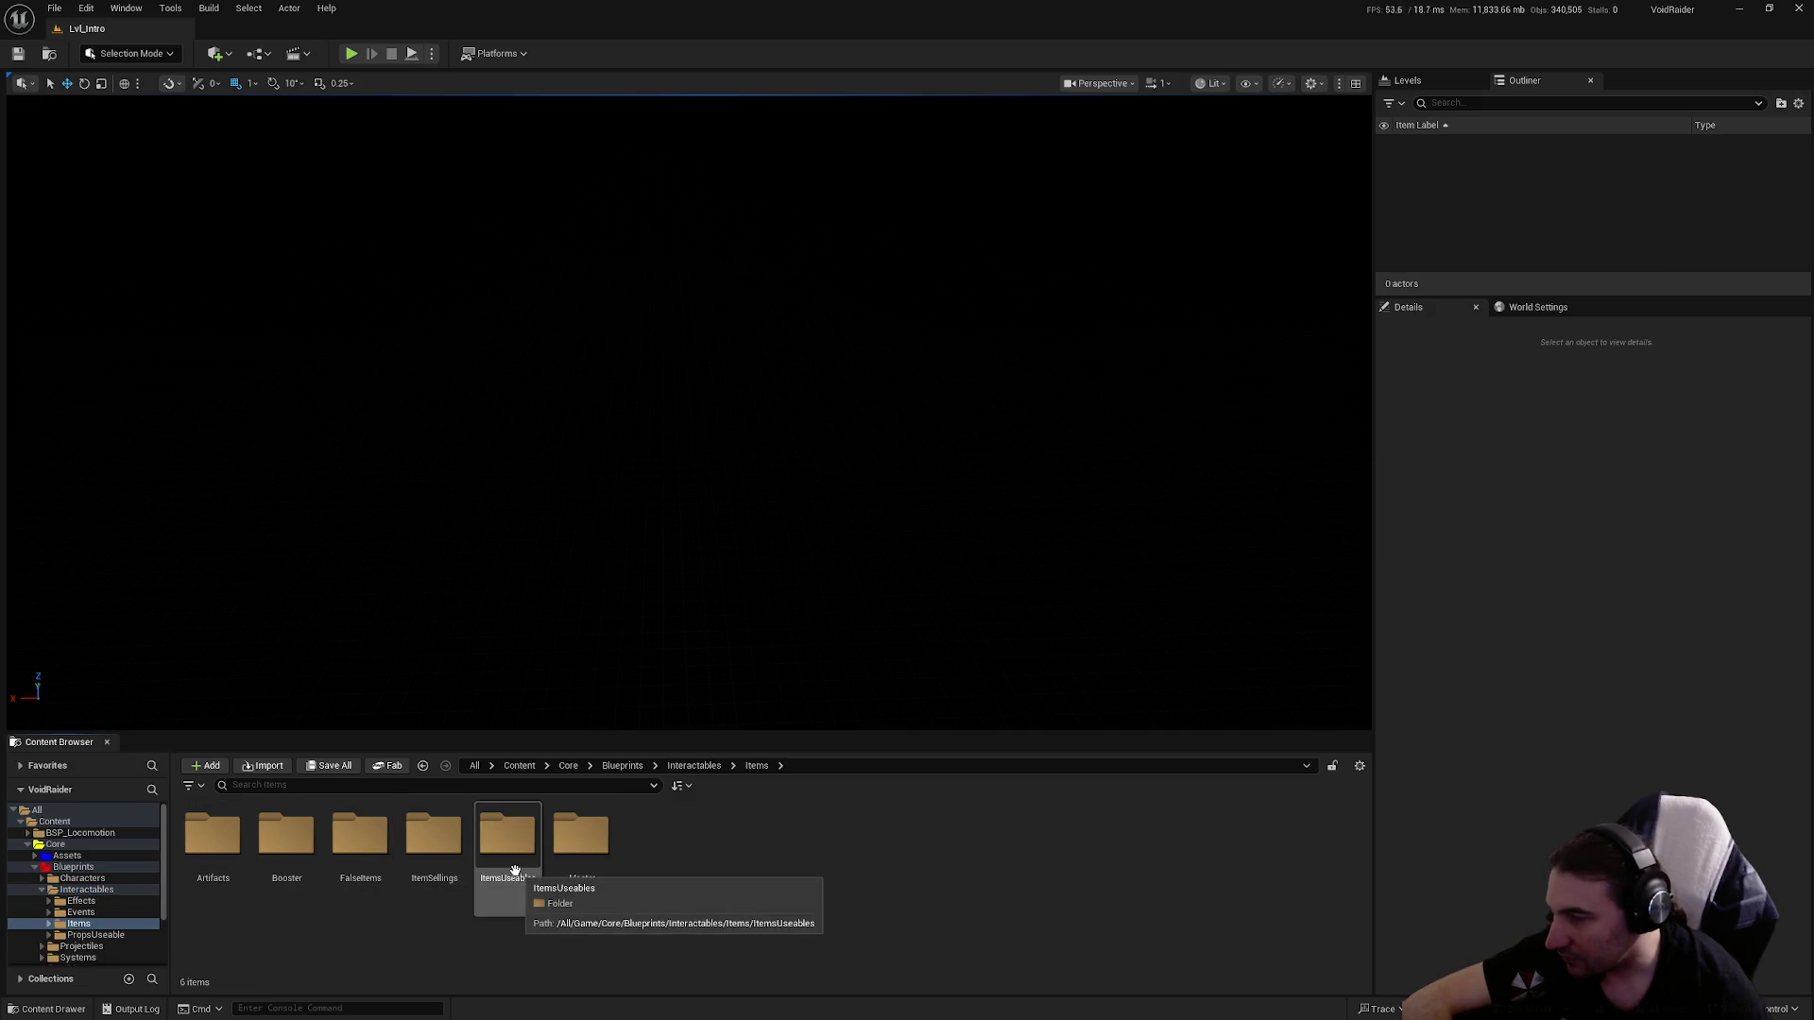
{"action": "left_click", "coordinate": [41, 889]}
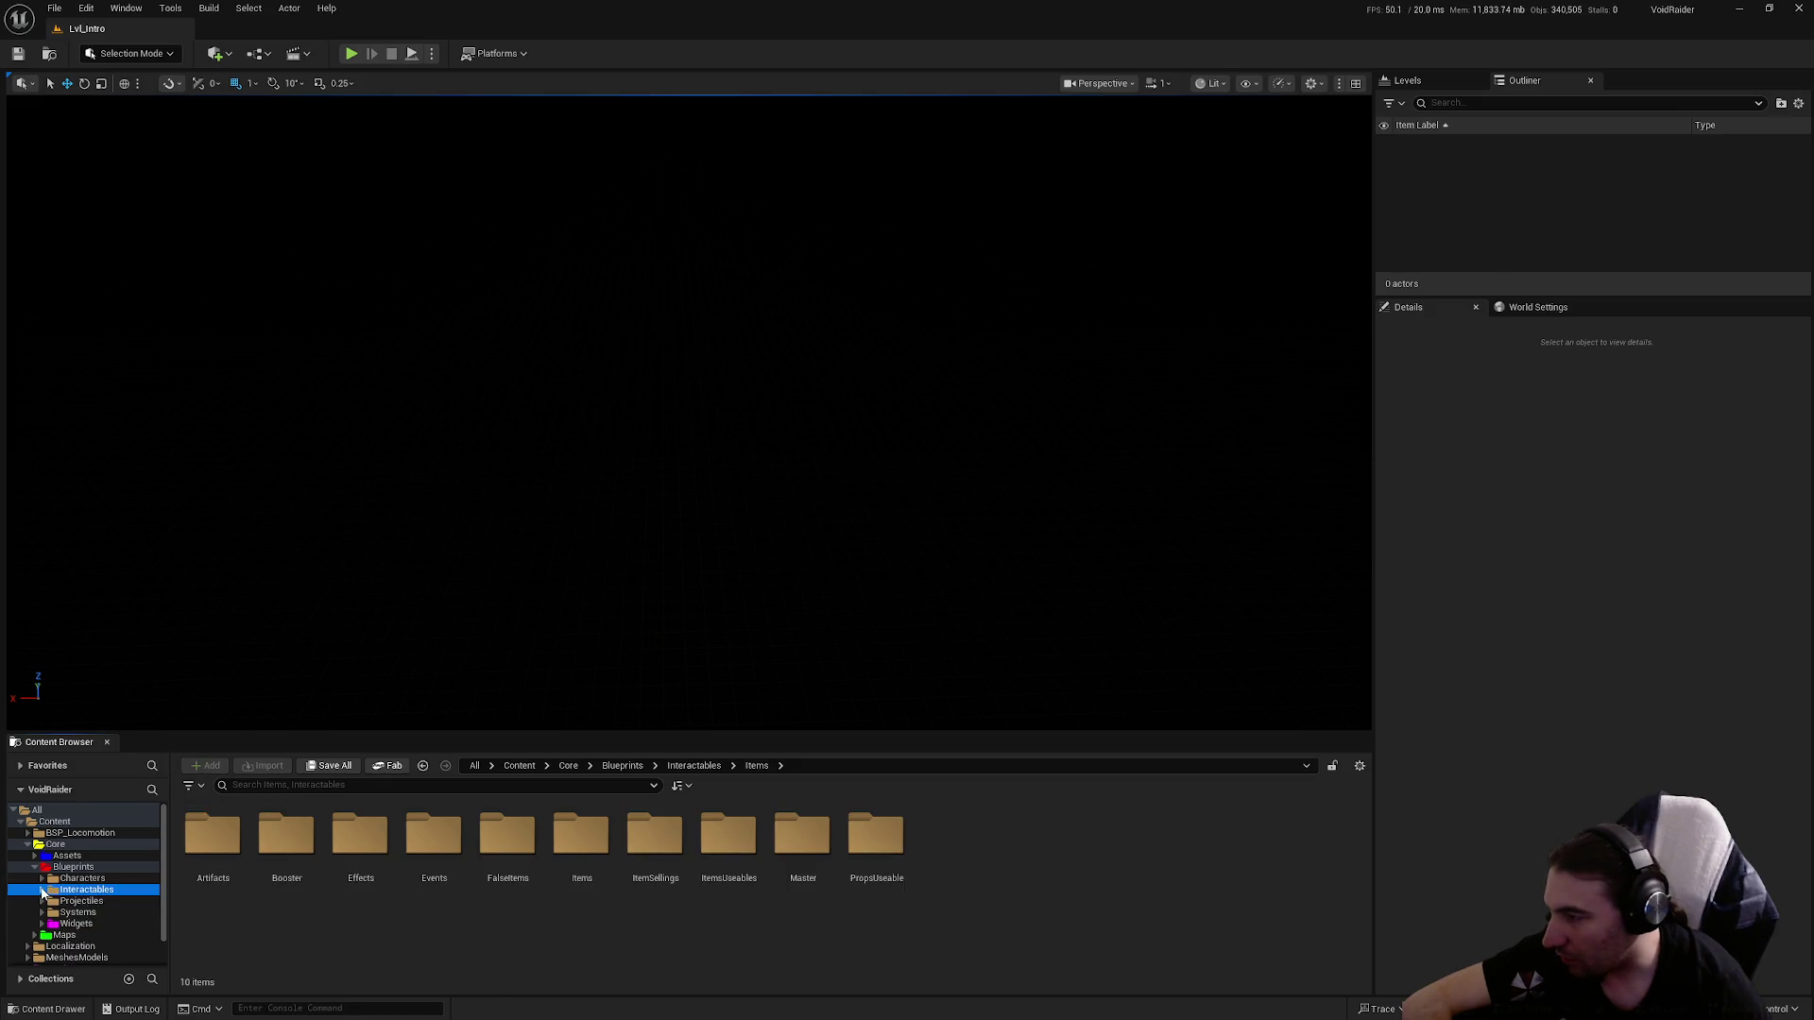
{"action": "left_click", "coordinate": [100, 902]}
{"action": "left_click", "coordinate": [101, 890]}
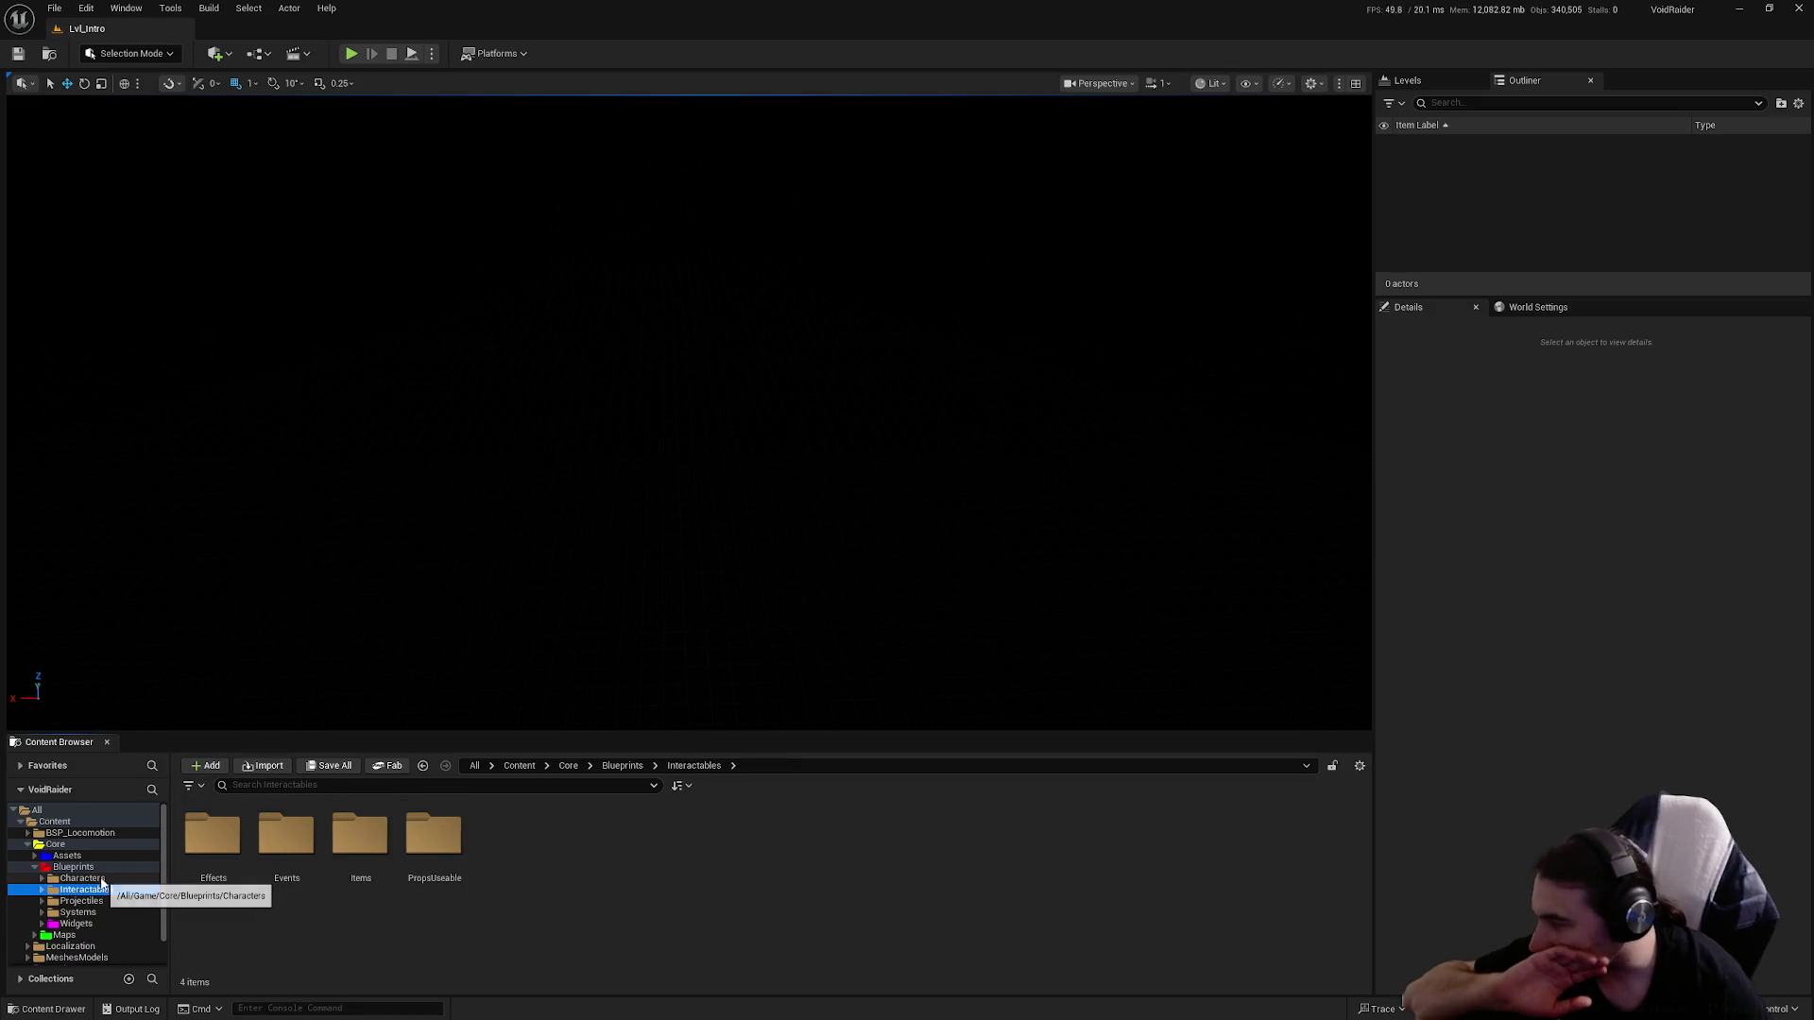
{"action": "double_click", "coordinate": [434, 836]}
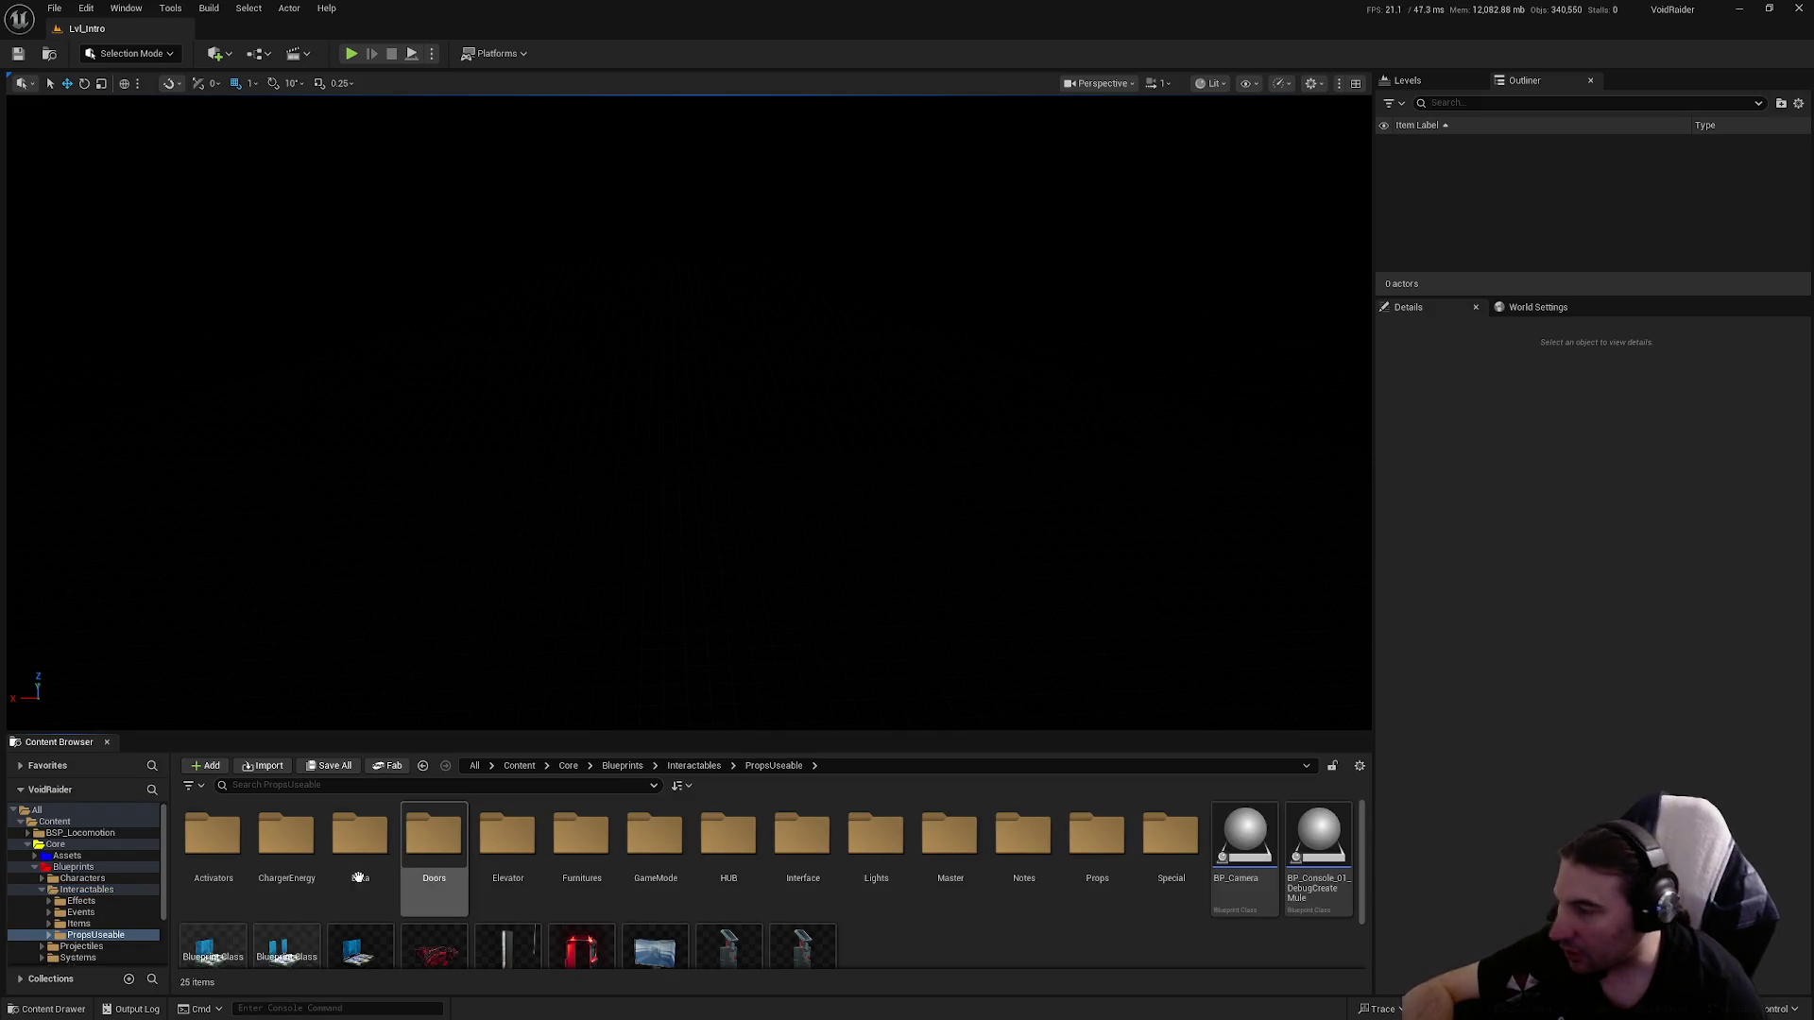
Look through the Characters, Systems and Widgets folders, then reopen PropsUseable.
{"action": "left_click", "coordinate": [42, 889]}
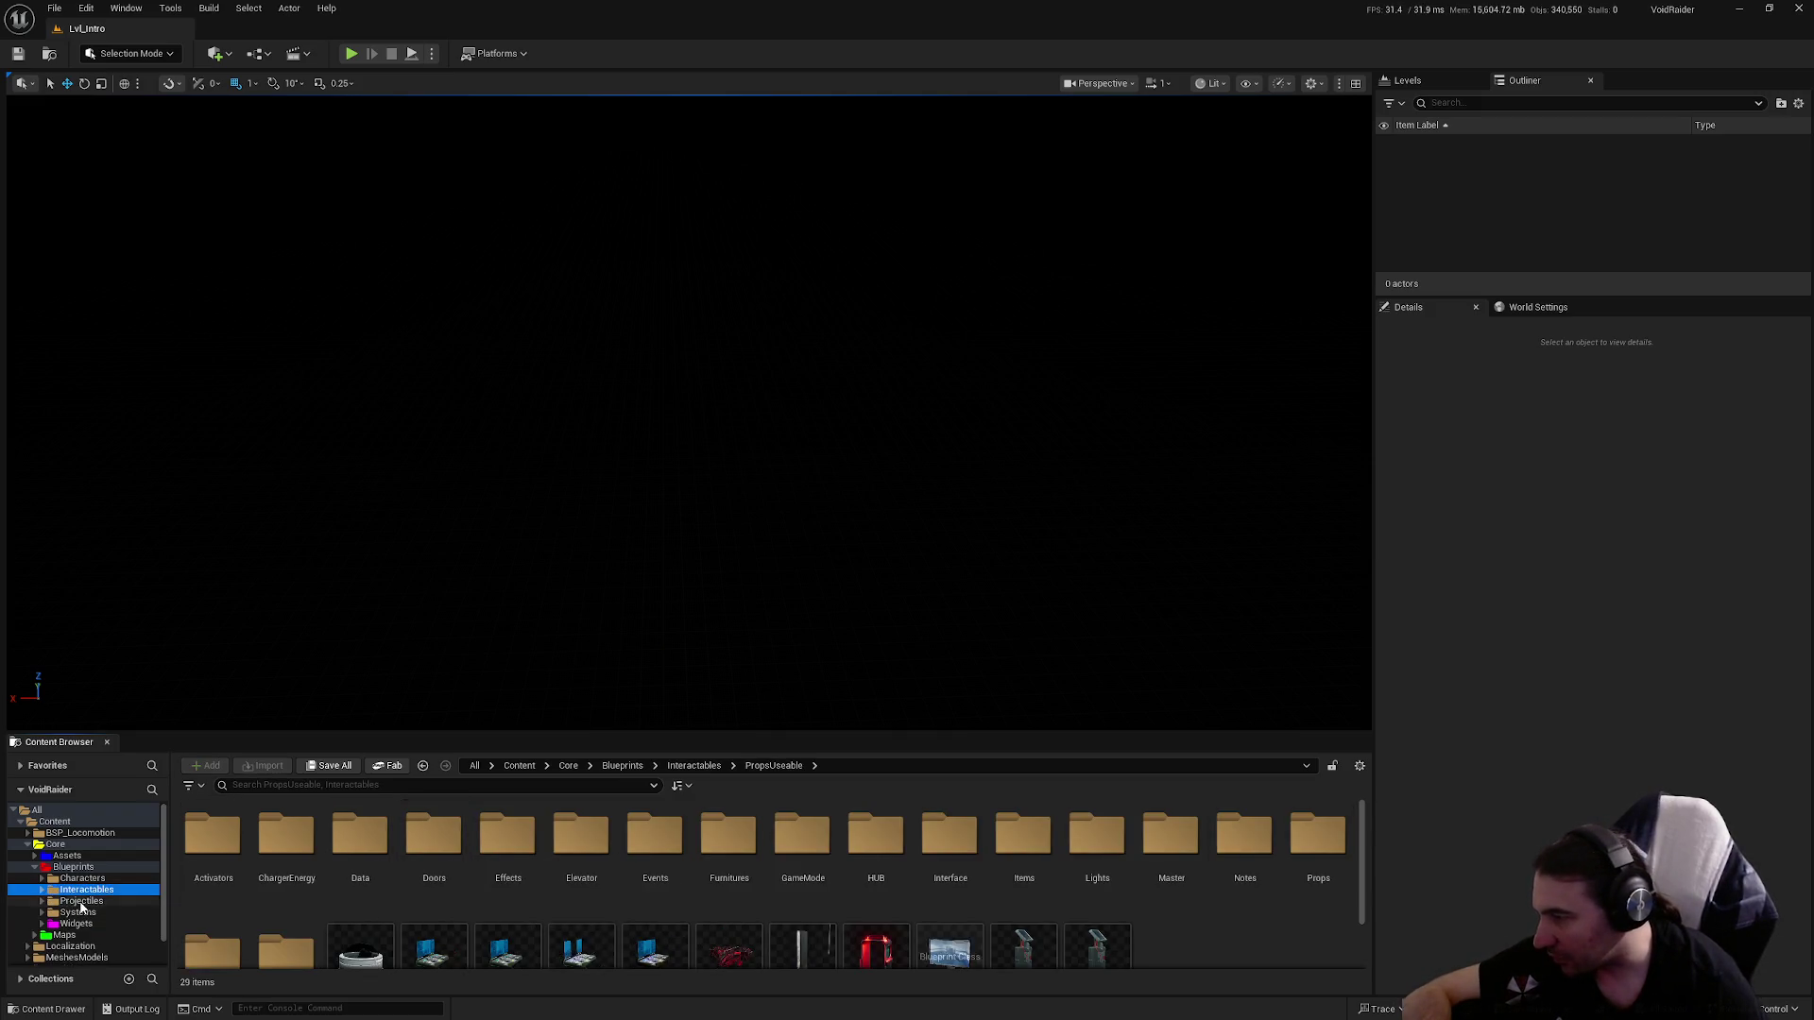
{"action": "left_click", "coordinate": [81, 901]}
{"action": "left_click", "coordinate": [83, 879]}
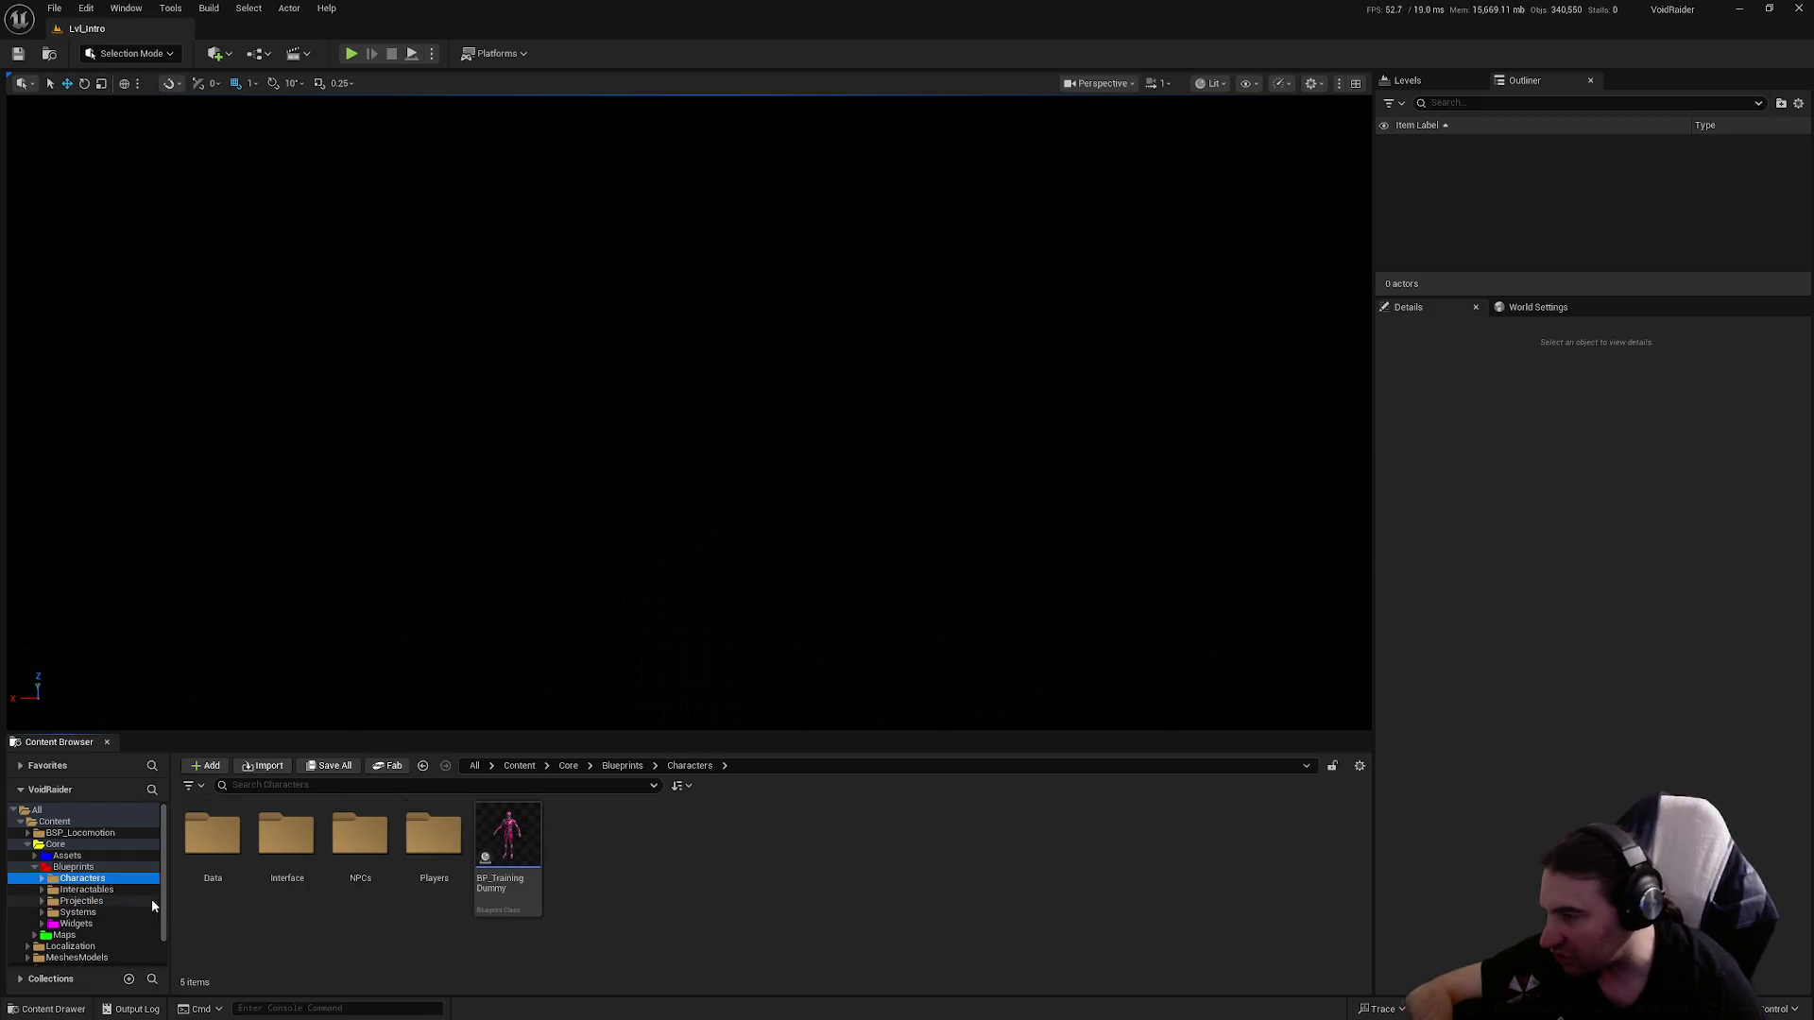
{"action": "left_click", "coordinate": [97, 911]}
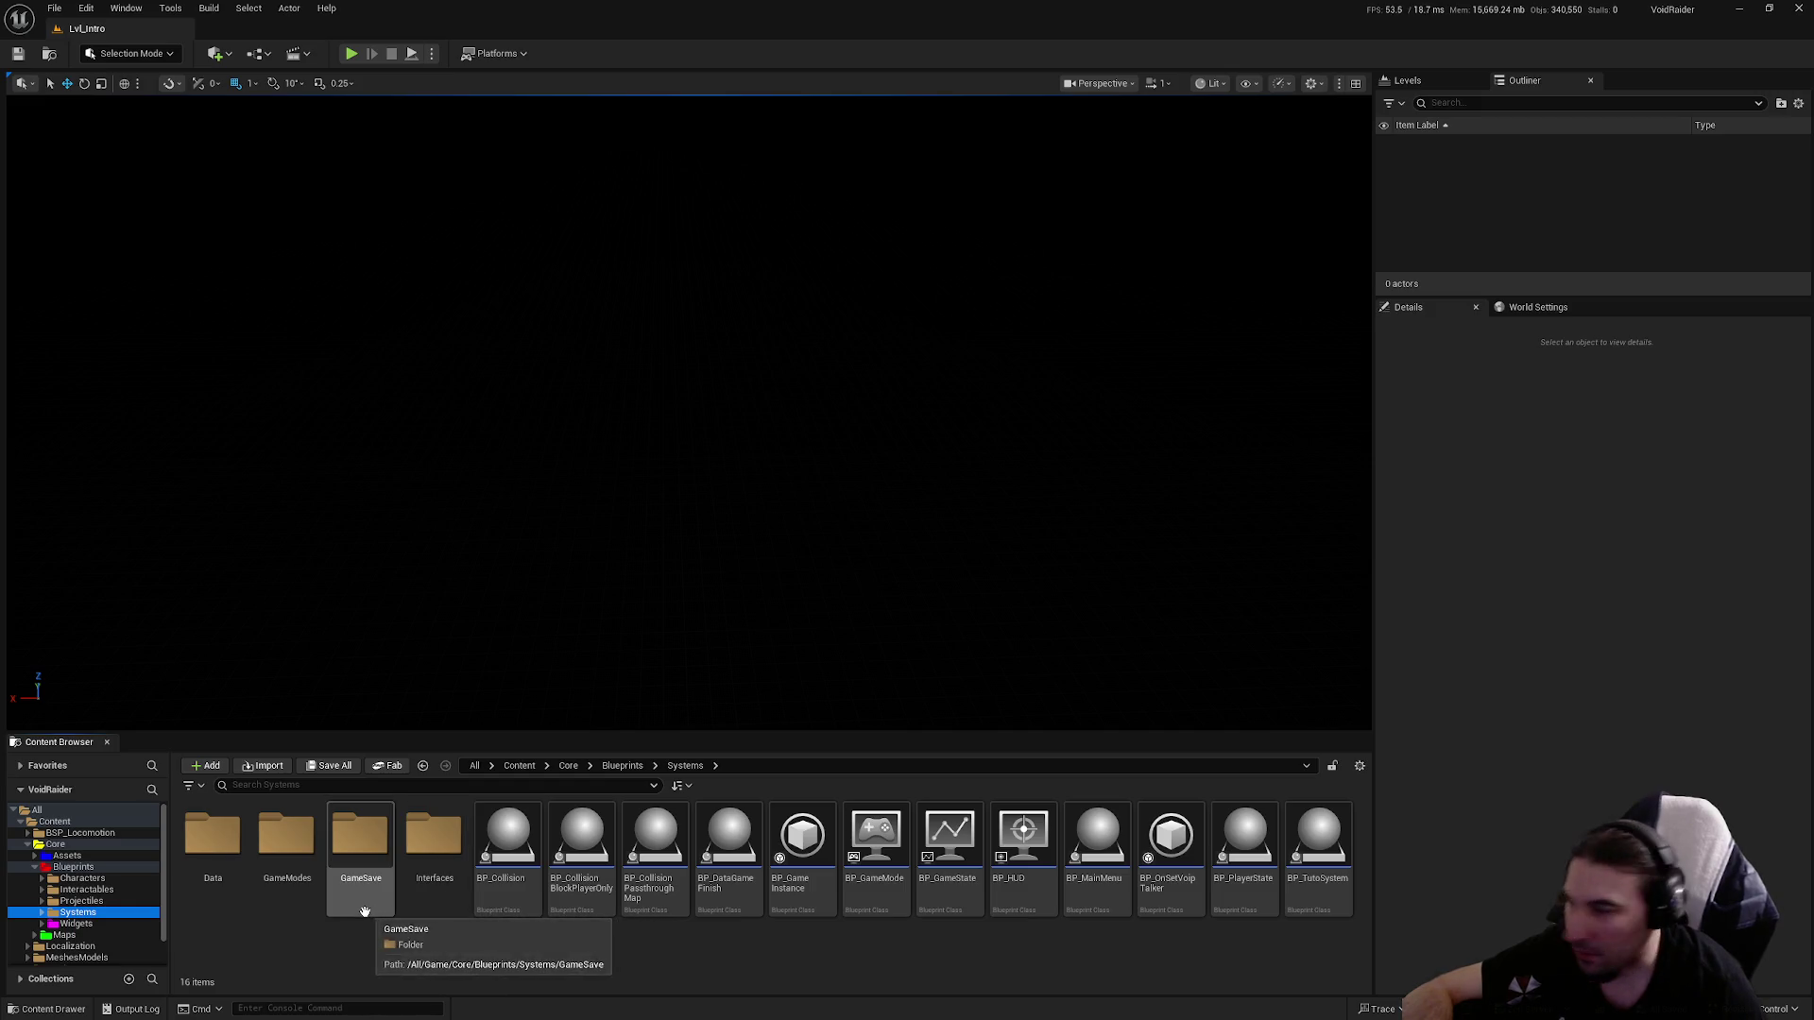
{"action": "left_click", "coordinate": [105, 924]}
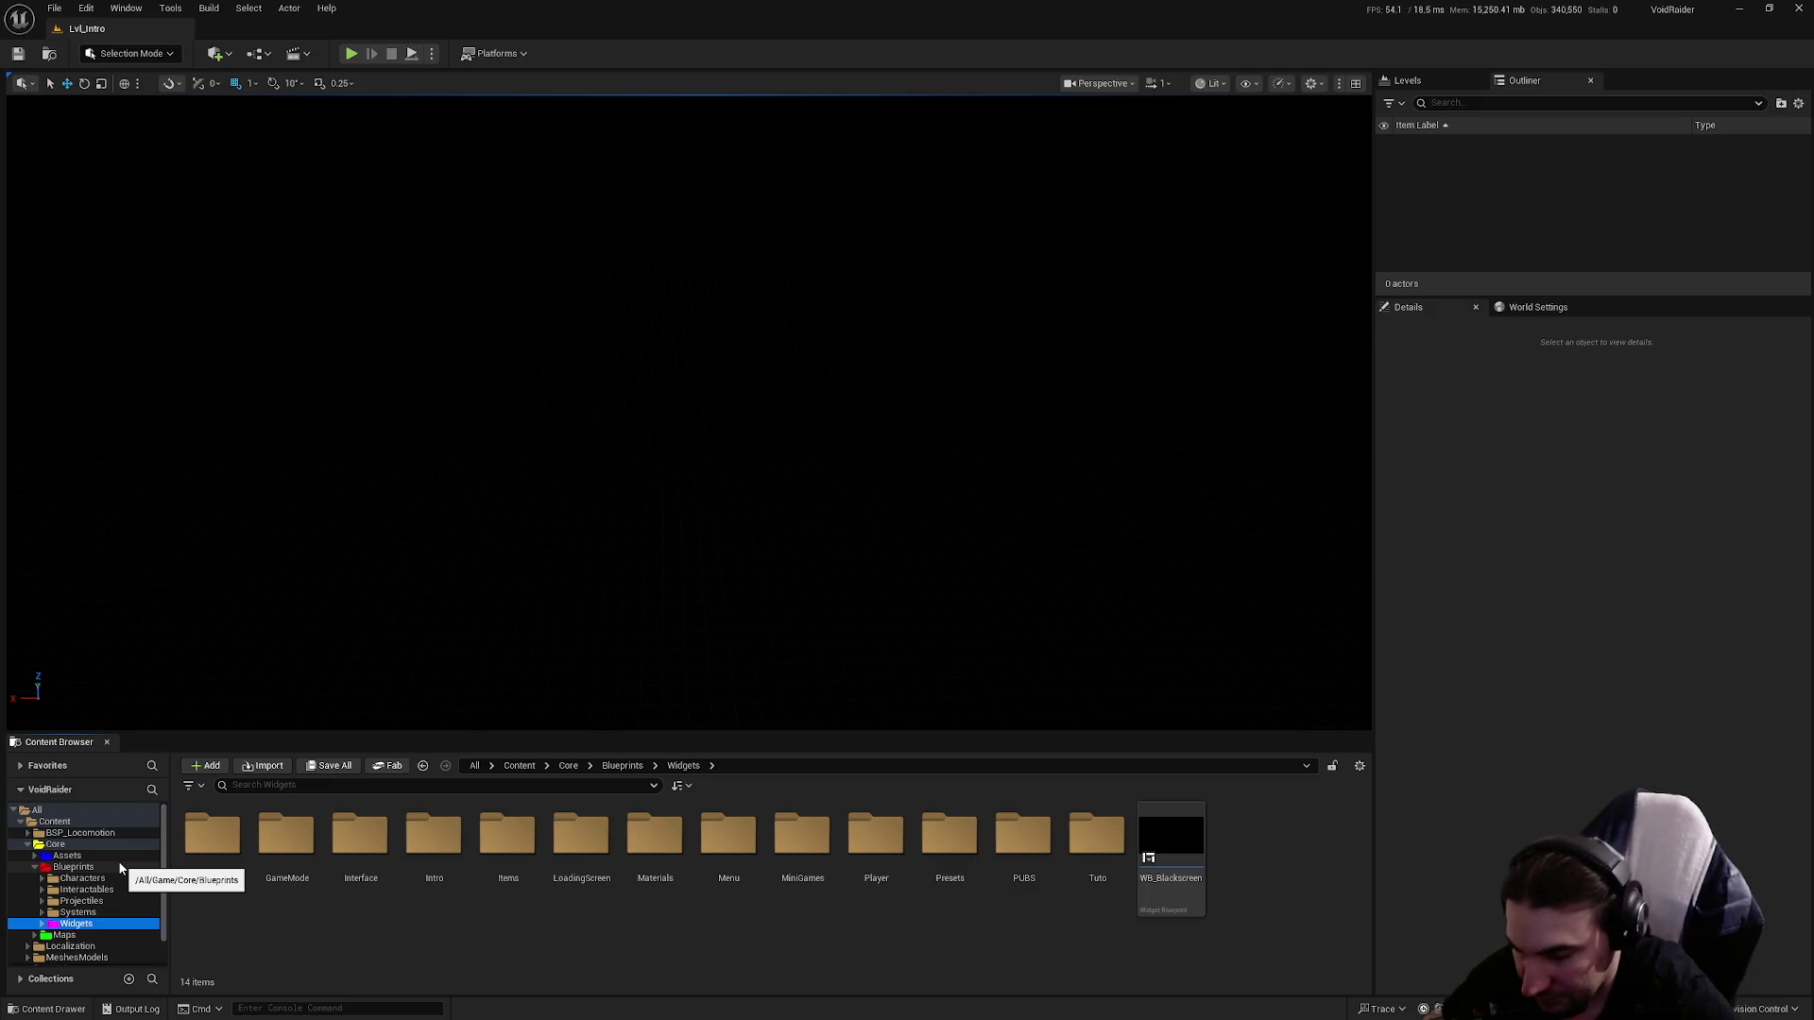
{"action": "left_click", "coordinate": [87, 913]}
{"action": "right_click", "coordinate": [87, 913]}
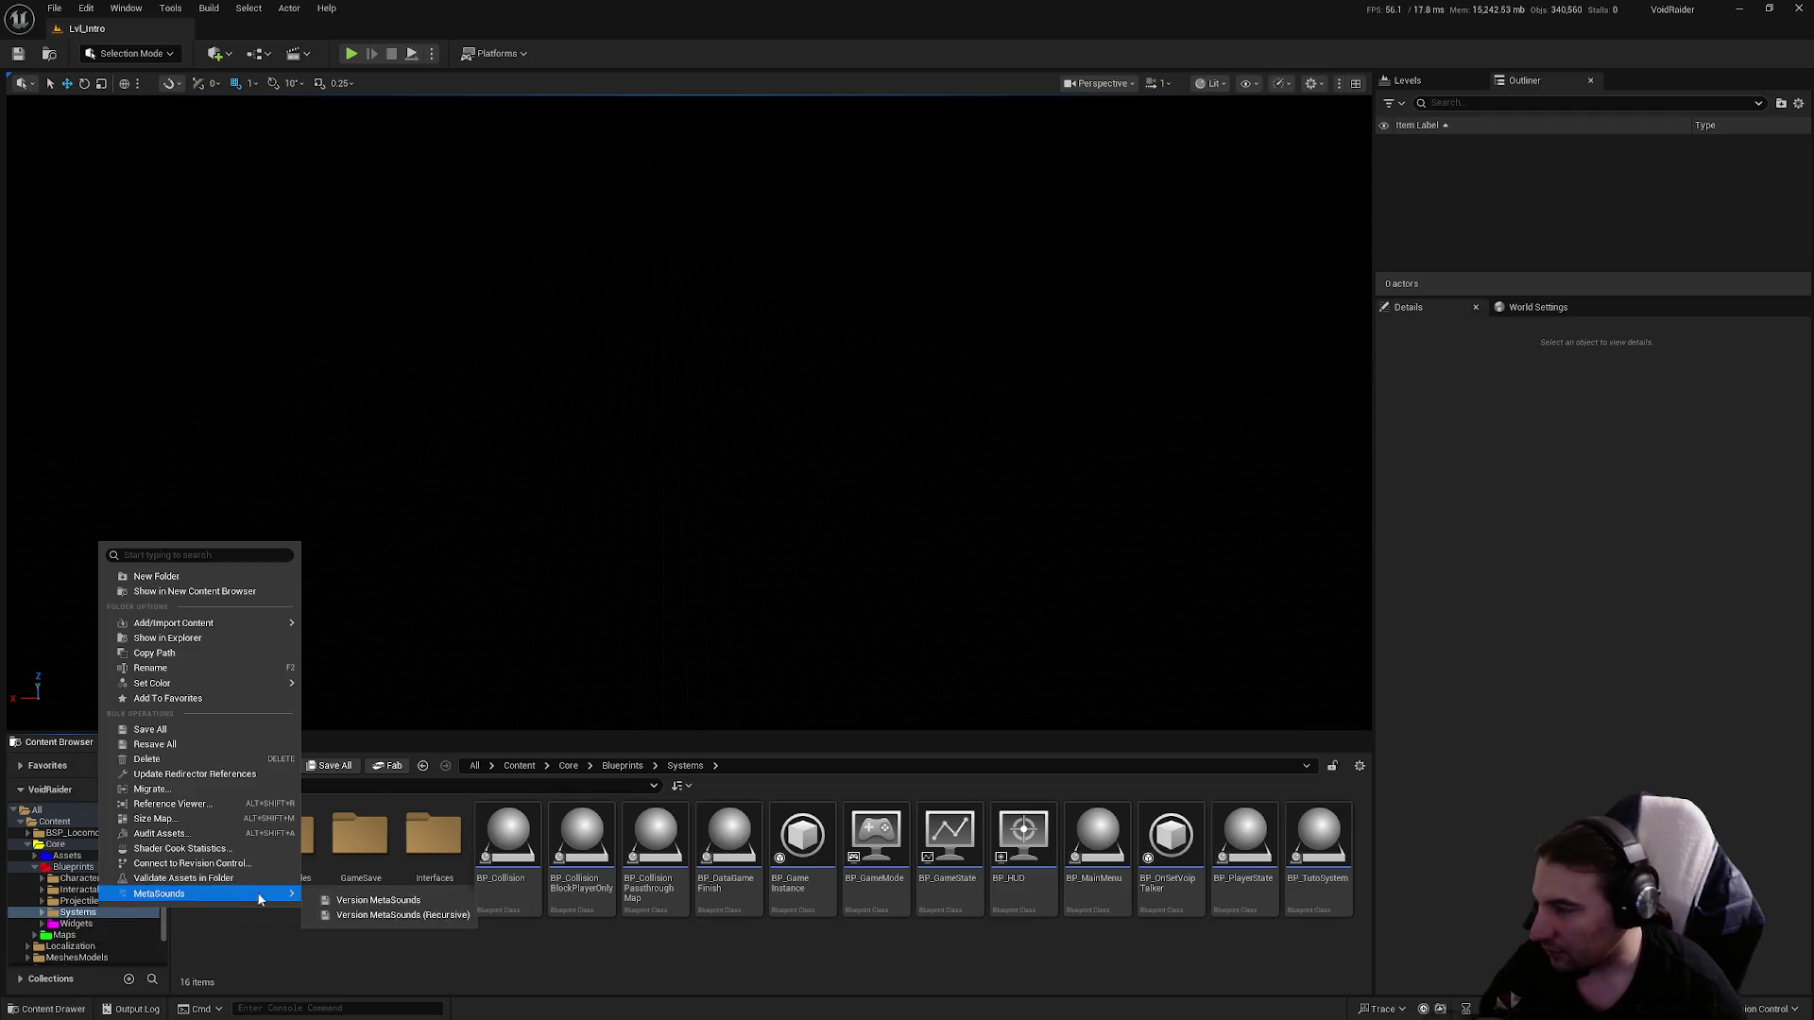
{"action": "left_click", "coordinate": [284, 935]}
{"action": "left_click", "coordinate": [94, 923]}
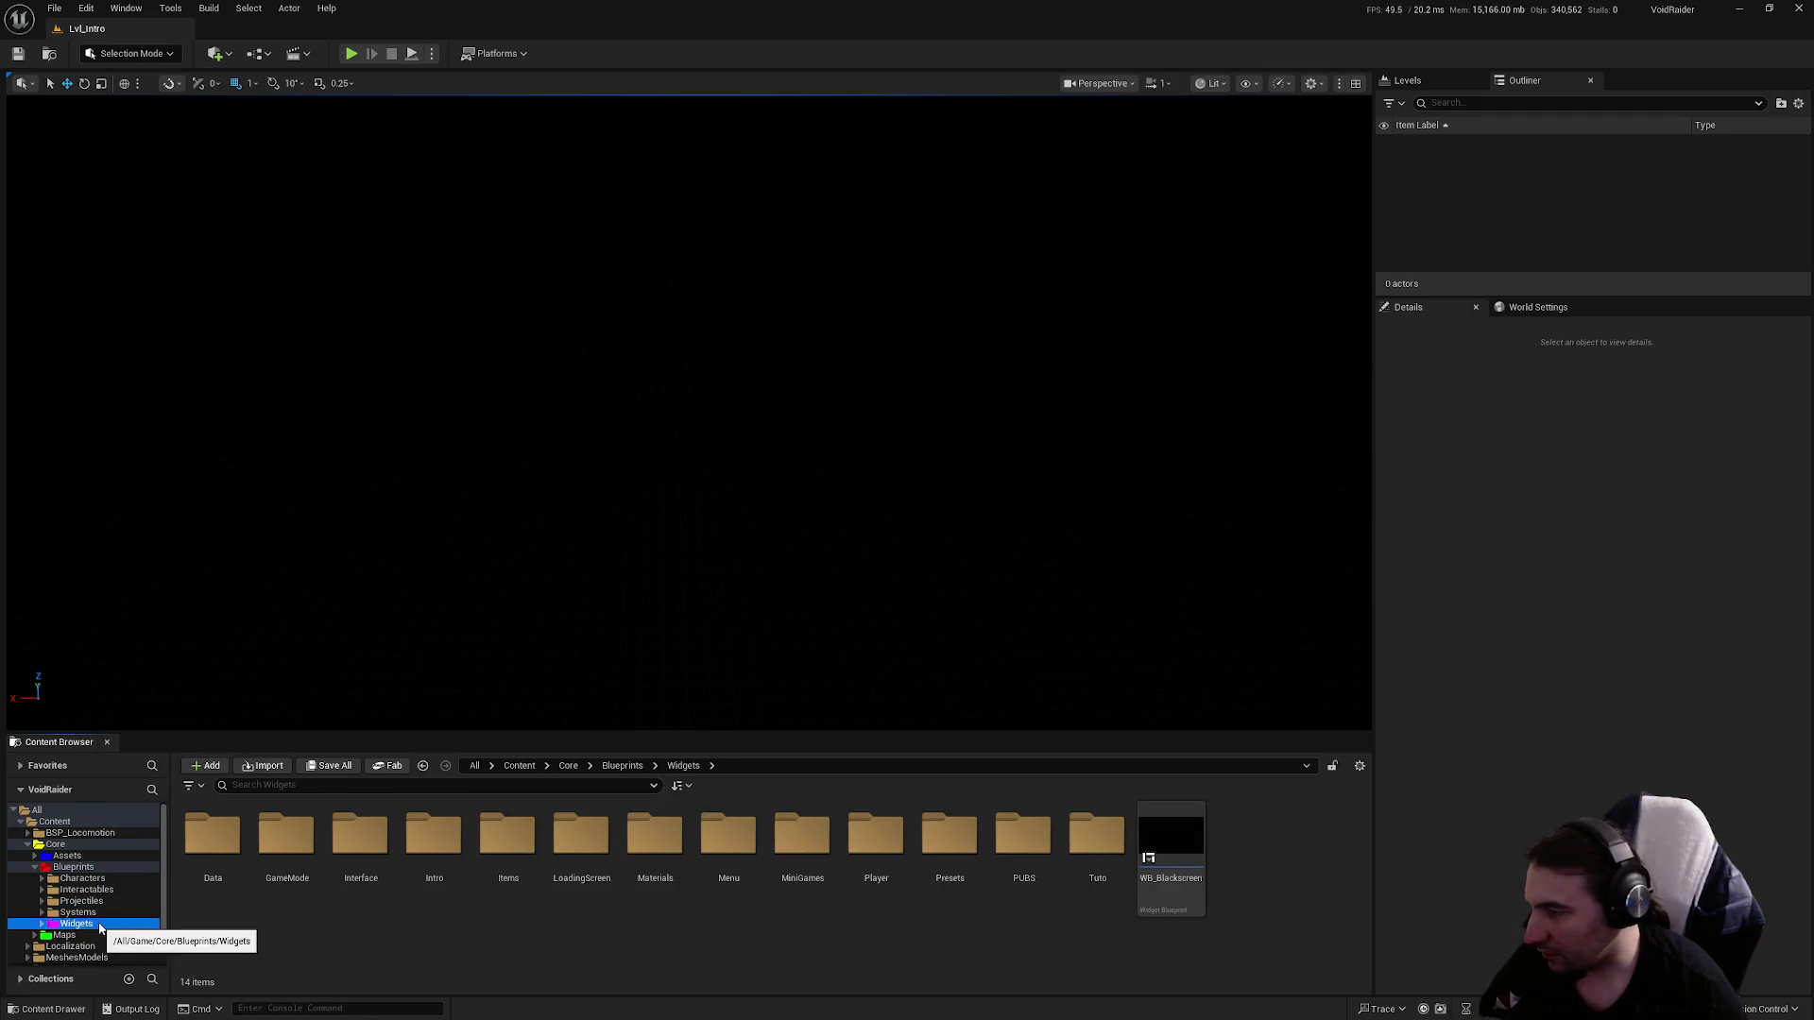
{"action": "left_click", "coordinate": [116, 882]}
{"action": "left_click", "coordinate": [115, 889]}
{"action": "double_click", "coordinate": [433, 836]}
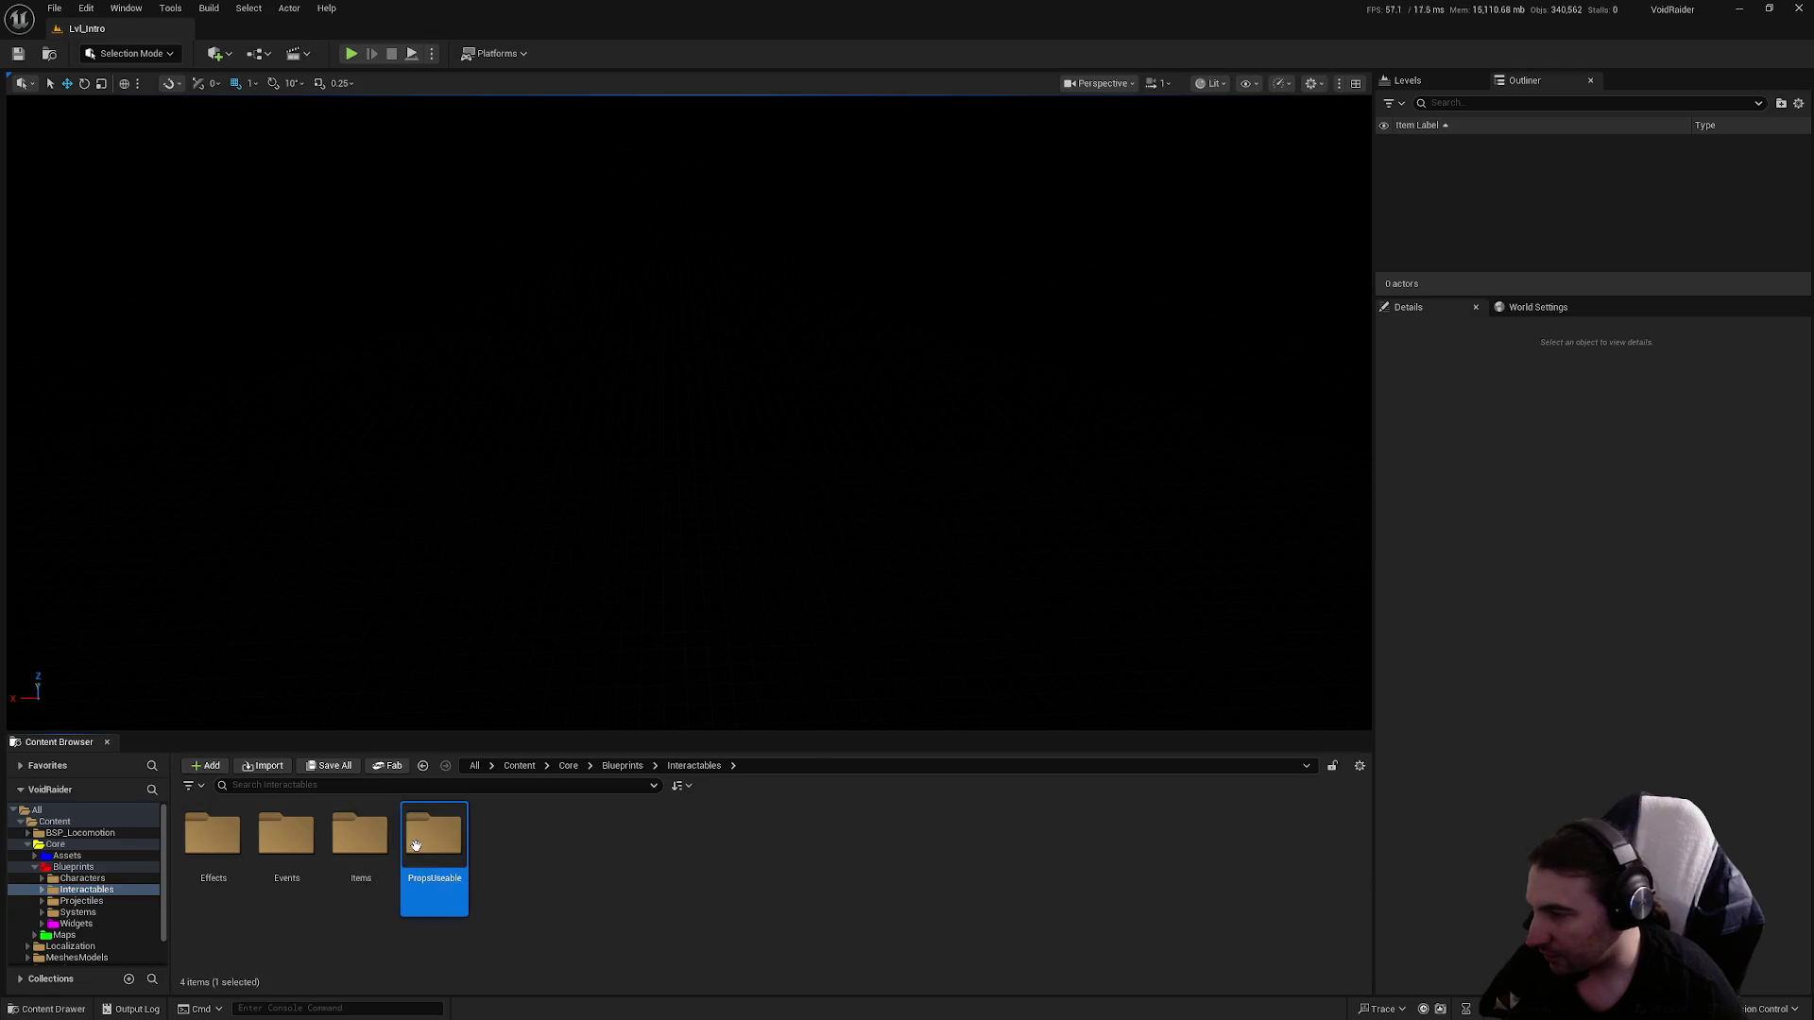
Scroll the PropsUseable grid to show Activators through Special, then open Furnitures.
{"action": "scroll", "coordinate": [888, 935], "scroll_direction": "up", "scroll_amount": 2}
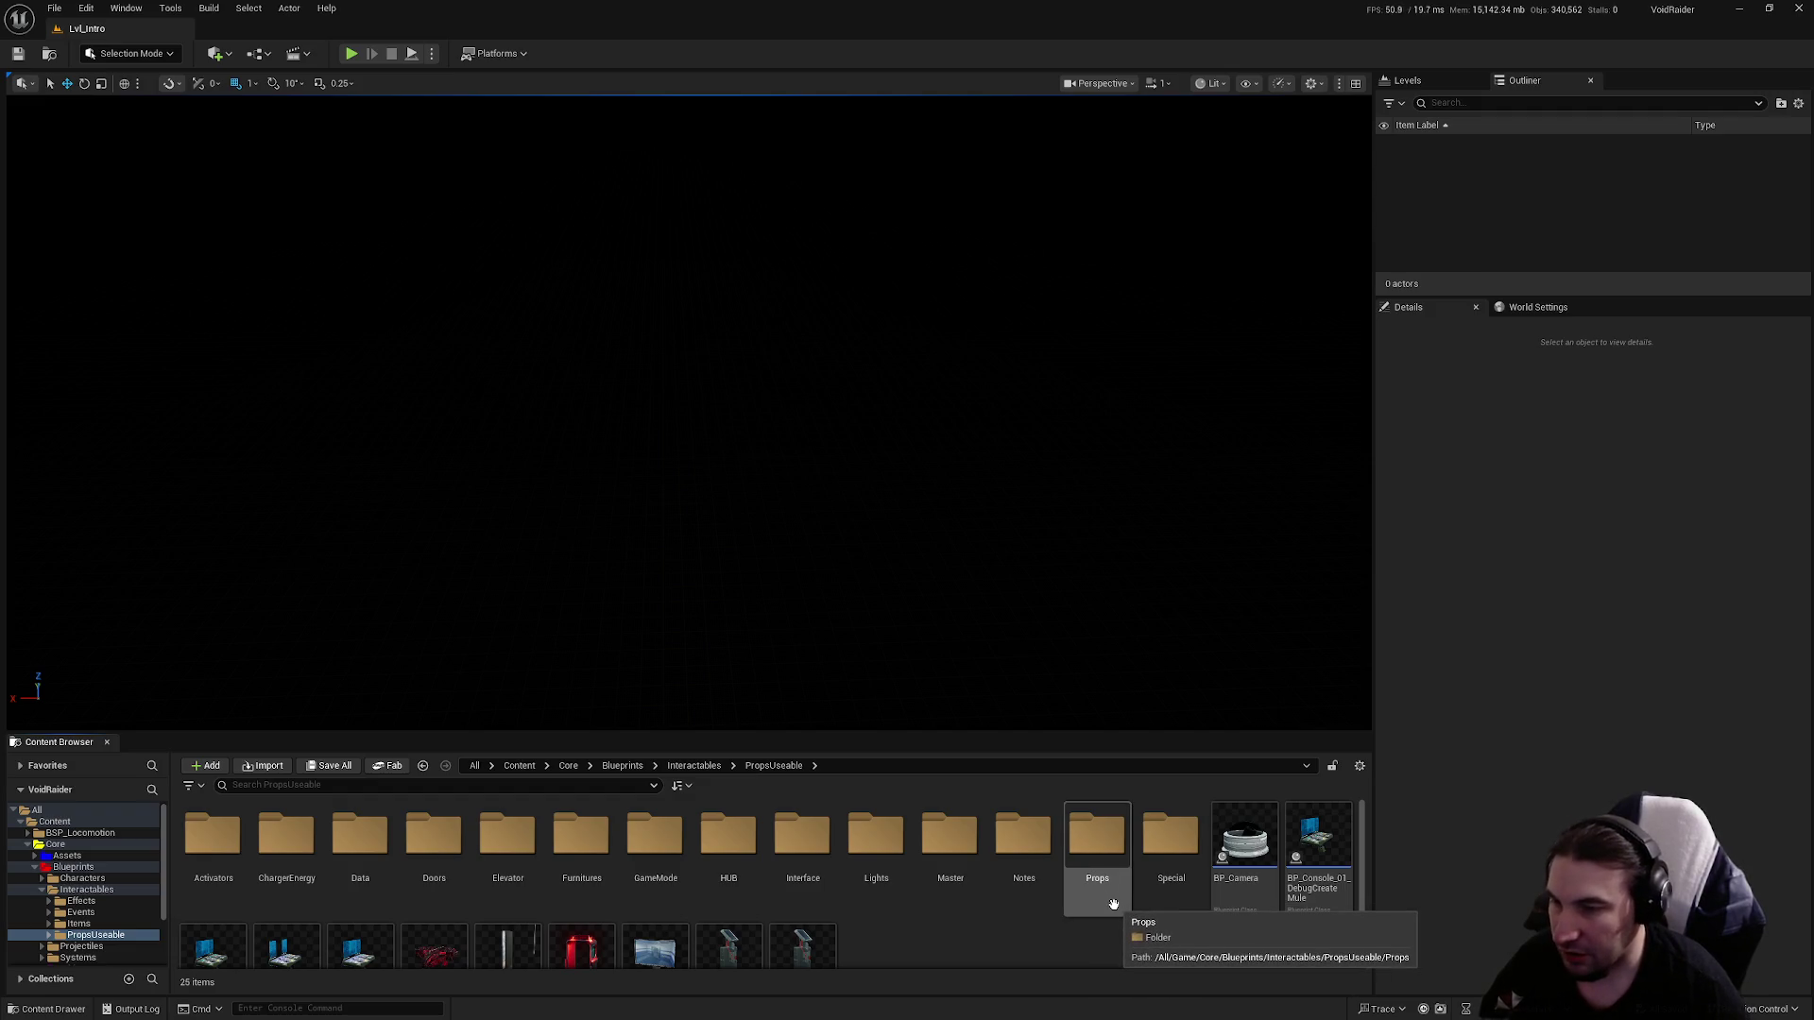
{"action": "scroll", "coordinate": [1022, 908], "scroll_direction": "down", "scroll_amount": 2}
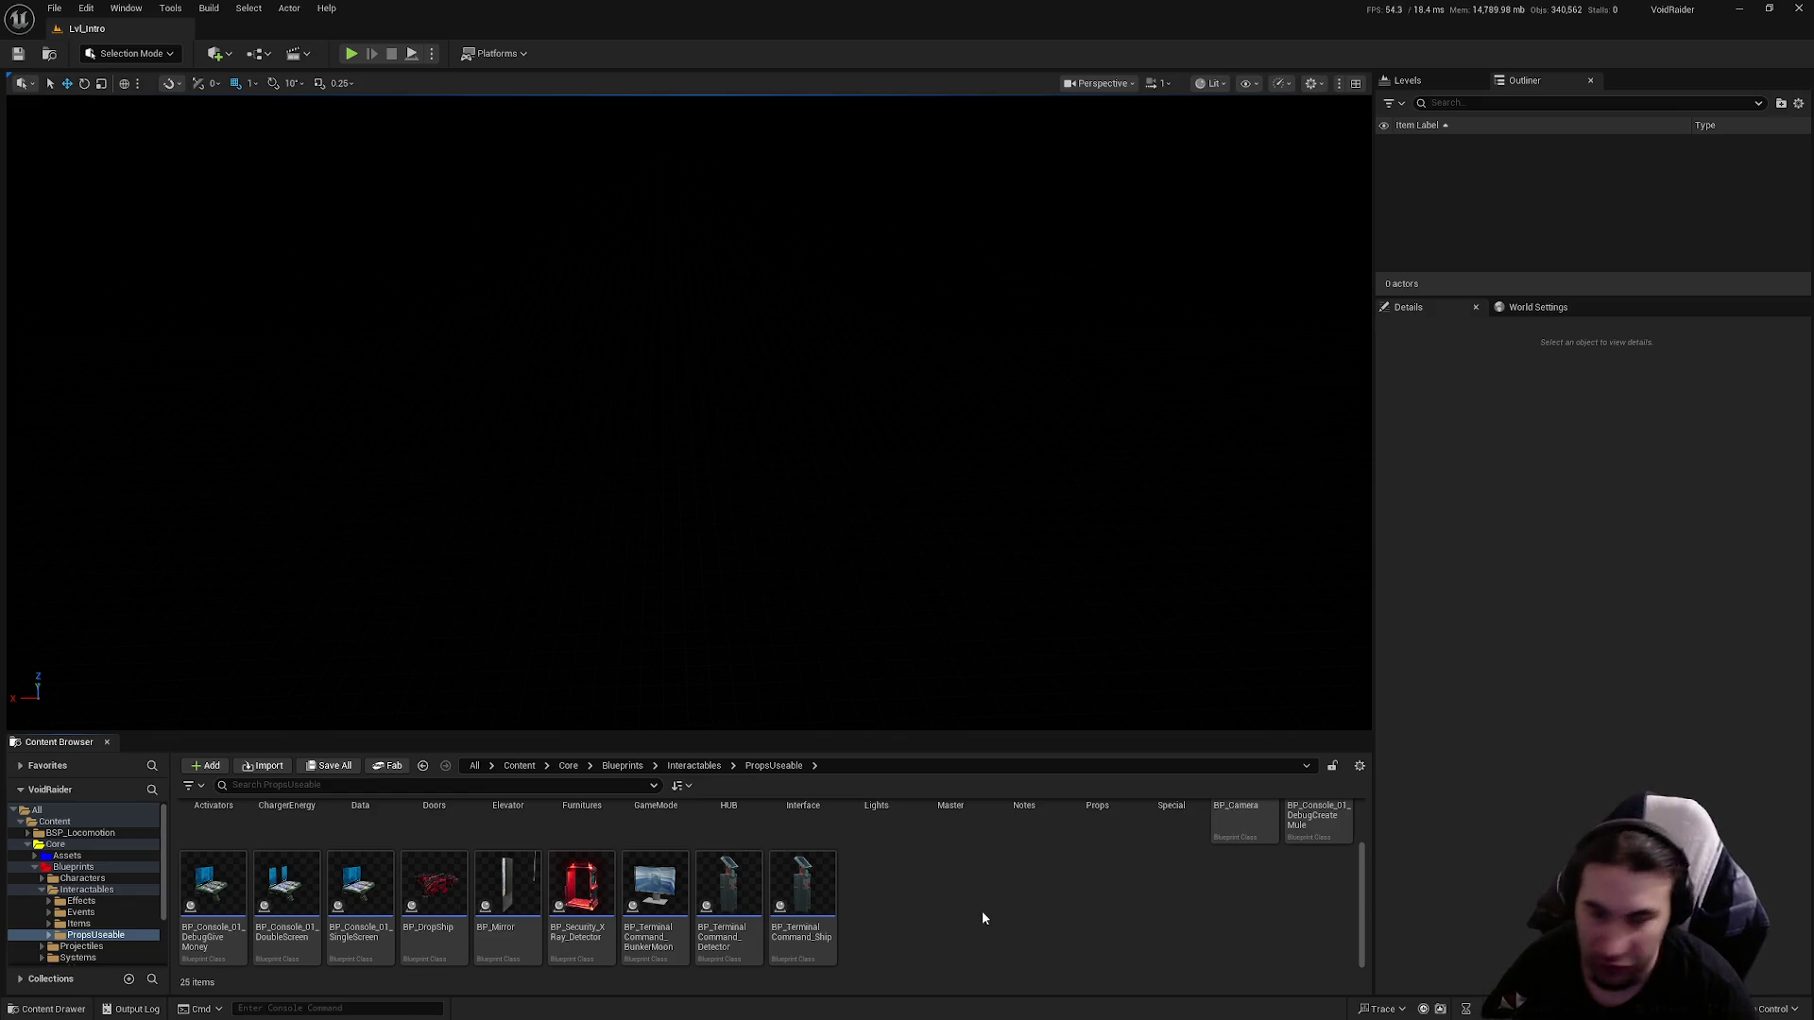
{"action": "scroll", "coordinate": [984, 908], "scroll_direction": "up", "scroll_amount": 1}
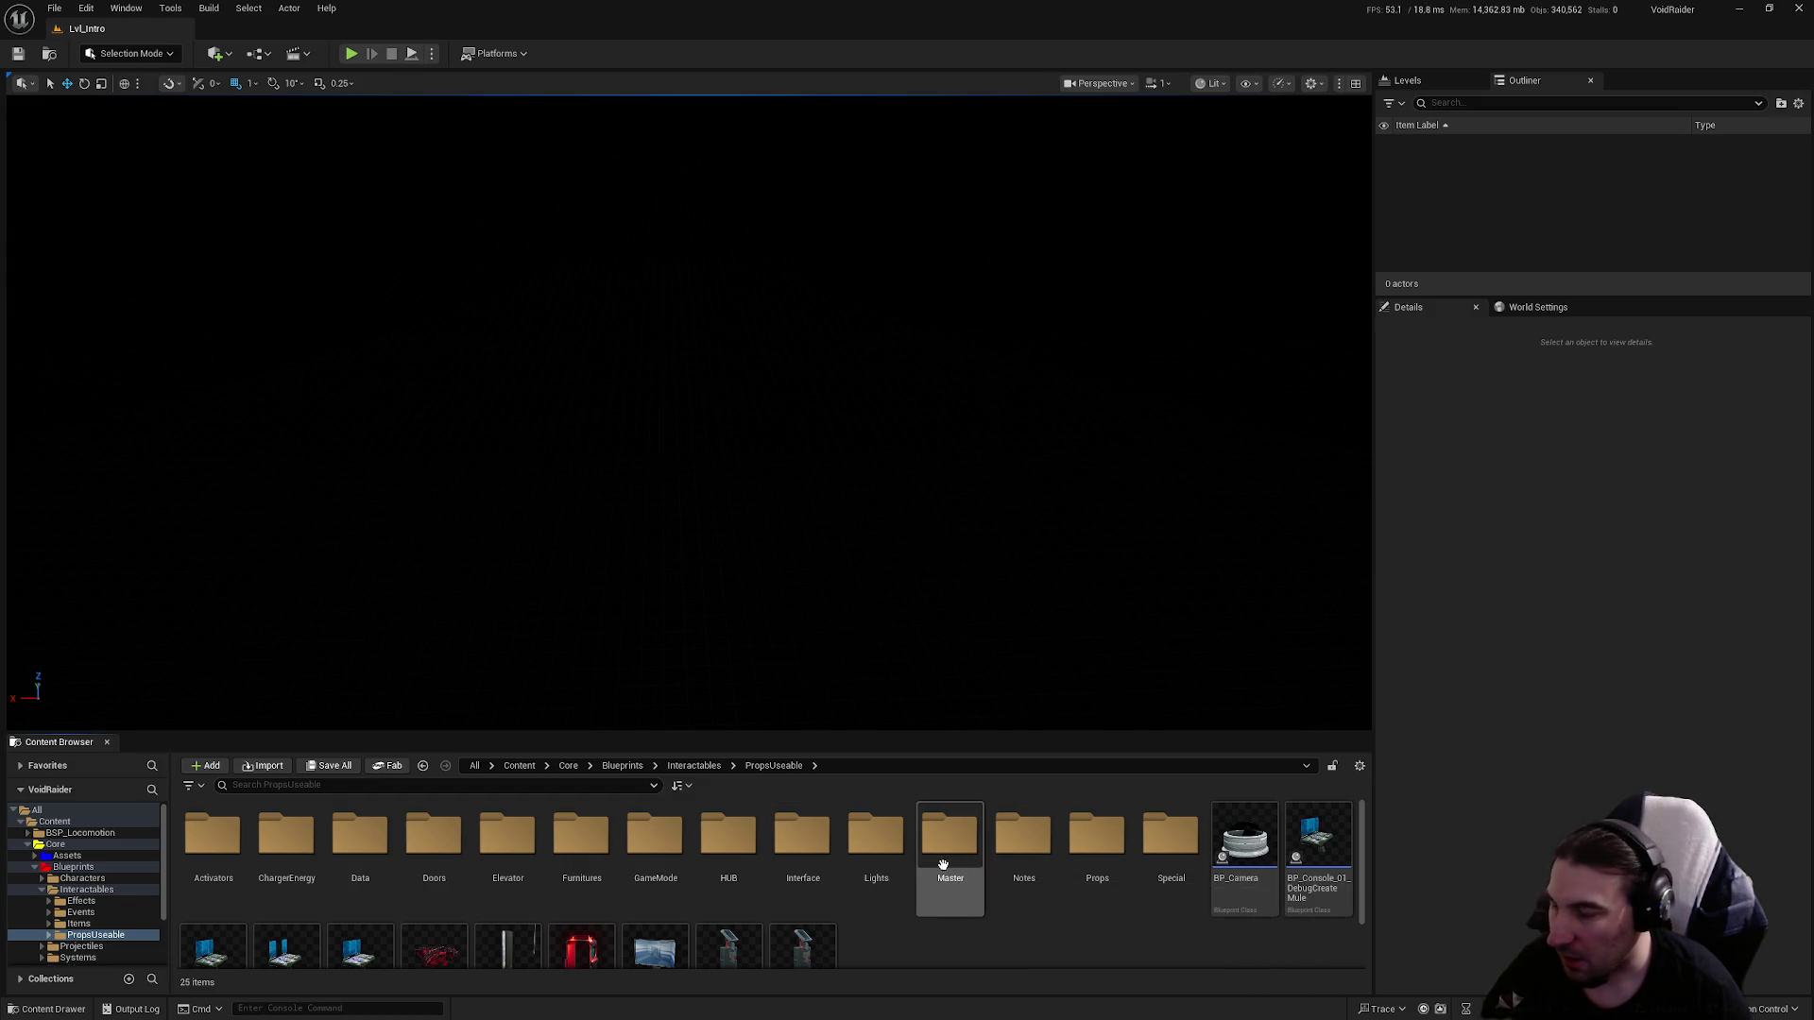
{"action": "double_click", "coordinate": [591, 875]}
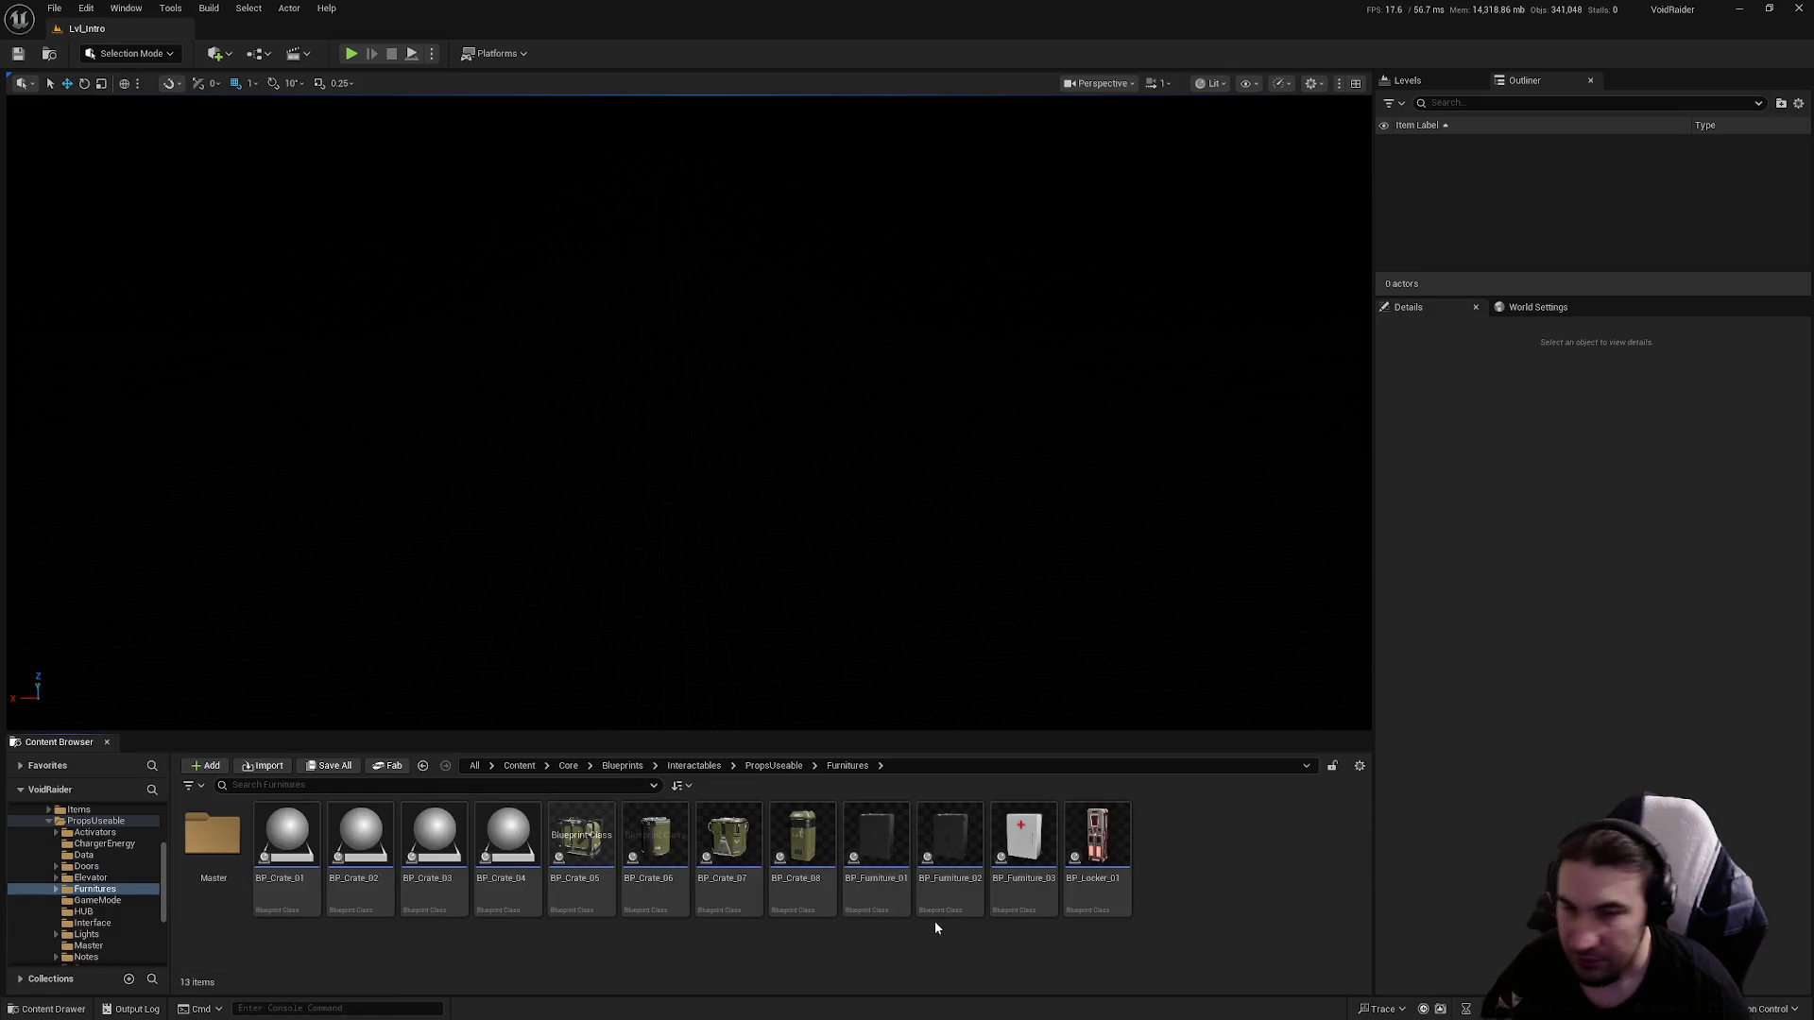
Go back to PropsUseable, enter the HUB folder and open BP_SellZone in the Blueprint editor.
{"action": "key", "text": "alt+Left"}
{"action": "left_click", "coordinate": [954, 942]}
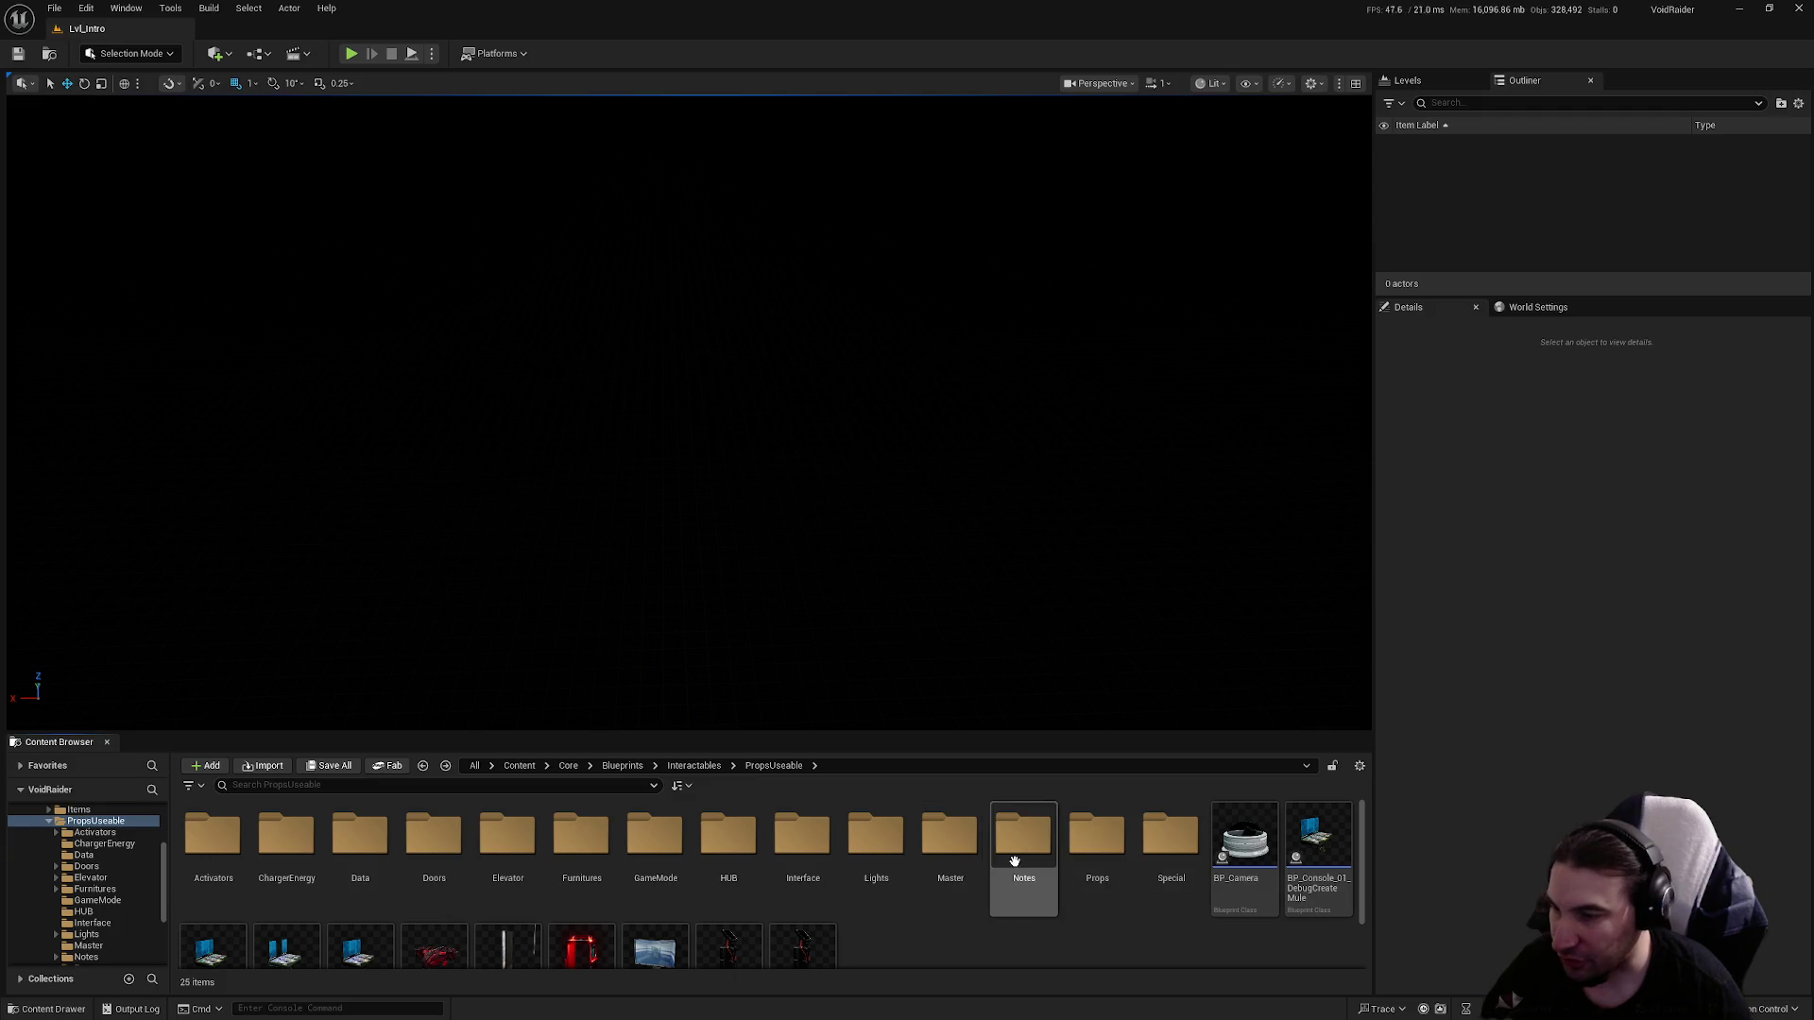
{"action": "scroll", "coordinate": [898, 882], "scroll_direction": "down", "scroll_amount": 2}
{"action": "scroll", "coordinate": [870, 874], "scroll_direction": "up", "scroll_amount": 2}
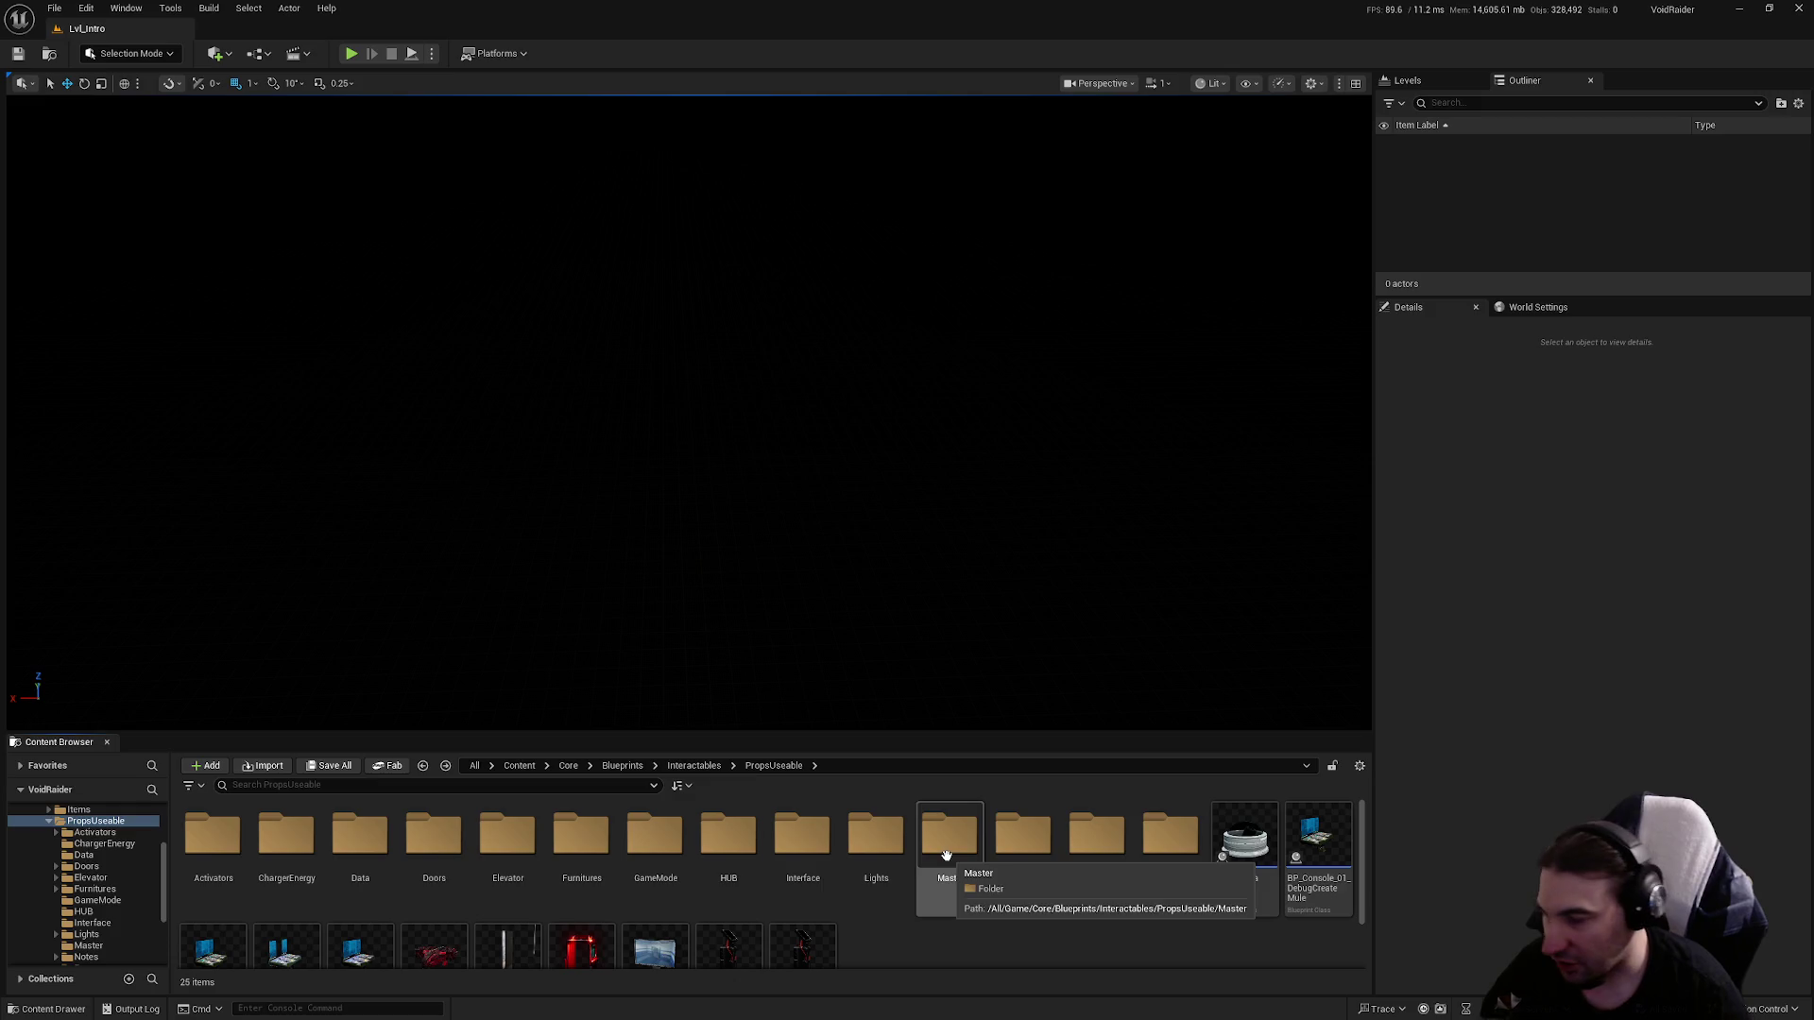
{"action": "scroll", "coordinate": [680, 874], "scroll_direction": "down", "scroll_amount": 1}
{"action": "scroll", "coordinate": [727, 878], "scroll_direction": "up", "scroll_amount": 1}
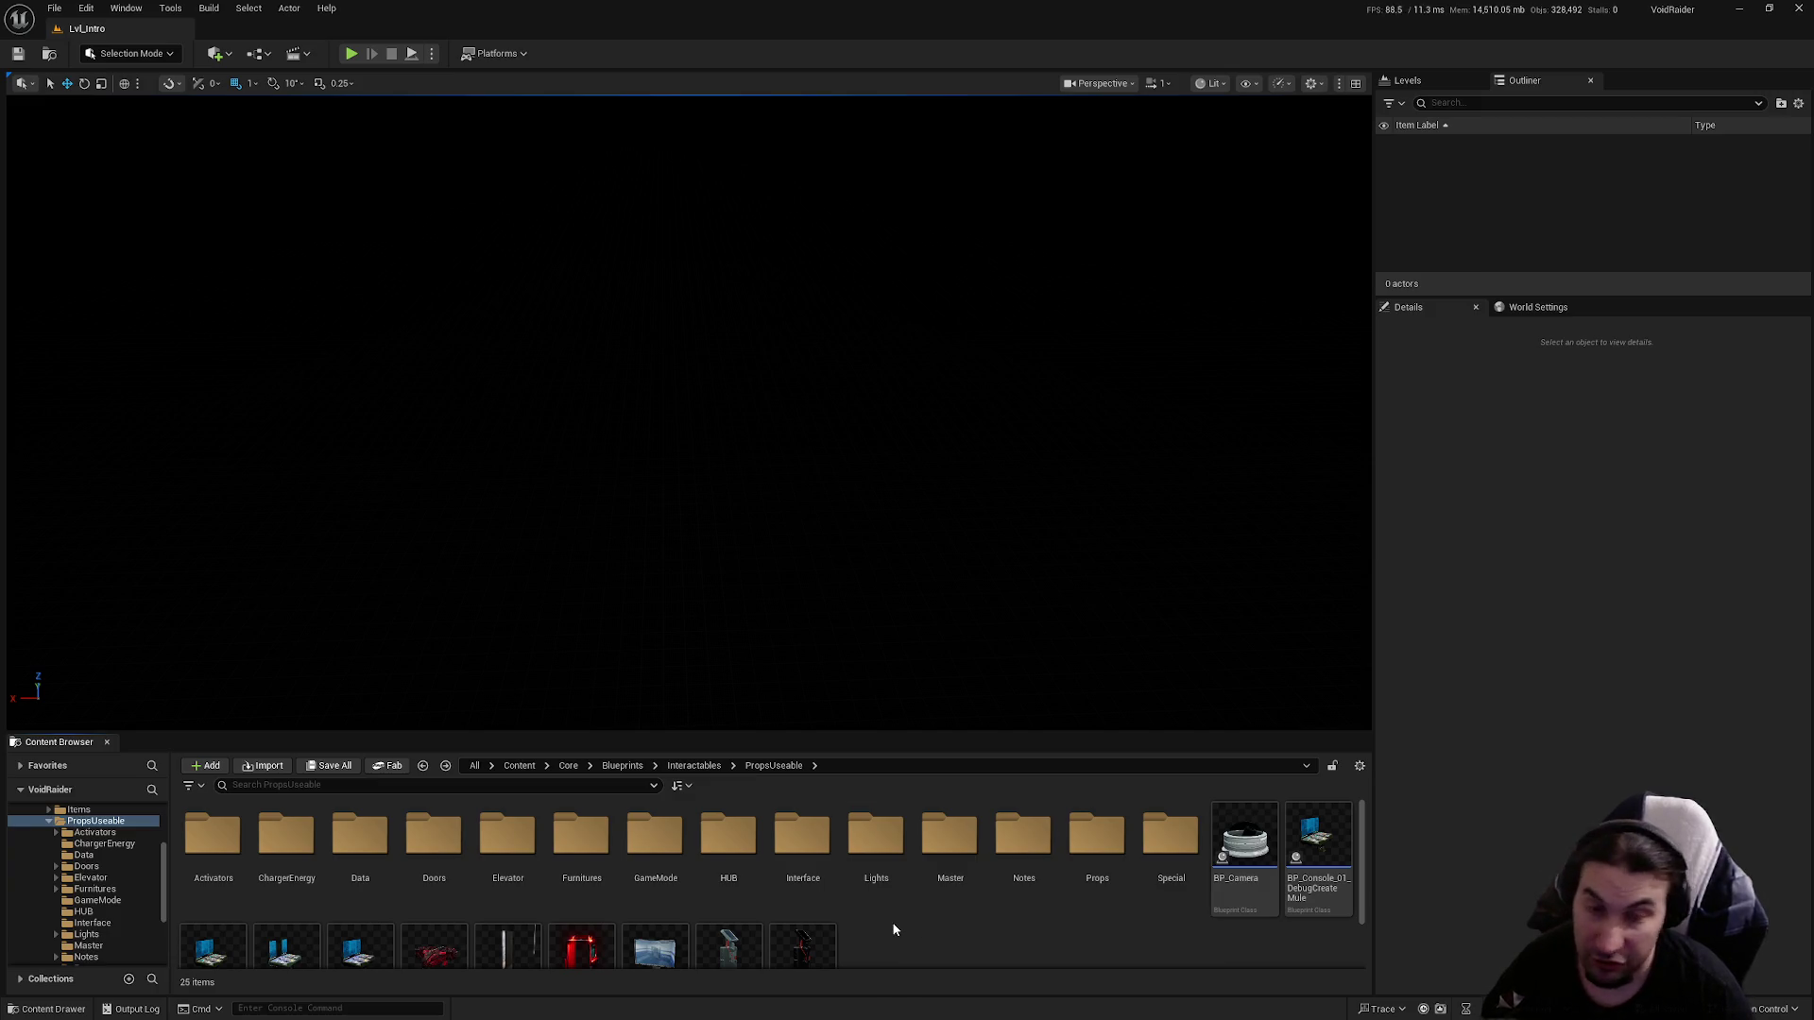
{"action": "scroll", "coordinate": [860, 897], "scroll_direction": "down", "scroll_amount": 1}
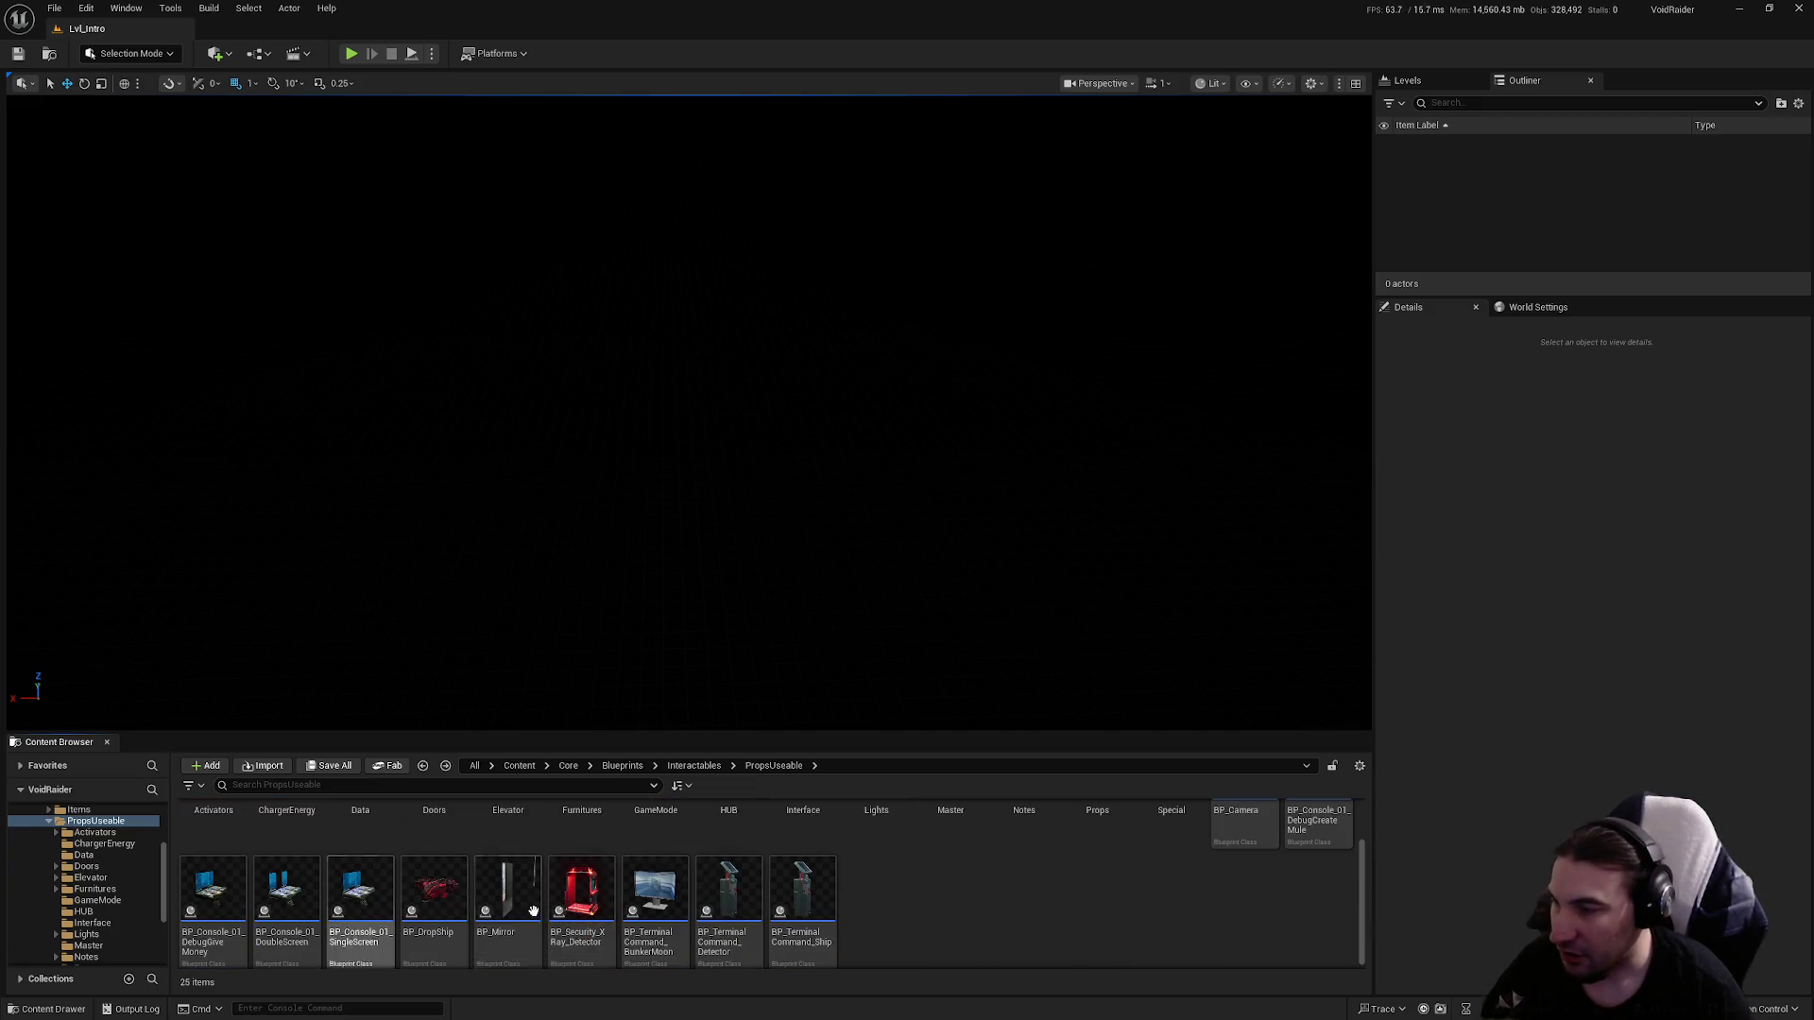
{"action": "scroll", "coordinate": [1046, 961], "scroll_direction": "up", "scroll_amount": 1}
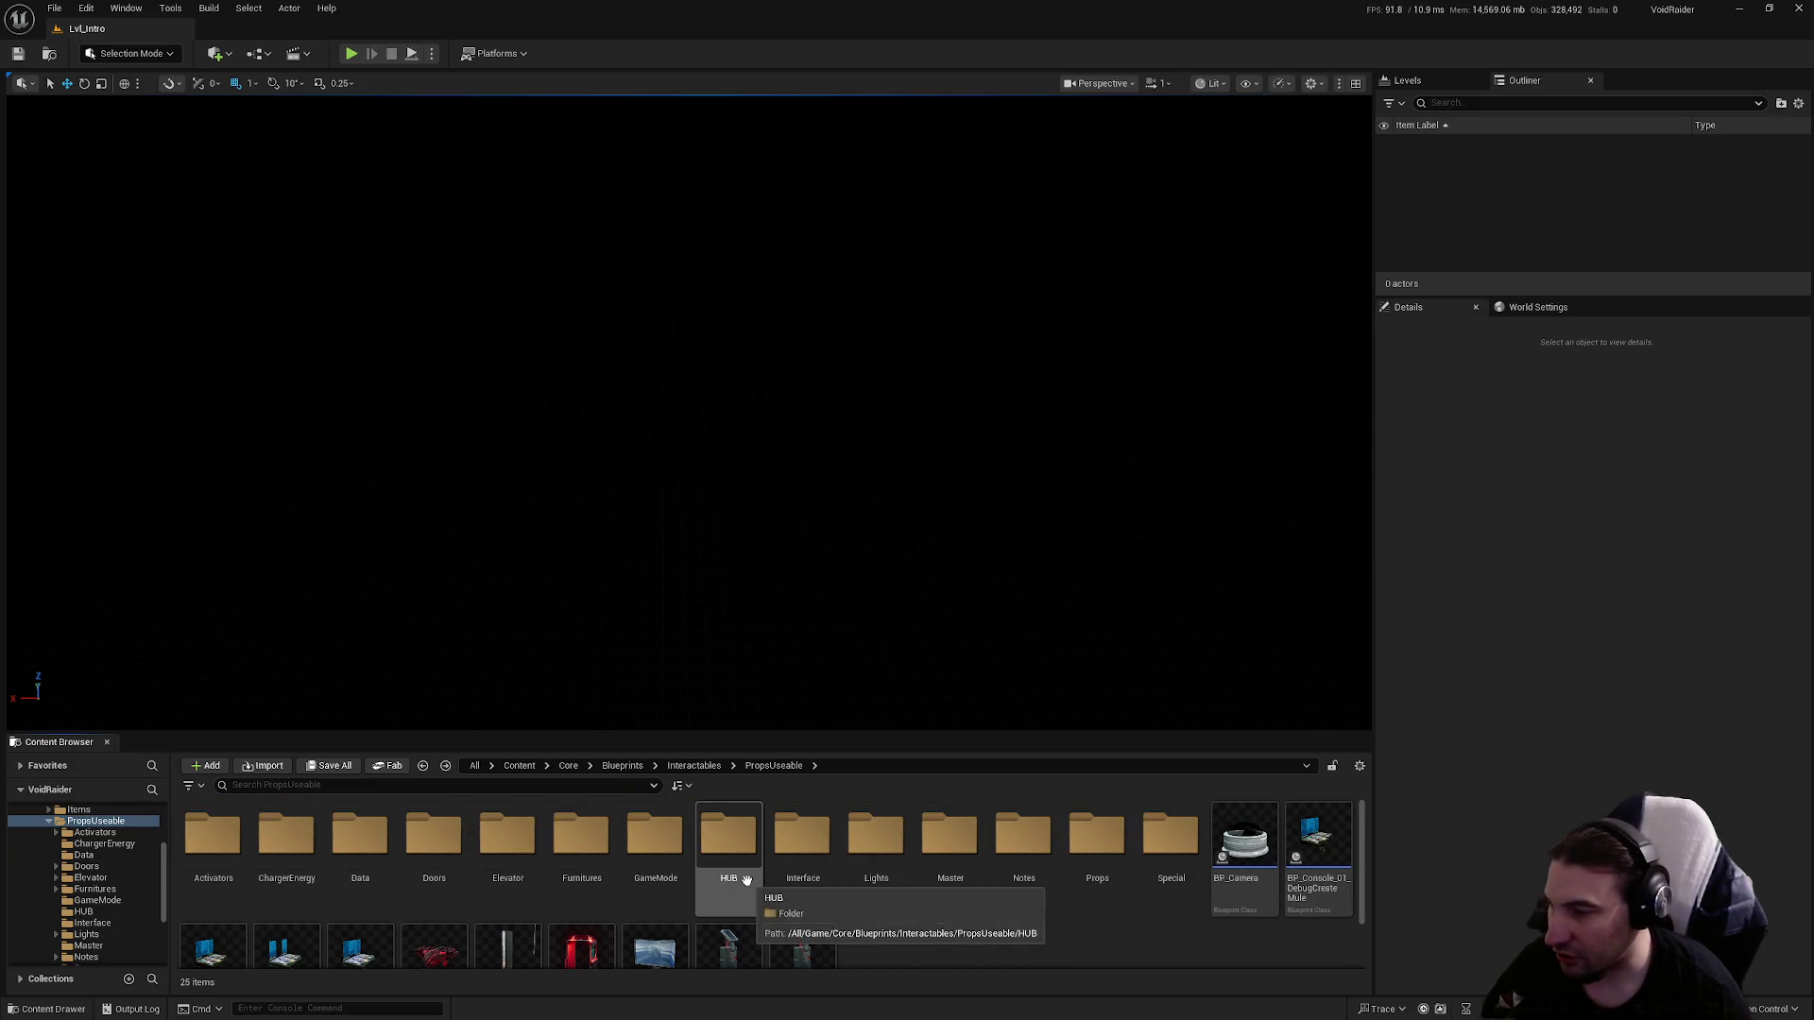
{"action": "left_click", "coordinate": [603, 879]}
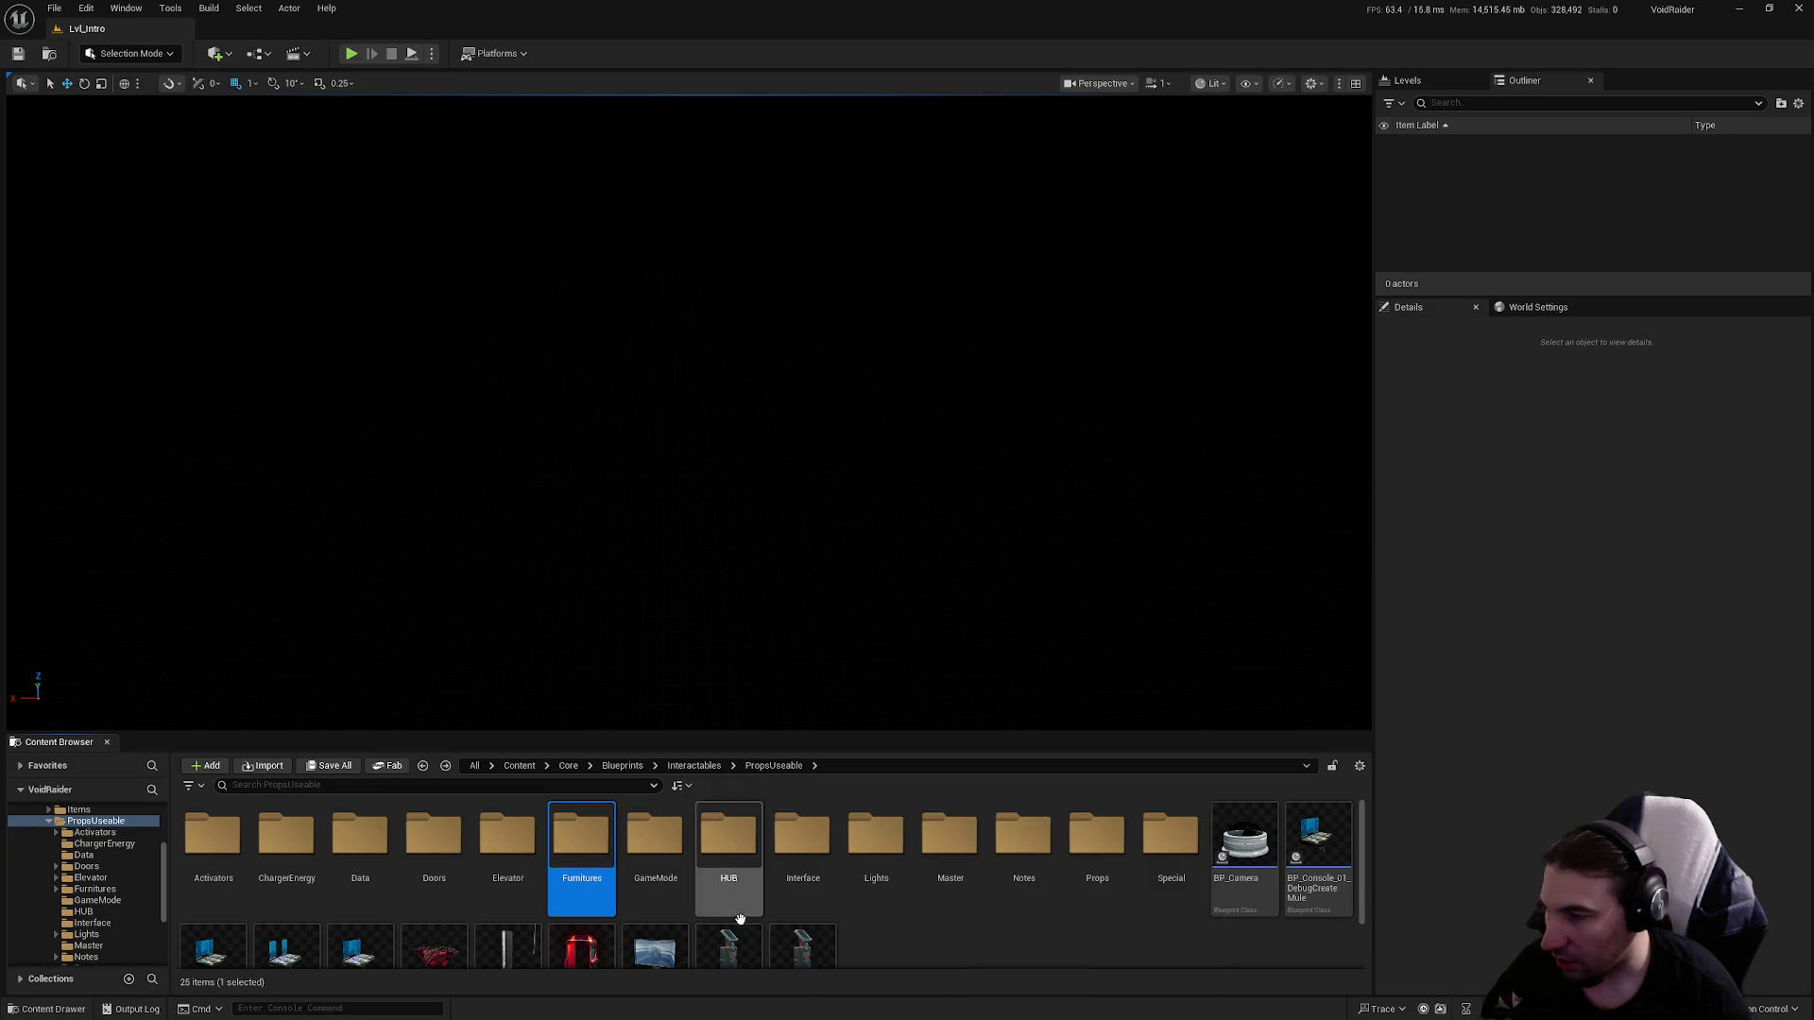
{"action": "double_click", "coordinate": [726, 846]}
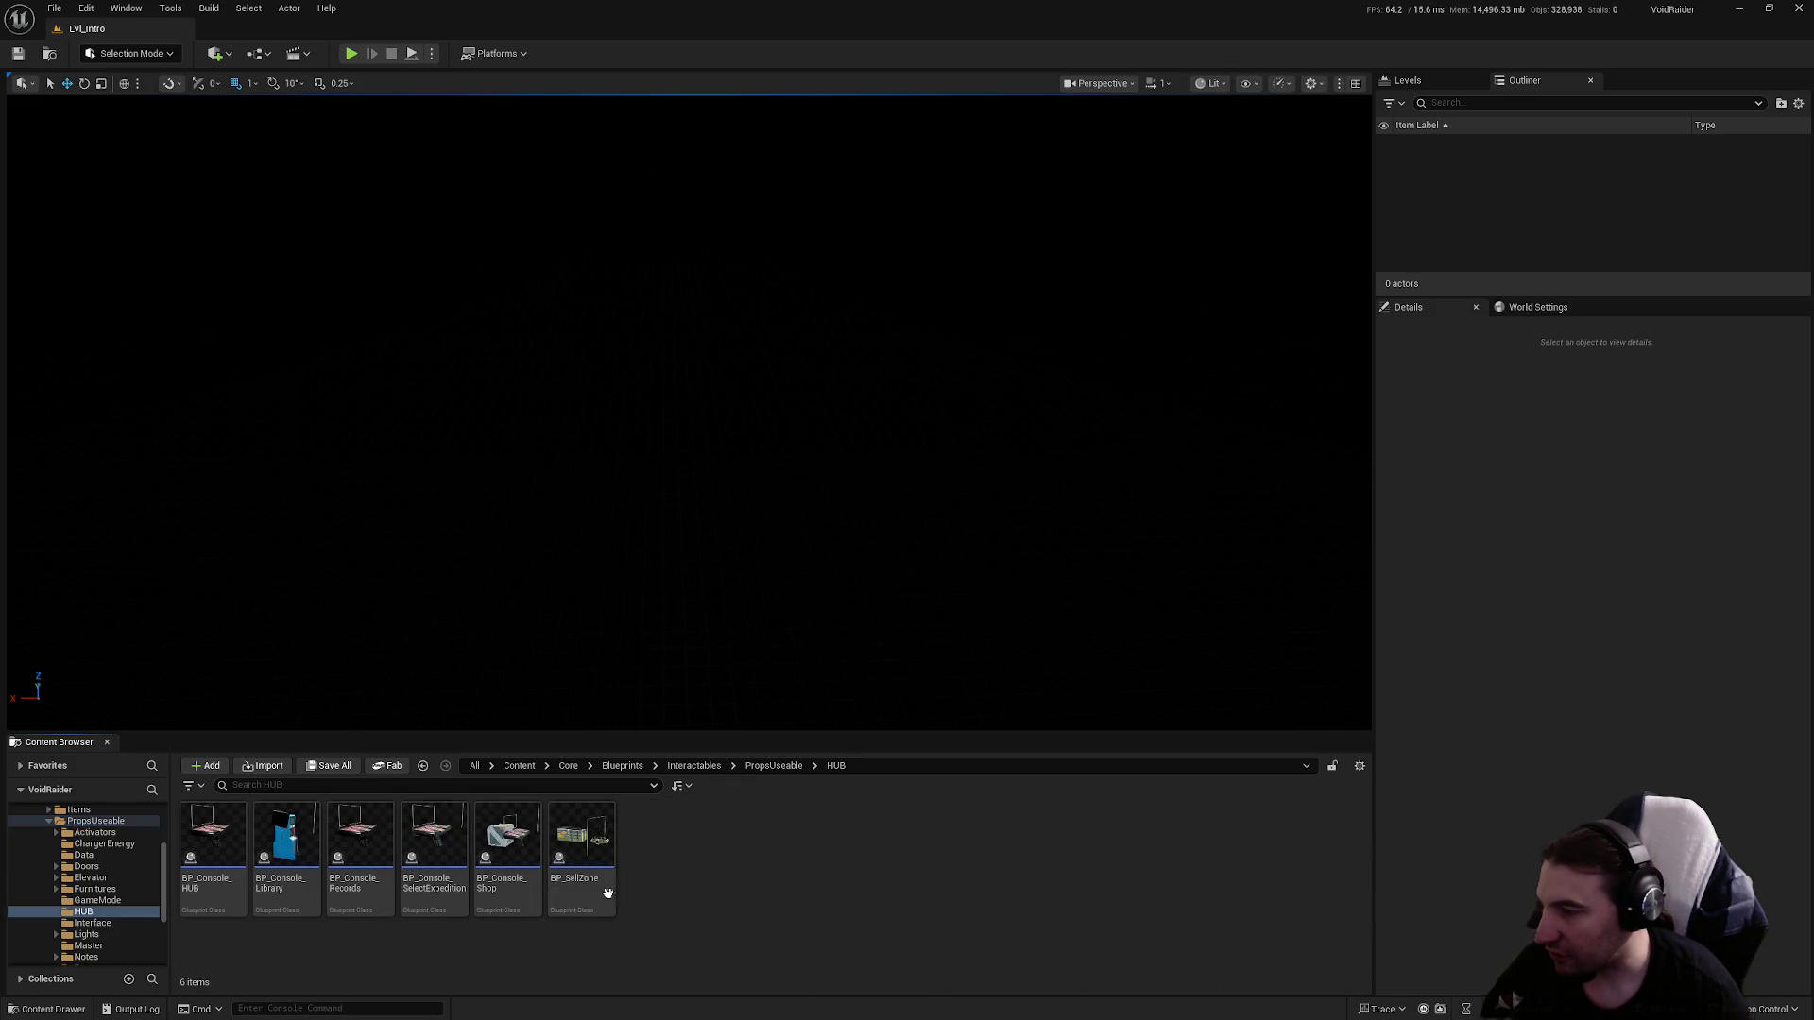
{"action": "double_click", "coordinate": [601, 878]}
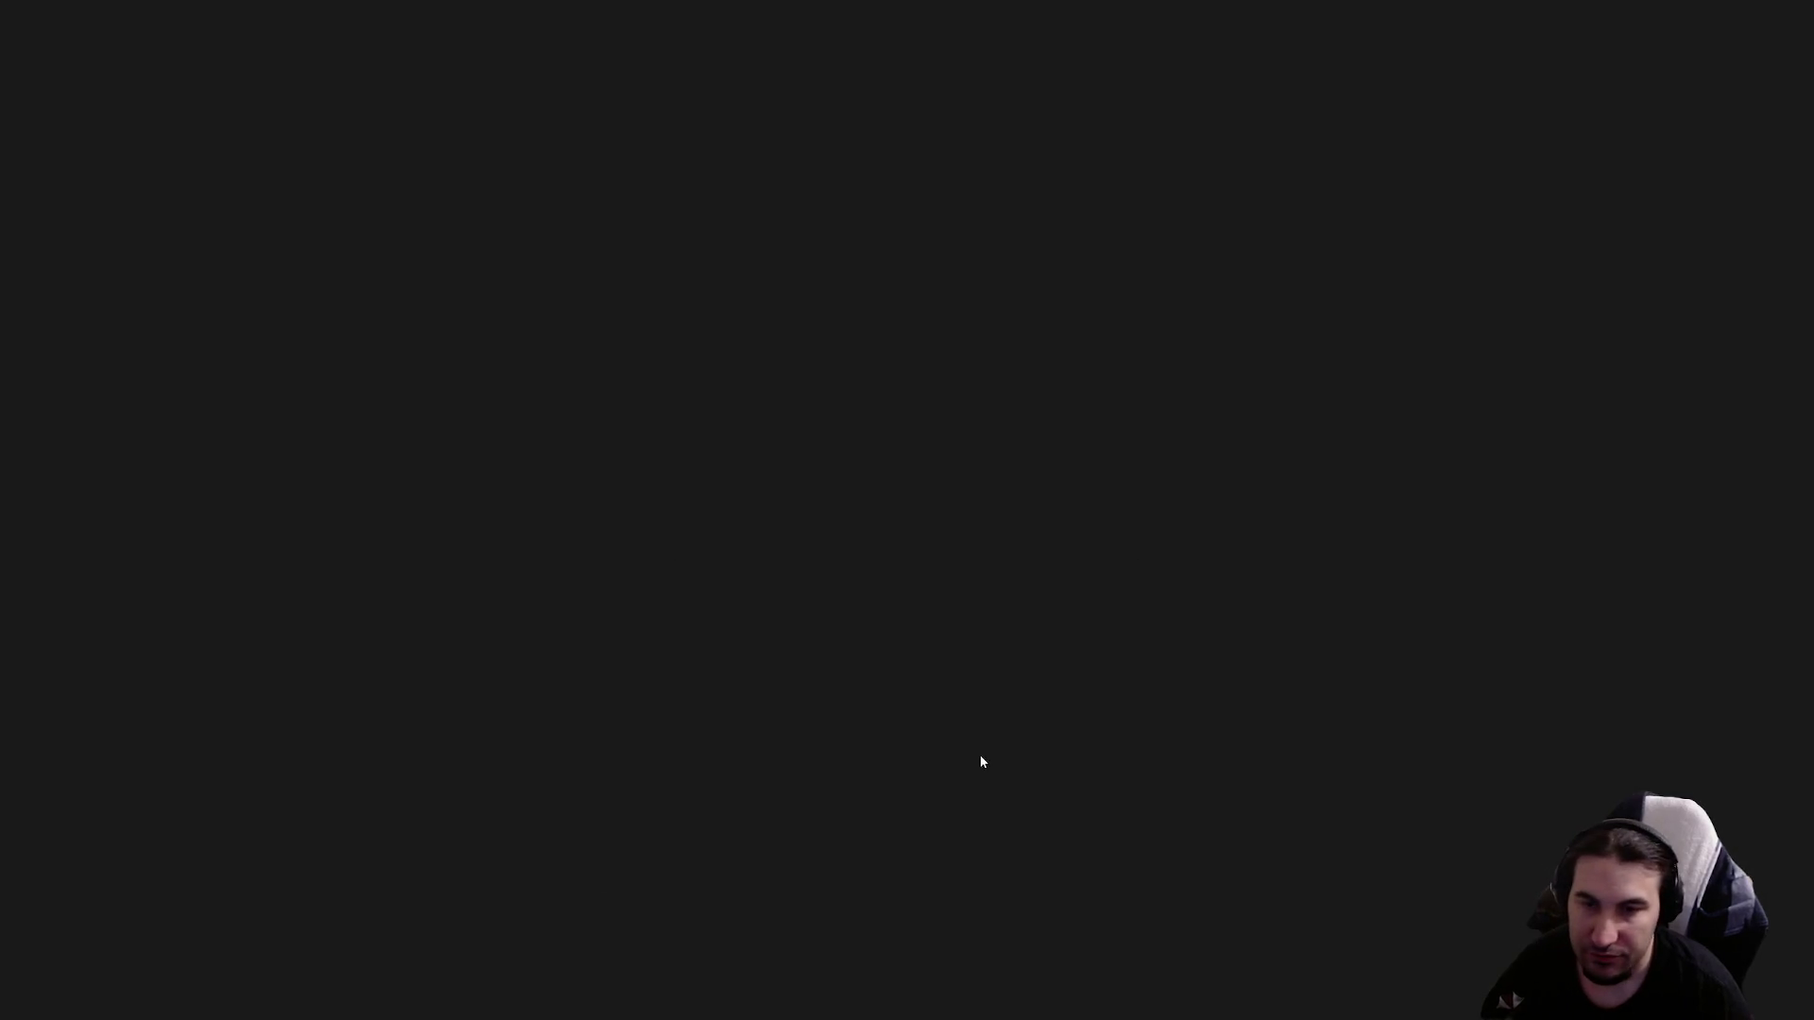
{"action": "scroll", "coordinate": [882, 494], "scroll_direction": "up", "scroll_amount": 4}
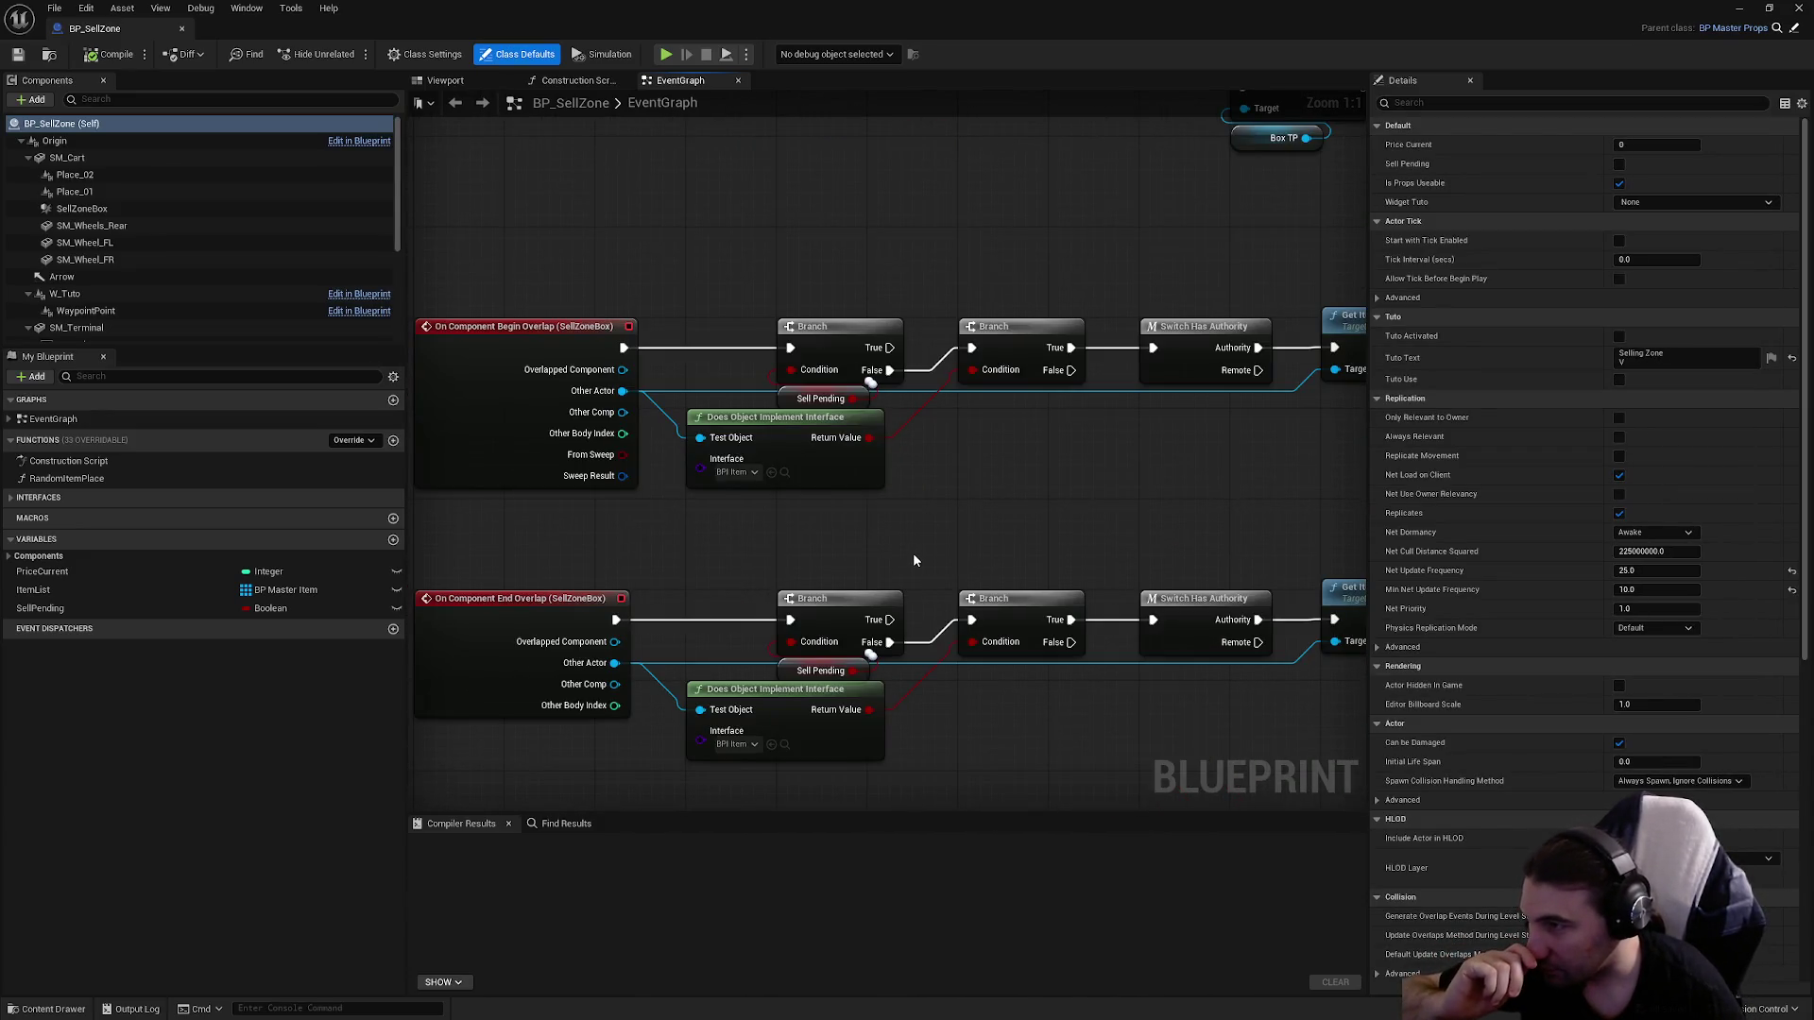
{"action": "scroll", "coordinate": [913, 560], "scroll_direction": "down", "scroll_amount": 4}
{"action": "left_click_drag", "start_coordinate": [841, 546], "coordinate": [416, 142]}
{"action": "scroll", "coordinate": [523, 243], "scroll_direction": "up", "scroll_amount": 1}
{"action": "scroll", "coordinate": [778, 304], "scroll_direction": "down", "scroll_amount": 3}
{"action": "scroll", "coordinate": [790, 296], "scroll_direction": "up", "scroll_amount": 2}
{"action": "mouse_move", "coordinate": [790, 296]}
{"action": "left_mouse_down"}
{"action": "mouse_move", "coordinate": [782, 504]}
{"action": "mouse_move", "coordinate": [408, 398]}
{"action": "mouse_move", "coordinate": [862, 281]}
{"action": "mouse_move", "coordinate": [765, 319]}
{"action": "left_mouse_up"}
{"action": "scroll", "coordinate": [783, 503], "scroll_direction": "up", "scroll_amount": 2}
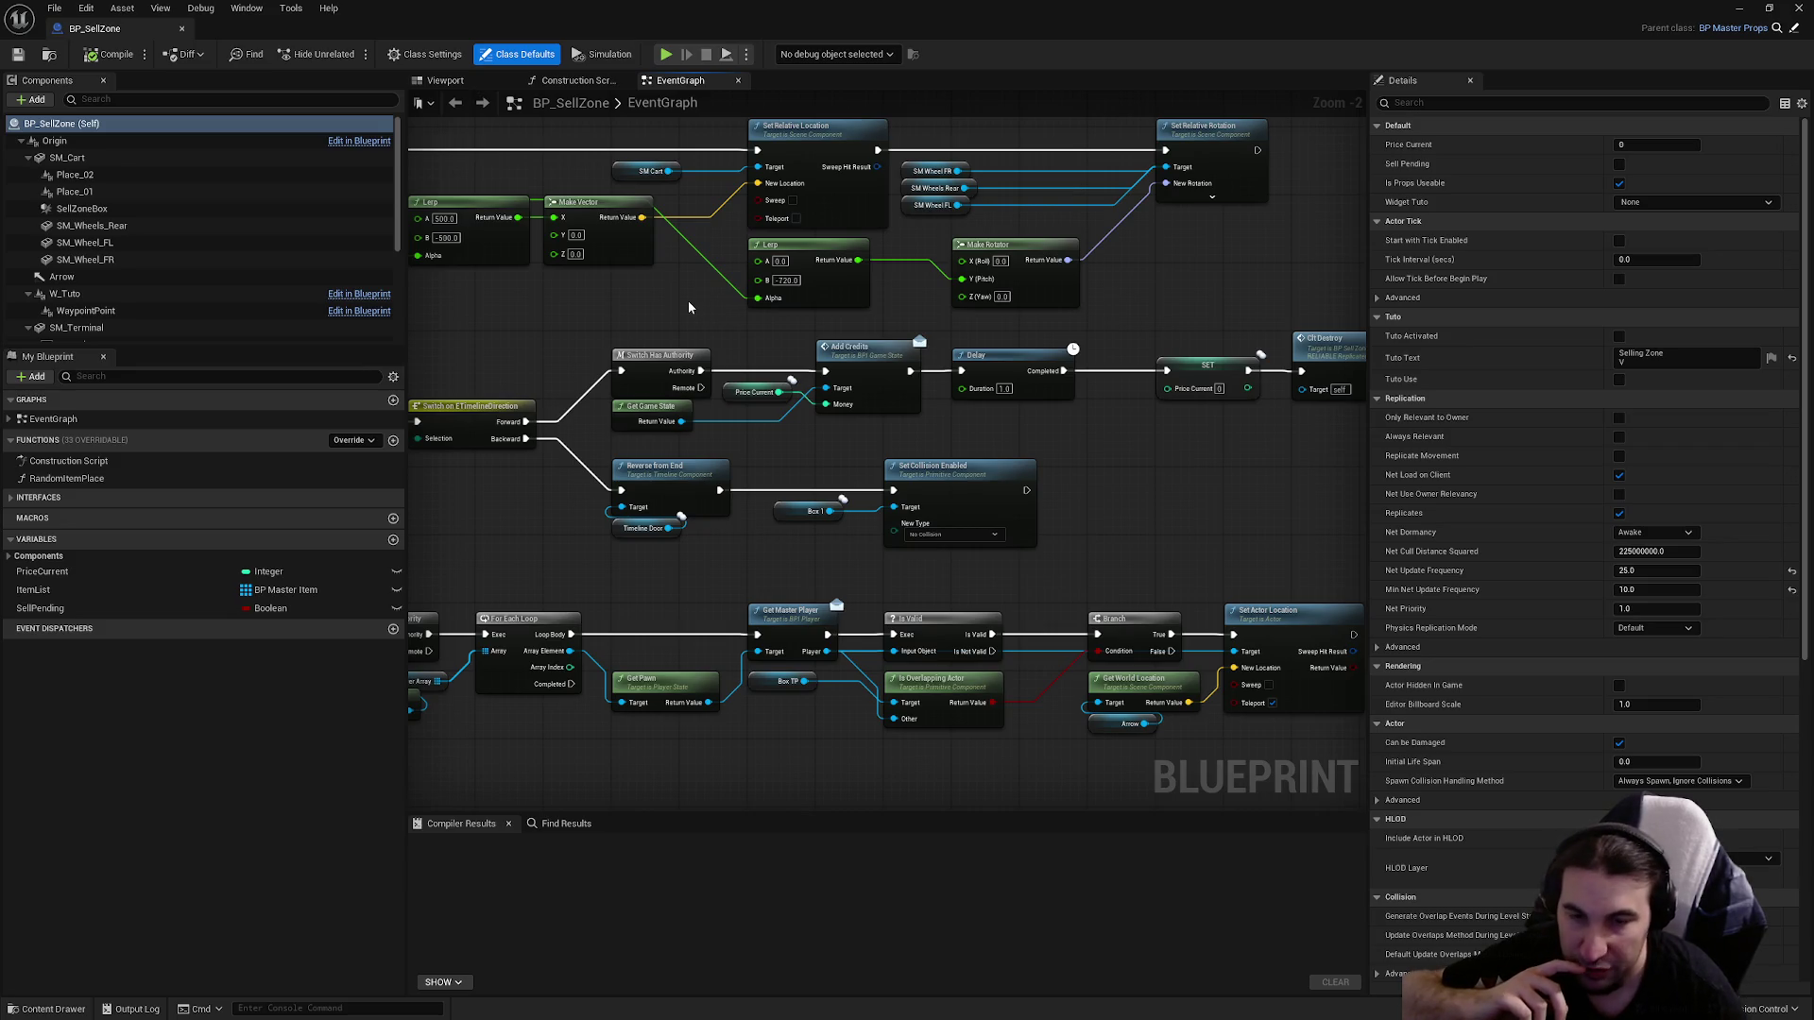
{"action": "mouse_move", "coordinate": [1093, 289]}
{"action": "left_mouse_down"}
{"action": "mouse_move", "coordinate": [1086, 481]}
{"action": "mouse_move", "coordinate": [902, 481]}
{"action": "left_mouse_up"}
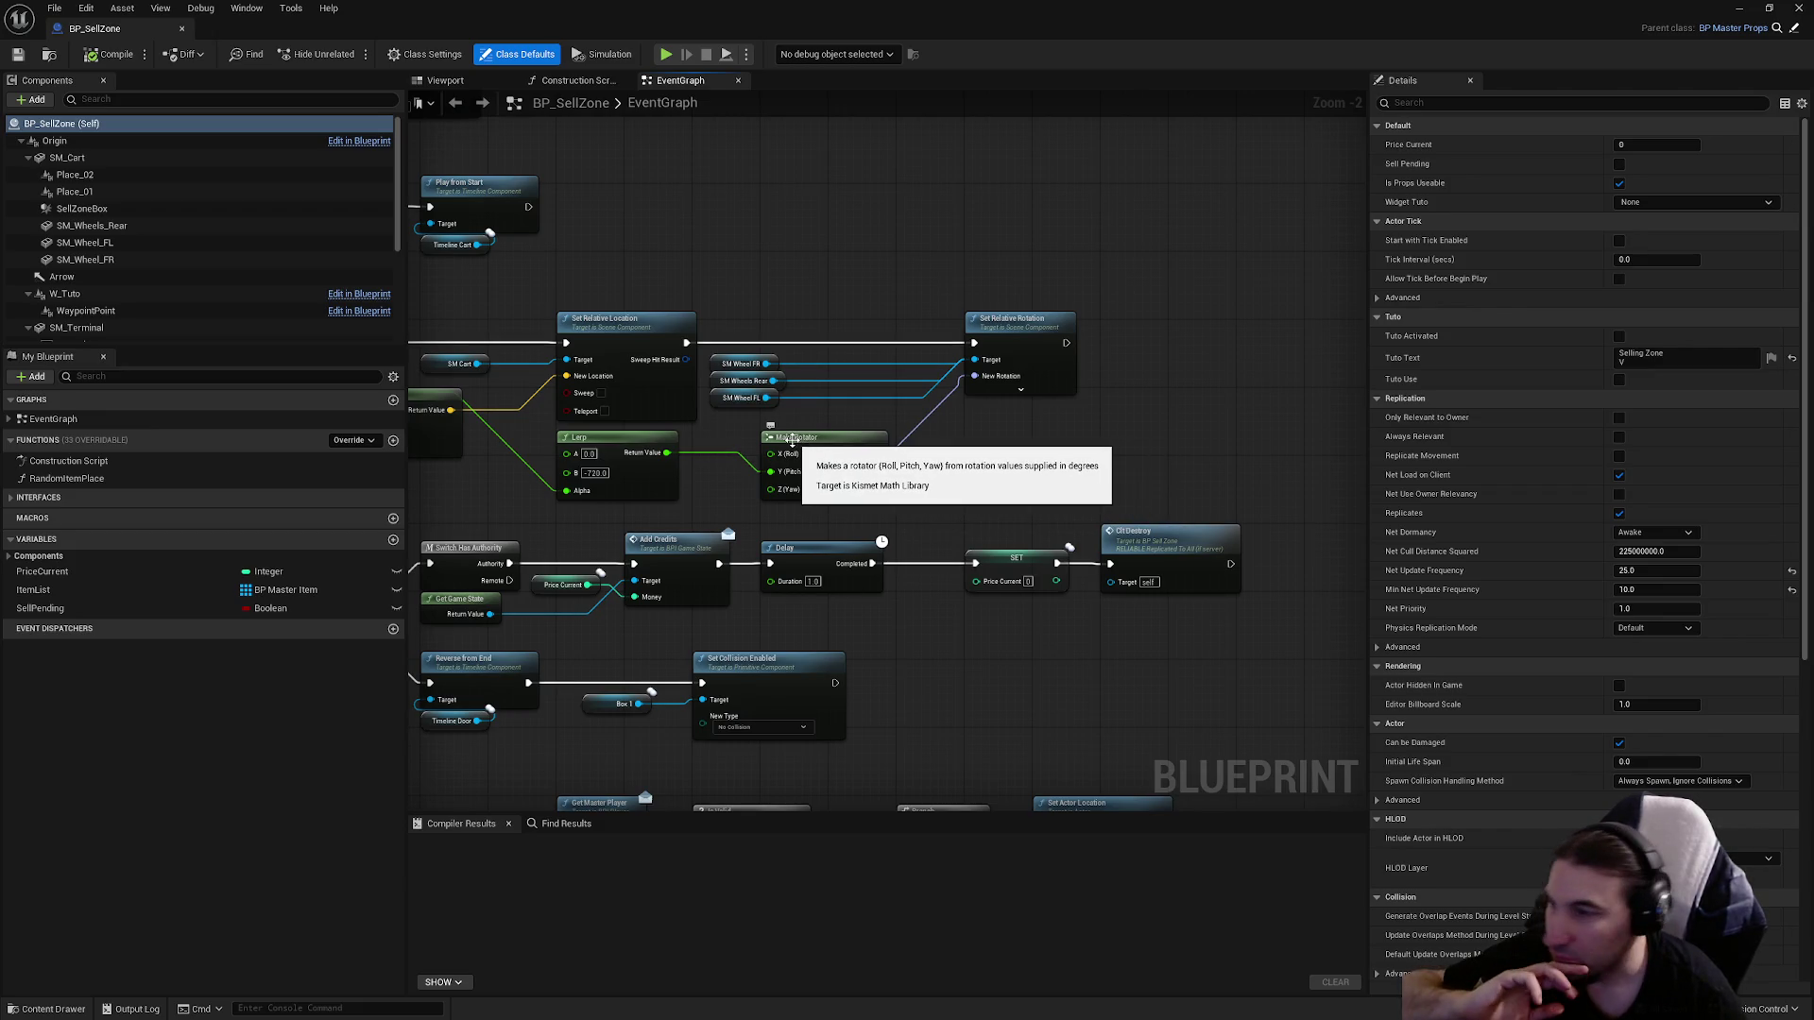
{"action": "mouse_move", "coordinate": [811, 440]}
{"action": "left_mouse_down"}
{"action": "mouse_move", "coordinate": [1052, 452]}
{"action": "mouse_move", "coordinate": [670, 489]}
{"action": "left_mouse_up"}
{"action": "mouse_move", "coordinate": [927, 522]}
{"action": "left_mouse_down"}
{"action": "mouse_move", "coordinate": [542, 538]}
{"action": "mouse_move", "coordinate": [603, 599]}
{"action": "mouse_move", "coordinate": [350, 580]}
{"action": "left_mouse_up"}
{"action": "left_click_drag", "start_coordinate": [729, 487], "coordinate": [648, 487]}
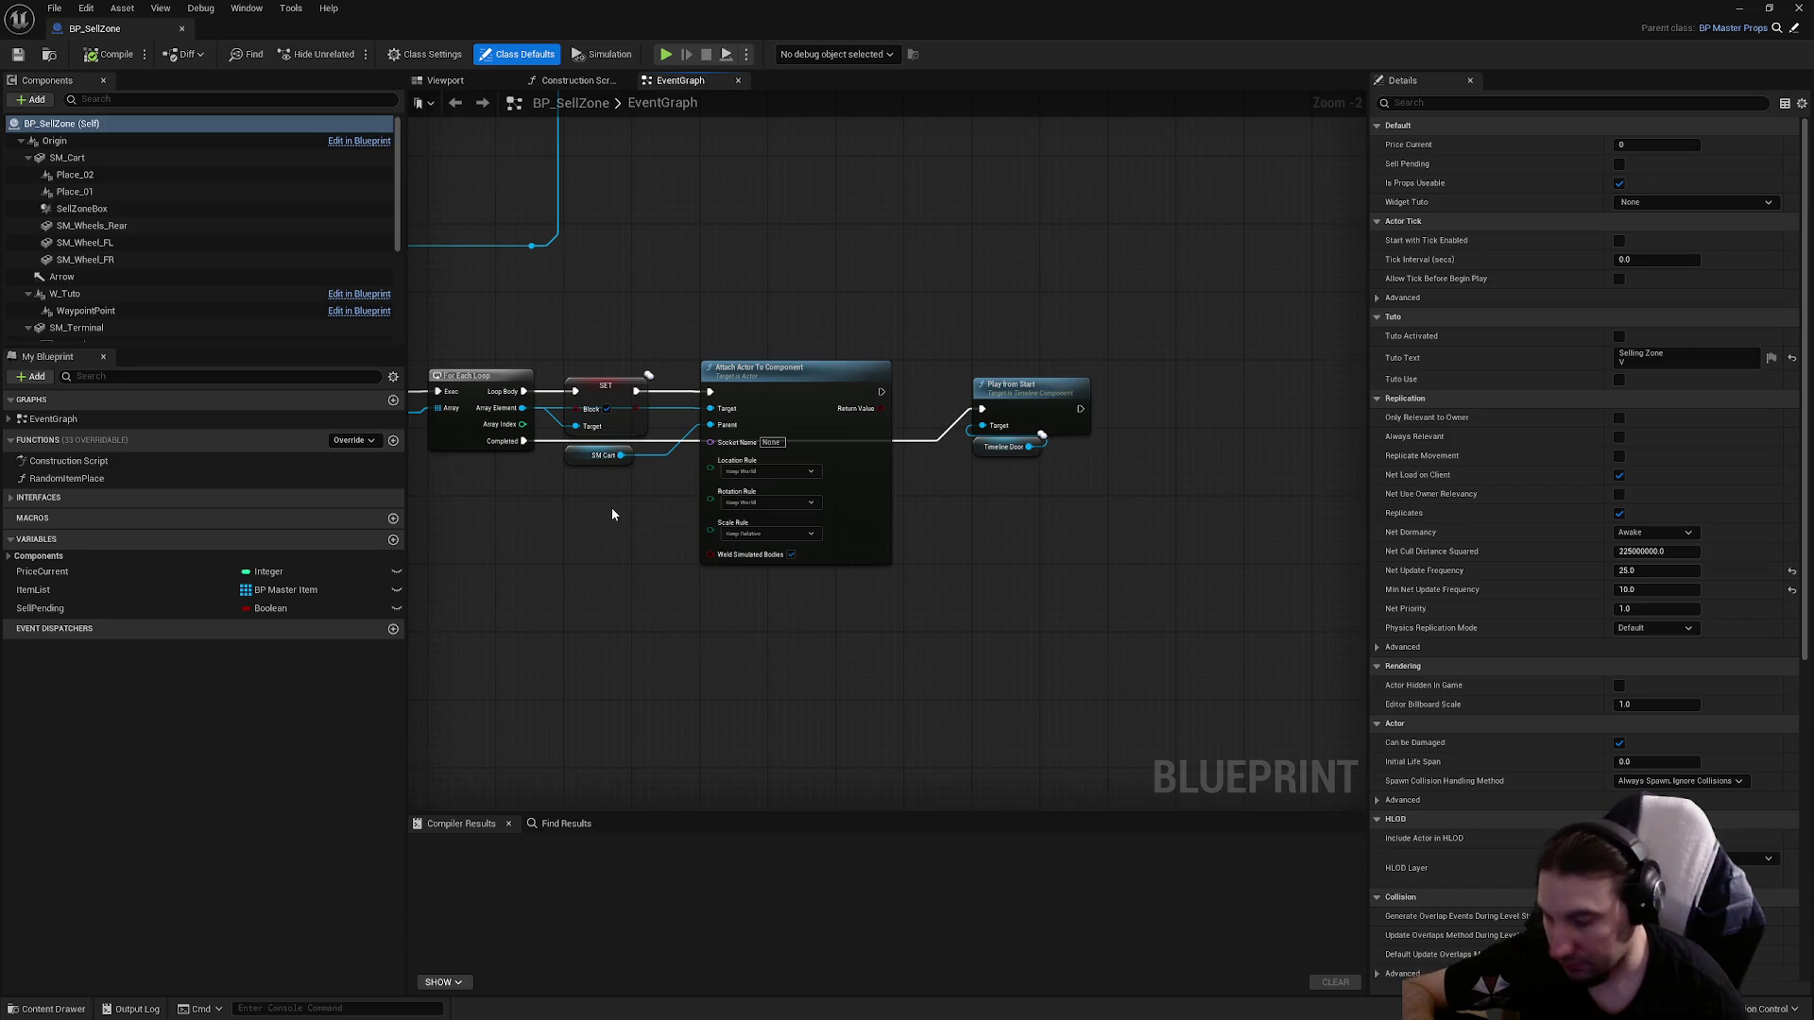
{"action": "mouse_move", "coordinate": [576, 506]}
{"action": "left_mouse_down"}
{"action": "mouse_move", "coordinate": [978, 554]}
{"action": "mouse_move", "coordinate": [919, 470]}
{"action": "left_mouse_up"}
{"action": "scroll", "coordinate": [1033, 671], "scroll_direction": "down", "scroll_amount": 3}
{"action": "left_click_drag", "start_coordinate": [1033, 671], "coordinate": [802, 700]}
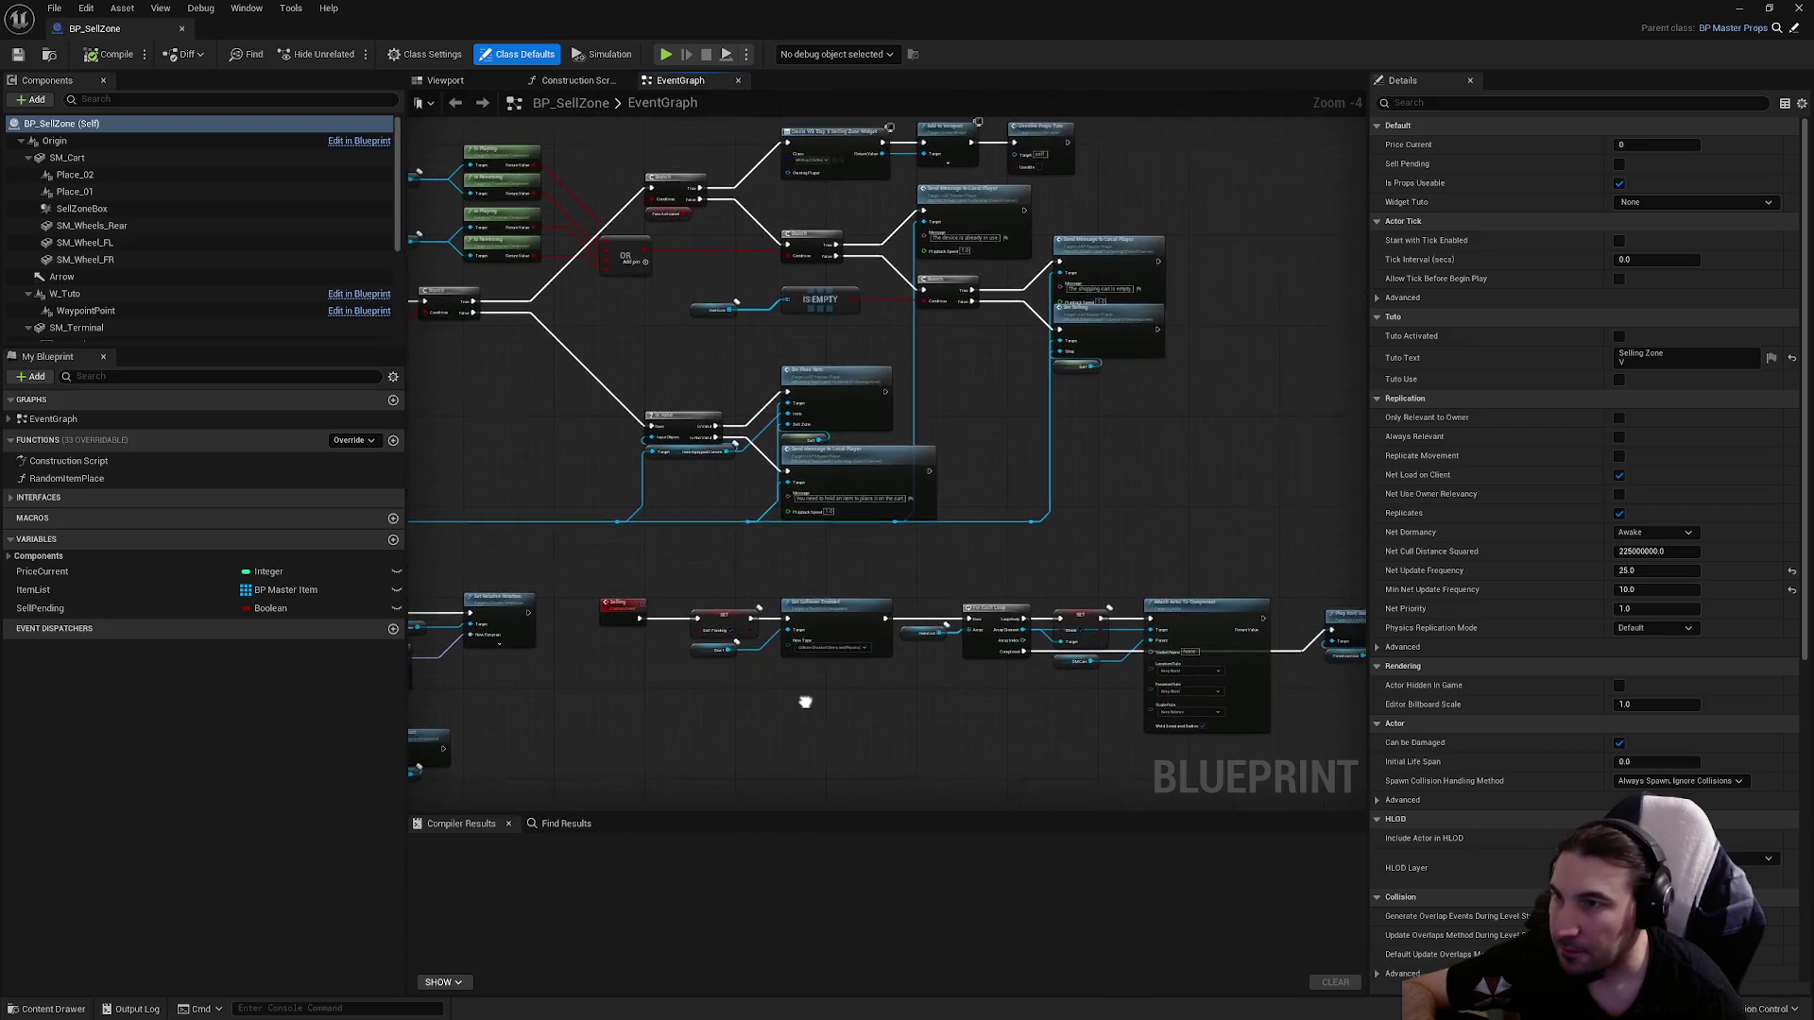
{"action": "scroll", "coordinate": [873, 489], "scroll_direction": "up", "scroll_amount": 1}
{"action": "left_click_drag", "start_coordinate": [872, 490], "coordinate": [810, 250]}
{"action": "scroll", "coordinate": [659, 352], "scroll_direction": "up", "scroll_amount": 3}
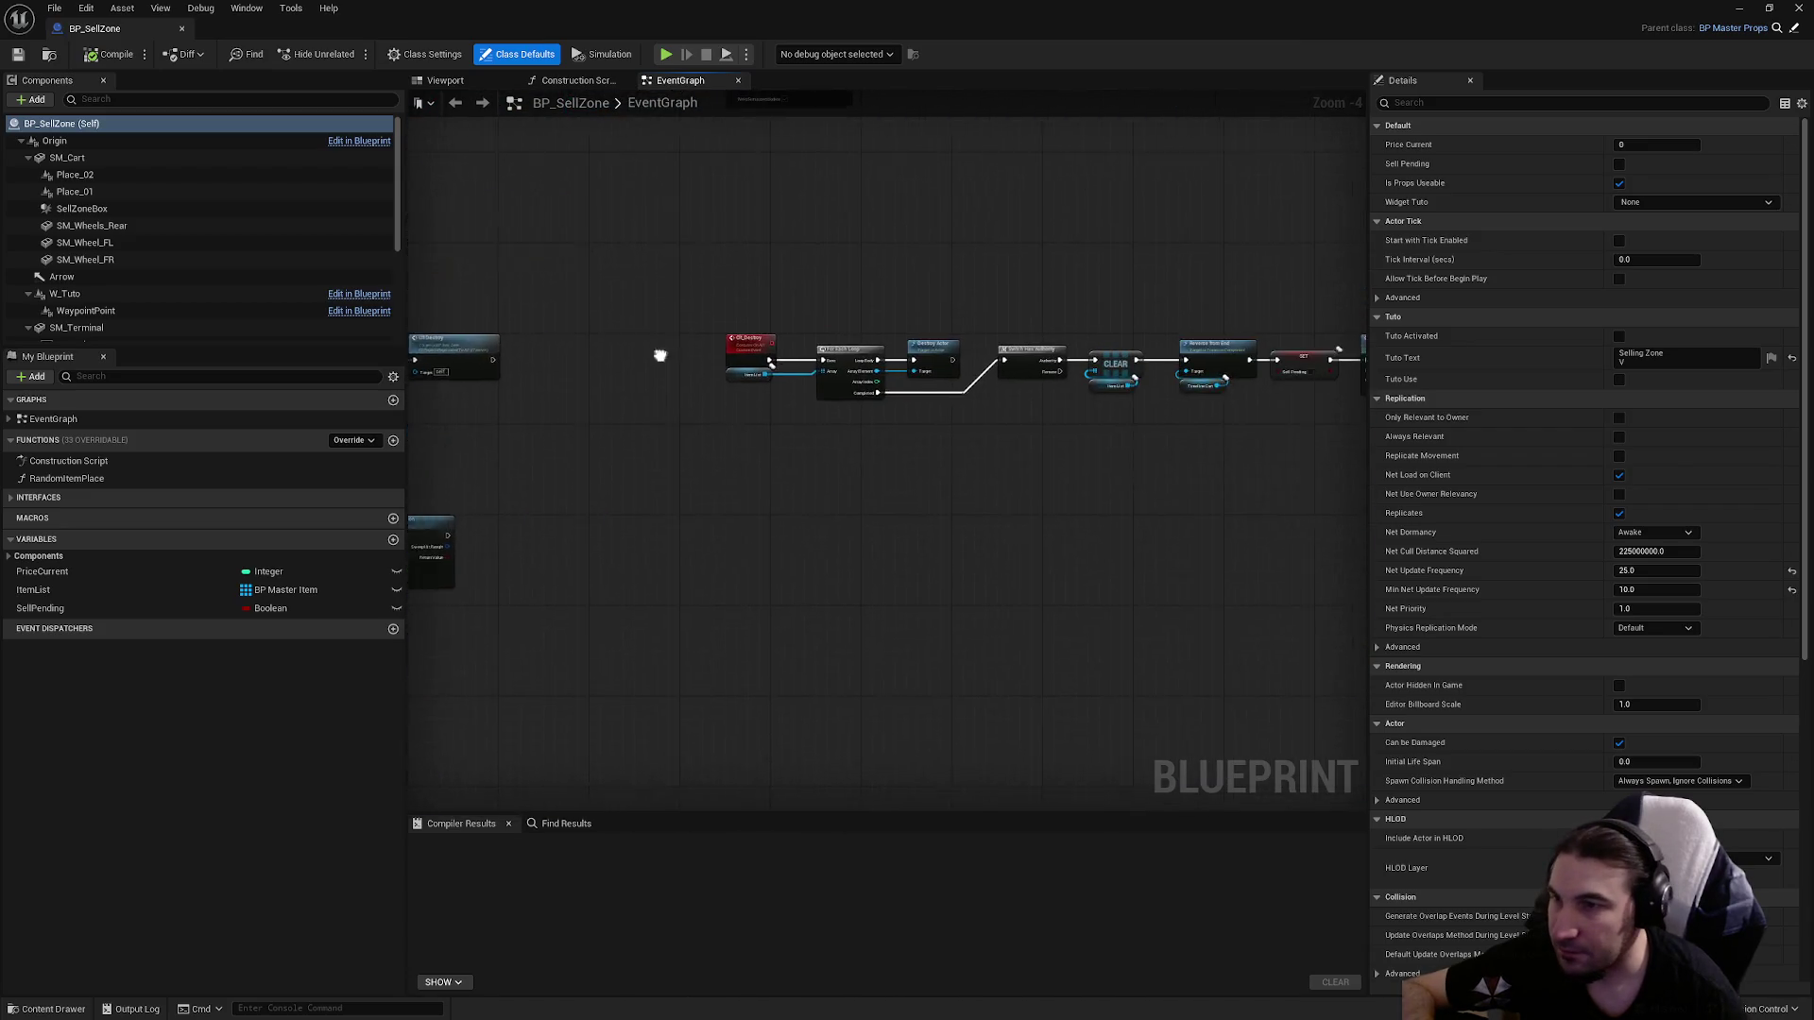
{"action": "mouse_move", "coordinate": [615, 330]}
{"action": "left_mouse_down"}
{"action": "mouse_move", "coordinate": [816, 399]}
{"action": "mouse_move", "coordinate": [1062, 421]}
{"action": "left_mouse_up"}
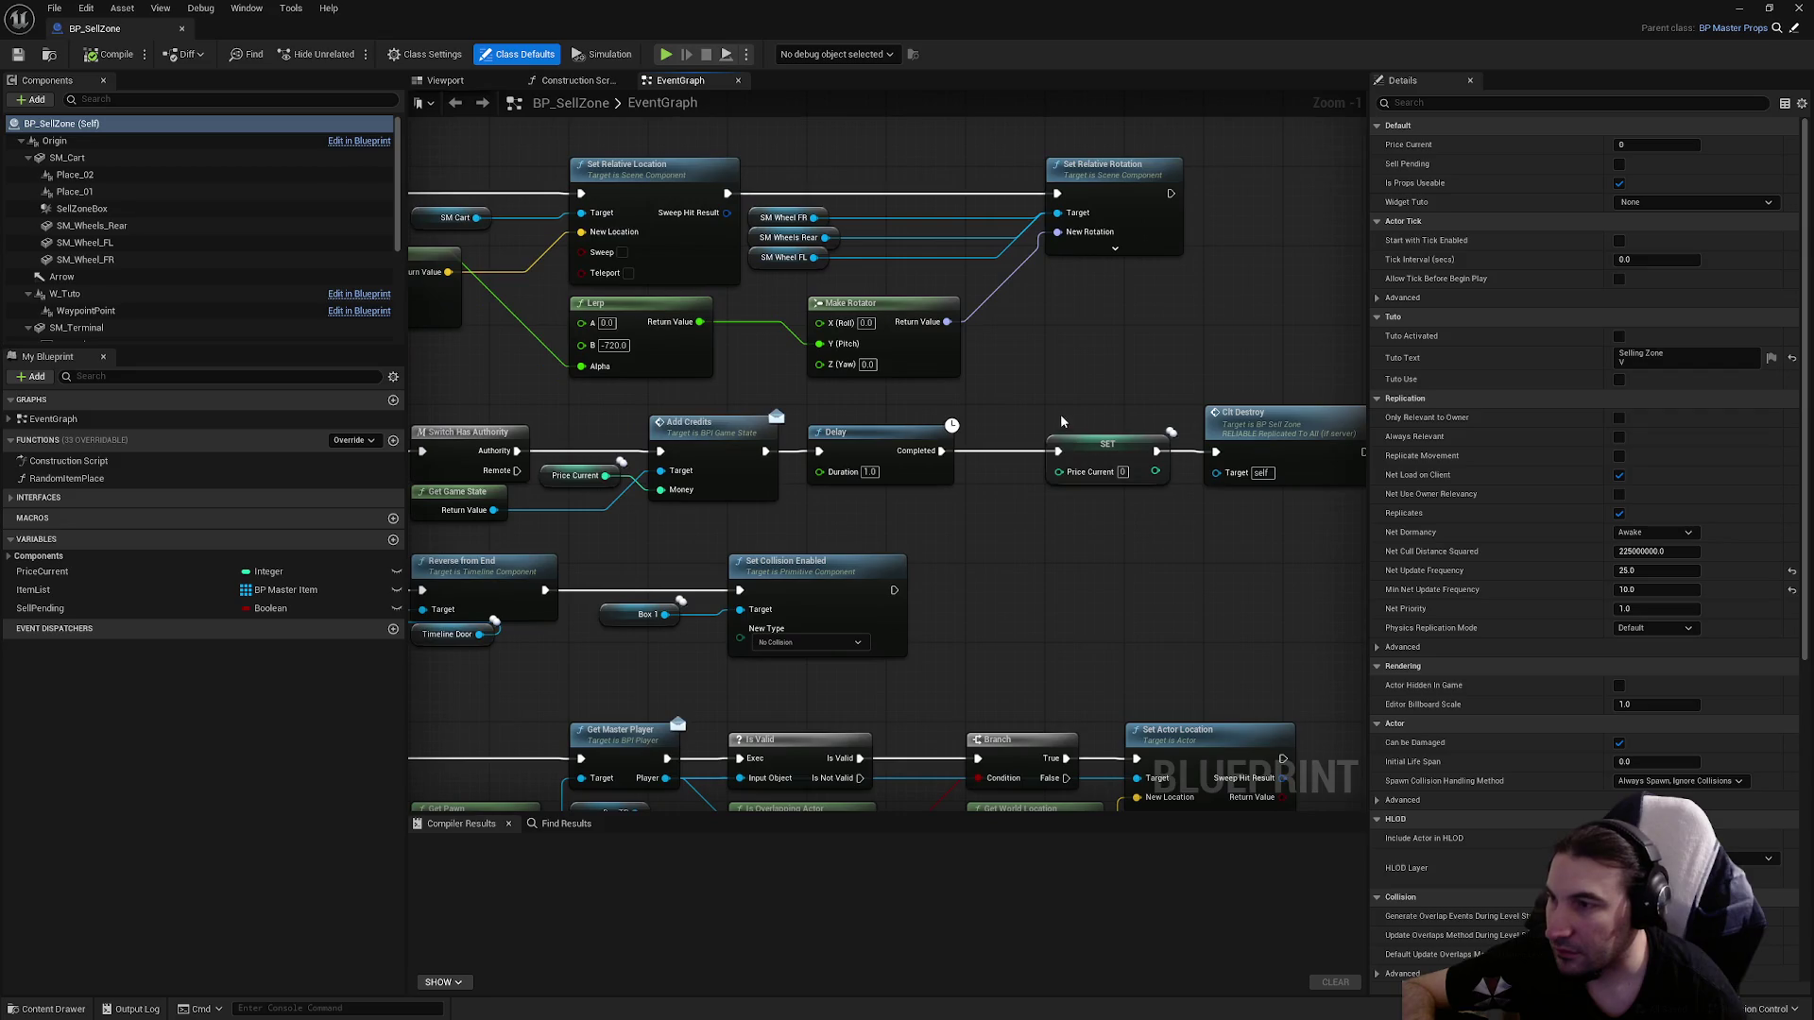
{"action": "mouse_move", "coordinate": [861, 398]}
{"action": "left_mouse_down"}
{"action": "mouse_move", "coordinate": [926, 312]}
{"action": "mouse_move", "coordinate": [850, 378]}
{"action": "mouse_move", "coordinate": [793, 396]}
{"action": "mouse_move", "coordinate": [446, 456]}
{"action": "left_mouse_up"}
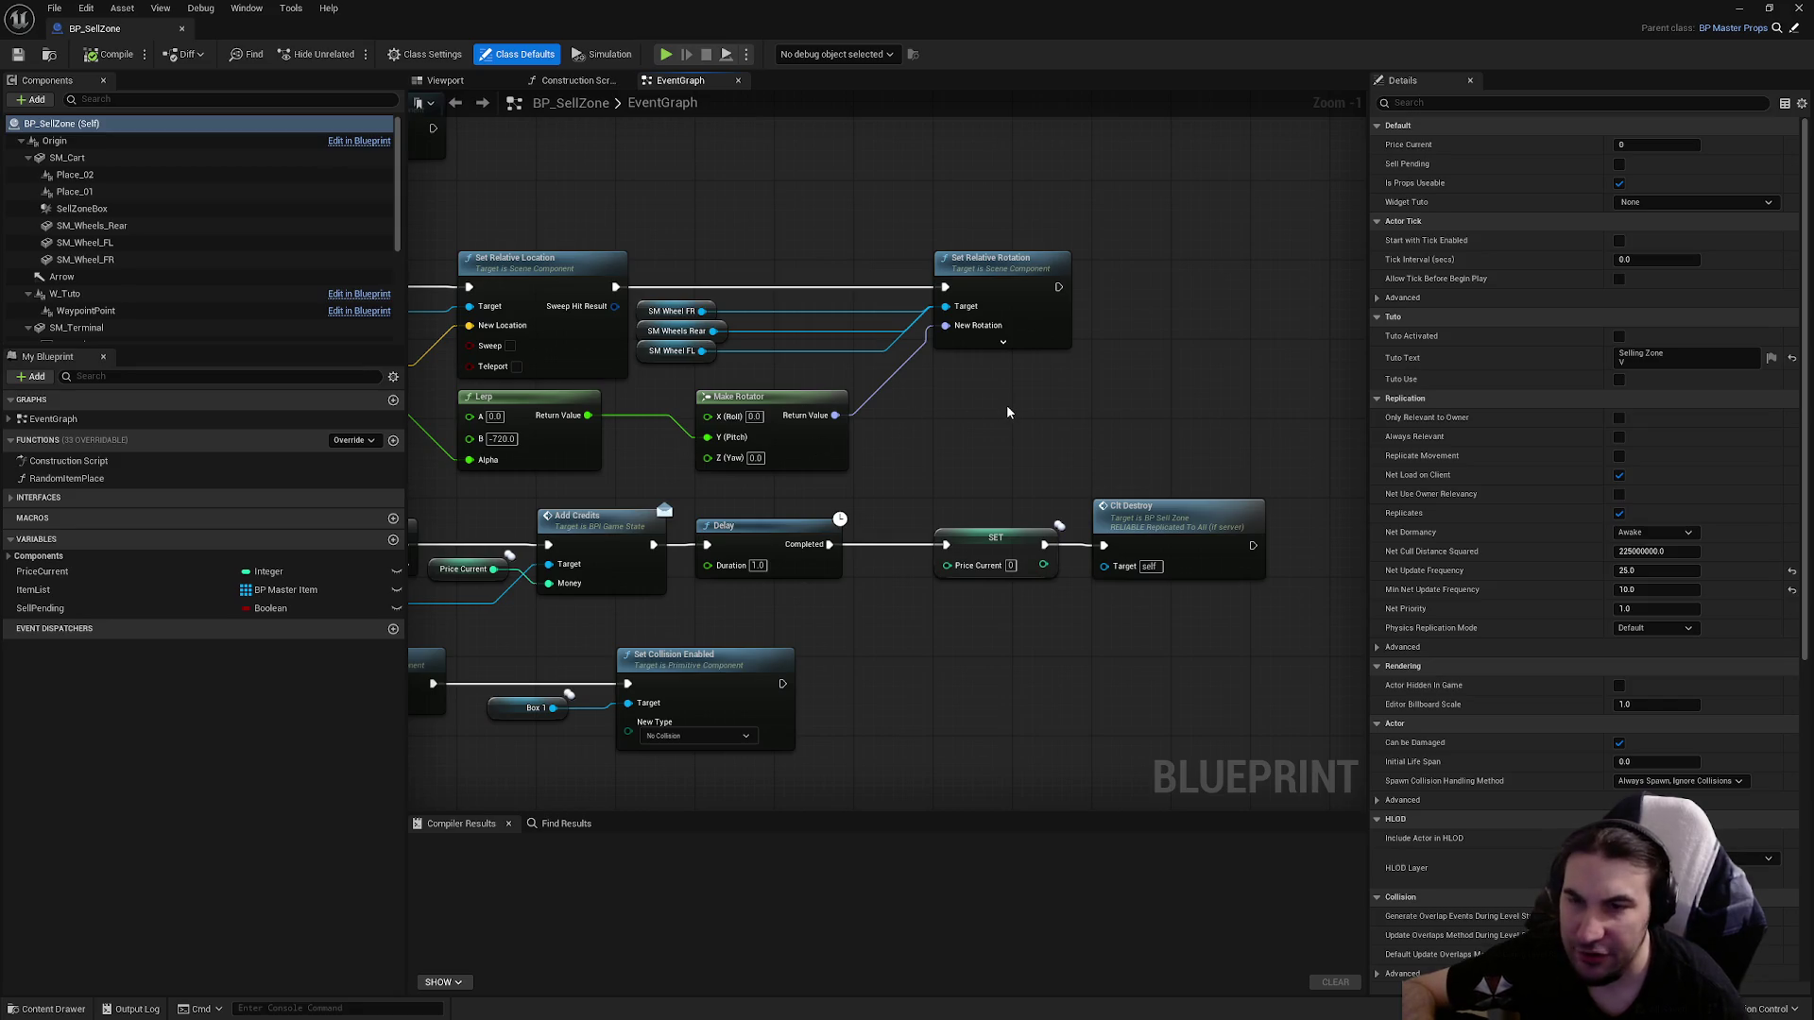
{"action": "left_click_drag", "start_coordinate": [929, 406], "coordinate": [906, 335]}
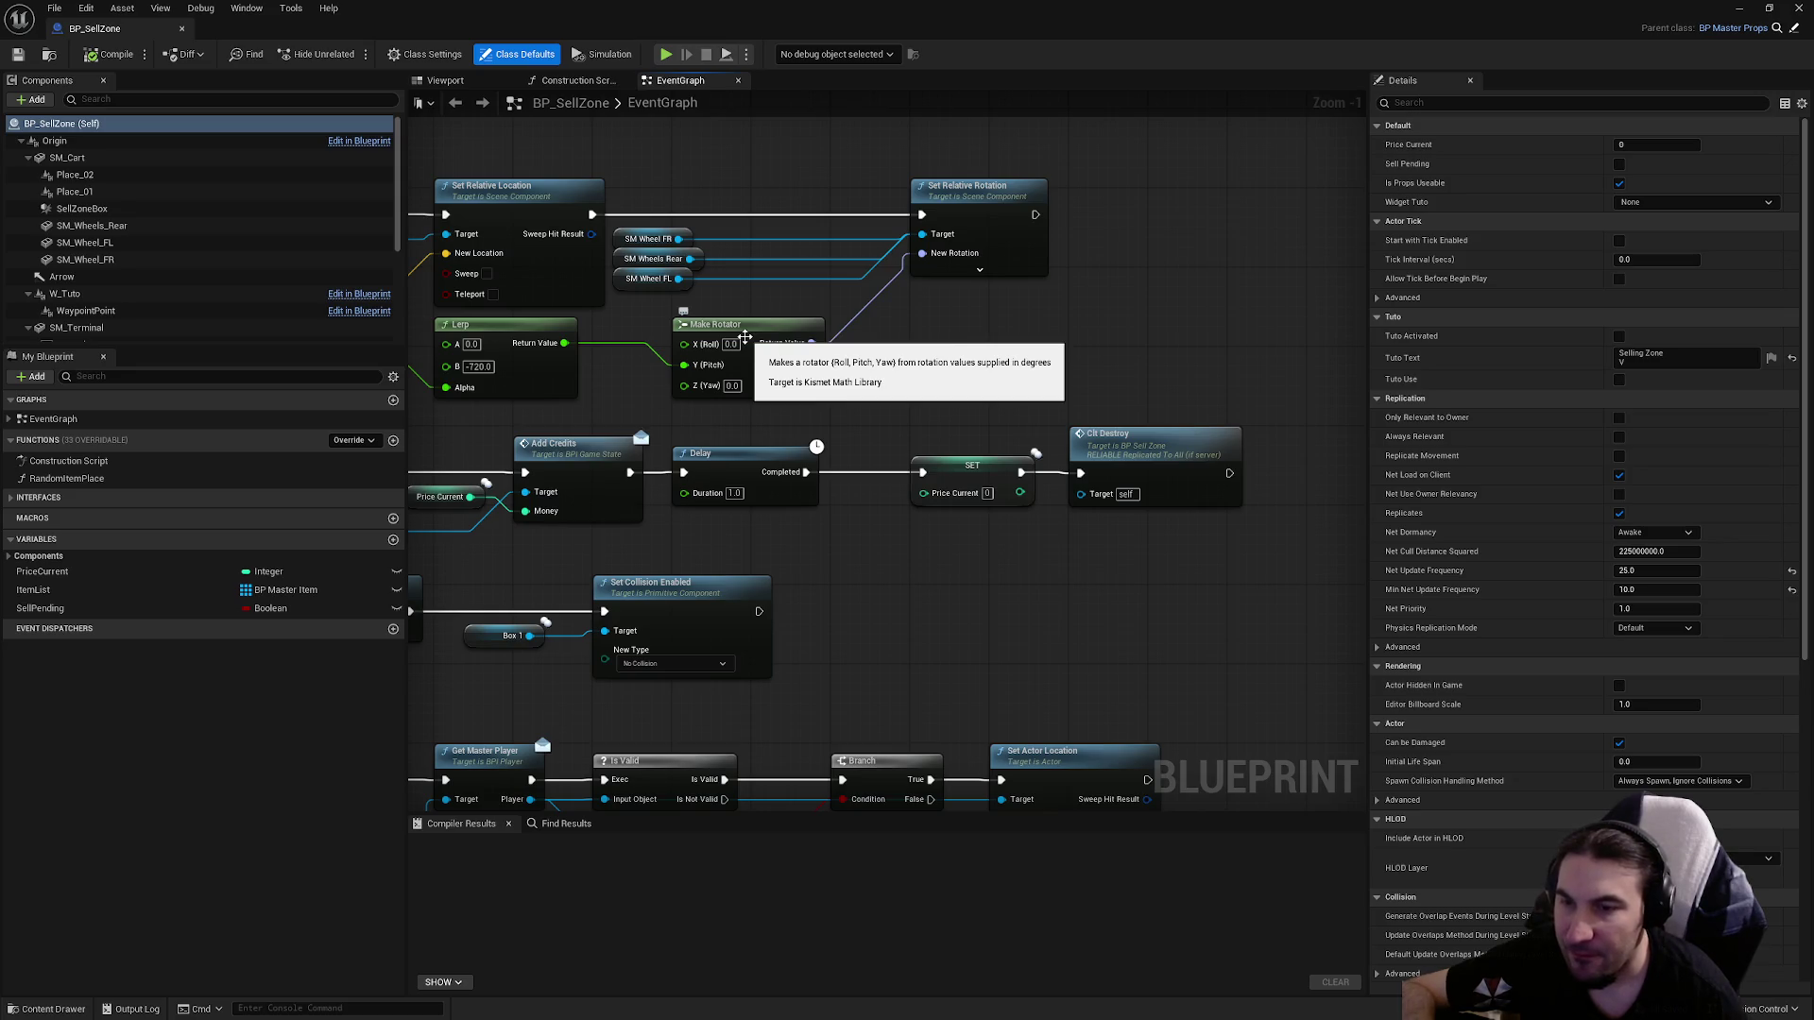
{"action": "mouse_move", "coordinate": [923, 377]}
{"action": "left_mouse_down"}
{"action": "mouse_move", "coordinate": [875, 372]}
{"action": "mouse_move", "coordinate": [935, 377]}
{"action": "mouse_move", "coordinate": [1118, 300]}
{"action": "mouse_move", "coordinate": [897, 132]}
{"action": "mouse_move", "coordinate": [954, 321]}
{"action": "mouse_move", "coordinate": [874, 472]}
{"action": "mouse_move", "coordinate": [968, 529]}
{"action": "mouse_move", "coordinate": [877, 538]}
{"action": "mouse_move", "coordinate": [992, 551]}
{"action": "mouse_move", "coordinate": [1226, 499]}
{"action": "mouse_move", "coordinate": [1264, 531]}
{"action": "mouse_move", "coordinate": [1076, 569]}
{"action": "mouse_move", "coordinate": [1029, 558]}
{"action": "mouse_move", "coordinate": [1074, 539]}
{"action": "mouse_move", "coordinate": [670, 701]}
{"action": "left_mouse_up"}
{"action": "mouse_move", "coordinate": [1275, 680]}
{"action": "left_mouse_down"}
{"action": "mouse_move", "coordinate": [749, 635]}
{"action": "mouse_move", "coordinate": [578, 648]}
{"action": "mouse_move", "coordinate": [762, 601]}
{"action": "mouse_move", "coordinate": [1138, 619]}
{"action": "left_mouse_up"}
Drag the Send Message to Local Player node upward off the Srv Selling node, then deselect.
{"action": "mouse_move", "coordinate": [1027, 611]}
{"action": "left_mouse_down"}
{"action": "mouse_move", "coordinate": [1029, 734]}
{"action": "mouse_move", "coordinate": [1104, 638]}
{"action": "mouse_move", "coordinate": [910, 761]}
{"action": "mouse_move", "coordinate": [1094, 652]}
{"action": "left_mouse_up"}
{"action": "scroll", "coordinate": [1103, 638], "scroll_direction": "down", "scroll_amount": 1}
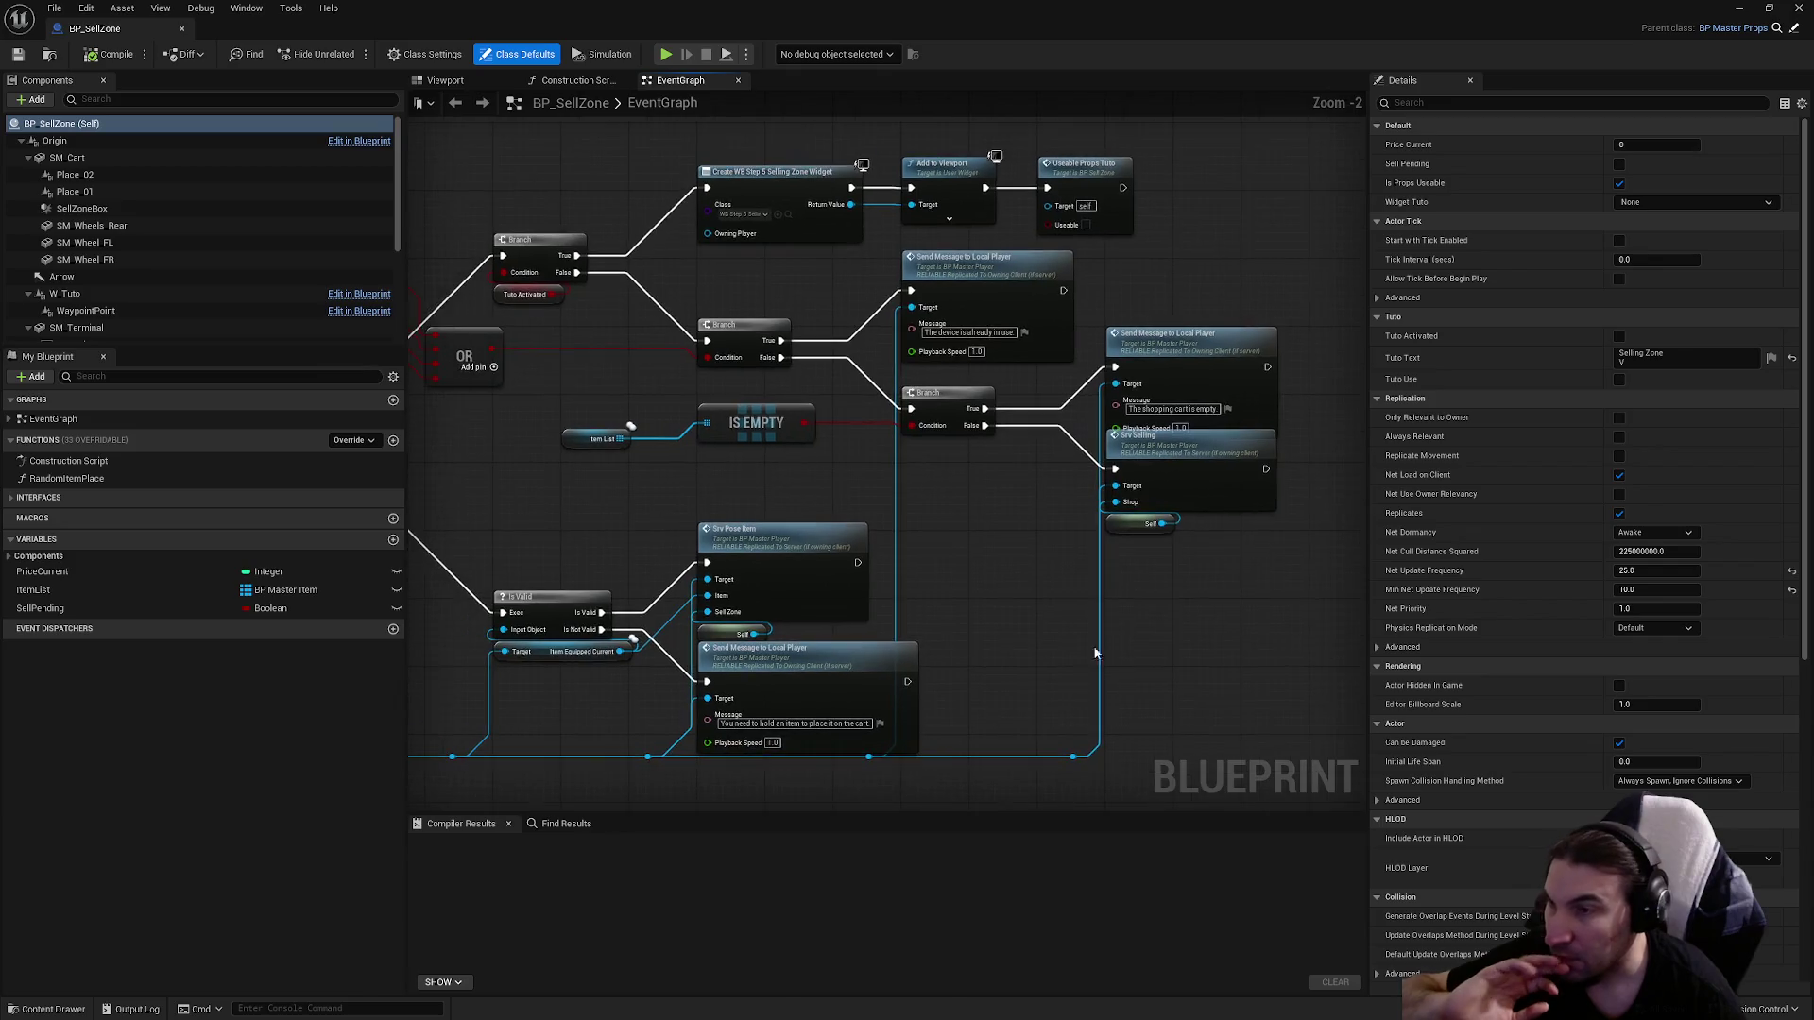
{"action": "scroll", "coordinate": [1094, 652], "scroll_direction": "up", "scroll_amount": 2}
{"action": "mouse_move", "coordinate": [1108, 571]}
{"action": "left_mouse_down"}
{"action": "mouse_move", "coordinate": [1051, 717]}
{"action": "mouse_move", "coordinate": [1096, 445]}
{"action": "left_mouse_up"}
{"action": "left_click_drag", "start_coordinate": [961, 722], "coordinate": [1149, 650]}
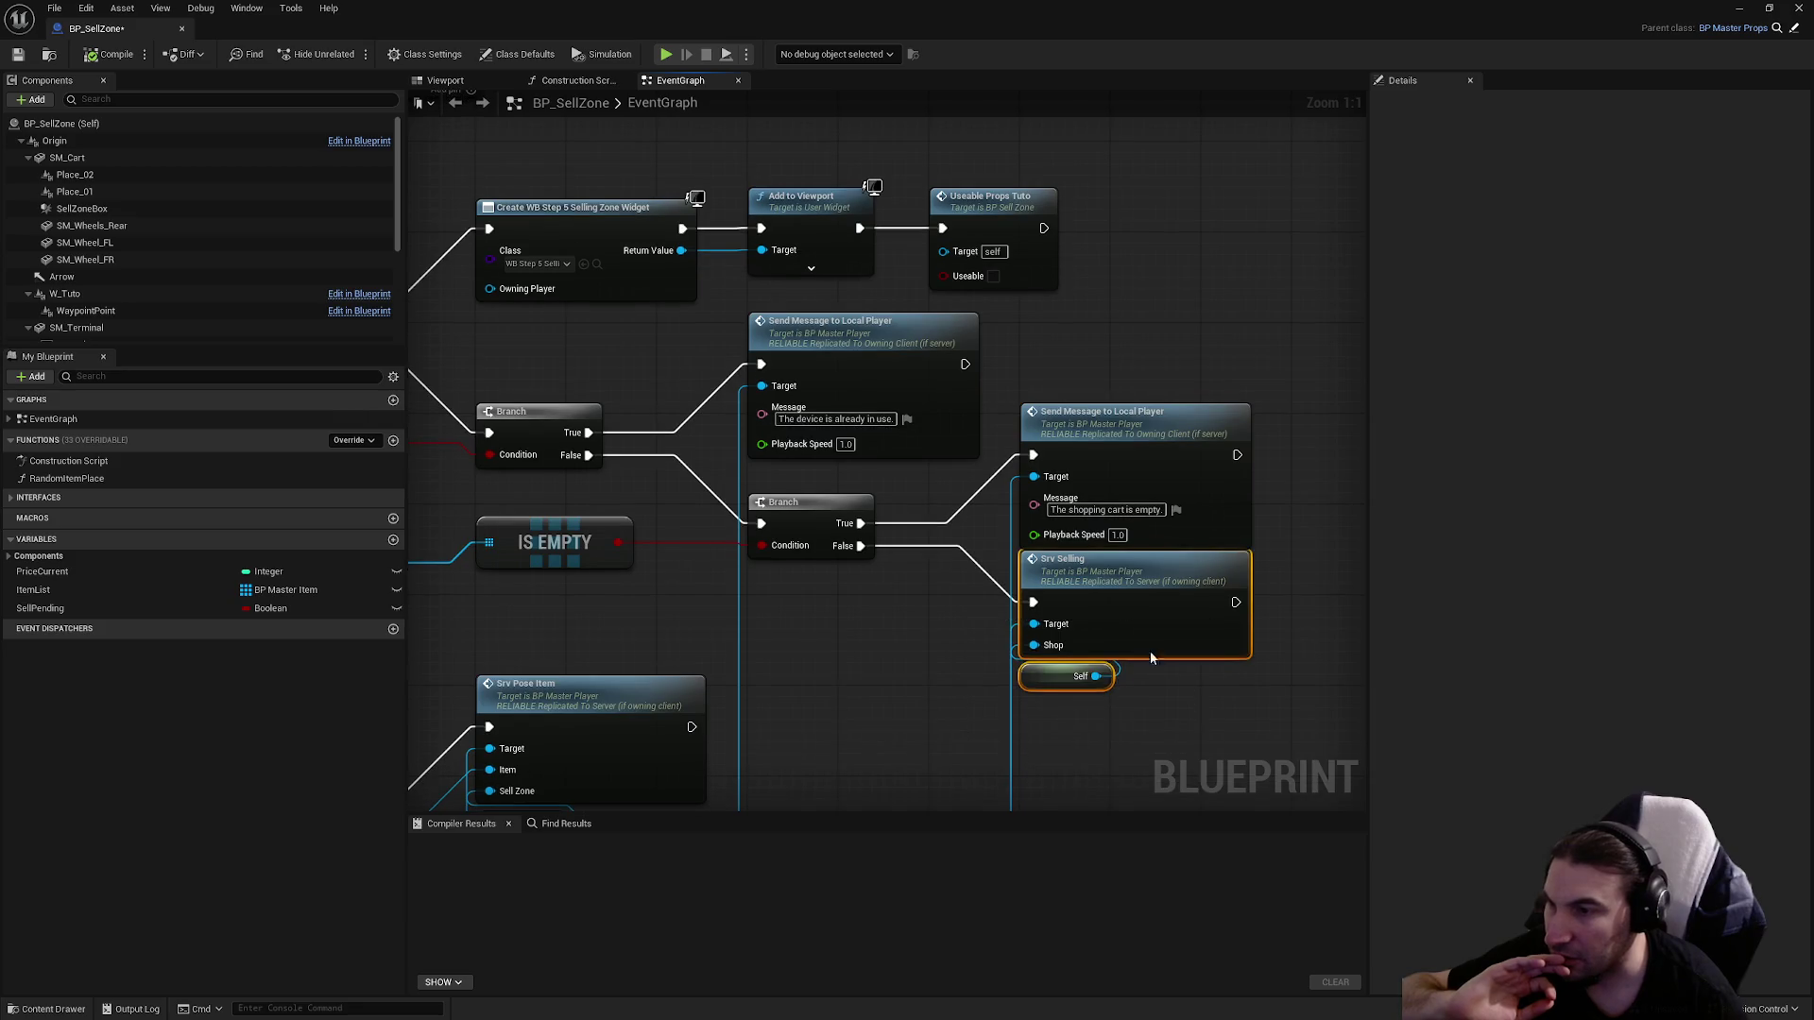
{"action": "left_click", "coordinate": [982, 566]}
{"action": "scroll", "coordinate": [972, 530], "scroll_direction": "down", "scroll_amount": 4}
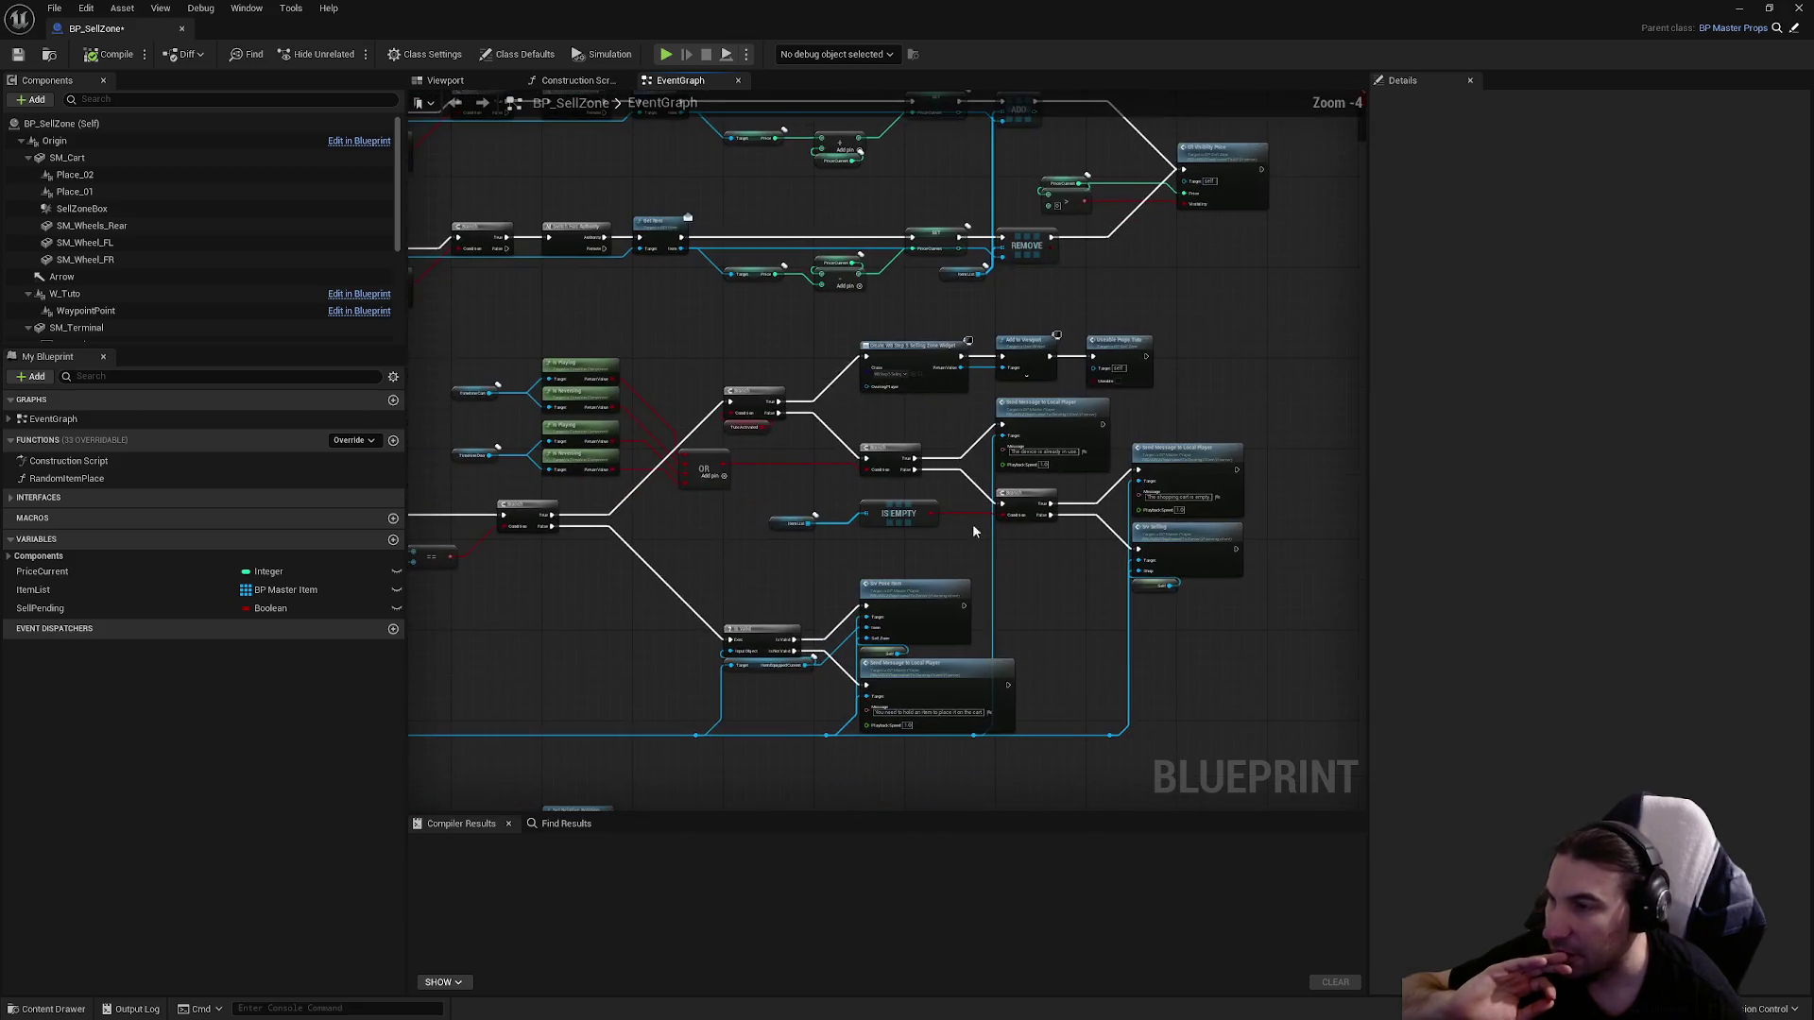
{"action": "scroll", "coordinate": [626, 380], "scroll_direction": "up", "scroll_amount": 4}
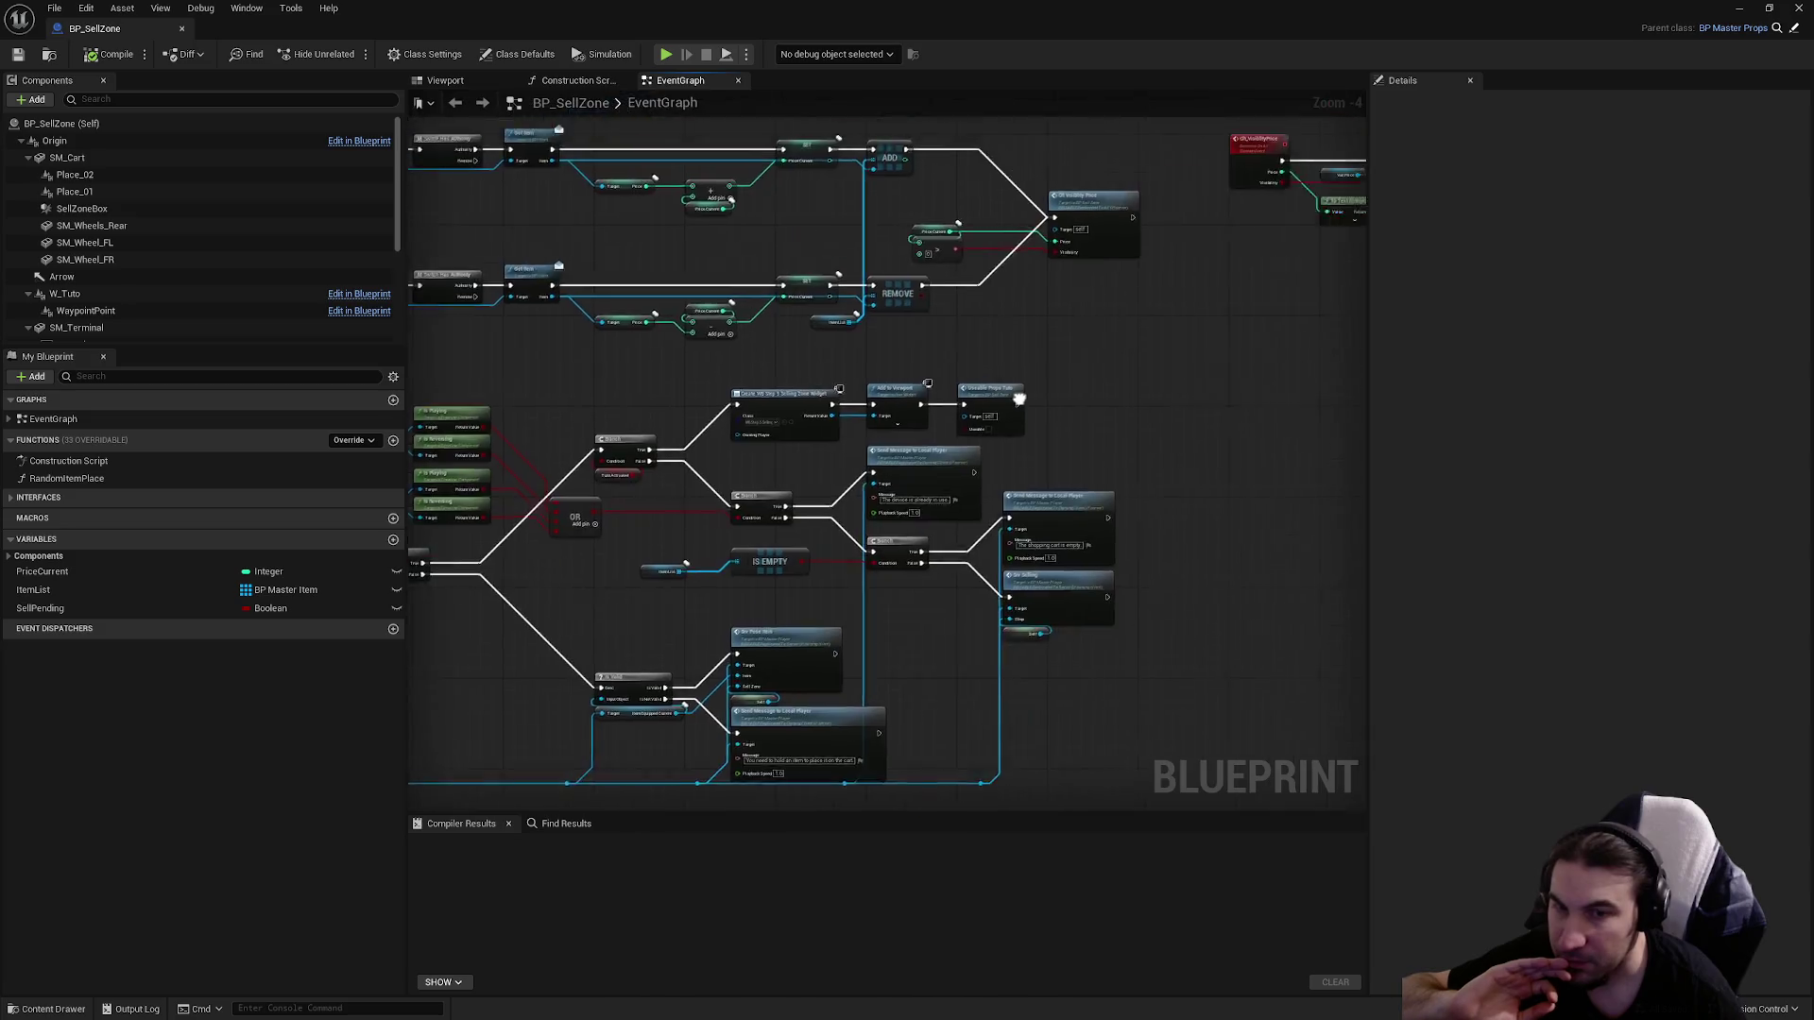
Pan and zoom over the Set Visibility, Attach Actor To Component and For Each Loop areas.
{"action": "mouse_move", "coordinate": [814, 448]}
{"action": "left_mouse_down"}
{"action": "mouse_move", "coordinate": [567, 531]}
{"action": "mouse_move", "coordinate": [1334, 417]}
{"action": "left_mouse_up"}
{"action": "scroll", "coordinate": [567, 531], "scroll_direction": "down", "scroll_amount": 2}
{"action": "scroll", "coordinate": [1323, 415], "scroll_direction": "down", "scroll_amount": 2}
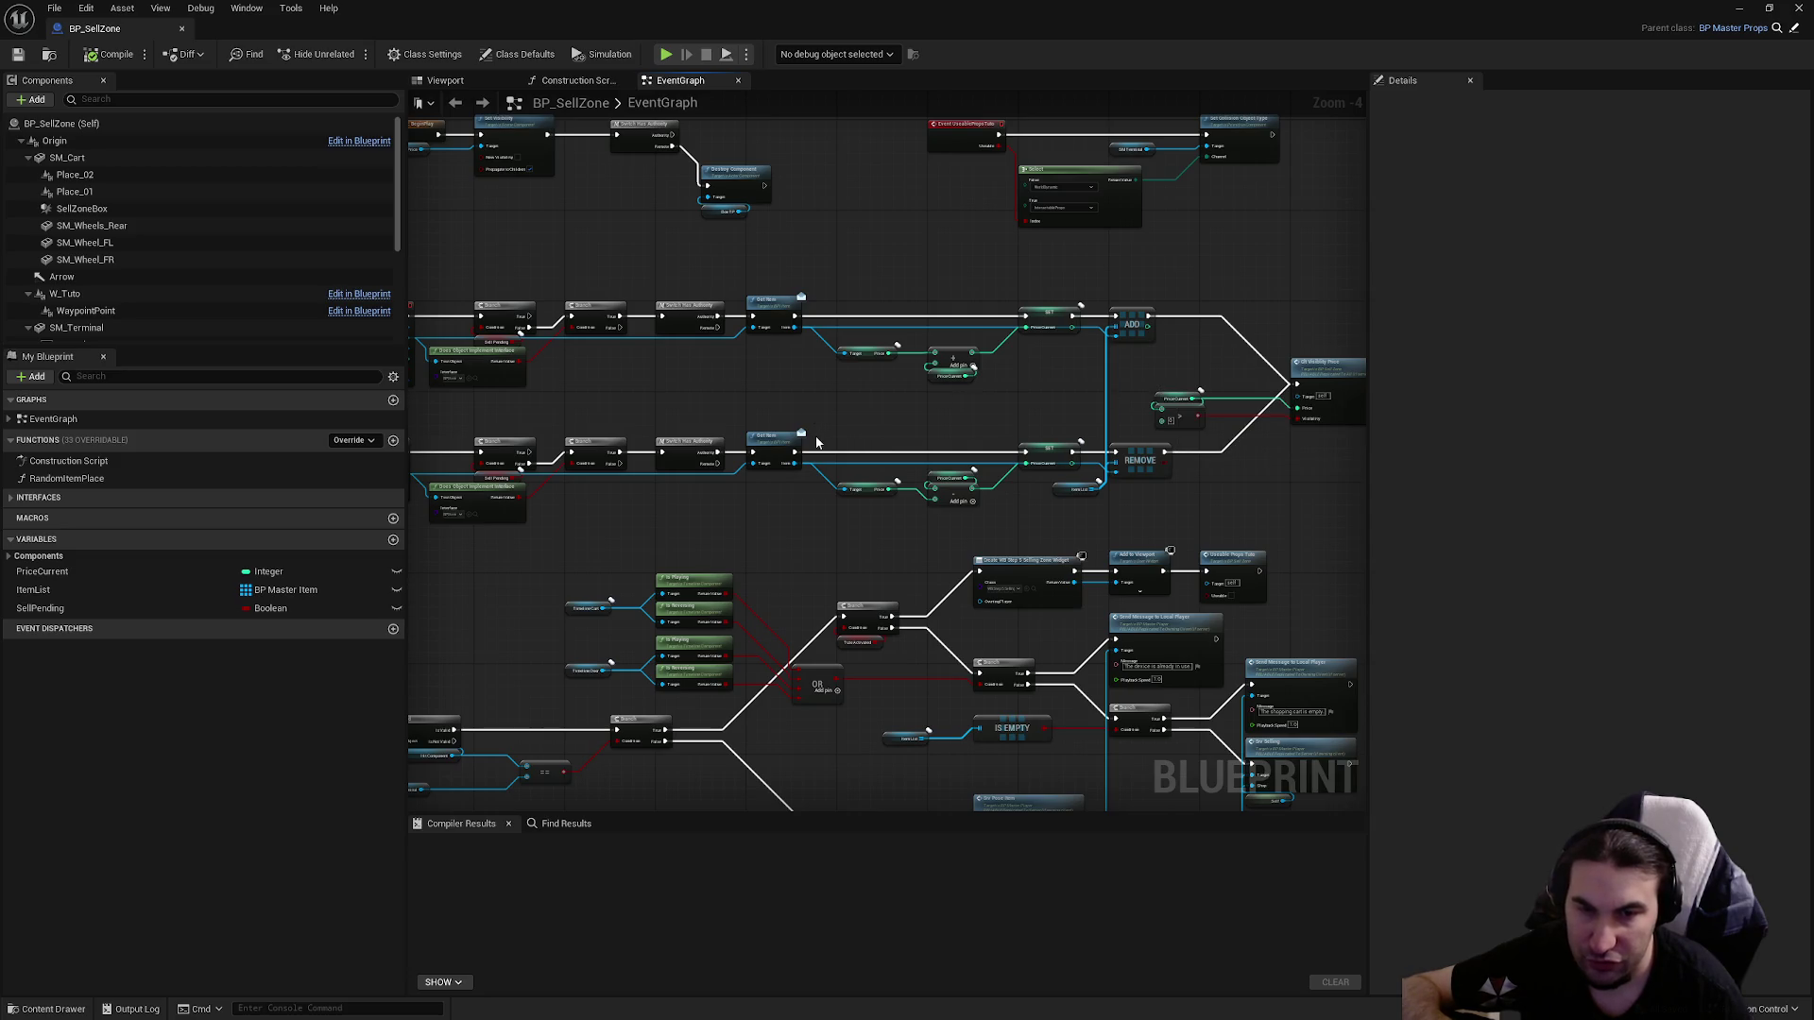
{"action": "scroll", "coordinate": [789, 540], "scroll_direction": "up", "scroll_amount": 4}
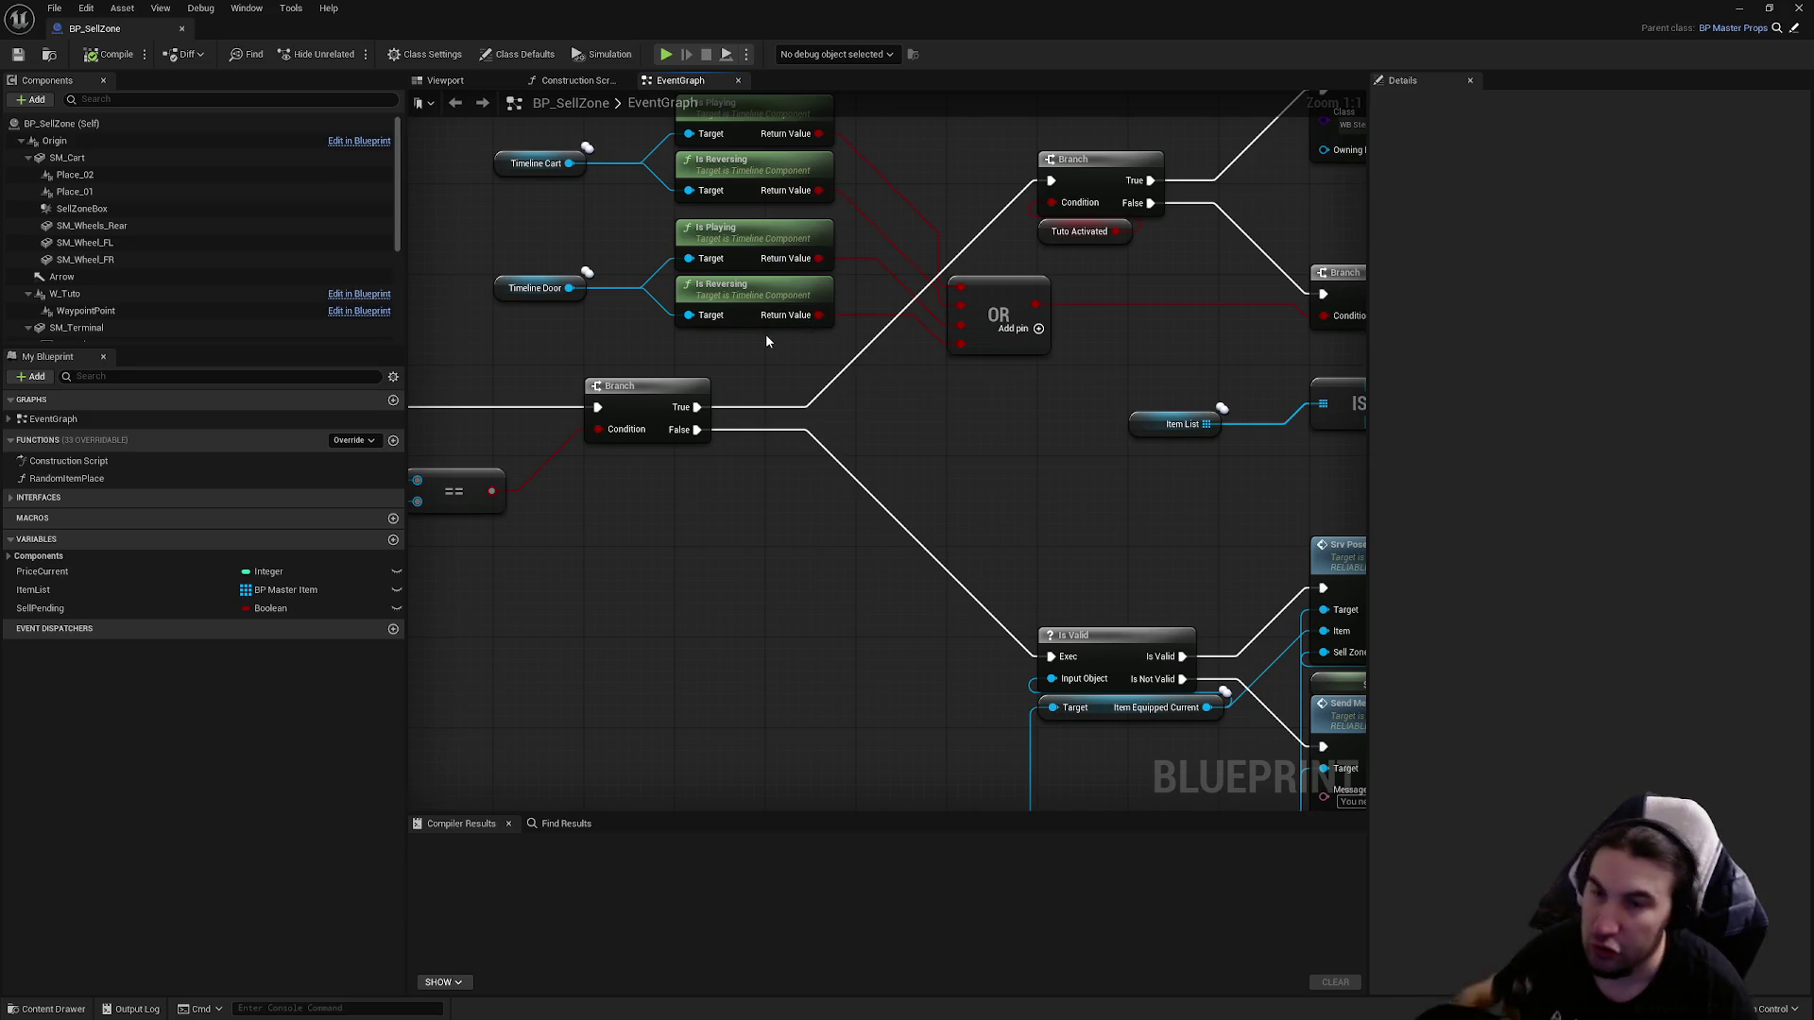
{"action": "scroll", "coordinate": [809, 451], "scroll_direction": "down", "scroll_amount": 4}
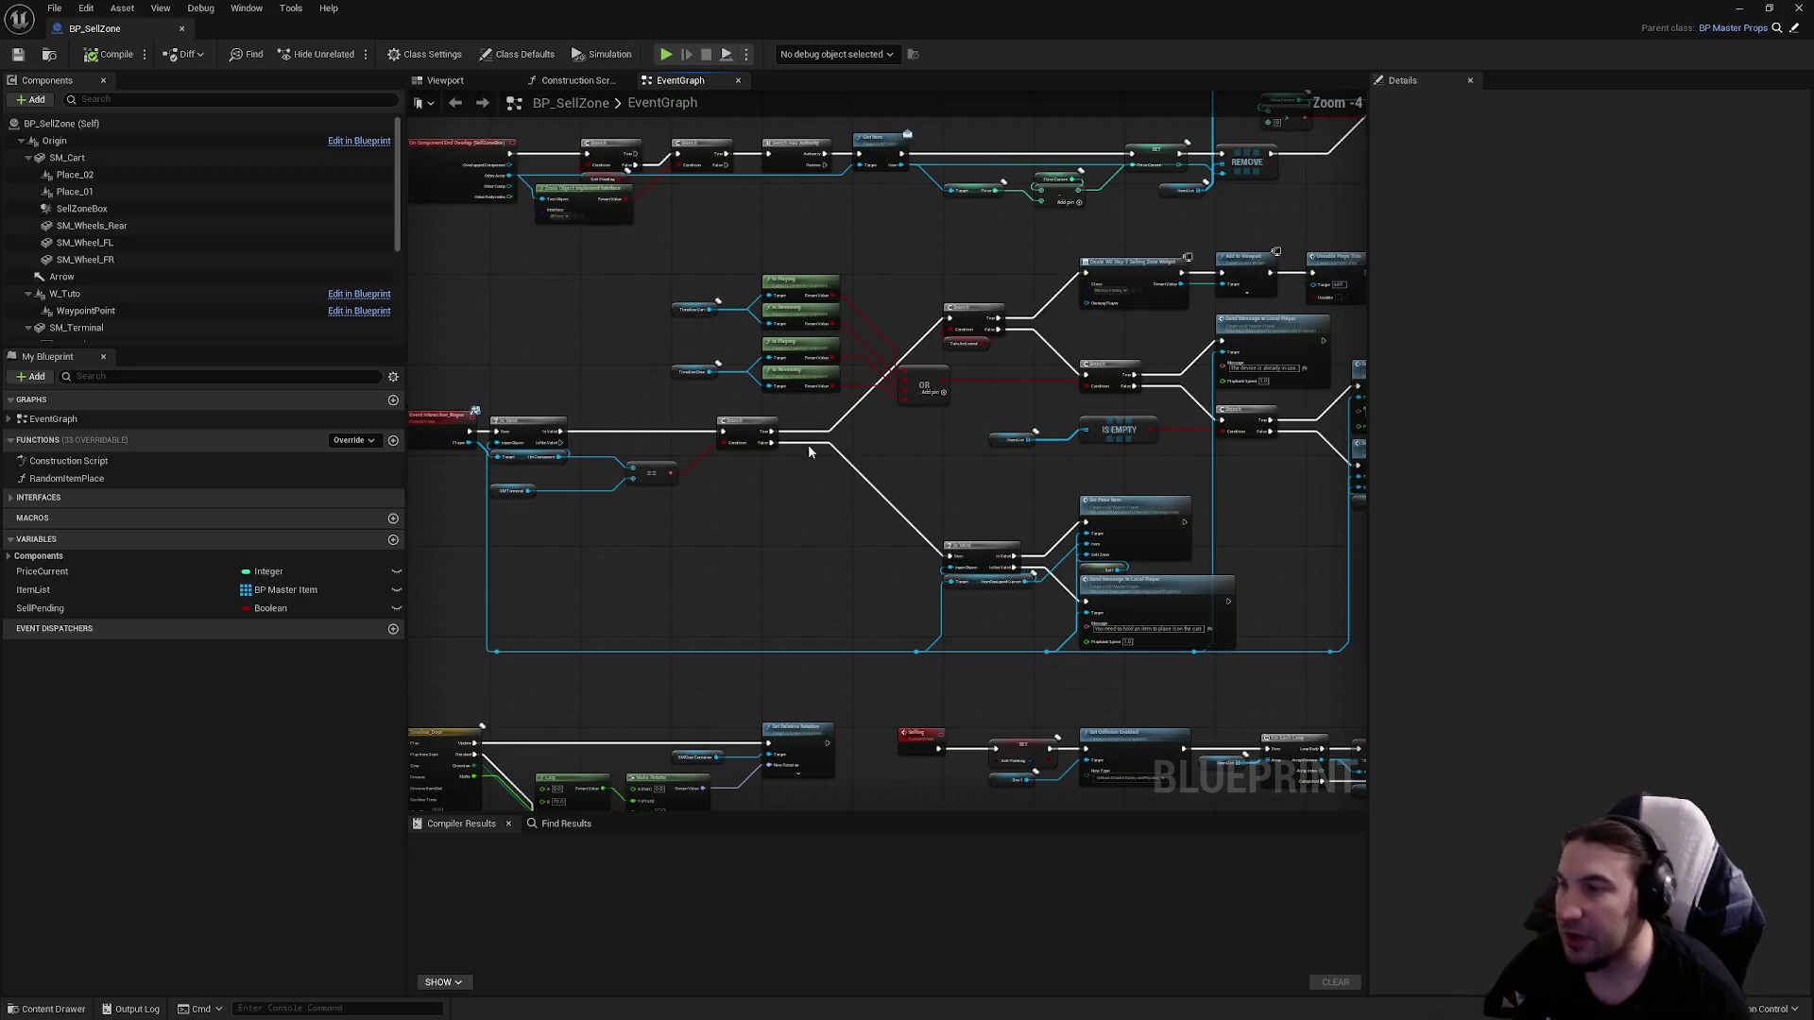
{"action": "mouse_move", "coordinate": [914, 454]}
{"action": "left_mouse_down"}
{"action": "mouse_move", "coordinate": [919, 369]}
{"action": "mouse_move", "coordinate": [789, 328]}
{"action": "left_mouse_up"}
{"action": "scroll", "coordinate": [1215, 519], "scroll_direction": "up", "scroll_amount": 1}
{"action": "left_click_drag", "start_coordinate": [1215, 519], "coordinate": [671, 508]}
{"action": "scroll", "coordinate": [1008, 558], "scroll_direction": "down", "scroll_amount": 1}
{"action": "scroll", "coordinate": [636, 652], "scroll_direction": "up", "scroll_amount": 2}
{"action": "mouse_move", "coordinate": [643, 627]}
{"action": "left_mouse_down"}
{"action": "mouse_move", "coordinate": [824, 521]}
{"action": "mouse_move", "coordinate": [907, 564]}
{"action": "mouse_move", "coordinate": [1026, 551]}
{"action": "left_mouse_up"}
{"action": "scroll", "coordinate": [1084, 434], "scroll_direction": "down", "scroll_amount": 2}
{"action": "scroll", "coordinate": [796, 576], "scroll_direction": "up", "scroll_amount": 2}
{"action": "key", "text": "super+Down"}
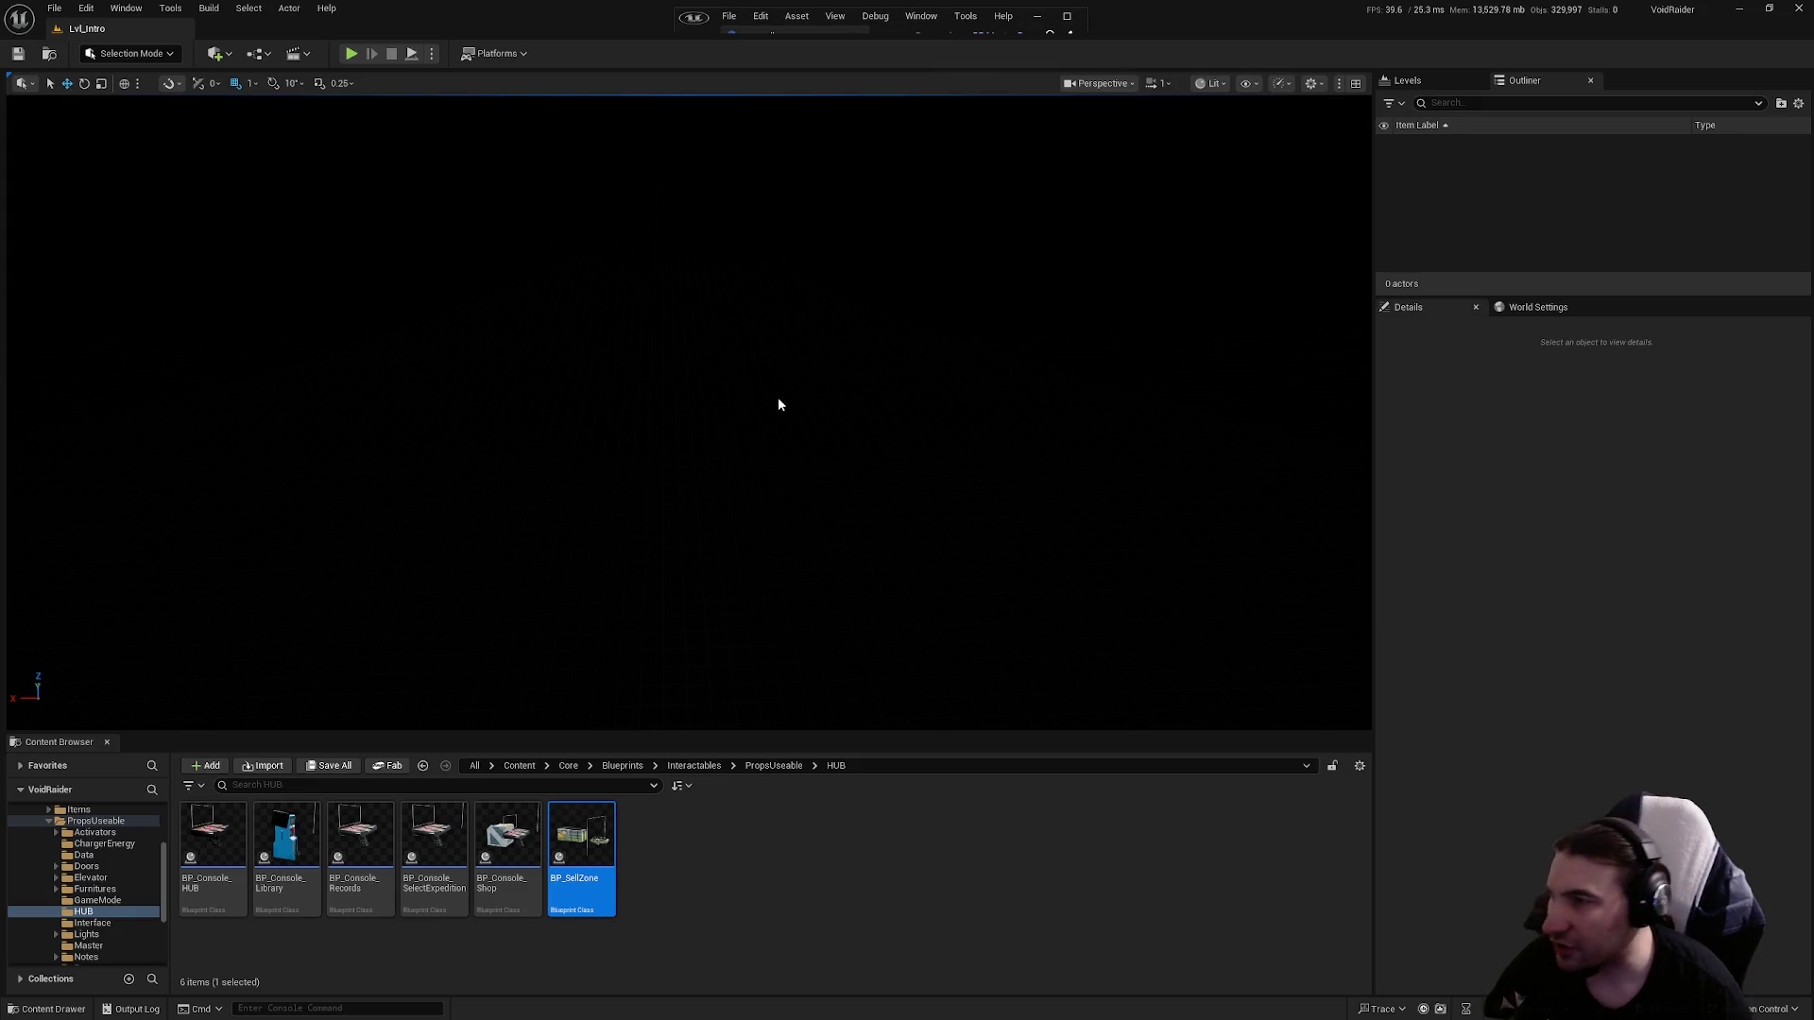
{"action": "mouse_move", "coordinate": [1087, 31]}
{"action": "left_mouse_down"}
{"action": "mouse_move", "coordinate": [1269, 81]}
{"action": "mouse_move", "coordinate": [1408, 404]}
{"action": "mouse_move", "coordinate": [1624, 715]}
{"action": "left_mouse_up"}
{"action": "scroll", "coordinate": [105, 909], "scroll_direction": "up", "scroll_amount": 1}
{"action": "scroll", "coordinate": [106, 909], "scroll_direction": "up", "scroll_amount": 4}
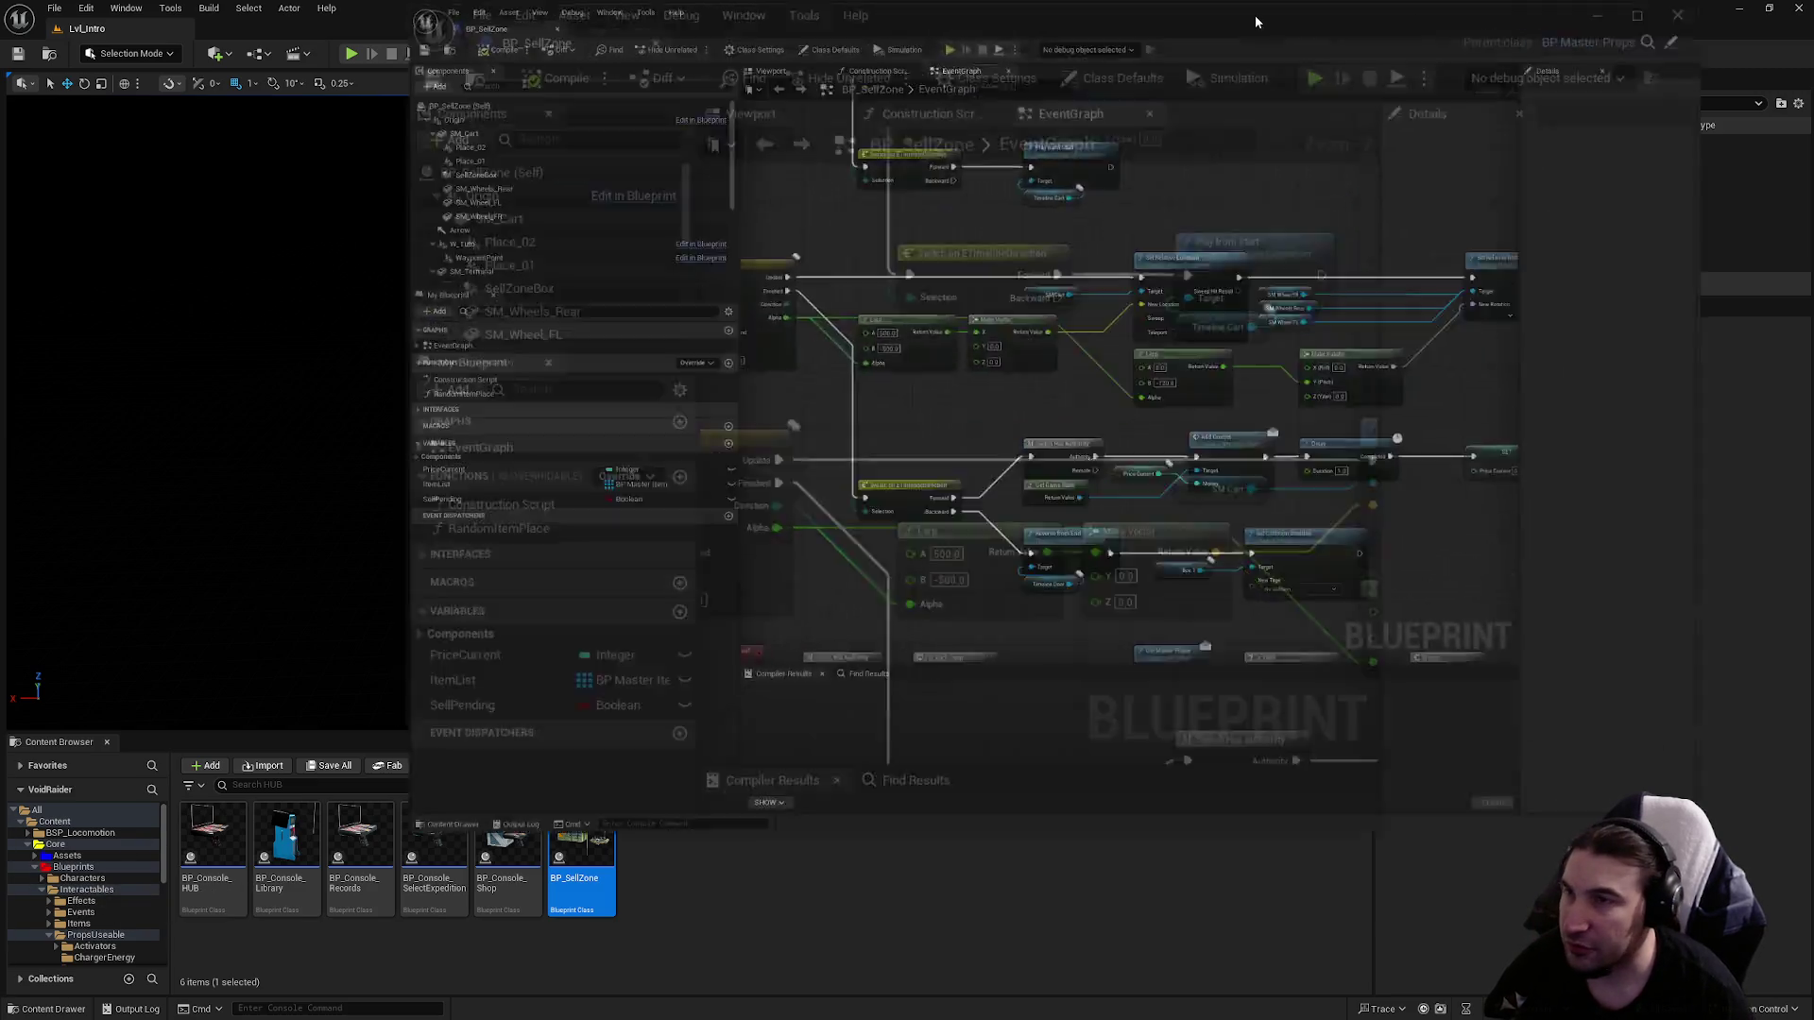
{"action": "double_click", "coordinate": [1254, 15]}
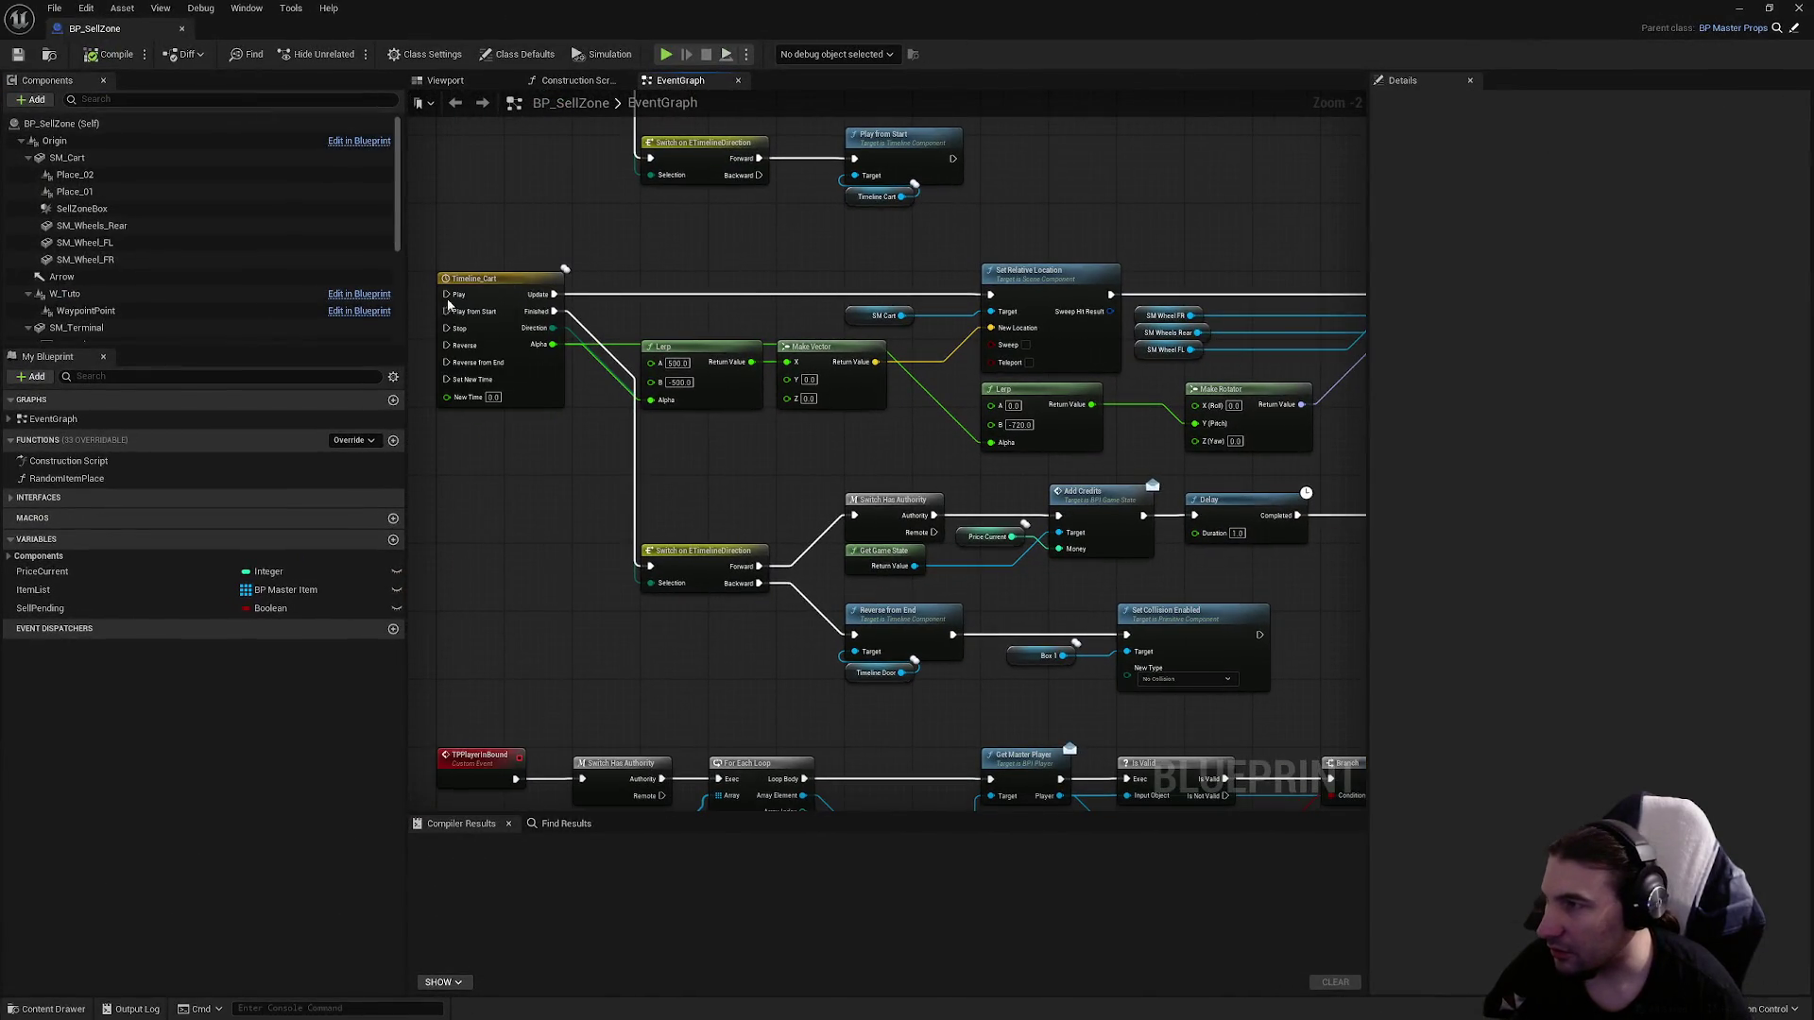
{"action": "scroll", "coordinate": [865, 520], "scroll_direction": "up", "scroll_amount": 2}
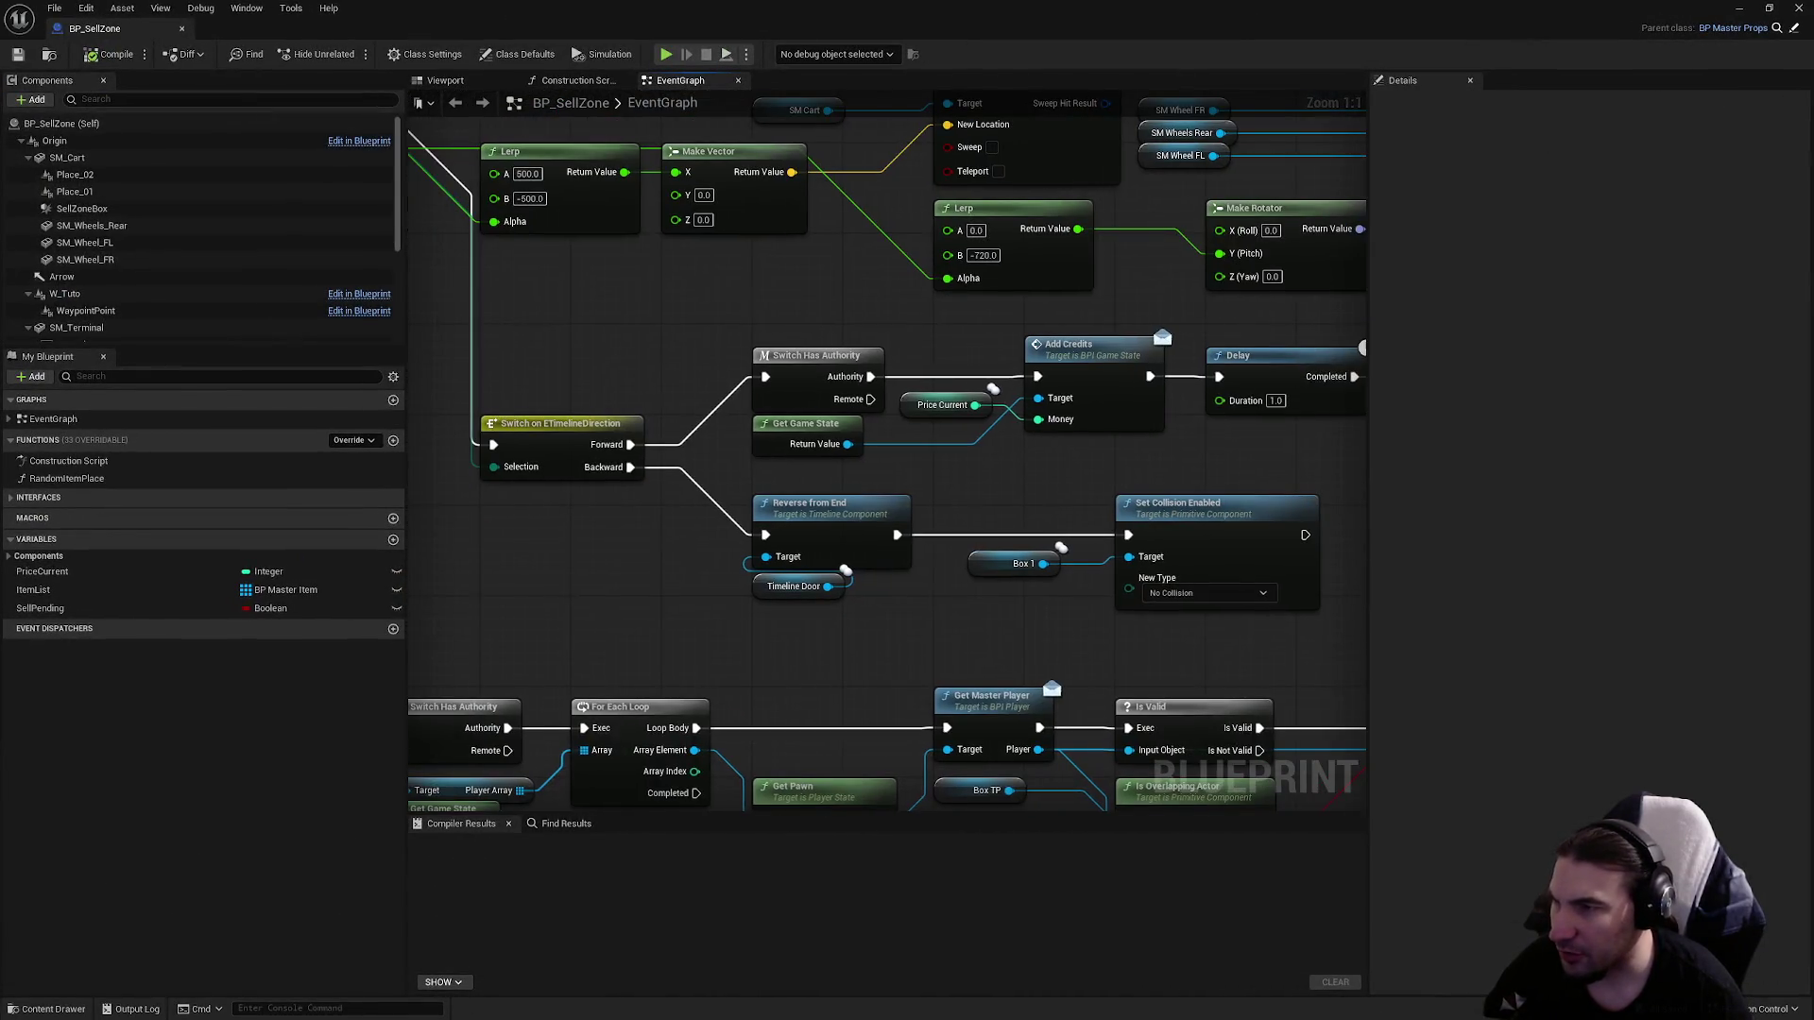
{"action": "left_click_drag", "start_coordinate": [1114, 468], "coordinate": [894, 467]}
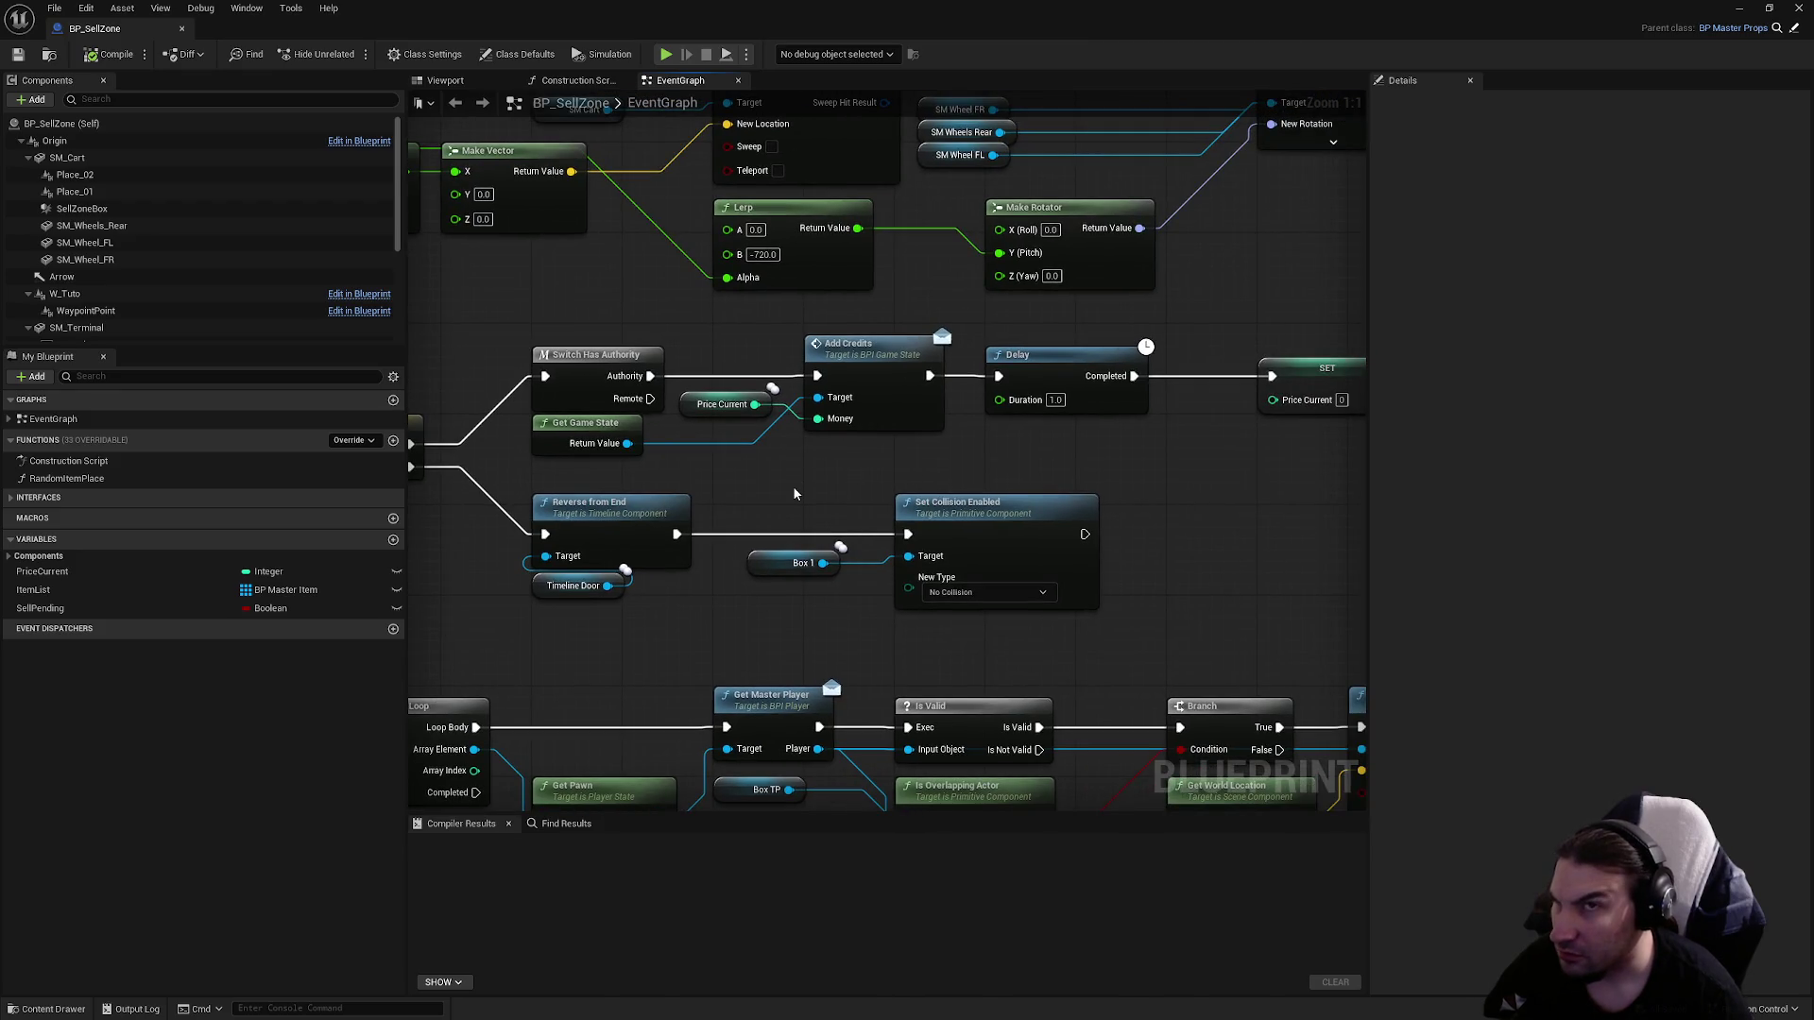
{"action": "left_click_drag", "start_coordinate": [953, 490], "coordinate": [478, 559]}
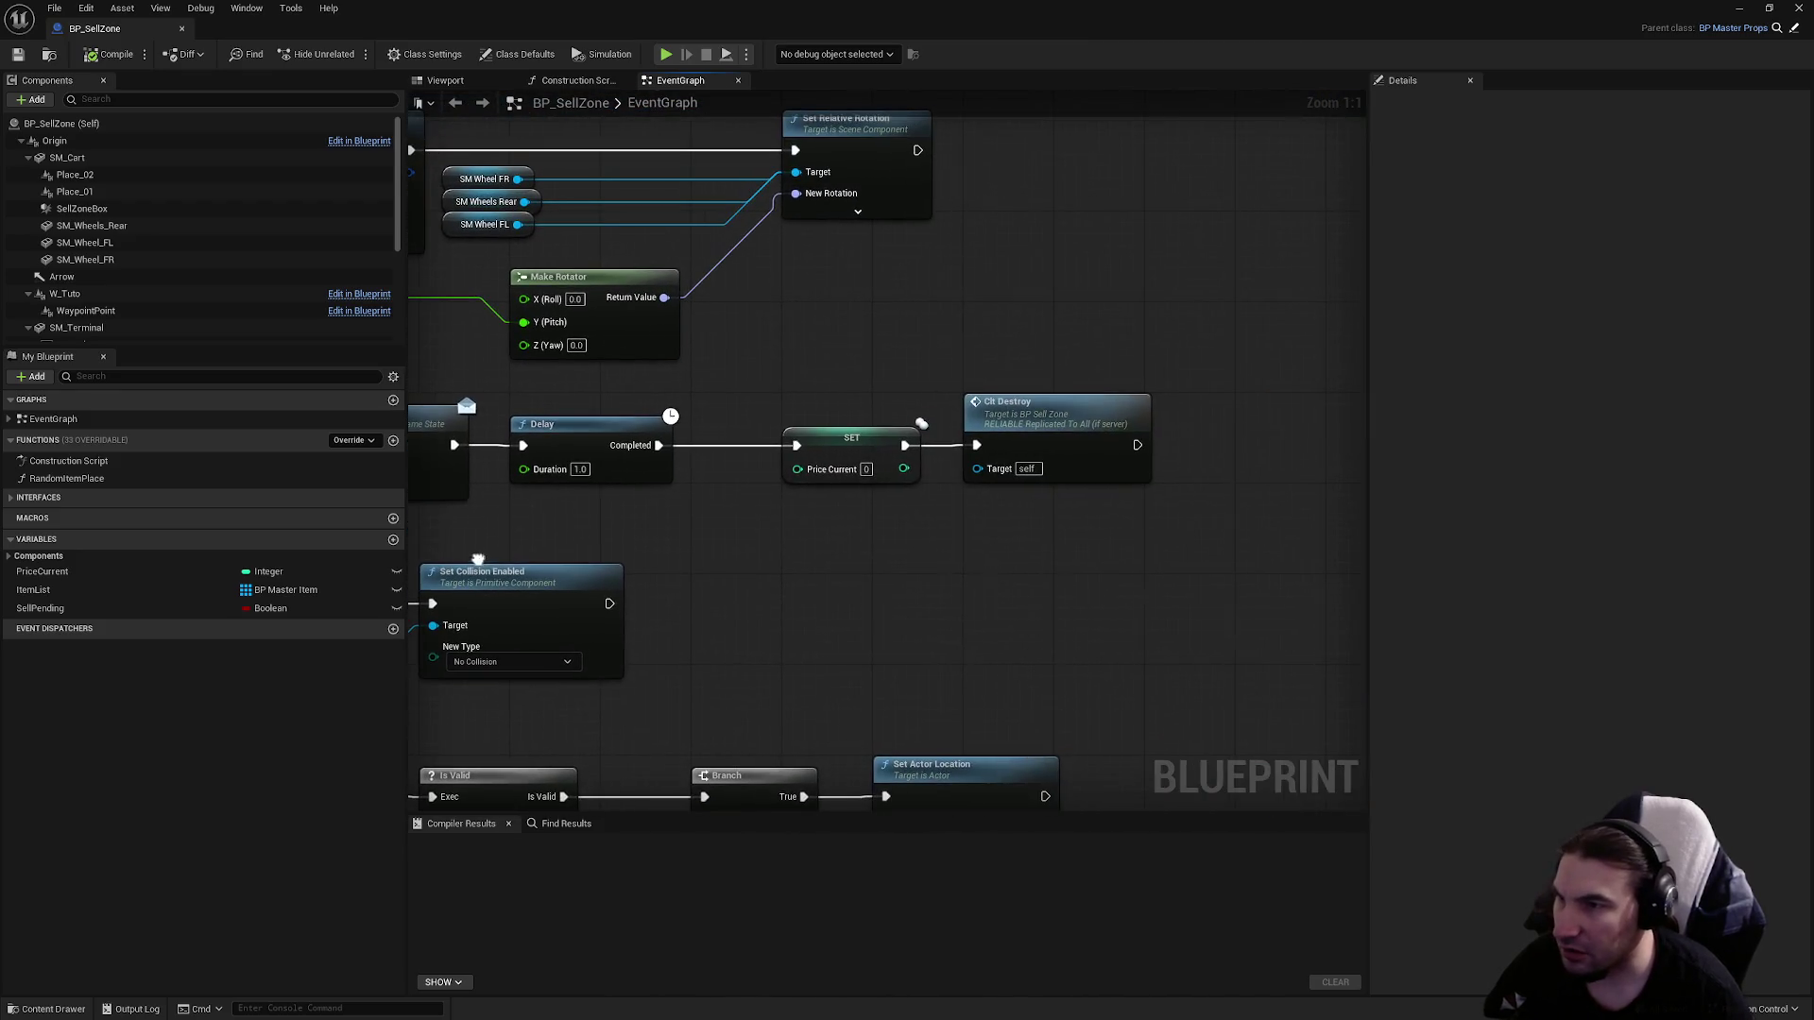
{"action": "left_click_drag", "start_coordinate": [671, 472], "coordinate": [1164, 464]}
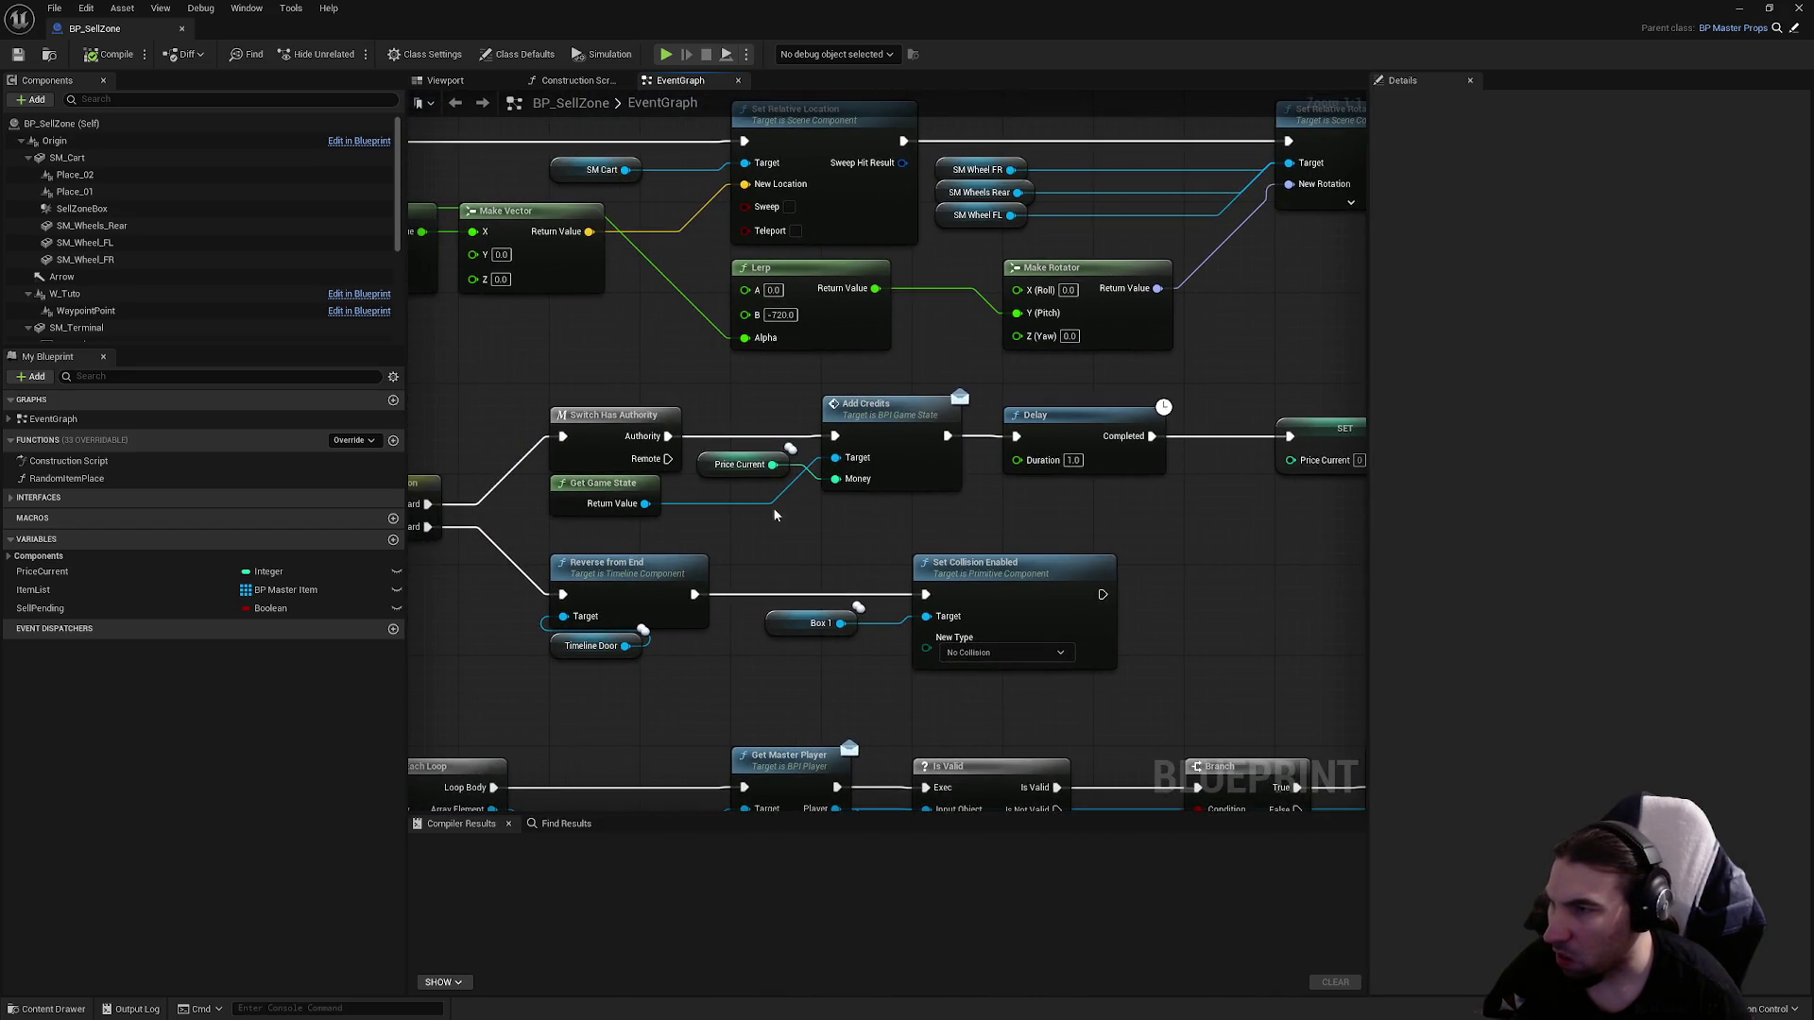
{"action": "scroll", "coordinate": [661, 508], "scroll_direction": "down", "scroll_amount": 3}
{"action": "left_click_drag", "start_coordinate": [614, 572], "coordinate": [755, 326]}
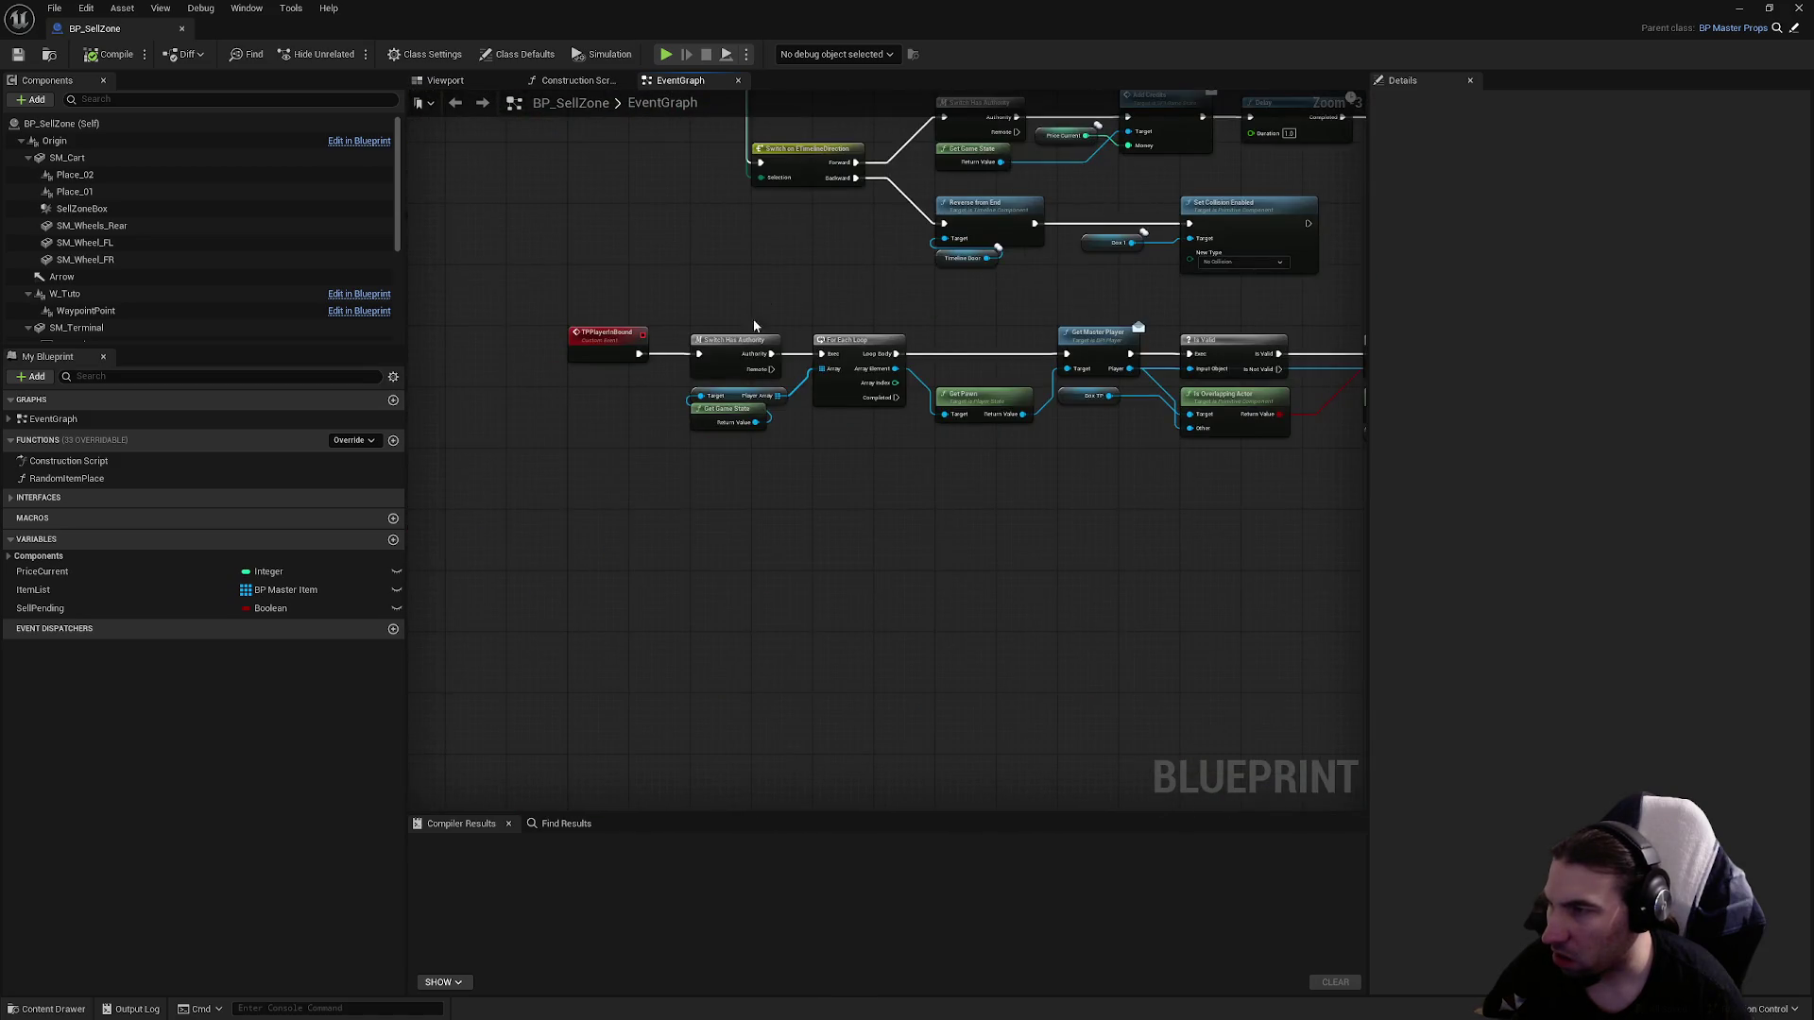
{"action": "scroll", "coordinate": [755, 326], "scroll_direction": "up", "scroll_amount": 2}
{"action": "left_click_drag", "start_coordinate": [803, 453], "coordinate": [803, 493]}
{"action": "scroll", "coordinate": [803, 493], "scroll_direction": "down", "scroll_amount": 4}
{"action": "scroll", "coordinate": [818, 620], "scroll_direction": "up", "scroll_amount": 5}
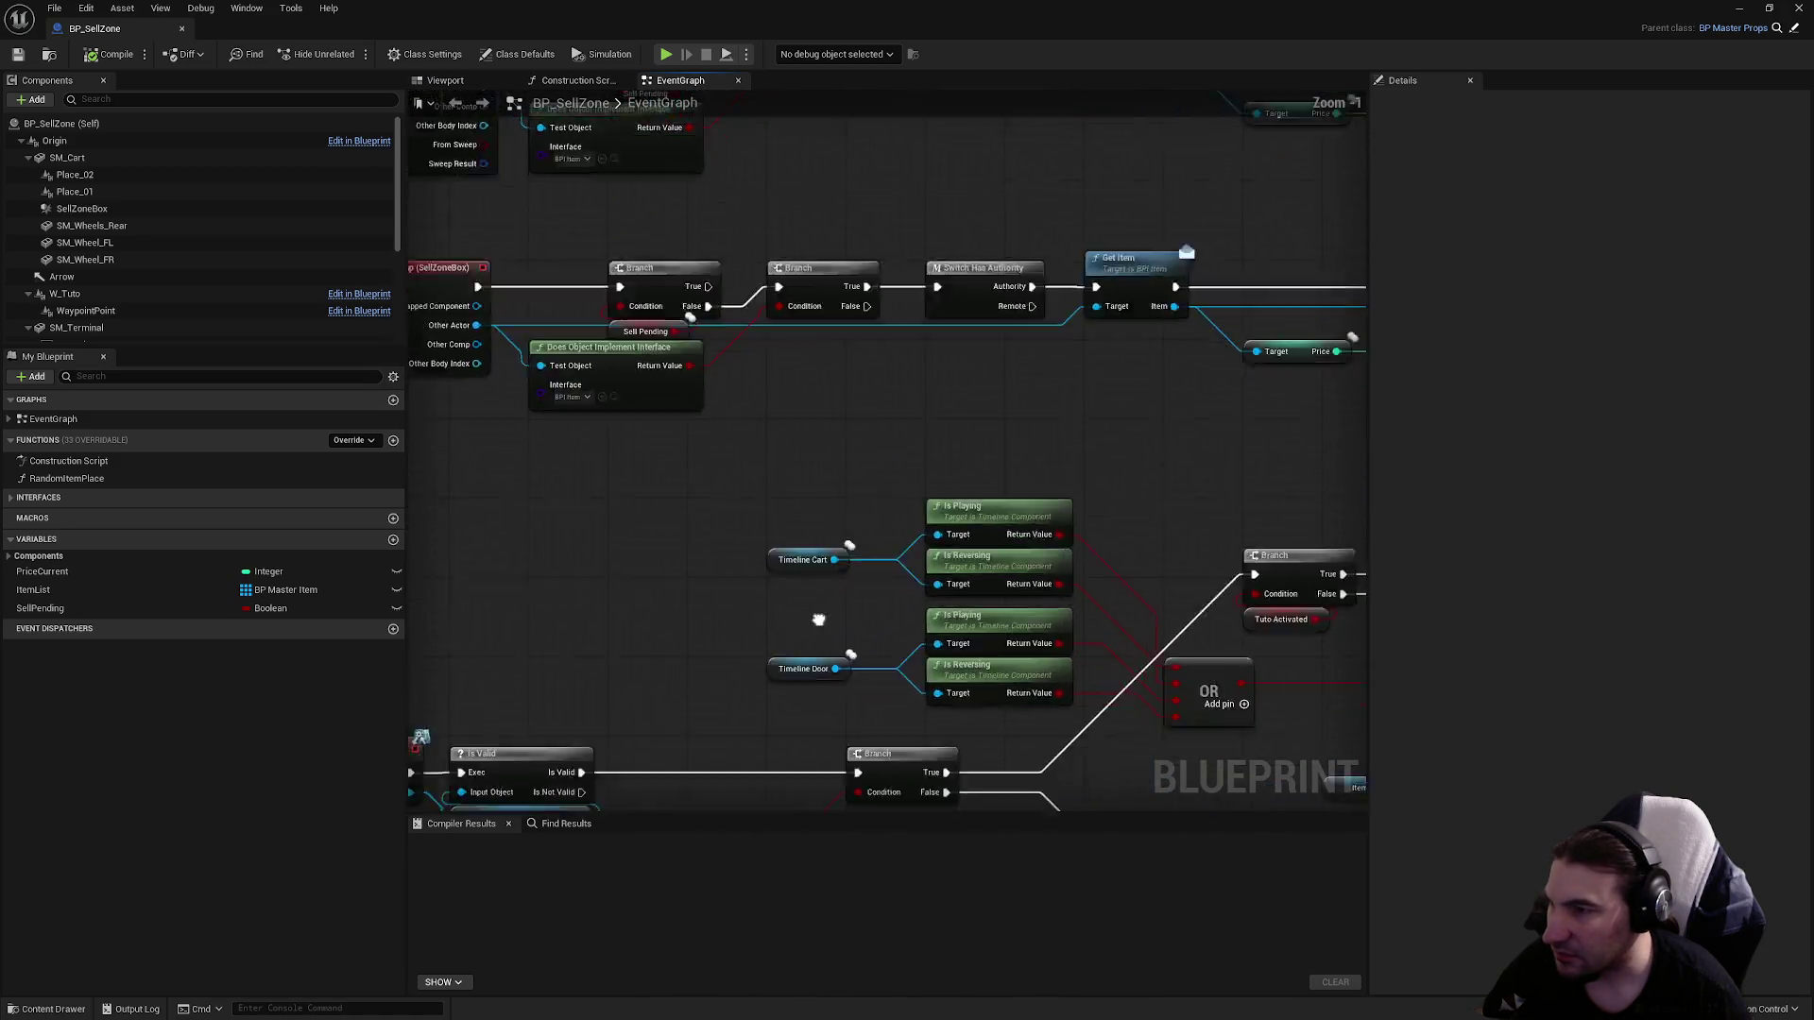
{"action": "left_click_drag", "start_coordinate": [818, 620], "coordinate": [978, 281]}
{"action": "scroll", "coordinate": [925, 365], "scroll_direction": "down", "scroll_amount": 3}
{"action": "mouse_move", "coordinate": [925, 364]}
{"action": "left_mouse_down"}
{"action": "mouse_move", "coordinate": [1188, 543]}
{"action": "mouse_move", "coordinate": [1233, 507]}
{"action": "mouse_move", "coordinate": [608, 449]}
{"action": "mouse_move", "coordinate": [422, 490]}
{"action": "mouse_move", "coordinate": [788, 510]}
{"action": "left_mouse_up"}
{"action": "scroll", "coordinate": [1188, 543], "scroll_direction": "up", "scroll_amount": 5}
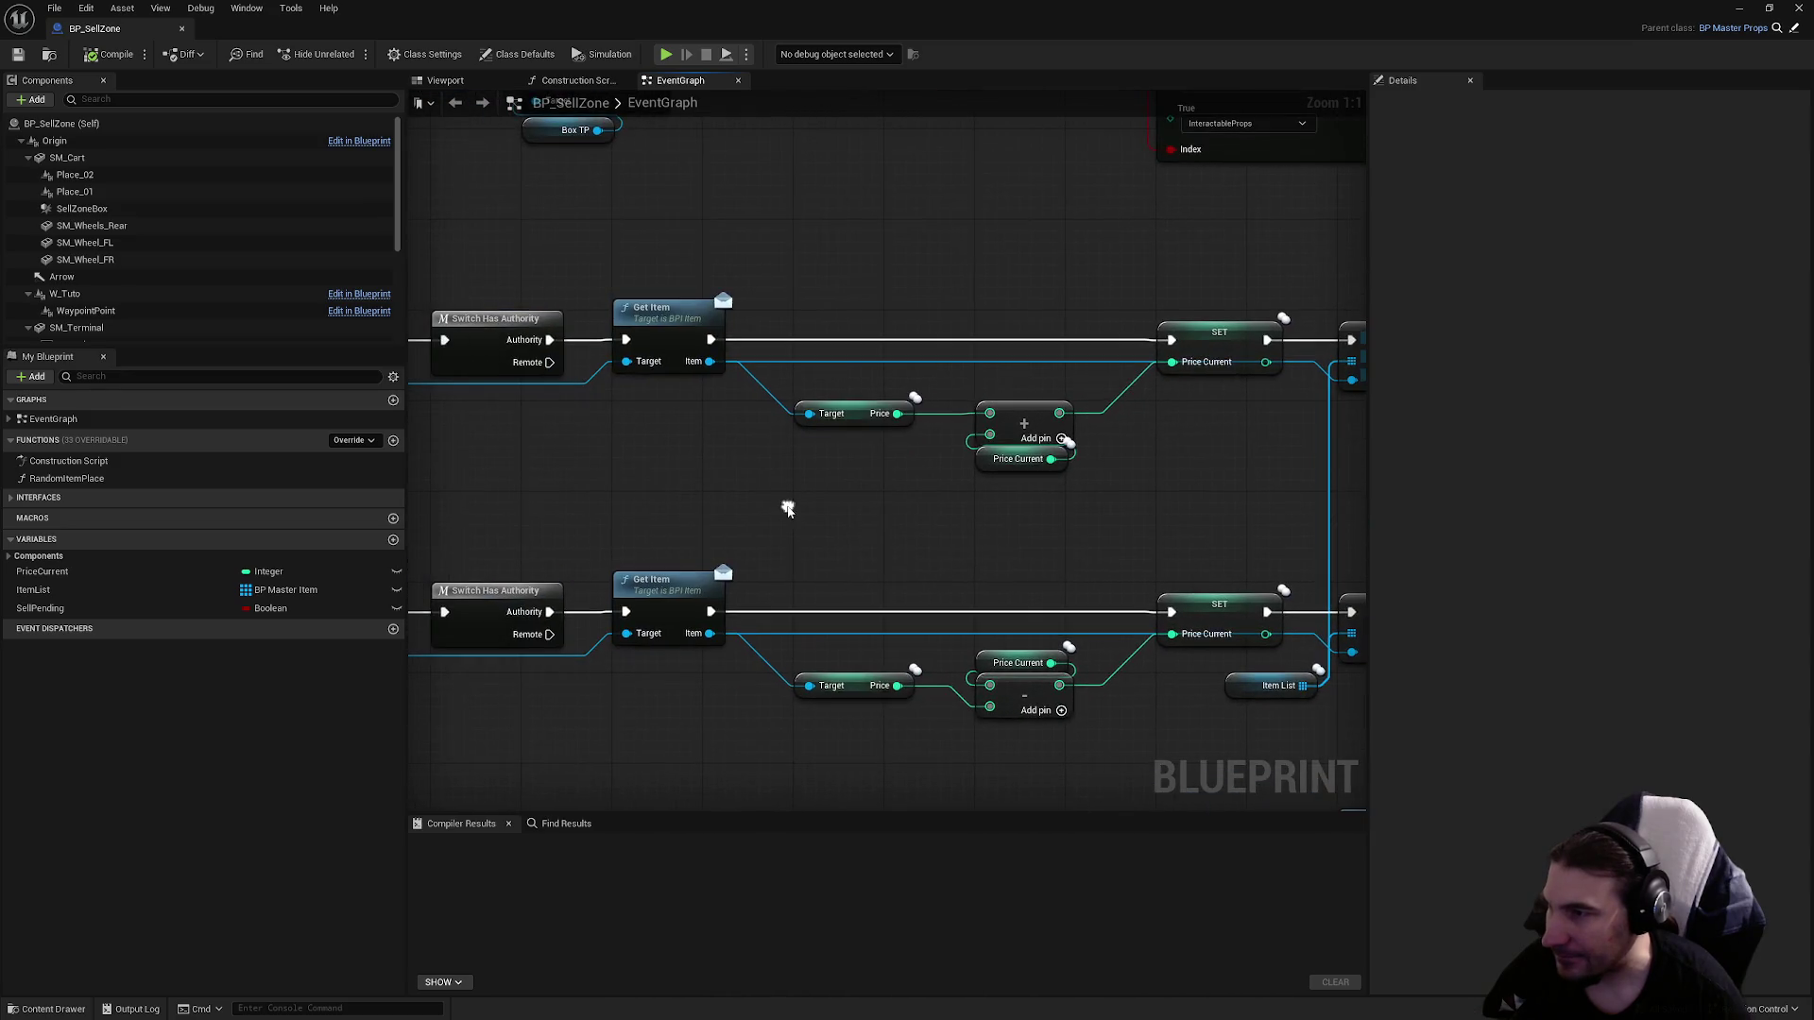
{"action": "left_click_drag", "start_coordinate": [898, 412], "coordinate": [909, 510]}
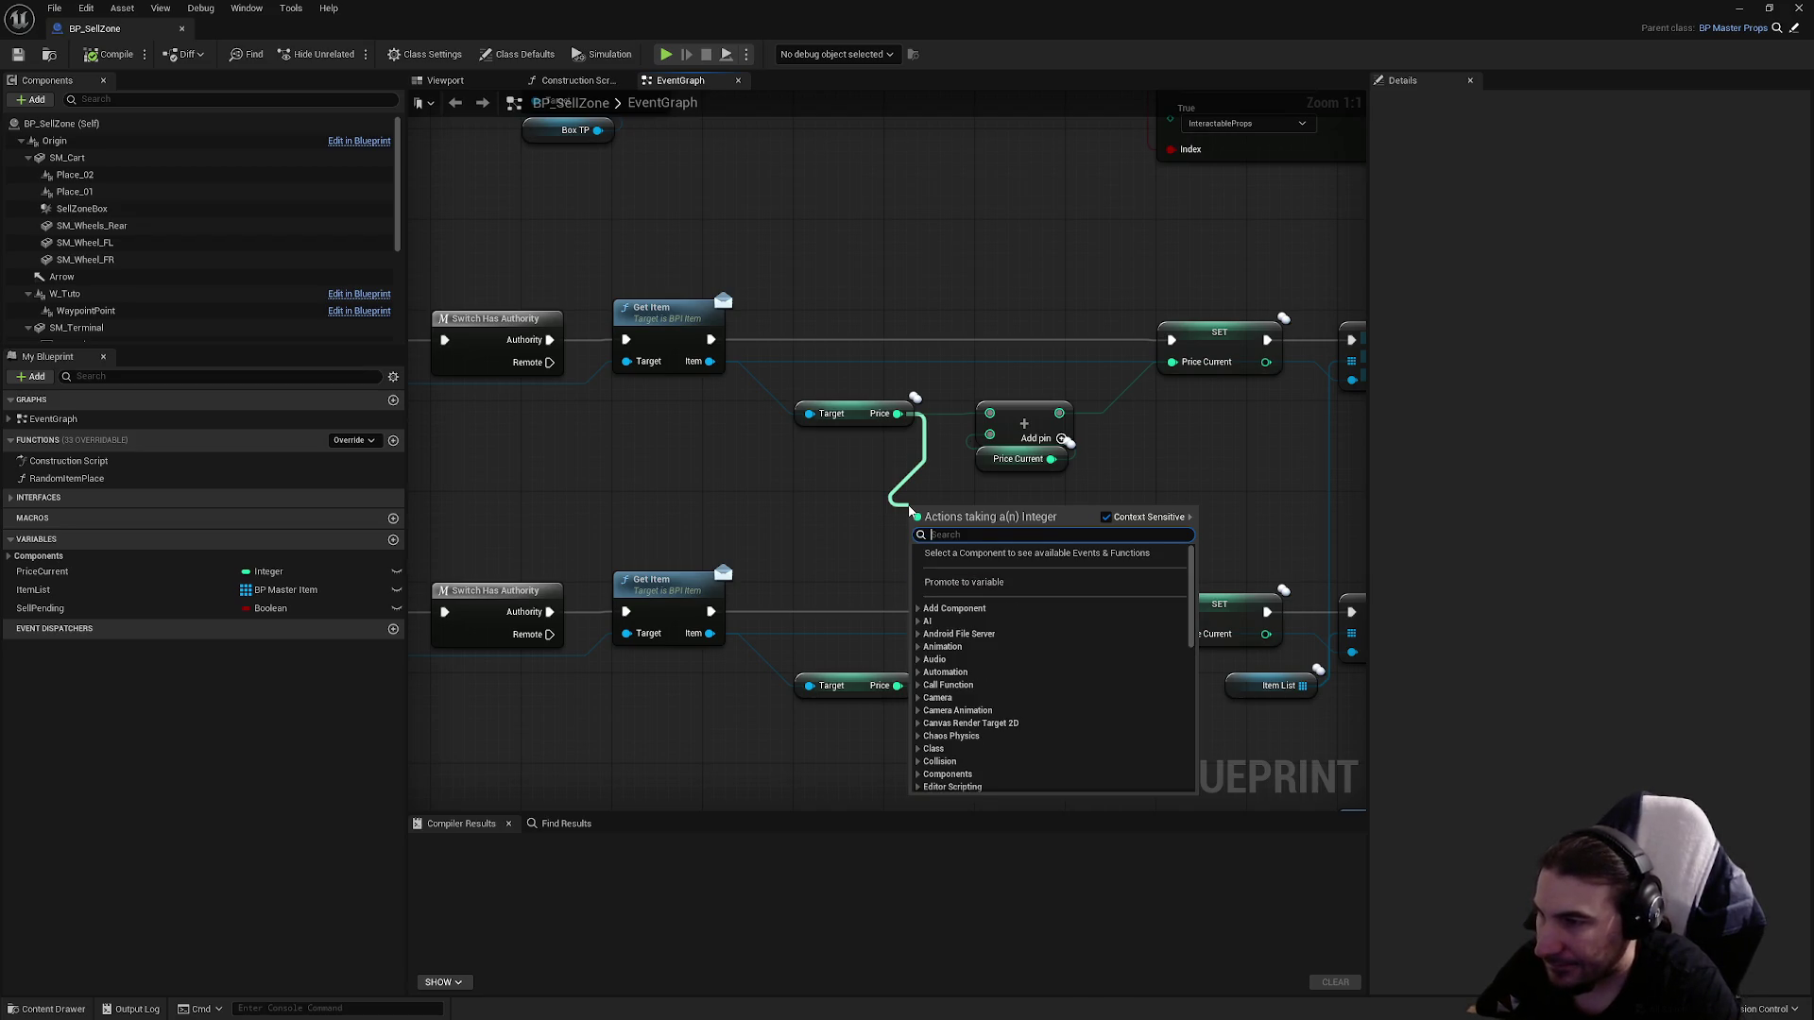
Add a Price != 0 comparison feeding a new Branch node.
{"action": "type", "text": "!="}
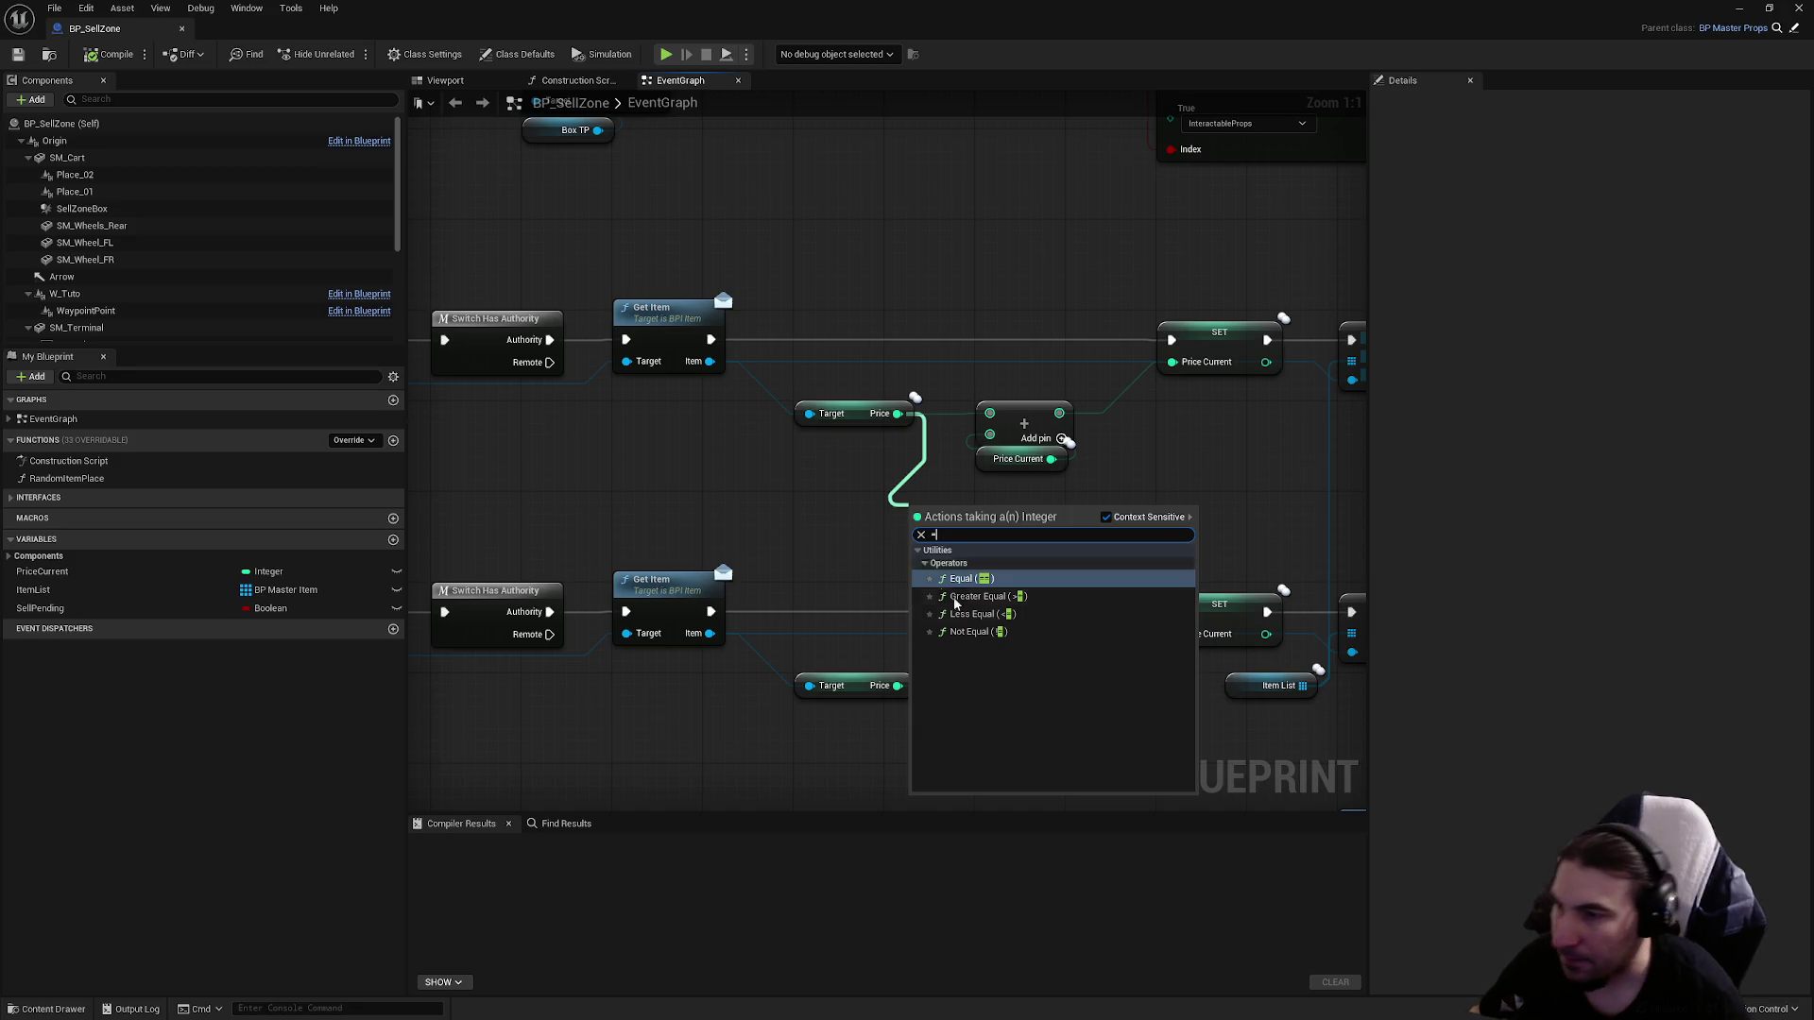
{"action": "left_click", "coordinate": [1015, 634]}
{"action": "left_click_drag", "start_coordinate": [1009, 528], "coordinate": [1099, 540]}
{"action": "type", "text": "branch"}
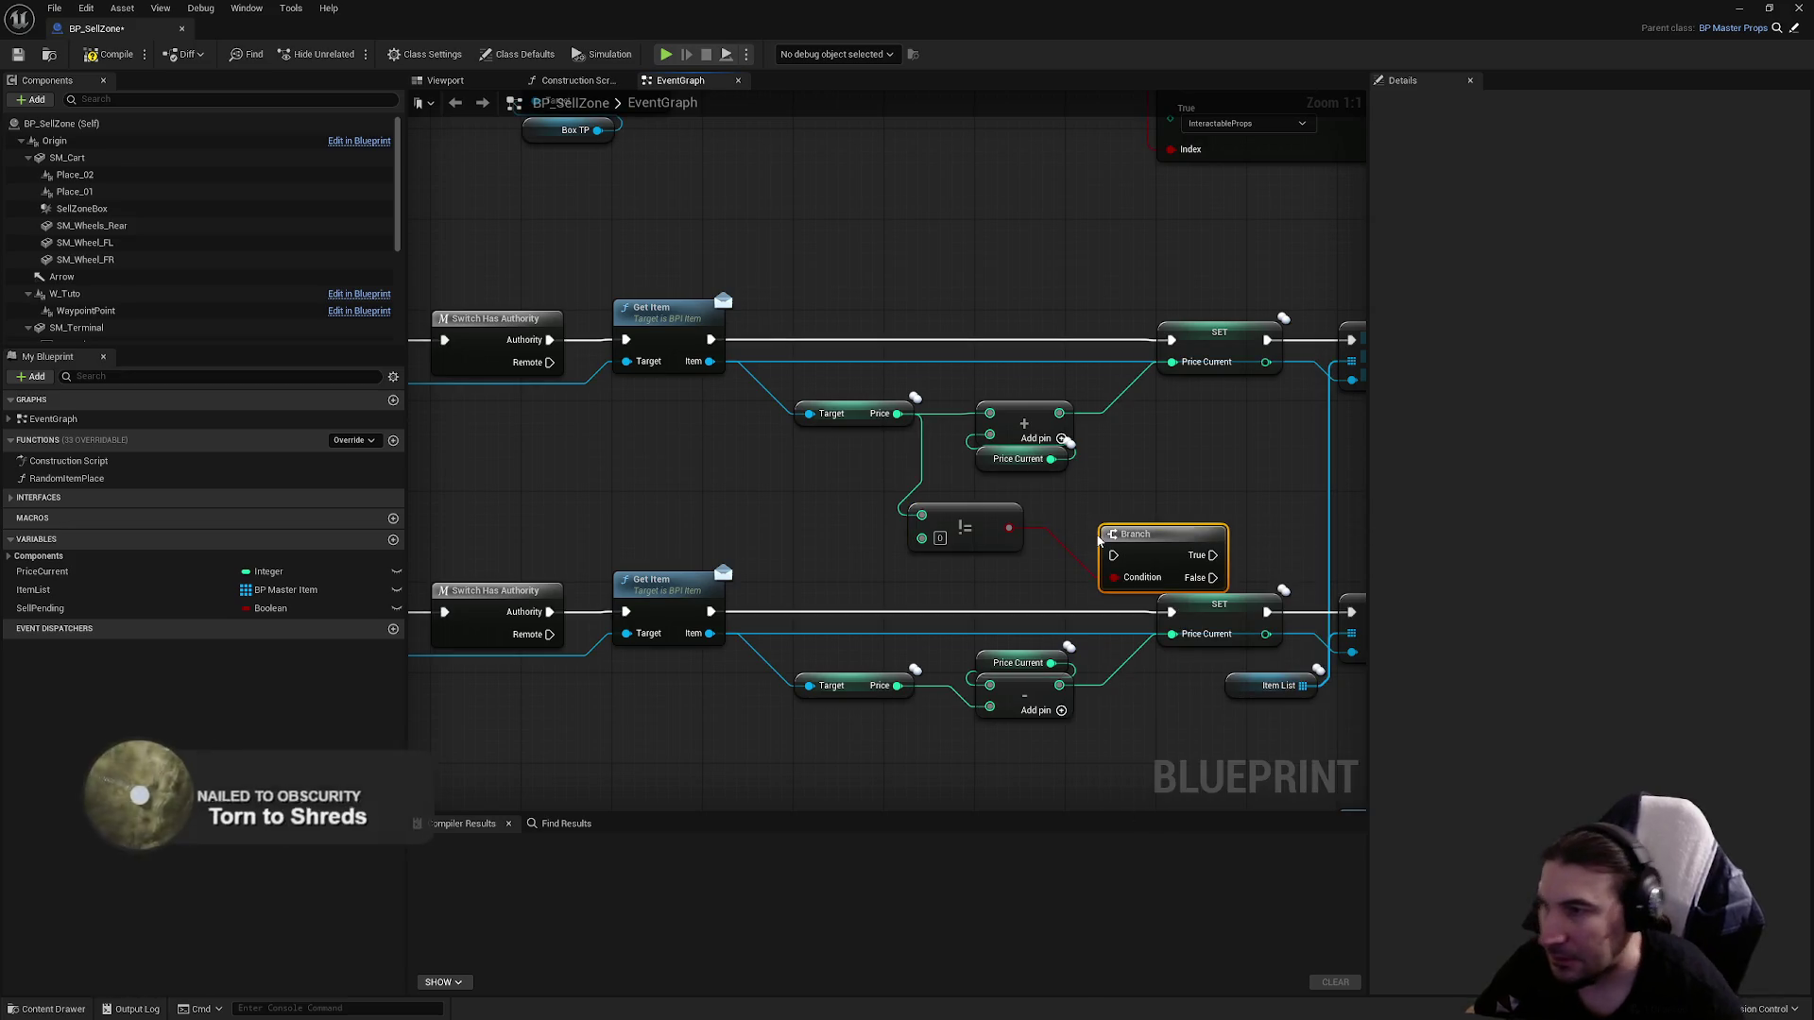
{"action": "mouse_move", "coordinate": [976, 535]}
{"action": "left_mouse_down"}
{"action": "mouse_move", "coordinate": [909, 387]}
{"action": "mouse_move", "coordinate": [864, 401]}
{"action": "mouse_move", "coordinate": [855, 461]}
{"action": "left_mouse_up"}
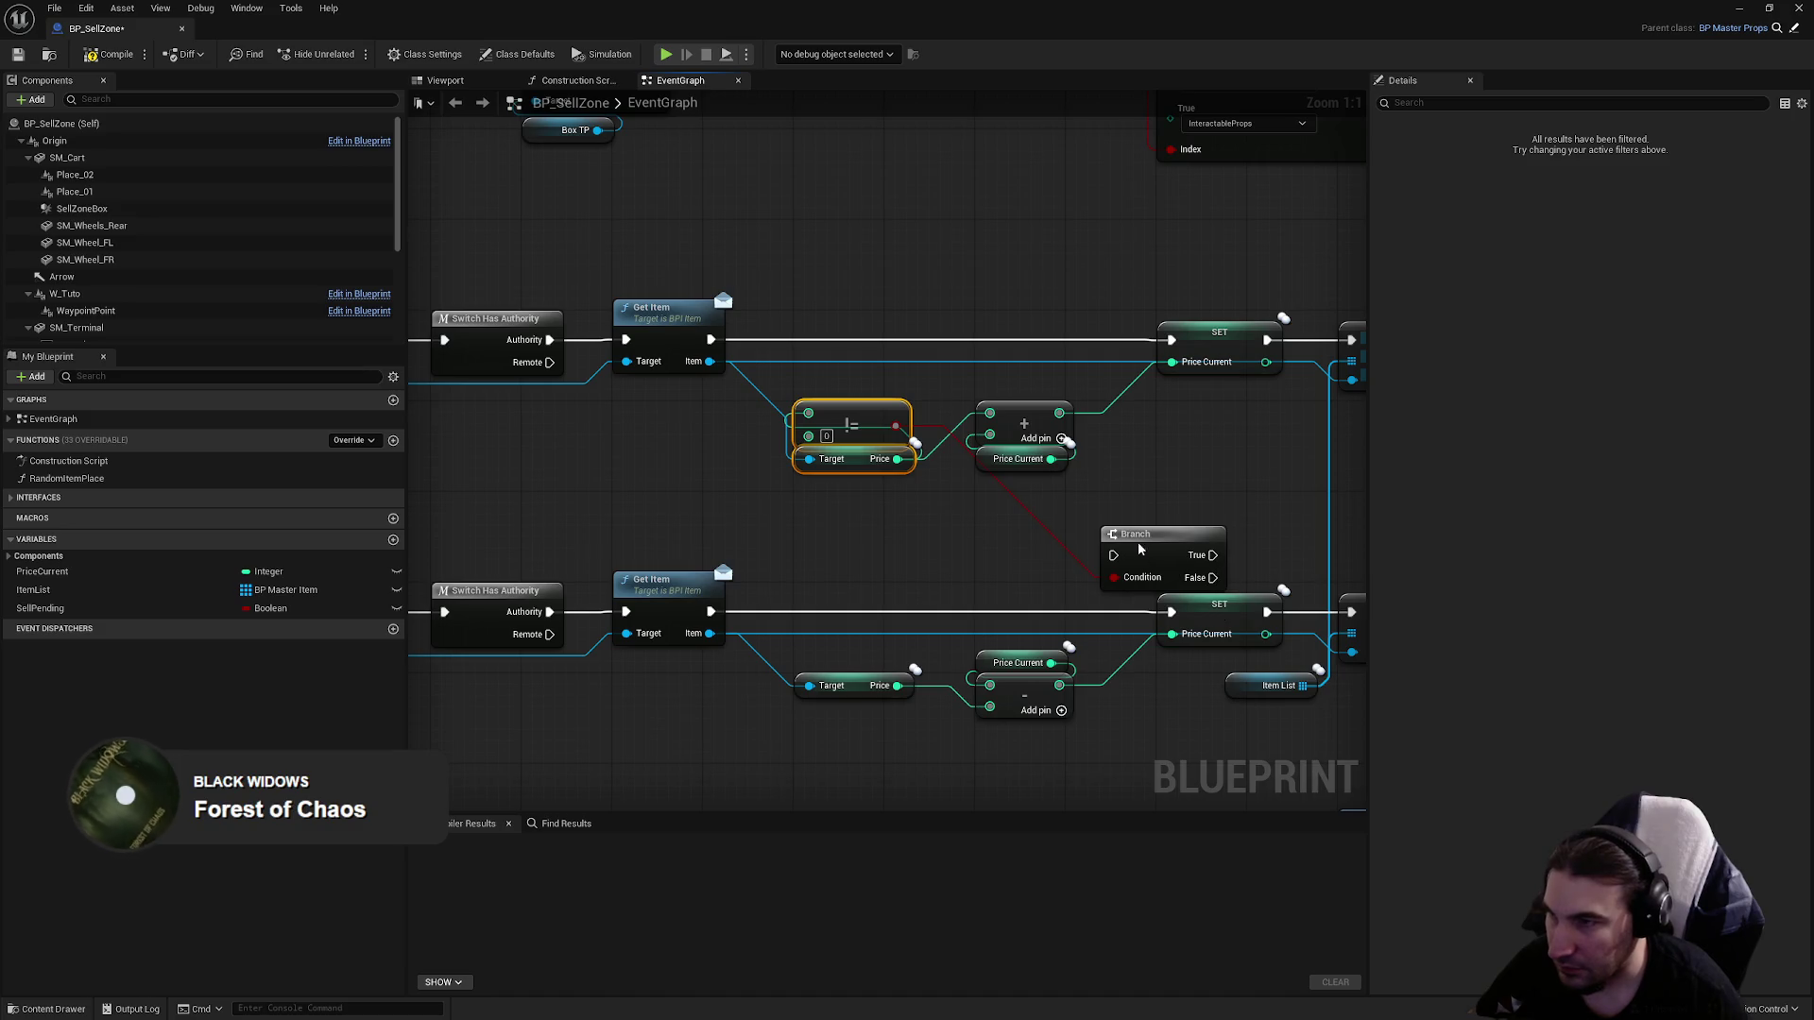
Put the Branch on the execution line after Get Item and compile BP_SellZone.
{"action": "left_click_drag", "start_coordinate": [1162, 534], "coordinate": [1036, 318]}
{"action": "mouse_move", "coordinate": [712, 335]}
{"action": "left_mouse_down"}
{"action": "mouse_move", "coordinate": [973, 369]}
{"action": "mouse_move", "coordinate": [988, 340]}
{"action": "mouse_move", "coordinate": [1186, 351]}
{"action": "mouse_move", "coordinate": [1173, 340]}
{"action": "left_mouse_up"}
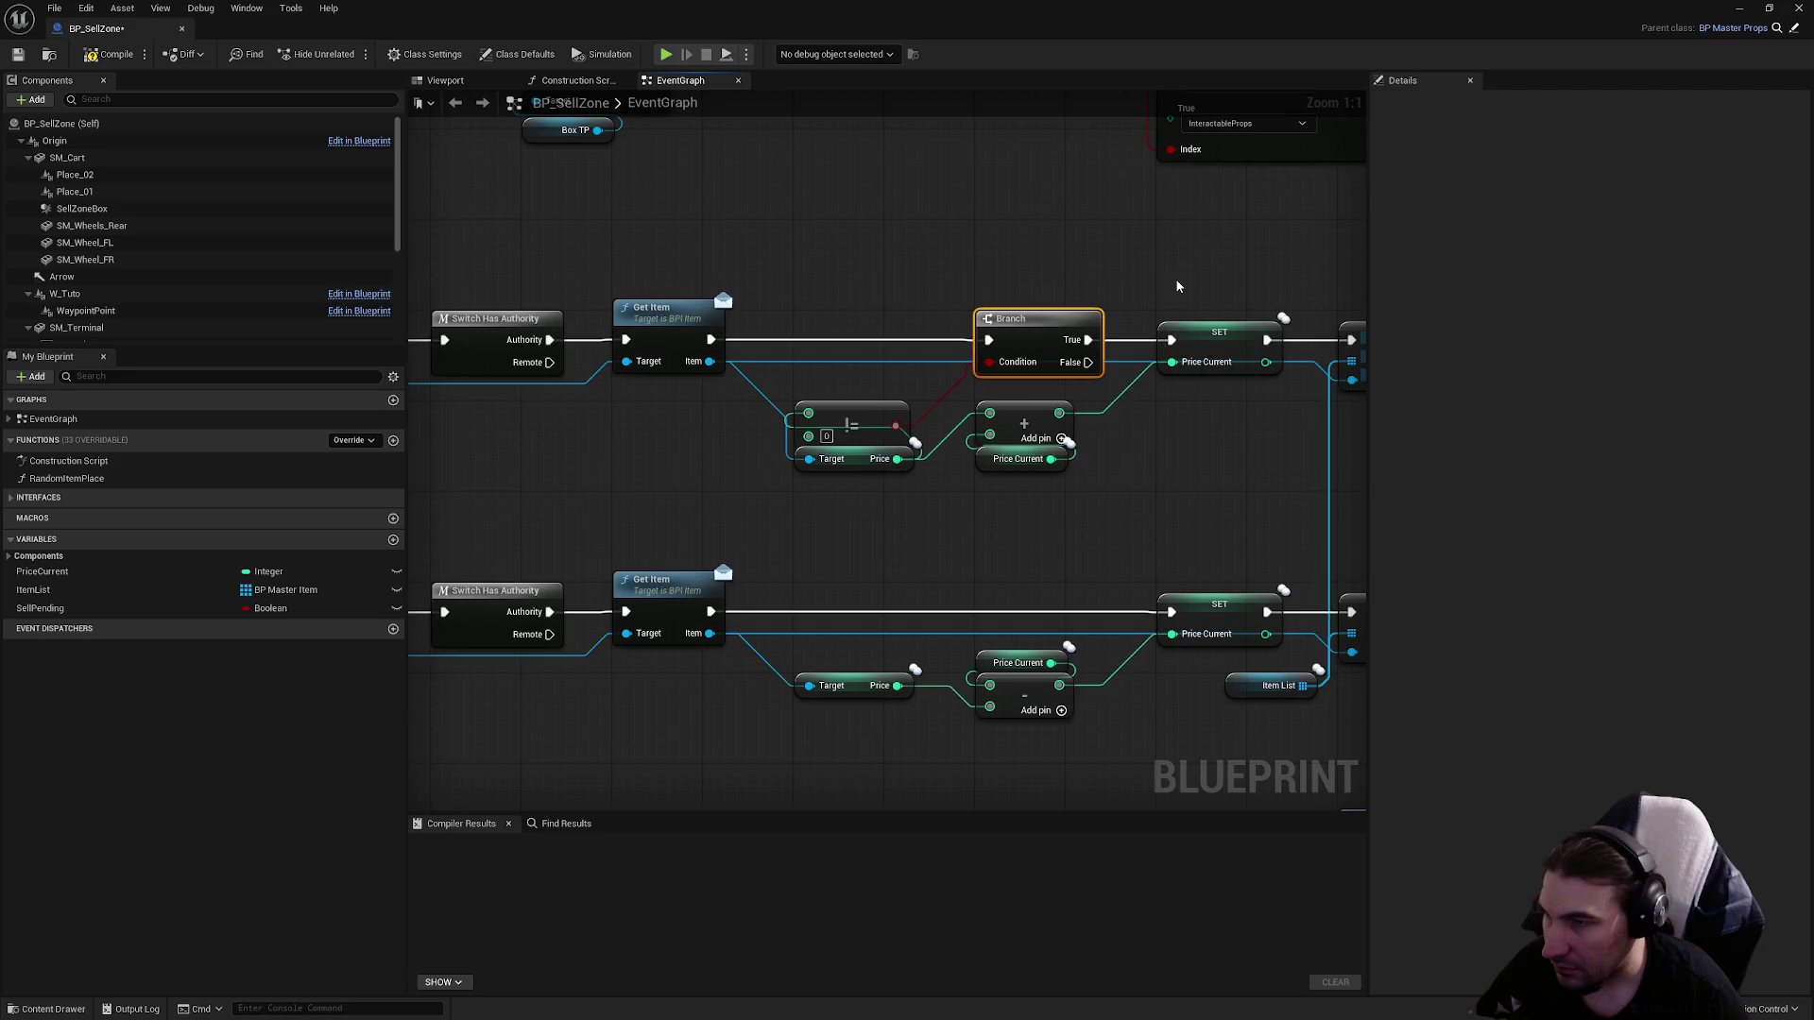
{"action": "scroll", "coordinate": [921, 312], "scroll_direction": "down", "scroll_amount": 2}
{"action": "left_click", "coordinate": [120, 55]}
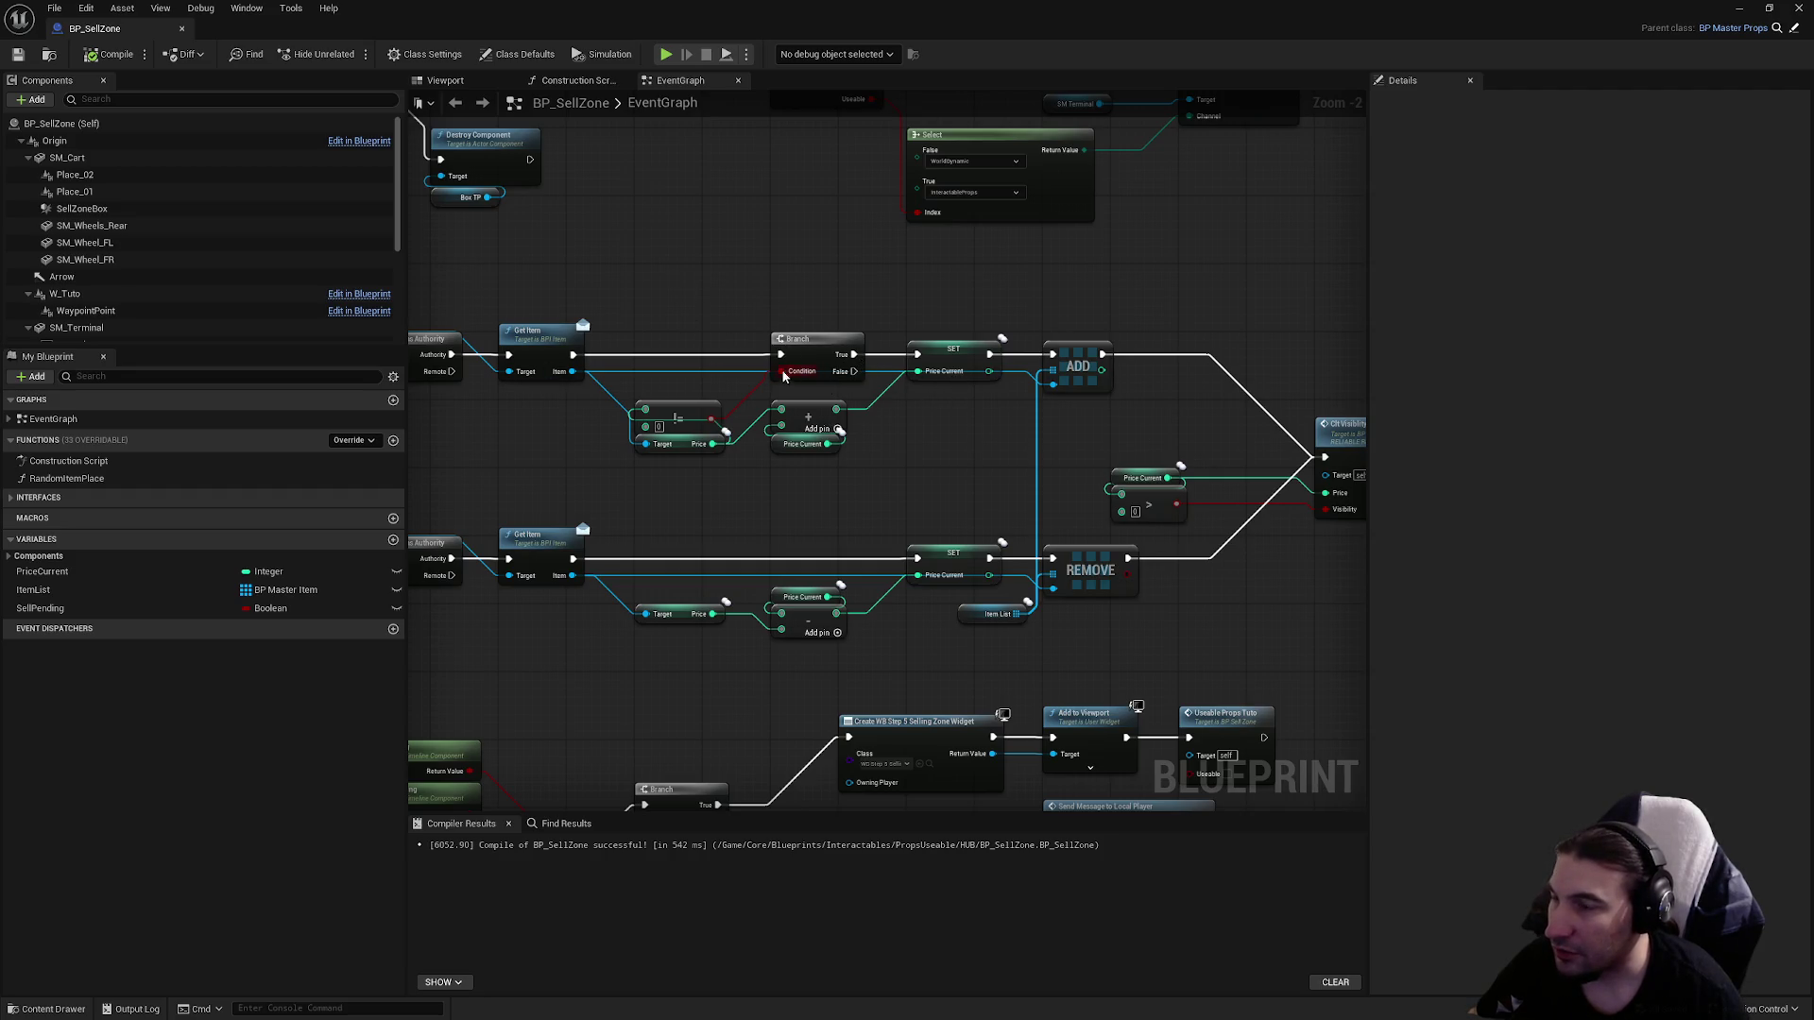
Look over the Timeline and Lerp sections, then close the BP_SellZone editor.
{"action": "left_click_drag", "start_coordinate": [964, 365], "coordinate": [796, 313]}
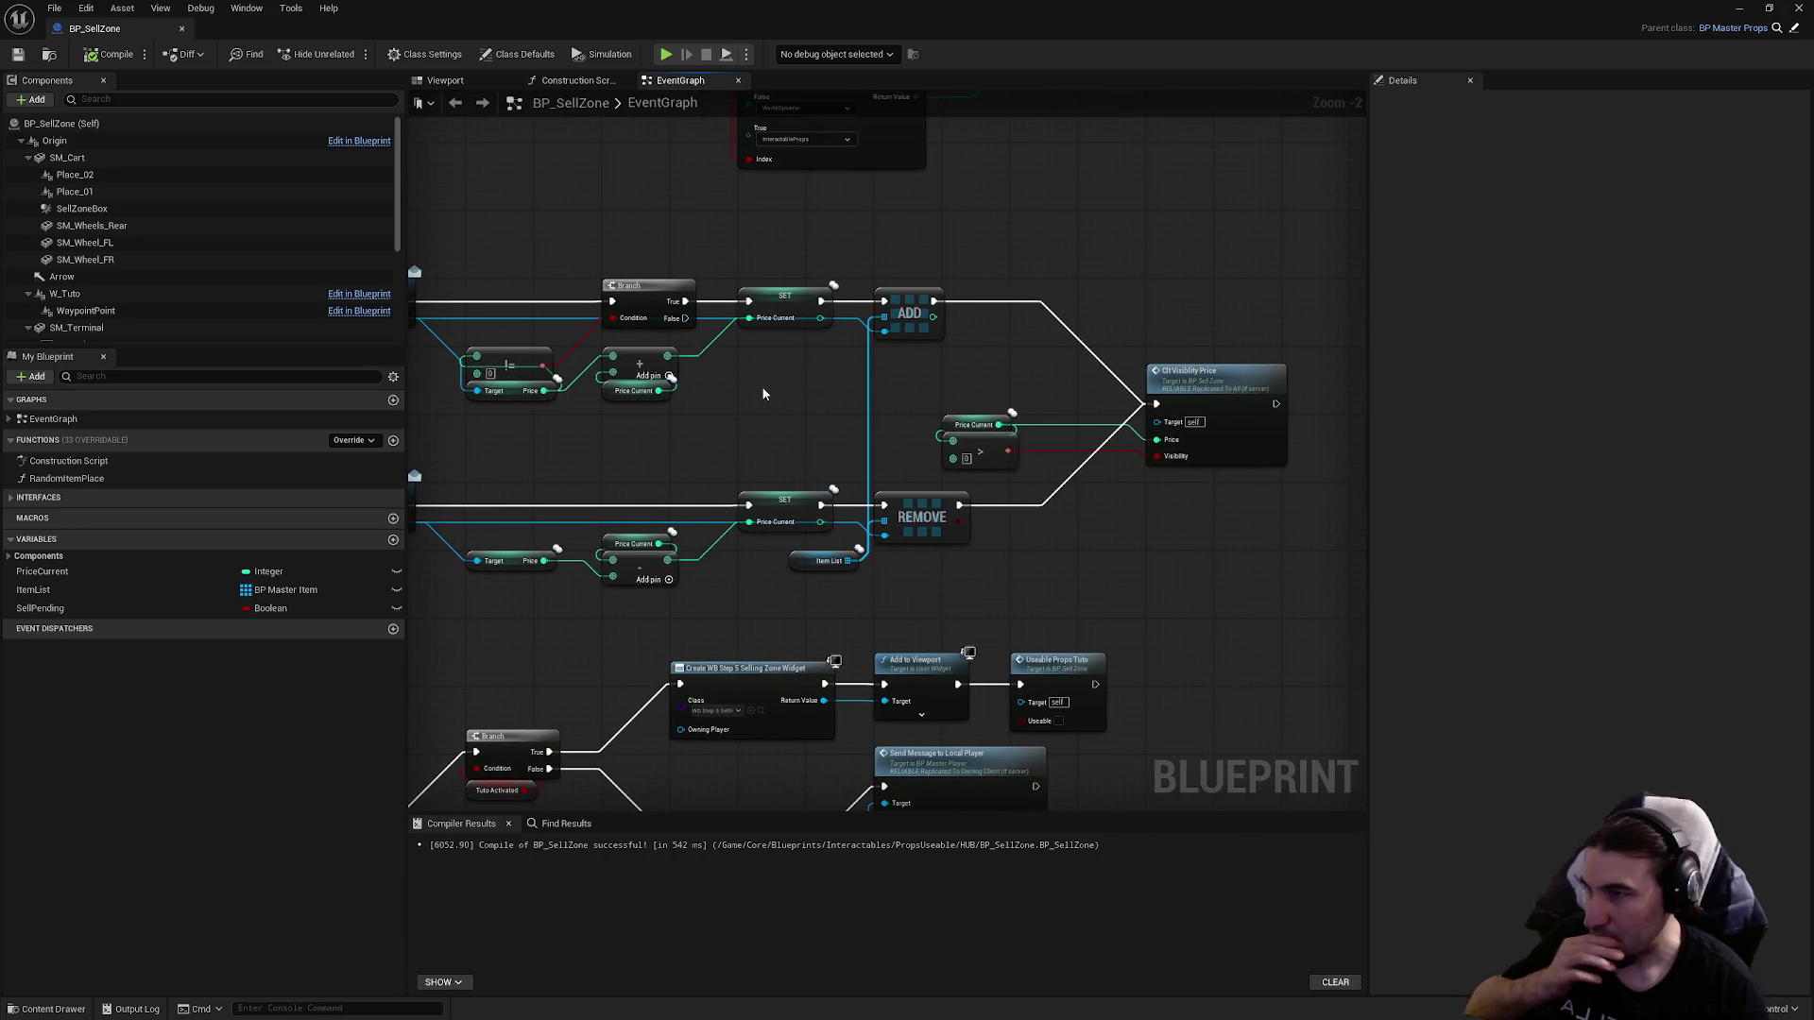
{"action": "mouse_move", "coordinate": [763, 394]}
{"action": "left_mouse_down"}
{"action": "mouse_move", "coordinate": [971, 444]}
{"action": "mouse_move", "coordinate": [1133, 283]}
{"action": "mouse_move", "coordinate": [1290, 204]}
{"action": "mouse_move", "coordinate": [1401, 176]}
{"action": "mouse_move", "coordinate": [1255, 124]}
{"action": "mouse_move", "coordinate": [1044, 96]}
{"action": "left_mouse_up"}
{"action": "scroll", "coordinate": [988, 445], "scroll_direction": "down", "scroll_amount": 2}
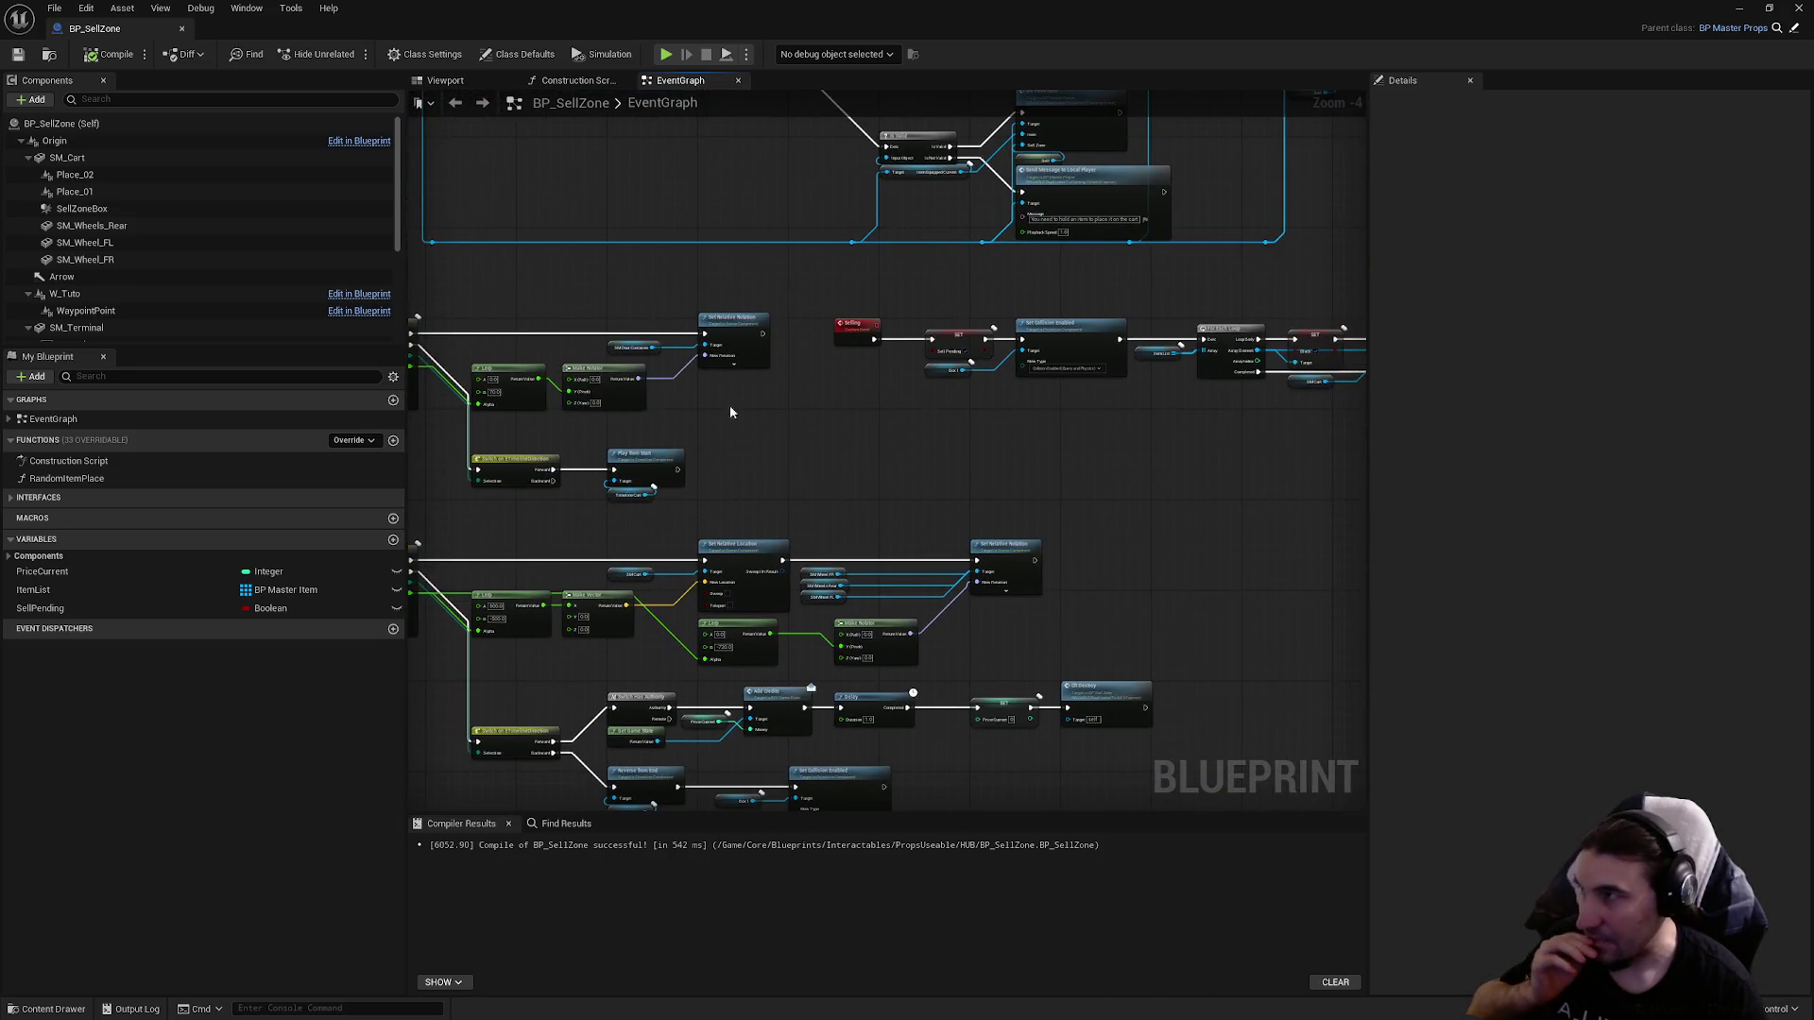
{"action": "left_click", "coordinate": [1799, 9]}
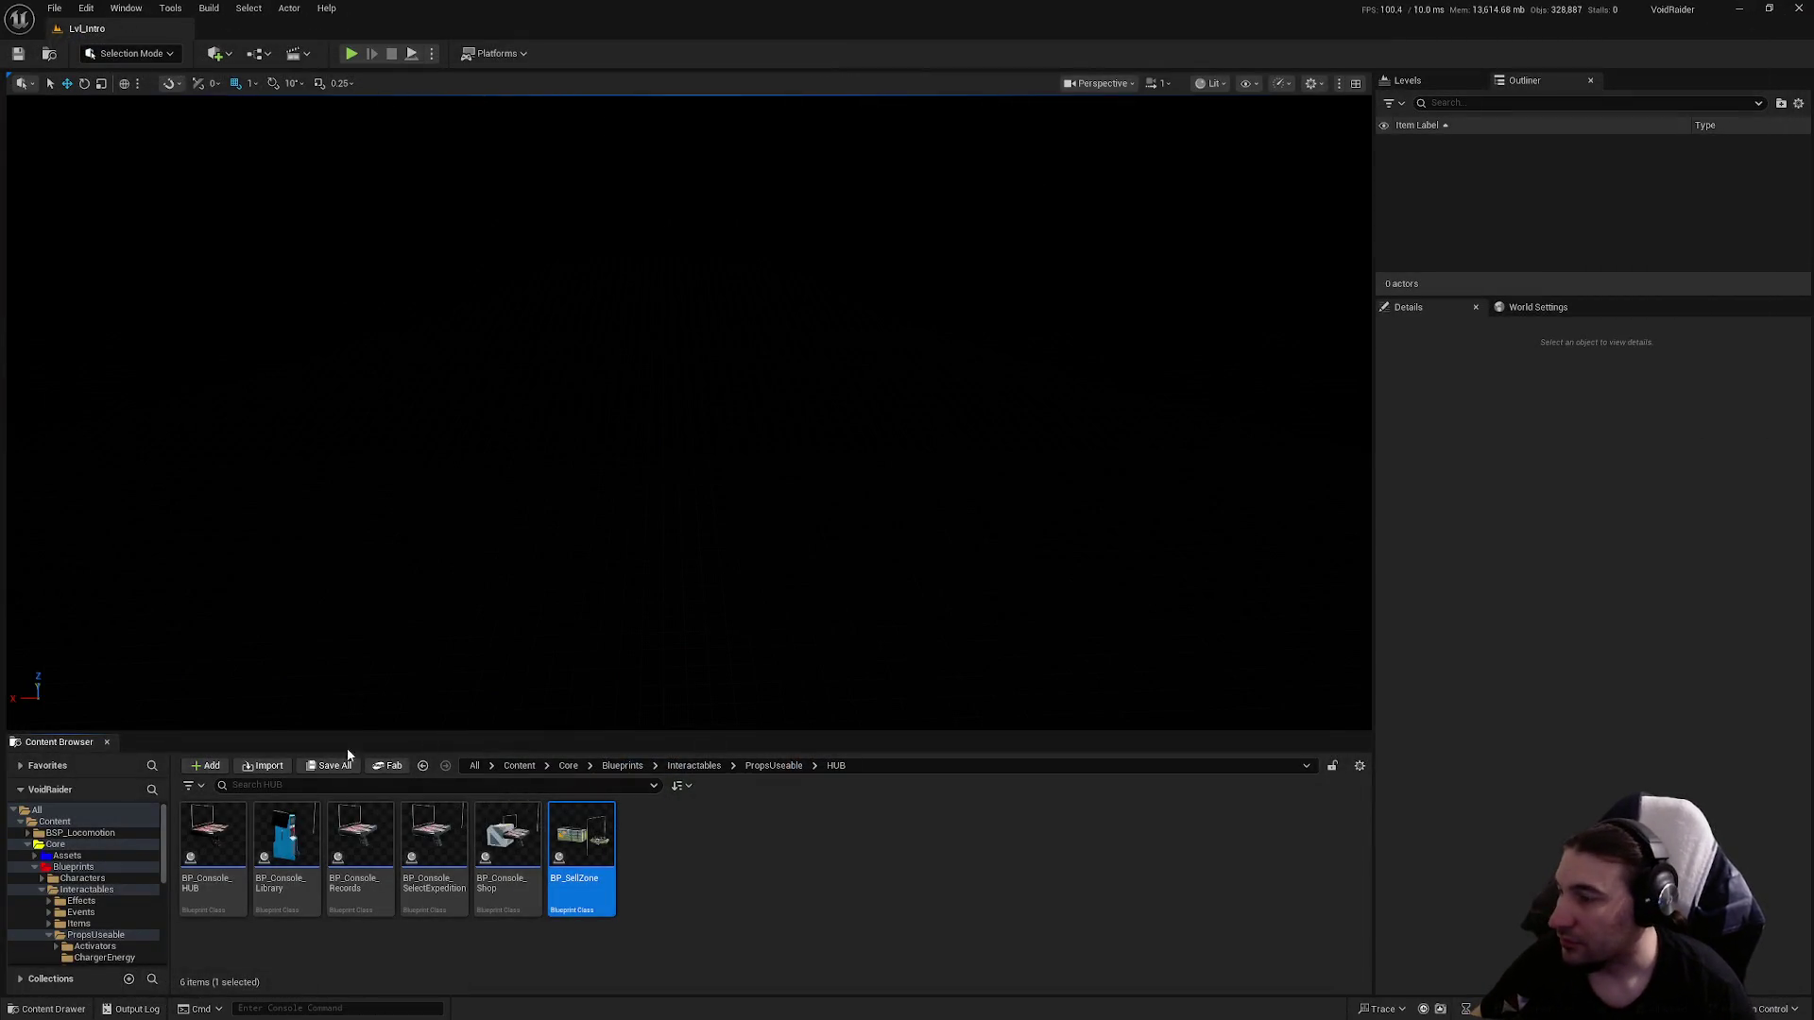
Browse to Content/Core/Maps/MapTest and load the MapTest level.
{"action": "left_click", "coordinate": [34, 867]}
{"action": "left_click", "coordinate": [64, 878]}
{"action": "left_click", "coordinate": [272, 837]}
{"action": "double_click", "coordinate": [272, 837]}
{"action": "double_click", "coordinate": [272, 837]}
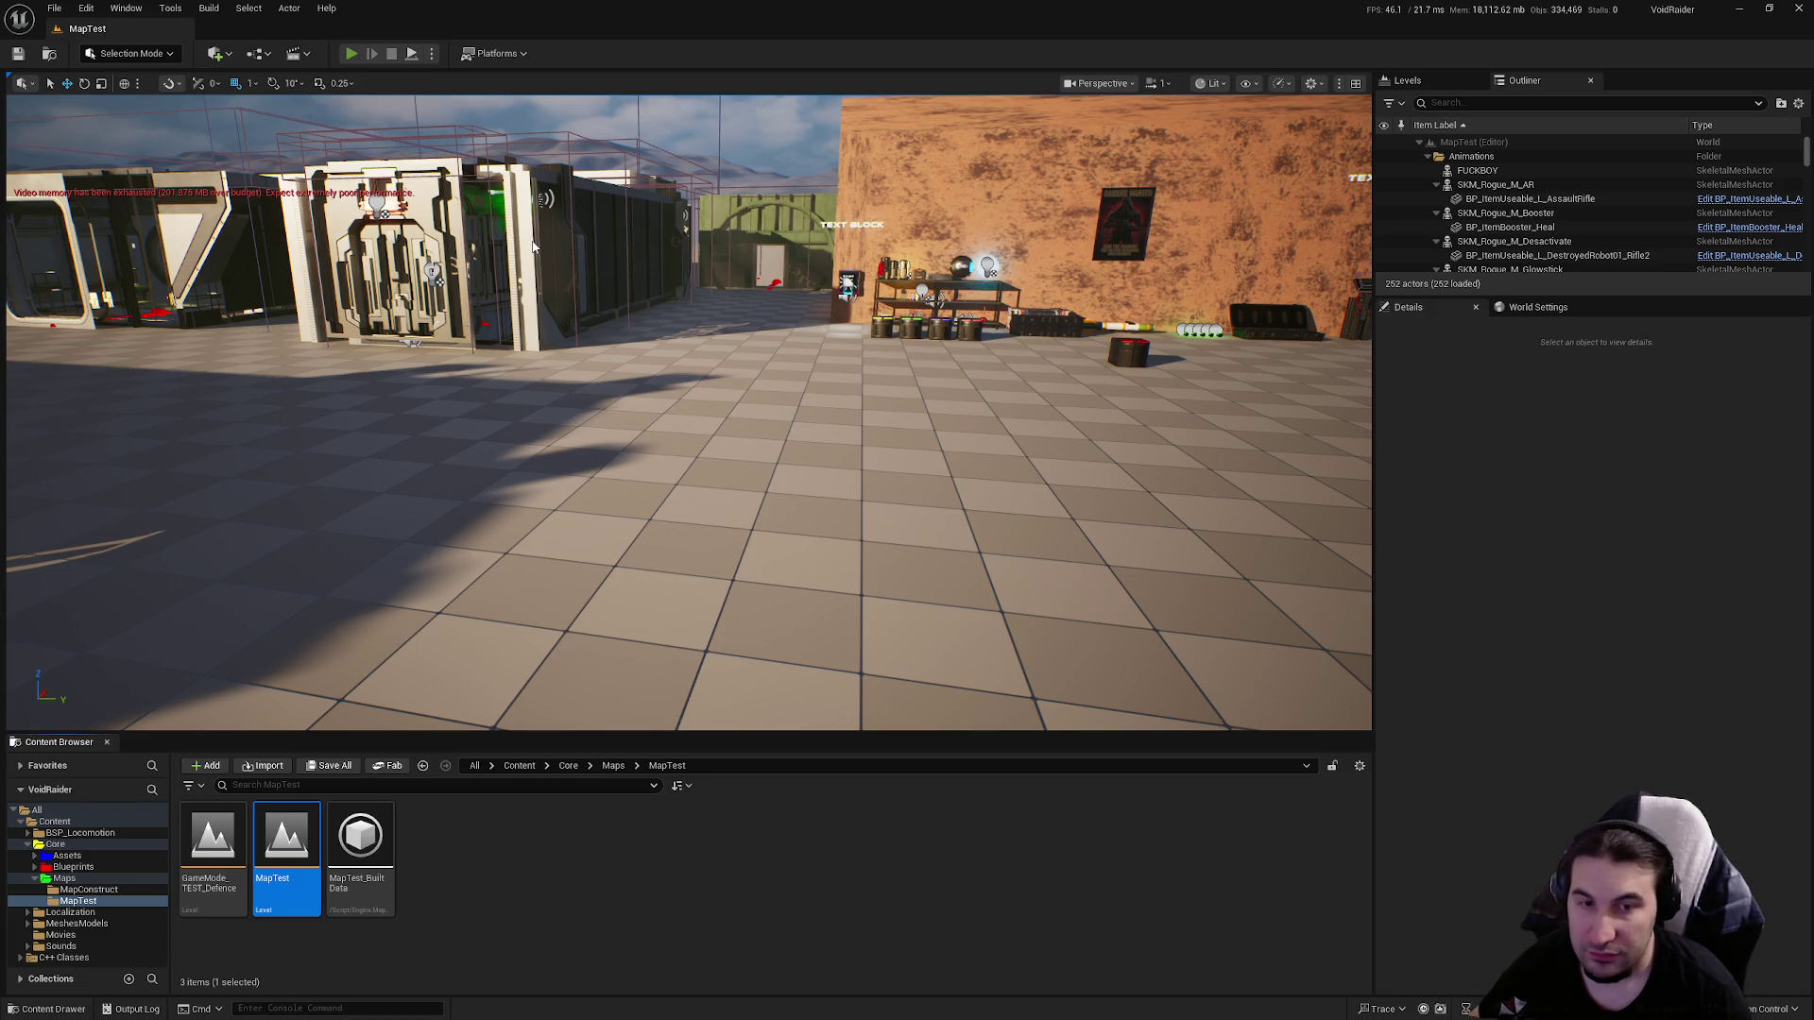
{"action": "key", "text": "alt+p"}
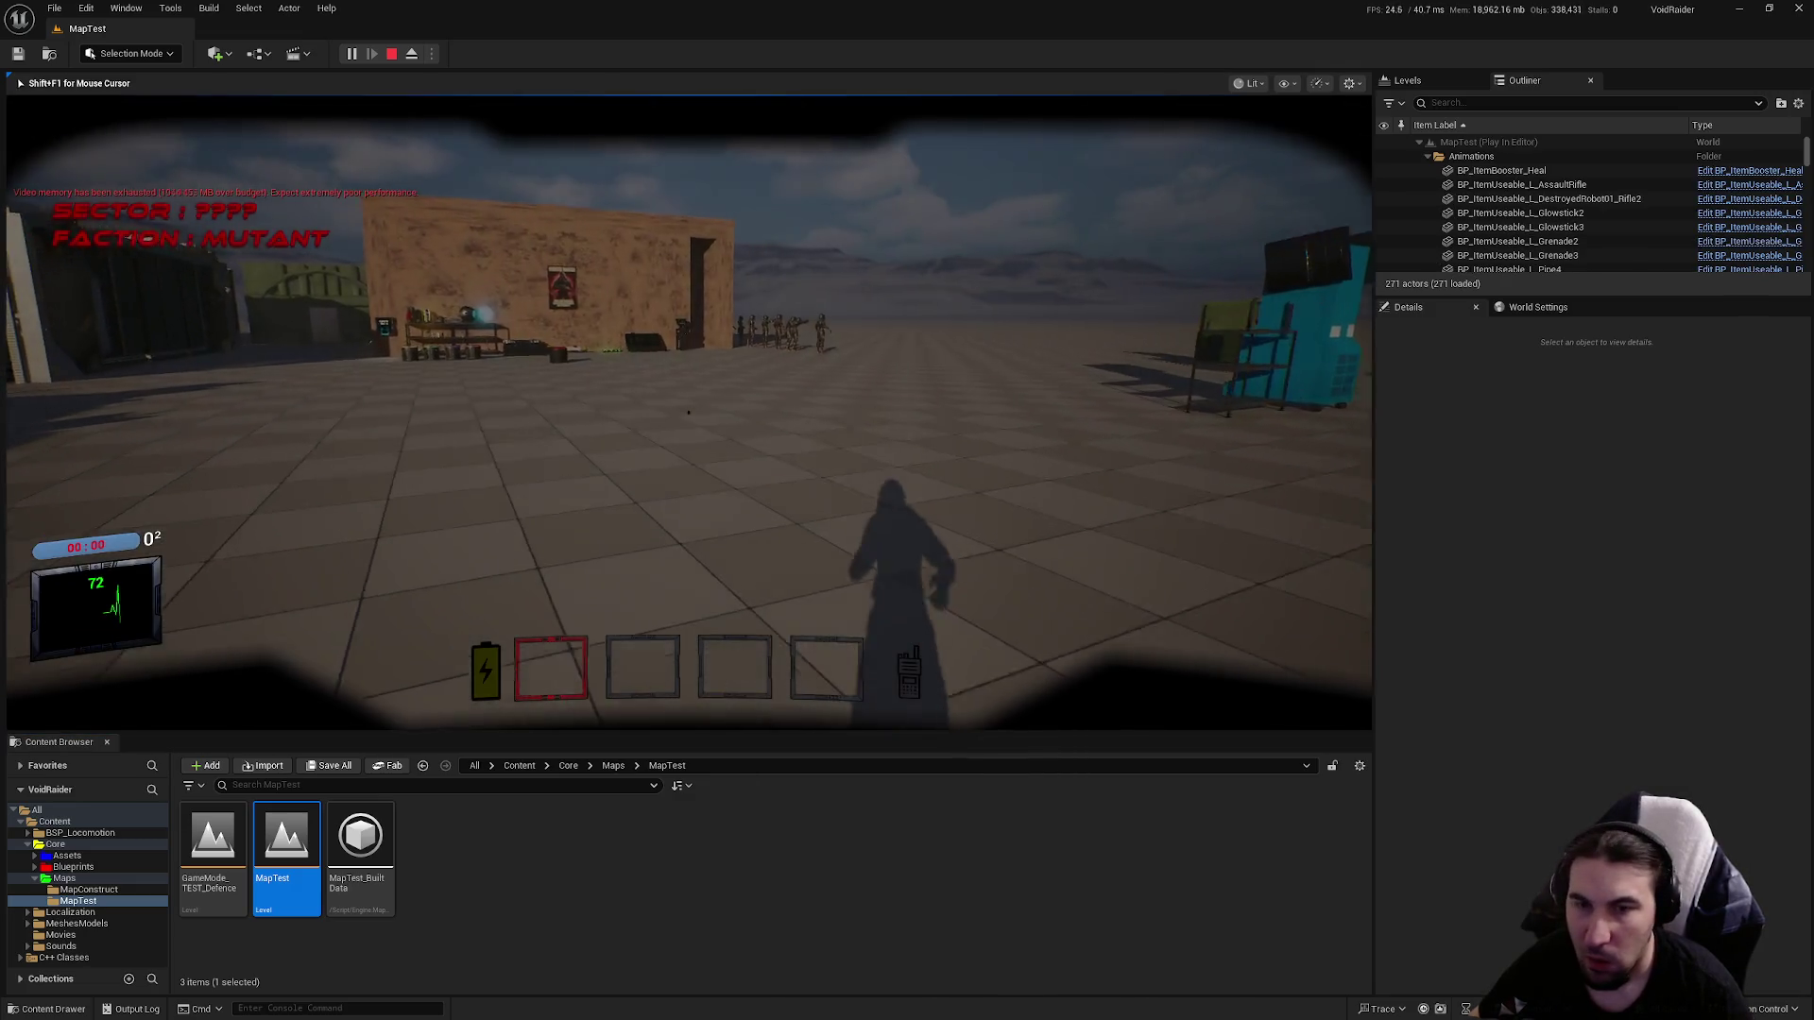
{"action": "key", "text": "w"}
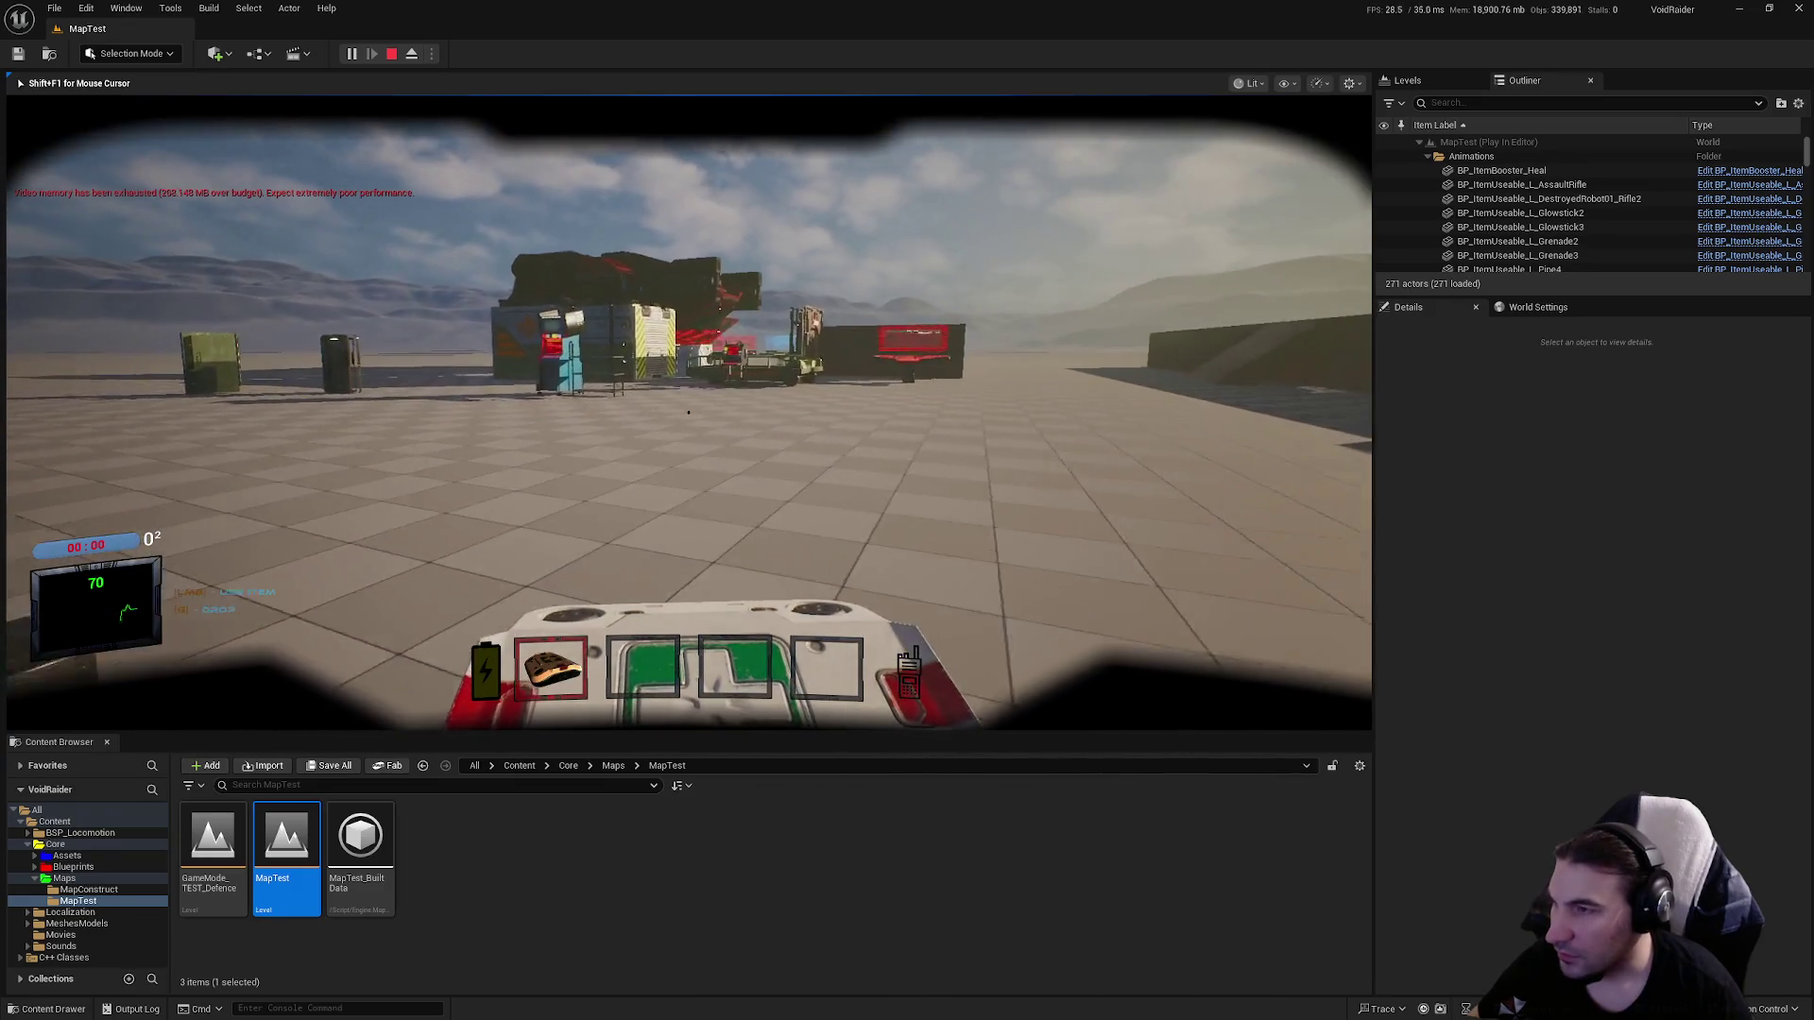
{"action": "key", "text": "w"}
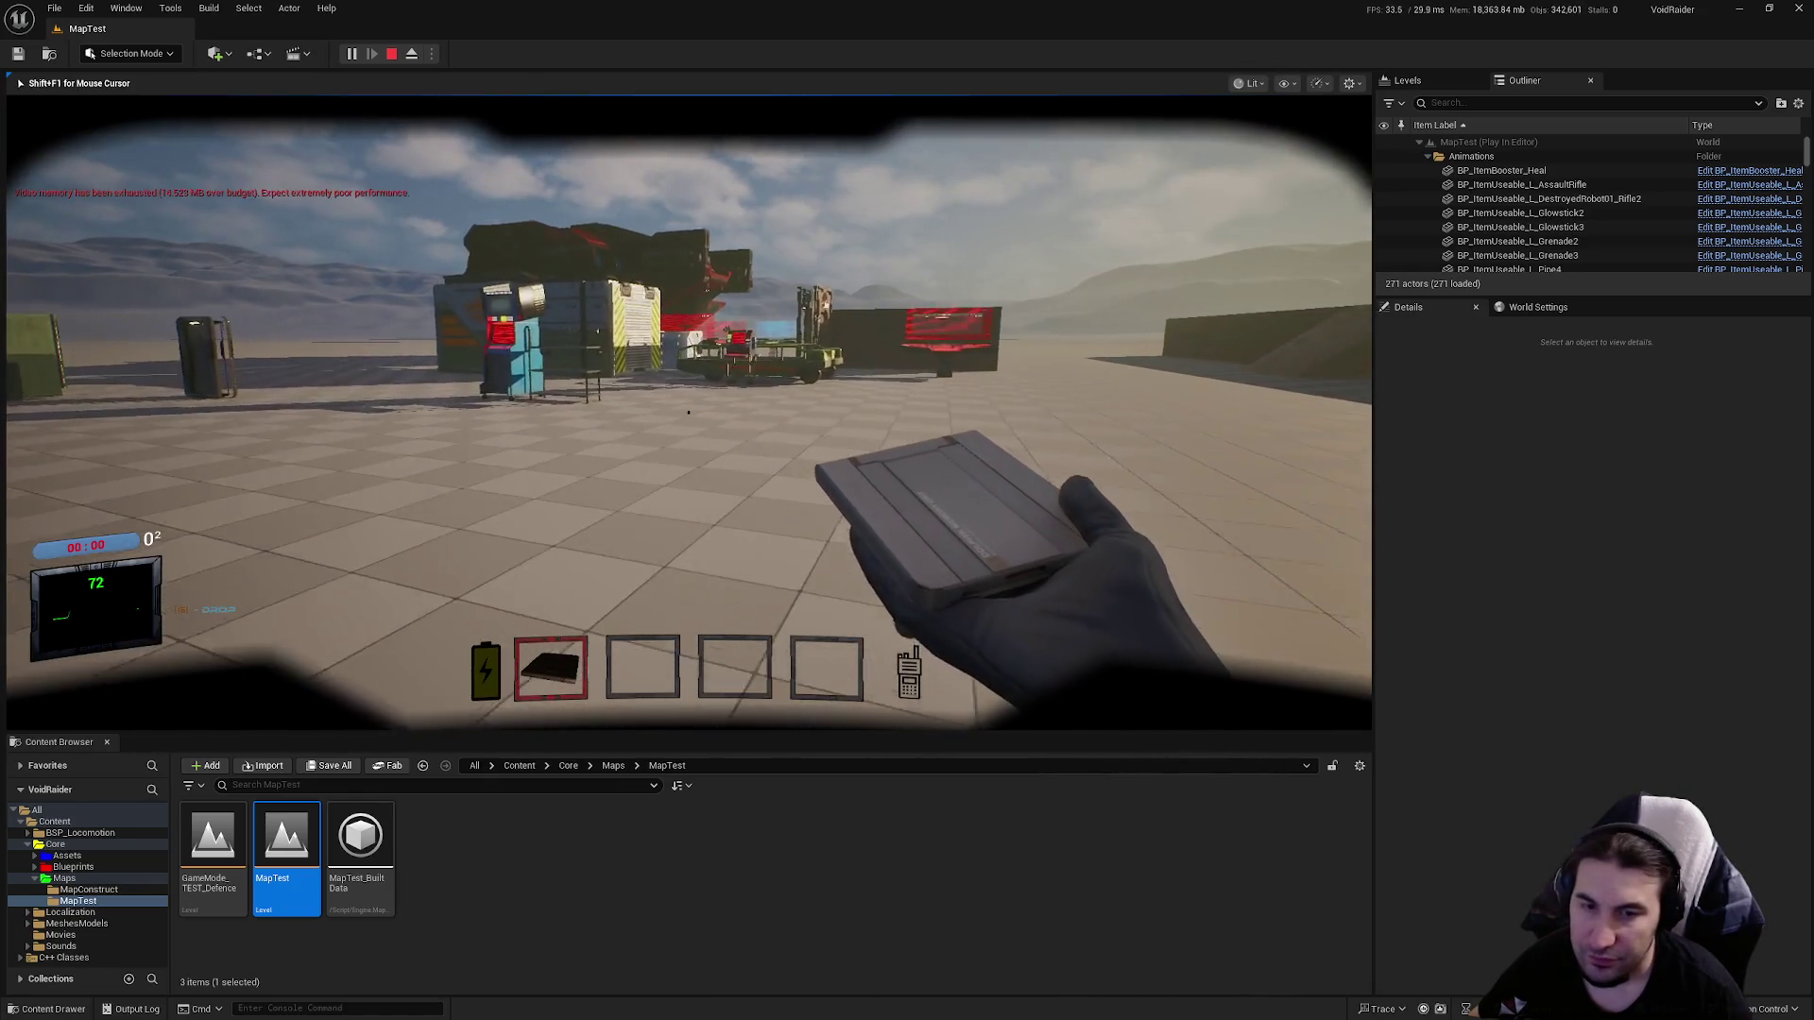
{"action": "key", "text": "w"}
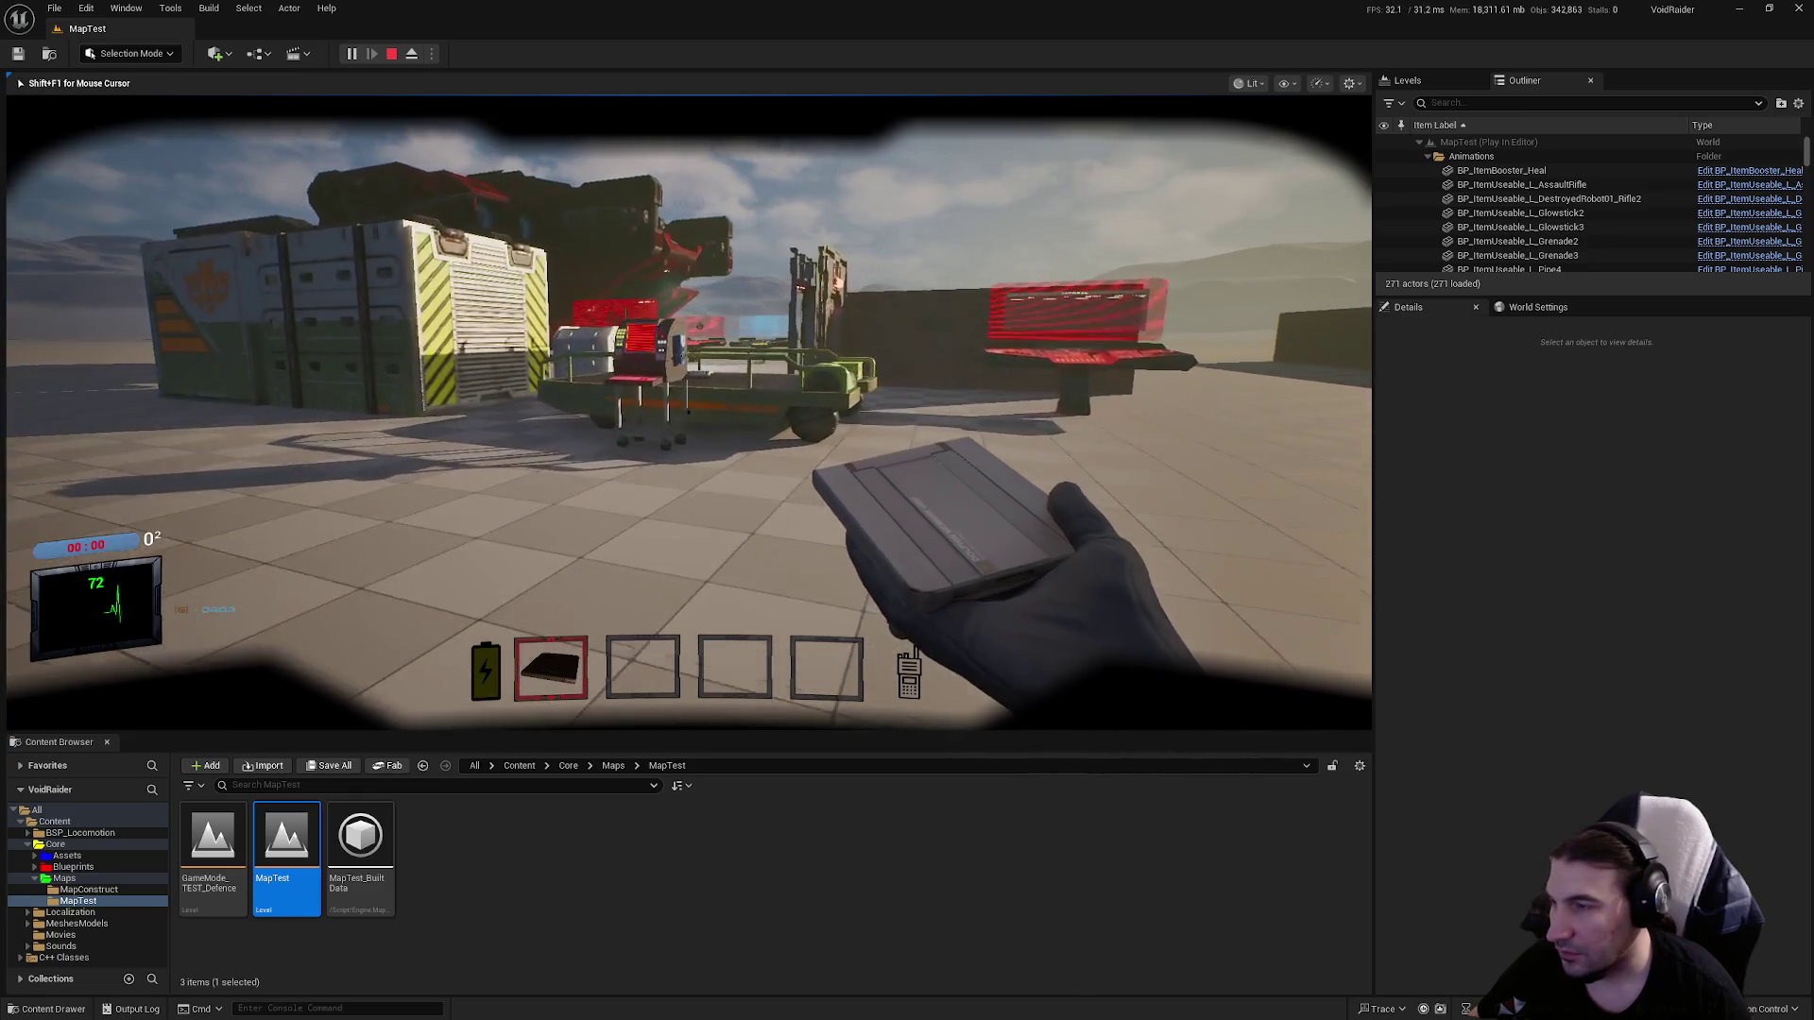
{"action": "key", "text": "w"}
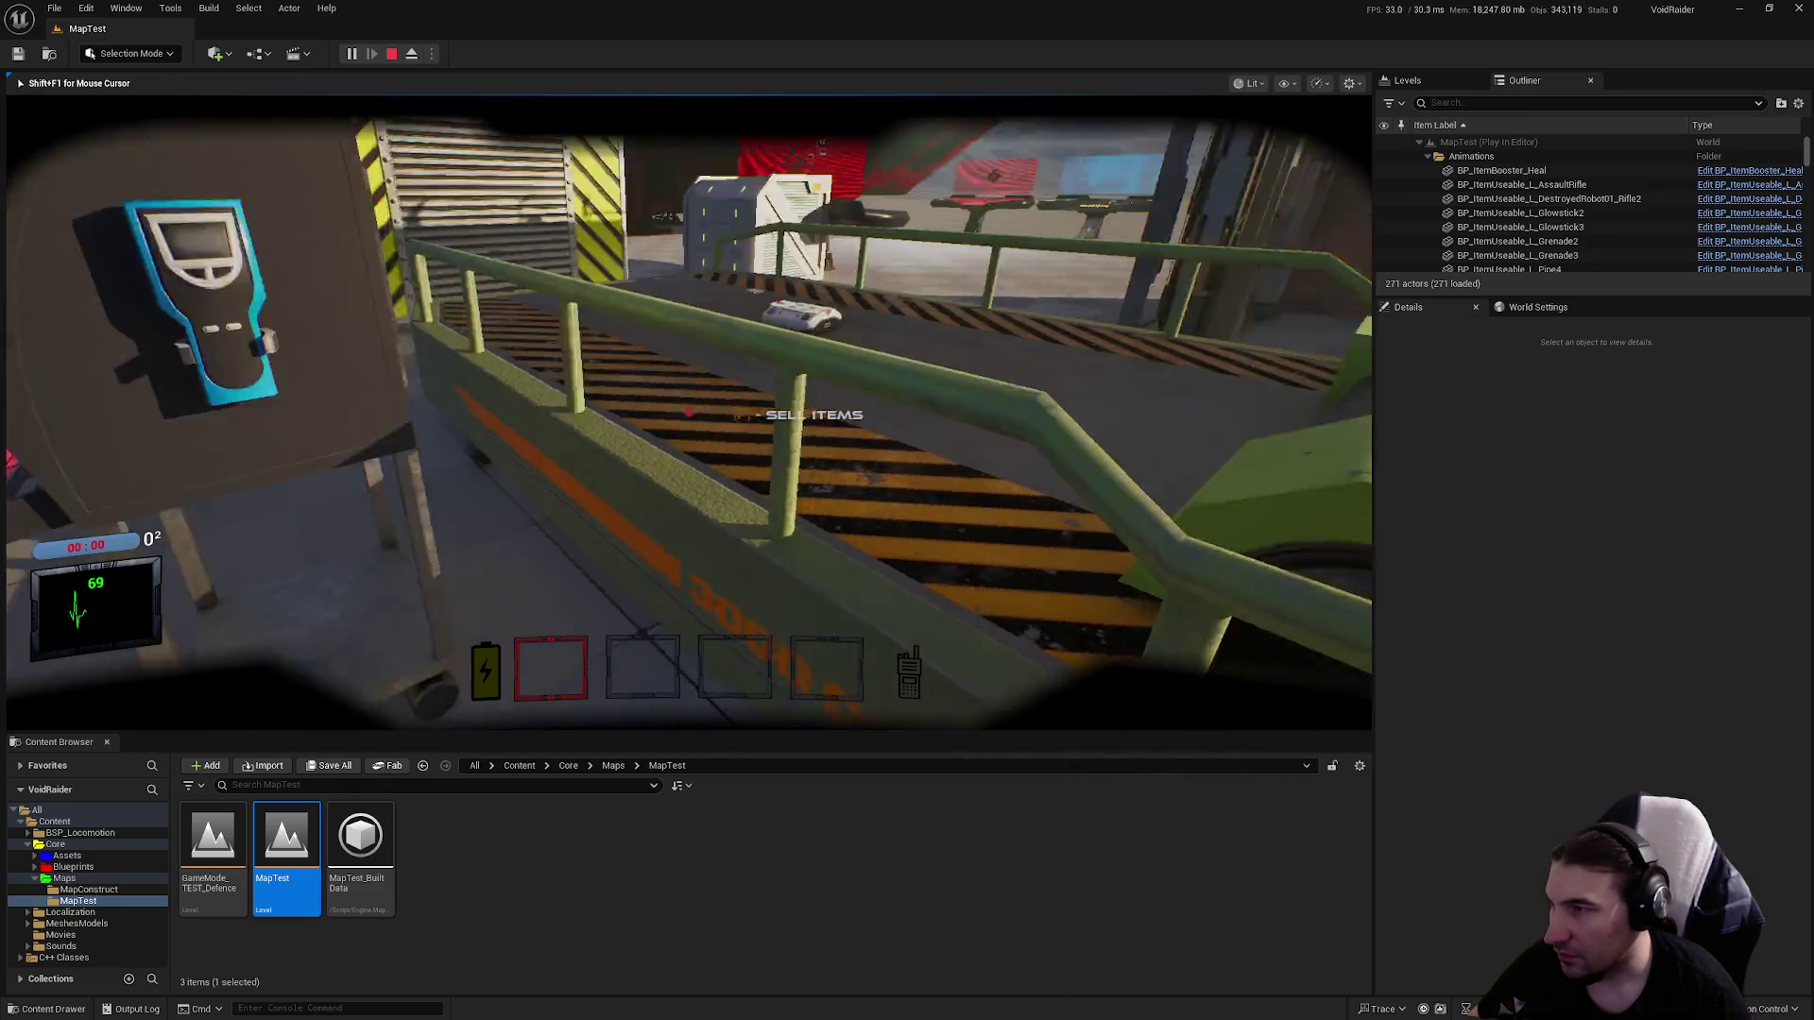
{"action": "key", "text": "w"}
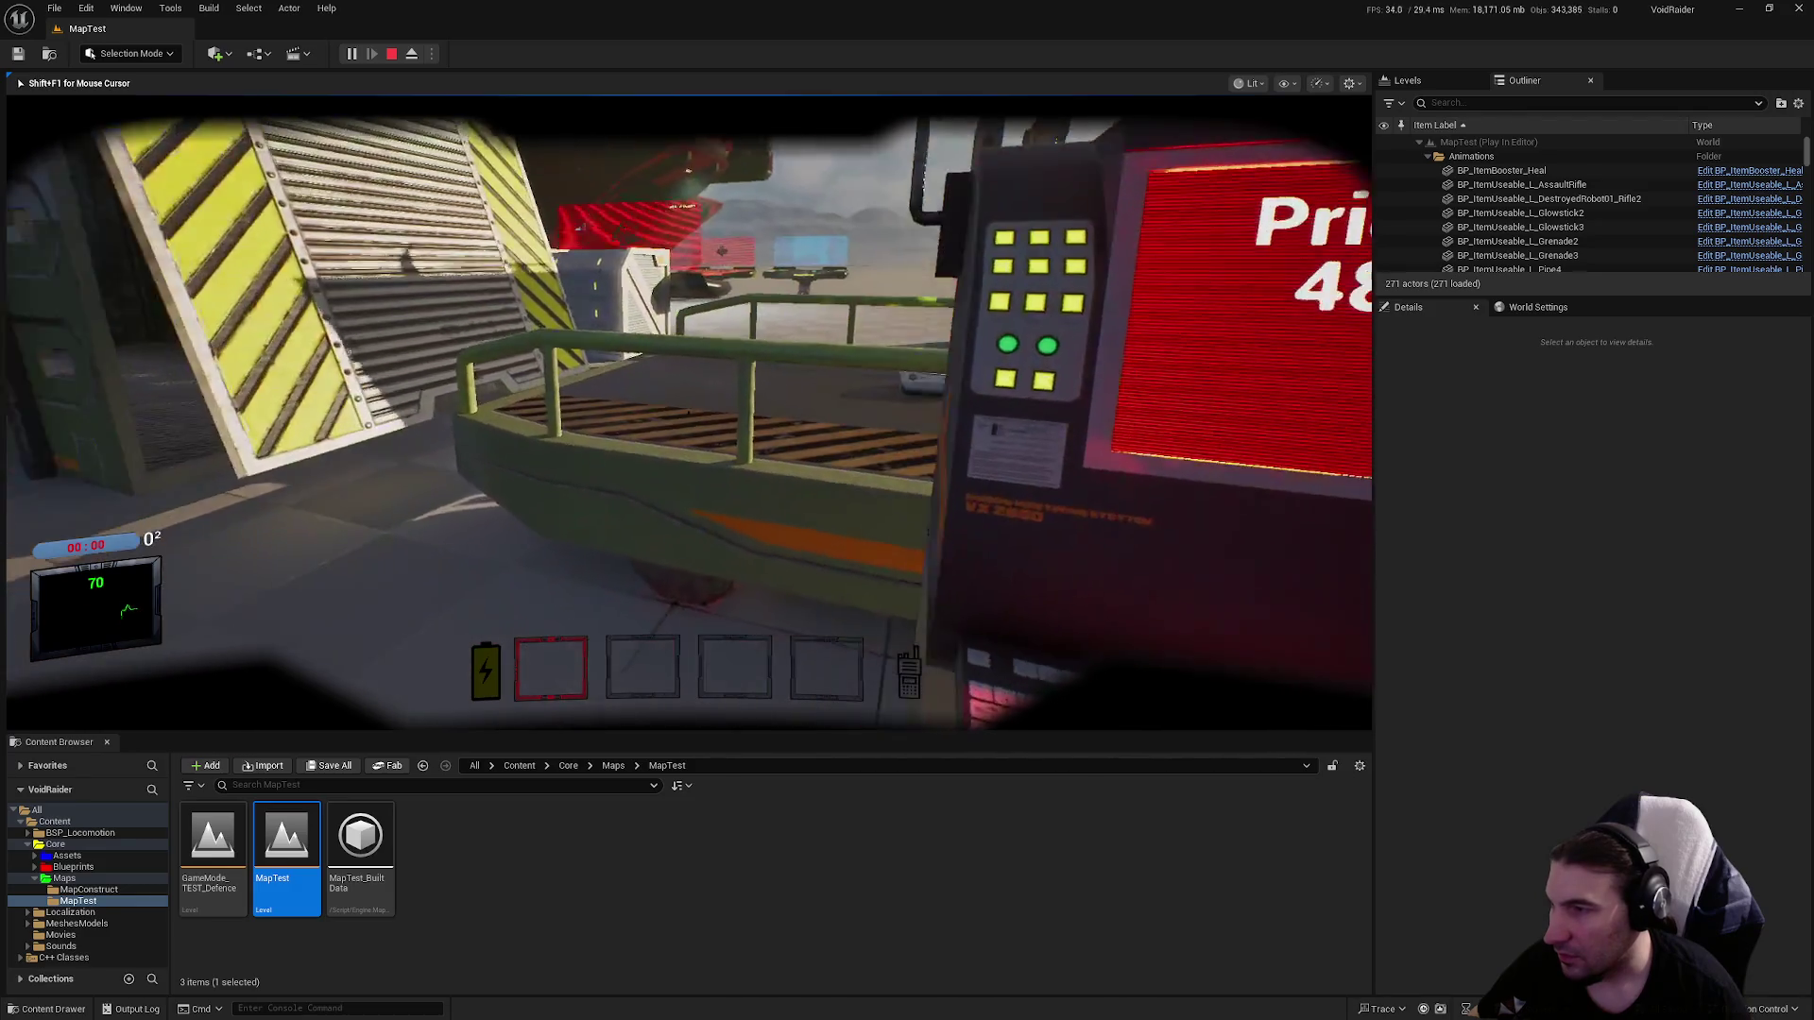
{"action": "key", "text": "d"}
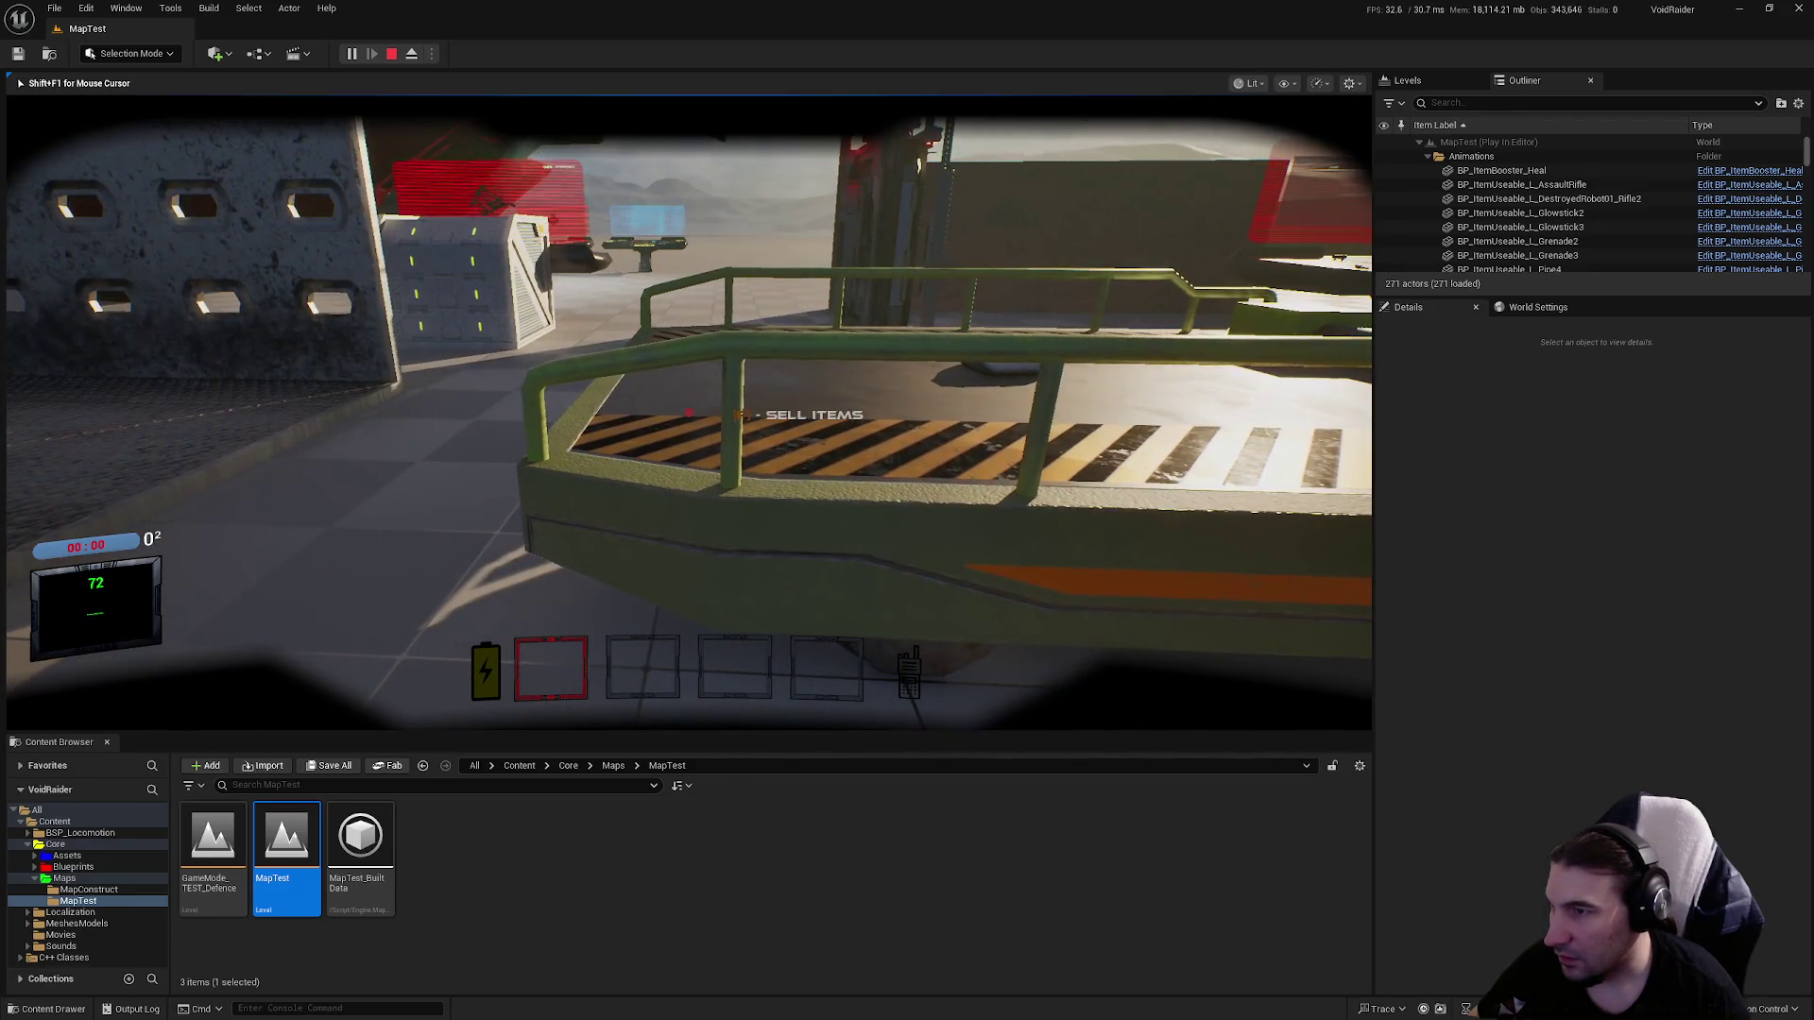
{"action": "key", "text": "w"}
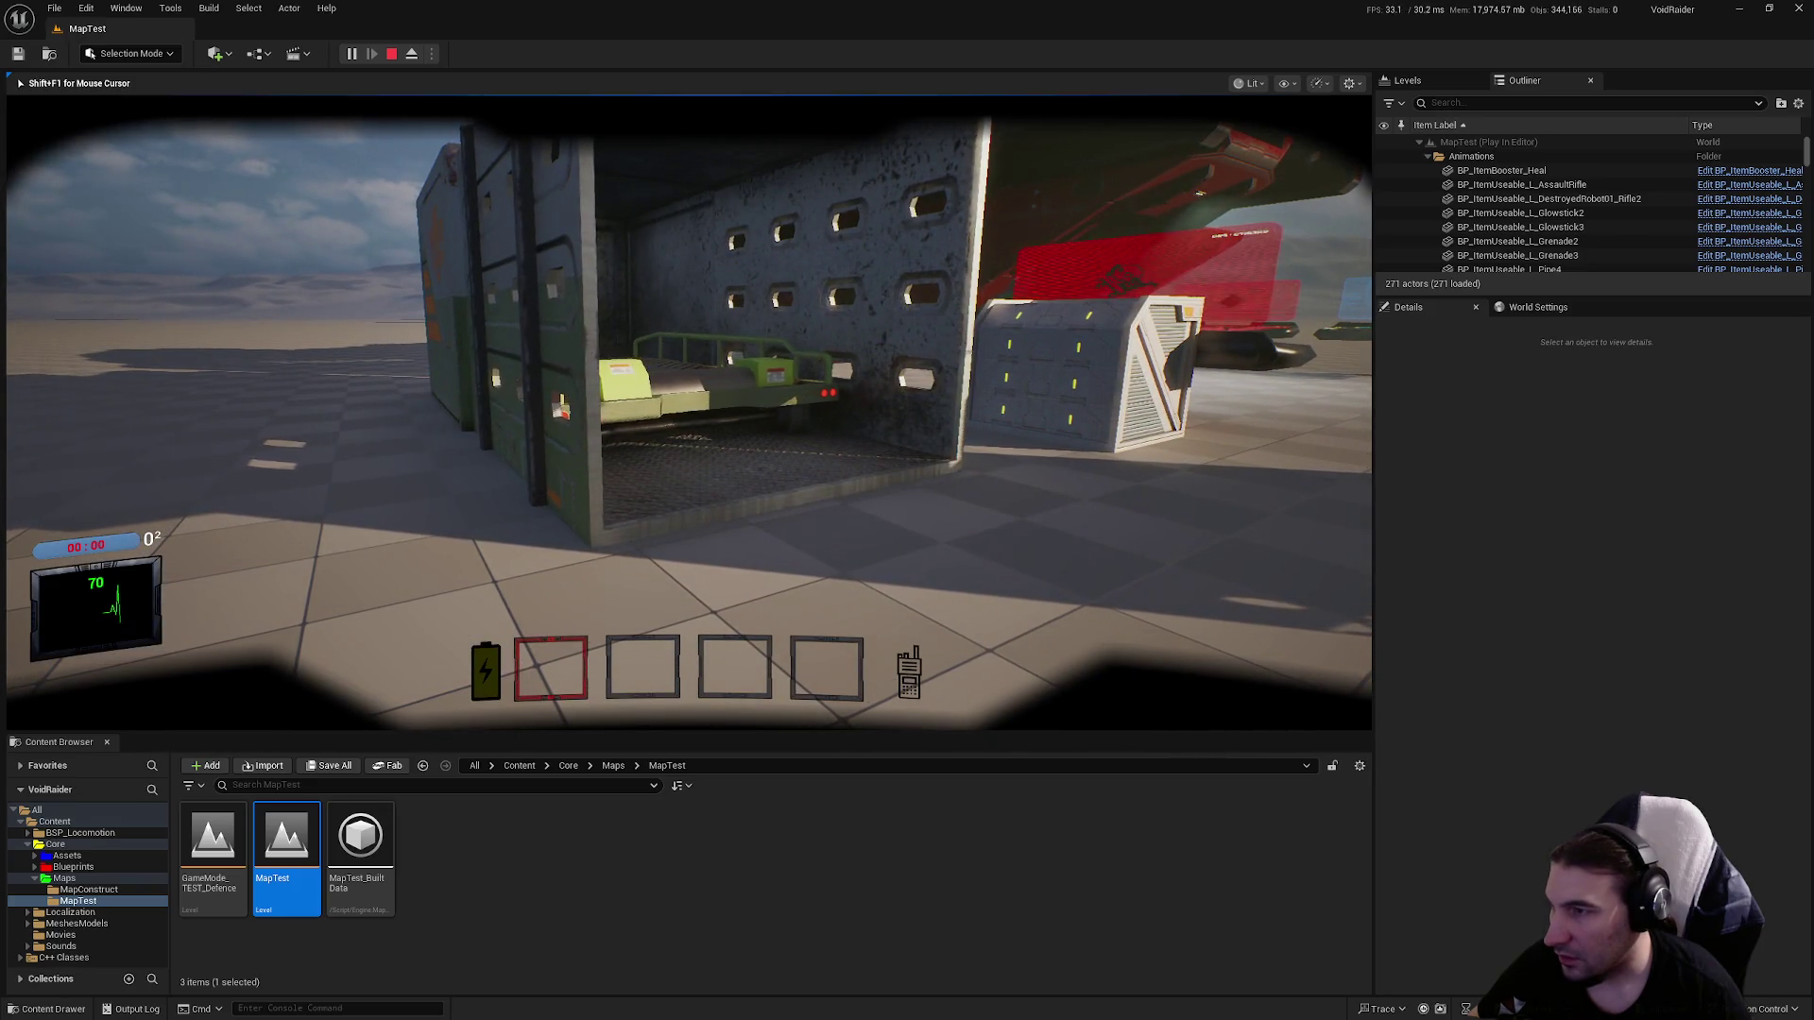
{"action": "key", "text": "w"}
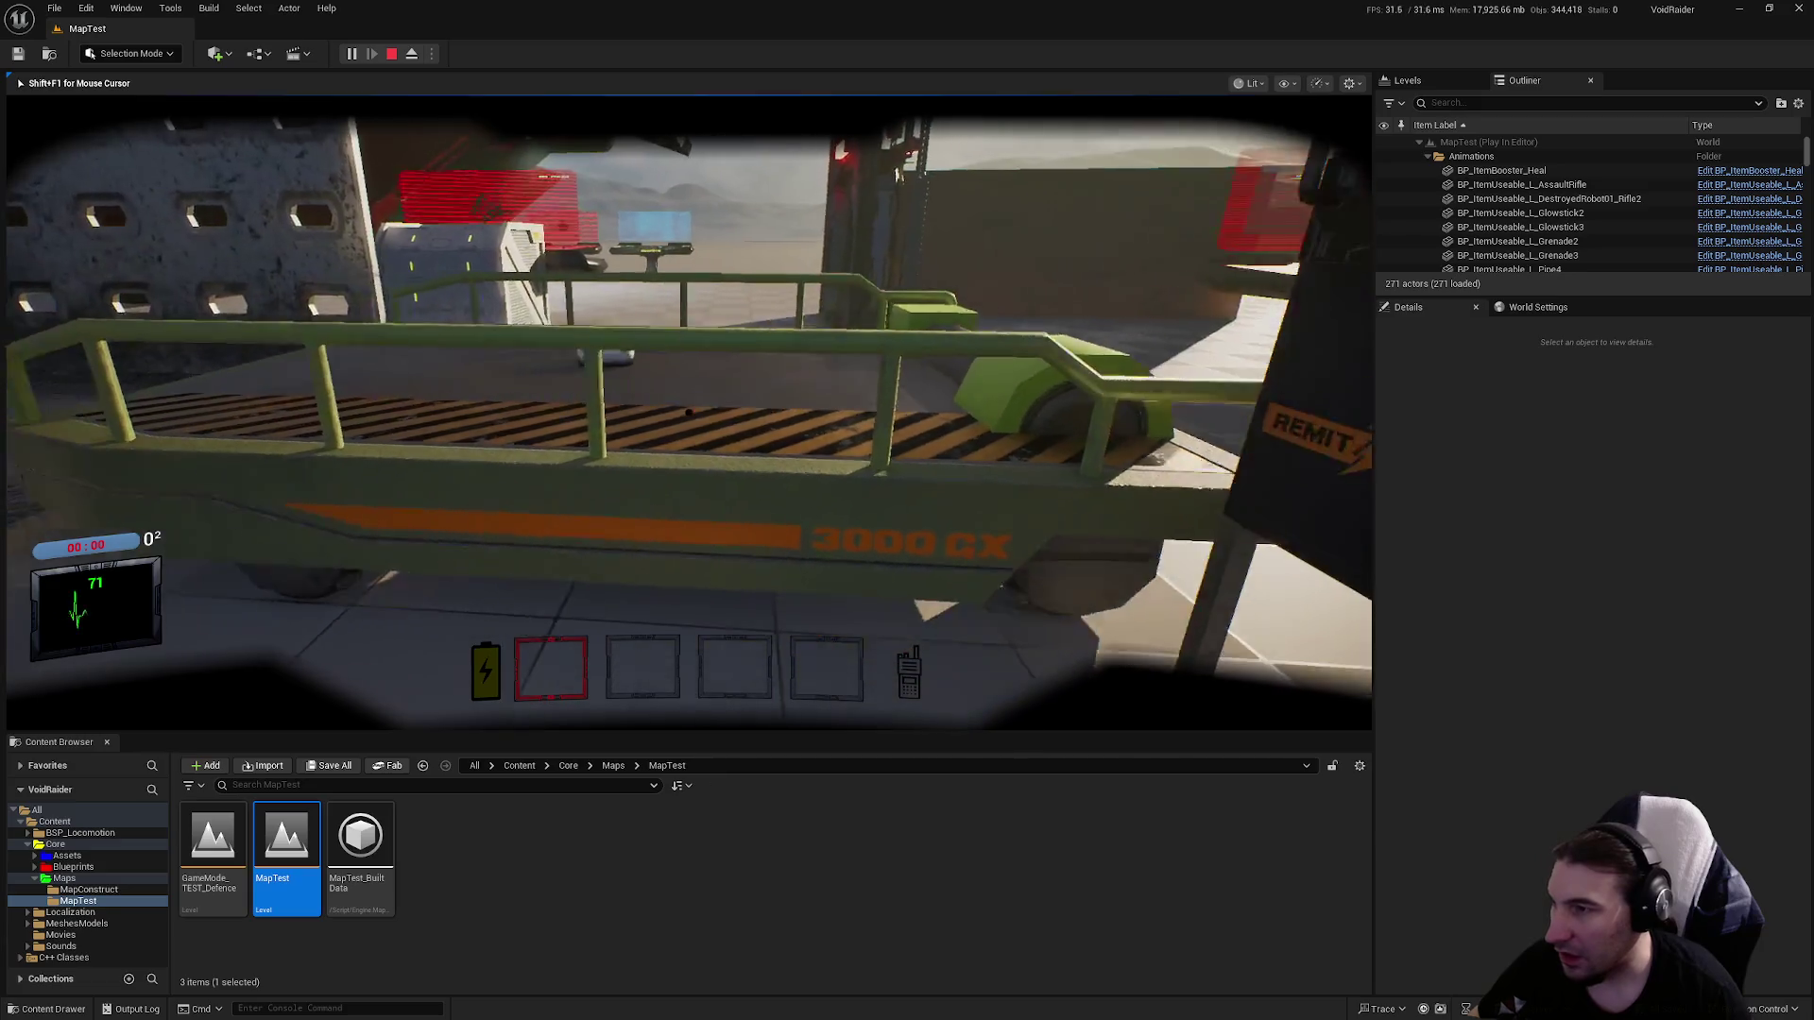
{"action": "key", "text": "s"}
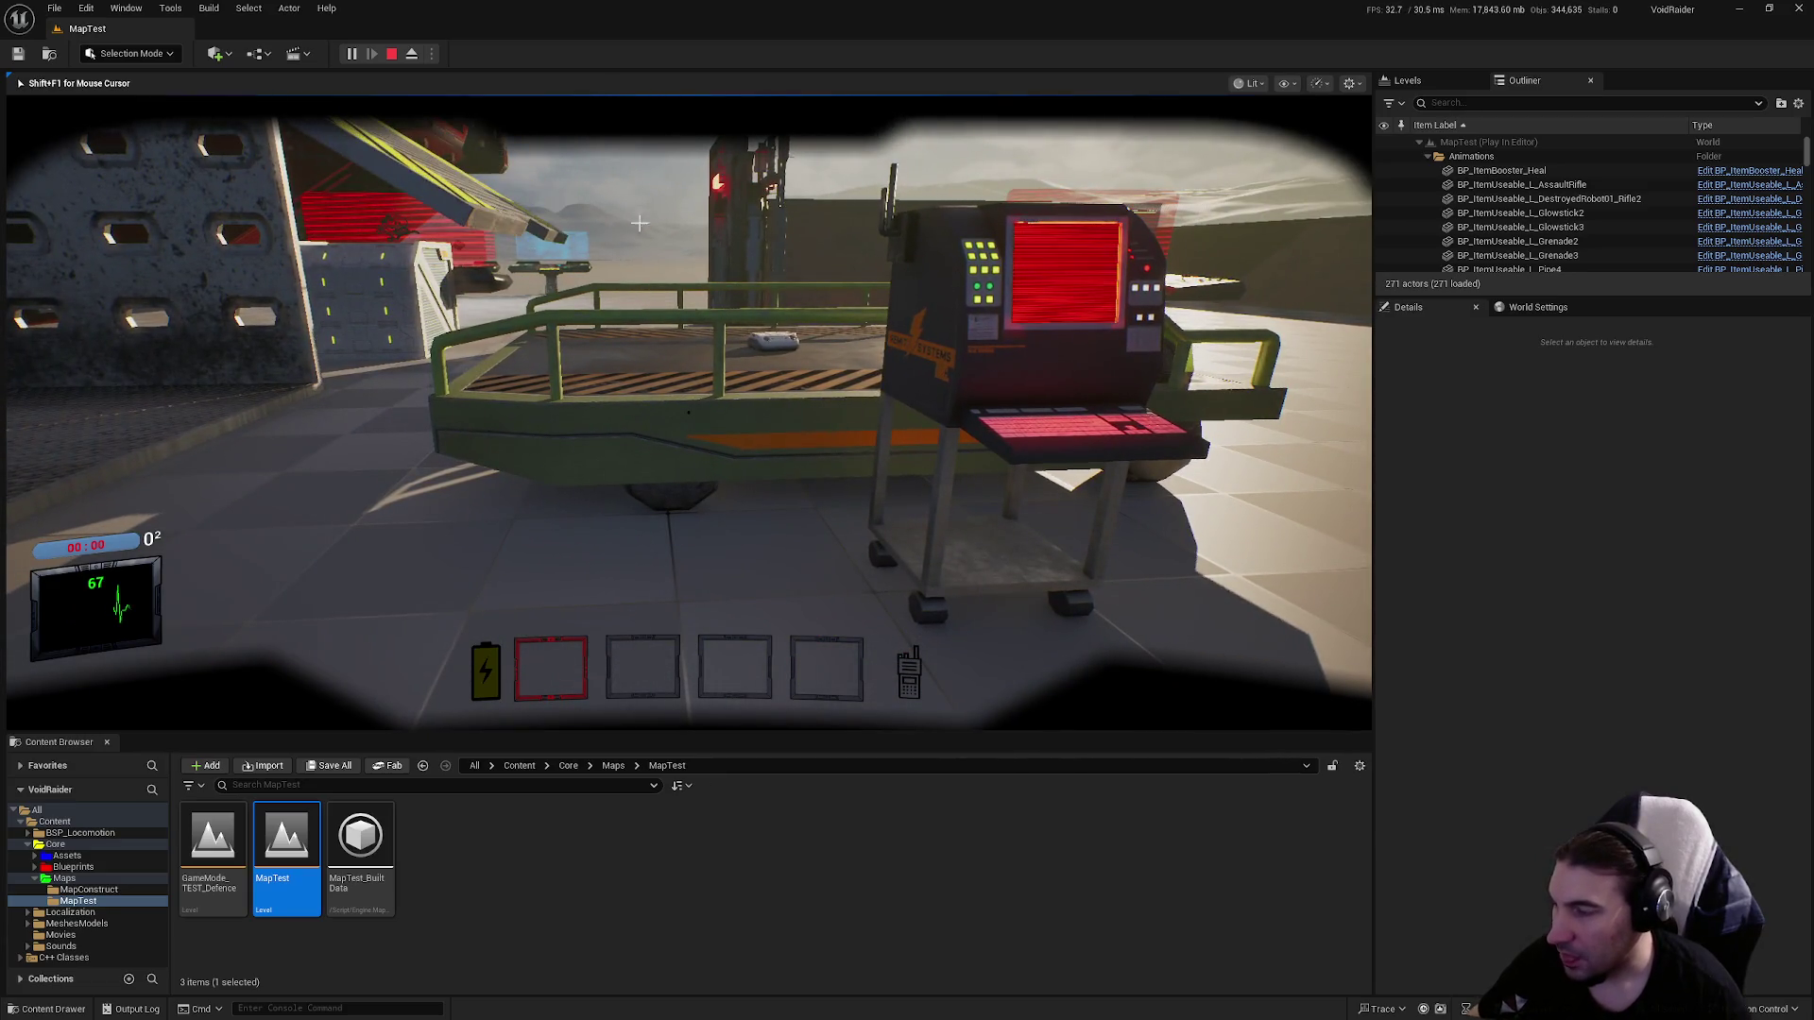
{"action": "key", "text": "Escape"}
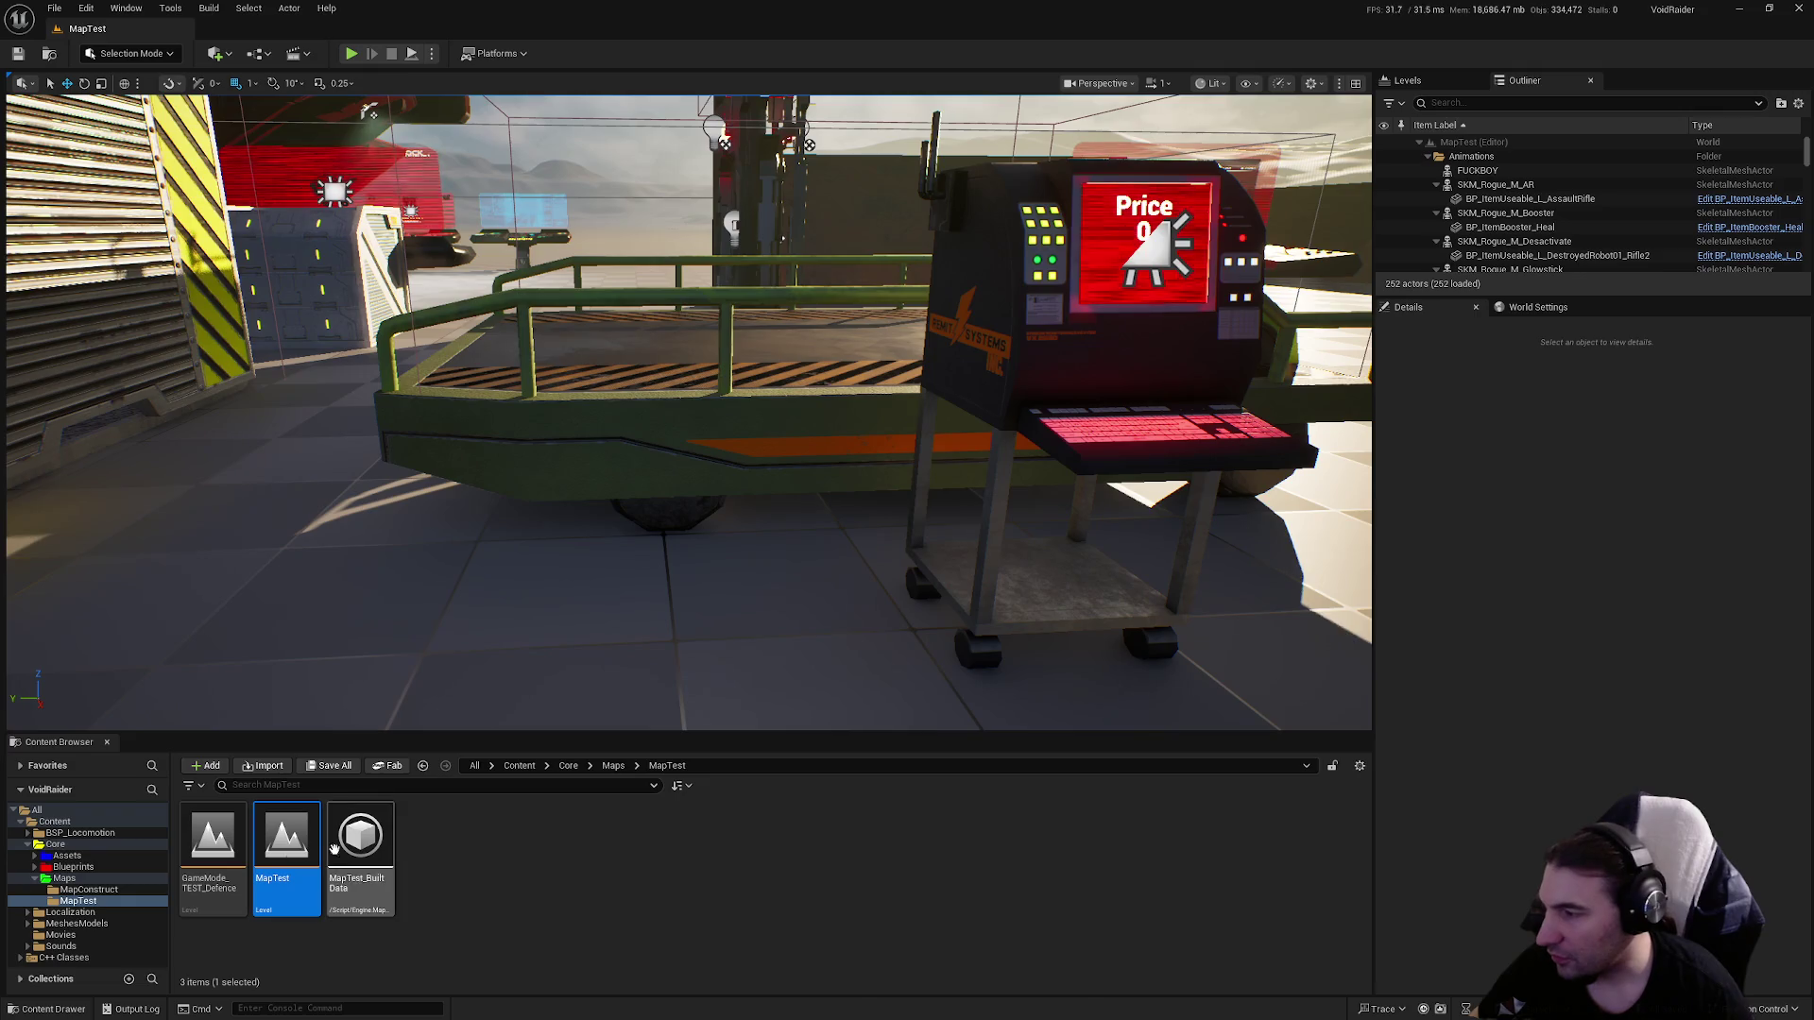
Go through Blueprints > Interactables > PropsUseable > HUB and open BP_SellZone.
{"action": "left_click", "coordinate": [73, 866]}
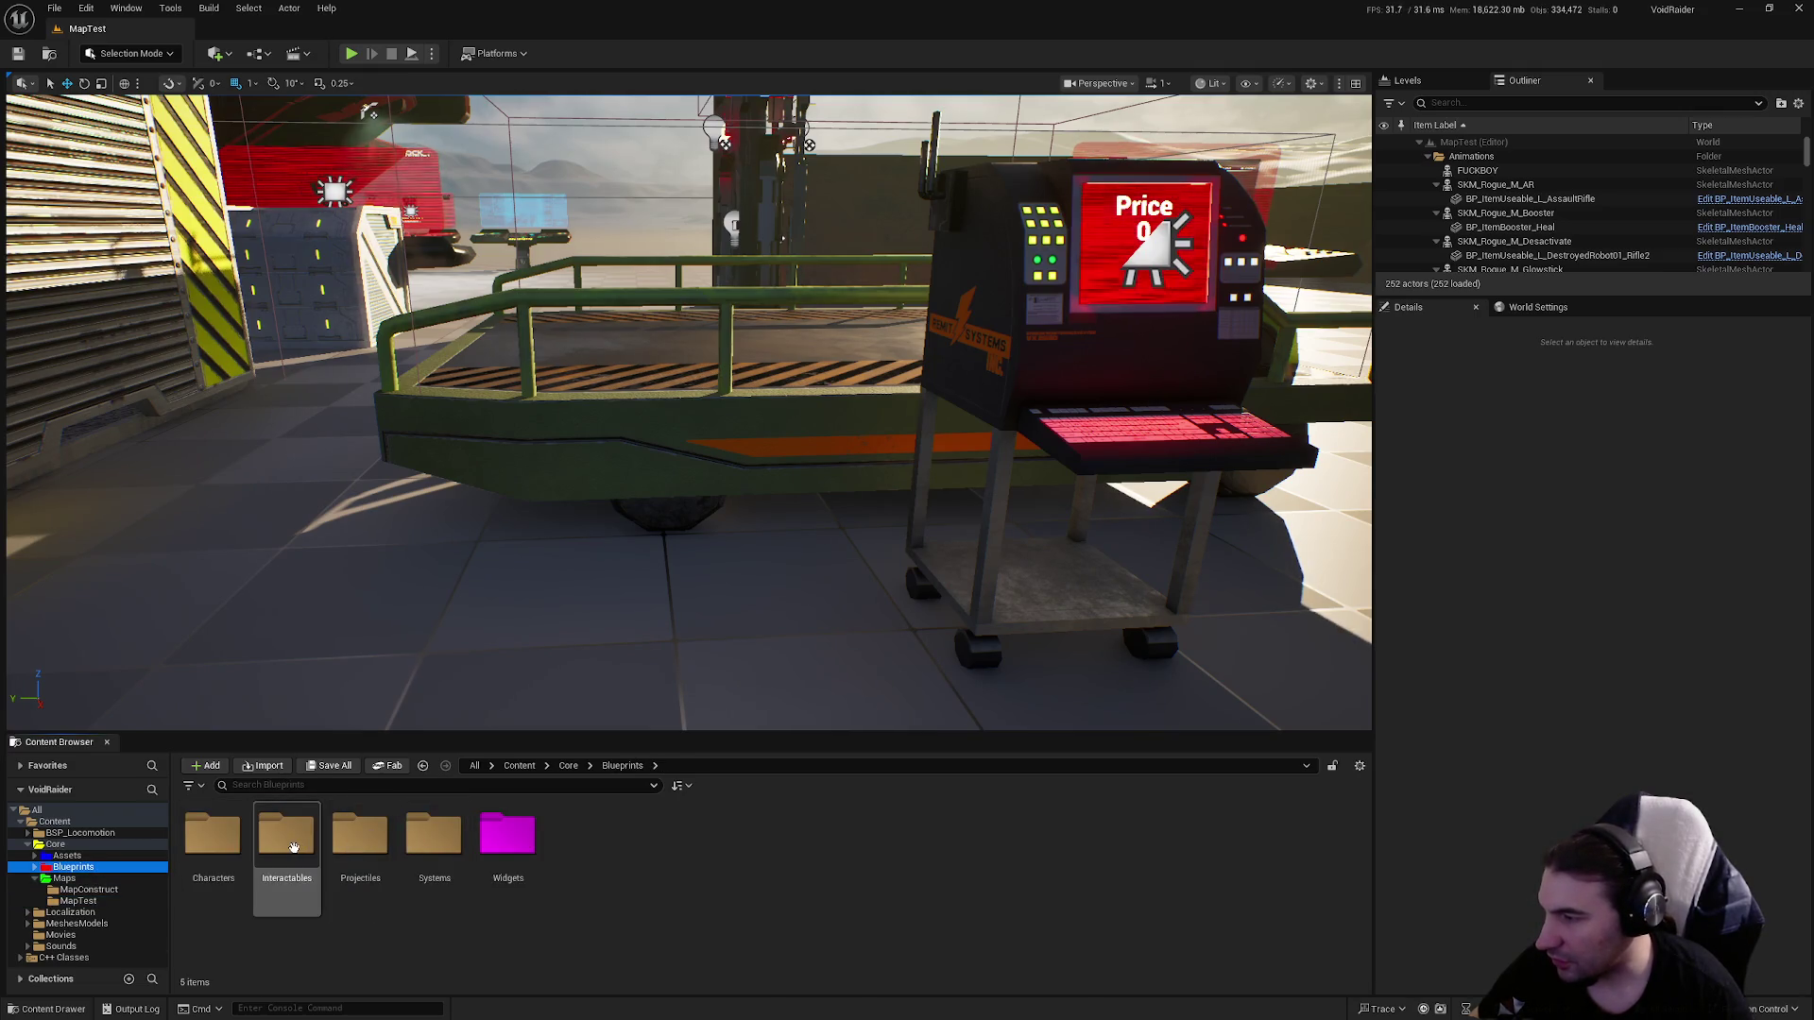
{"action": "double_click", "coordinate": [292, 836]}
{"action": "double_click", "coordinate": [434, 836]}
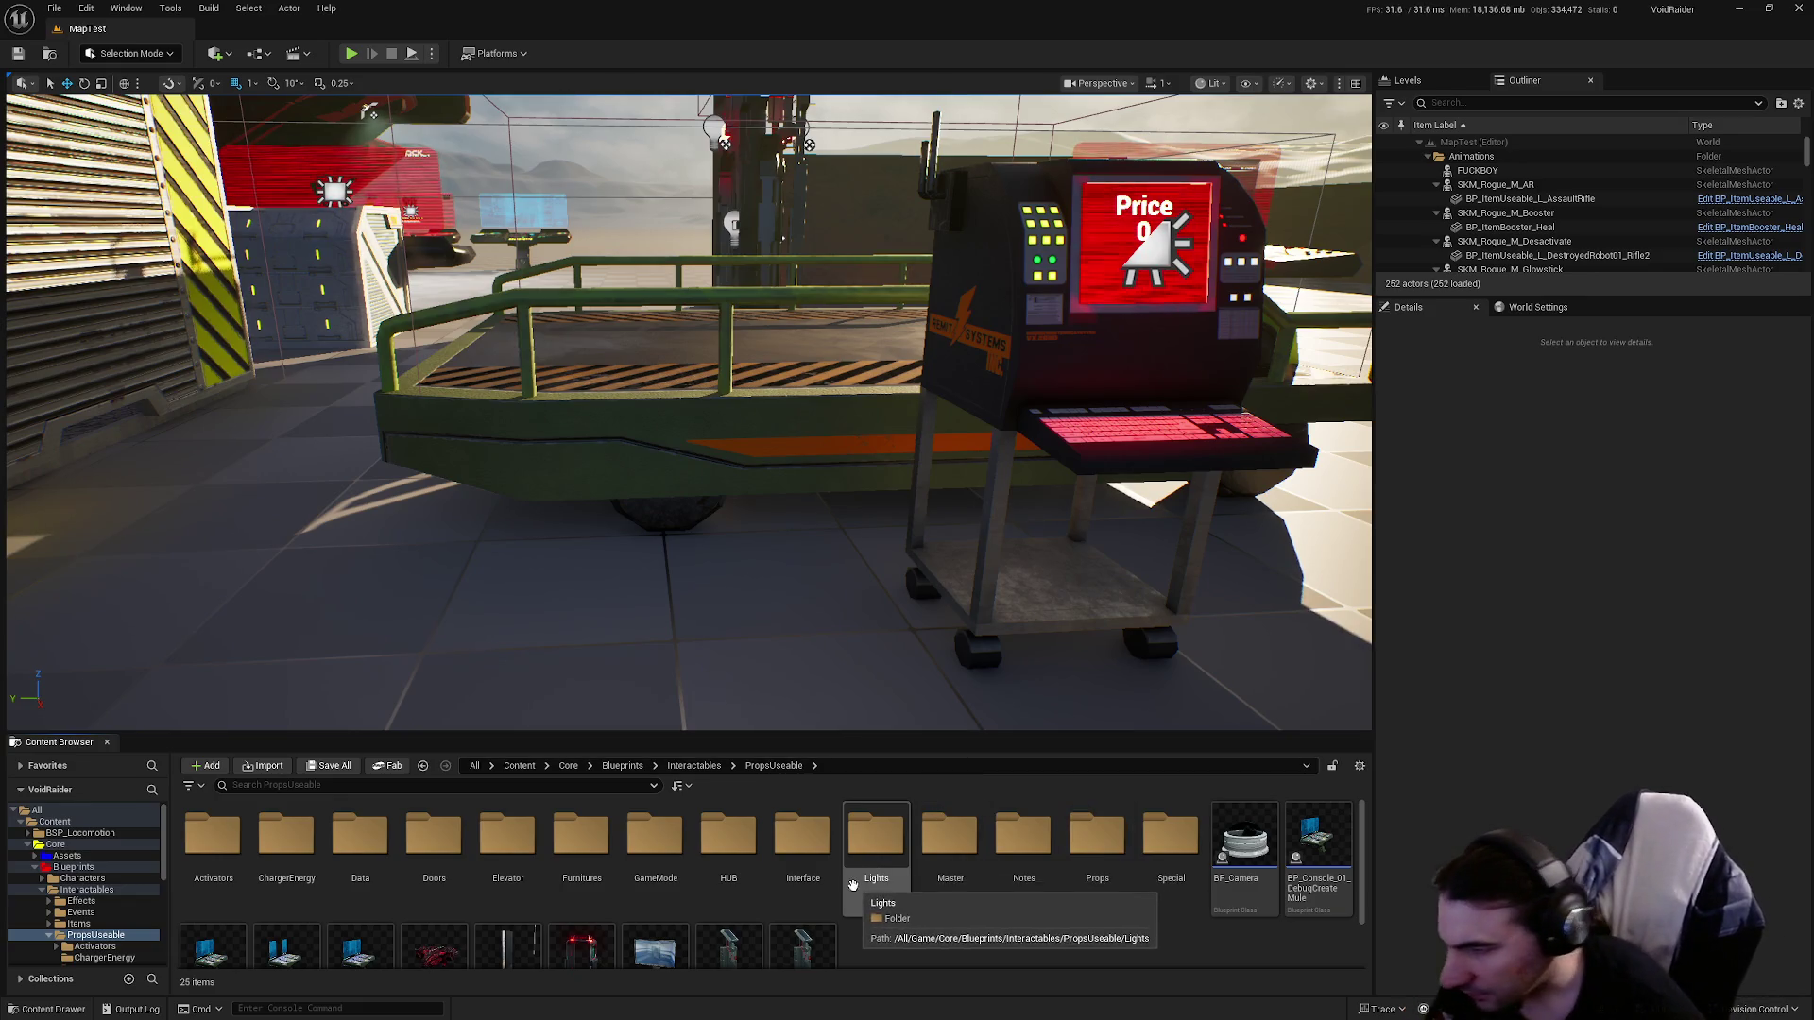
{"action": "scroll", "coordinate": [1024, 848], "scroll_direction": "down", "scroll_amount": 2}
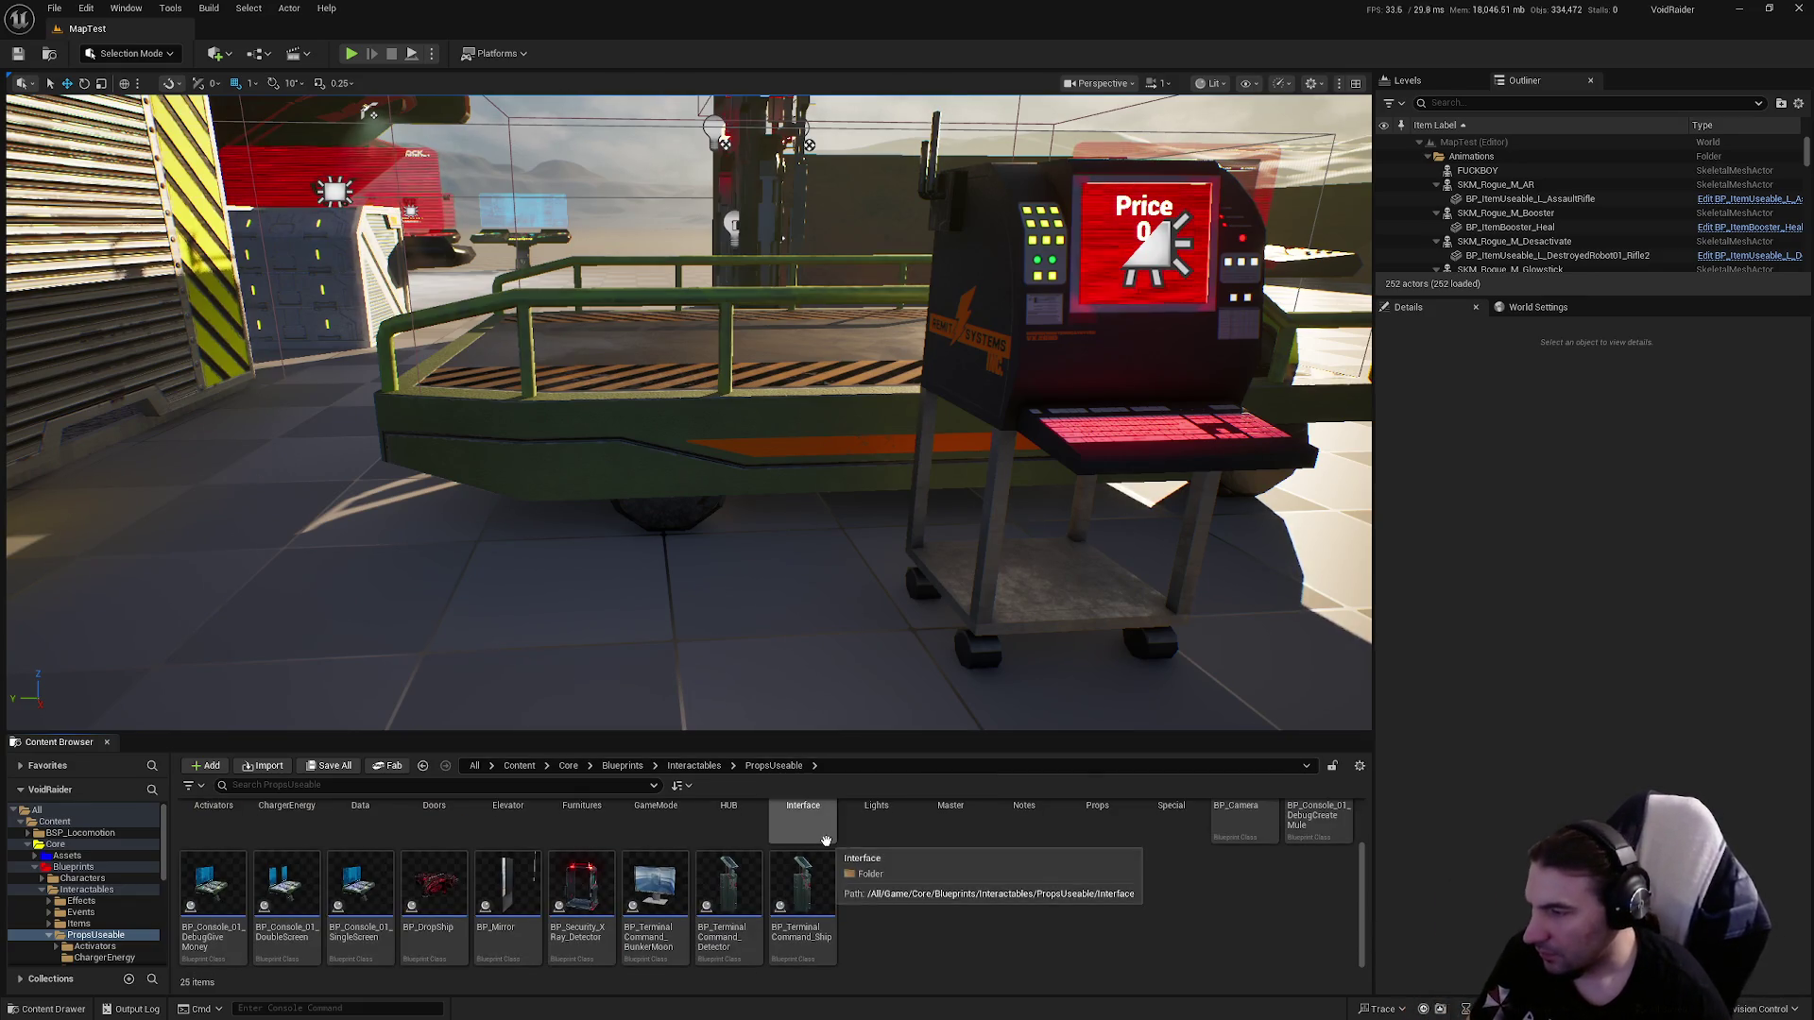
{"action": "scroll", "coordinate": [743, 919], "scroll_direction": "up", "scroll_amount": 2}
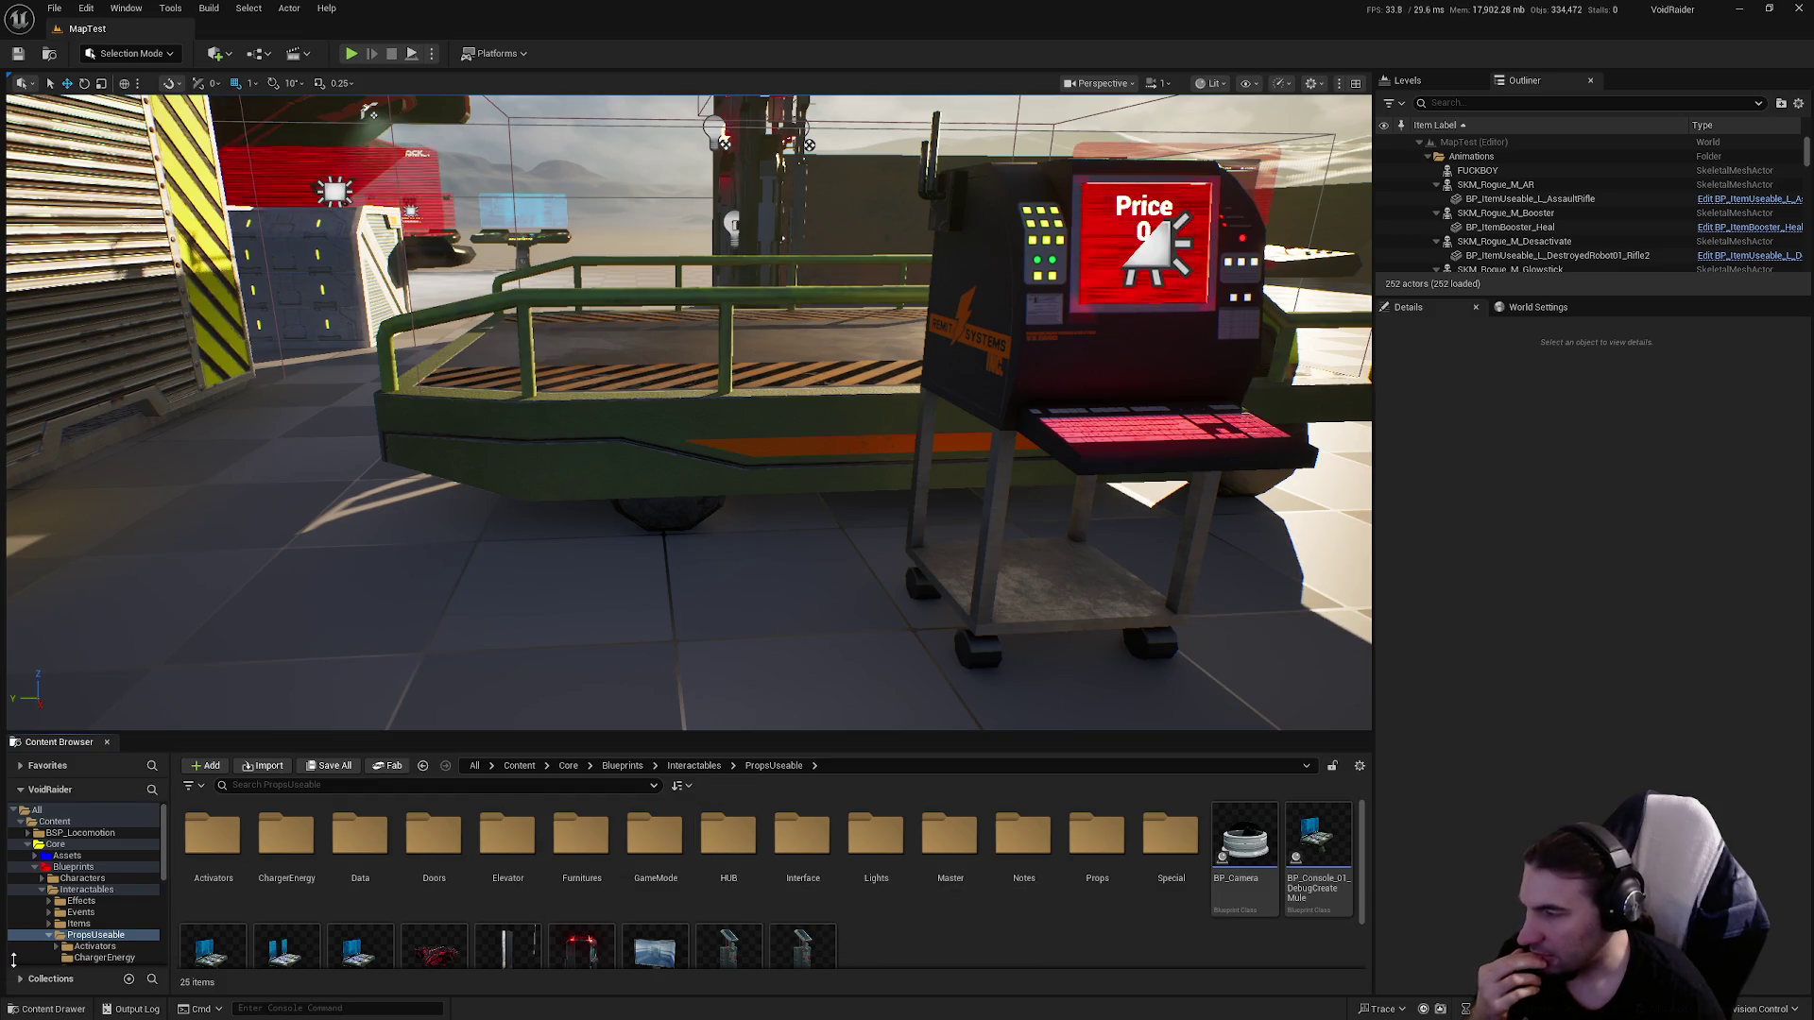
{"action": "double_click", "coordinate": [728, 836]}
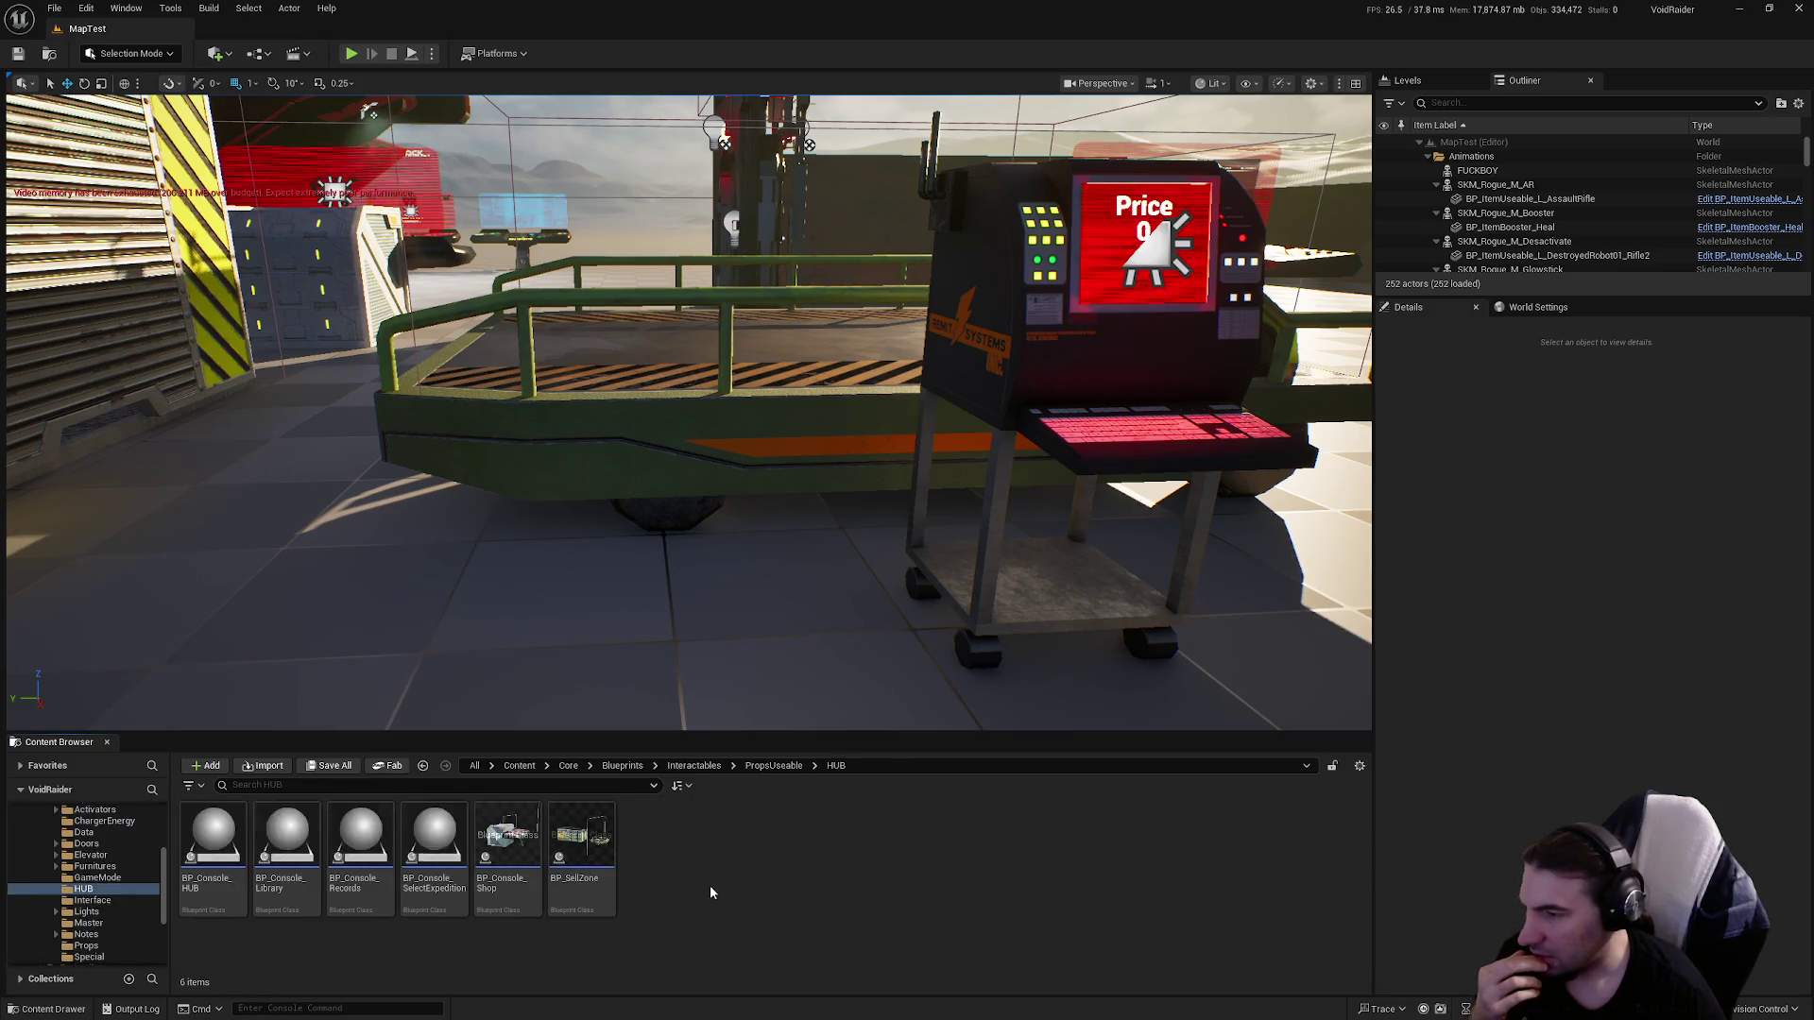
{"action": "left_click", "coordinate": [591, 853]}
{"action": "double_click", "coordinate": [592, 853]}
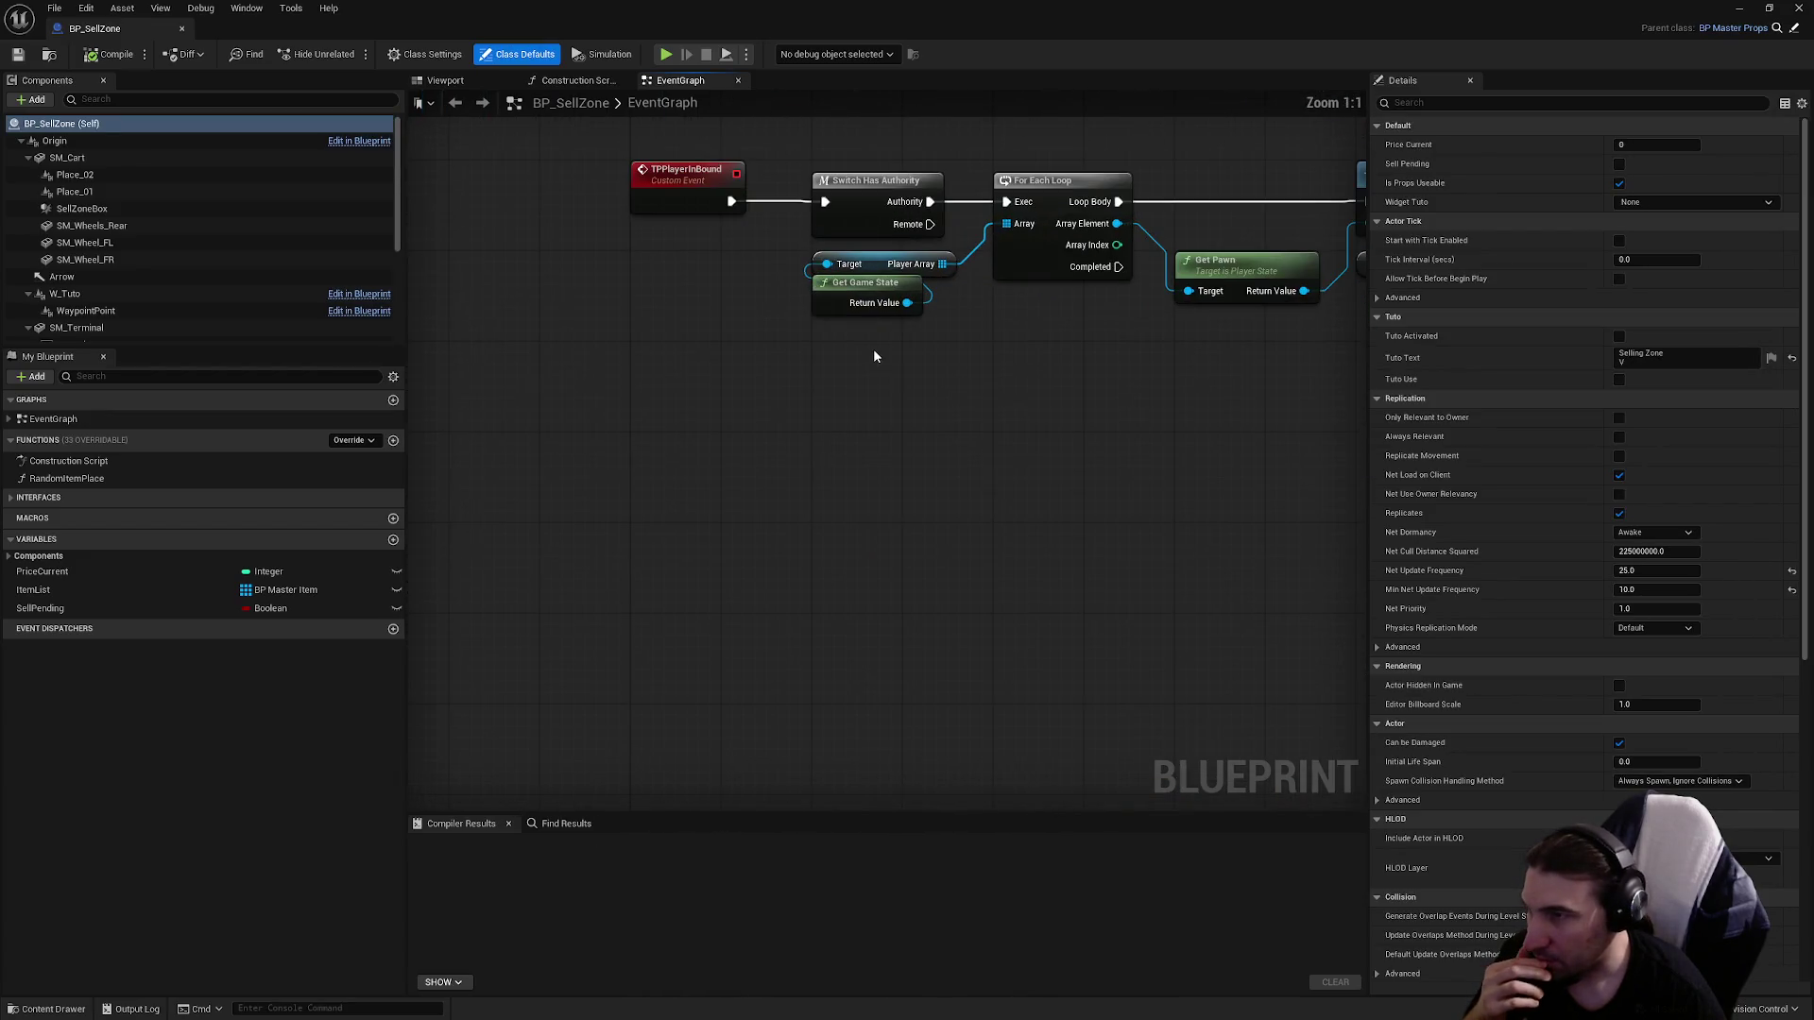
Center the EventGraph view on the Event Interaction_Rogue nodes.
{"action": "scroll", "coordinate": [888, 387], "scroll_direction": "down", "scroll_amount": 10}
{"action": "scroll", "coordinate": [815, 399], "scroll_direction": "up", "scroll_amount": 10}
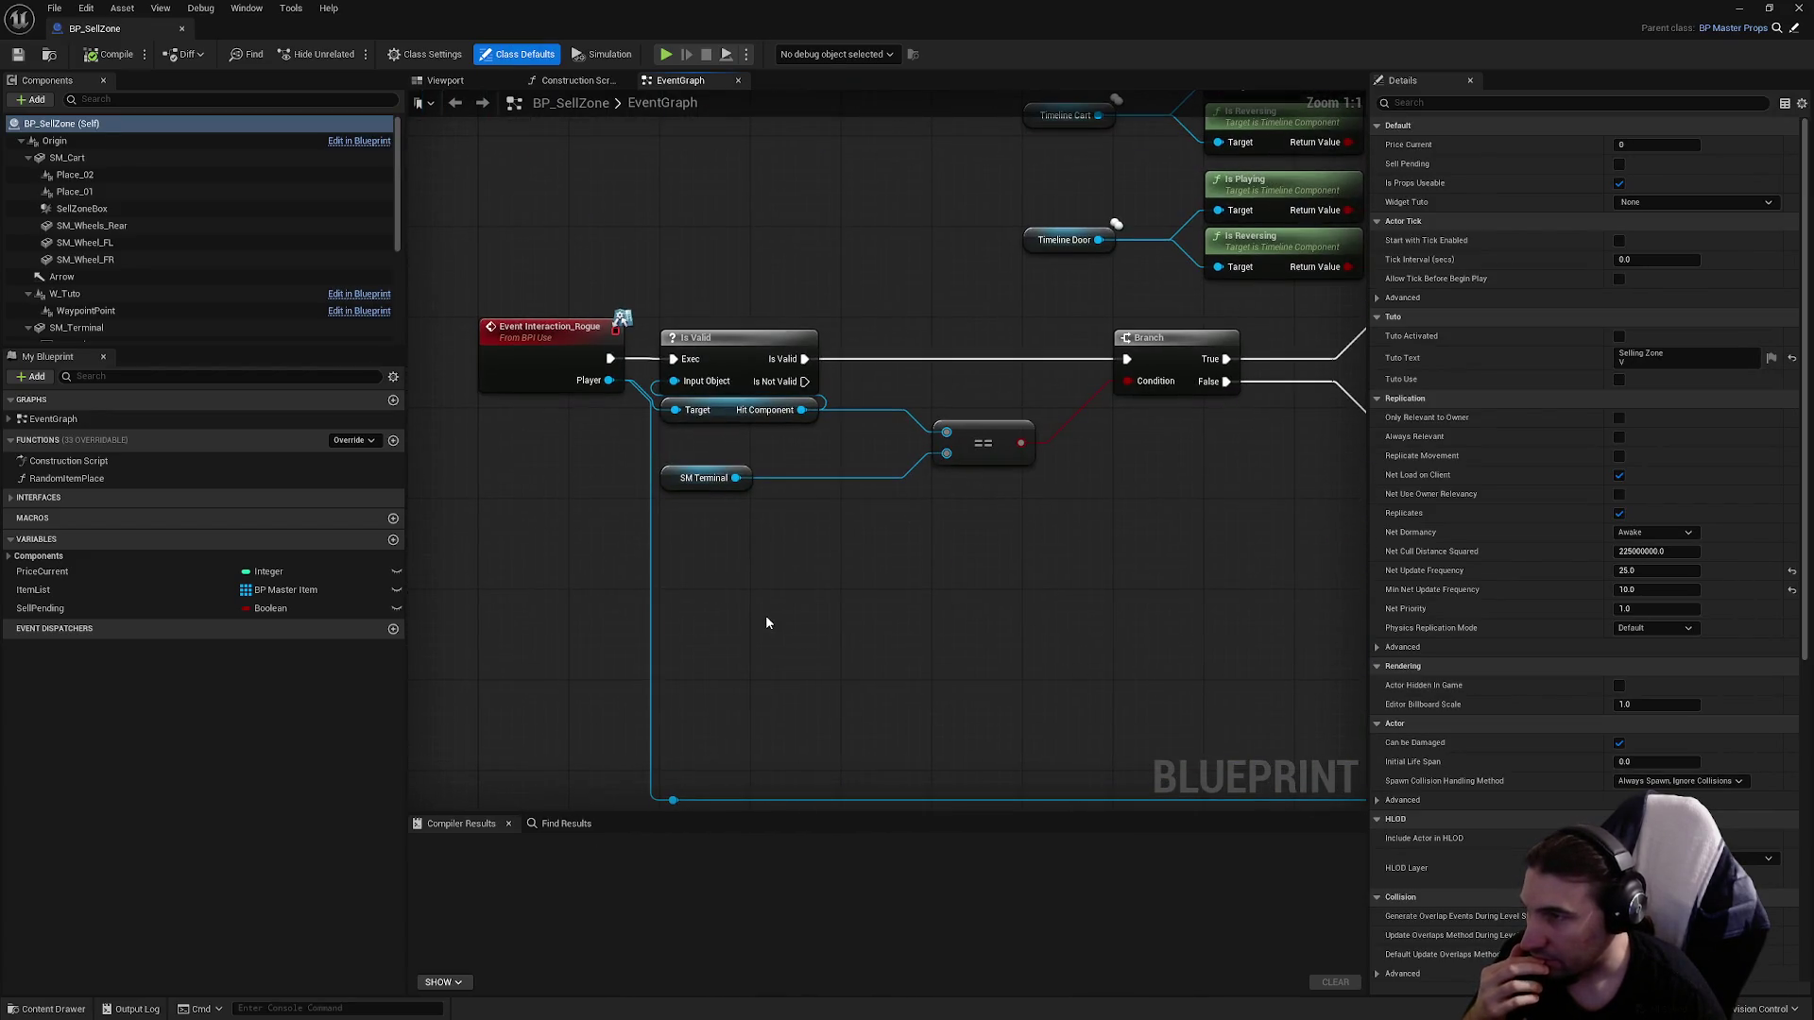
{"action": "left_click_drag", "start_coordinate": [1072, 501], "coordinate": [632, 494]}
{"action": "scroll", "coordinate": [632, 494], "scroll_direction": "down", "scroll_amount": 2}
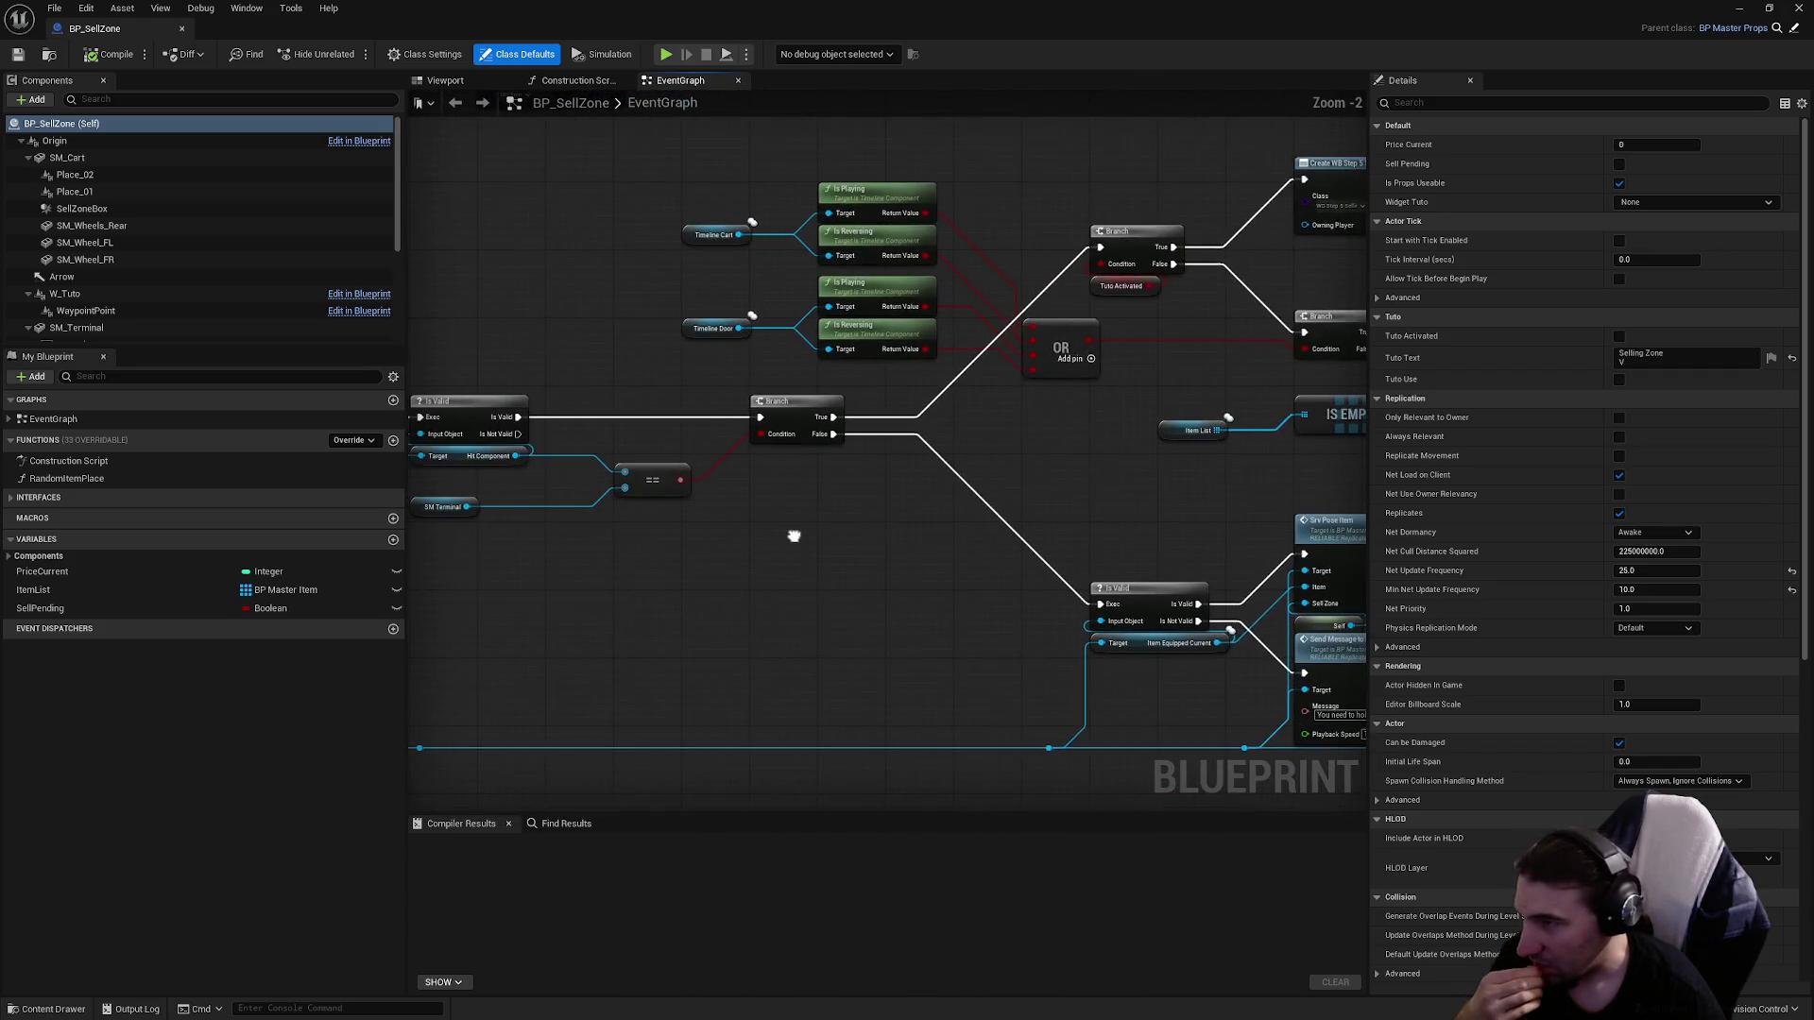
{"action": "left_click_drag", "start_coordinate": [813, 526], "coordinate": [1006, 530]}
{"action": "scroll", "coordinate": [716, 477], "scroll_direction": "up", "scroll_amount": 2}
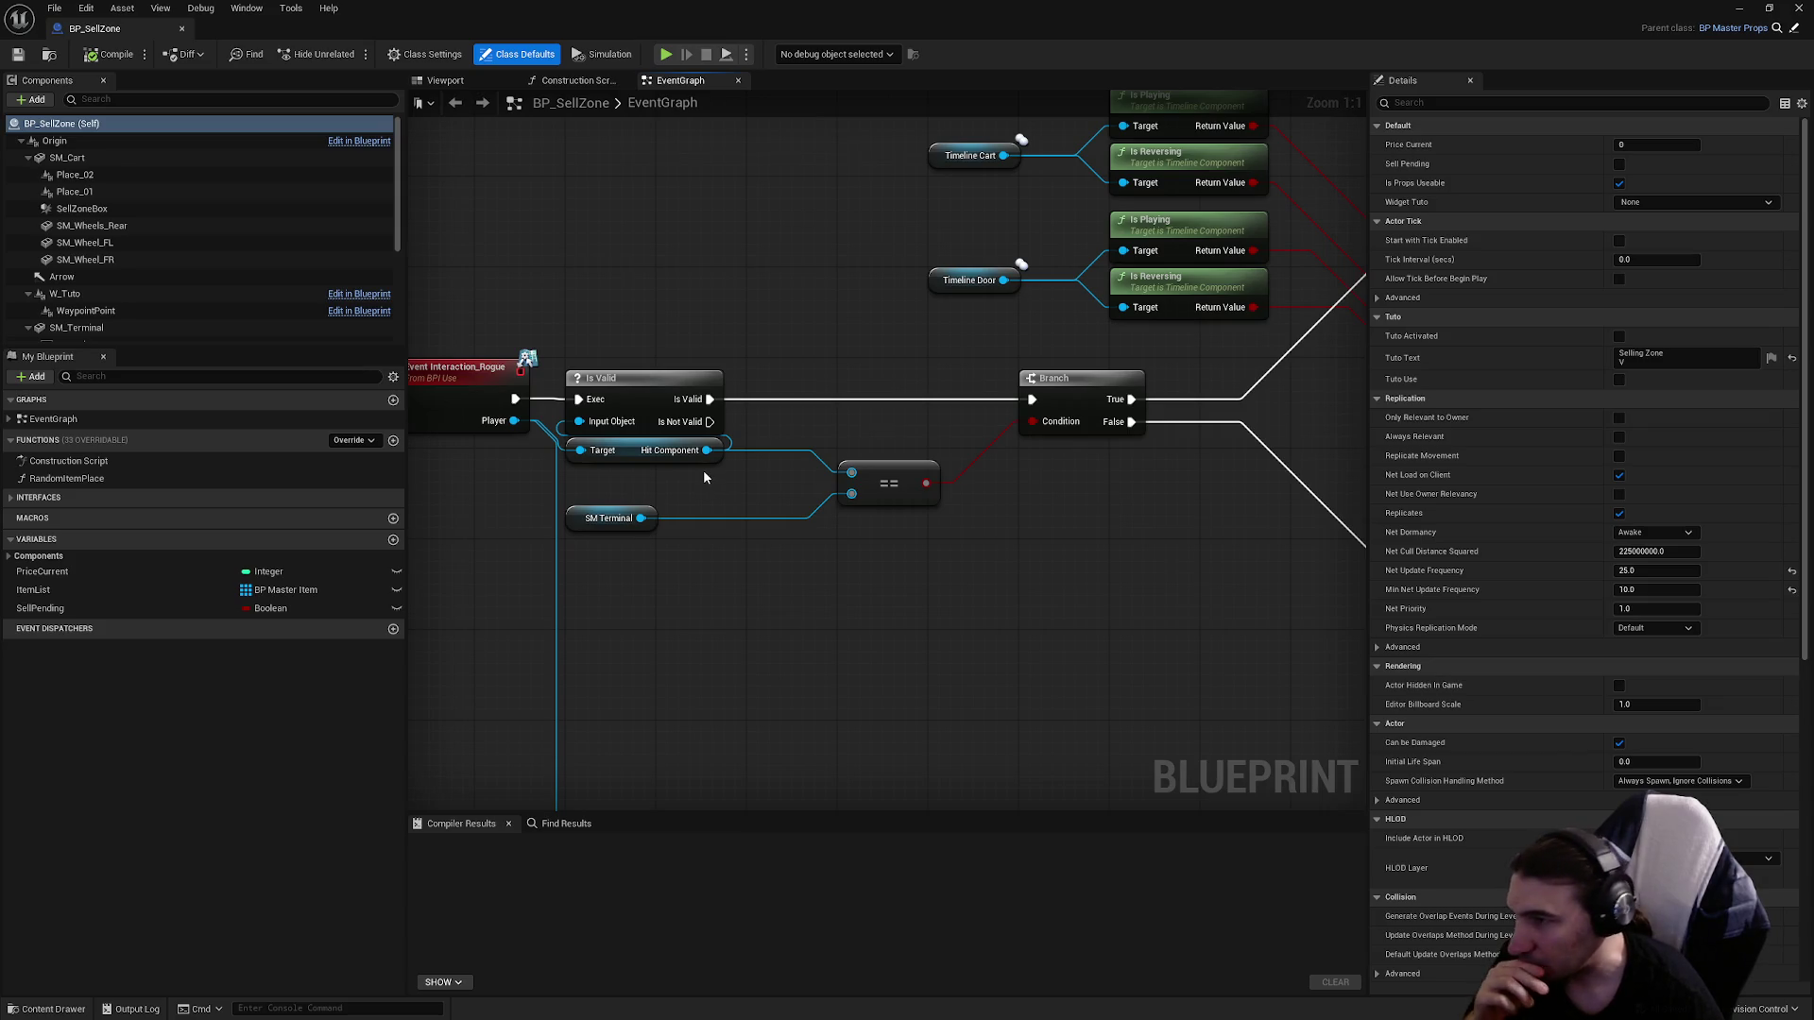
{"action": "mouse_move", "coordinate": [897, 581]}
{"action": "left_mouse_down"}
{"action": "mouse_move", "coordinate": [733, 595]}
{"action": "mouse_move", "coordinate": [1026, 599]}
{"action": "left_mouse_up"}
{"action": "scroll", "coordinate": [731, 491], "scroll_direction": "down", "scroll_amount": 6}
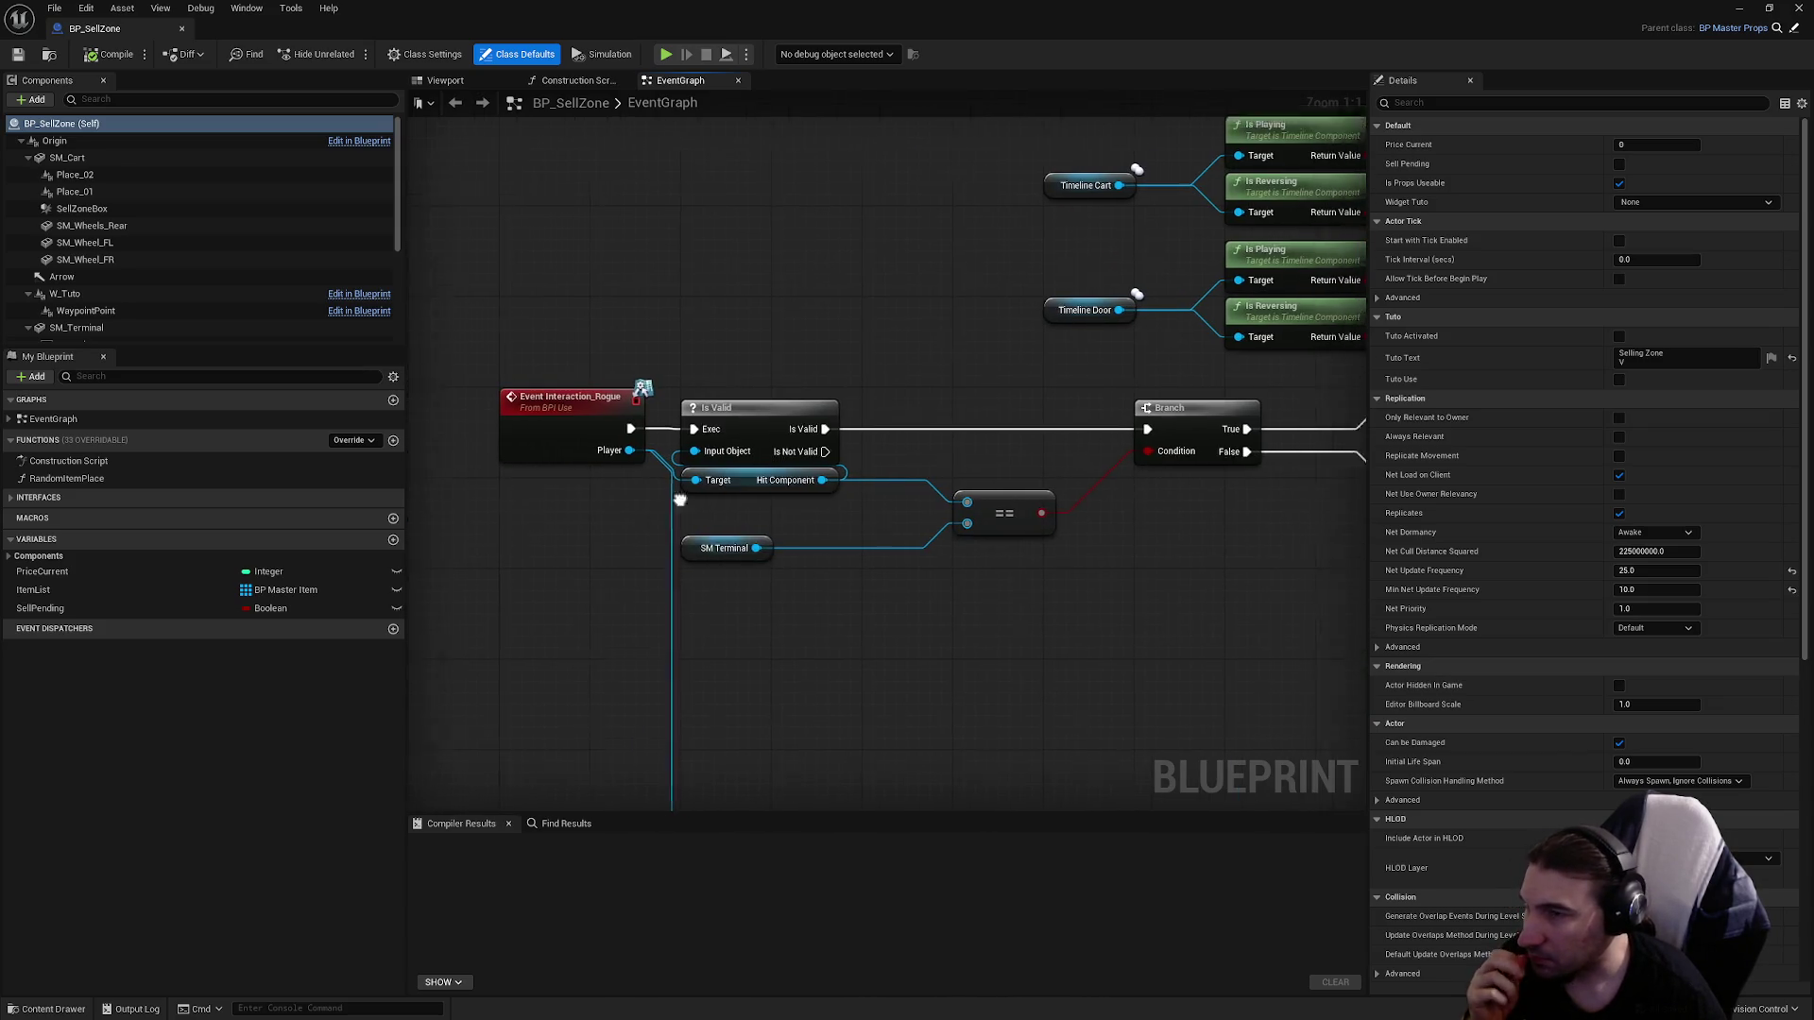
Marquee-select the node block after the first Is Valid and shift it right.
{"action": "mouse_move", "coordinate": [1222, 335]}
{"action": "left_mouse_down"}
{"action": "mouse_move", "coordinate": [959, 529]}
{"action": "mouse_move", "coordinate": [666, 638]}
{"action": "left_mouse_up"}
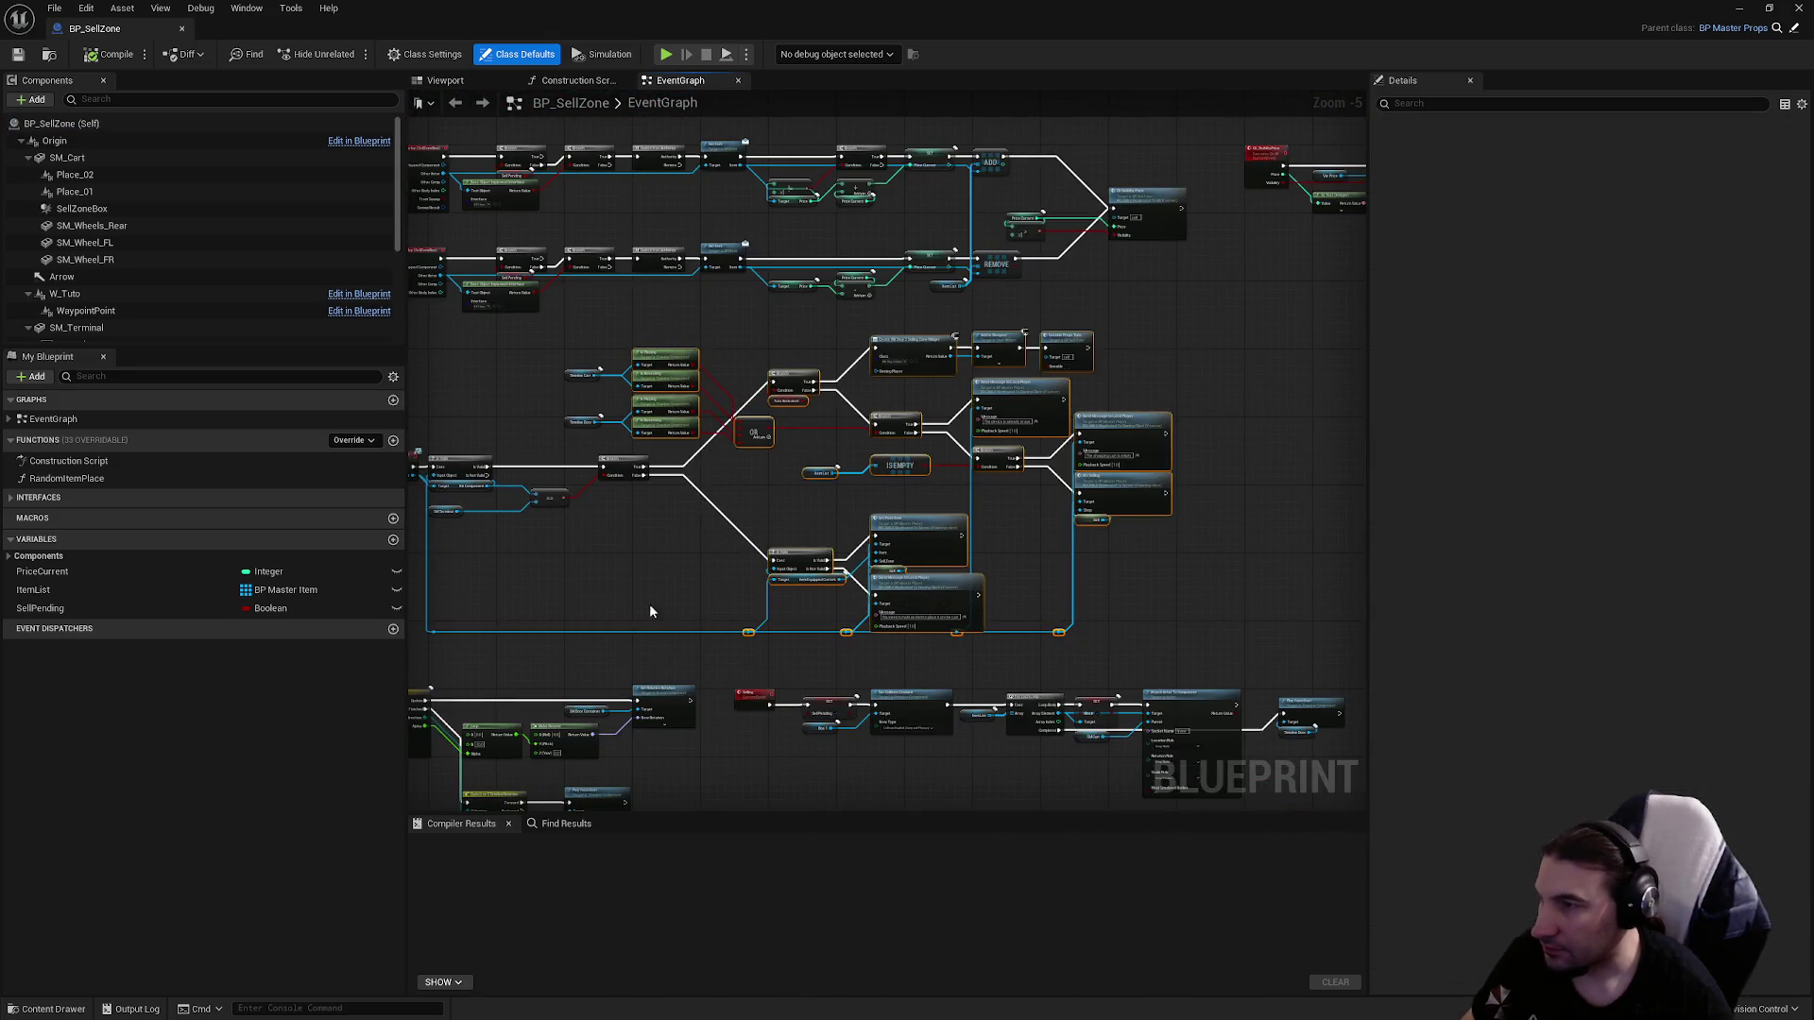
{"action": "left_click_drag", "start_coordinate": [595, 498], "coordinate": [792, 492]}
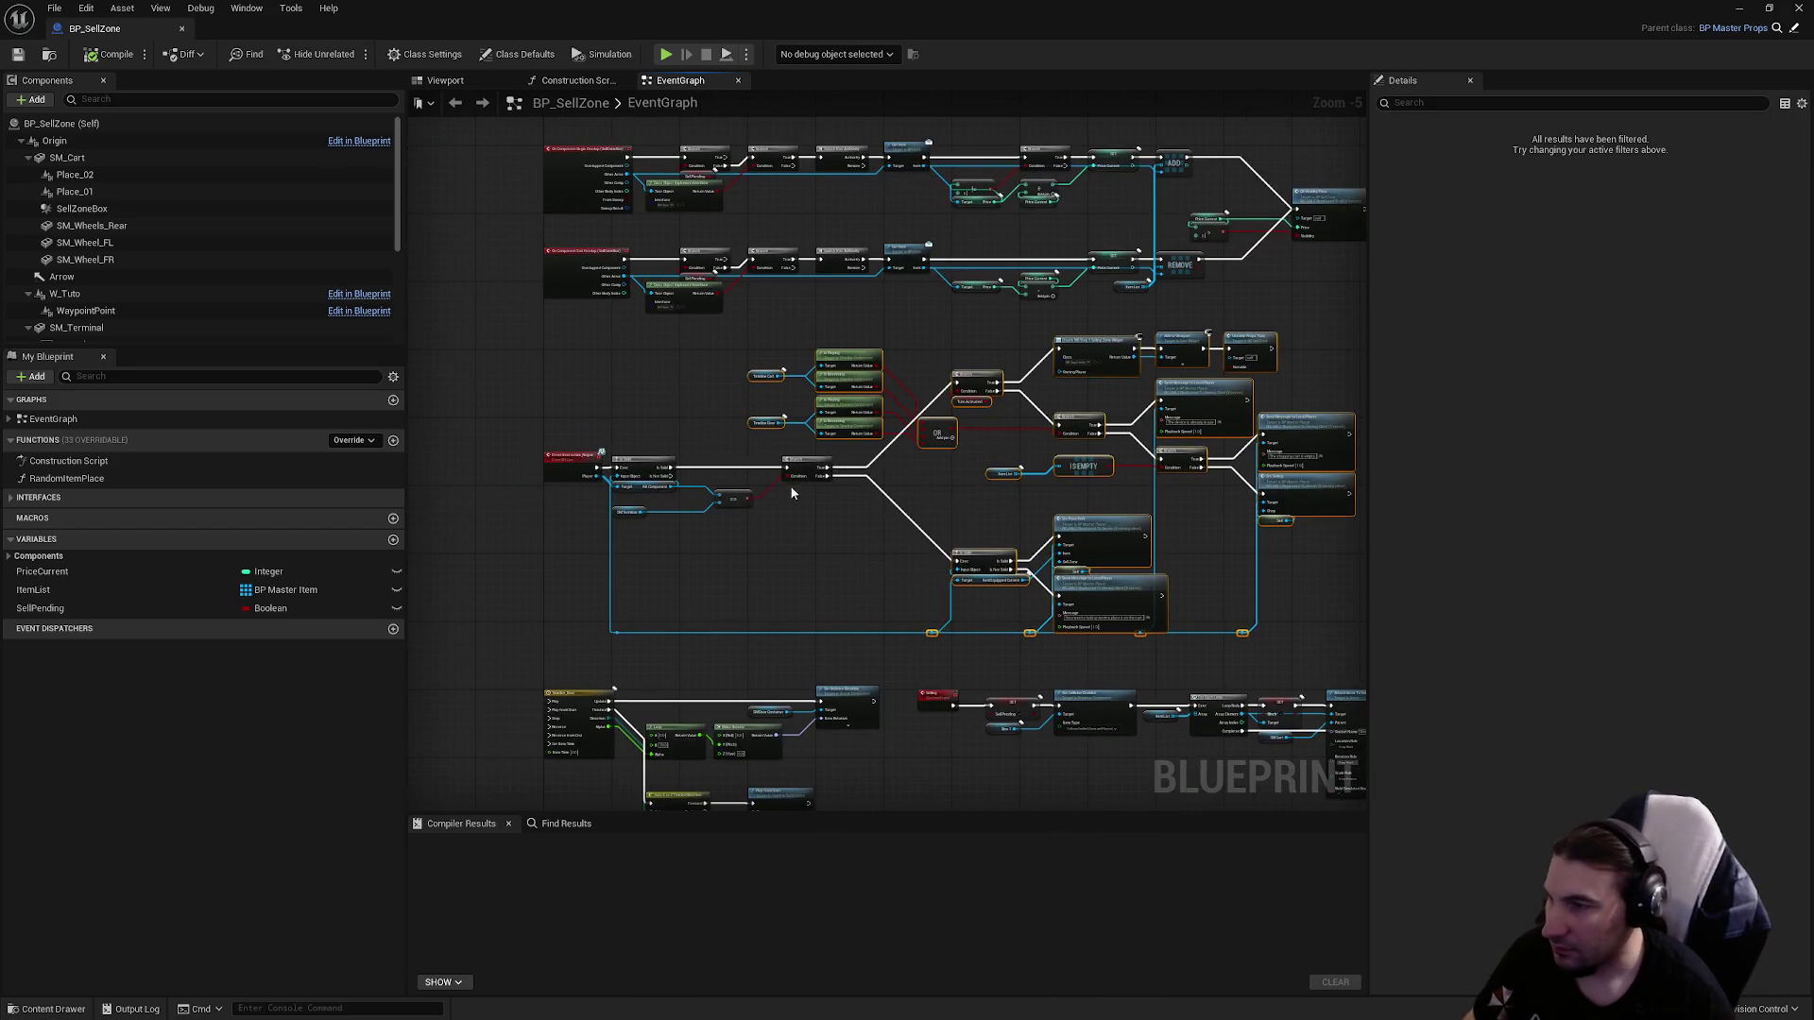
{"action": "scroll", "coordinate": [792, 492], "scroll_direction": "up", "scroll_amount": 3}
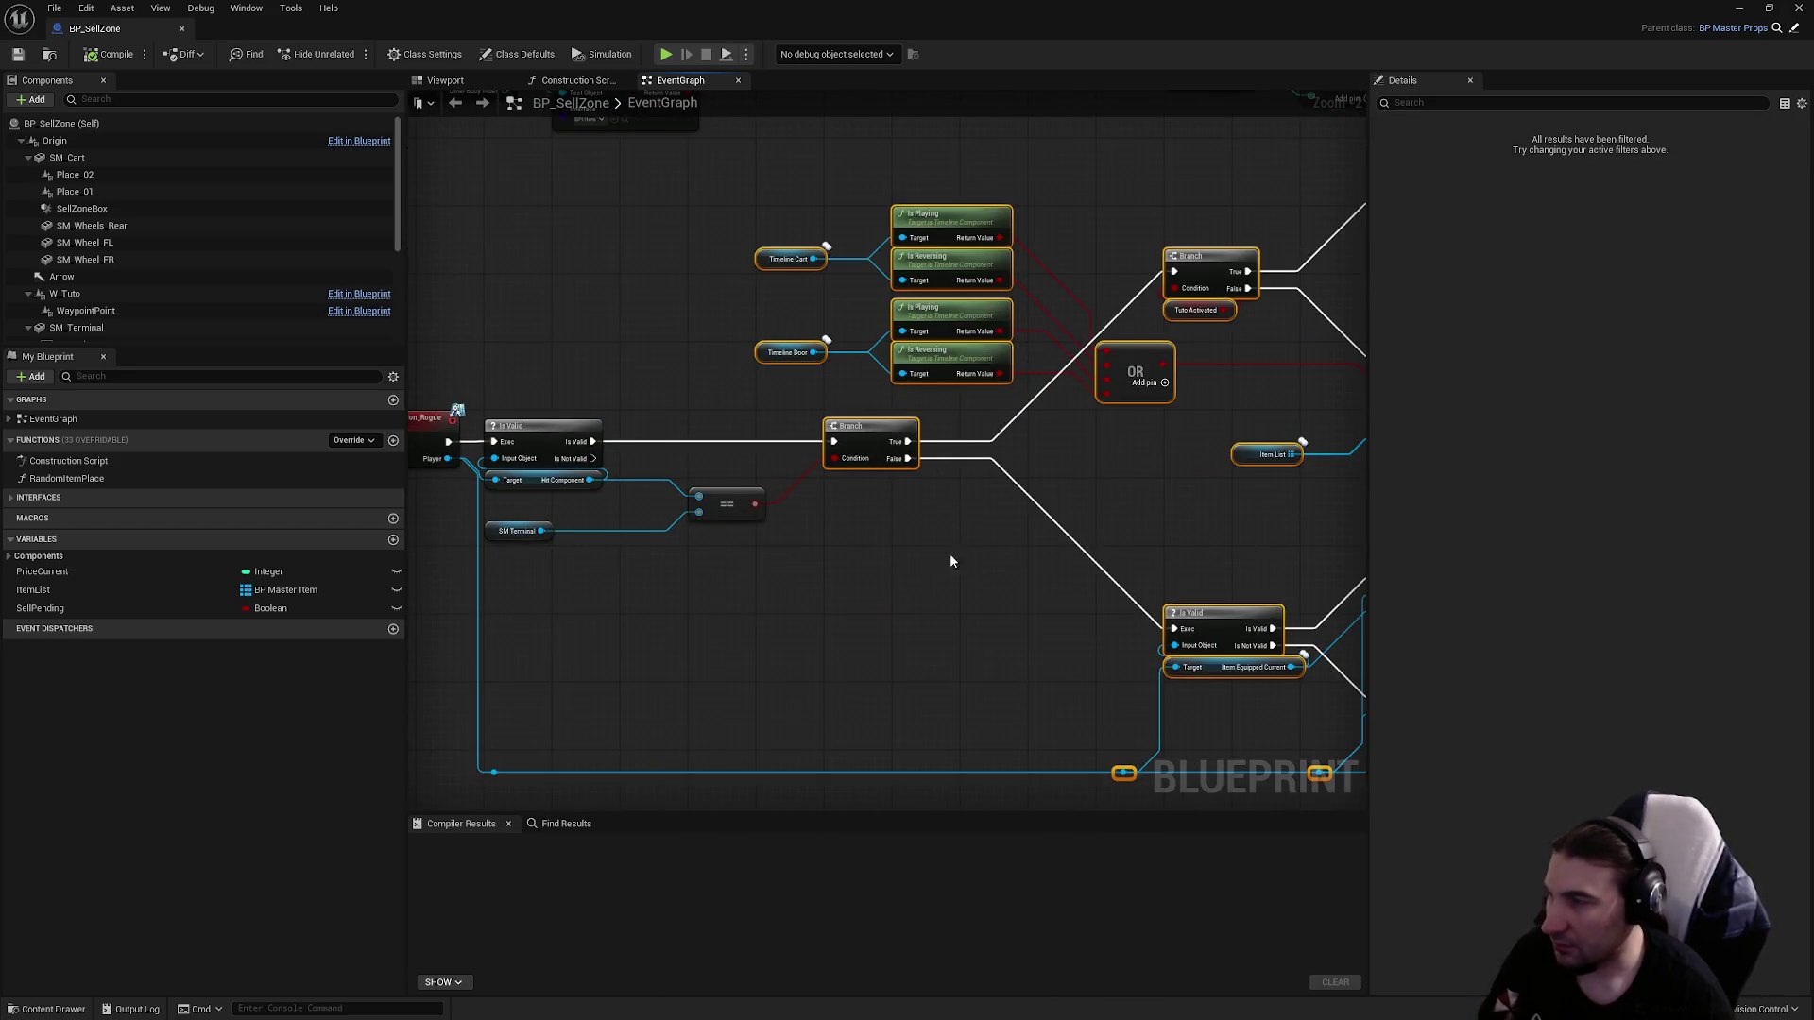
{"action": "scroll", "coordinate": [880, 523], "scroll_direction": "down", "scroll_amount": 2}
{"action": "left_click_drag", "start_coordinate": [880, 524], "coordinate": [965, 529]}
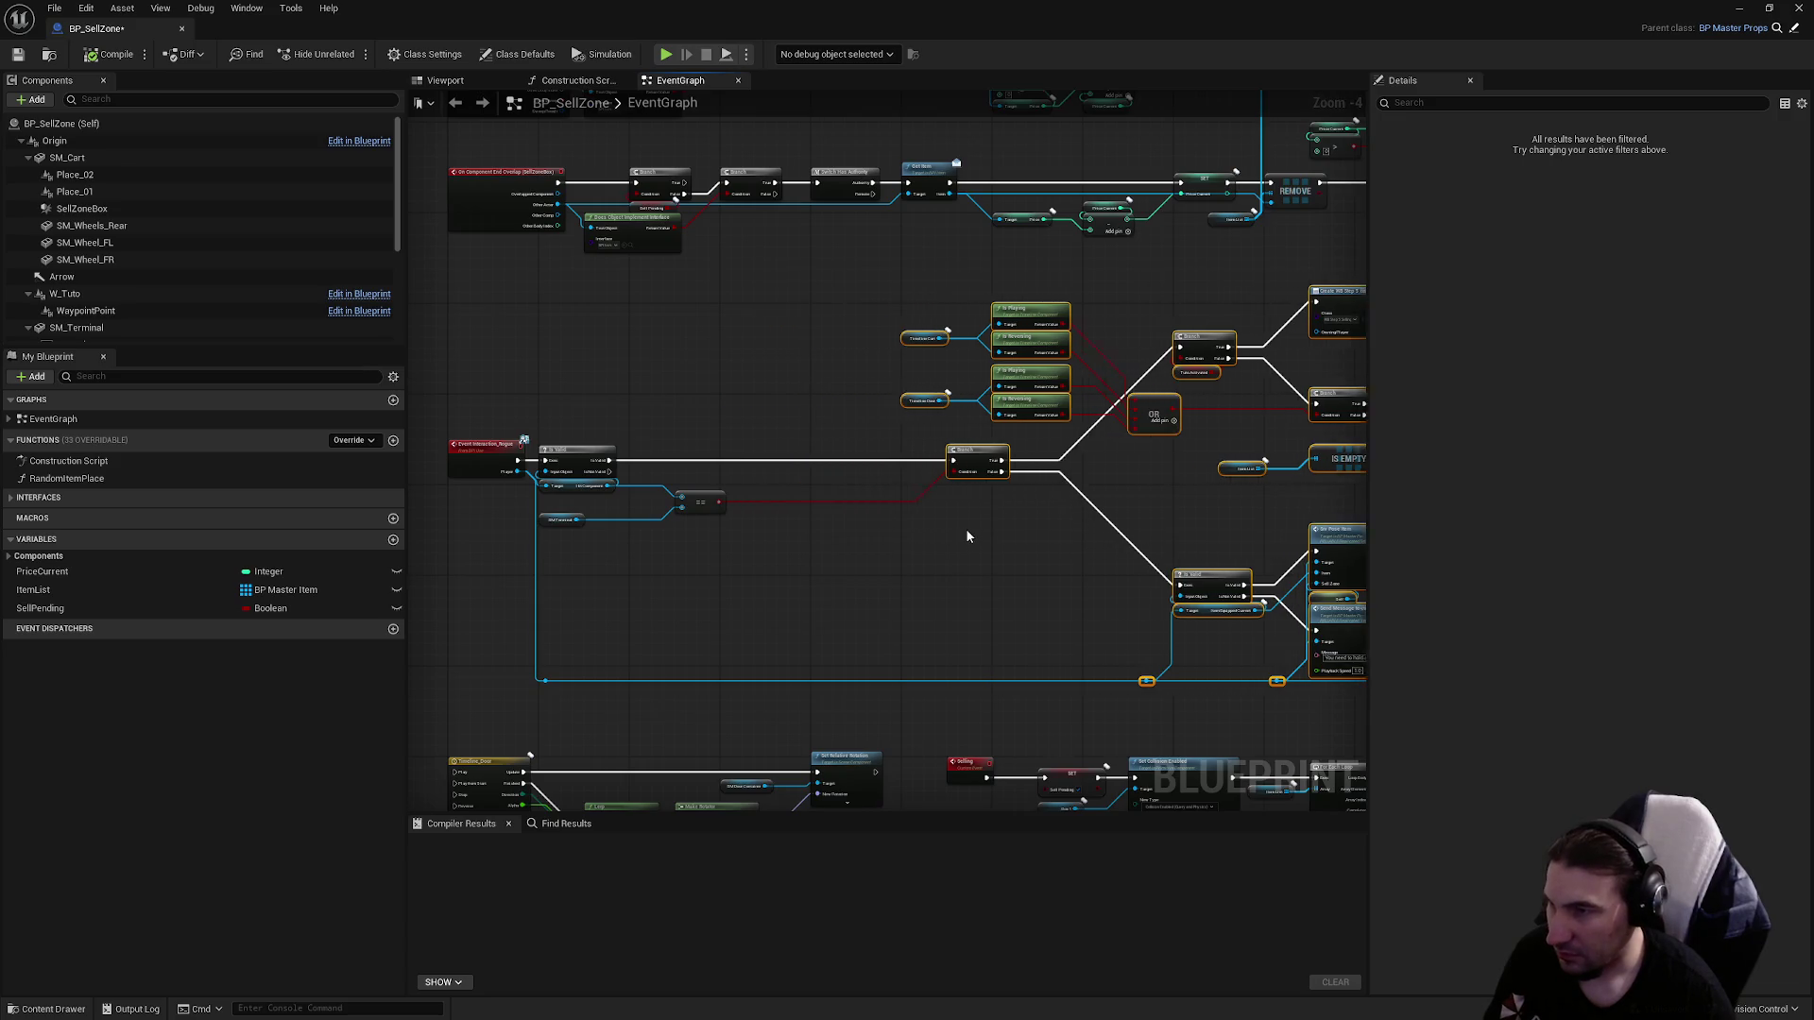
{"action": "scroll", "coordinate": [965, 529], "scroll_direction": "up", "scroll_amount": 2}
{"action": "scroll", "coordinate": [532, 450], "scroll_direction": "up", "scroll_amount": 2}
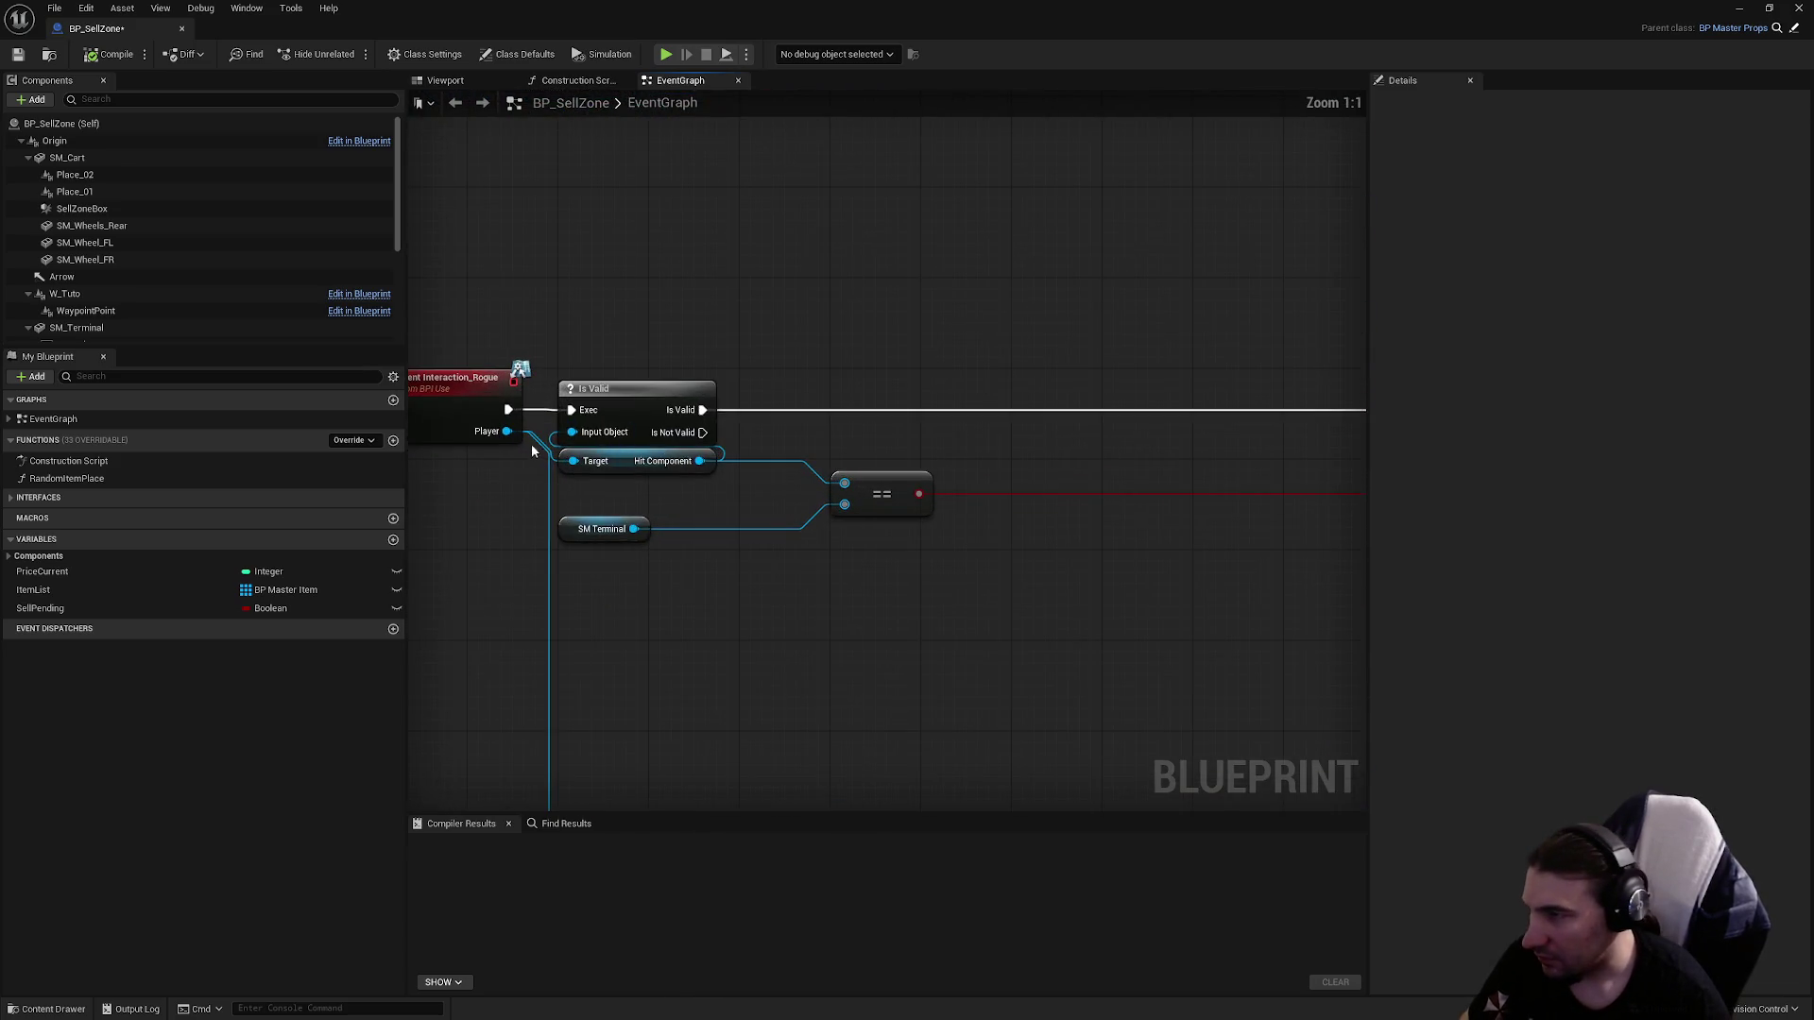
{"action": "mouse_move", "coordinate": [507, 430]}
{"action": "left_mouse_down"}
{"action": "mouse_move", "coordinate": [481, 578]}
{"action": "mouse_move", "coordinate": [496, 586]}
{"action": "left_mouse_up"}
{"action": "key", "text": "Escape"}
{"action": "scroll", "coordinate": [779, 593], "scroll_direction": "down", "scroll_amount": 3}
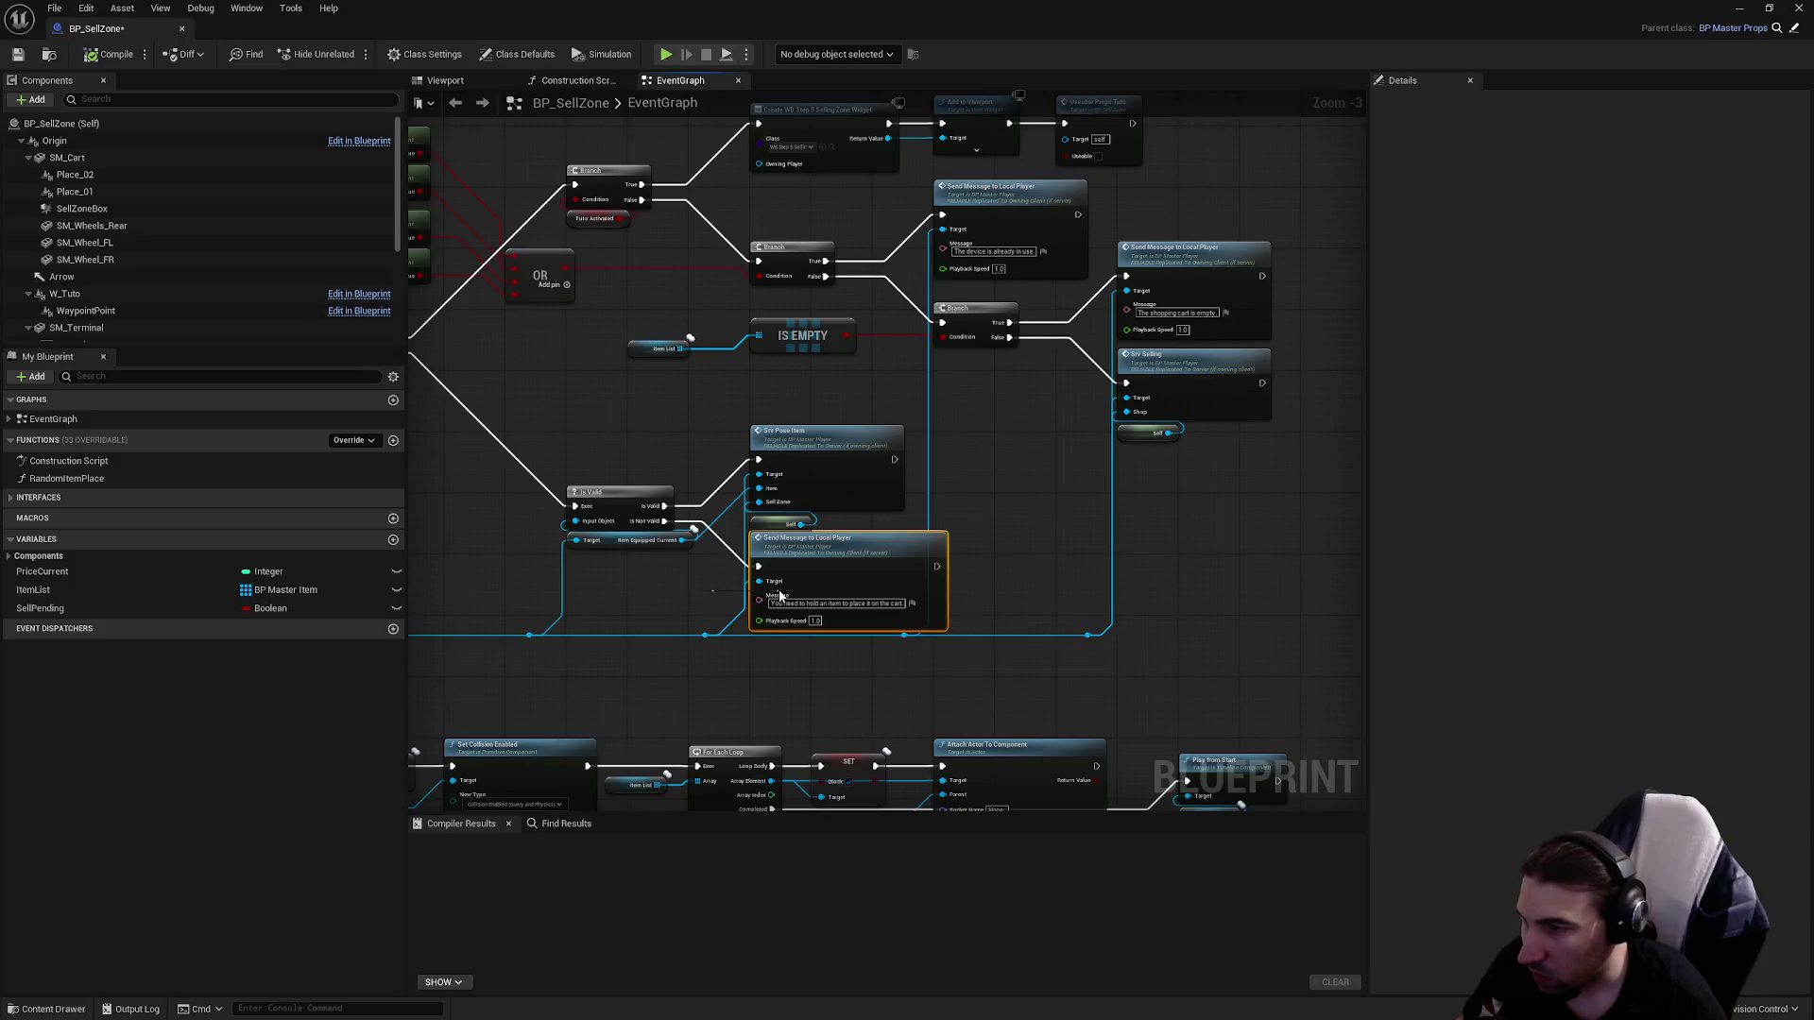
Insert the Is Valid and Send Message nodes on the exec wire, rerouting Player into the equipped-item Target.
{"action": "scroll", "coordinate": [838, 579], "scroll_direction": "up", "scroll_amount": 3}
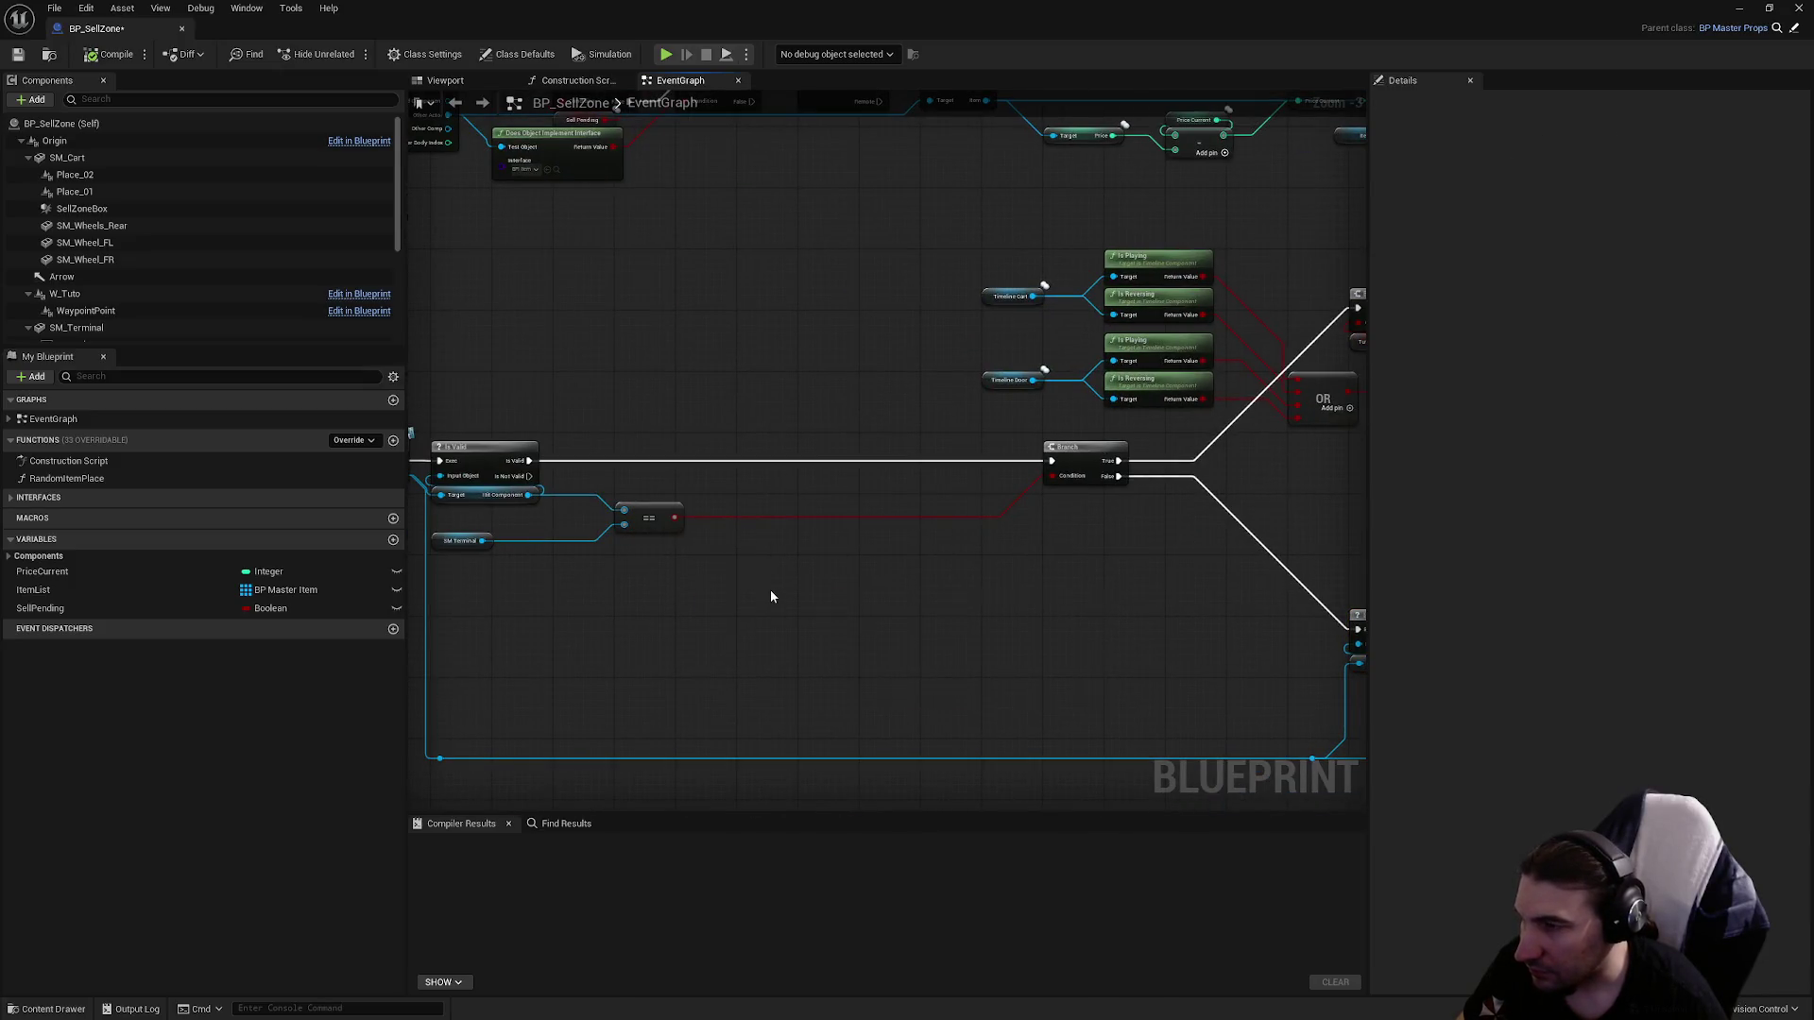
{"action": "scroll", "coordinate": [771, 596], "scroll_direction": "up", "scroll_amount": 3}
{"action": "mouse_move", "coordinate": [940, 567]}
{"action": "left_mouse_down"}
{"action": "mouse_move", "coordinate": [992, 558]}
{"action": "mouse_move", "coordinate": [950, 390]}
{"action": "mouse_move", "coordinate": [812, 378]}
{"action": "left_mouse_up"}
{"action": "mouse_move", "coordinate": [814, 634]}
{"action": "left_mouse_down"}
{"action": "mouse_move", "coordinate": [738, 554]}
{"action": "mouse_move", "coordinate": [726, 590]}
{"action": "left_mouse_up"}
{"action": "left_click_drag", "start_coordinate": [605, 669], "coordinate": [638, 475]}
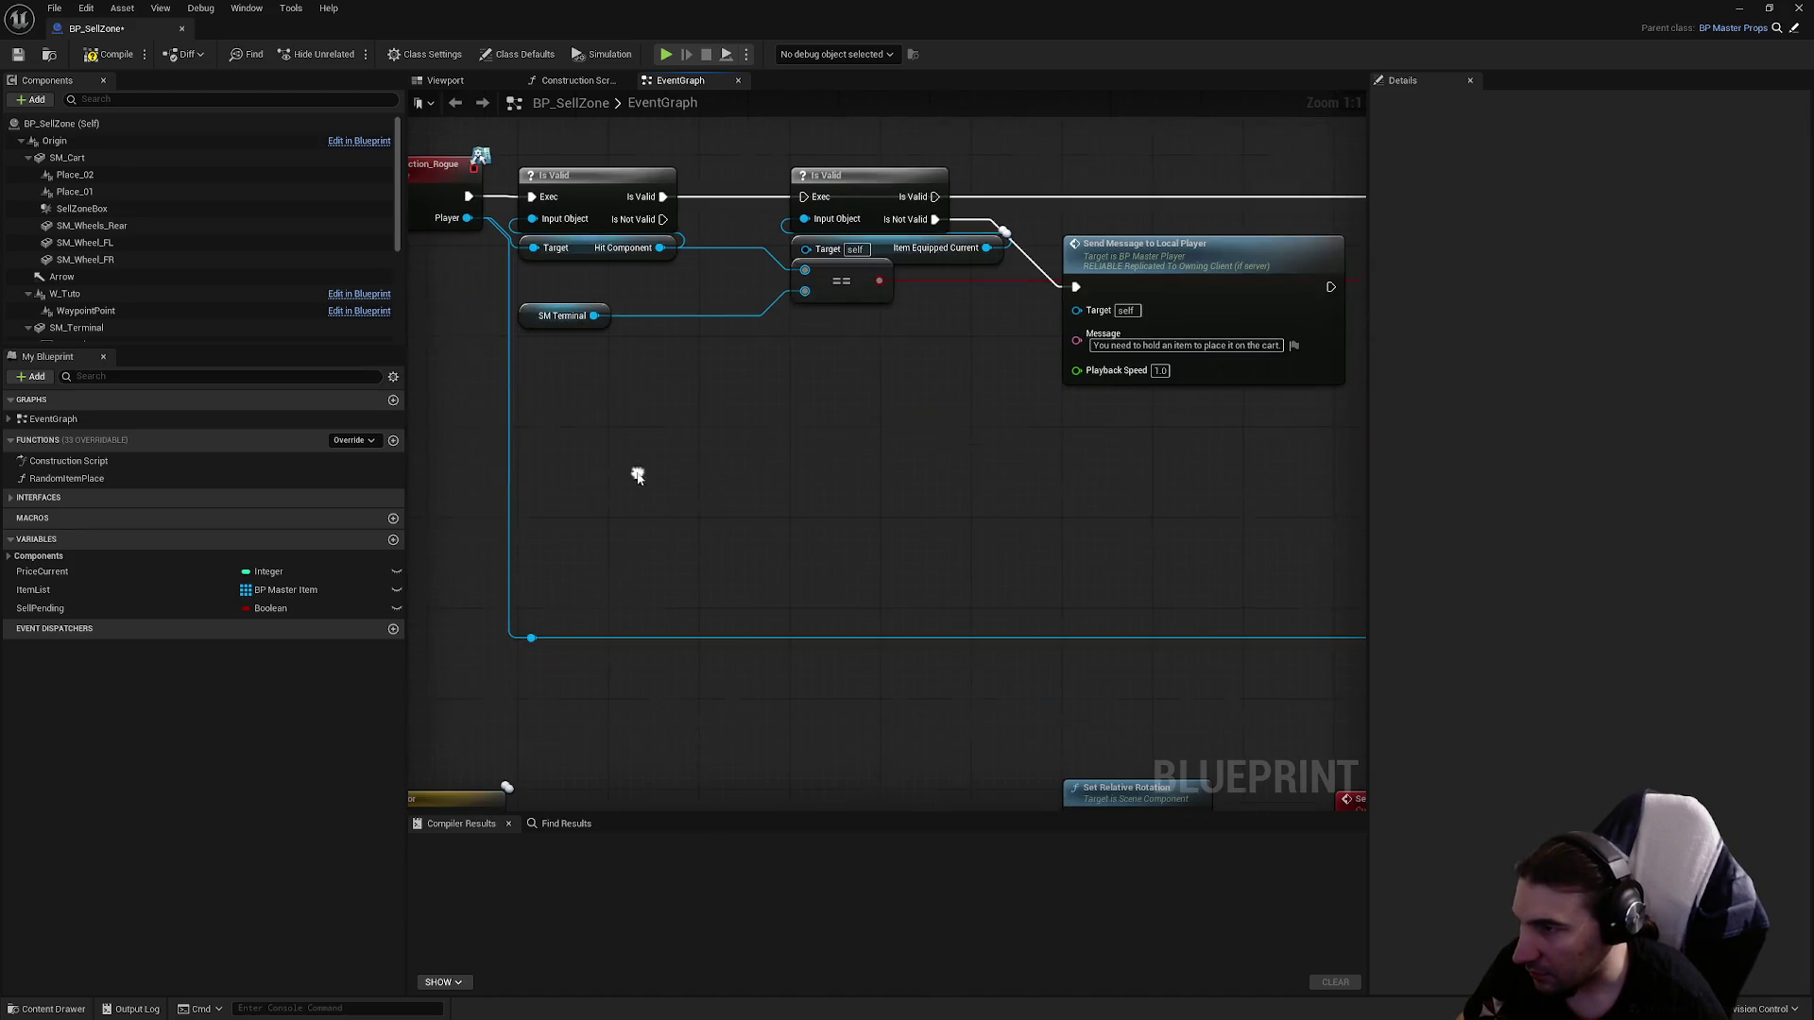
{"action": "double_click", "coordinate": [734, 640]}
{"action": "left_click_drag", "start_coordinate": [728, 639], "coordinate": [805, 250]}
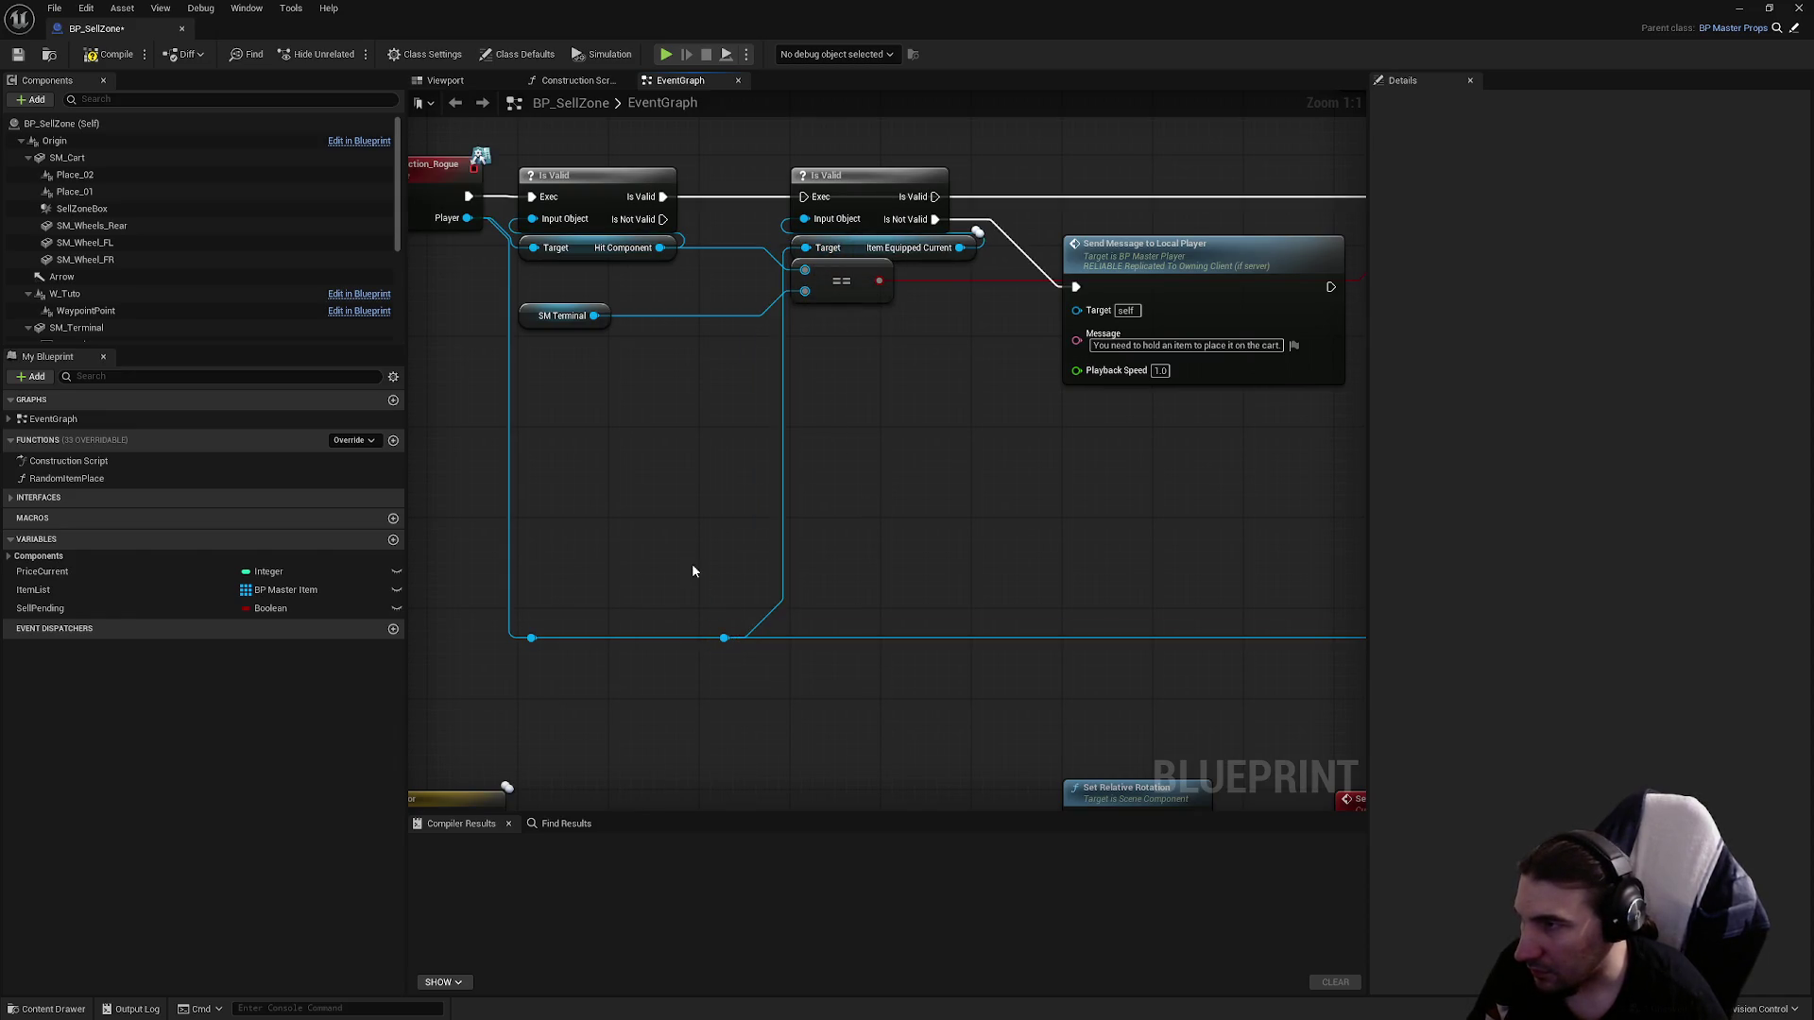
Align the second Is Valid and wire the Player through a reroute into Send Message's Target.
{"action": "left_click_drag", "start_coordinate": [1115, 335], "coordinate": [767, 526]}
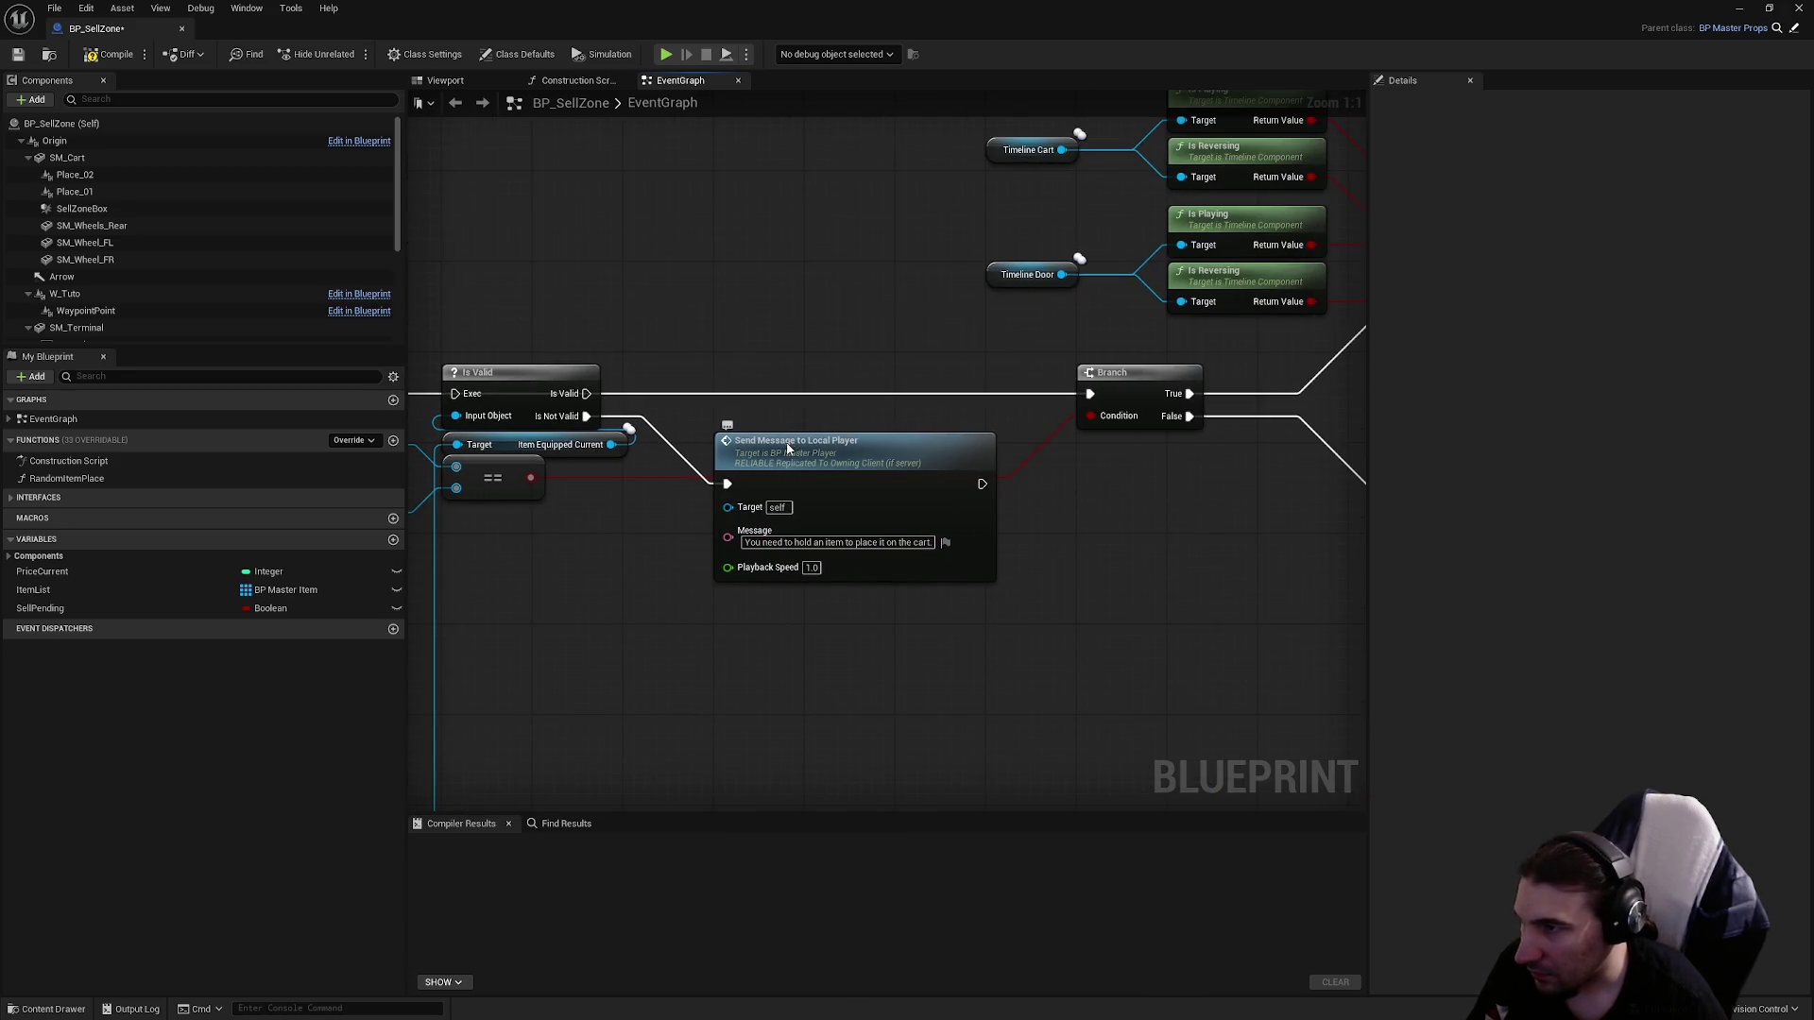
{"action": "left_click_drag", "start_coordinate": [788, 448], "coordinate": [789, 460]}
{"action": "mouse_move", "coordinate": [684, 436]}
{"action": "left_mouse_down"}
{"action": "mouse_move", "coordinate": [717, 469]}
{"action": "mouse_move", "coordinate": [1058, 494]}
{"action": "mouse_move", "coordinate": [843, 499]}
{"action": "left_mouse_up"}
{"action": "mouse_move", "coordinate": [728, 457]}
{"action": "left_mouse_down"}
{"action": "mouse_move", "coordinate": [894, 434]}
{"action": "mouse_move", "coordinate": [728, 446]}
{"action": "mouse_move", "coordinate": [769, 482]}
{"action": "mouse_move", "coordinate": [1249, 475]}
{"action": "mouse_move", "coordinate": [1251, 459]}
{"action": "left_mouse_up"}
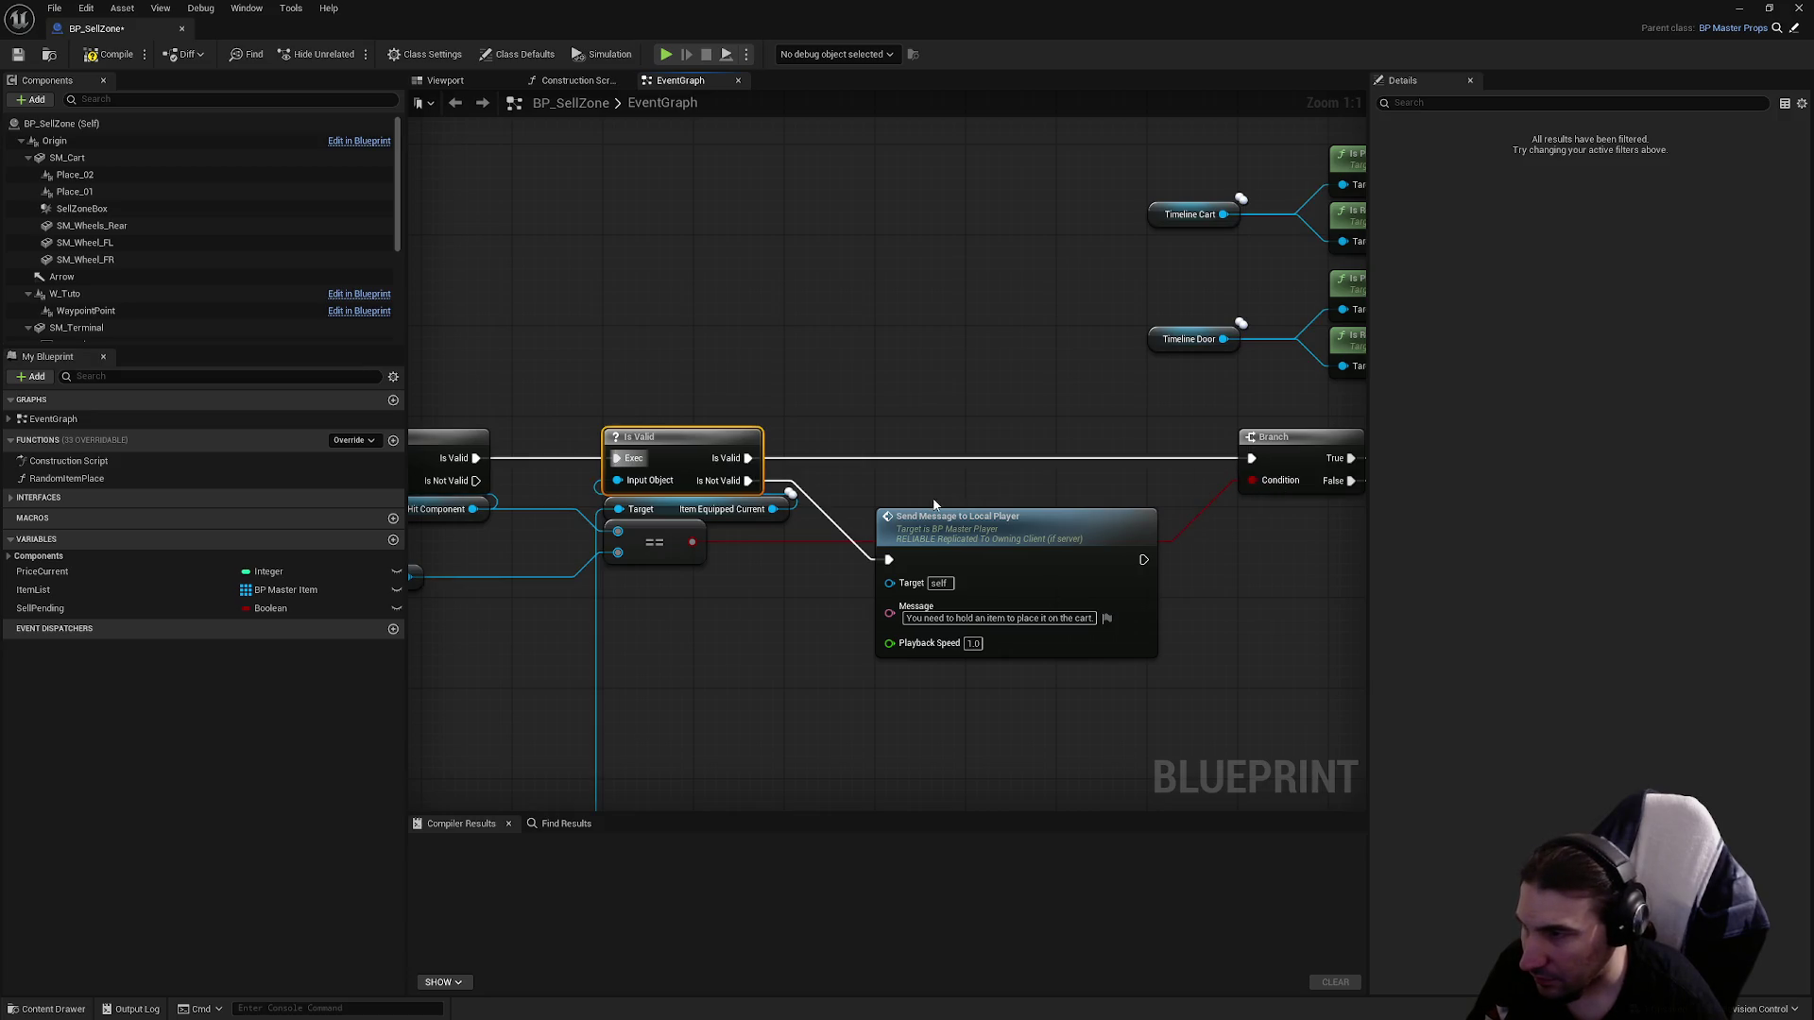
{"action": "scroll", "coordinate": [638, 307], "scroll_direction": "down", "scroll_amount": 5}
{"action": "scroll", "coordinate": [653, 423], "scroll_direction": "up", "scroll_amount": 5}
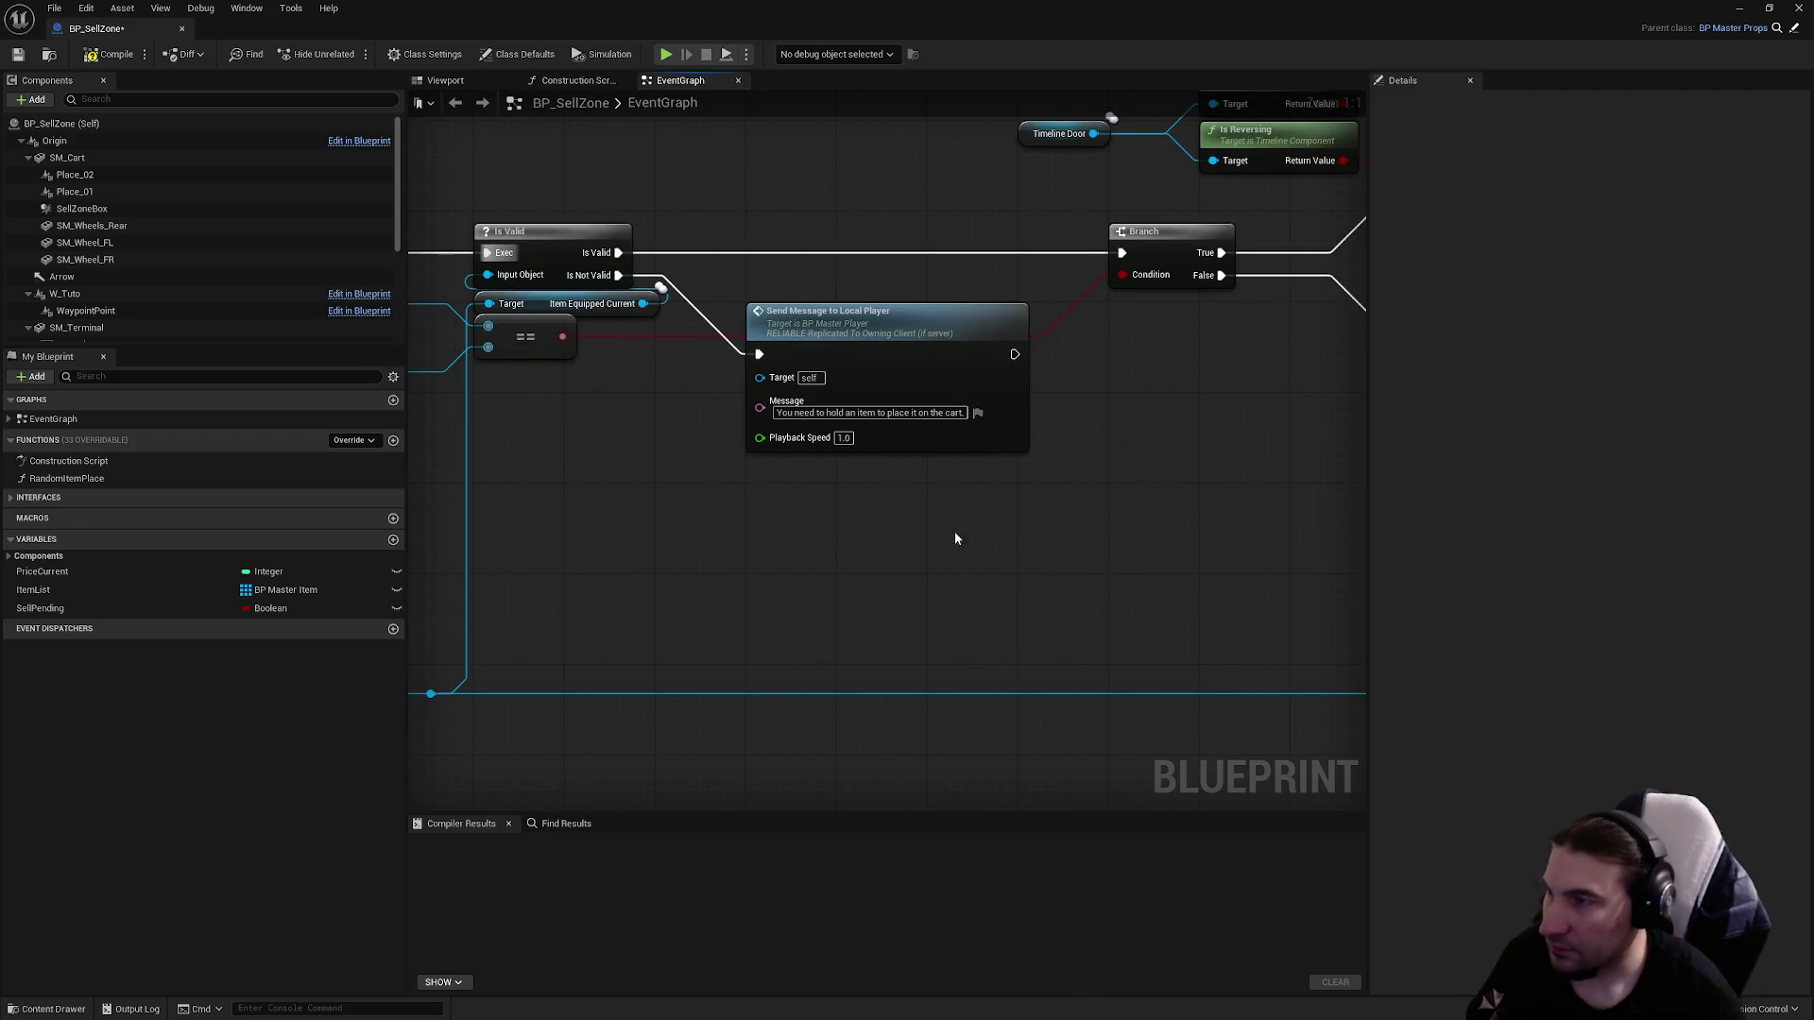
{"action": "scroll", "coordinate": [954, 531], "scroll_direction": "down", "scroll_amount": 3}
{"action": "scroll", "coordinate": [1198, 490], "scroll_direction": "up", "scroll_amount": 3}
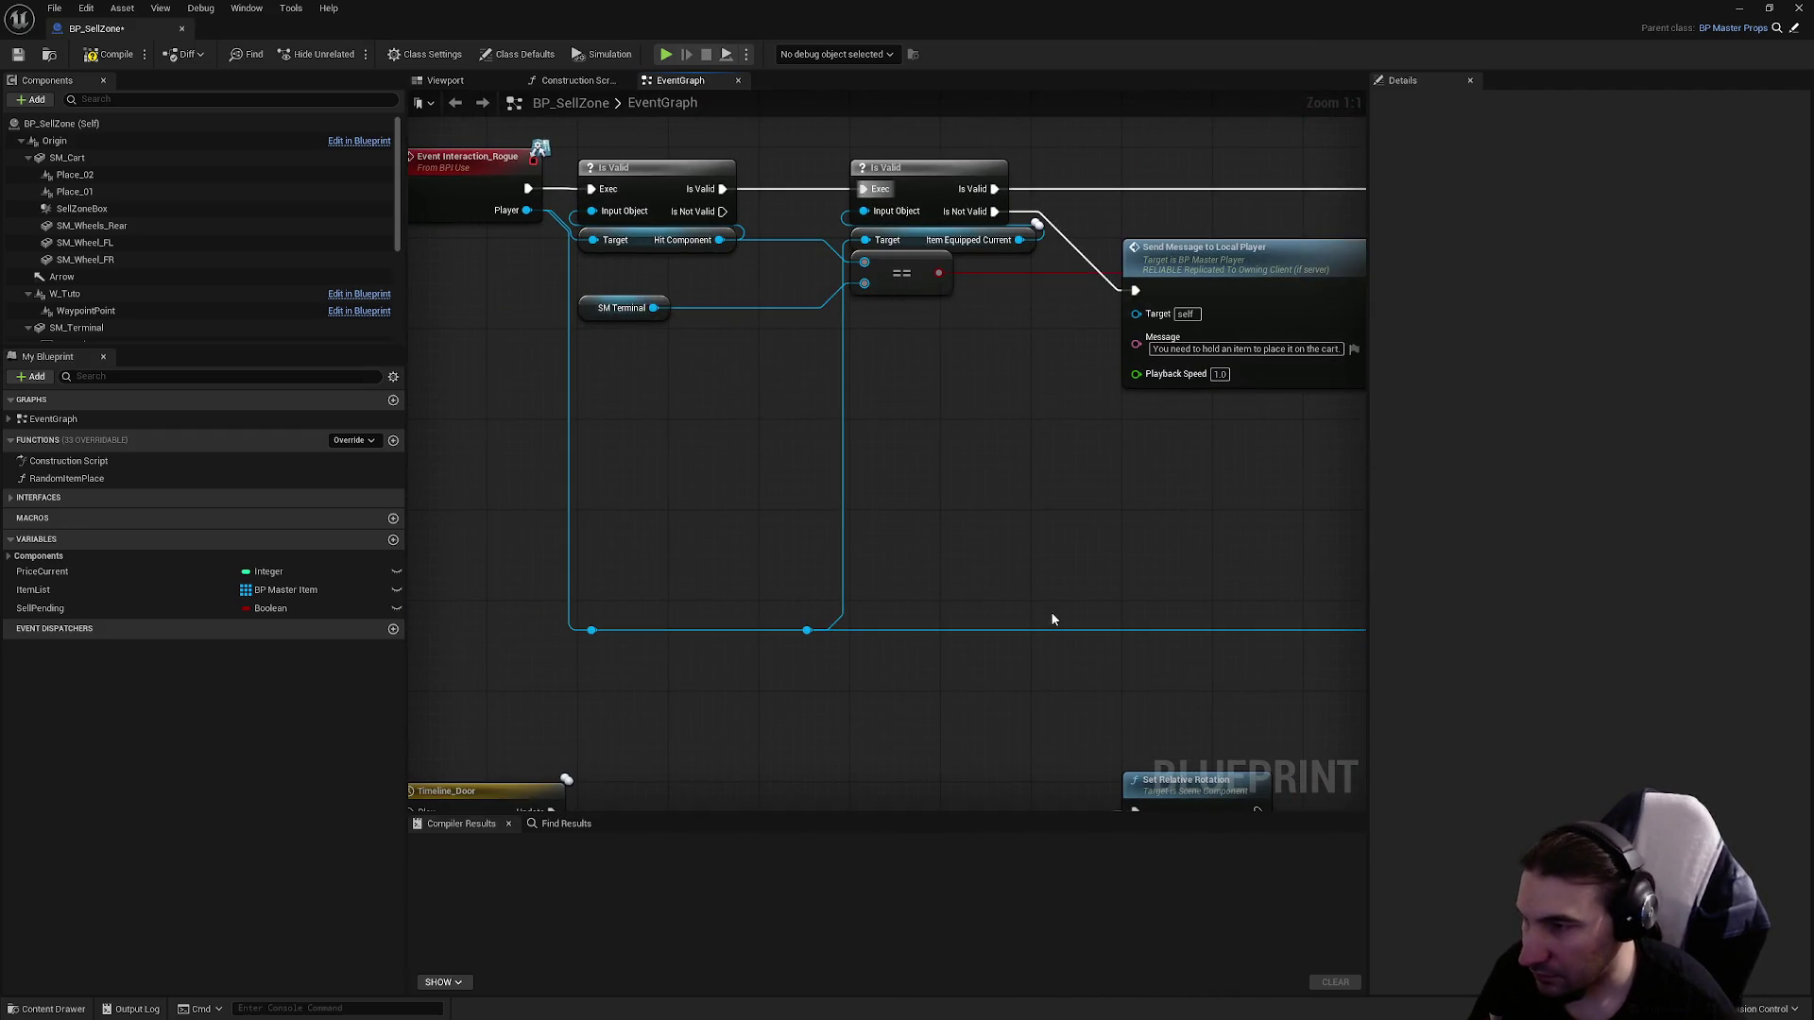
{"action": "double_click", "coordinate": [1023, 627]}
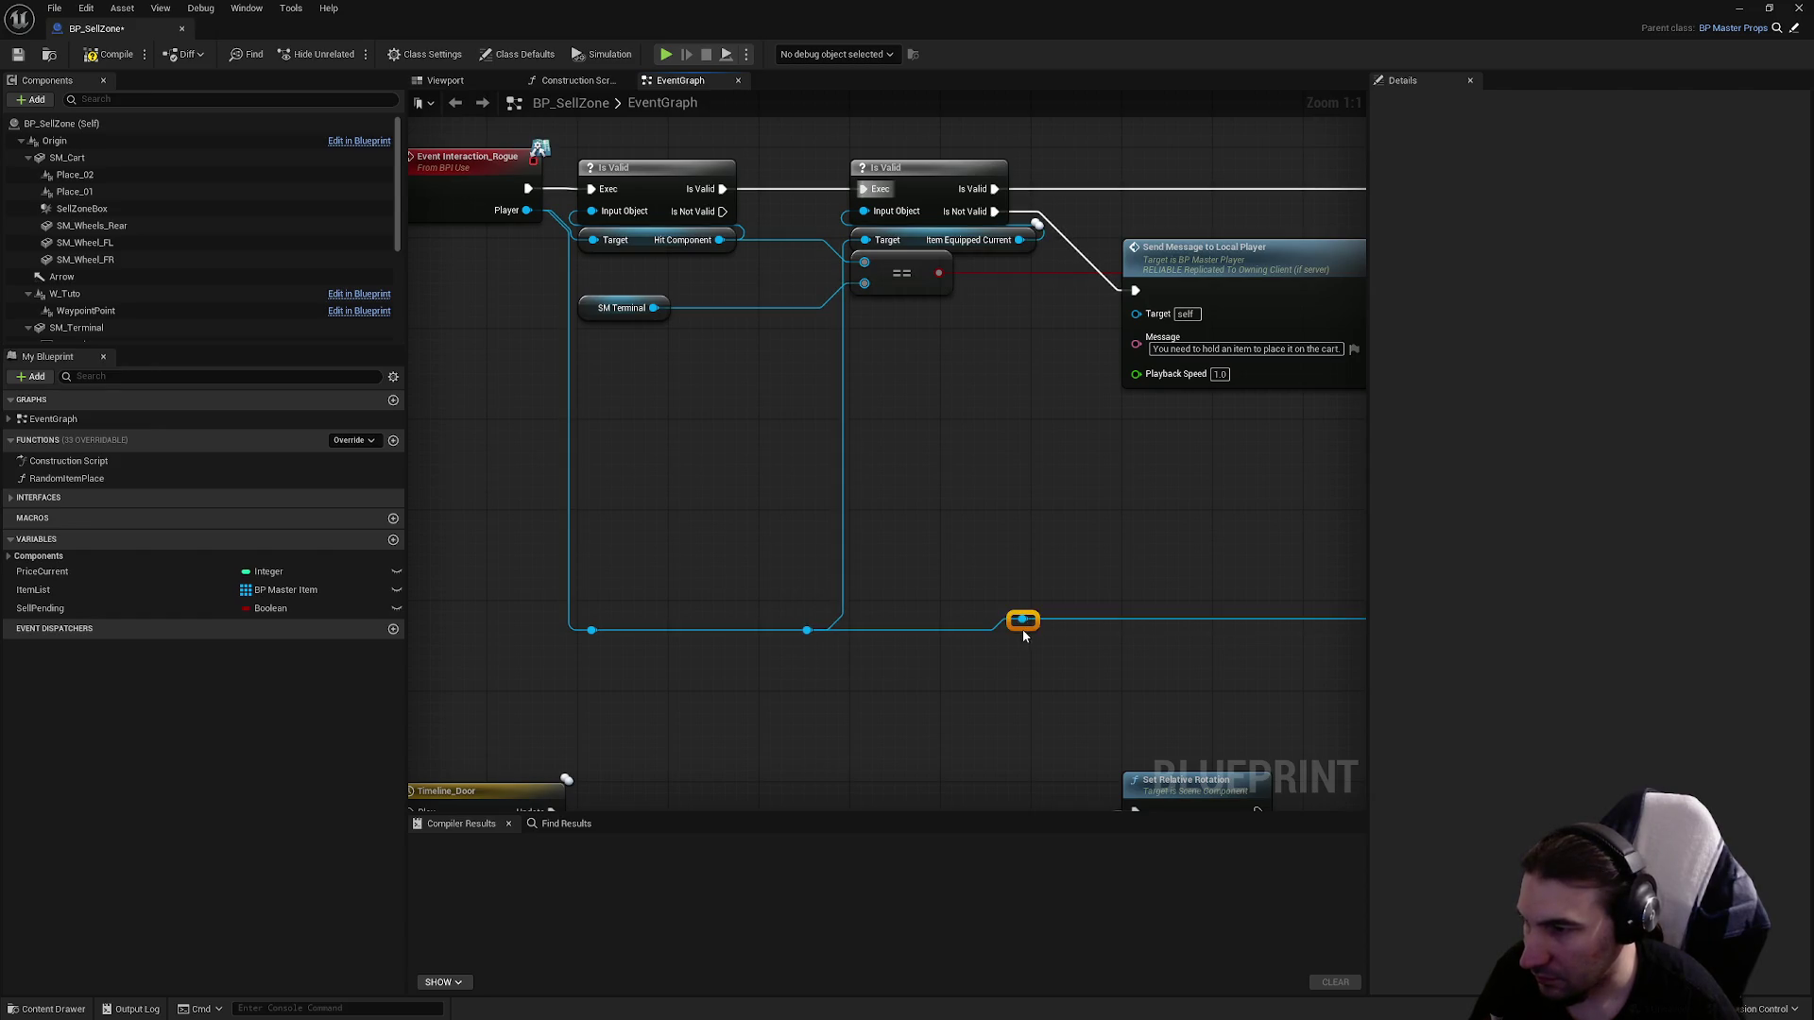
{"action": "left_click_drag", "start_coordinate": [1022, 629], "coordinate": [1142, 317]}
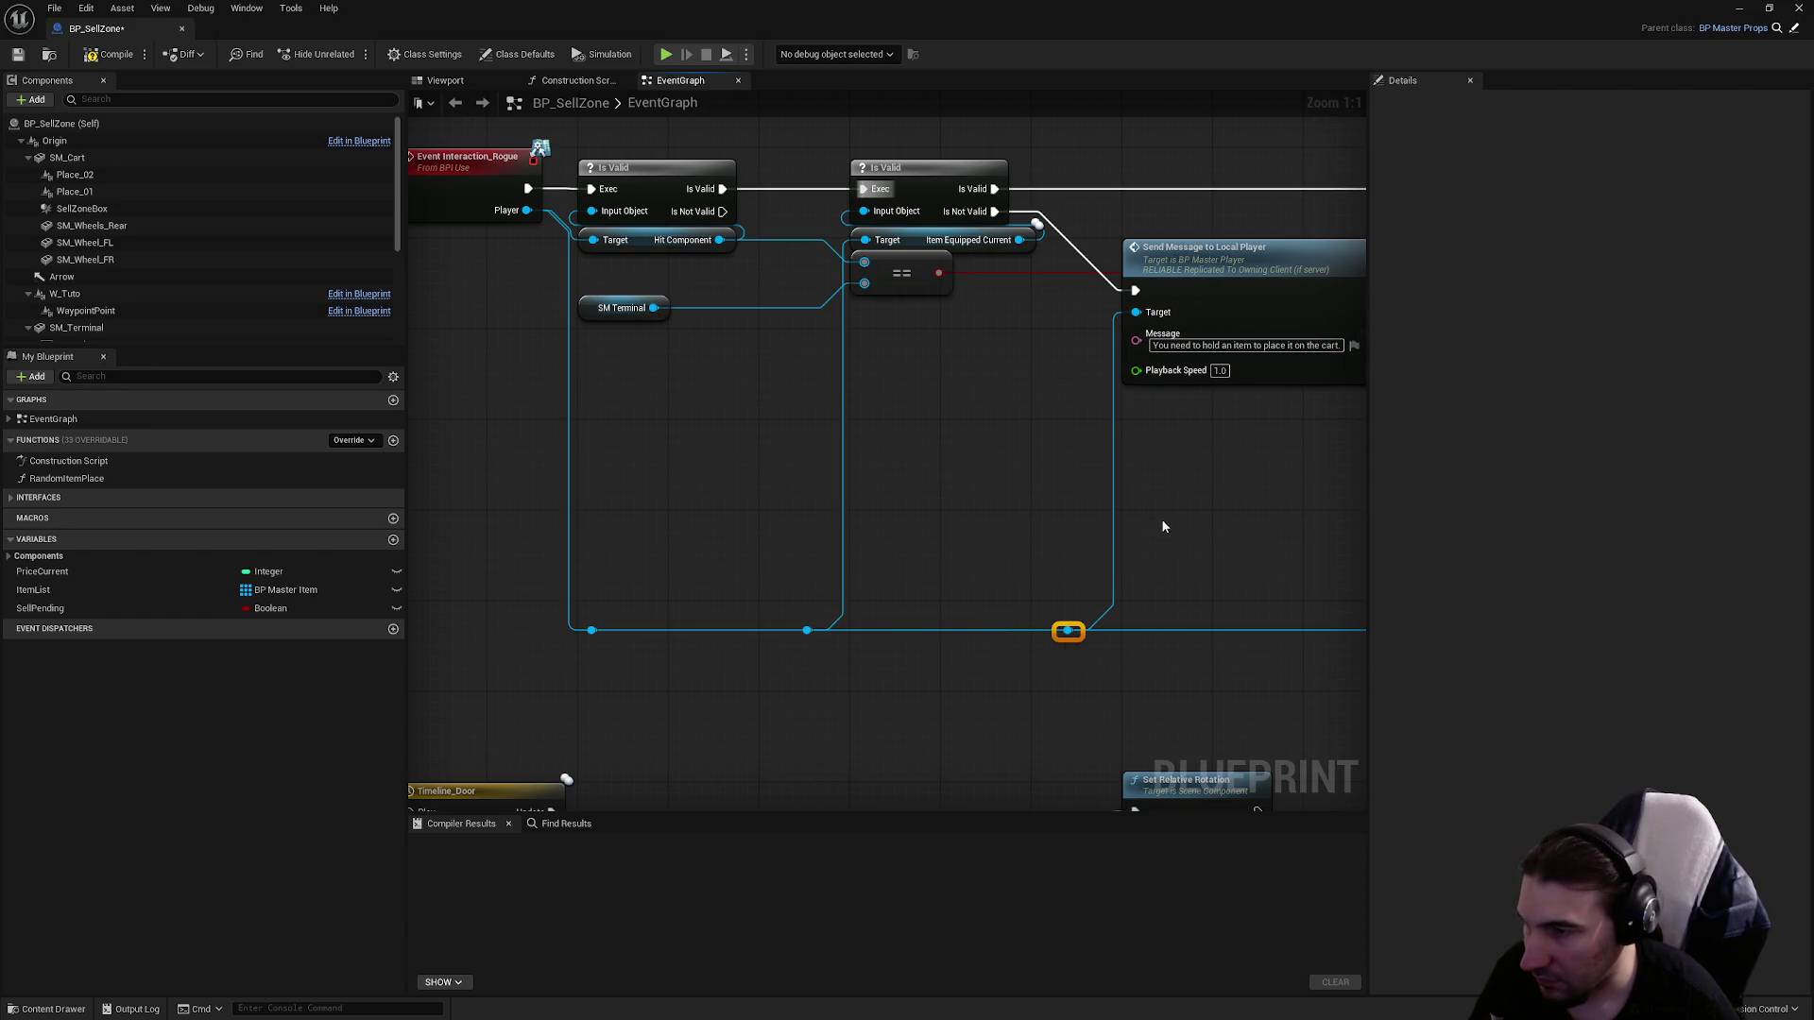
{"action": "key", "text": "super"}
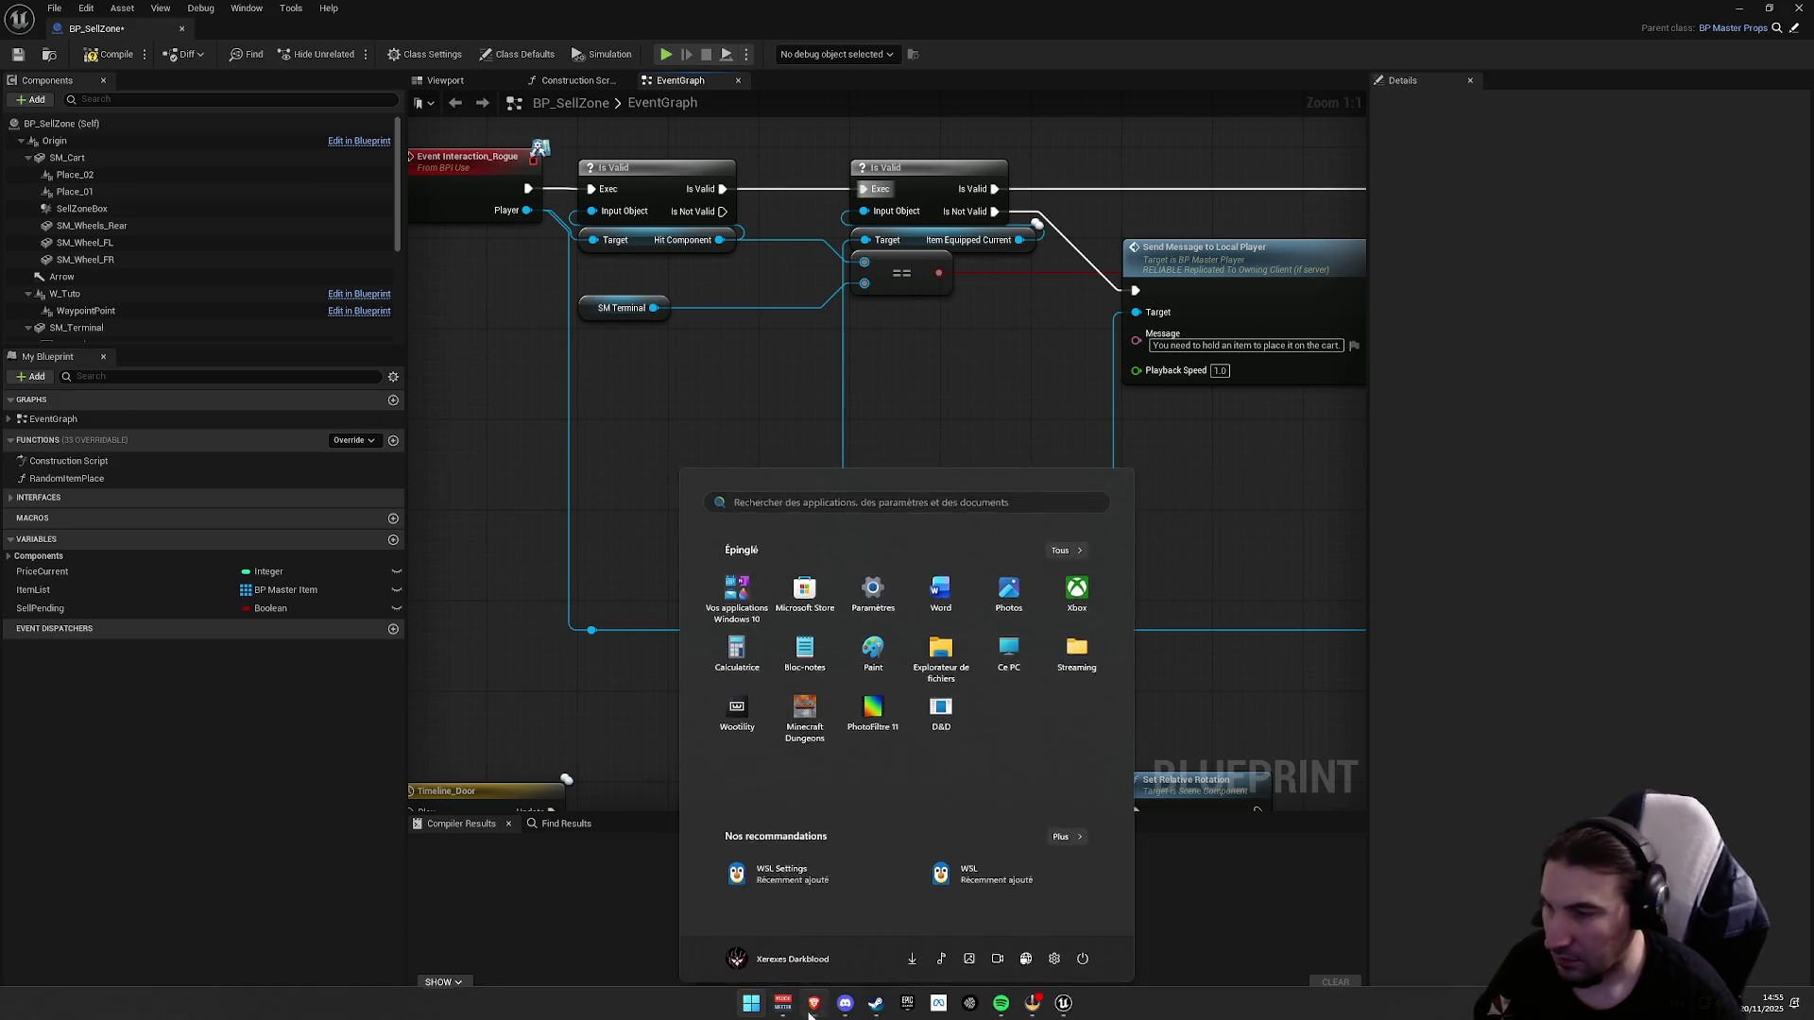
{"action": "key", "text": "super"}
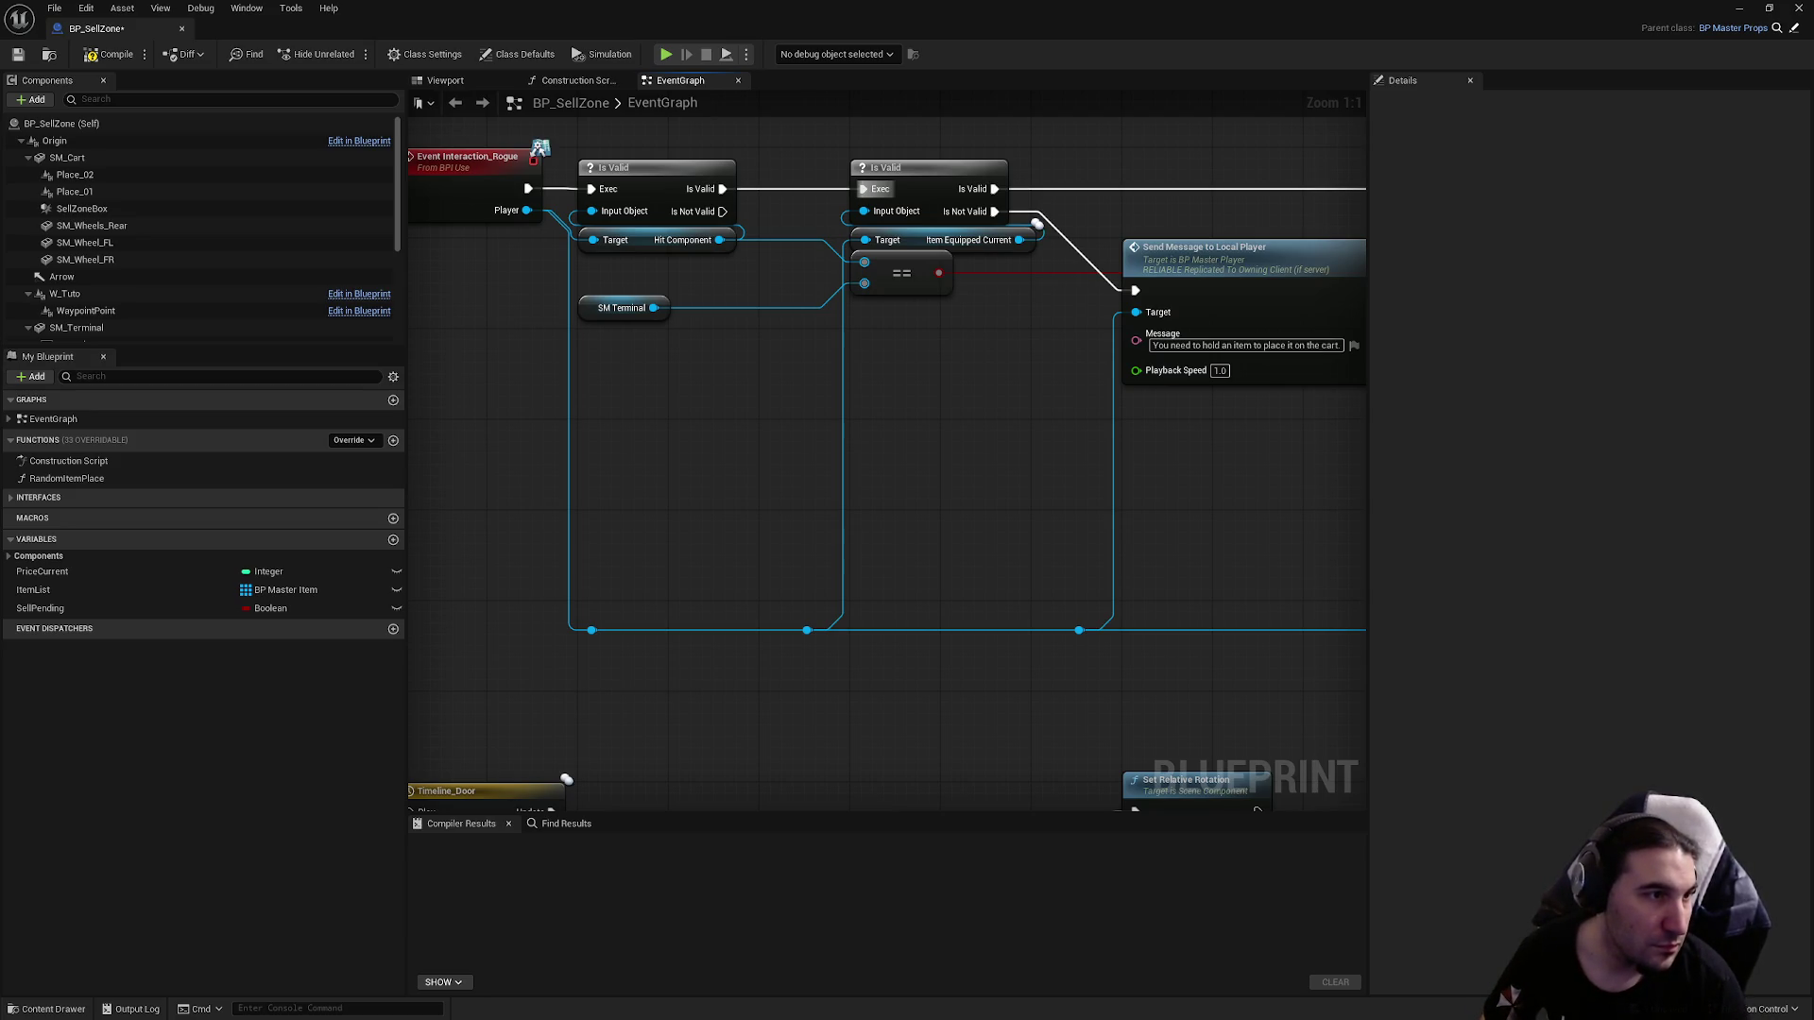
{"action": "key", "text": "super"}
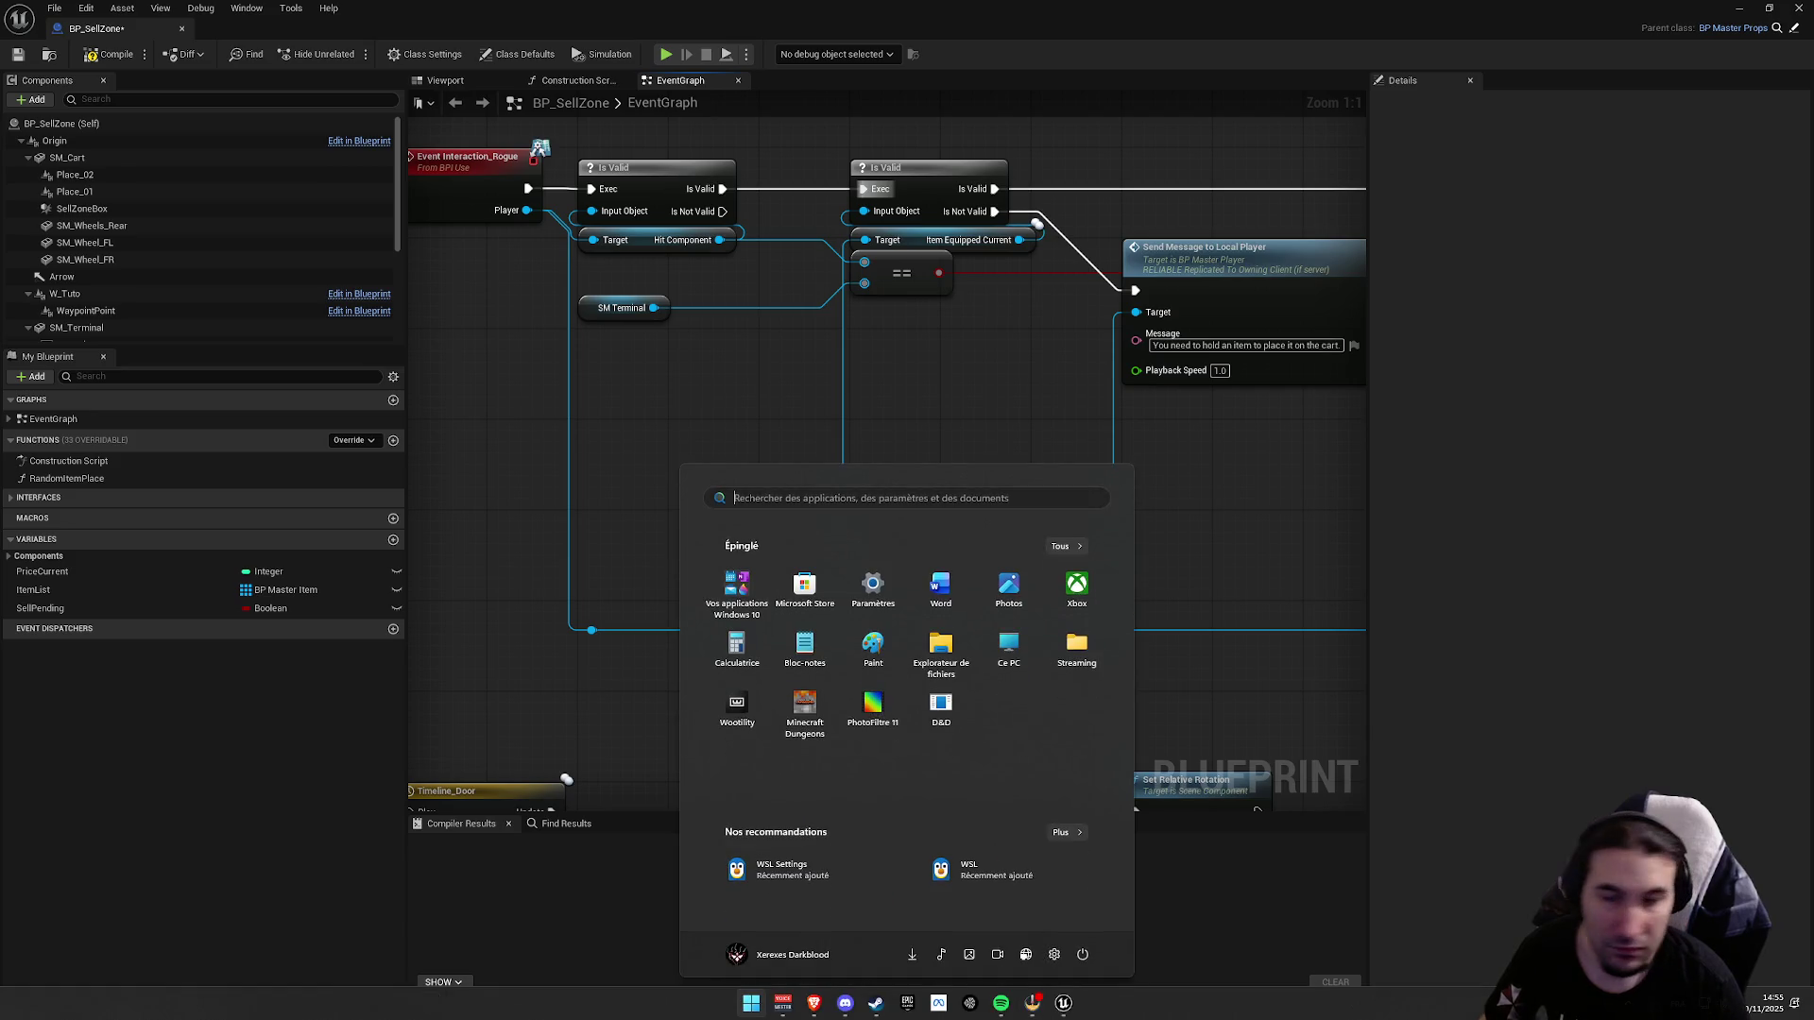
{"action": "key", "text": "super"}
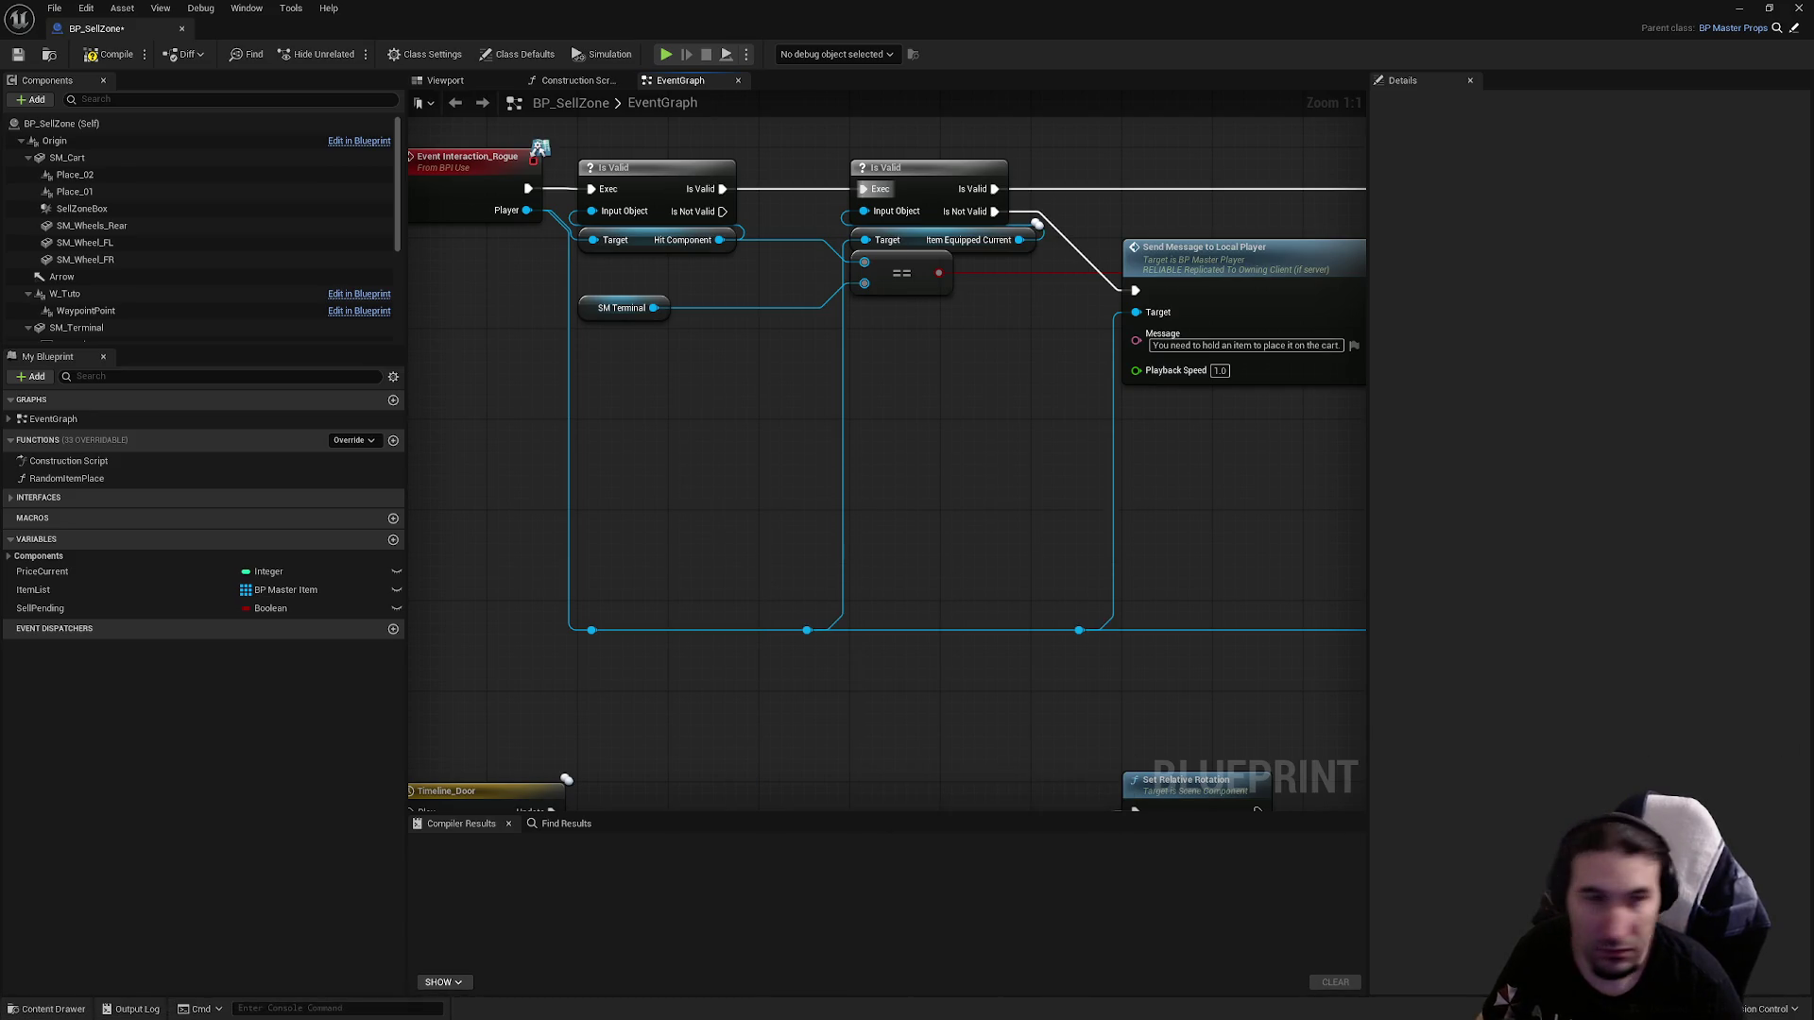
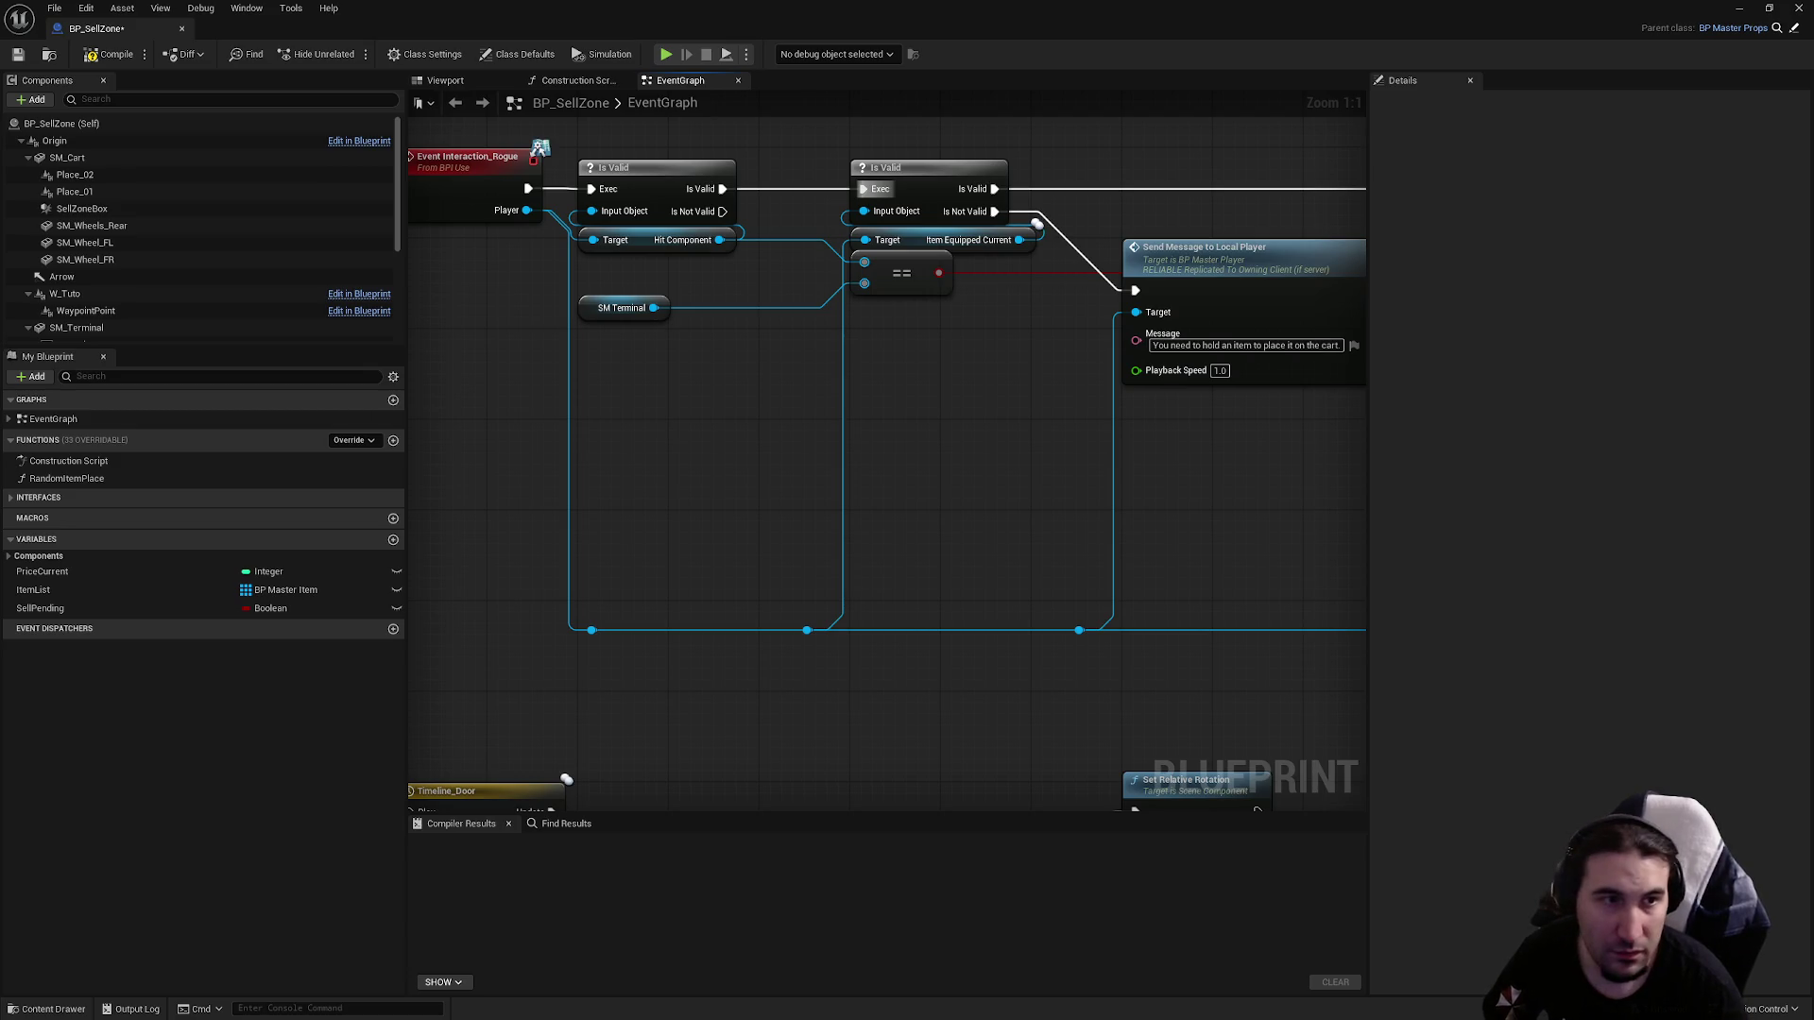
Change the Send Message text to 'You can no longer sell an item purchased from the shop' and compile.
{"action": "mouse_move", "coordinate": [1207, 433]}
{"action": "left_mouse_down"}
{"action": "mouse_move", "coordinate": [1134, 471]}
{"action": "mouse_move", "coordinate": [1110, 531]}
{"action": "left_mouse_up"}
{"action": "left_click_drag", "start_coordinate": [1200, 494], "coordinate": [1107, 529]}
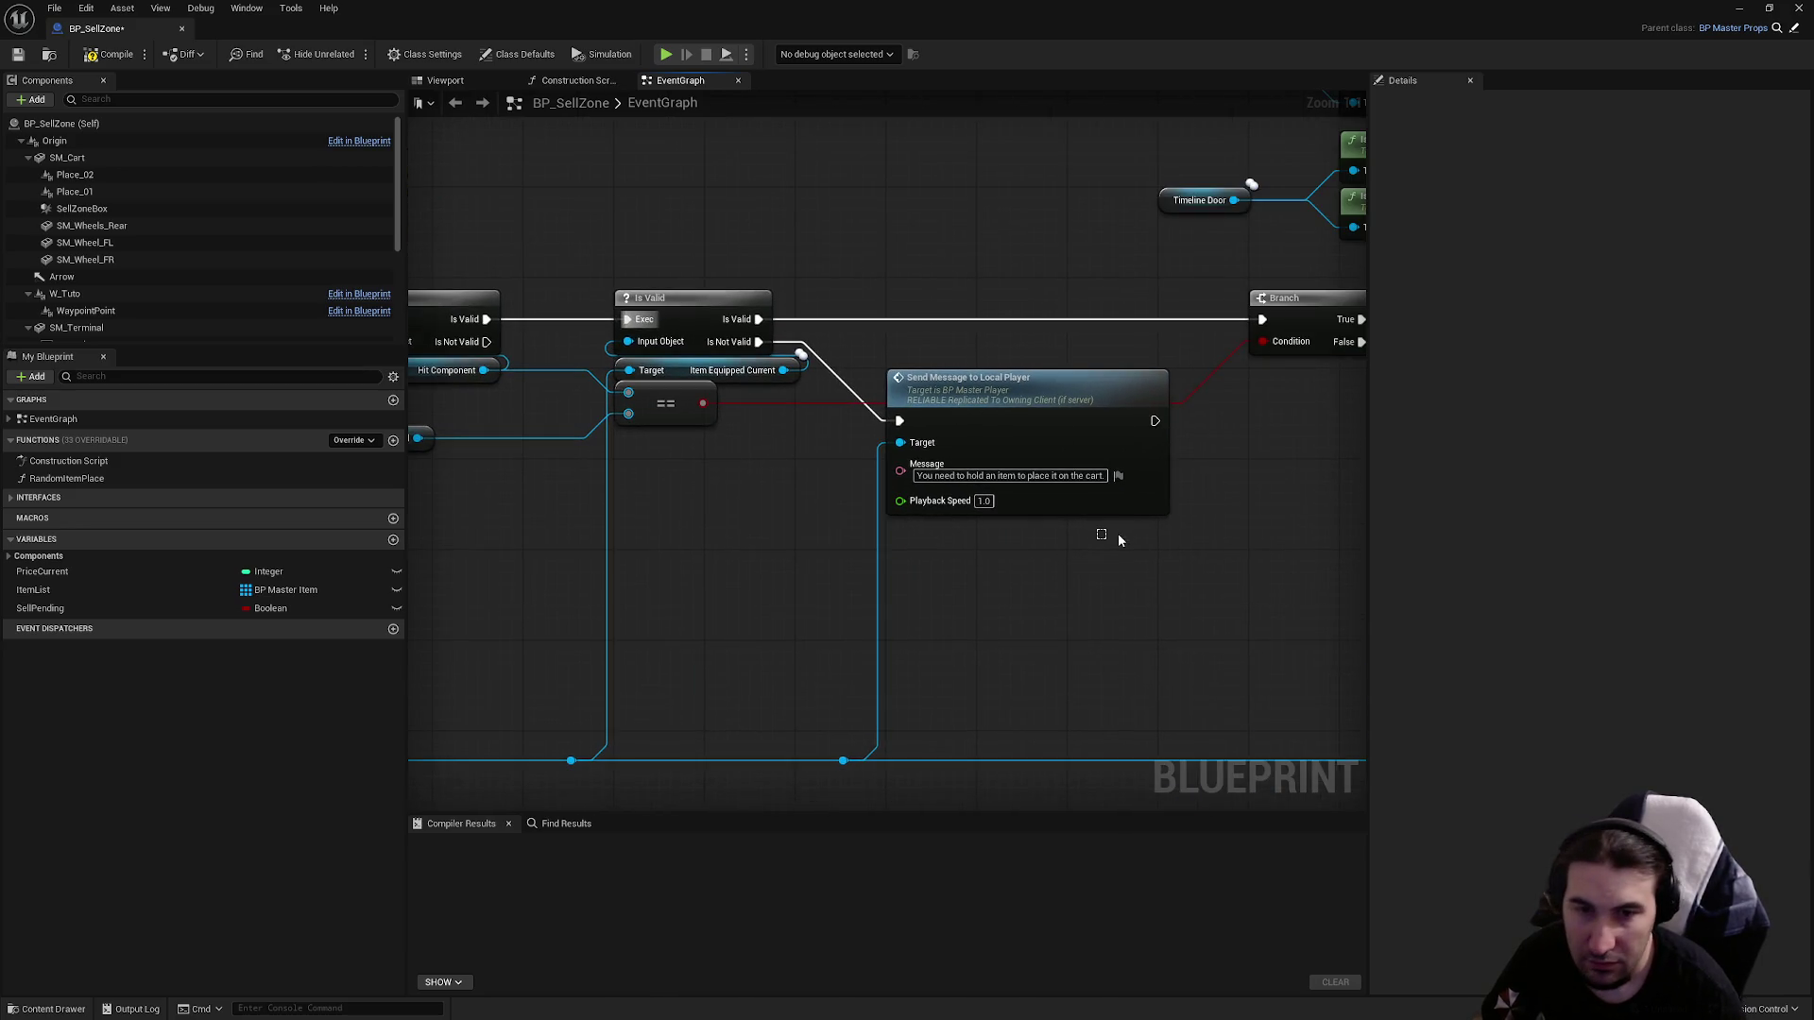
{"action": "left_click", "coordinate": [1095, 476]}
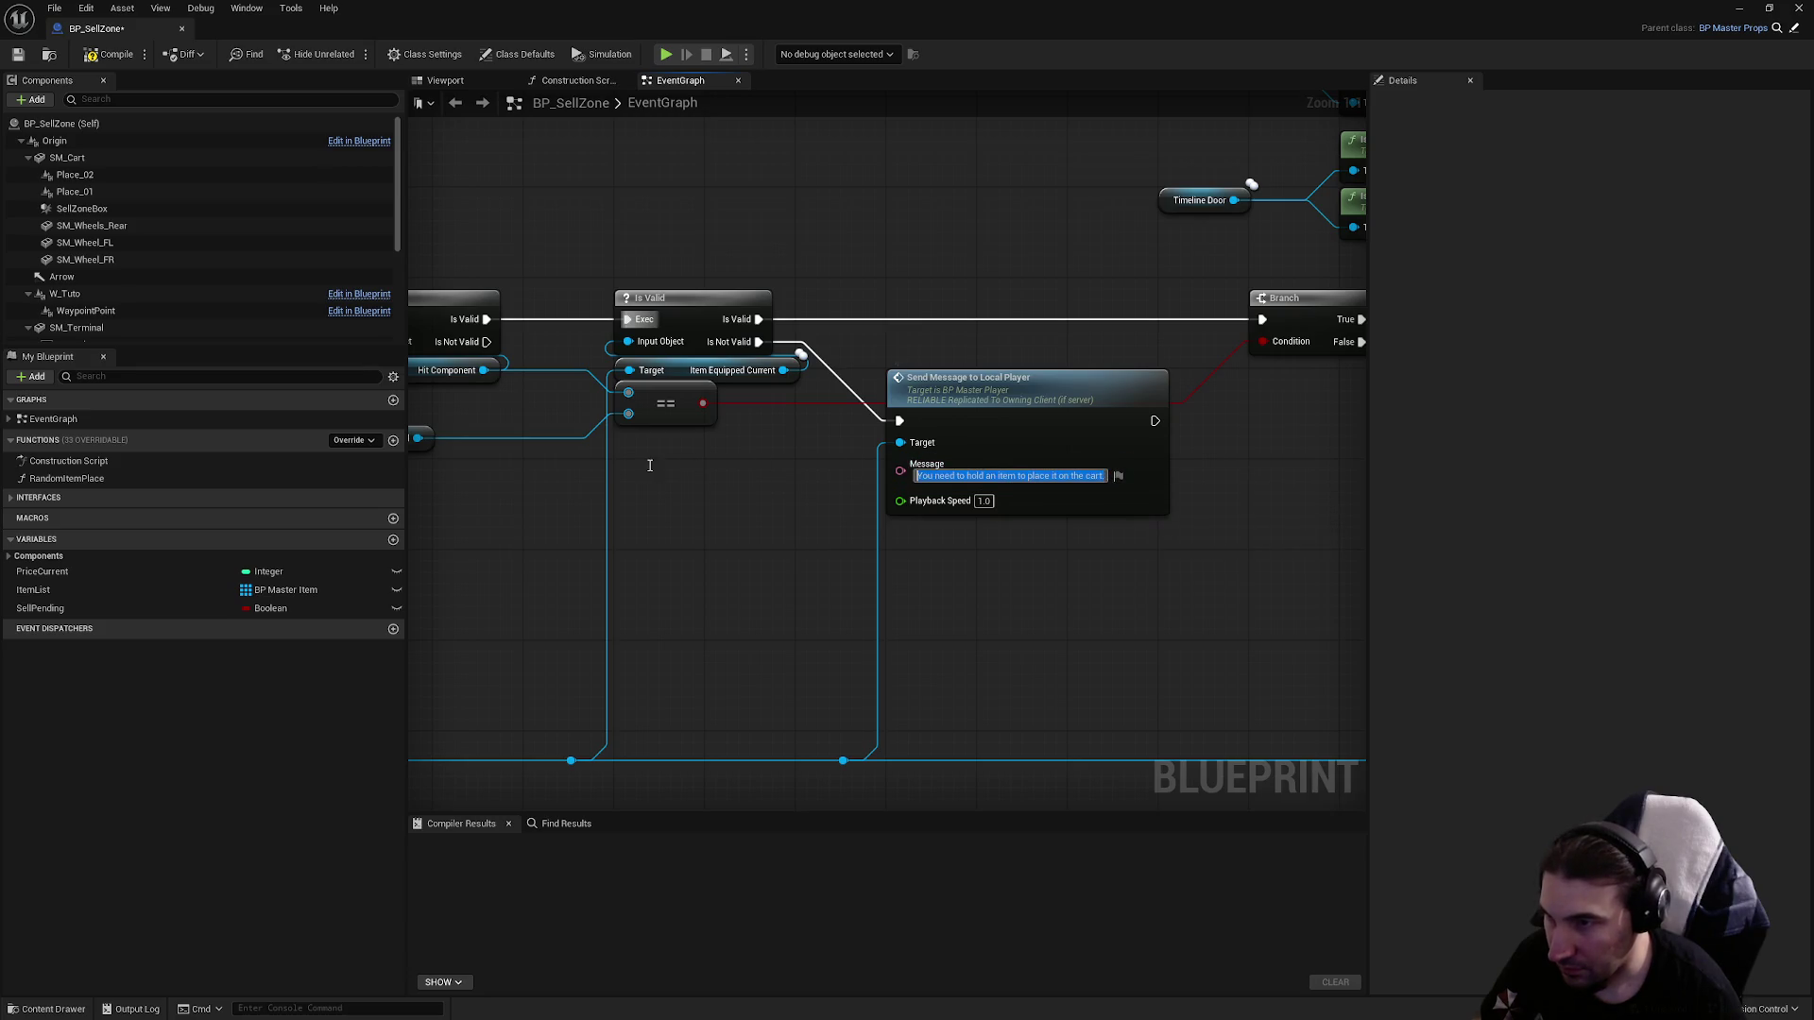
{"action": "type", "text": "You can no longer sell an item purchased from the shop."}
{"action": "key", "text": "Return"}
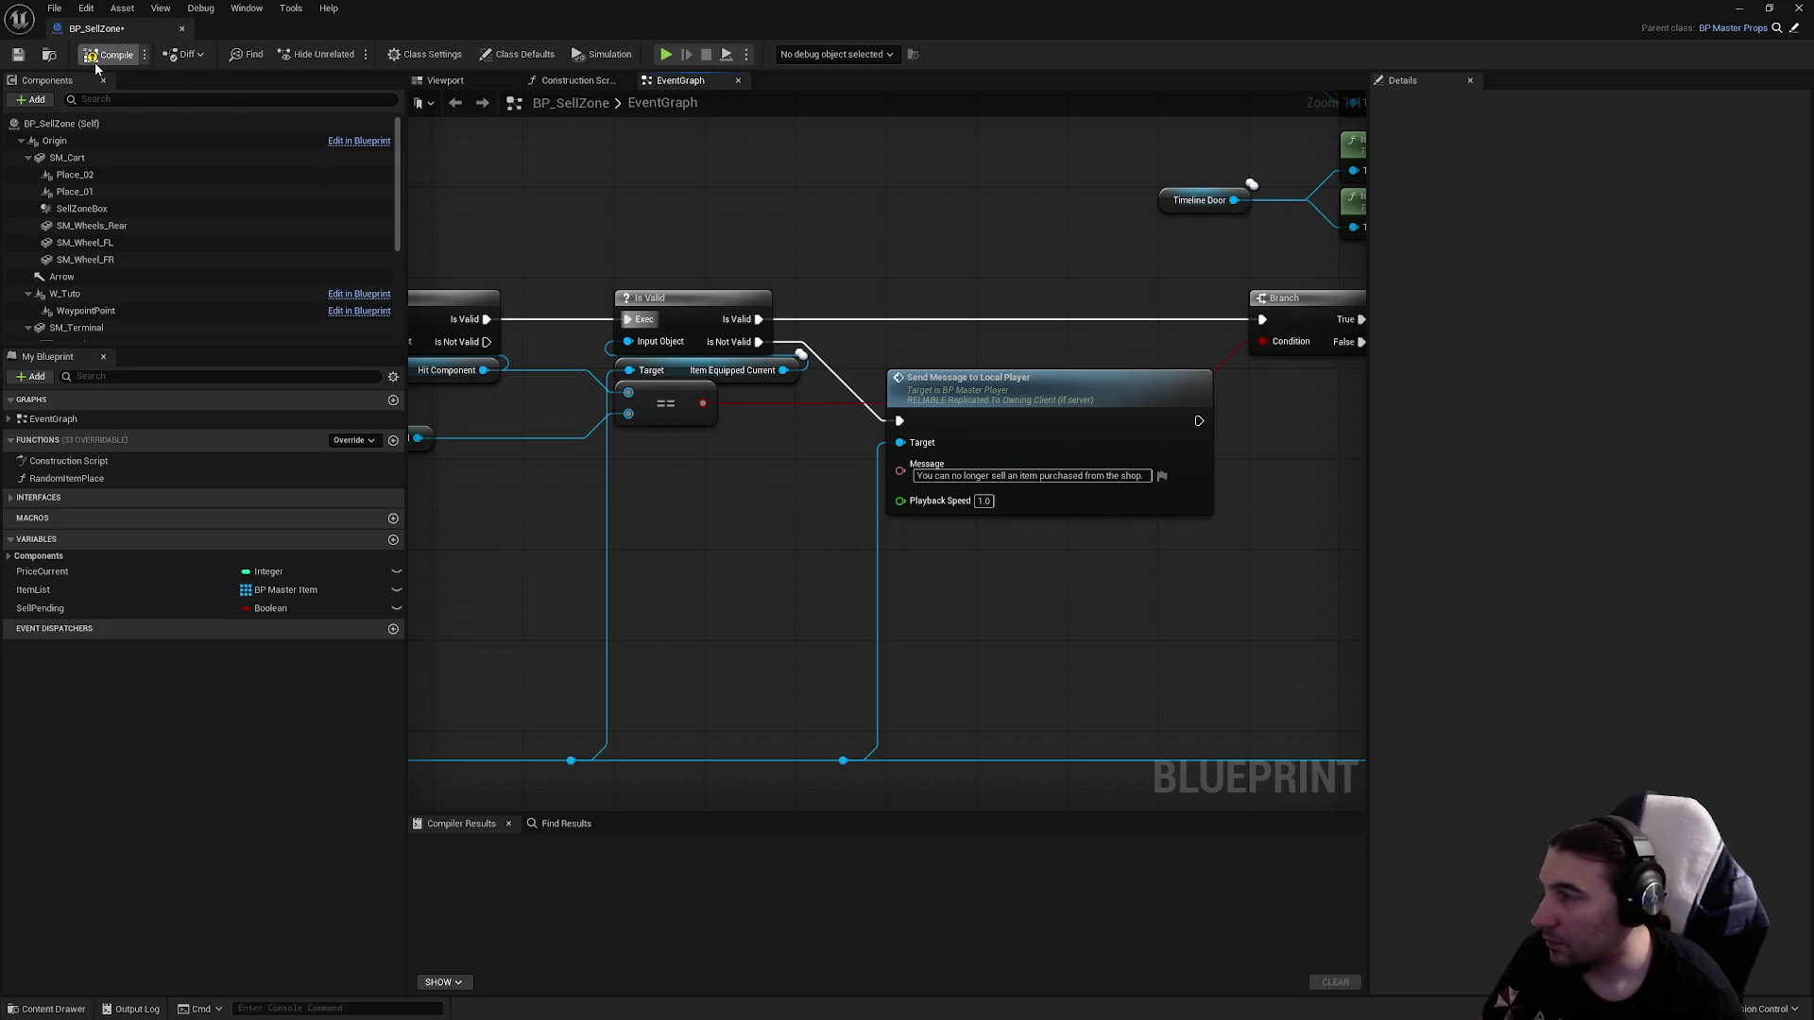
{"action": "left_click", "coordinate": [96, 59]}
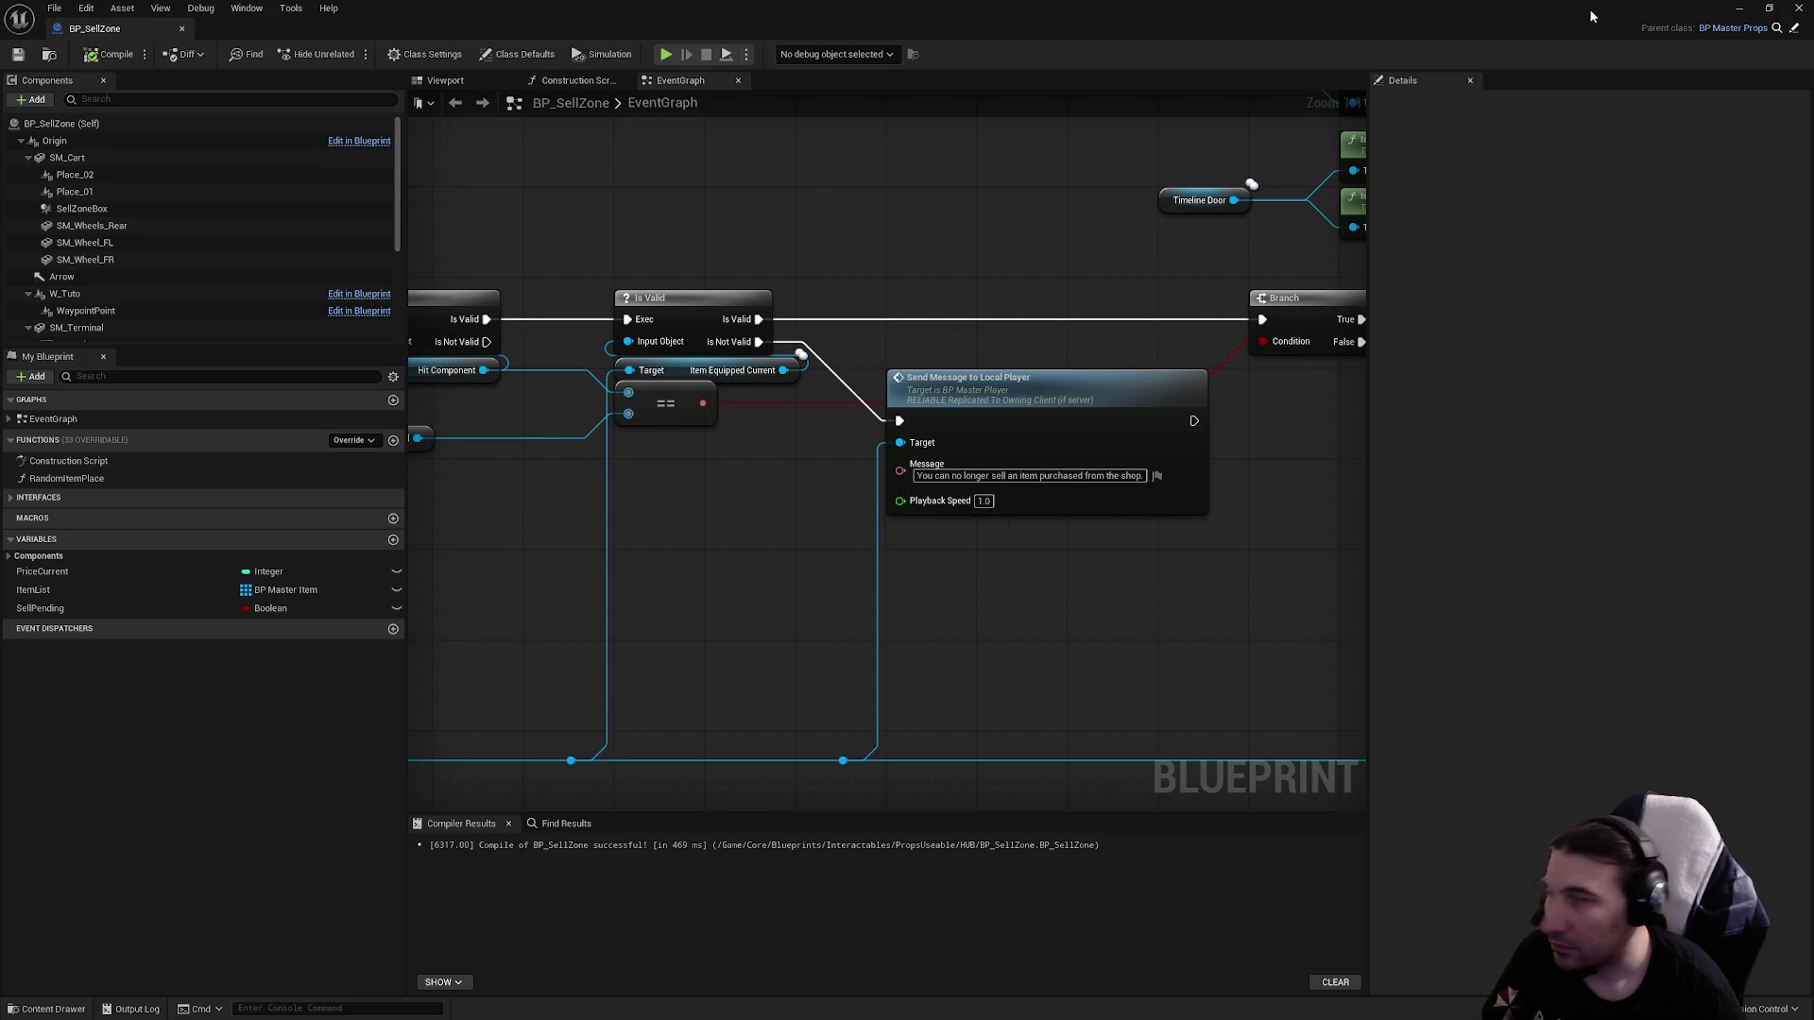
{"action": "mouse_move", "coordinate": [1788, 11]}
{"action": "left_mouse_down"}
{"action": "mouse_move", "coordinate": [887, 508]}
{"action": "mouse_move", "coordinate": [786, 932]}
{"action": "left_mouse_up"}
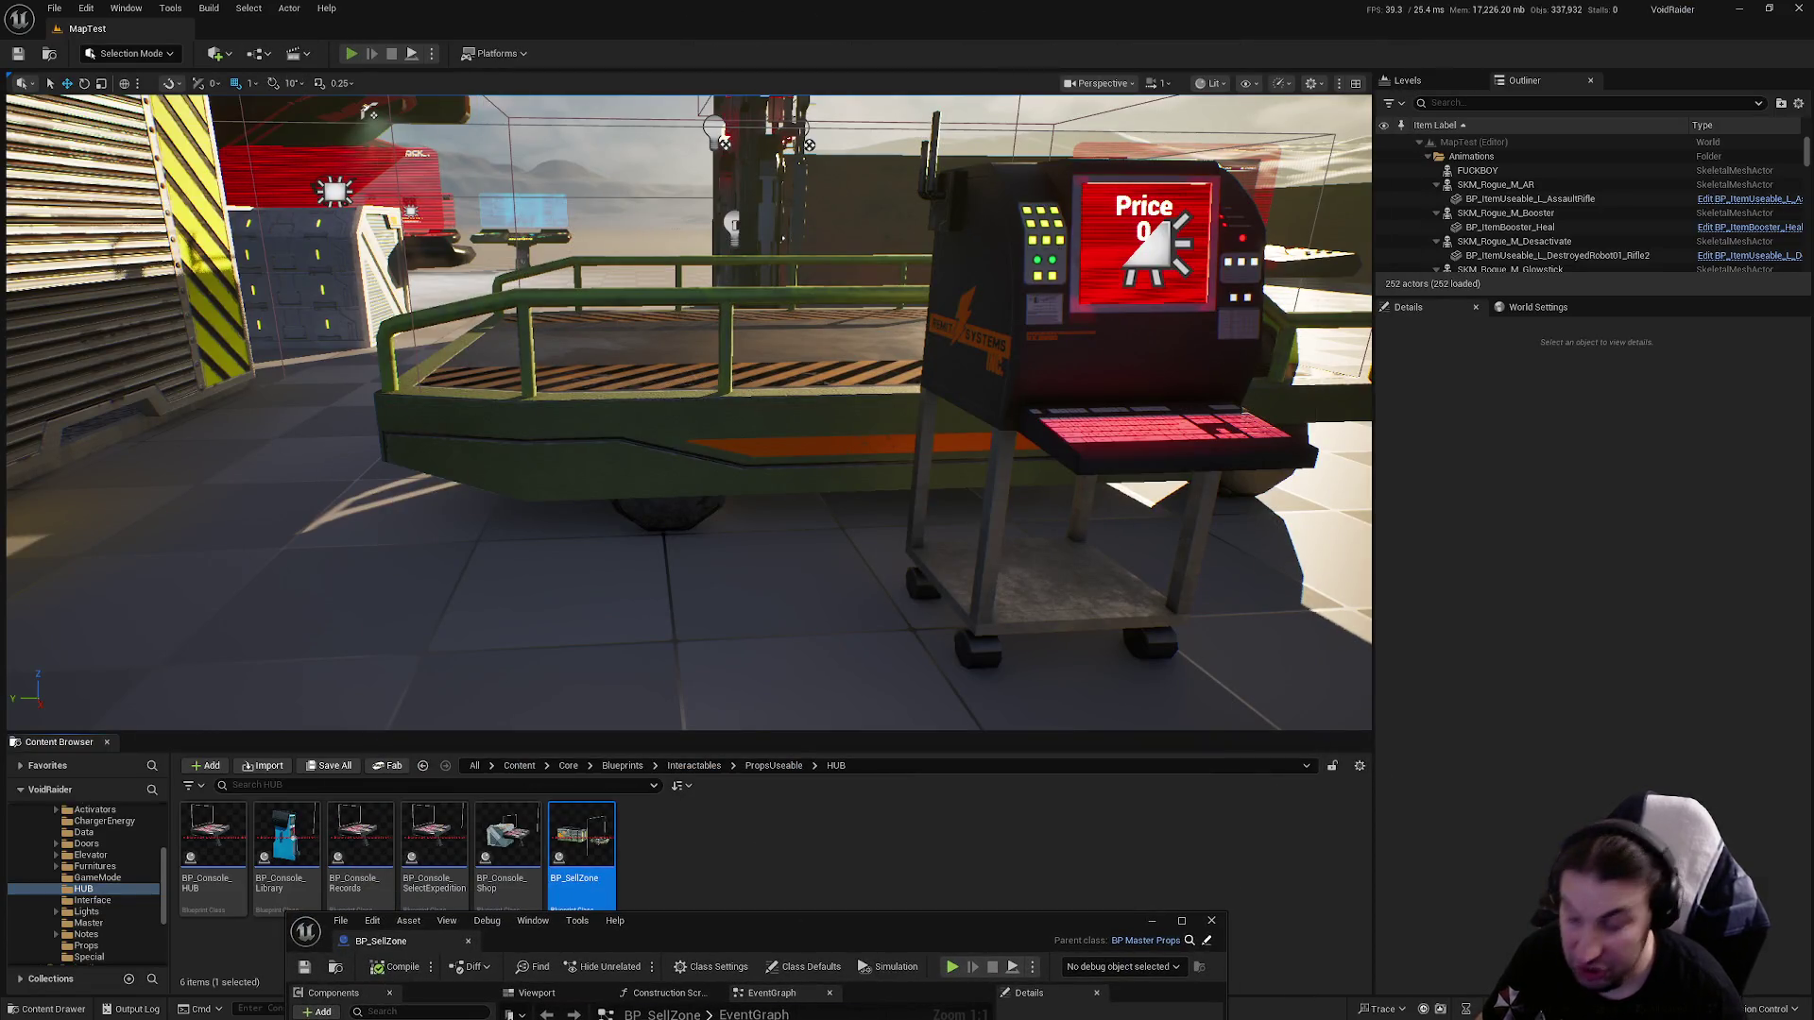
Play the level, pick up the medkit from the shelf and place it on the green sell cart.
{"action": "key", "text": "alt+p"}
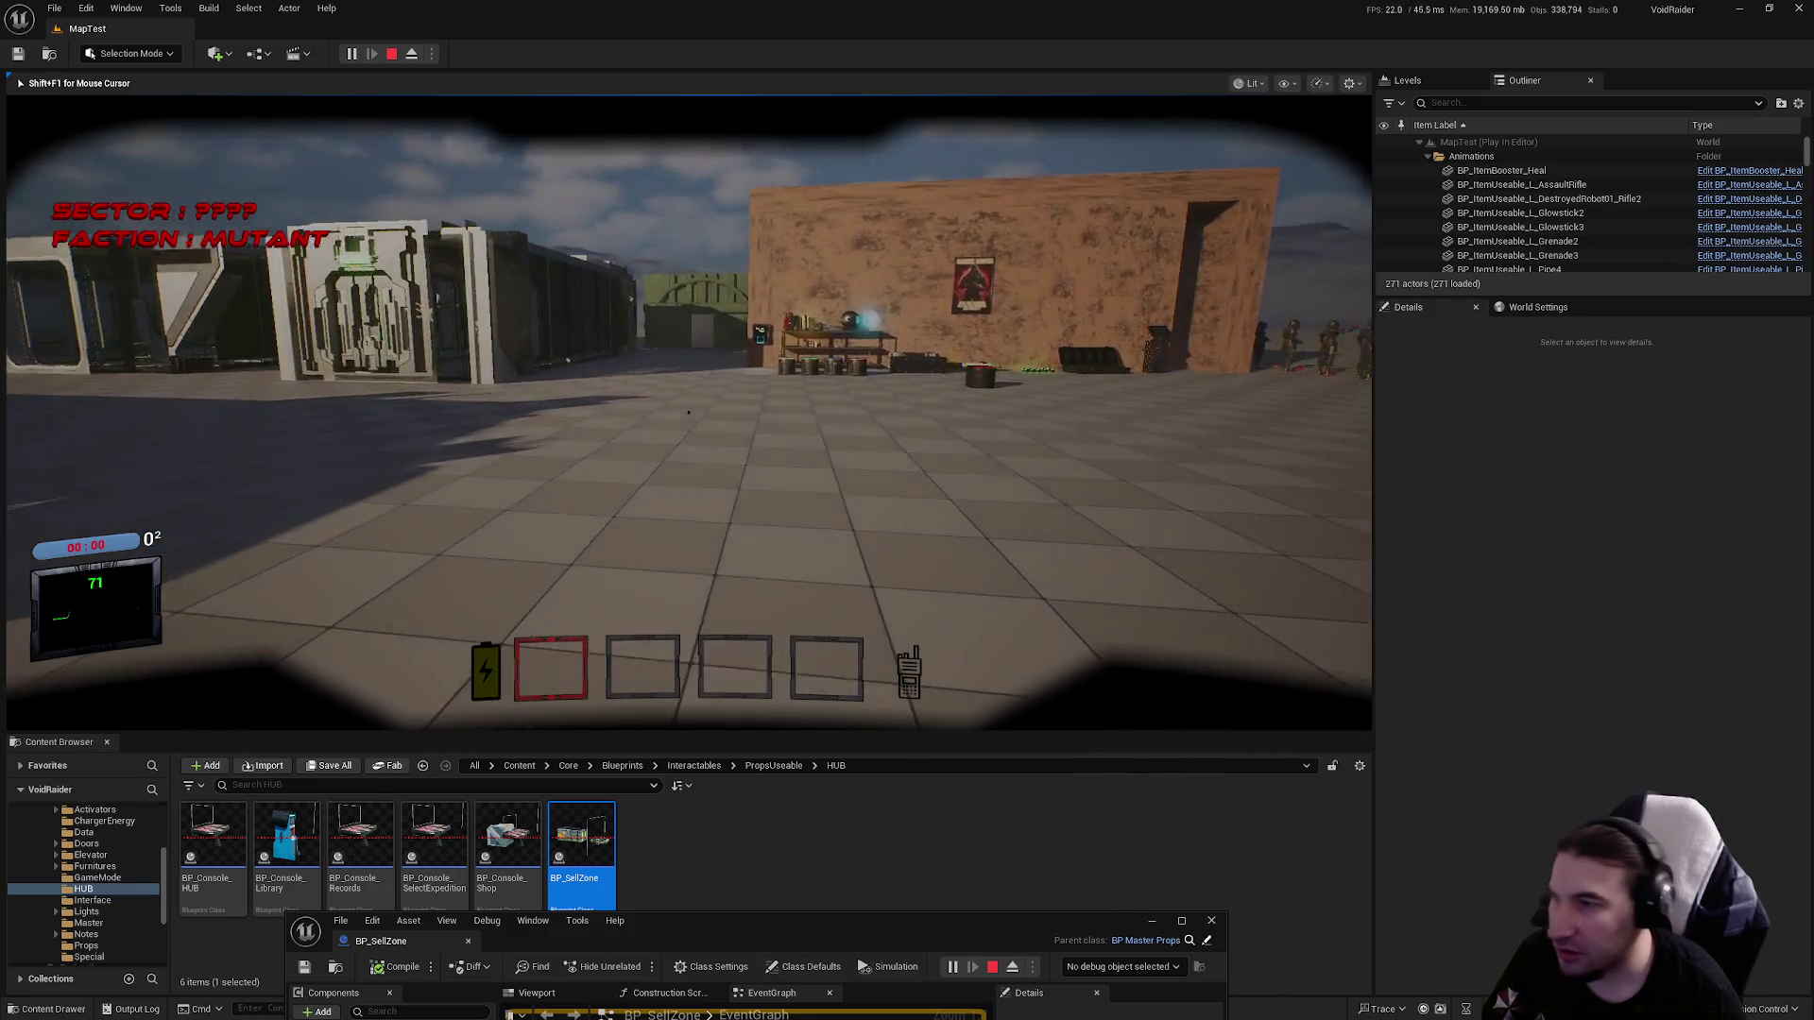
{"action": "key", "text": "w"}
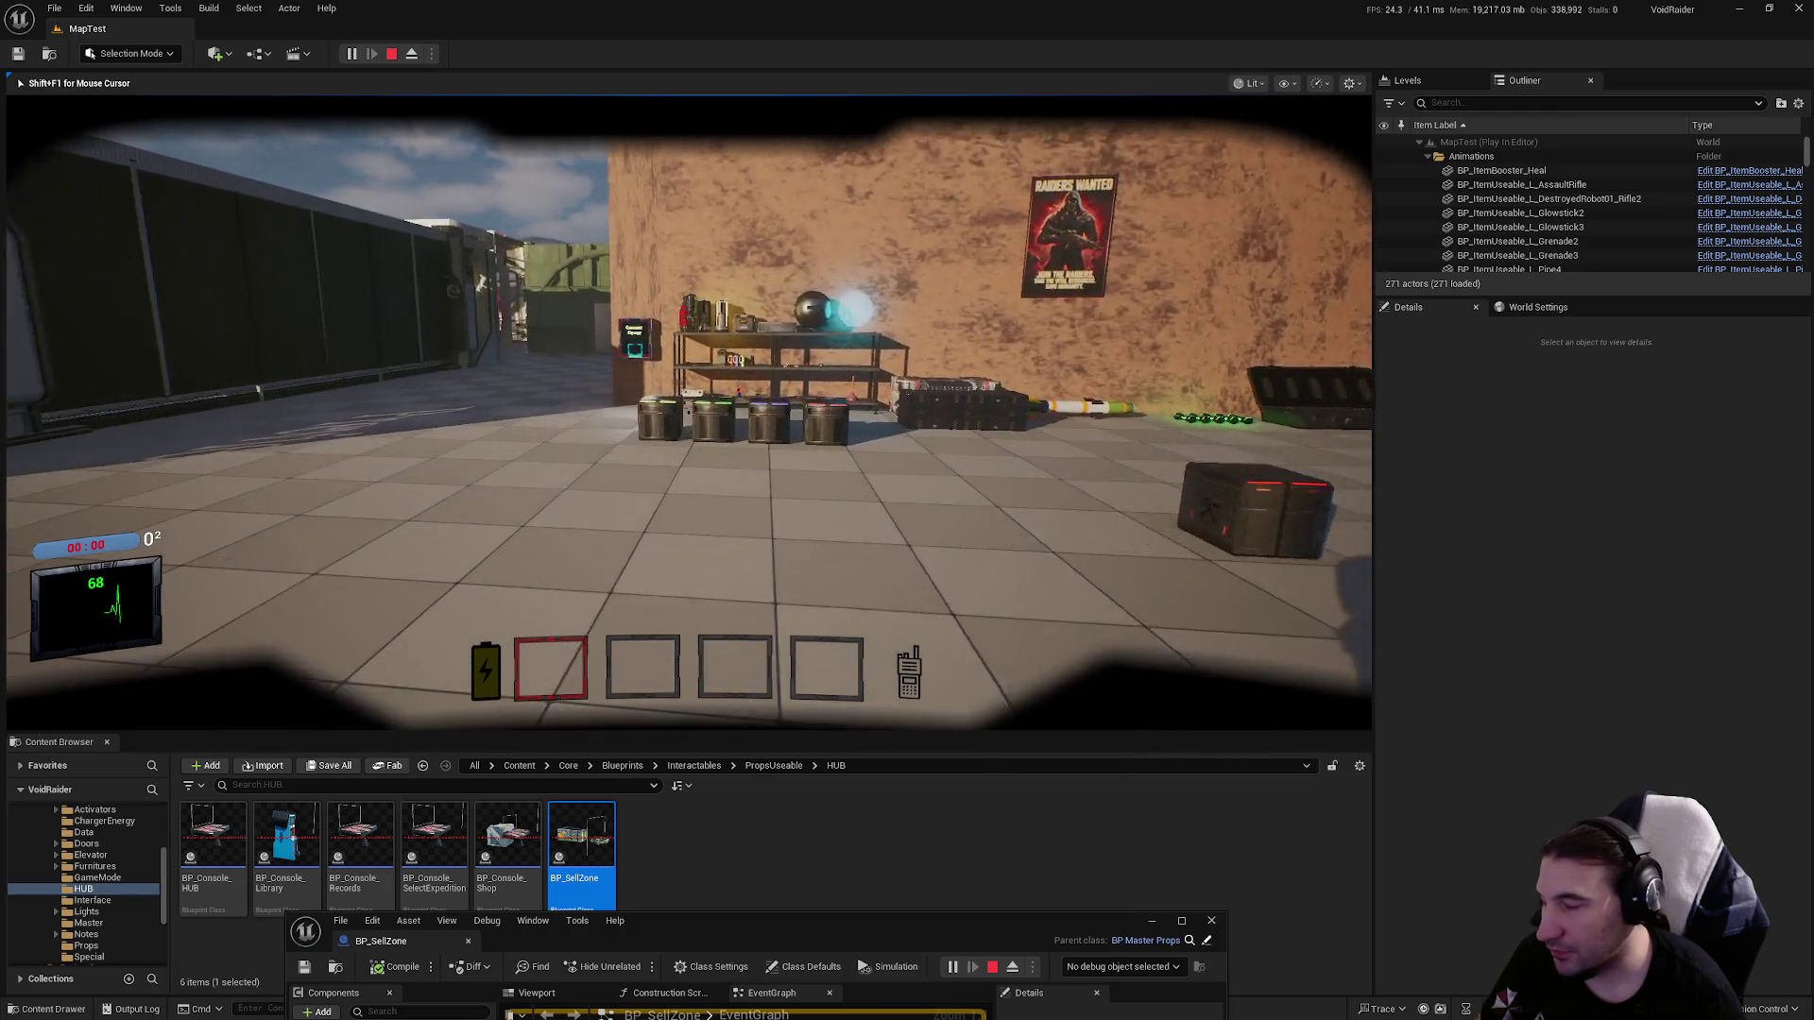
{"action": "key", "text": "w"}
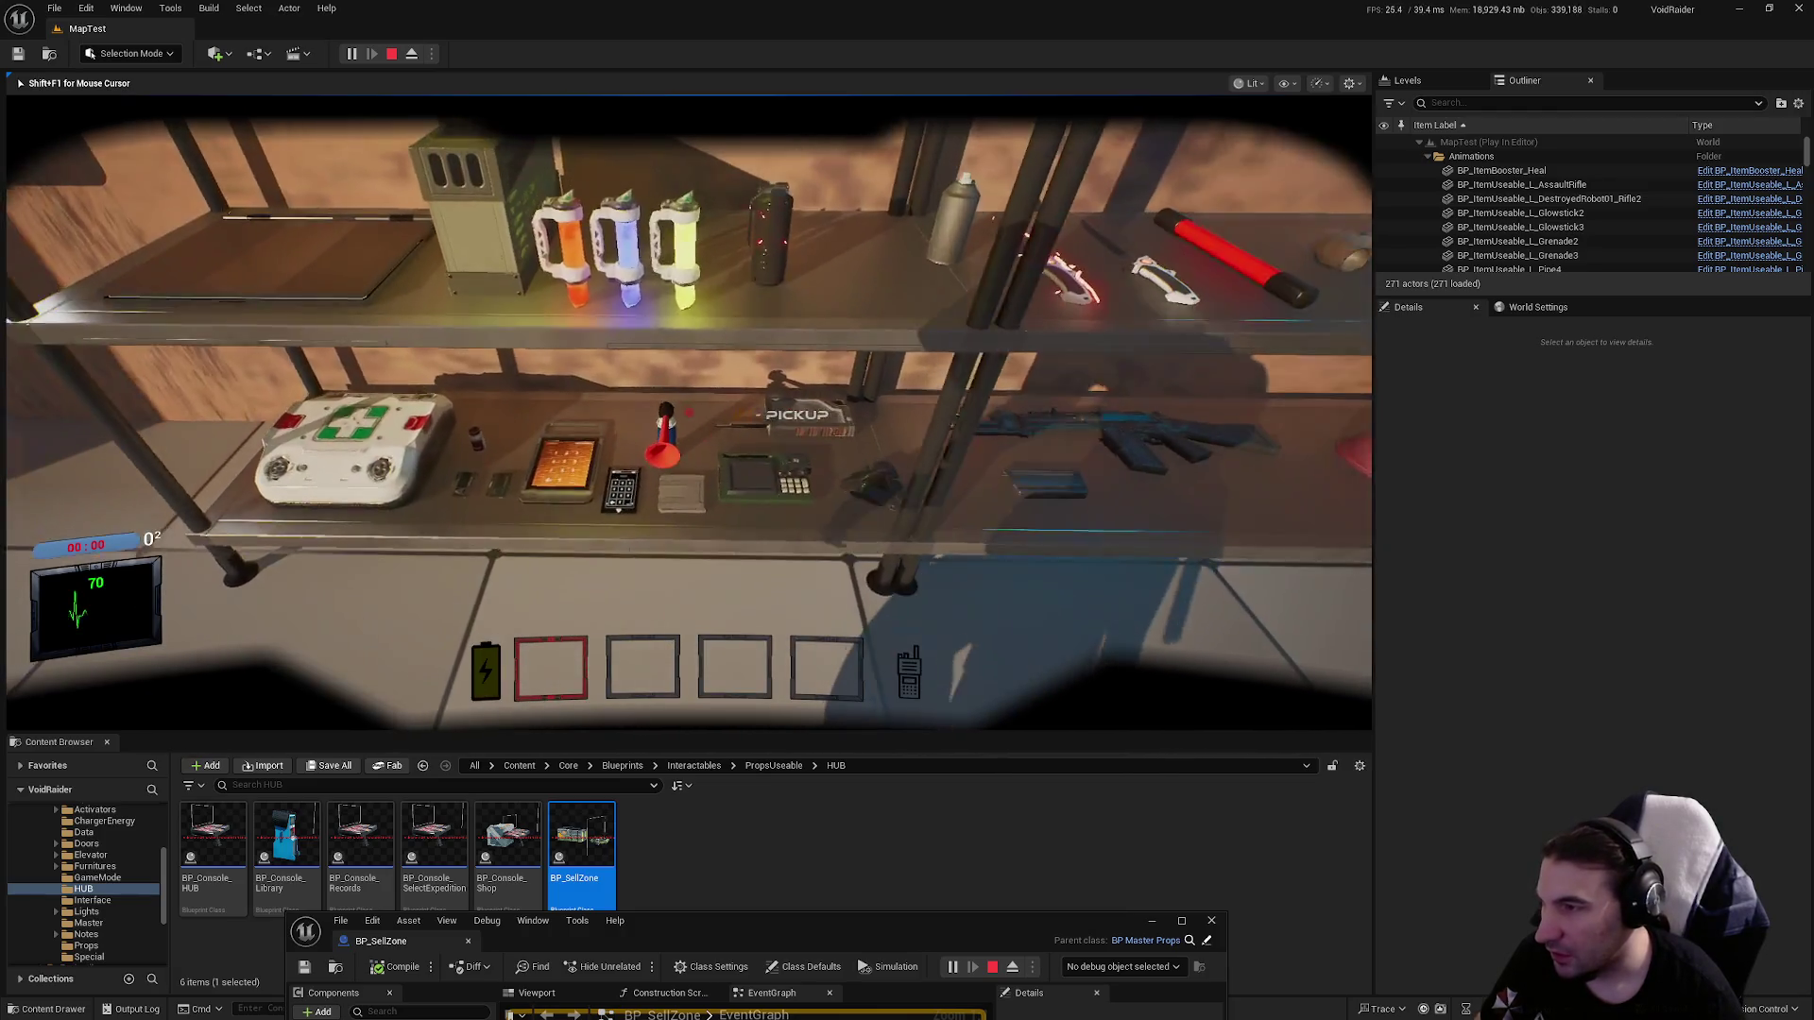
{"action": "key", "text": "e"}
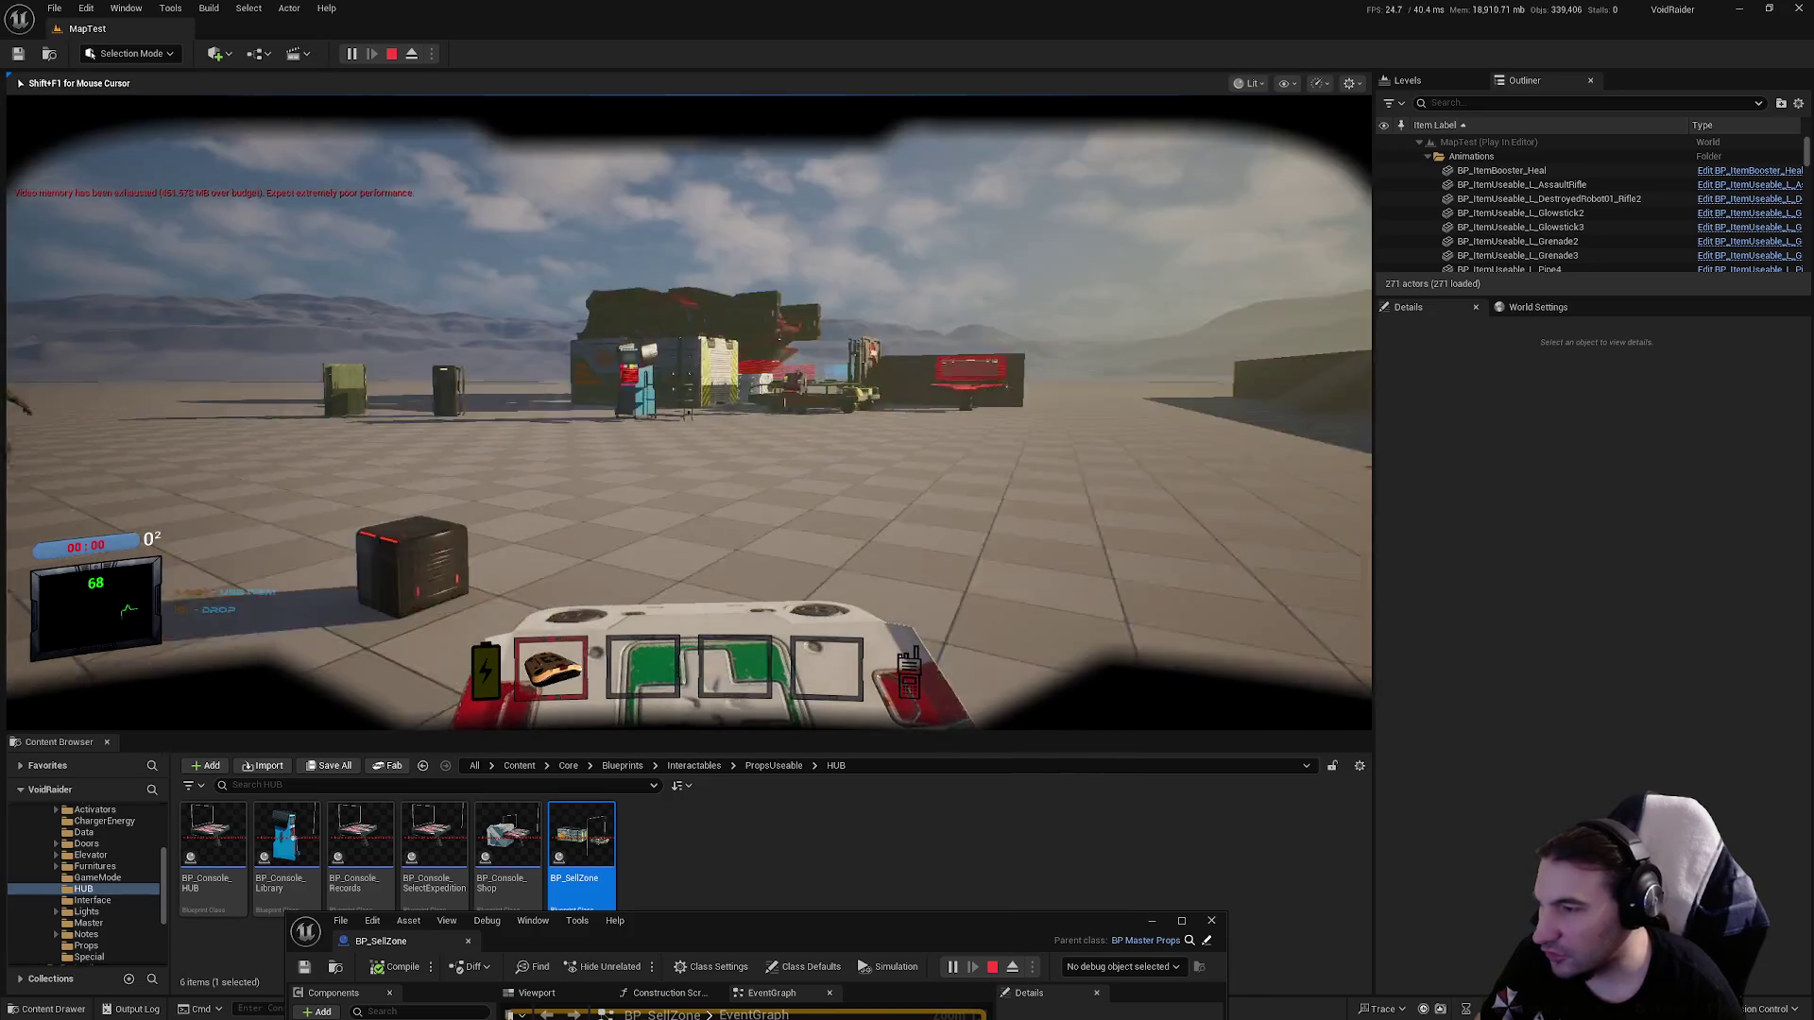
{"action": "key", "text": "w"}
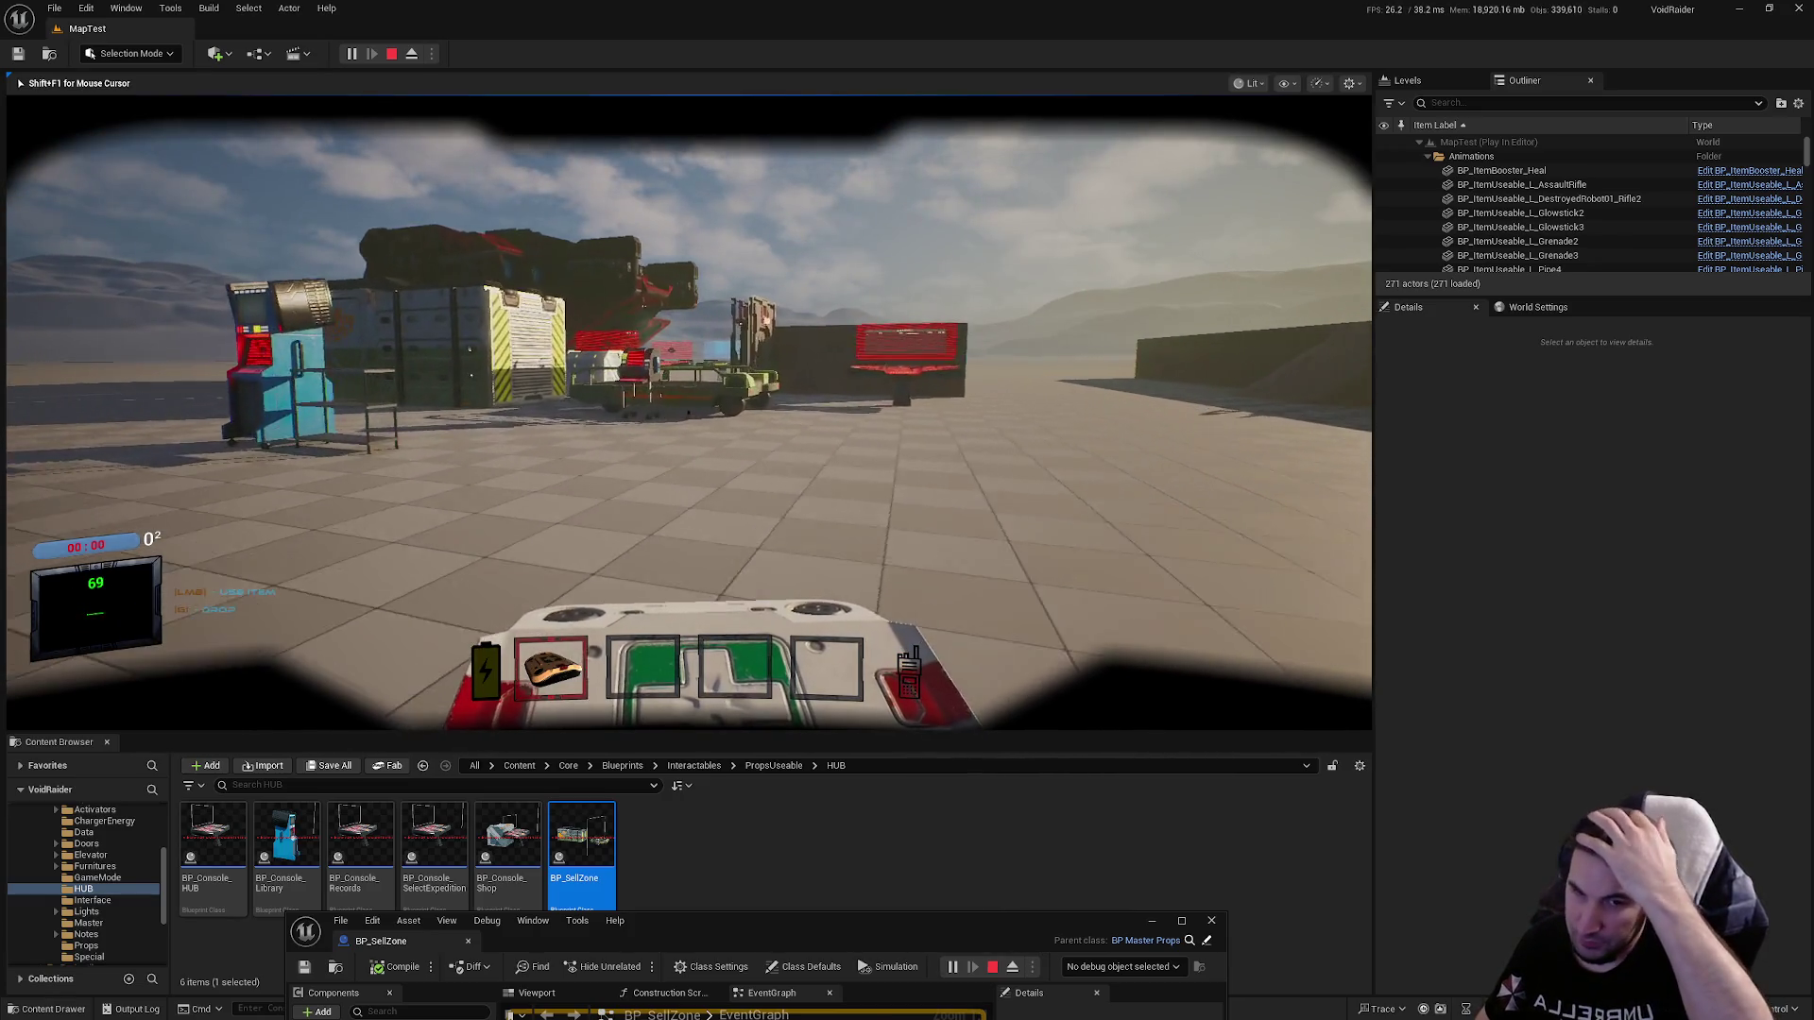
{"action": "key", "text": "w"}
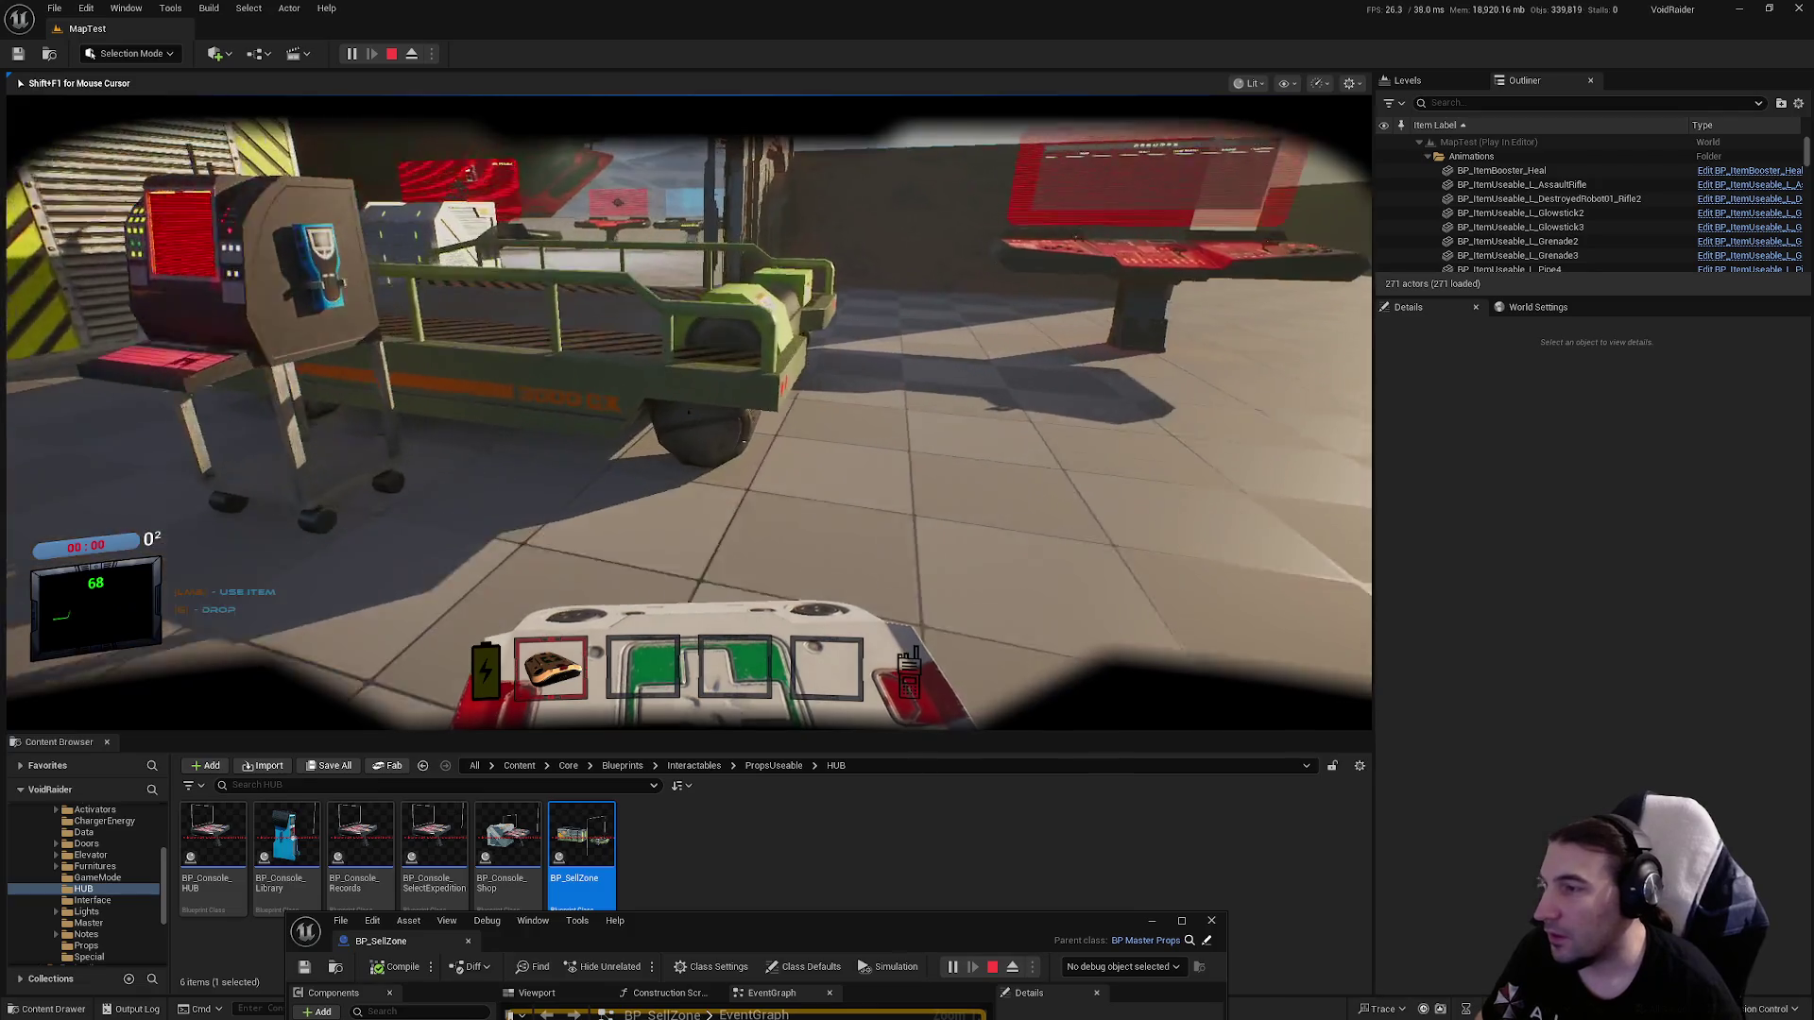
{"action": "key", "text": "g"}
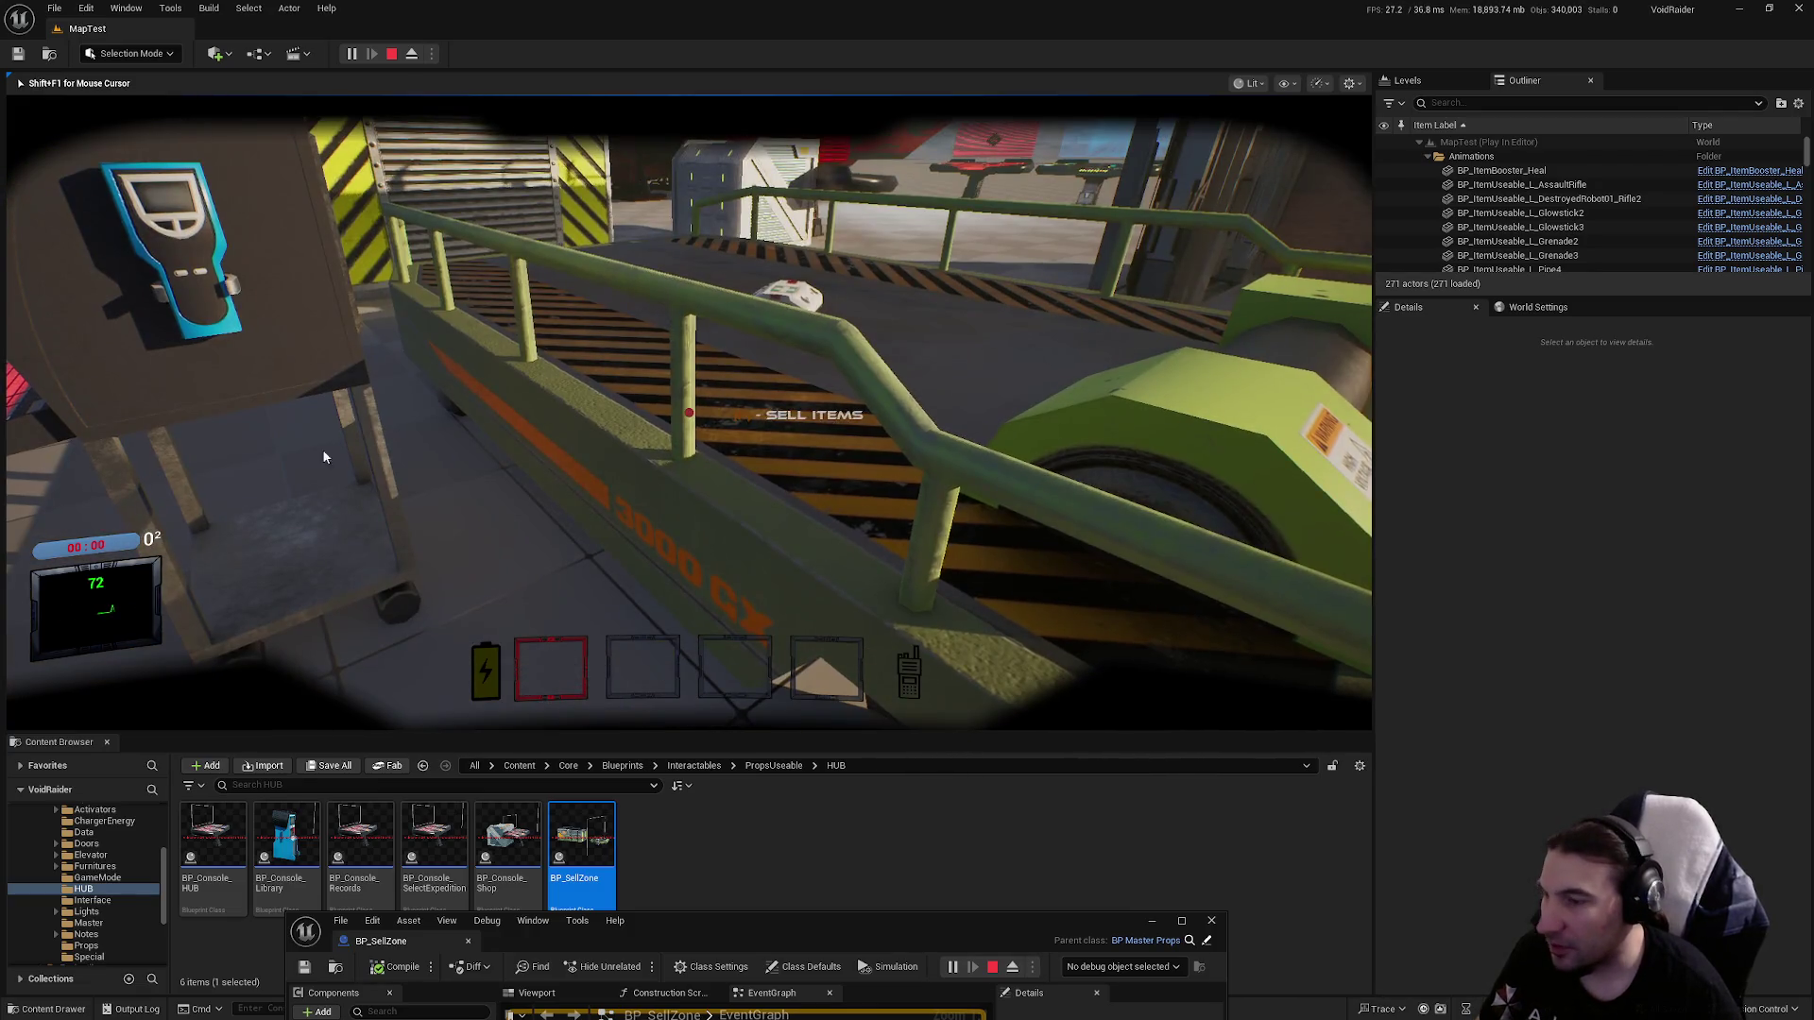
Stop the play session and maximize the BP_SellZone editor again.
{"action": "key", "text": "Escape"}
{"action": "left_click_drag", "start_coordinate": [994, 915], "coordinate": [1035, 507]}
{"action": "double_click", "coordinate": [1035, 506]}
{"action": "left_click_drag", "start_coordinate": [755, 460], "coordinate": [760, 461]}
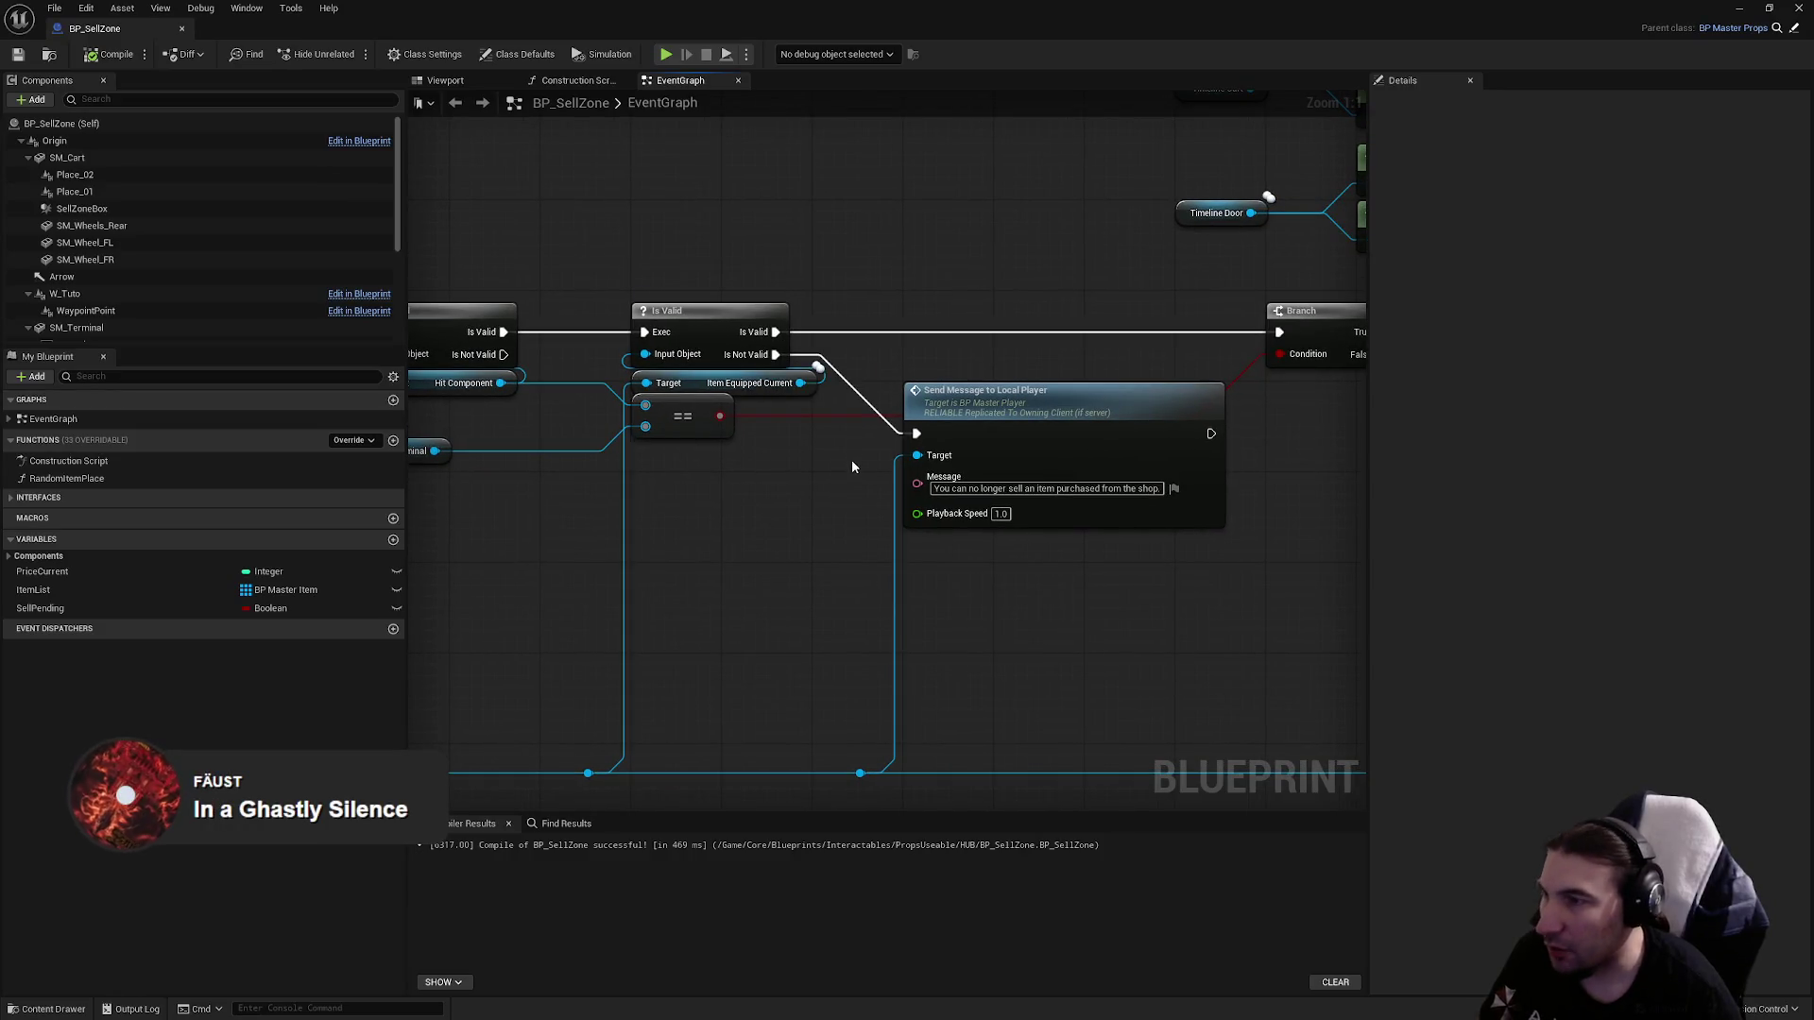
Duplicate the Branch and Price != 0 comparison nodes and place the copy after Is Valid.
{"action": "scroll", "coordinate": [852, 467], "scroll_direction": "down", "scroll_amount": 2}
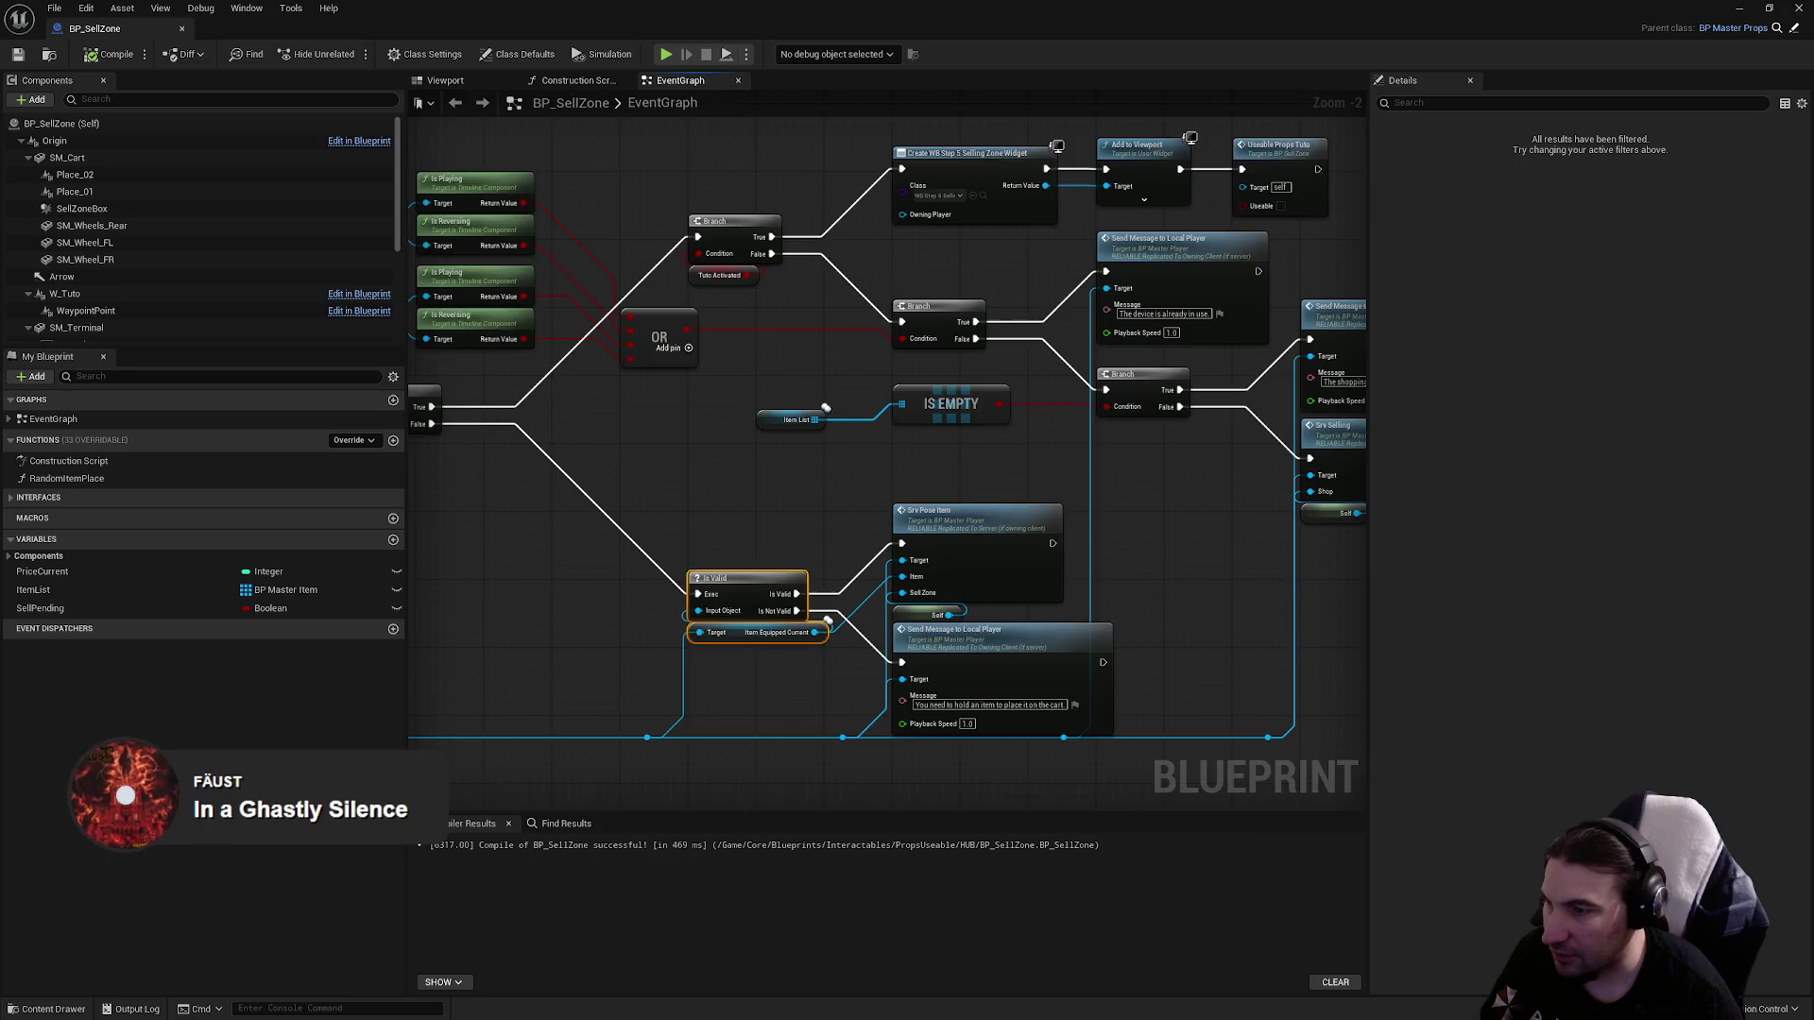
{"action": "scroll", "coordinate": [537, 682], "scroll_direction": "down", "scroll_amount": 2}
{"action": "mouse_move", "coordinate": [750, 505]}
{"action": "left_mouse_down"}
{"action": "mouse_move", "coordinate": [927, 518]}
{"action": "mouse_move", "coordinate": [883, 675]}
{"action": "left_mouse_up"}
{"action": "scroll", "coordinate": [945, 525], "scroll_direction": "up", "scroll_amount": 5}
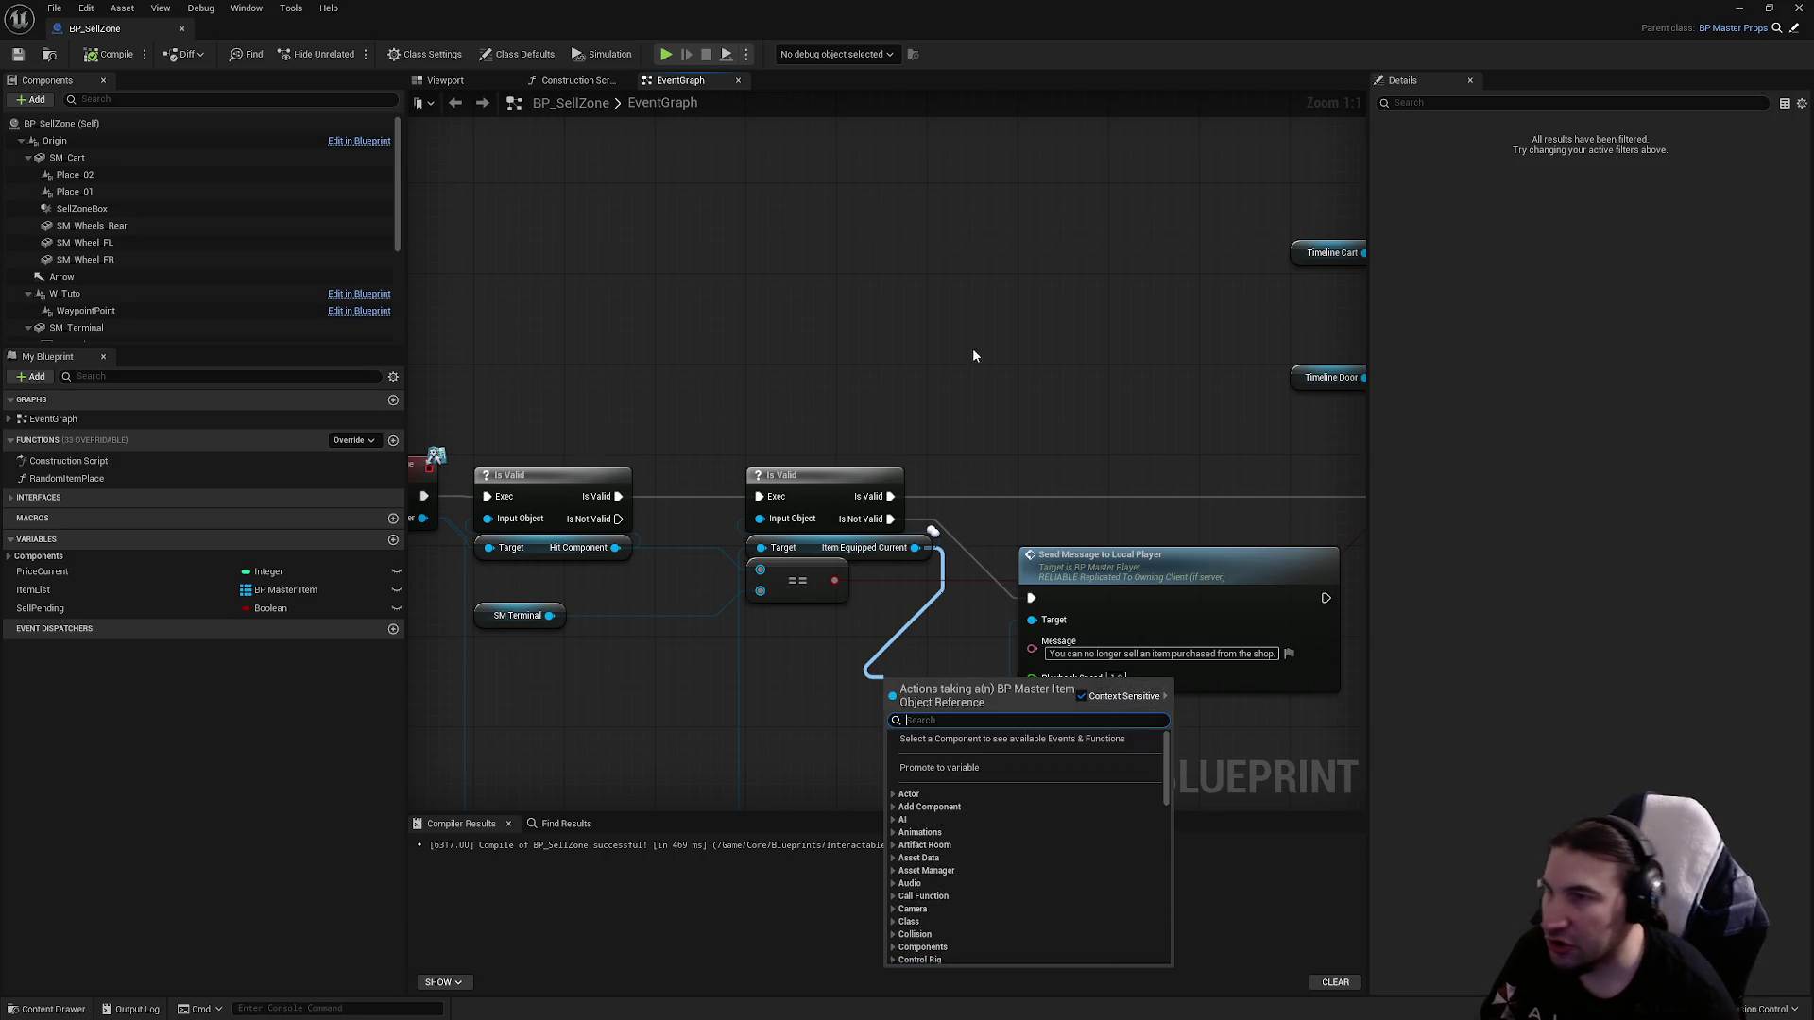
{"action": "scroll", "coordinate": [974, 355], "scroll_direction": "down", "scroll_amount": 5}
{"action": "scroll", "coordinate": [904, 487], "scroll_direction": "up", "scroll_amount": 5}
{"action": "left_click_drag", "start_coordinate": [900, 492], "coordinate": [831, 415]}
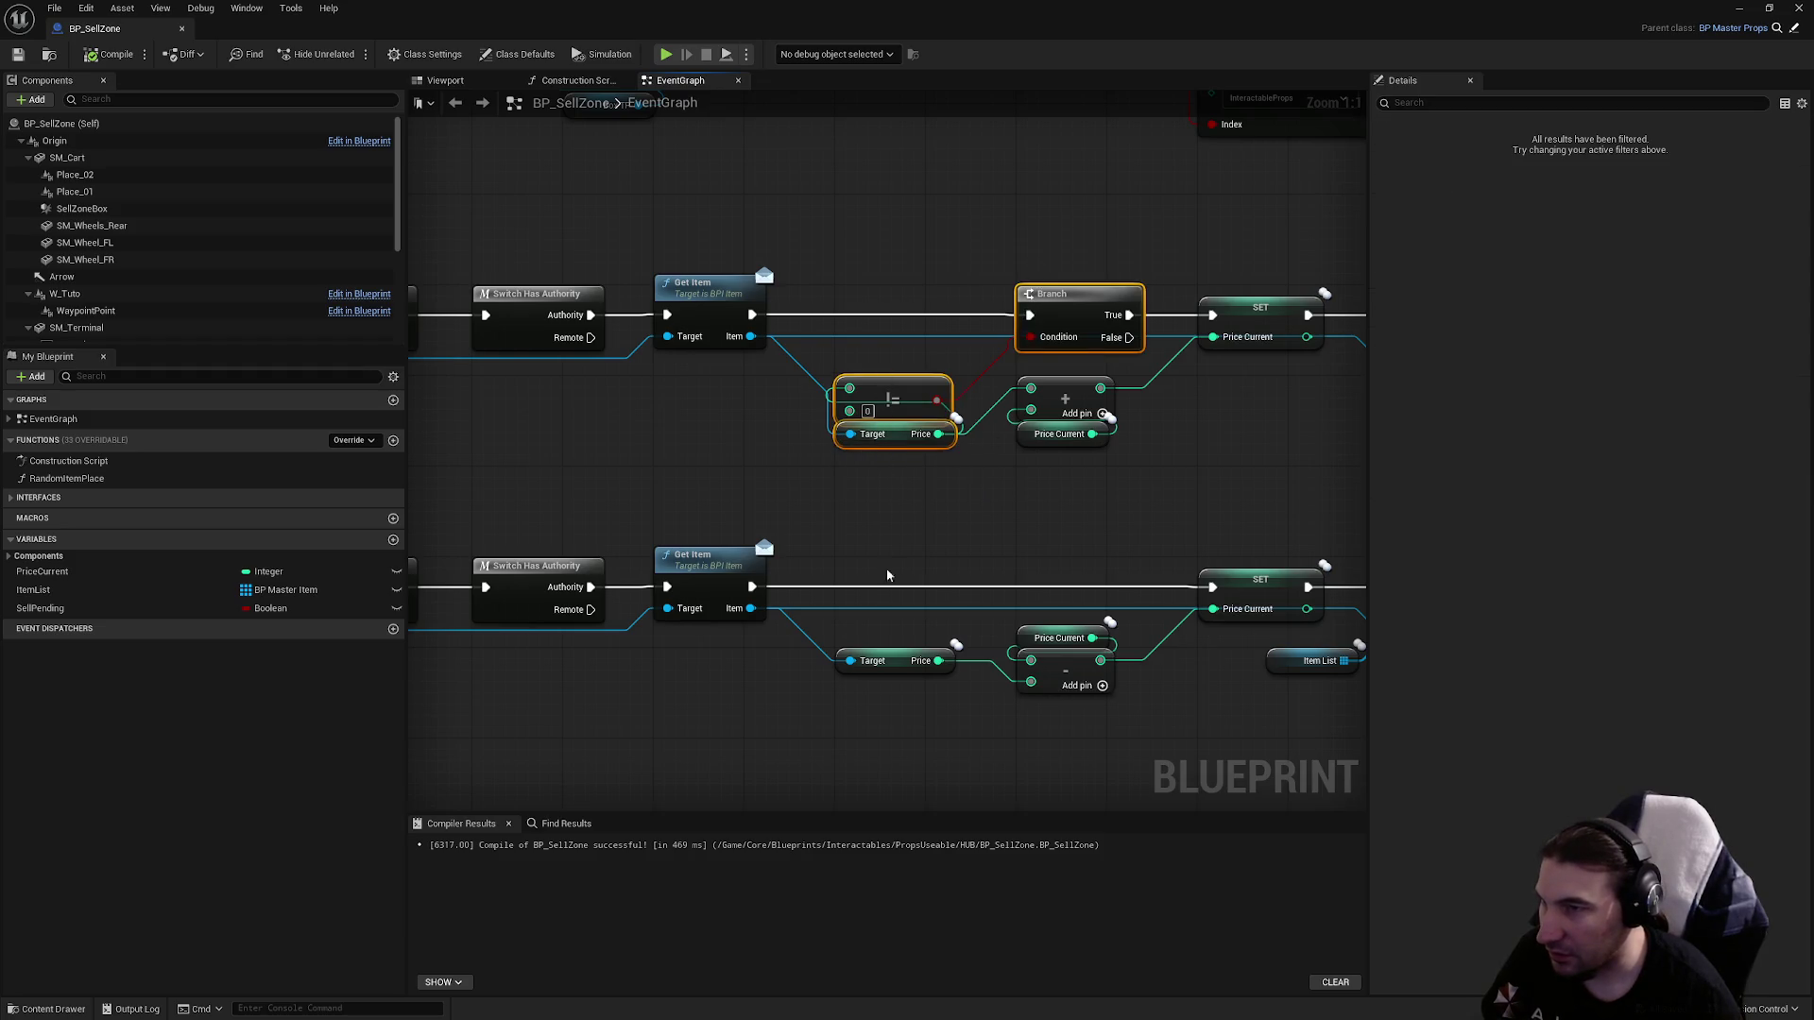
{"action": "key", "text": "ctrl+c"}
{"action": "scroll", "coordinate": [887, 575], "scroll_direction": "down", "scroll_amount": 4}
{"action": "scroll", "coordinate": [795, 404], "scroll_direction": "up", "scroll_amount": 4}
{"action": "key", "text": "ctrl+v"}
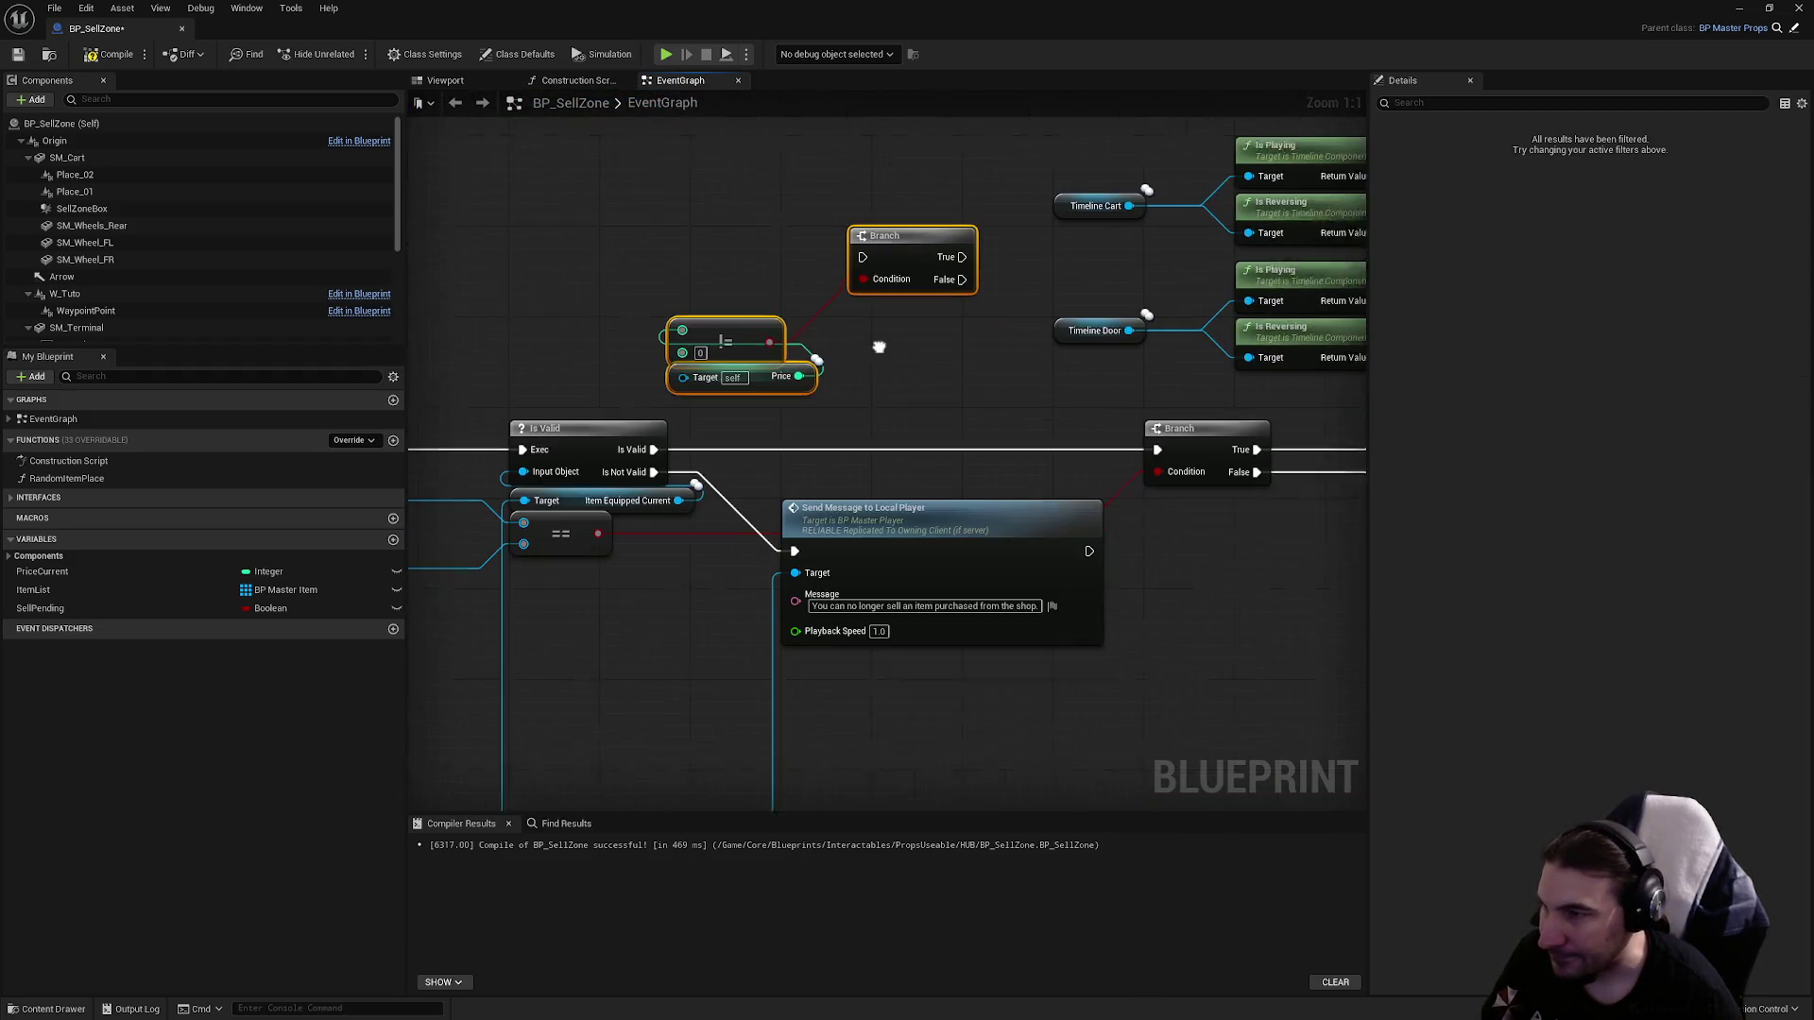
{"action": "mouse_move", "coordinate": [881, 496]}
{"action": "left_mouse_down"}
{"action": "mouse_move", "coordinate": [990, 603]}
{"action": "mouse_move", "coordinate": [989, 579]}
{"action": "mouse_move", "coordinate": [970, 586]}
{"action": "left_mouse_up"}
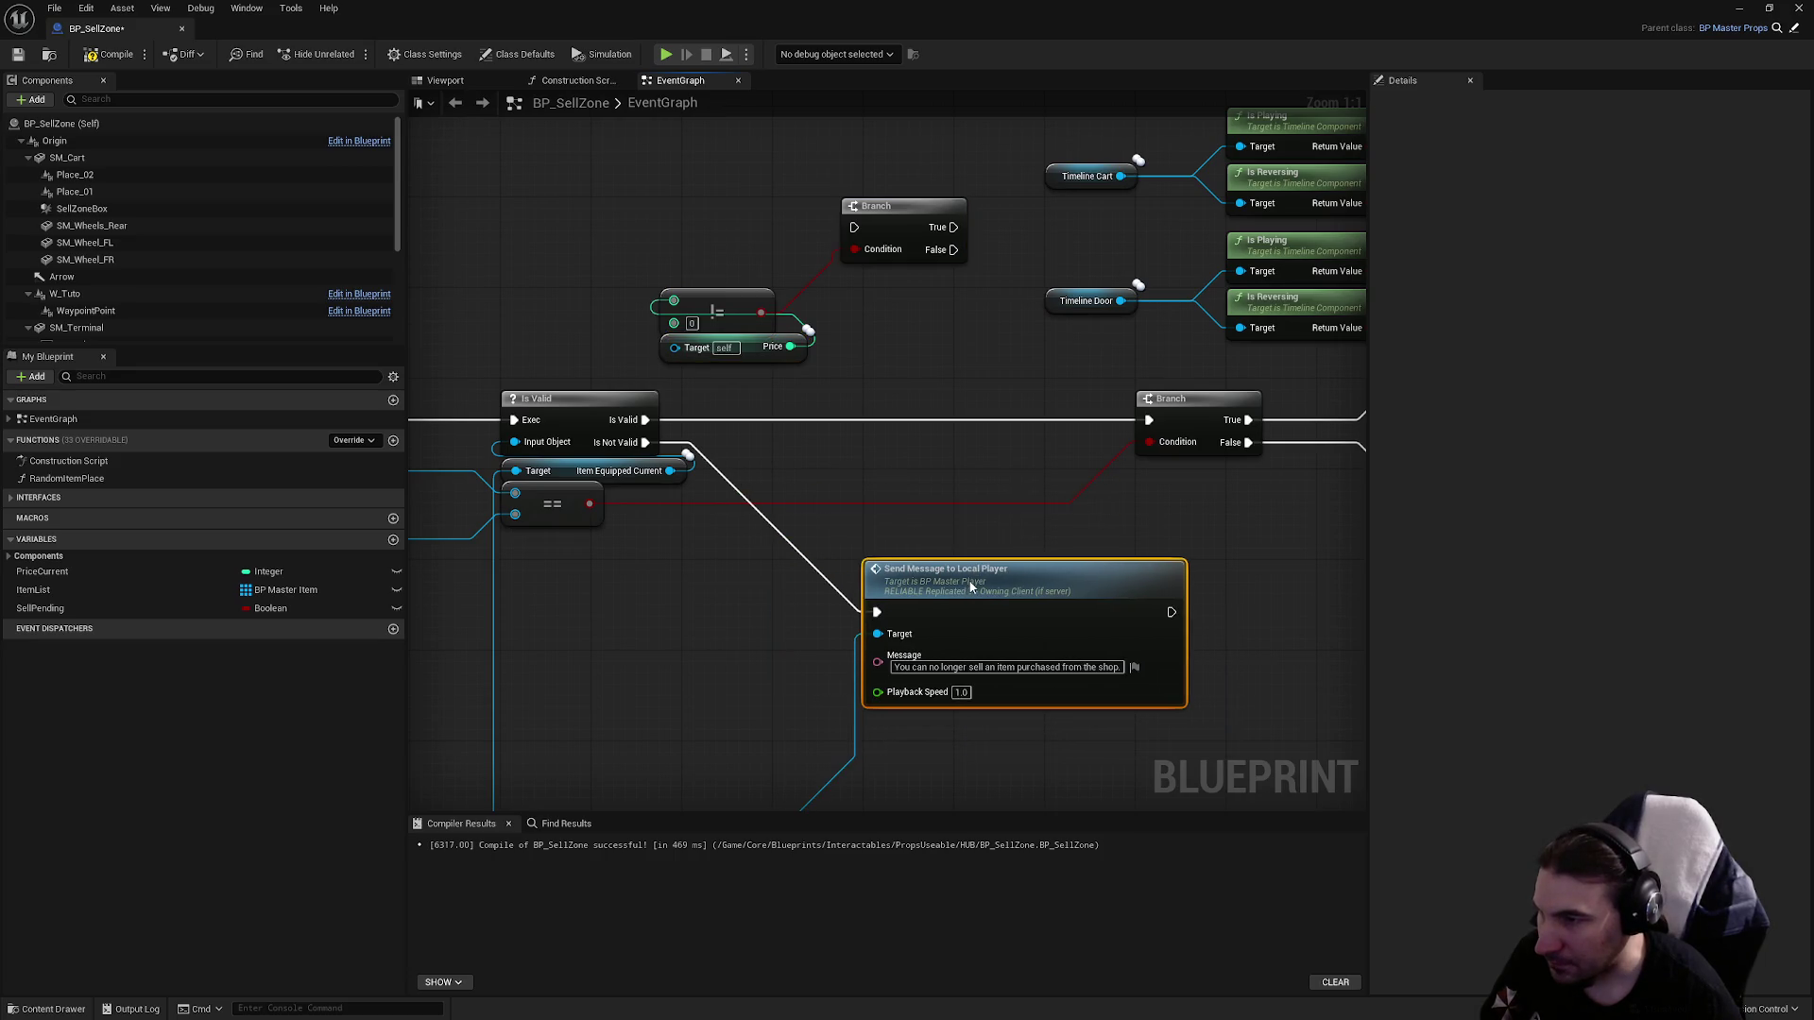
{"action": "left_click_drag", "start_coordinate": [713, 232], "coordinate": [850, 303]}
{"action": "mouse_move", "coordinate": [884, 207]}
{"action": "left_mouse_down"}
{"action": "mouse_move", "coordinate": [907, 401]}
{"action": "mouse_move", "coordinate": [1039, 422]}
{"action": "left_mouse_up"}
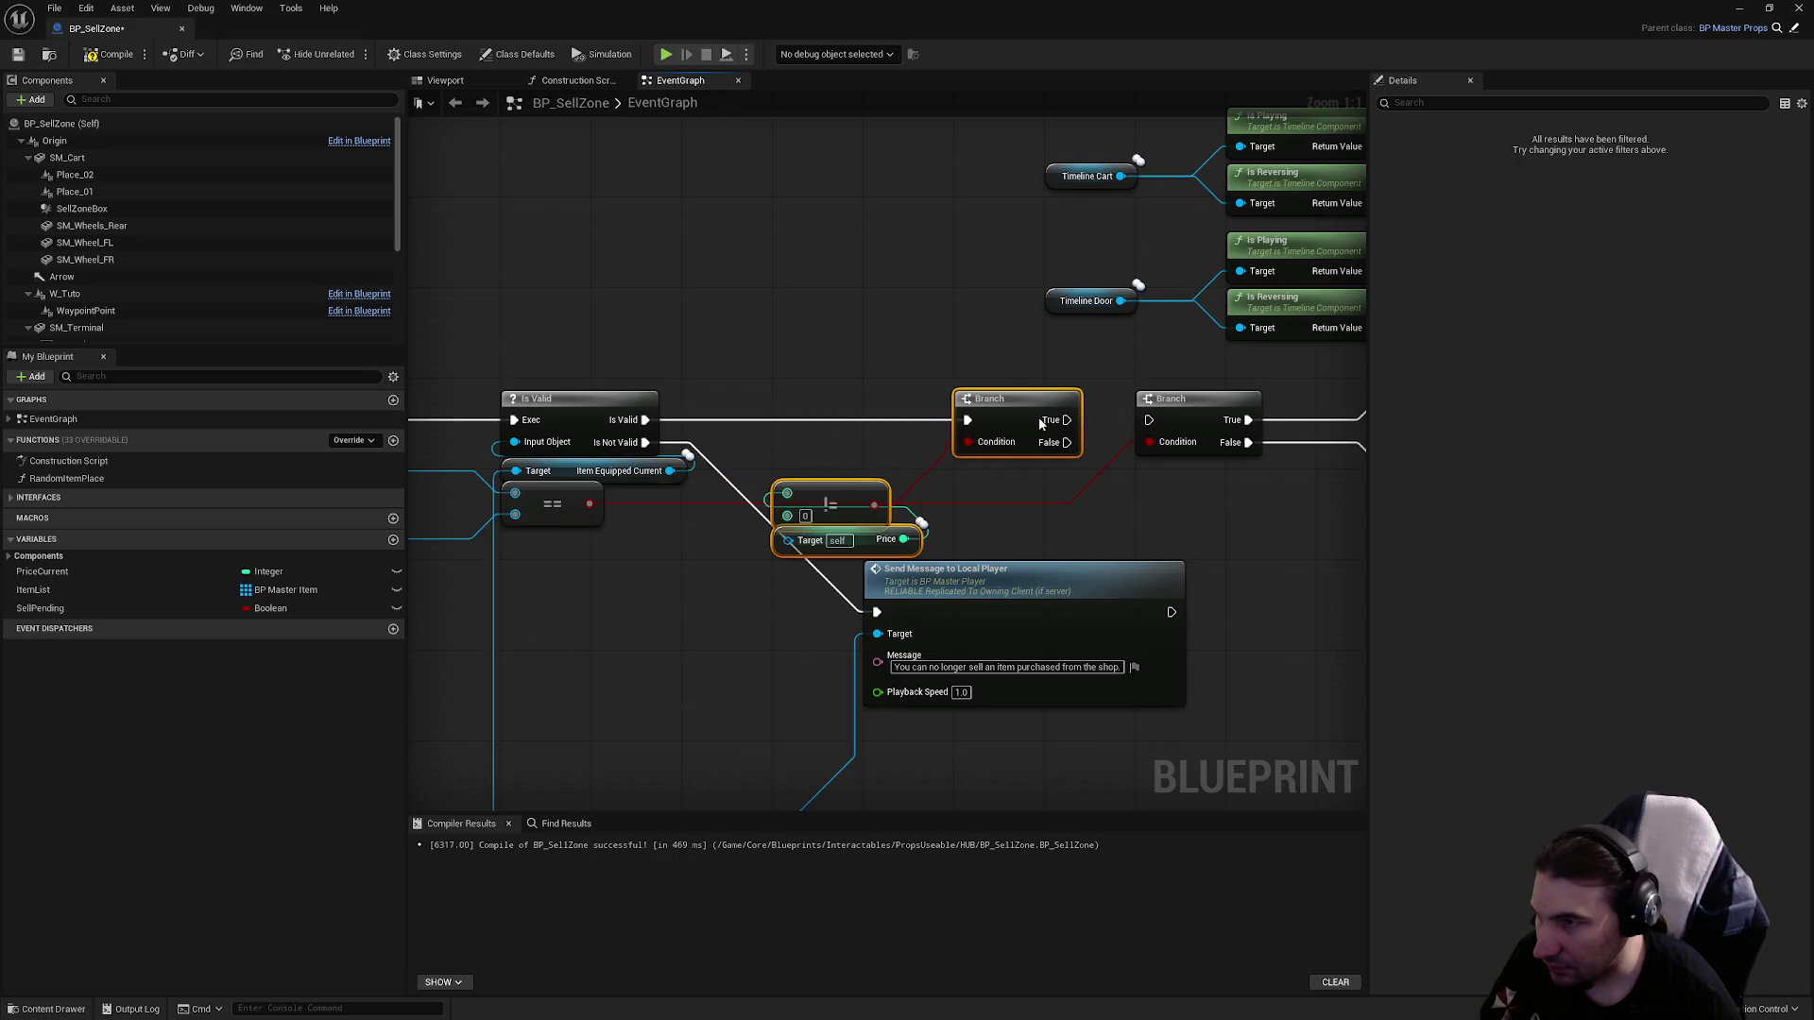
Wire Item Equipped Current into the Price Target and the new Branch's False into Send Message.
{"action": "mouse_move", "coordinate": [669, 470]}
{"action": "left_mouse_down"}
{"action": "mouse_move", "coordinate": [781, 550]}
{"action": "mouse_move", "coordinate": [804, 539]}
{"action": "mouse_move", "coordinate": [832, 449]}
{"action": "left_mouse_up"}
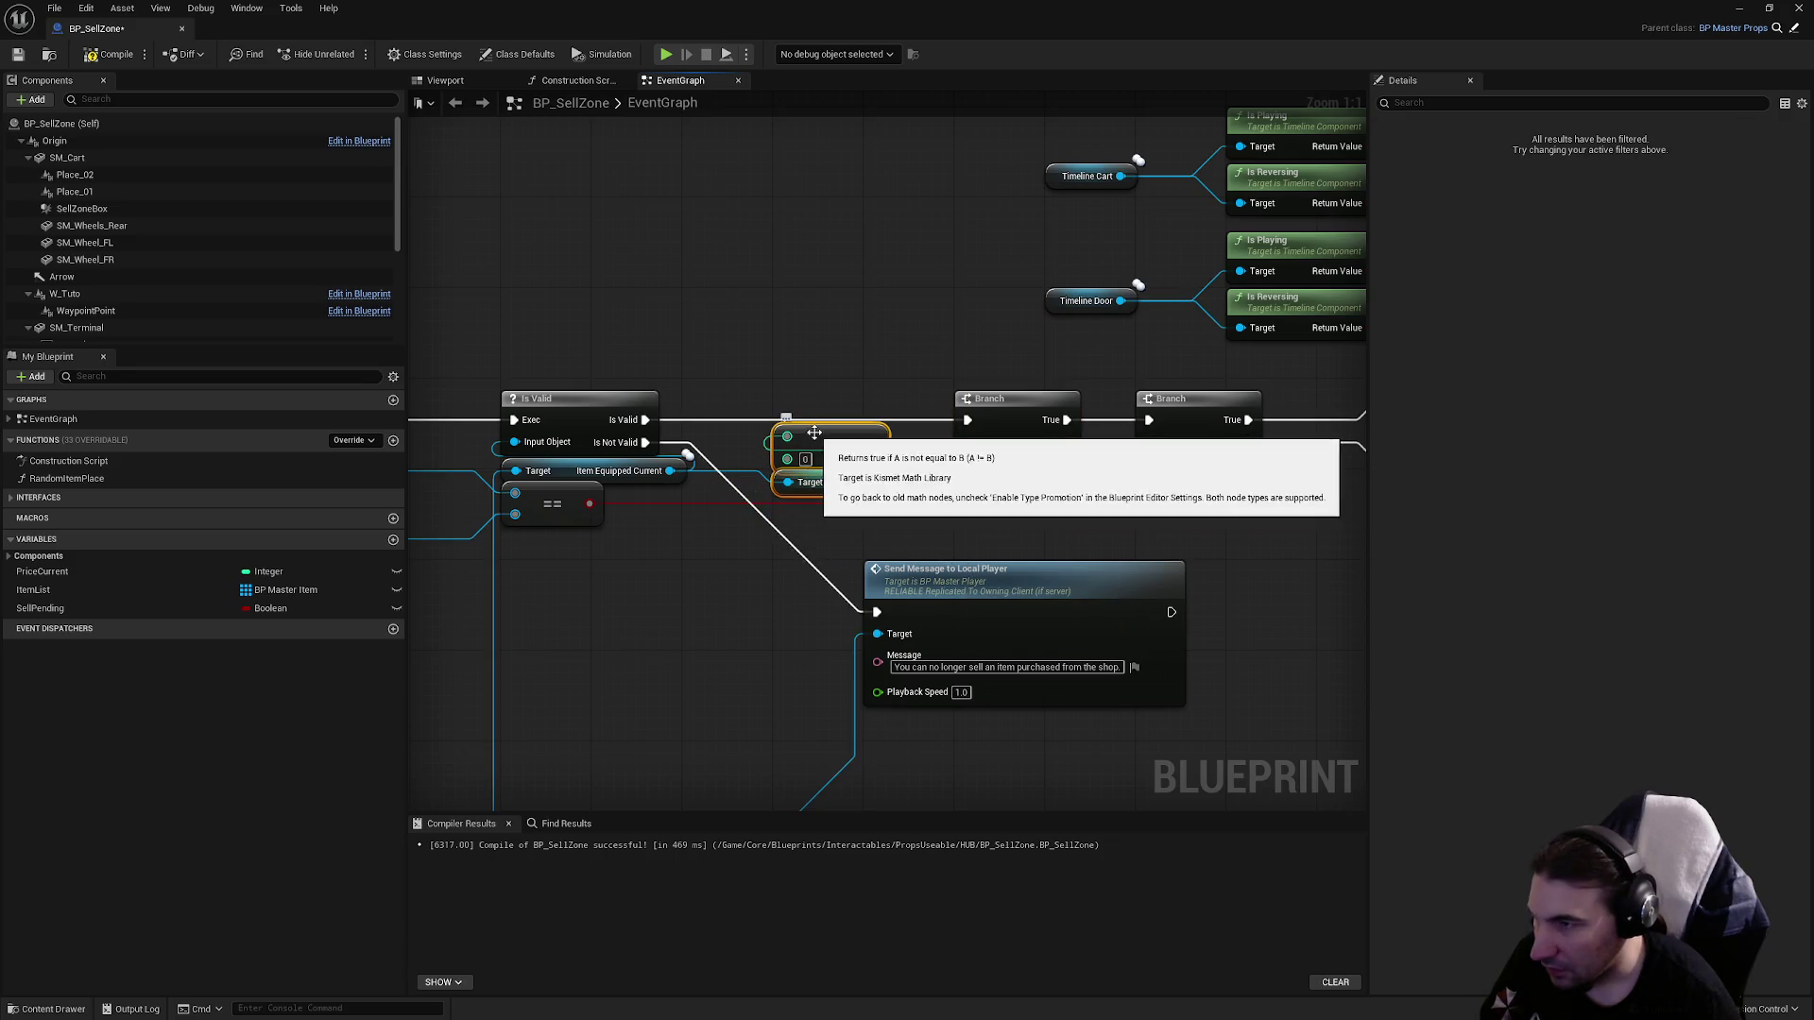
{"action": "left_click_drag", "start_coordinate": [645, 443], "coordinate": [736, 357]}
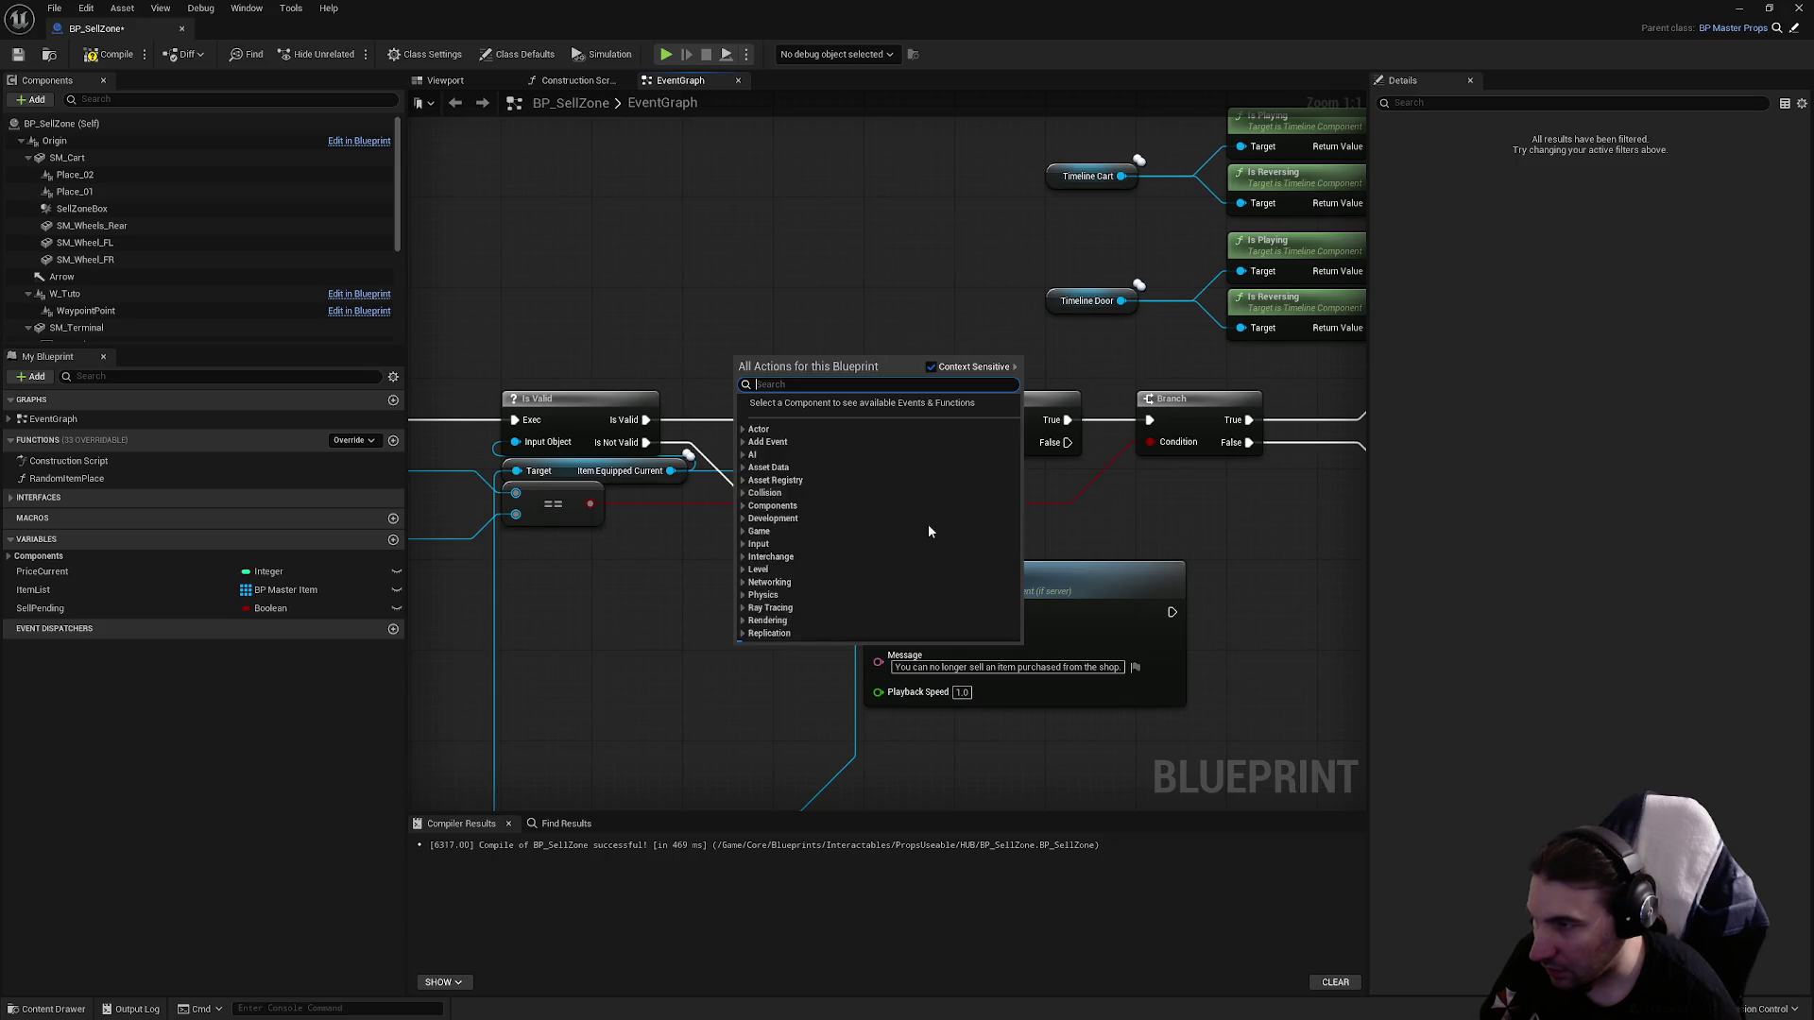
{"action": "key", "text": "Escape"}
{"action": "left_click_drag", "start_coordinate": [876, 612], "coordinate": [1067, 442]}
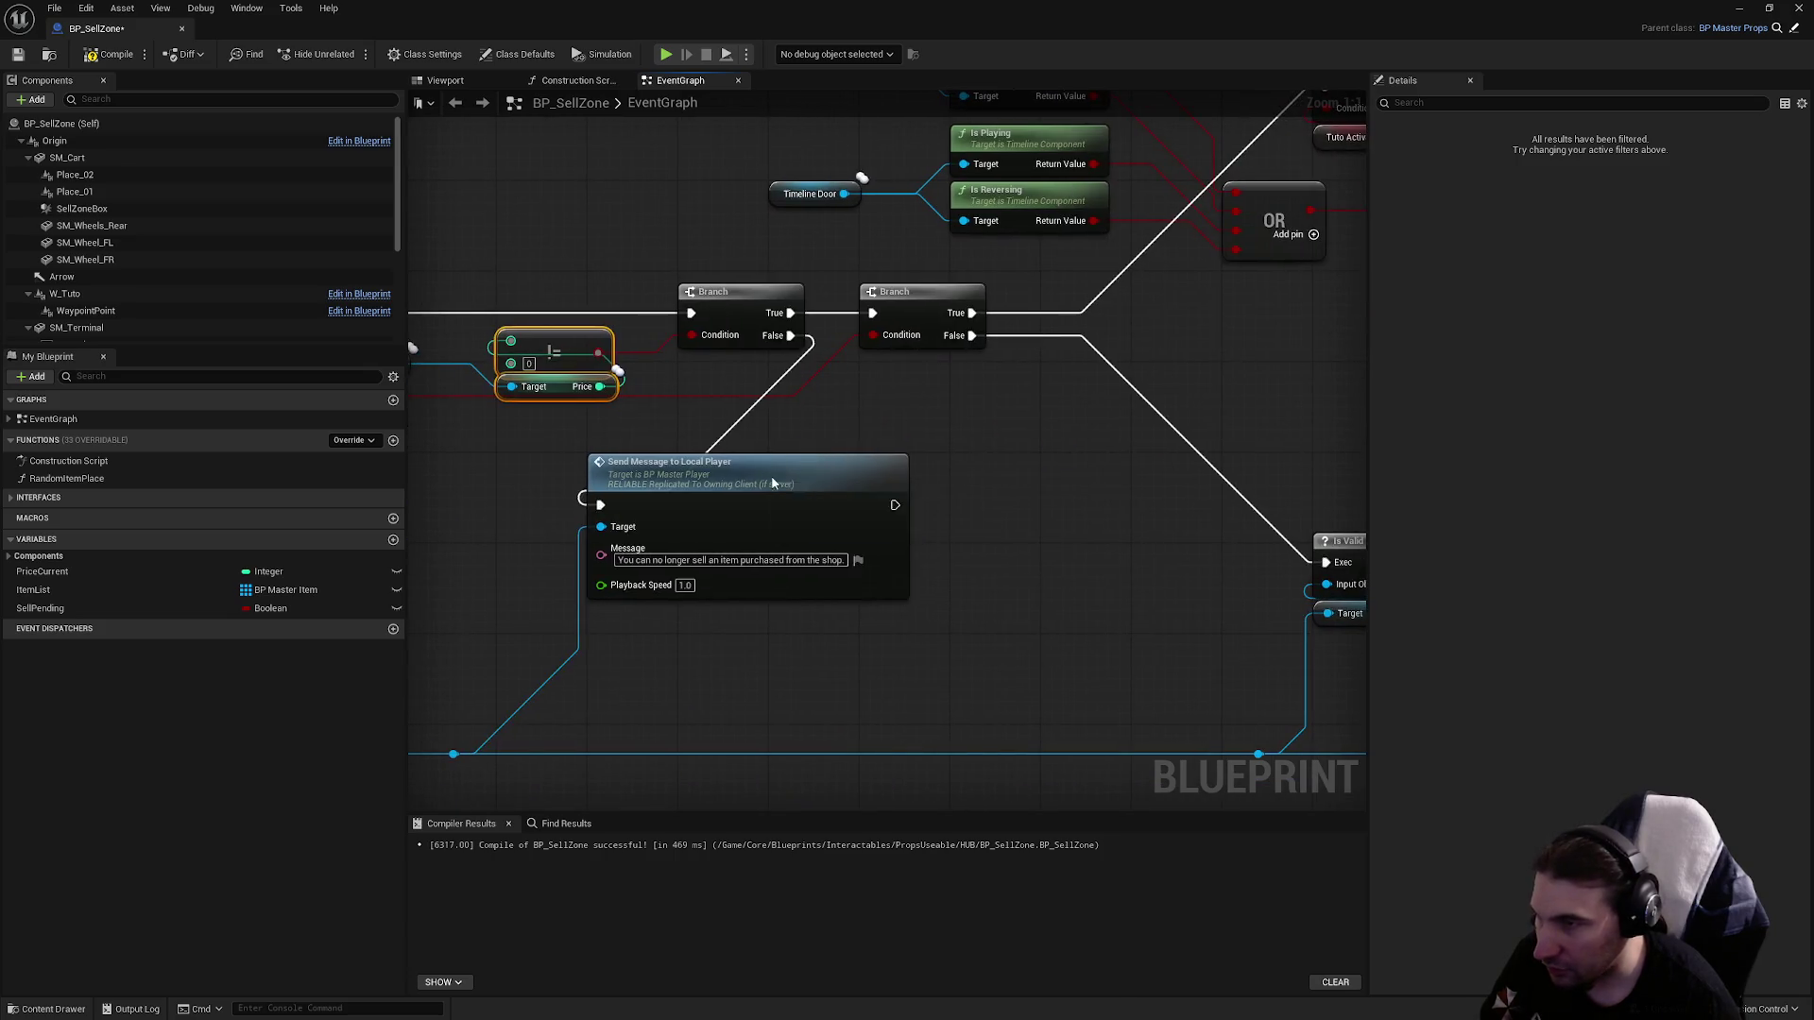
{"action": "left_click_drag", "start_coordinate": [815, 464], "coordinate": [1070, 444]}
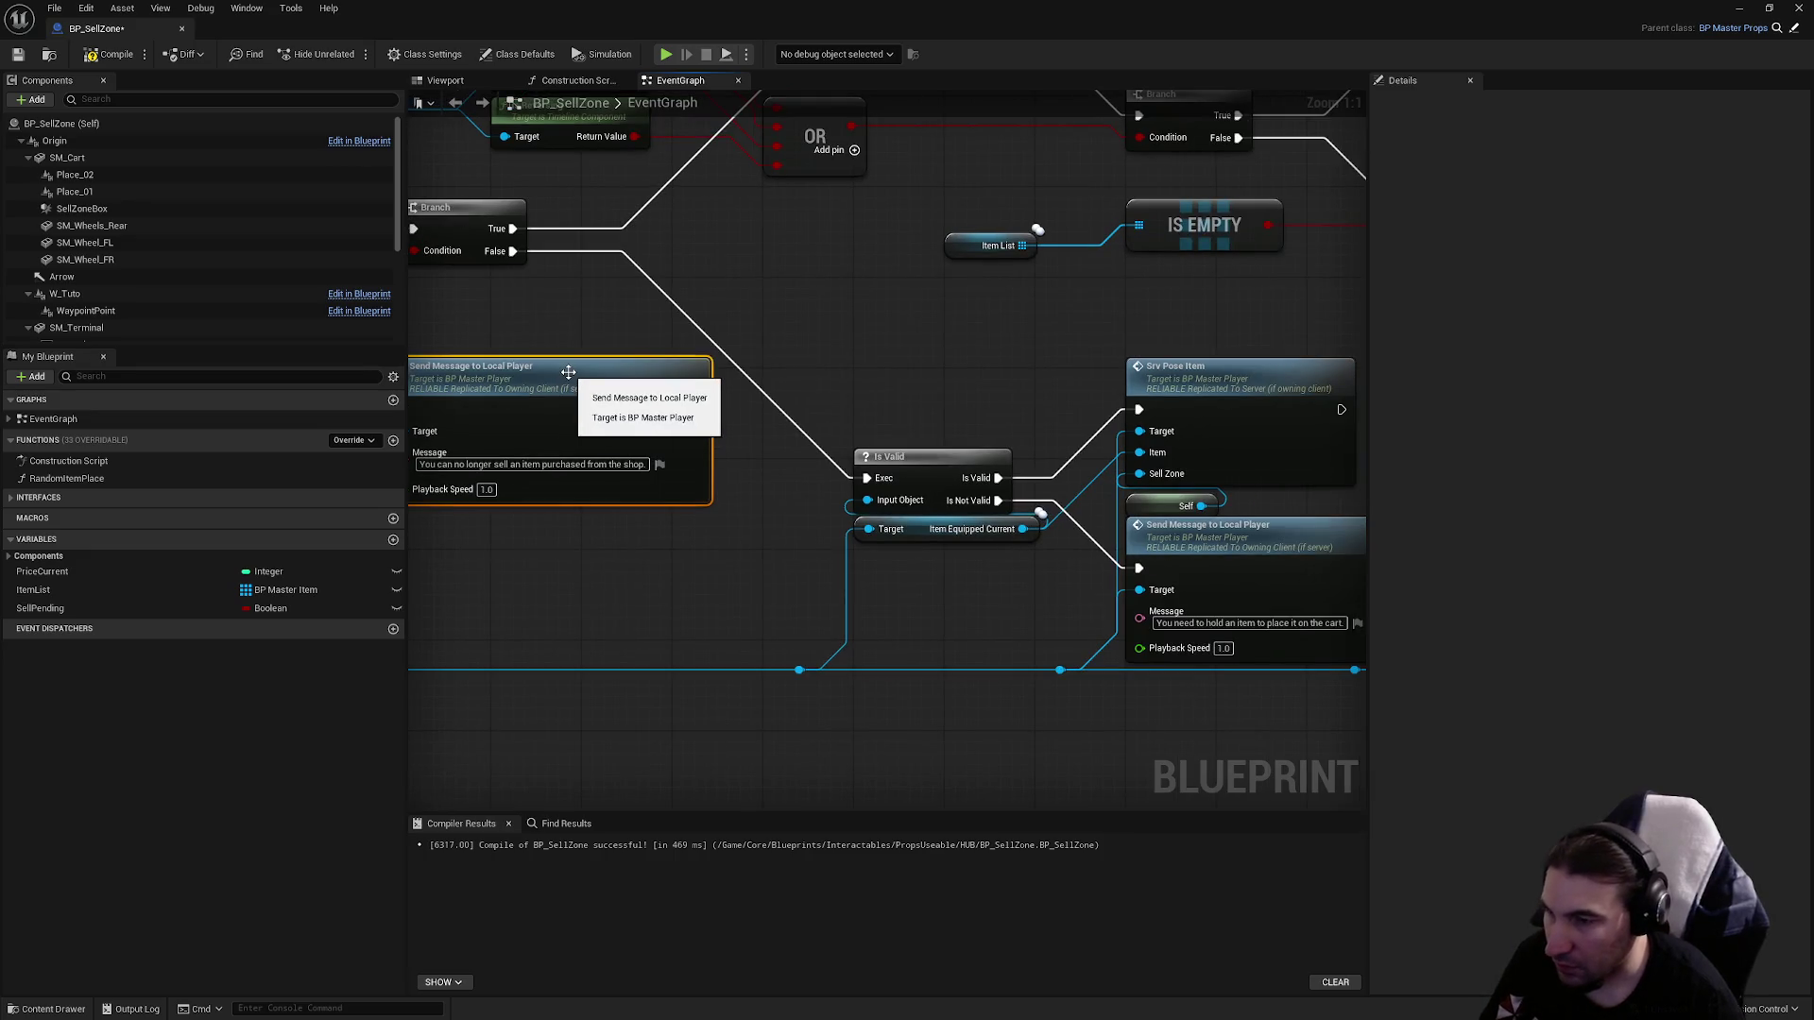
Tidy the graph, repositioning the warning node and sliding the blue wire's reroute point right.
{"action": "mouse_move", "coordinate": [563, 381]}
{"action": "left_mouse_down"}
{"action": "mouse_move", "coordinate": [883, 454]}
{"action": "mouse_move", "coordinate": [835, 483]}
{"action": "mouse_move", "coordinate": [825, 463]}
{"action": "left_mouse_up"}
{"action": "left_click_drag", "start_coordinate": [605, 661], "coordinate": [913, 590]}
{"action": "left_click", "coordinate": [634, 673]}
{"action": "left_click_drag", "start_coordinate": [668, 673], "coordinate": [984, 673]}
{"action": "left_click_drag", "start_coordinate": [858, 518], "coordinate": [1127, 608]}
{"action": "left_click", "coordinate": [977, 523]}
{"action": "mouse_move", "coordinate": [840, 473]}
{"action": "left_mouse_down"}
{"action": "mouse_move", "coordinate": [916, 477]}
{"action": "mouse_move", "coordinate": [409, 485]}
{"action": "left_mouse_up"}
{"action": "mouse_move", "coordinate": [790, 196]}
{"action": "left_mouse_down"}
{"action": "mouse_move", "coordinate": [1020, 256]}
{"action": "mouse_move", "coordinate": [1061, 485]}
{"action": "mouse_move", "coordinate": [709, 636]}
{"action": "mouse_move", "coordinate": [511, 536]}
{"action": "mouse_move", "coordinate": [682, 237]}
{"action": "mouse_move", "coordinate": [869, 270]}
{"action": "mouse_move", "coordinate": [1202, 575]}
{"action": "mouse_move", "coordinate": [892, 565]}
{"action": "mouse_move", "coordinate": [632, 490]}
{"action": "mouse_move", "coordinate": [492, 411]}
{"action": "left_mouse_up"}
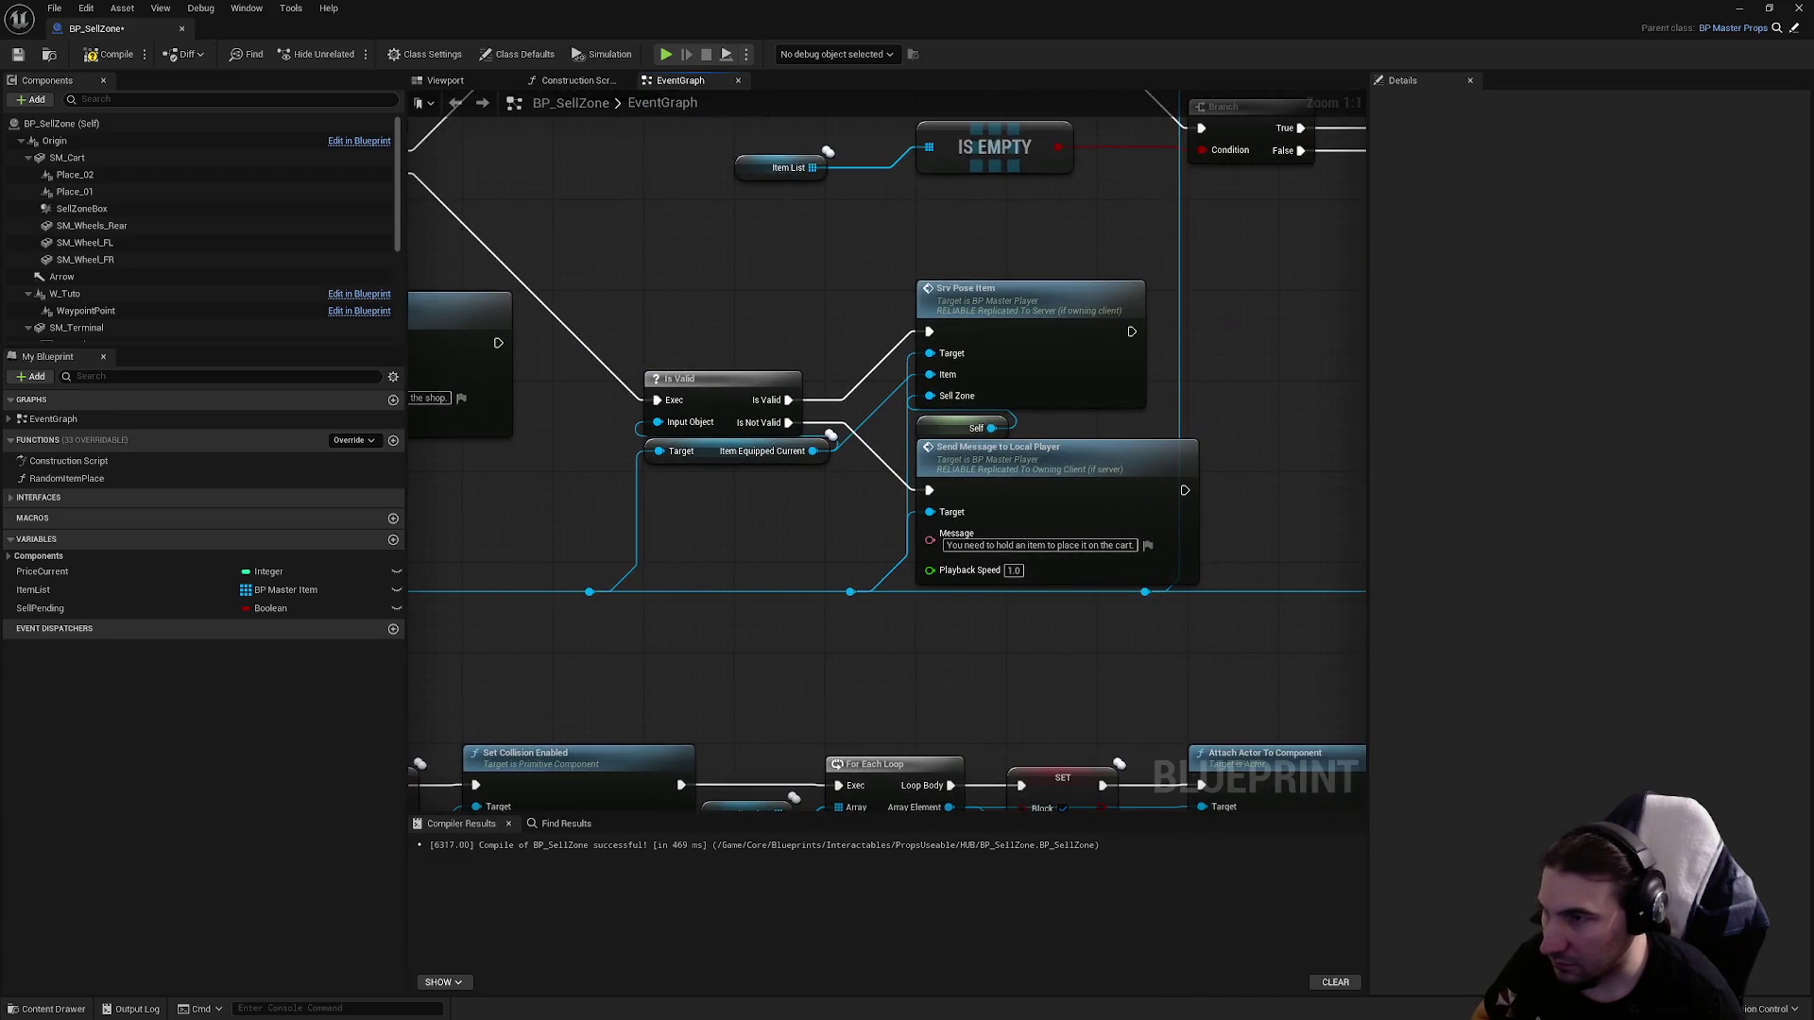
{"action": "mouse_move", "coordinate": [608, 489]}
{"action": "left_mouse_down"}
{"action": "mouse_move", "coordinate": [689, 579]}
{"action": "mouse_move", "coordinate": [782, 595]}
{"action": "mouse_move", "coordinate": [952, 581]}
{"action": "left_mouse_up"}
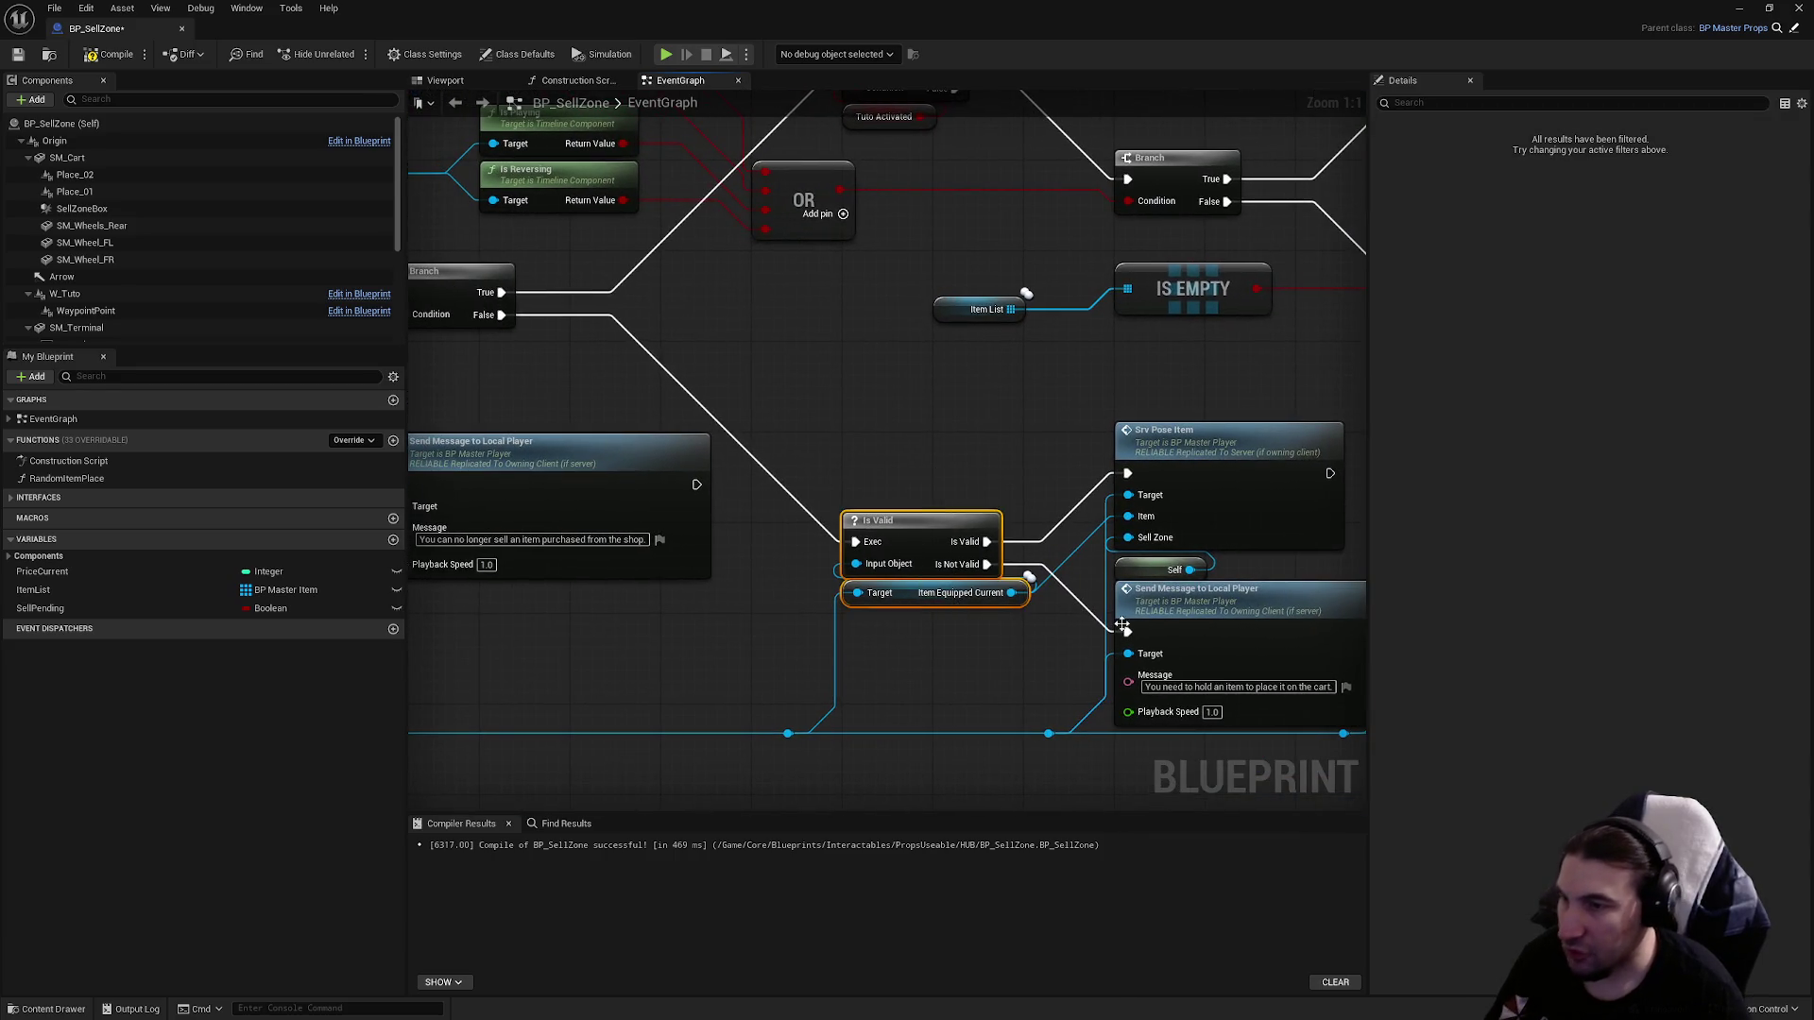
Duplicate the hold-an-item warning node, placing the copy up and to the right.
{"action": "left_click", "coordinate": [1175, 642]}
{"action": "key", "text": "ctrl+c"}
{"action": "mouse_move", "coordinate": [1175, 642]}
{"action": "left_mouse_down"}
{"action": "mouse_move", "coordinate": [897, 561]}
{"action": "mouse_move", "coordinate": [995, 510]}
{"action": "mouse_move", "coordinate": [1013, 479]}
{"action": "mouse_move", "coordinate": [956, 501]}
{"action": "mouse_move", "coordinate": [825, 338]}
{"action": "left_mouse_up"}
{"action": "key", "text": "ctrl+v"}
Select and review the event, Is Valid and comparison nodes.
{"action": "scroll", "coordinate": [1099, 370], "scroll_direction": "down", "scroll_amount": 2}
{"action": "left_click_drag", "start_coordinate": [1099, 370], "coordinate": [1140, 367]}
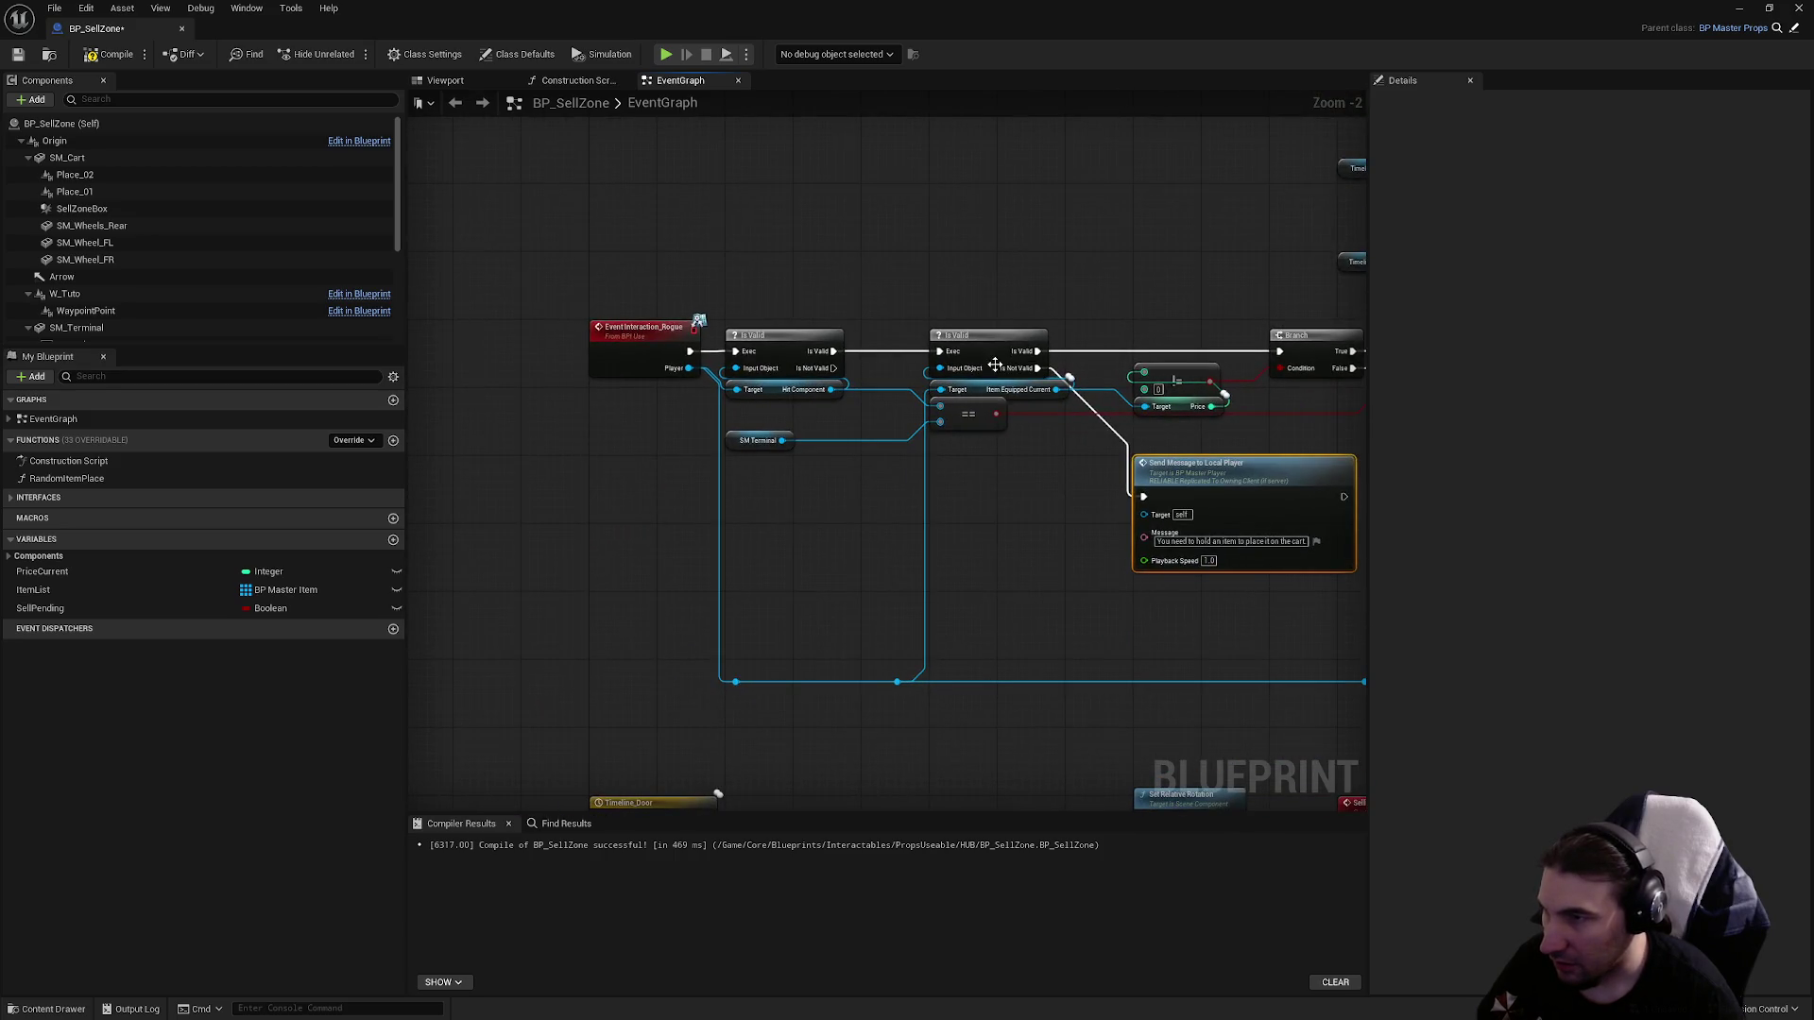
{"action": "left_click_drag", "start_coordinate": [554, 276], "coordinate": [1036, 478]}
{"action": "left_click_drag", "start_coordinate": [574, 255], "coordinate": [1028, 484]}
{"action": "scroll", "coordinate": [1097, 433], "scroll_direction": "up", "scroll_amount": 2}
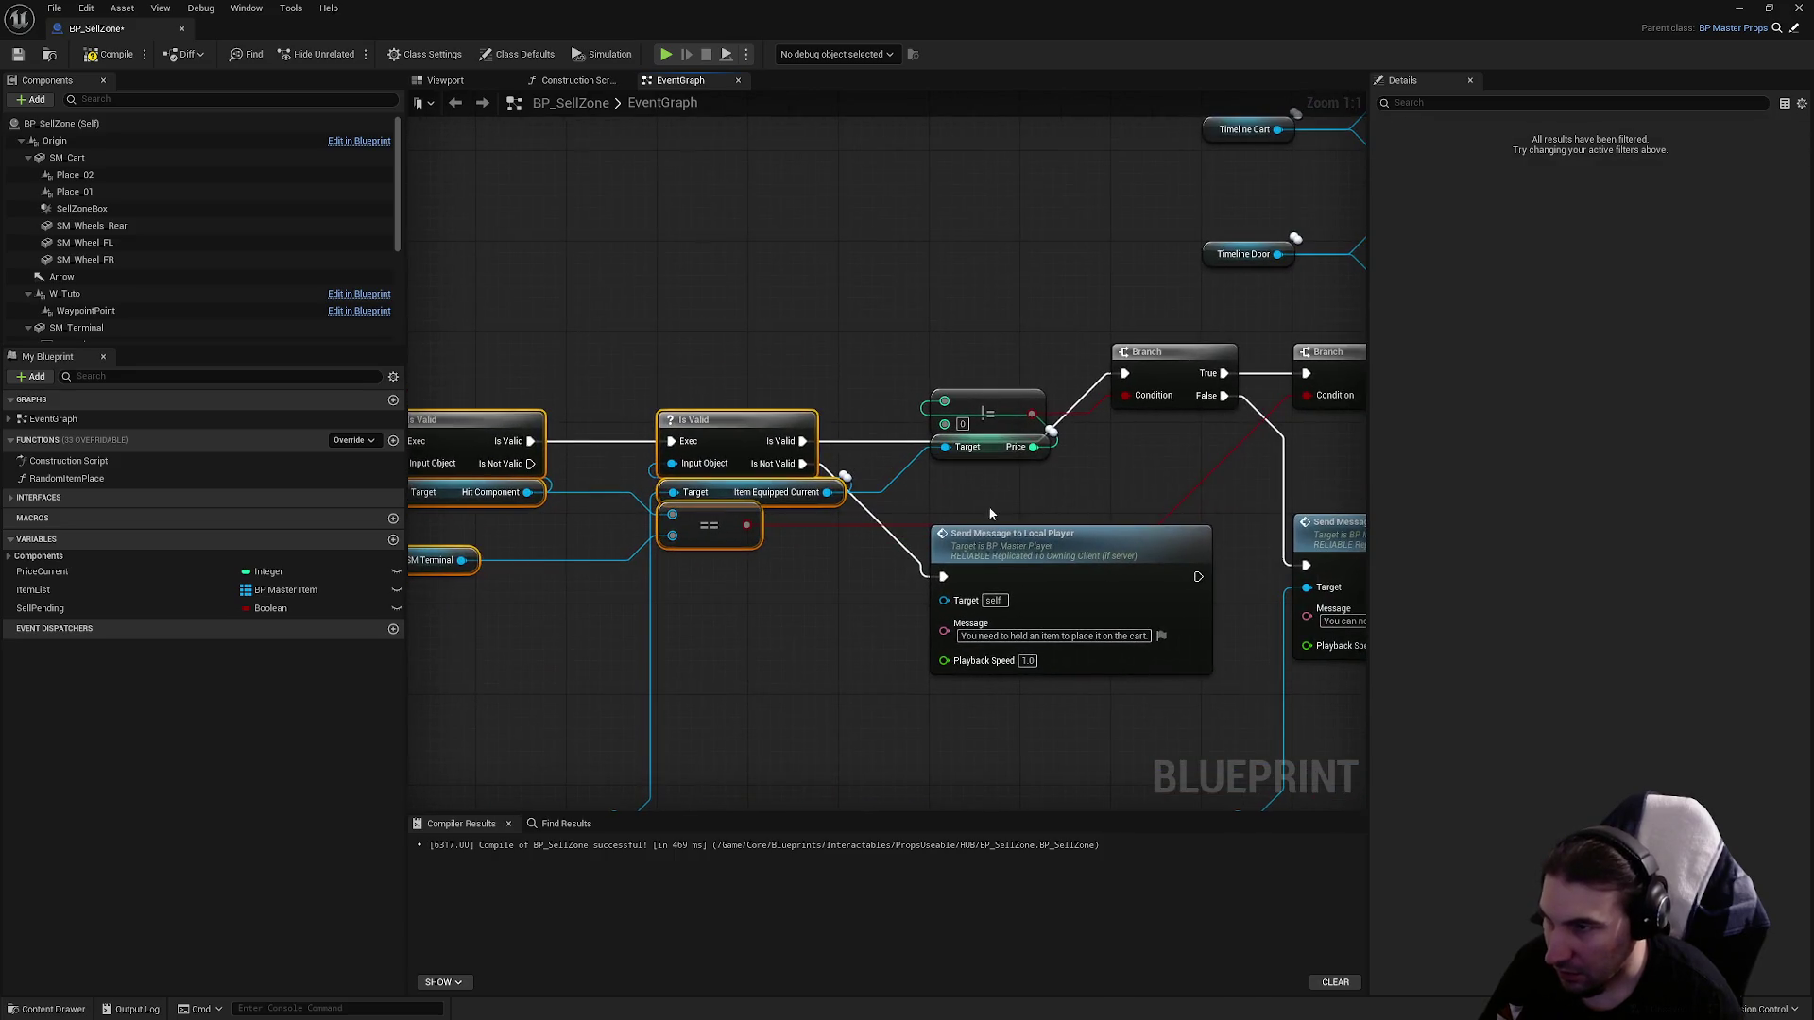
{"action": "scroll", "coordinate": [1043, 528], "scroll_direction": "down", "scroll_amount": 1}
{"action": "left_click", "coordinate": [897, 433]}
{"action": "mouse_move", "coordinate": [1213, 510]}
{"action": "left_mouse_down"}
{"action": "mouse_move", "coordinate": [1170, 456]}
{"action": "mouse_move", "coordinate": [1444, 450]}
{"action": "left_mouse_up"}
{"action": "left_click_drag", "start_coordinate": [550, 275], "coordinate": [1013, 519]}
{"action": "mouse_move", "coordinate": [1102, 578]}
{"action": "left_mouse_down"}
{"action": "mouse_move", "coordinate": [927, 601]}
{"action": "mouse_move", "coordinate": [691, 507]}
{"action": "left_mouse_up"}
{"action": "left_click", "coordinate": [927, 601]}
{"action": "scroll", "coordinate": [922, 591], "scroll_direction": "up", "scroll_amount": 1}
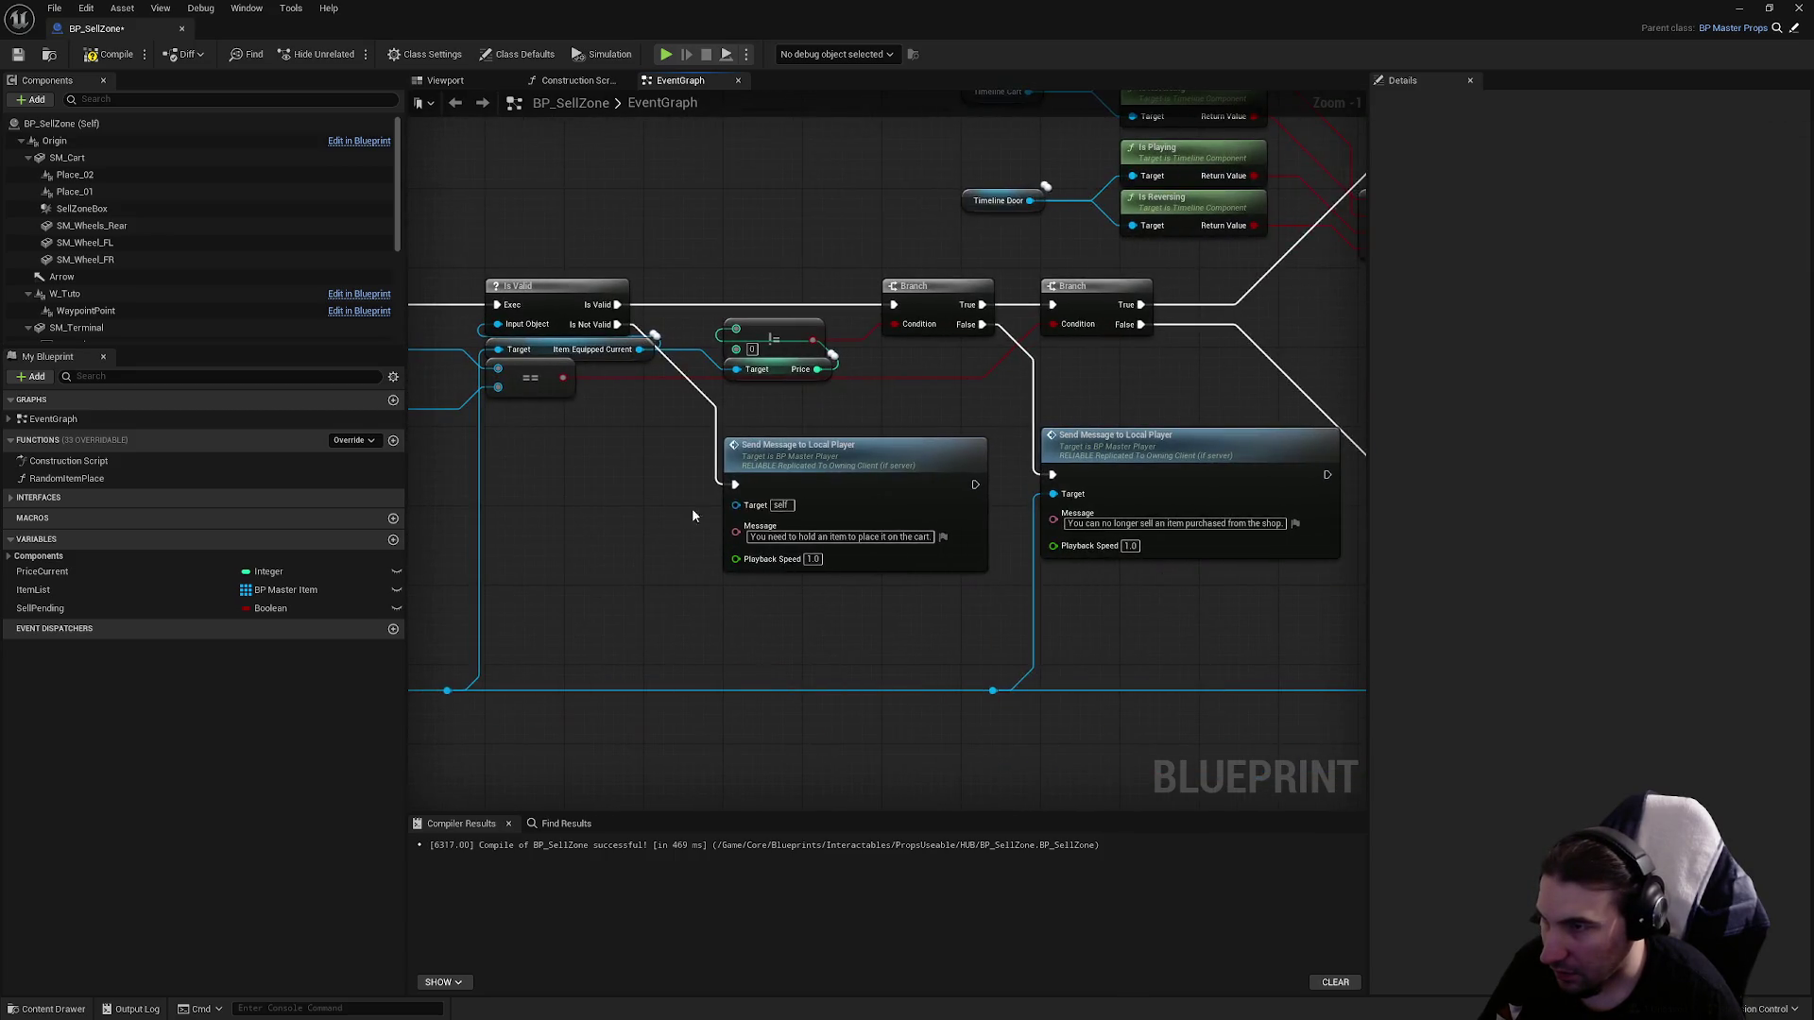
Delete the redundant Is Valid node.
{"action": "left_click", "coordinate": [827, 465]}
{"action": "left_click", "coordinate": [847, 640]}
{"action": "scroll", "coordinate": [847, 641], "scroll_direction": "down", "scroll_amount": 2}
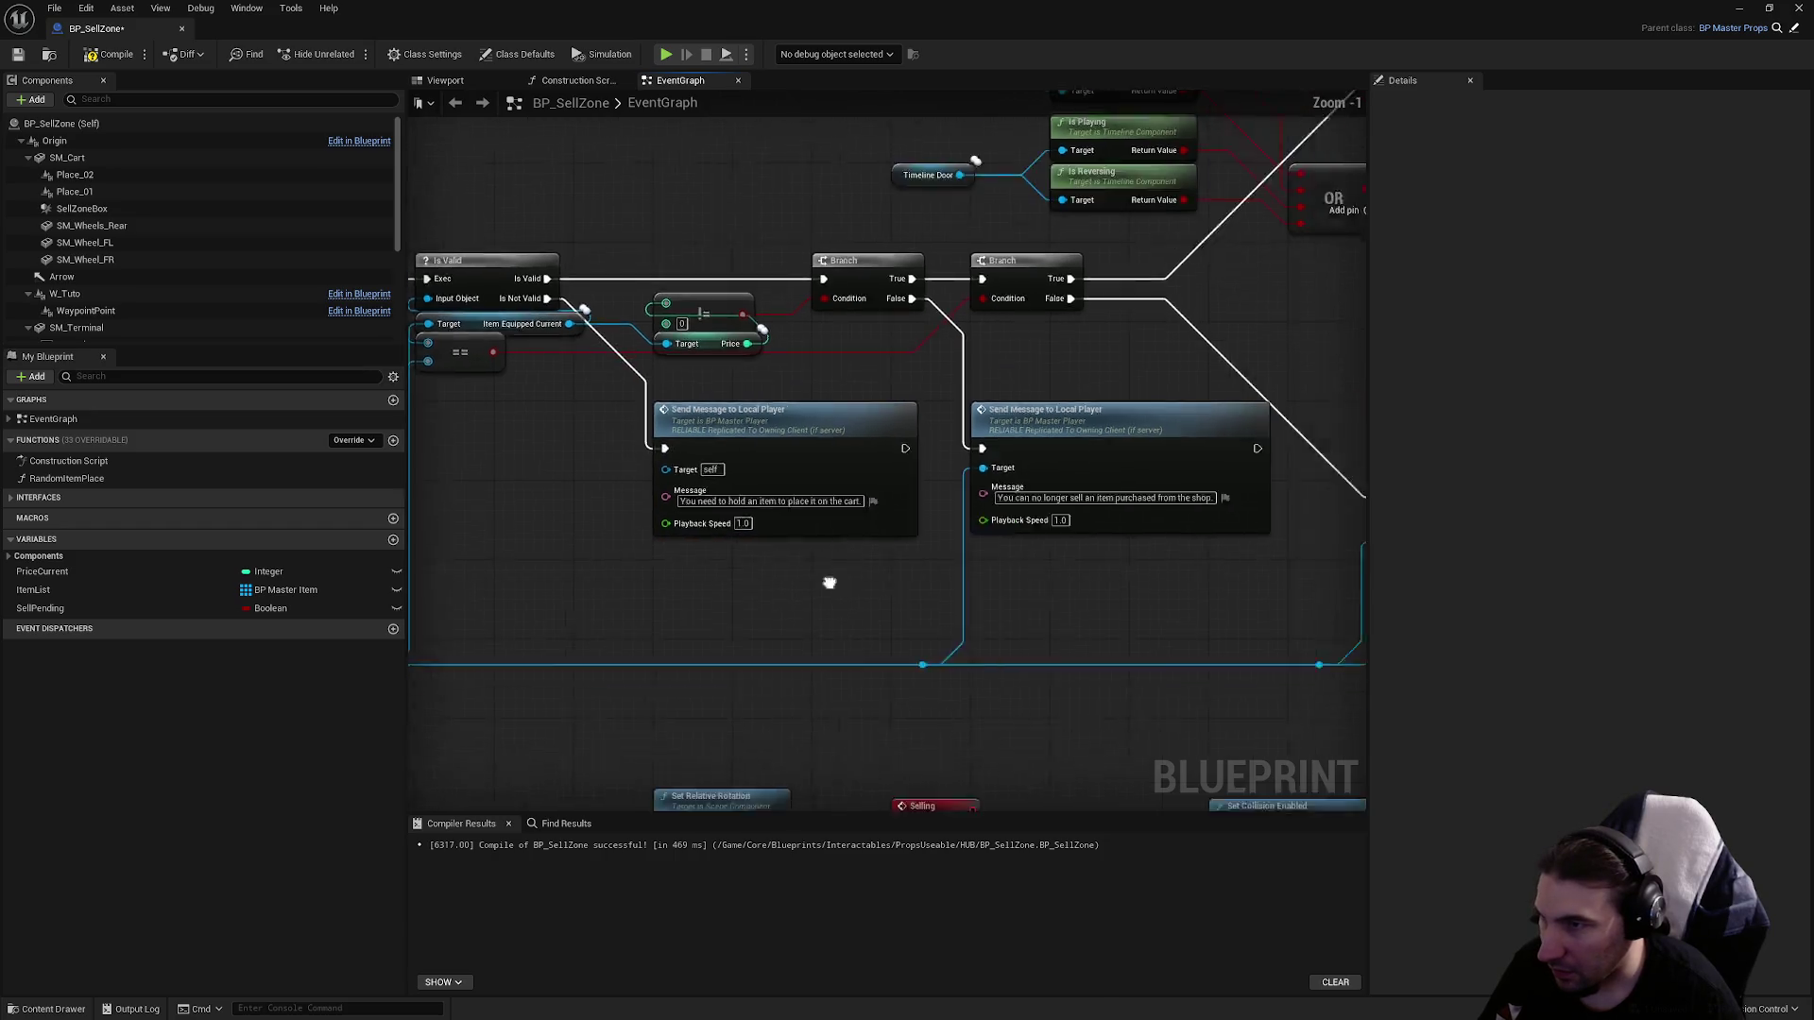
{"action": "left_click", "coordinate": [944, 406]}
{"action": "key", "text": "Delete"}
Connect Branch False to Srv Pose Item and tidy its position and the bottom exec wire.
{"action": "mouse_move", "coordinate": [649, 251]}
{"action": "left_mouse_down"}
{"action": "mouse_move", "coordinate": [1121, 374]}
{"action": "mouse_move", "coordinate": [1004, 422]}
{"action": "mouse_move", "coordinate": [1005, 460]}
{"action": "left_mouse_up"}
{"action": "left_click", "coordinate": [926, 601]}
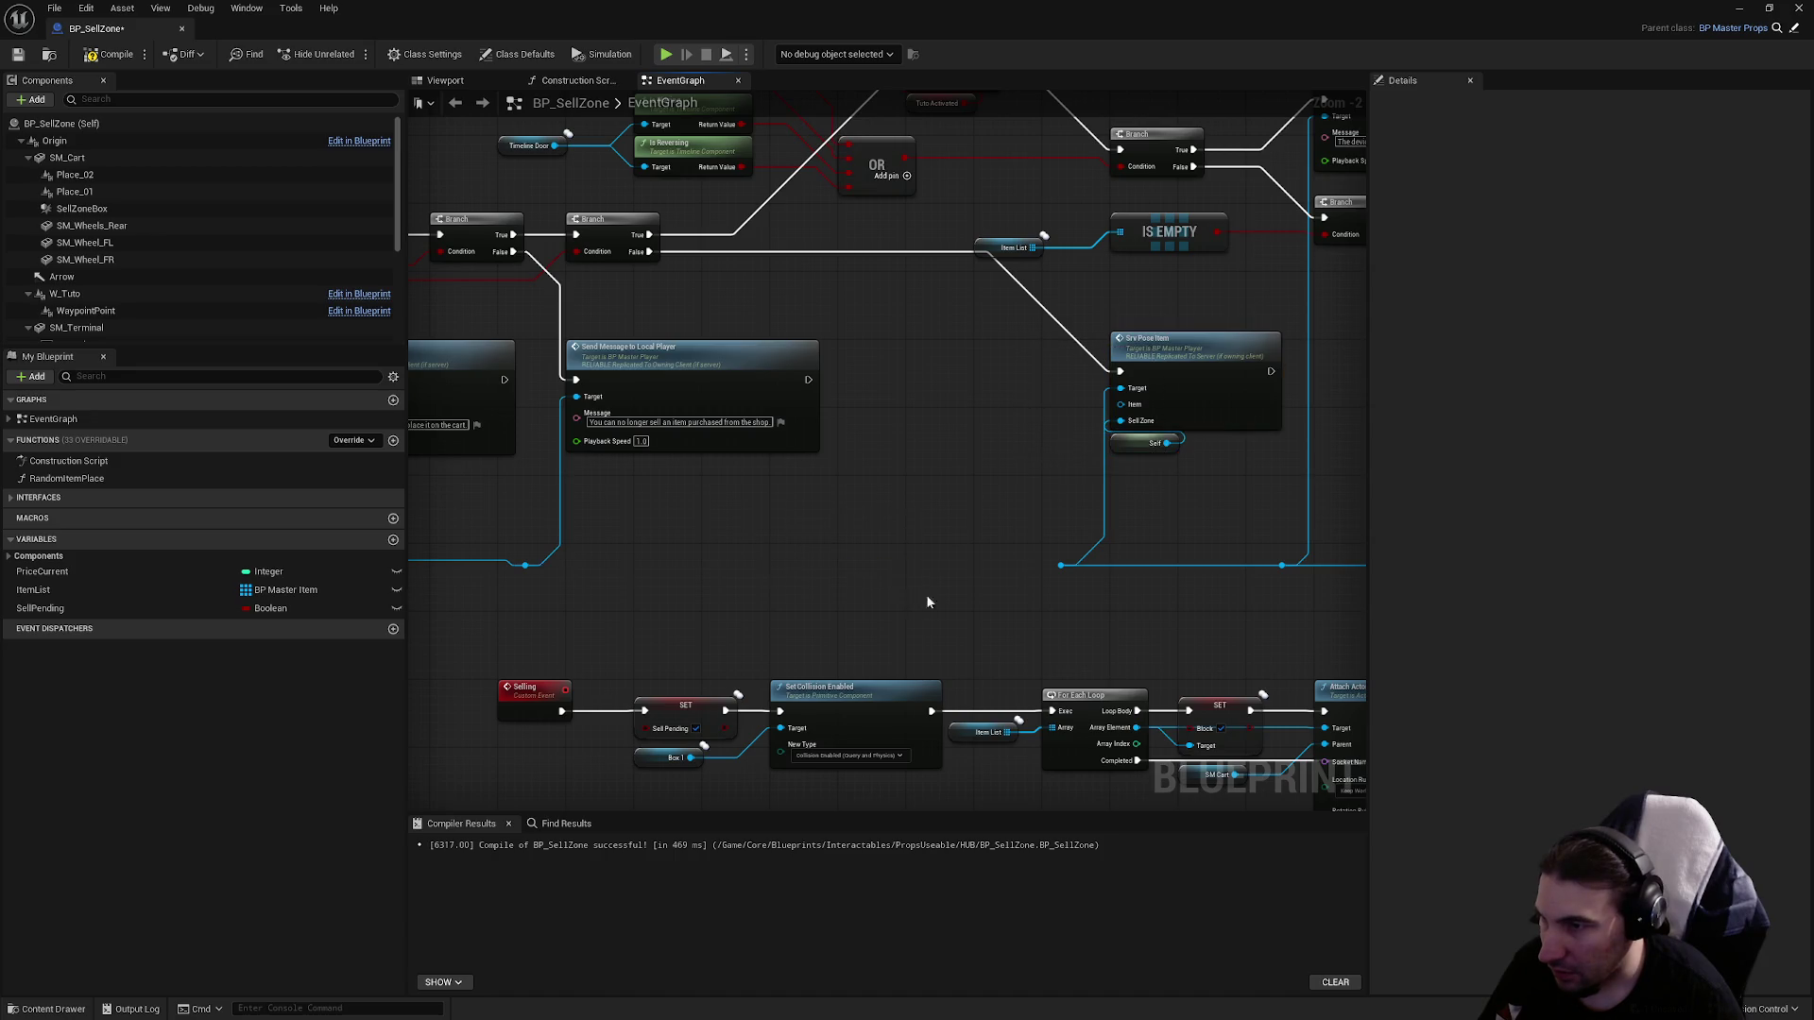
{"action": "left_click_drag", "start_coordinate": [525, 565], "coordinate": [1061, 565]}
{"action": "mouse_move", "coordinate": [995, 455]}
{"action": "left_mouse_down"}
{"action": "mouse_move", "coordinate": [1192, 358]}
{"action": "mouse_move", "coordinate": [992, 362]}
{"action": "left_mouse_up"}
{"action": "left_click_drag", "start_coordinate": [1006, 437], "coordinate": [1007, 480]}
{"action": "left_click", "coordinate": [1076, 641]}
{"action": "key", "text": "f"}
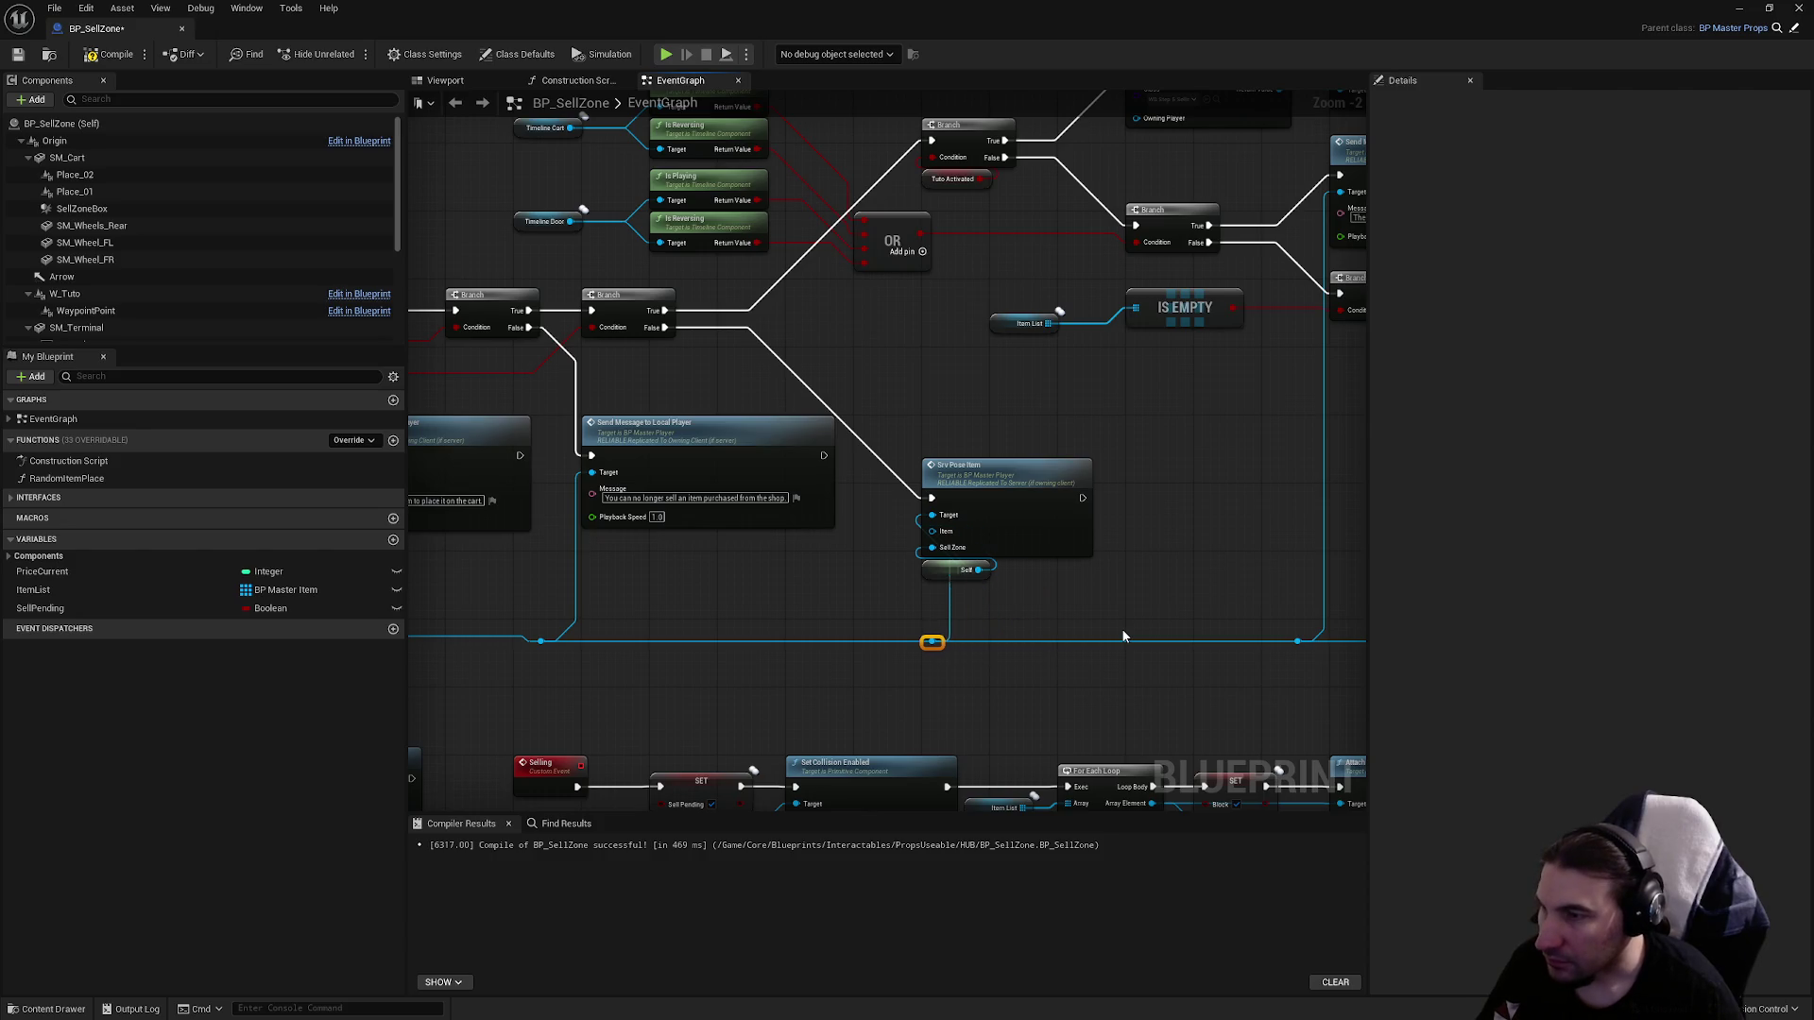
{"action": "left_click", "coordinate": [1107, 627]}
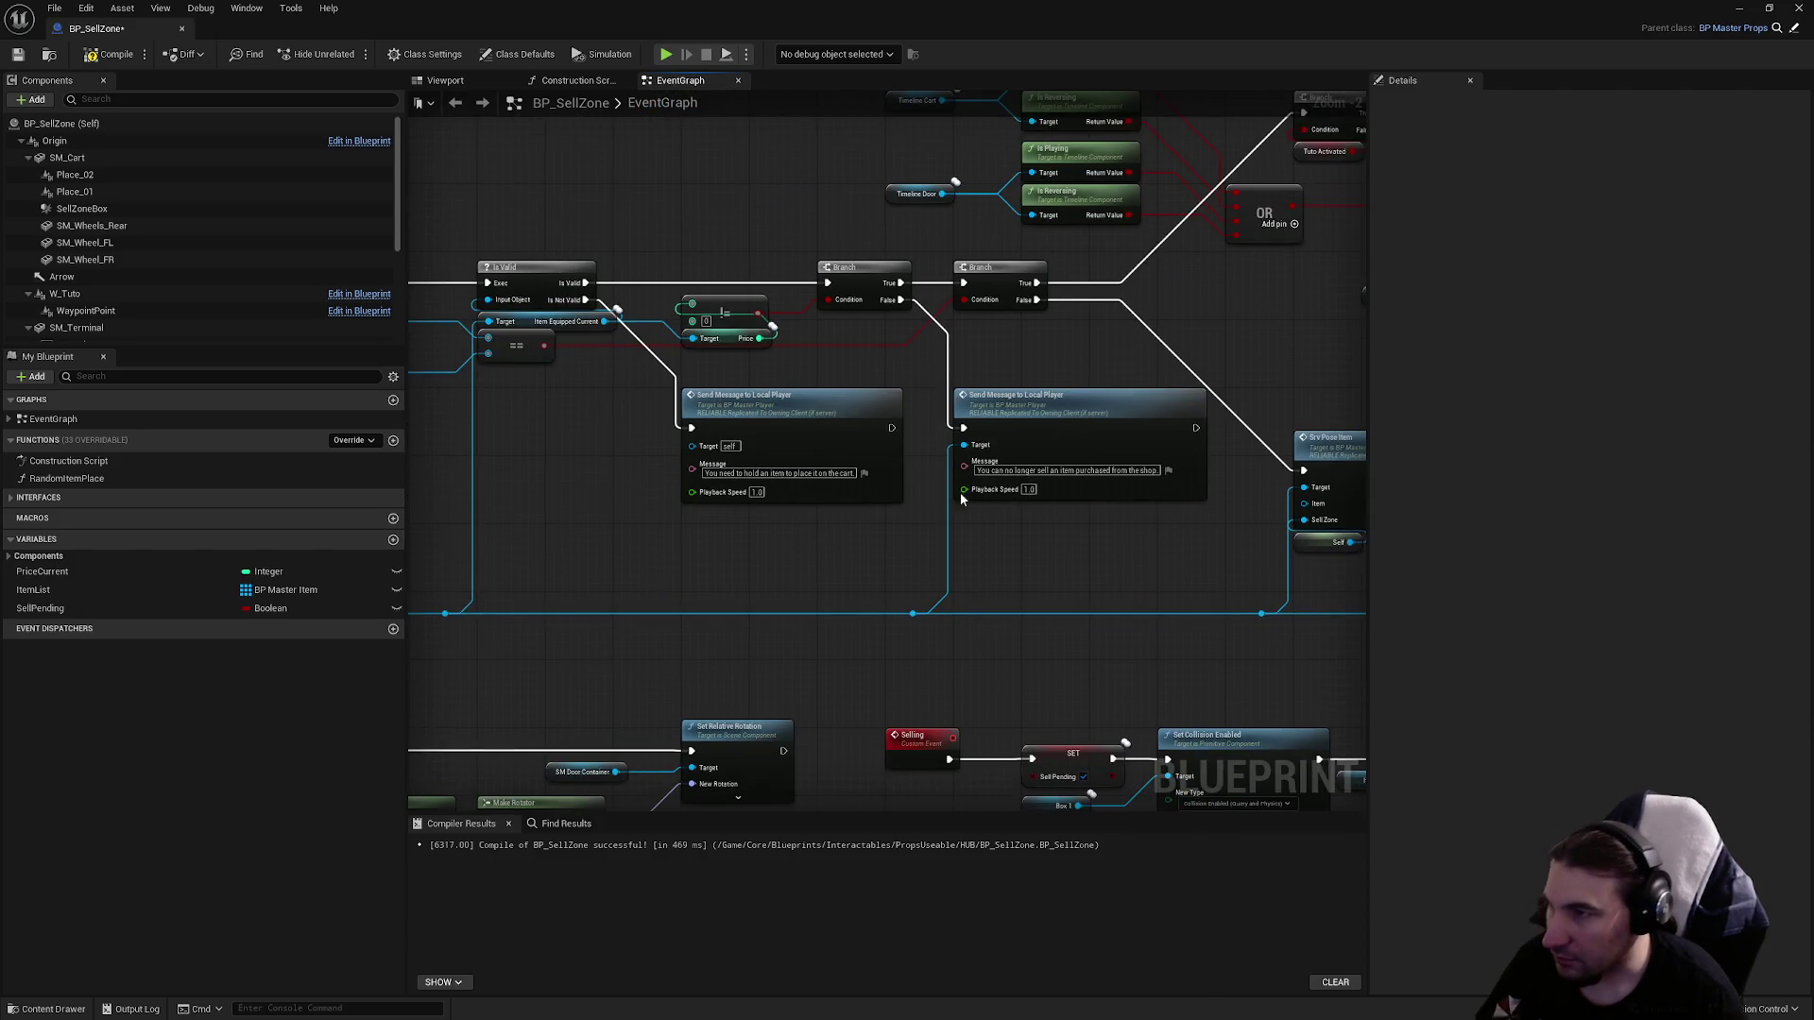
Add an Item Equipped Current getter on the player wire, feed it into Srv Pose Item's Item, and compile.
{"action": "left_click_drag", "start_coordinate": [610, 335], "coordinate": [821, 367]}
{"action": "left_click", "coordinate": [765, 354]}
{"action": "mouse_move", "coordinate": [1560, 617]}
{"action": "left_mouse_down"}
{"action": "mouse_move", "coordinate": [807, 584]}
{"action": "mouse_move", "coordinate": [707, 537]}
{"action": "mouse_move", "coordinate": [627, 532]}
{"action": "left_mouse_up"}
{"action": "key", "text": "ctrl+v"}
{"action": "scroll", "coordinate": [801, 558], "scroll_direction": "up", "scroll_amount": 2}
{"action": "left_click_drag", "start_coordinate": [571, 638], "coordinate": [728, 531]}
{"action": "mouse_move", "coordinate": [884, 530]}
{"action": "left_mouse_down"}
{"action": "mouse_move", "coordinate": [933, 544]}
{"action": "mouse_move", "coordinate": [1100, 489]}
{"action": "left_mouse_up"}
{"action": "left_click", "coordinate": [595, 336]}
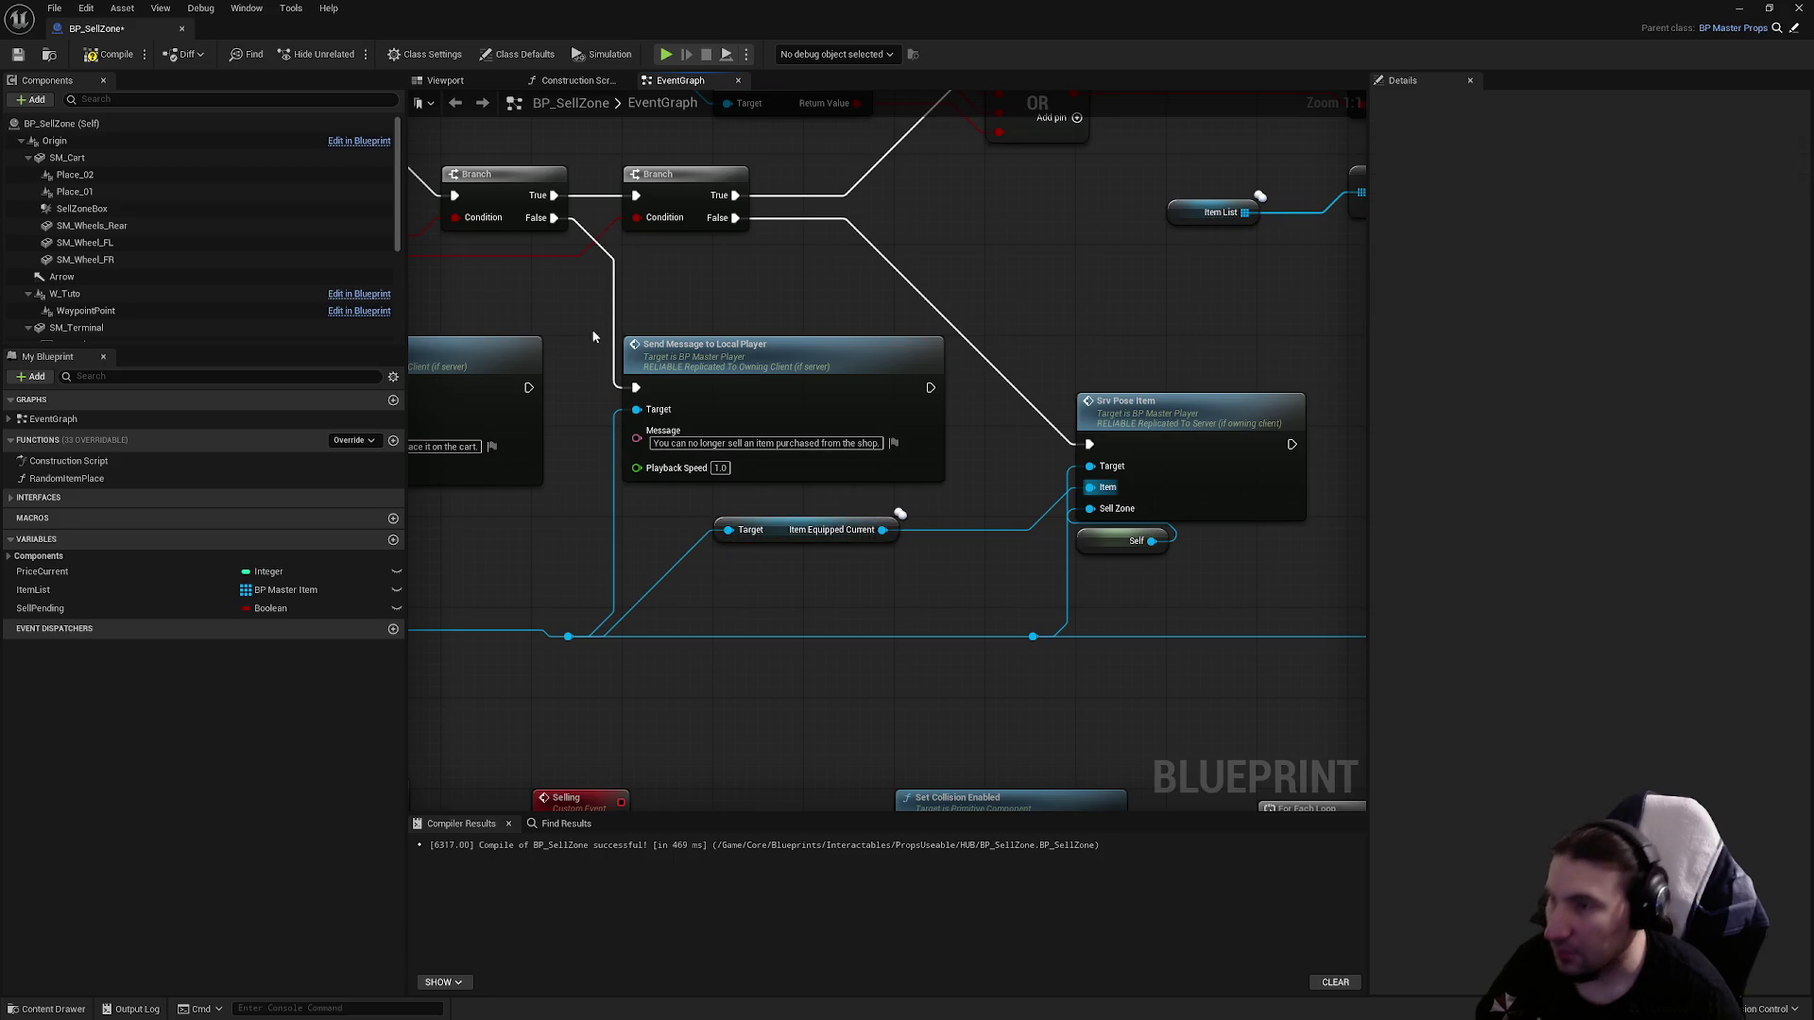
{"action": "scroll", "coordinate": [769, 356], "scroll_direction": "down", "scroll_amount": 5}
{"action": "scroll", "coordinate": [880, 431], "scroll_direction": "up", "scroll_amount": 5}
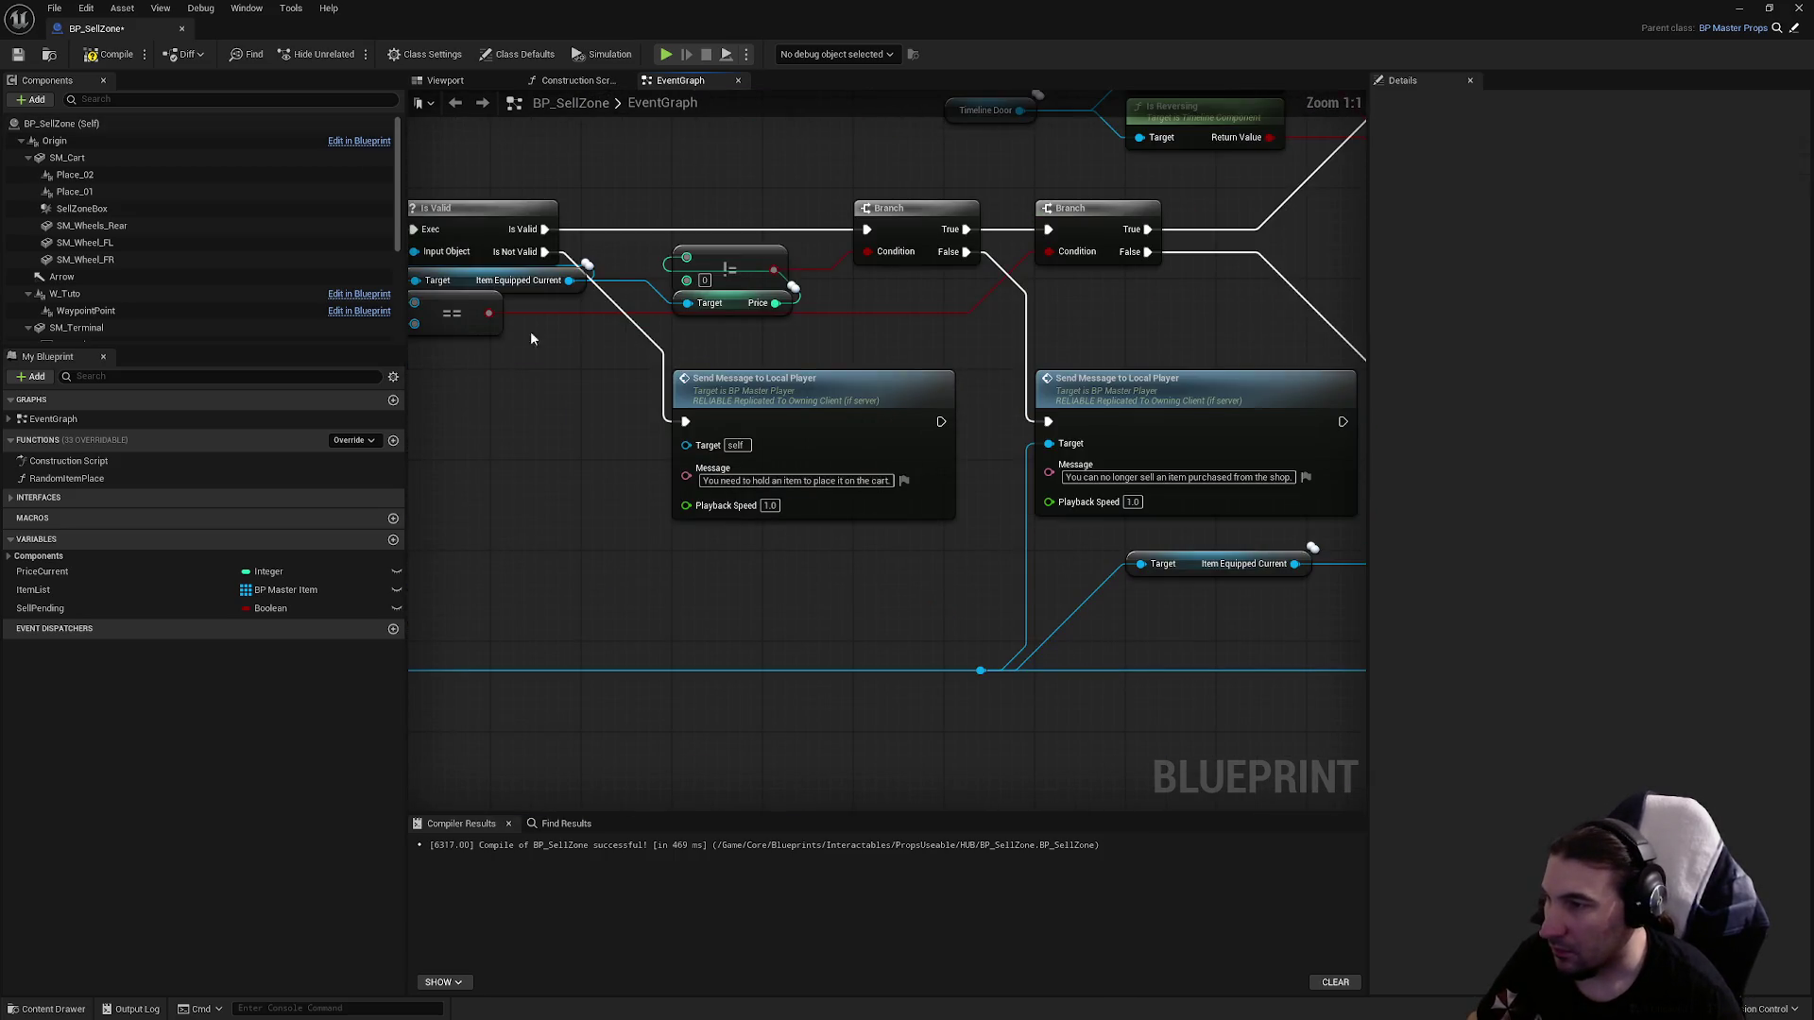
{"action": "left_click", "coordinate": [119, 60]}
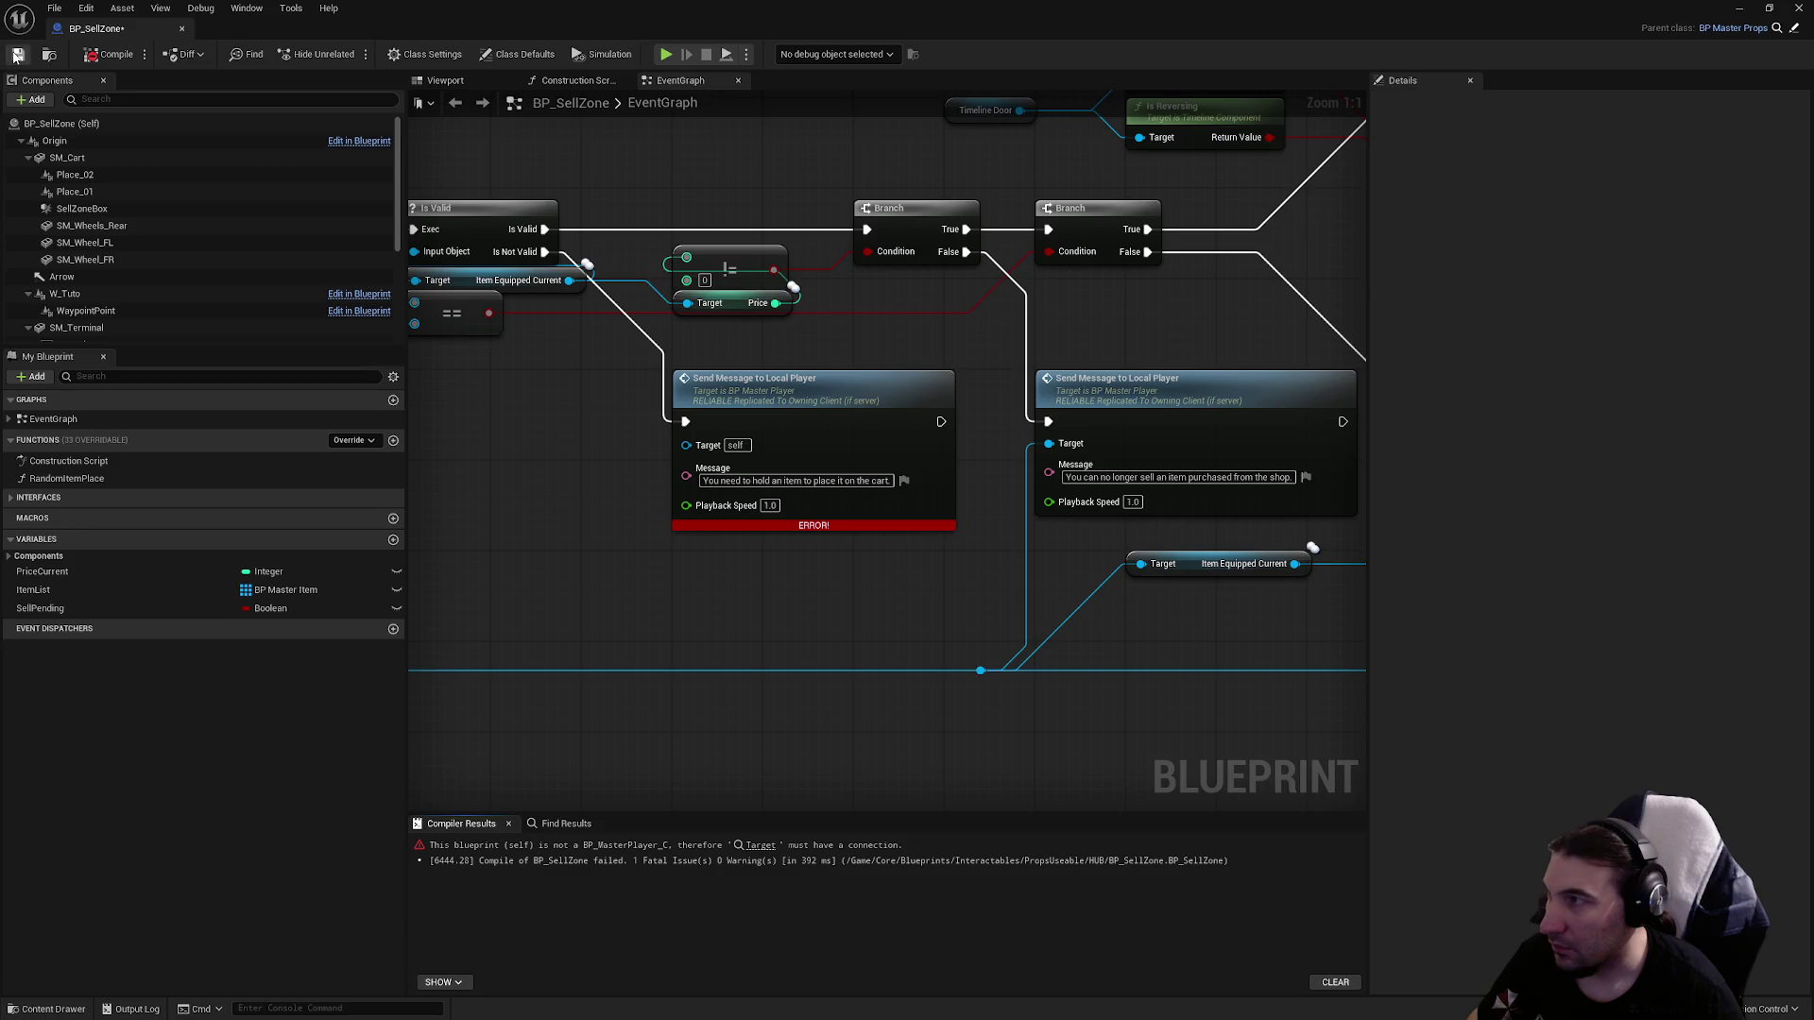
Add reroute nodes on the player wire feeding both Send Message Target pins.
{"action": "left_click_drag", "start_coordinate": [683, 448], "coordinate": [1043, 490]}
{"action": "double_click", "coordinate": [1026, 629]}
{"action": "left_click_drag", "start_coordinate": [1026, 629], "coordinate": [1127, 403]}
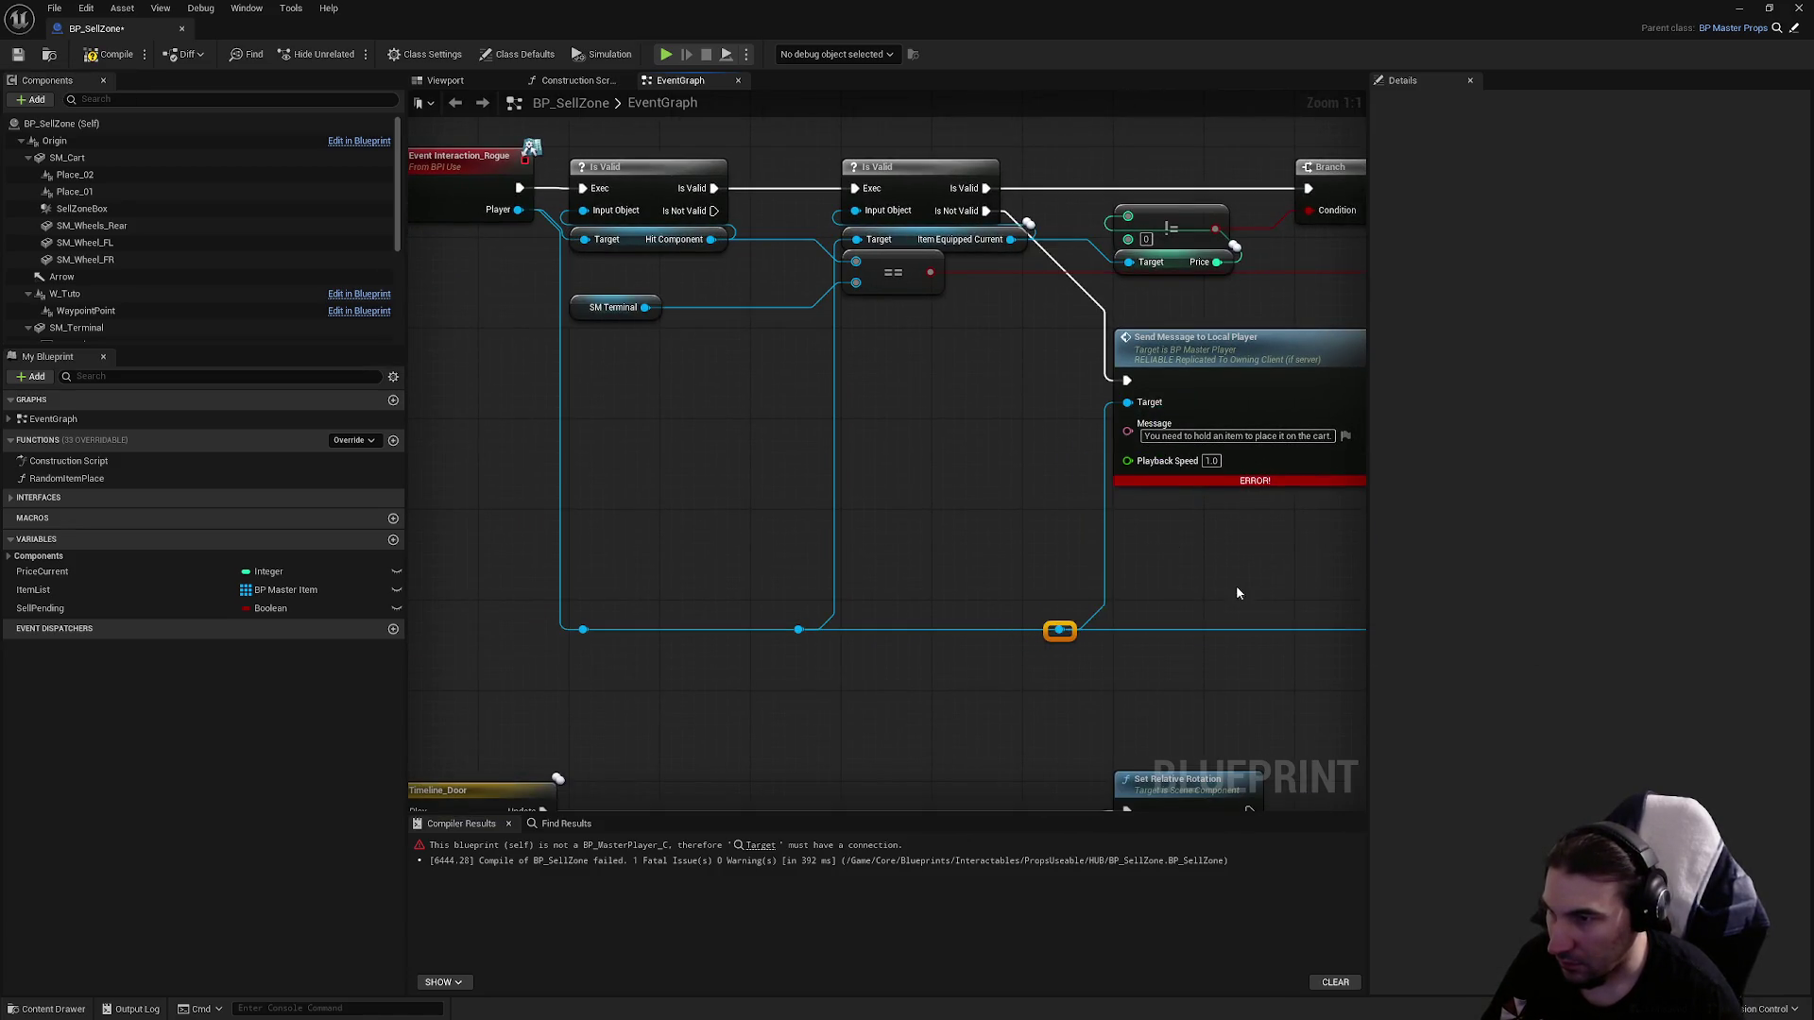
{"action": "left_click_drag", "start_coordinate": [1235, 592], "coordinate": [761, 548]}
{"action": "double_click", "coordinate": [972, 586]}
{"action": "left_click_drag", "start_coordinate": [972, 585], "coordinate": [1107, 478]}
{"action": "double_click", "coordinate": [1056, 586]}
{"action": "left_click", "coordinate": [873, 543]}
{"action": "left_click", "coordinate": [608, 586]}
{"action": "left_click_drag", "start_coordinate": [609, 585], "coordinate": [597, 585]}
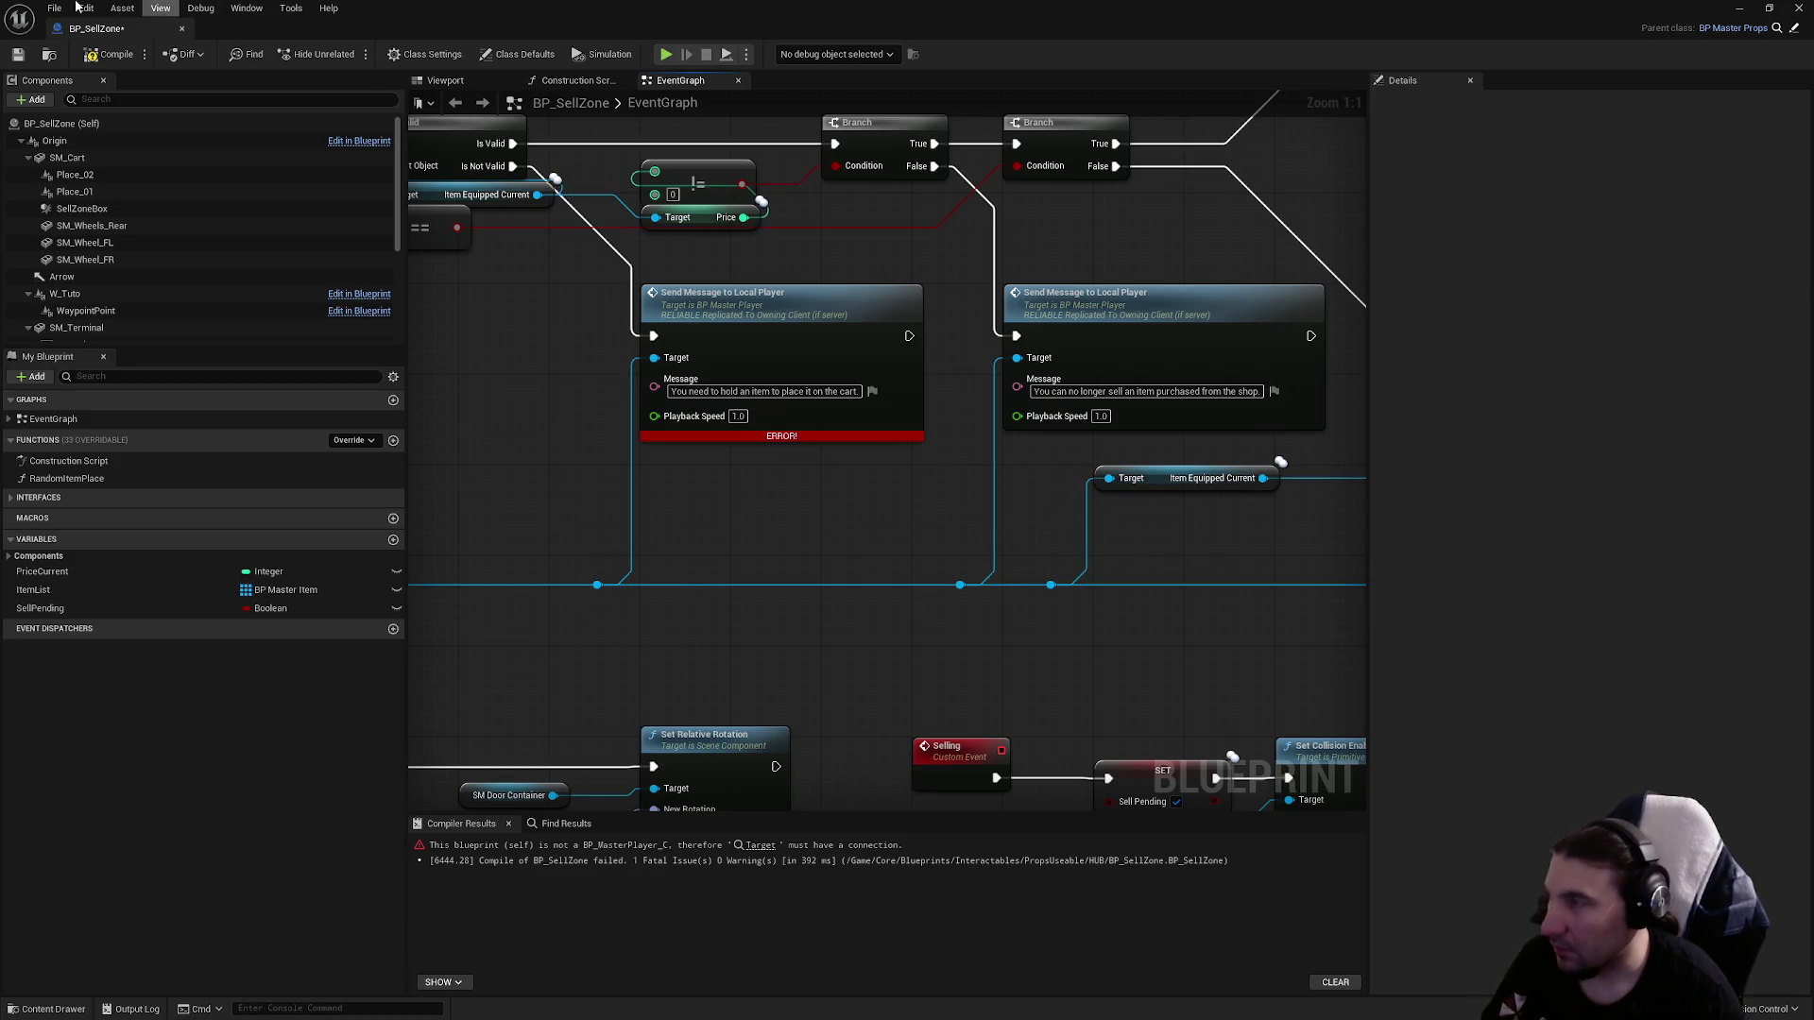
Compile and save BP_SellZone, then return to the level editor.
{"action": "left_click", "coordinate": [105, 56]}
{"action": "left_click", "coordinate": [16, 54]}
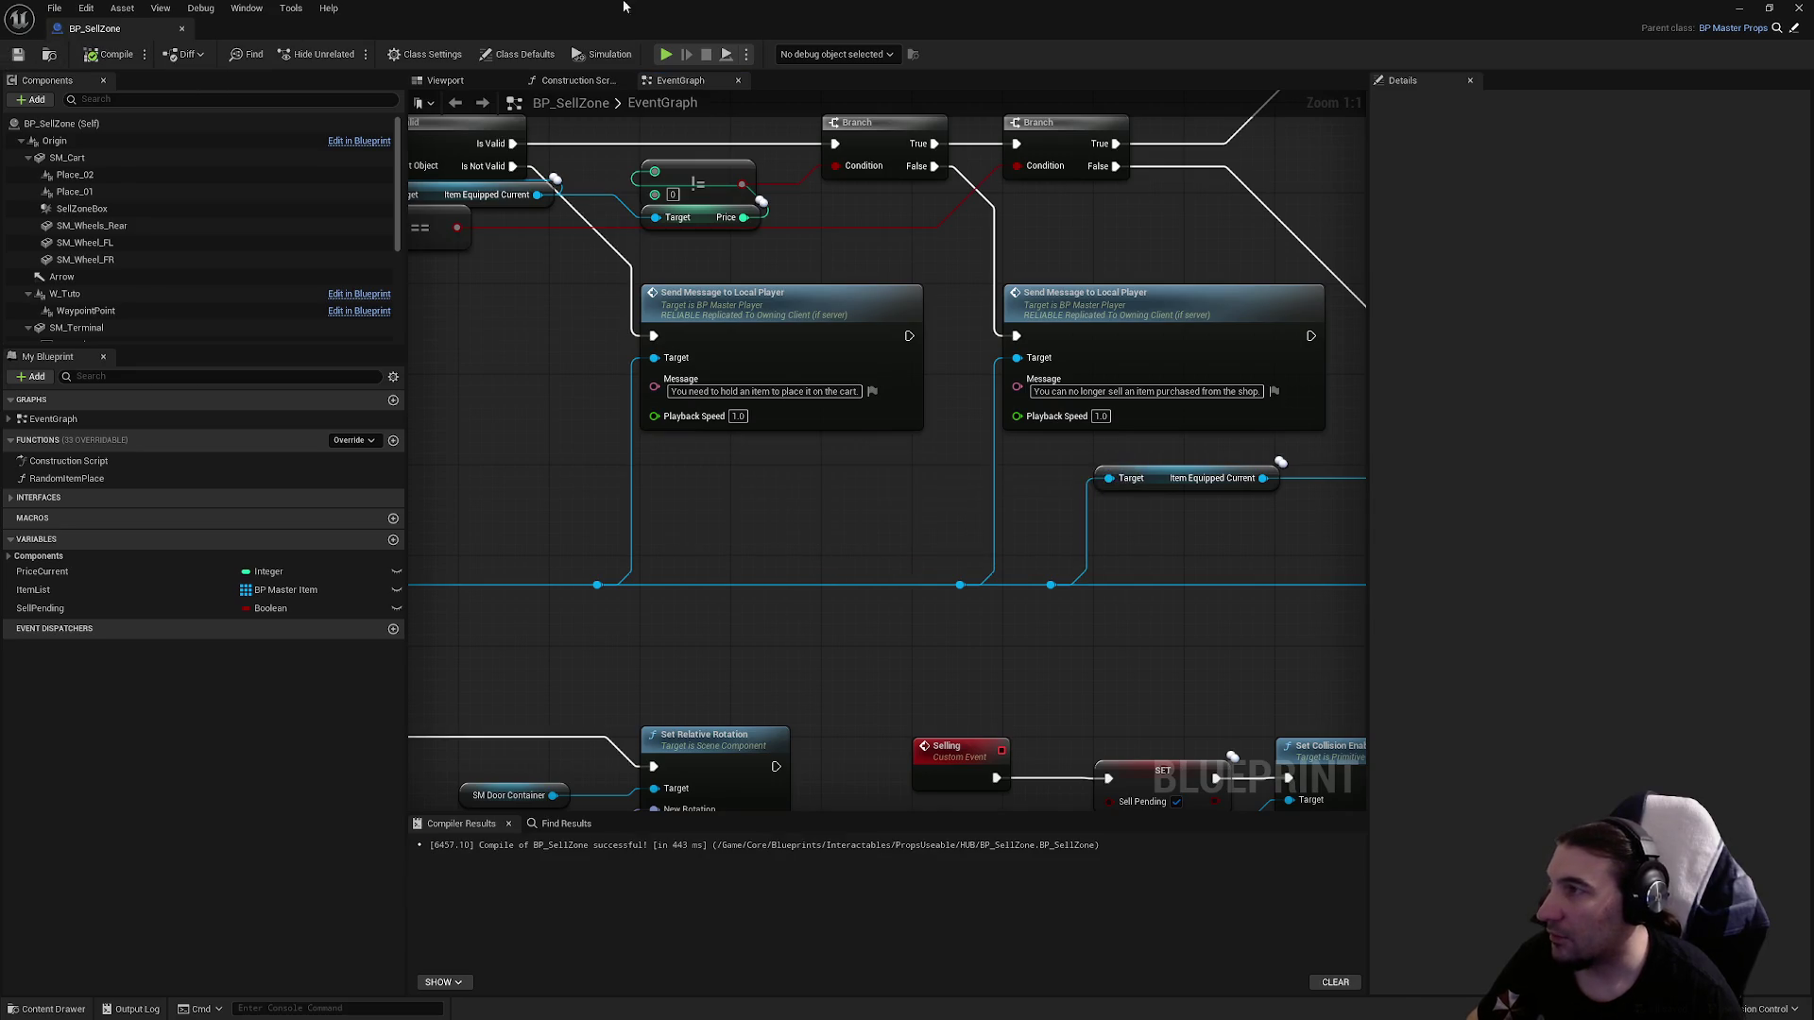
{"action": "key", "text": "super+Down"}
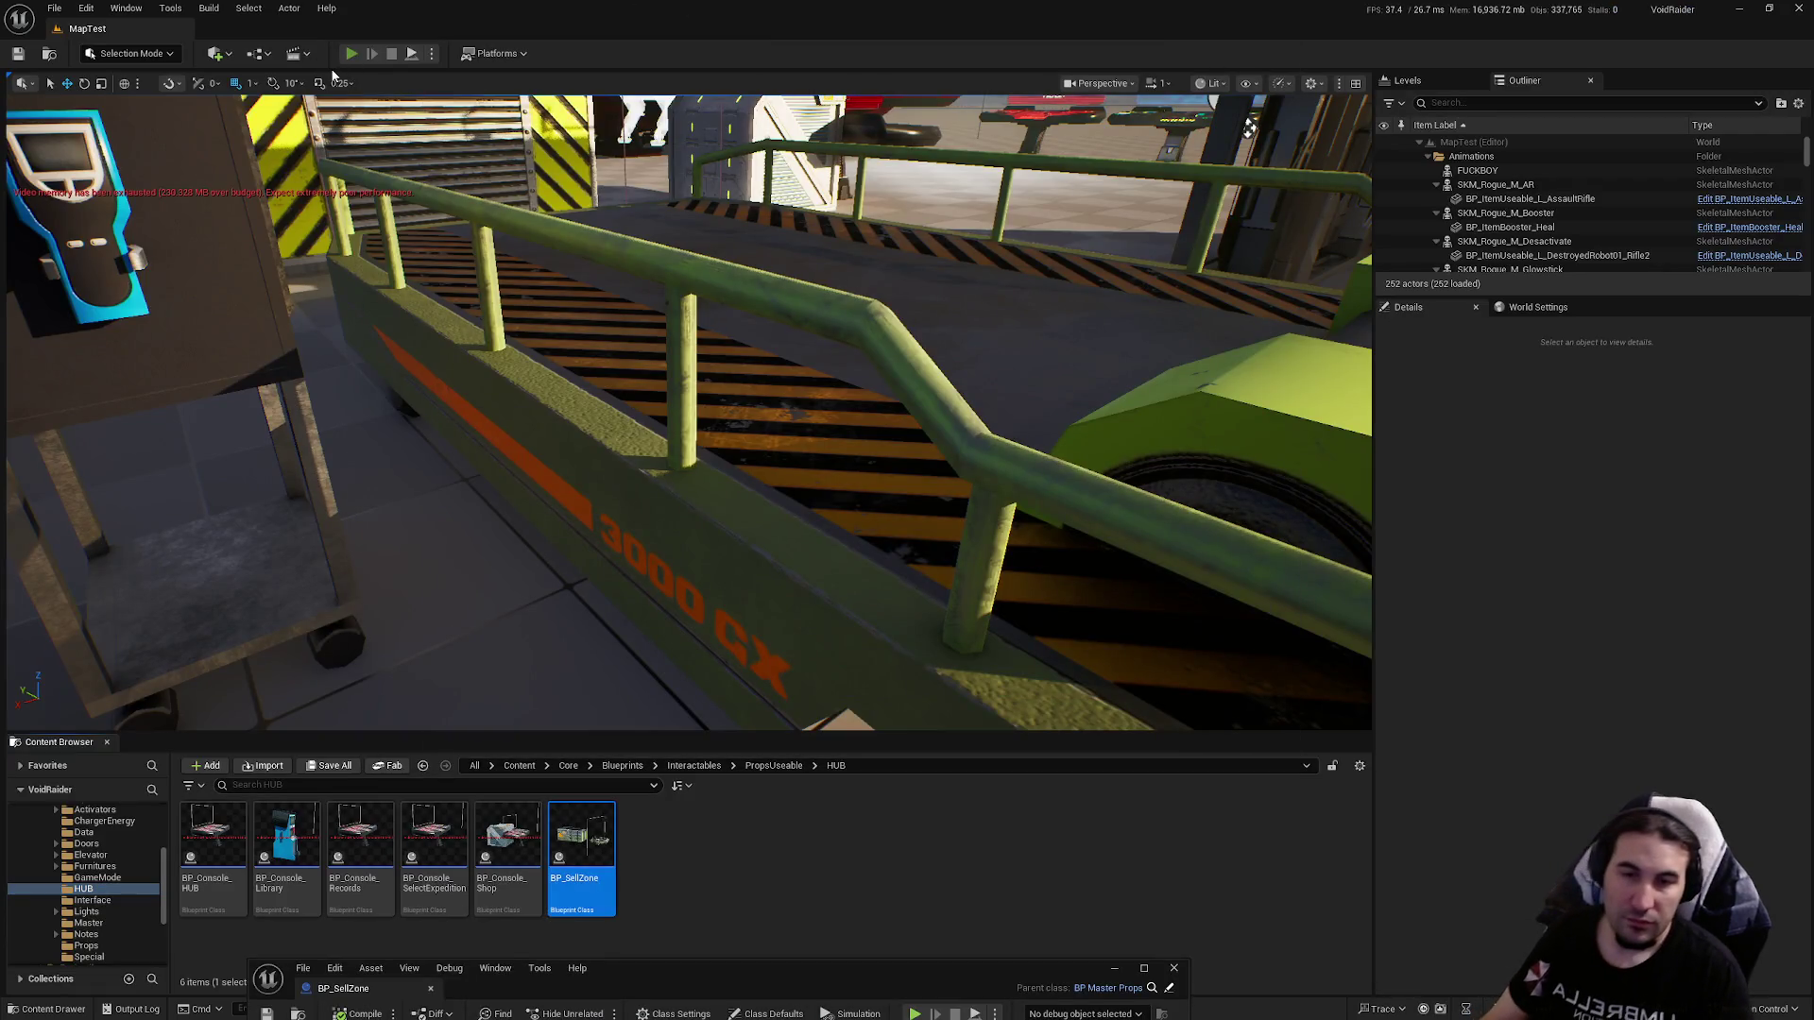
Play the level, pick up the grenade, switch to the knife and try selling it at the cart.
{"action": "left_click", "coordinate": [351, 52]}
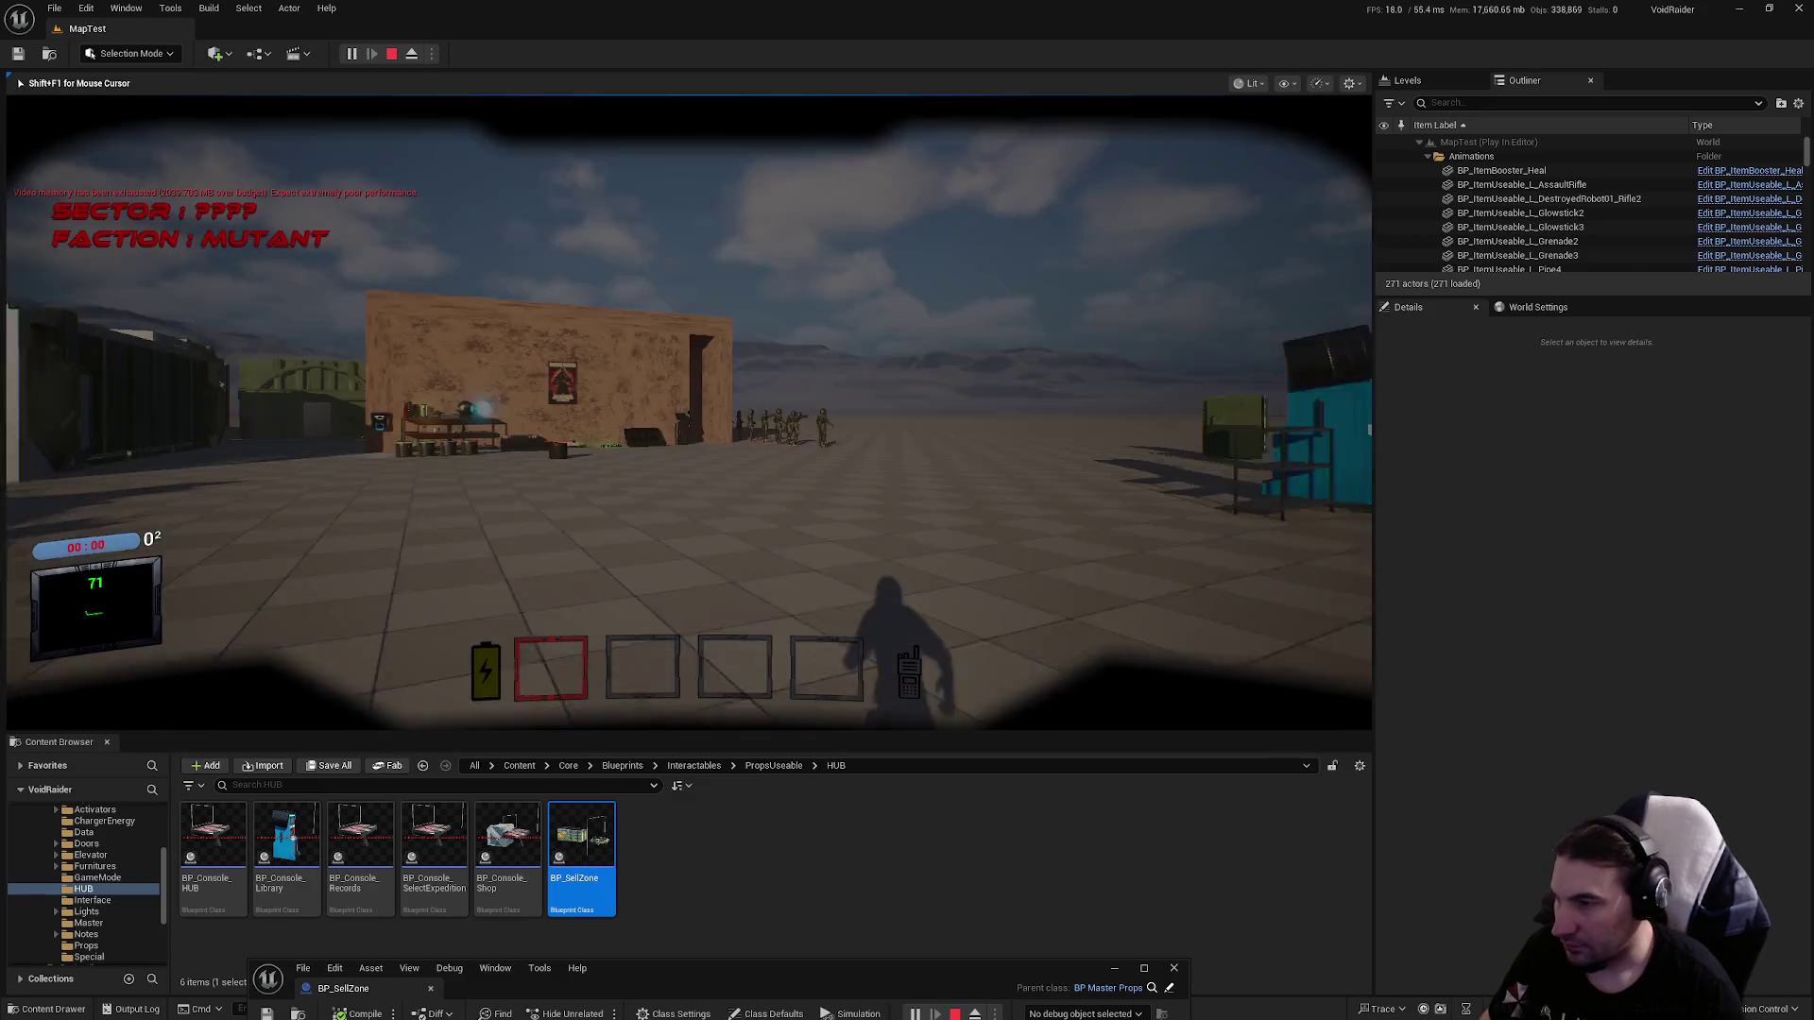
{"action": "key", "text": "w"}
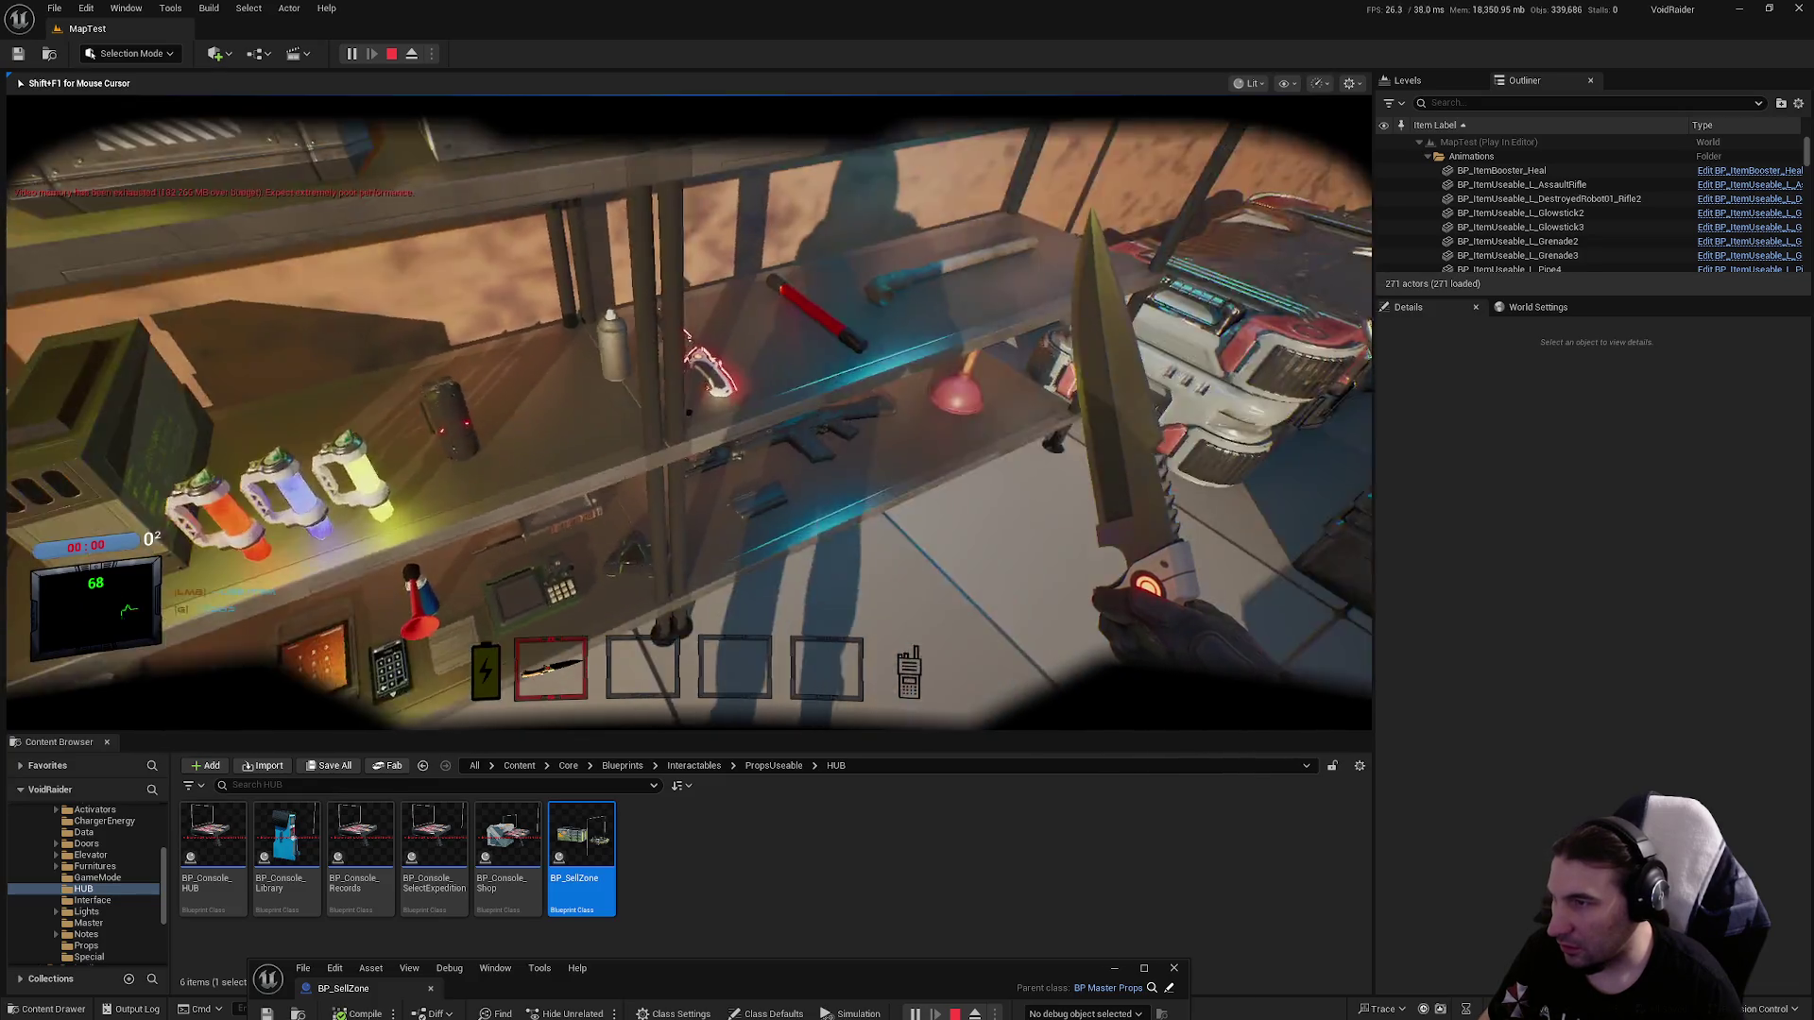
{"action": "key", "text": "e"}
{"action": "key", "text": "2"}
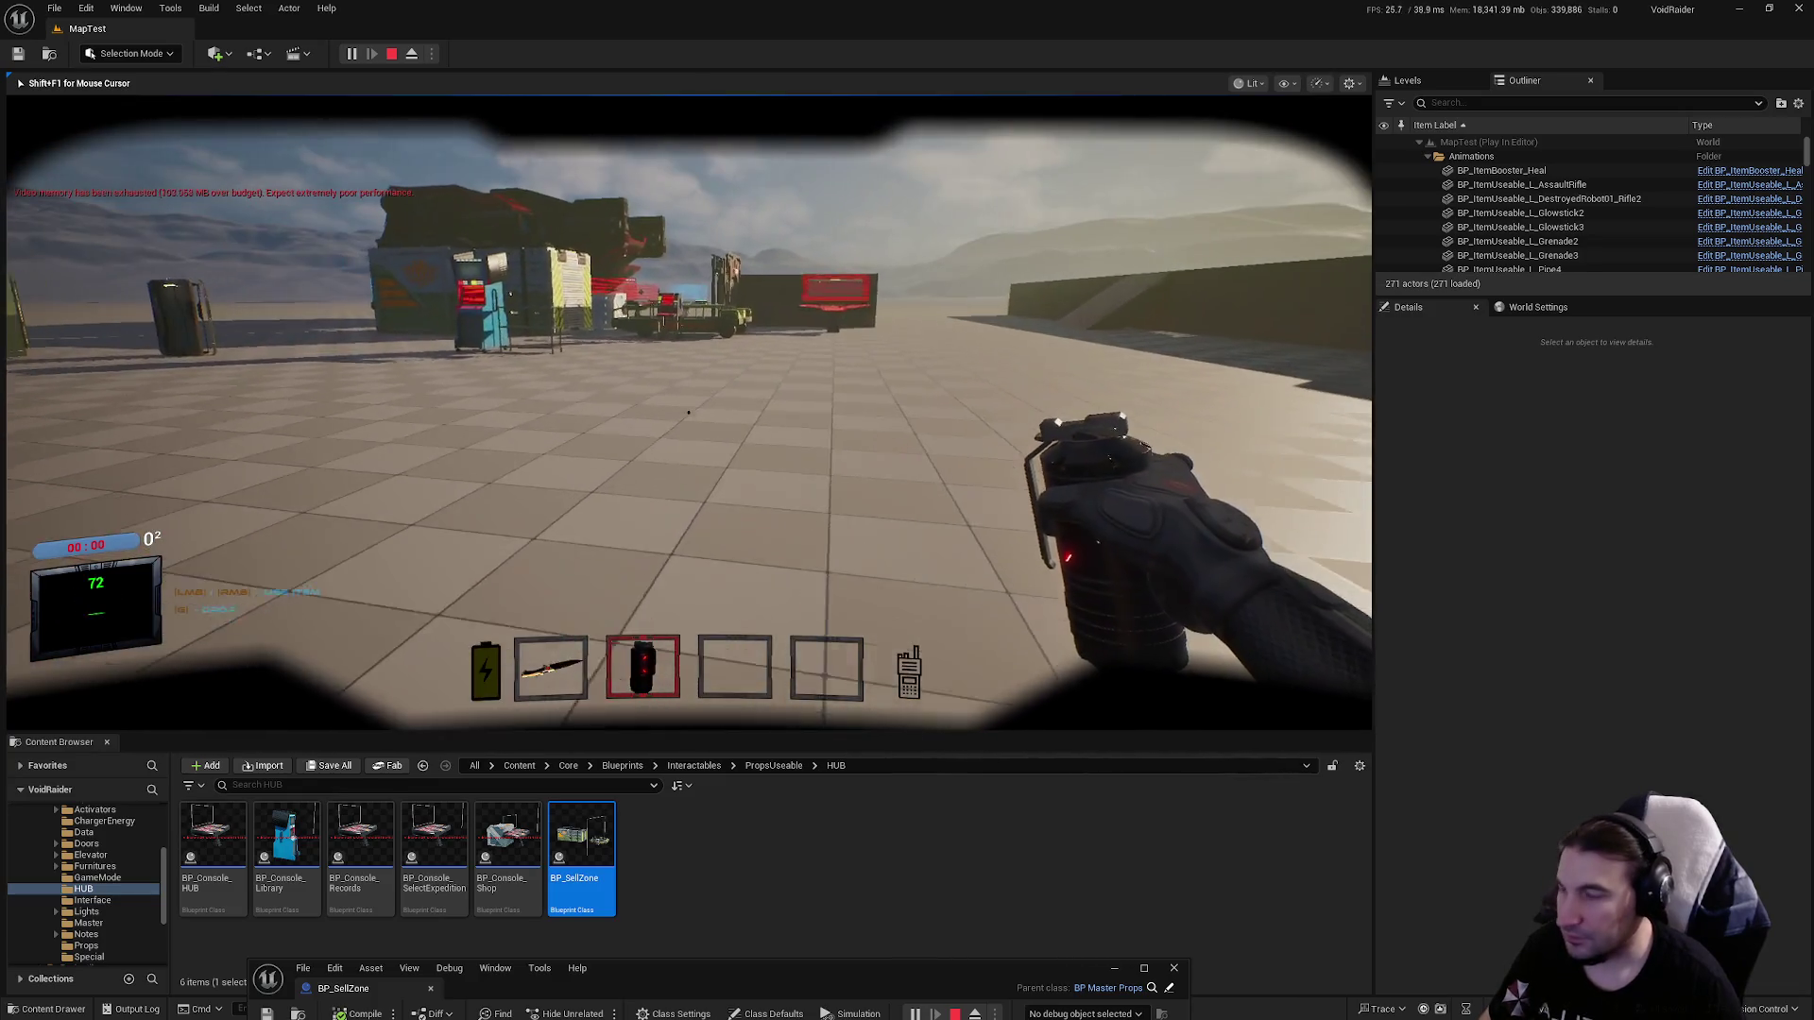
{"action": "key", "text": "w"}
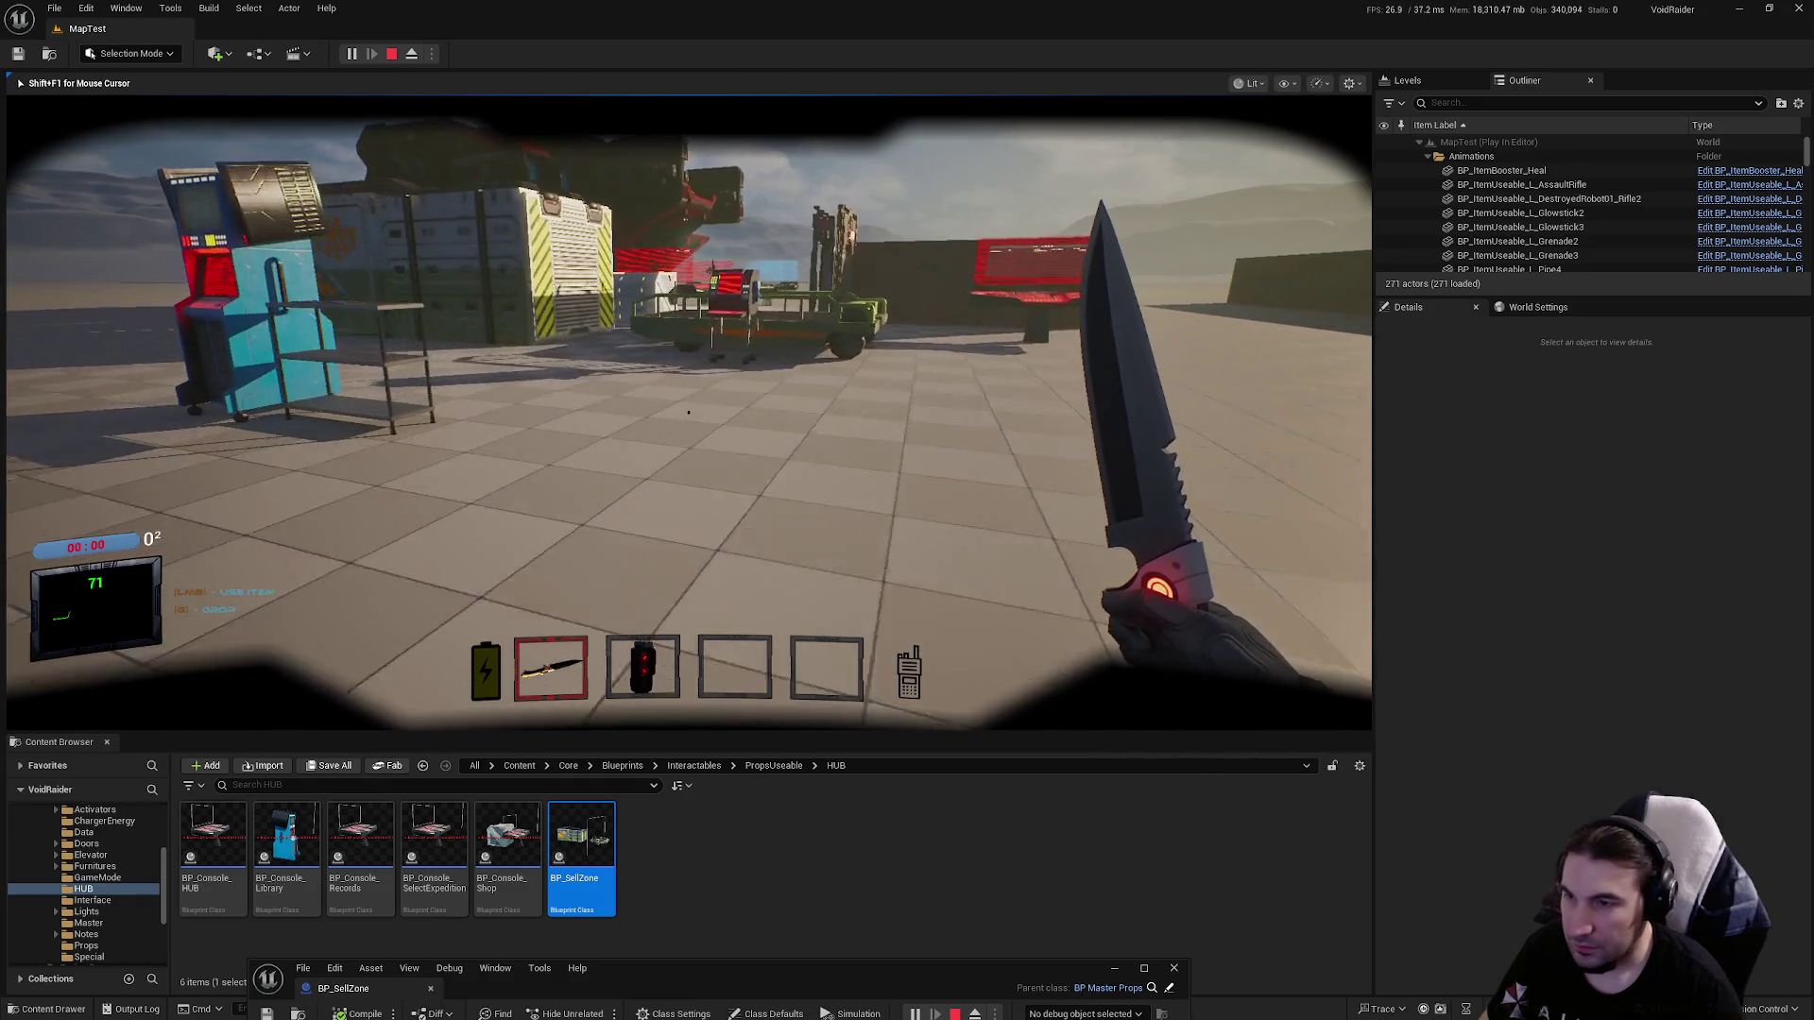
{"action": "key", "text": "w"}
{"action": "key", "text": "f"}
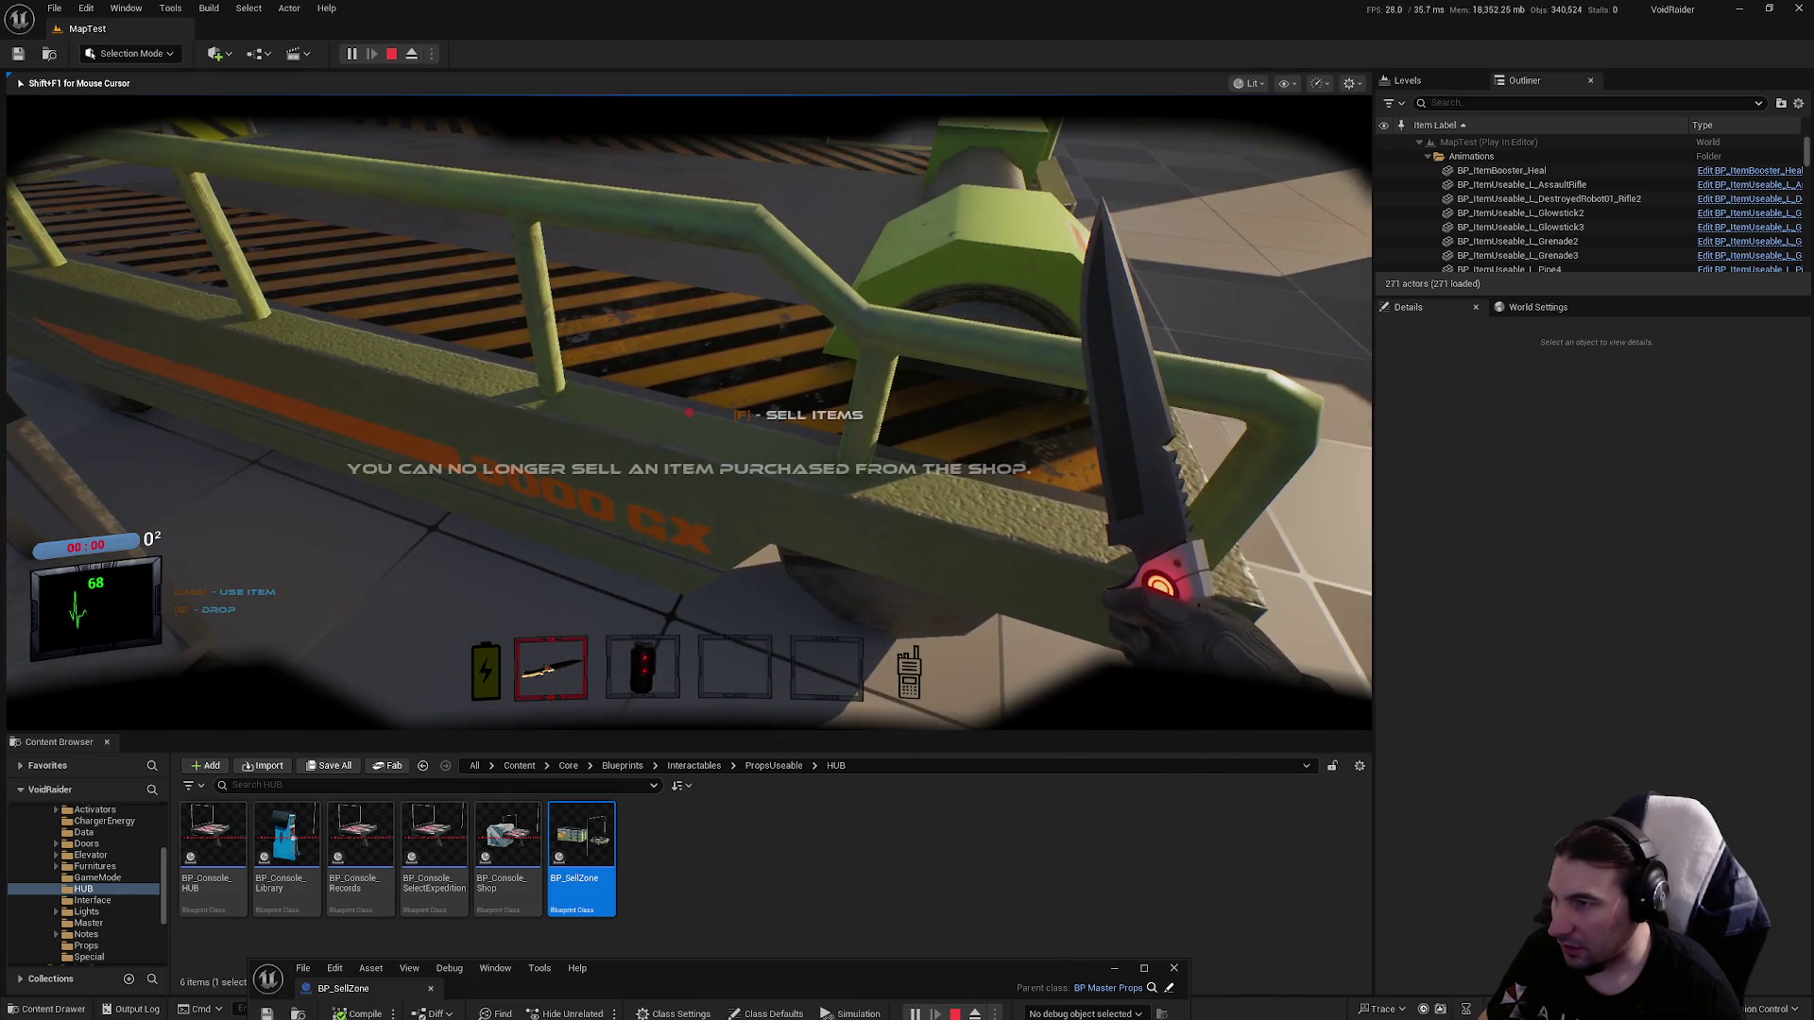
Cycle hotbar slots 5, 3 and 4, try the cart empty-handed, then stop play.
{"action": "key", "text": "5"}
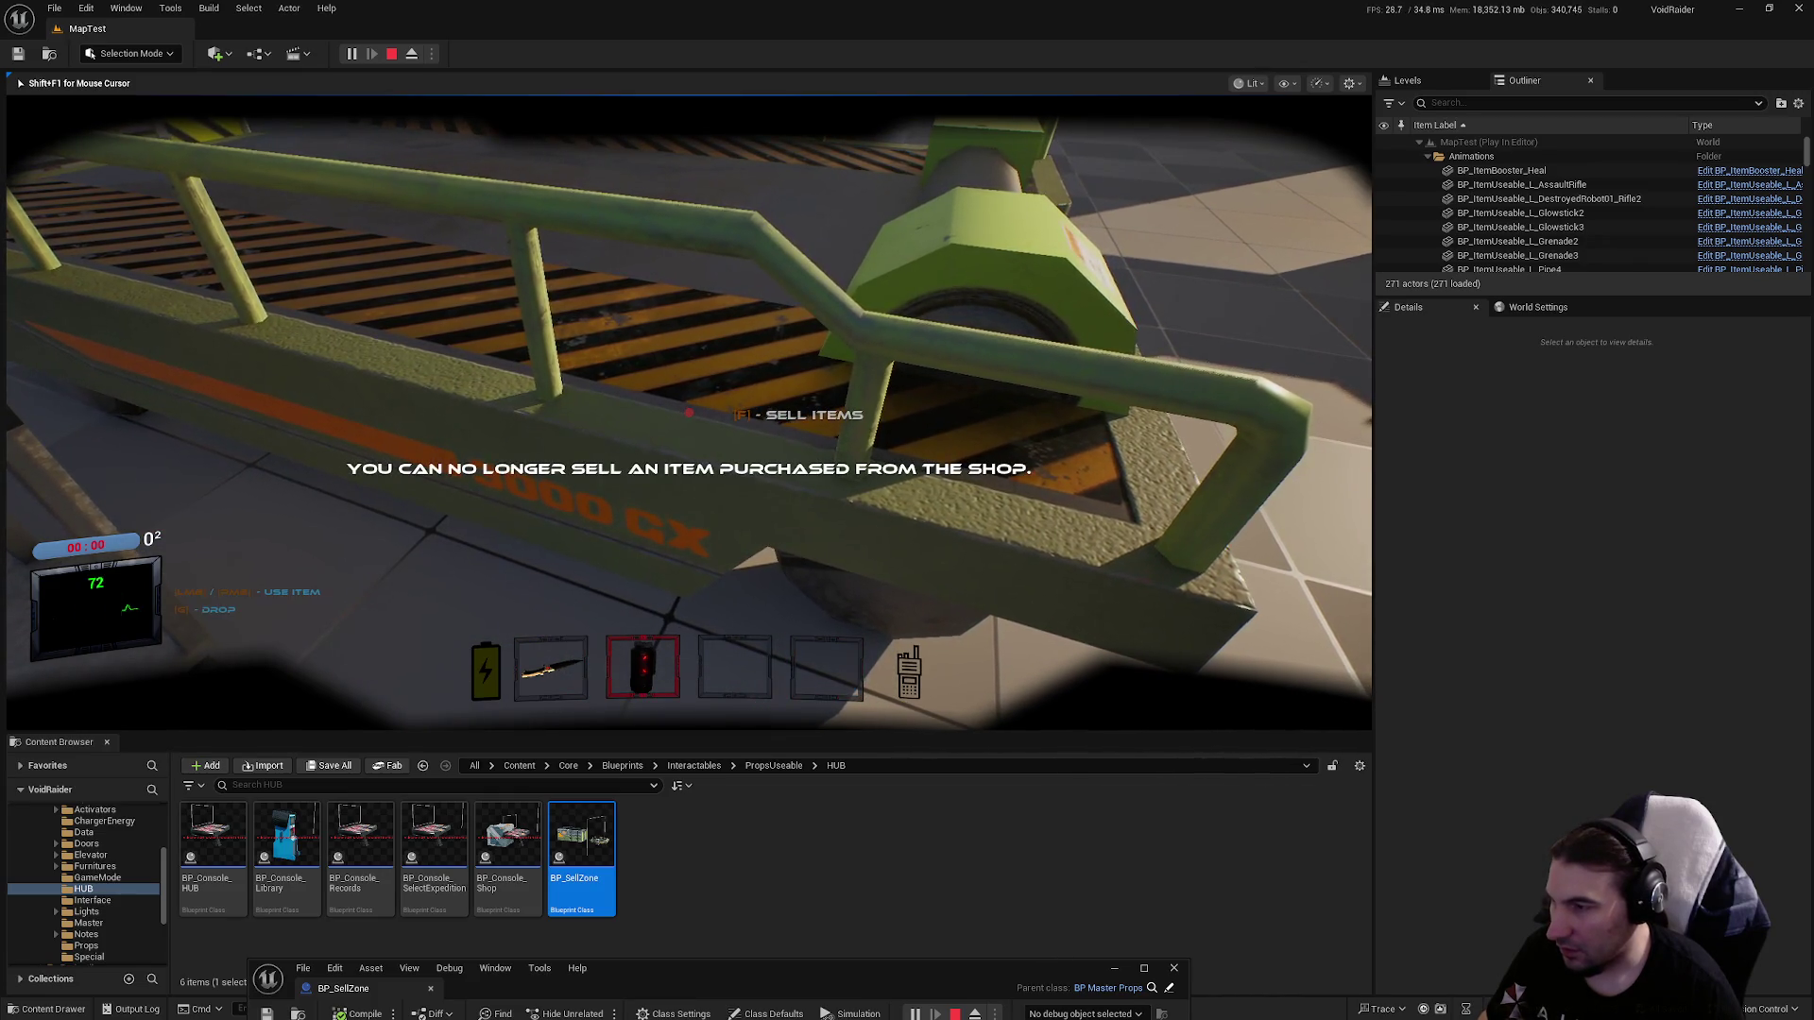
{"action": "key", "text": "3"}
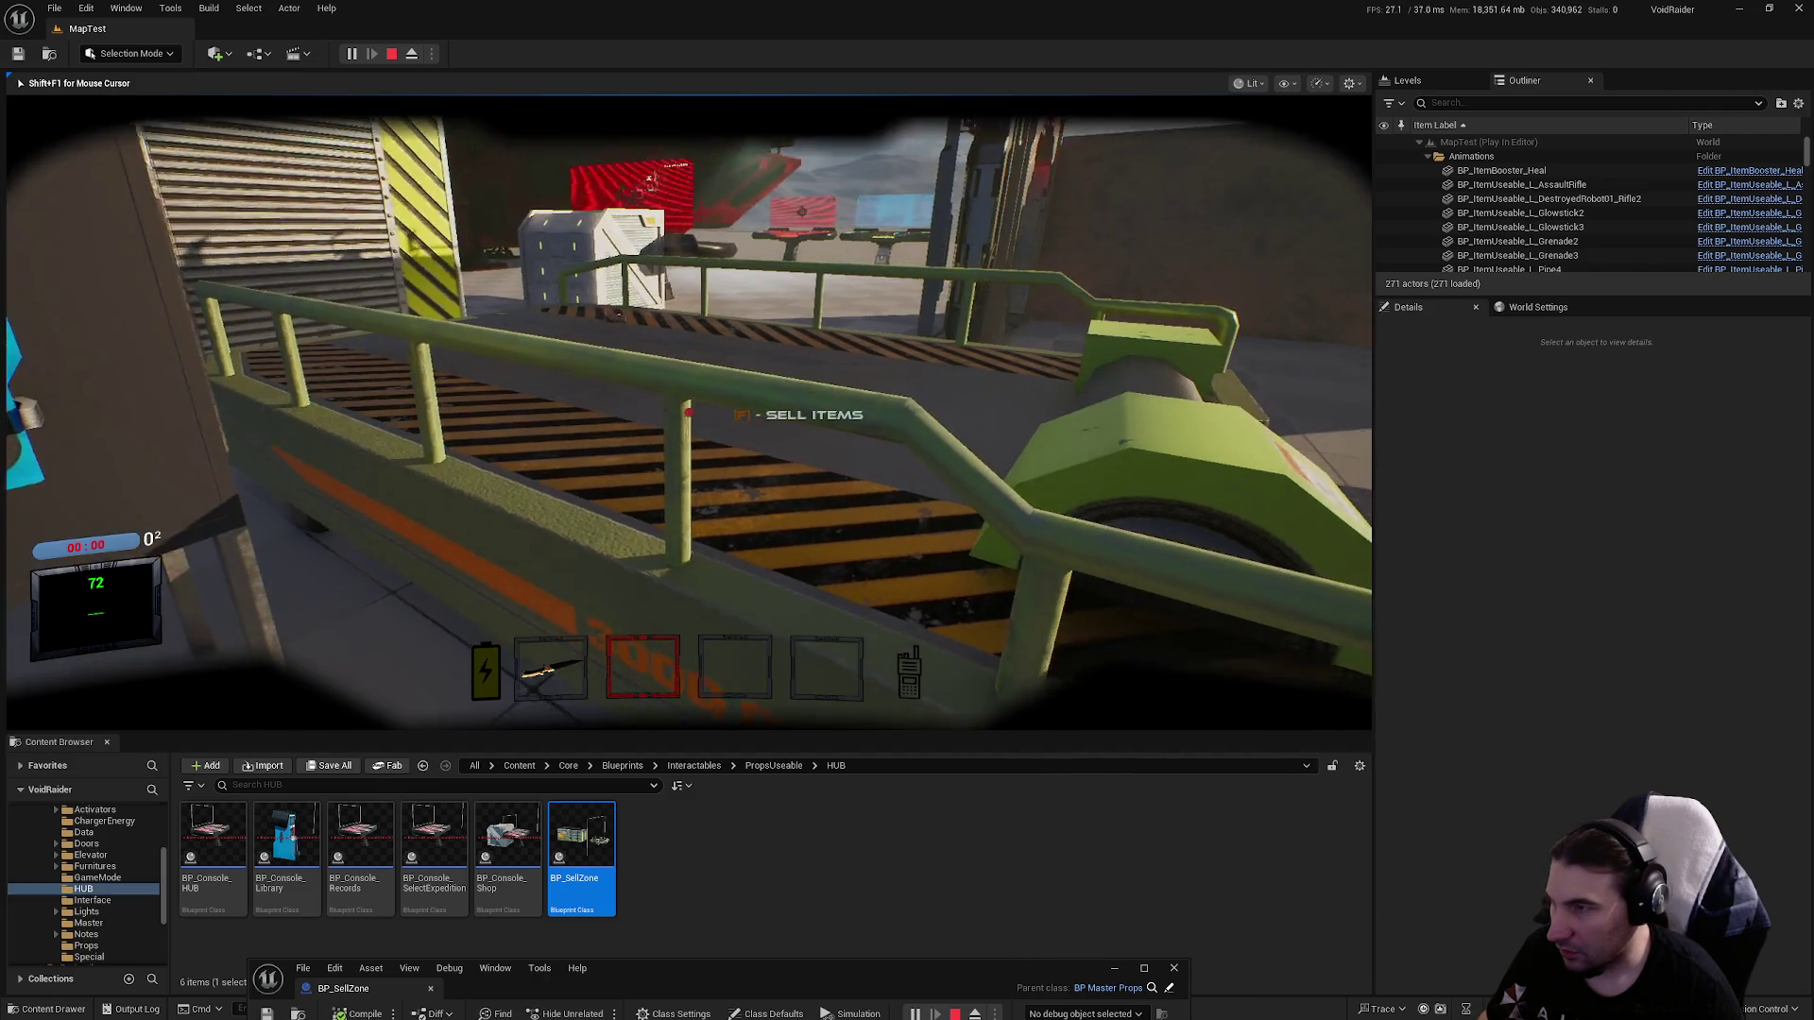
{"action": "key", "text": "4"}
{"action": "key", "text": "f"}
{"action": "key", "text": "Escape"}
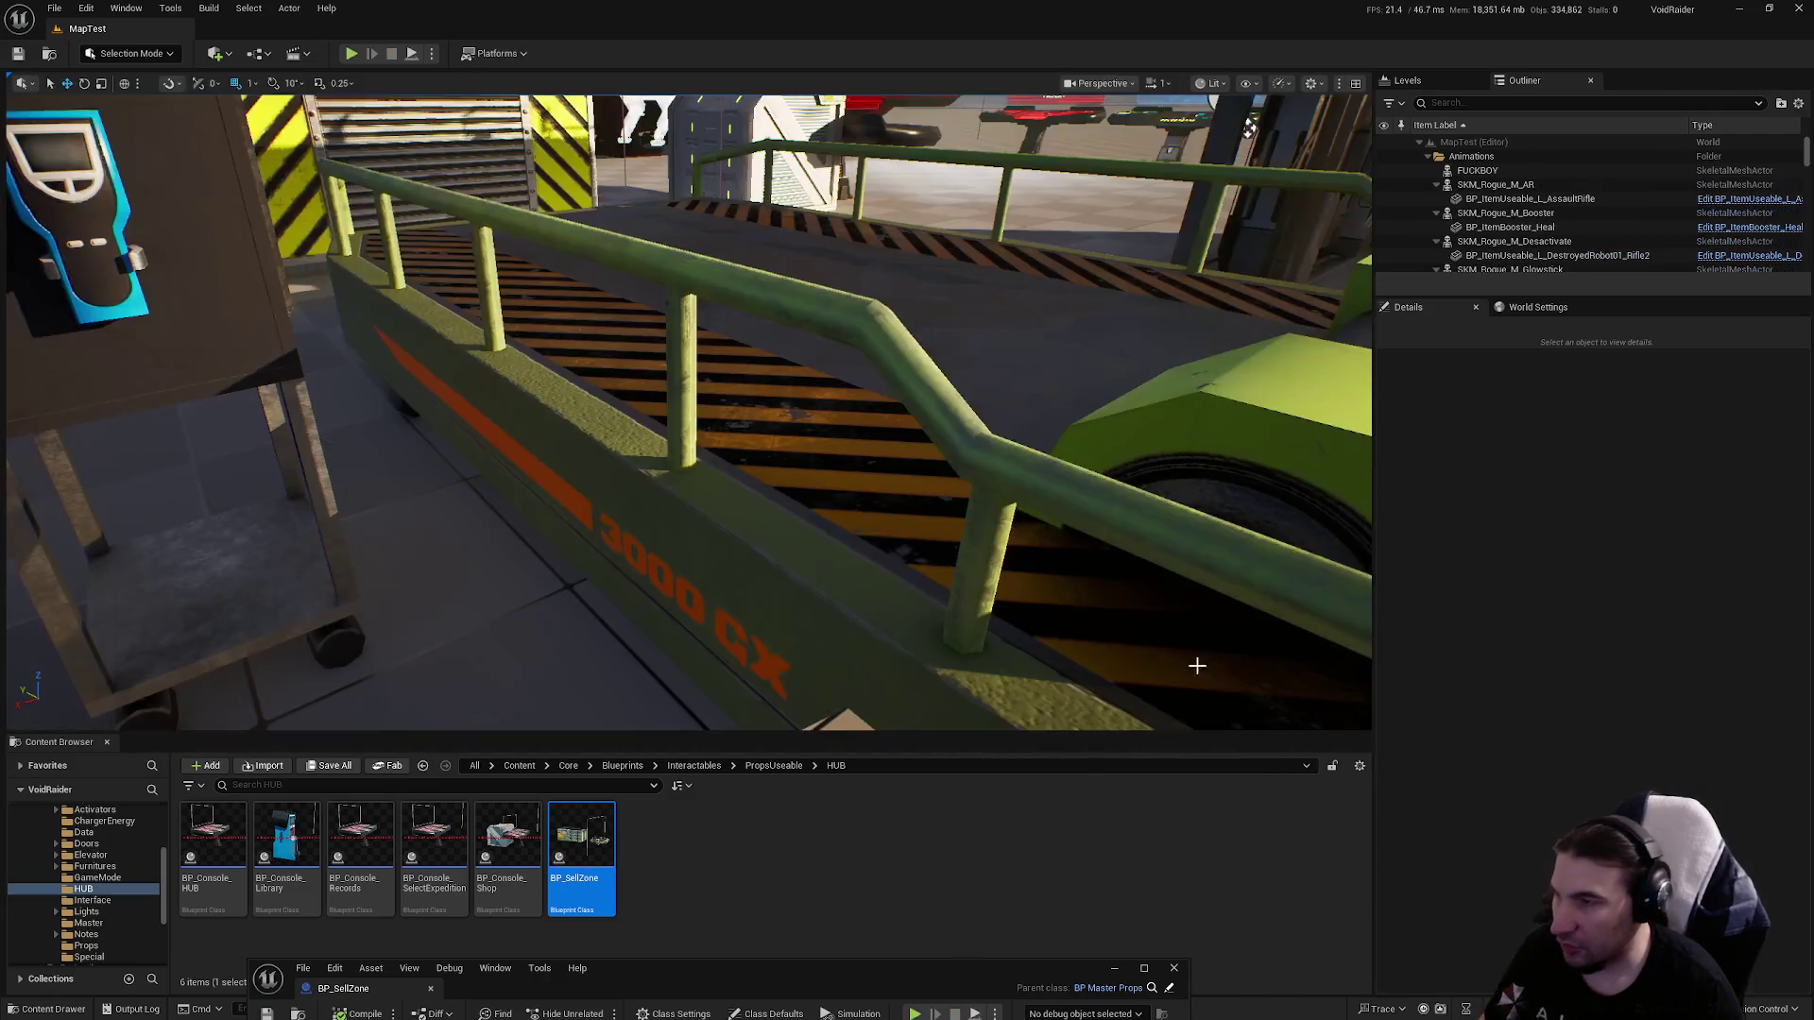
Bring back and maximize BP_SellZone to review its EventGraph nodes.
{"action": "mouse_move", "coordinate": [983, 985]}
{"action": "left_mouse_down"}
{"action": "mouse_move", "coordinate": [1037, 620]}
{"action": "mouse_move", "coordinate": [756, 599]}
{"action": "mouse_move", "coordinate": [454, 627]}
{"action": "mouse_move", "coordinate": [1000, 599]}
{"action": "left_mouse_up"}
{"action": "double_click", "coordinate": [1037, 620]}
{"action": "scroll", "coordinate": [870, 546], "scroll_direction": "up", "scroll_amount": 1}
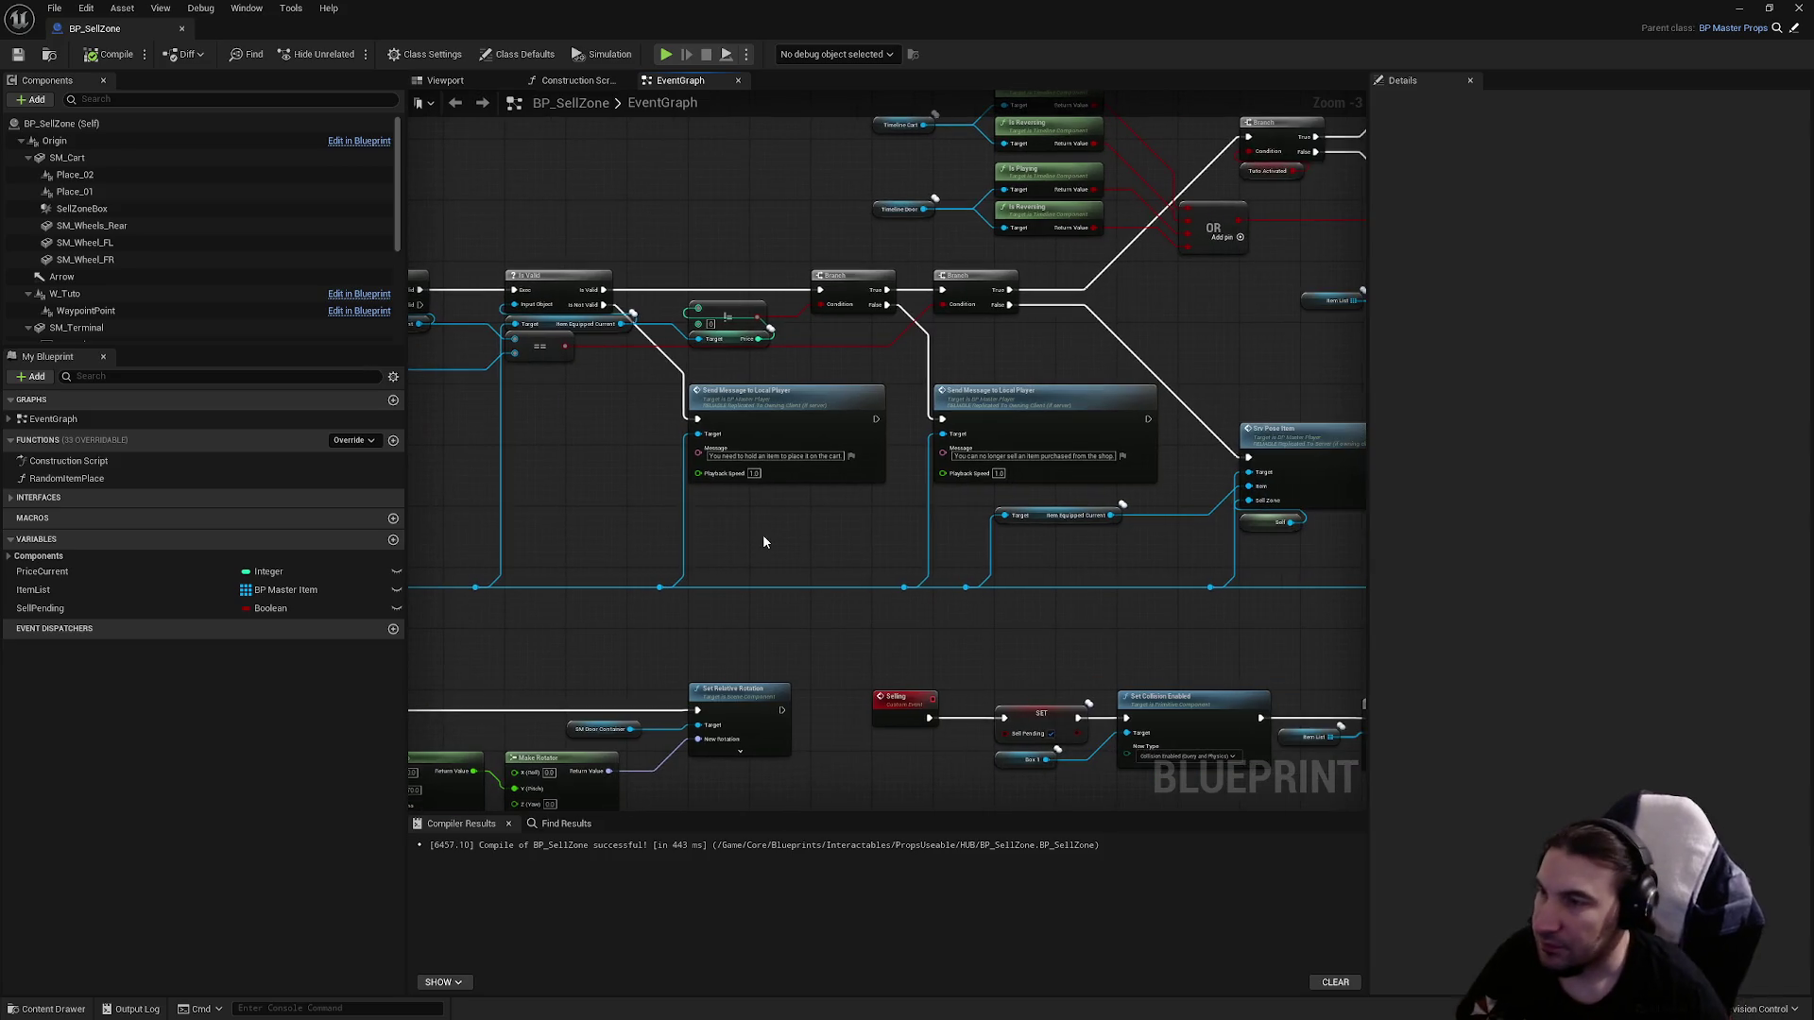
{"action": "scroll", "coordinate": [831, 503], "scroll_direction": "up", "scroll_amount": 1}
{"action": "scroll", "coordinate": [830, 499], "scroll_direction": "down", "scroll_amount": 1}
{"action": "mouse_move", "coordinate": [829, 500]}
{"action": "left_mouse_down"}
{"action": "mouse_move", "coordinate": [1024, 554]}
{"action": "mouse_move", "coordinate": [256, 537]}
{"action": "left_mouse_up"}
{"action": "left_click_drag", "start_coordinate": [718, 472], "coordinate": [843, 597]}
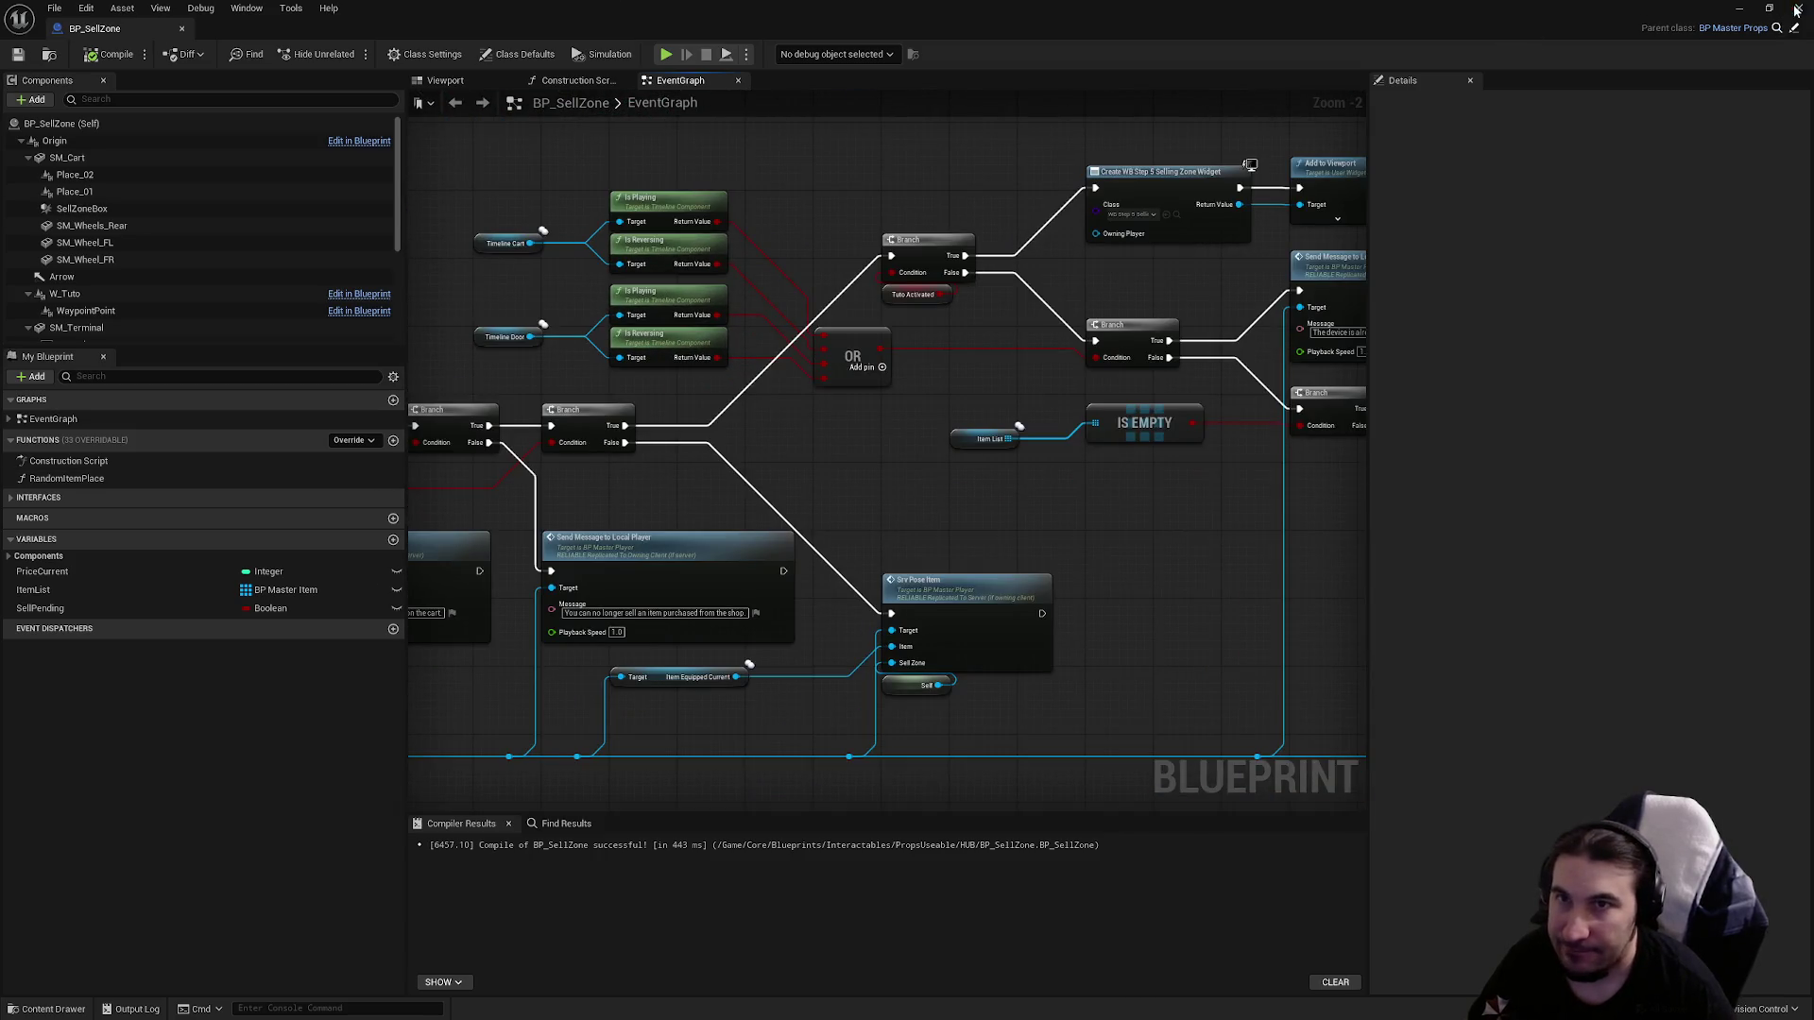
Close BP_SellZone, resize the level editor, adjust Content Browser folders and open Patch Note.txt.
{"action": "left_click", "coordinate": [1796, 8]}
{"action": "left_click_drag", "start_coordinate": [877, 12], "coordinate": [877, 100]}
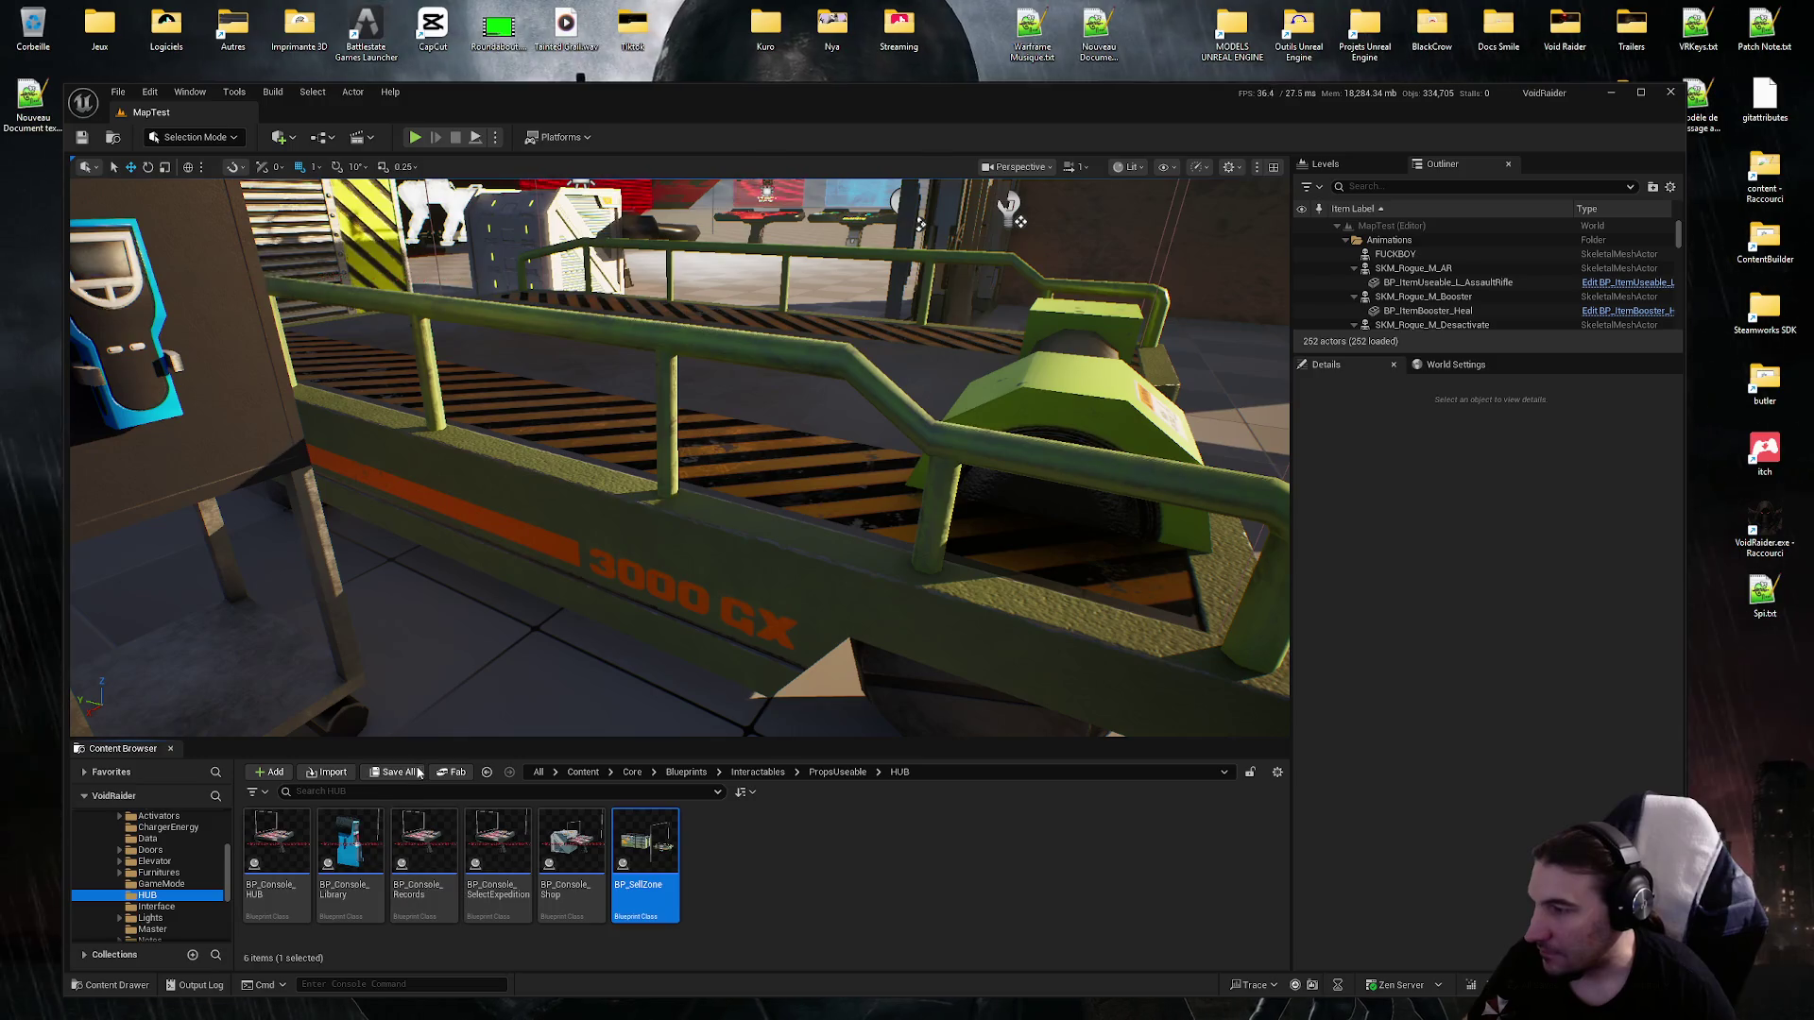
{"action": "scroll", "coordinate": [151, 878], "scroll_direction": "up", "scroll_amount": 10}
{"action": "left_click", "coordinate": [189, 872], "text": "ctrl"}
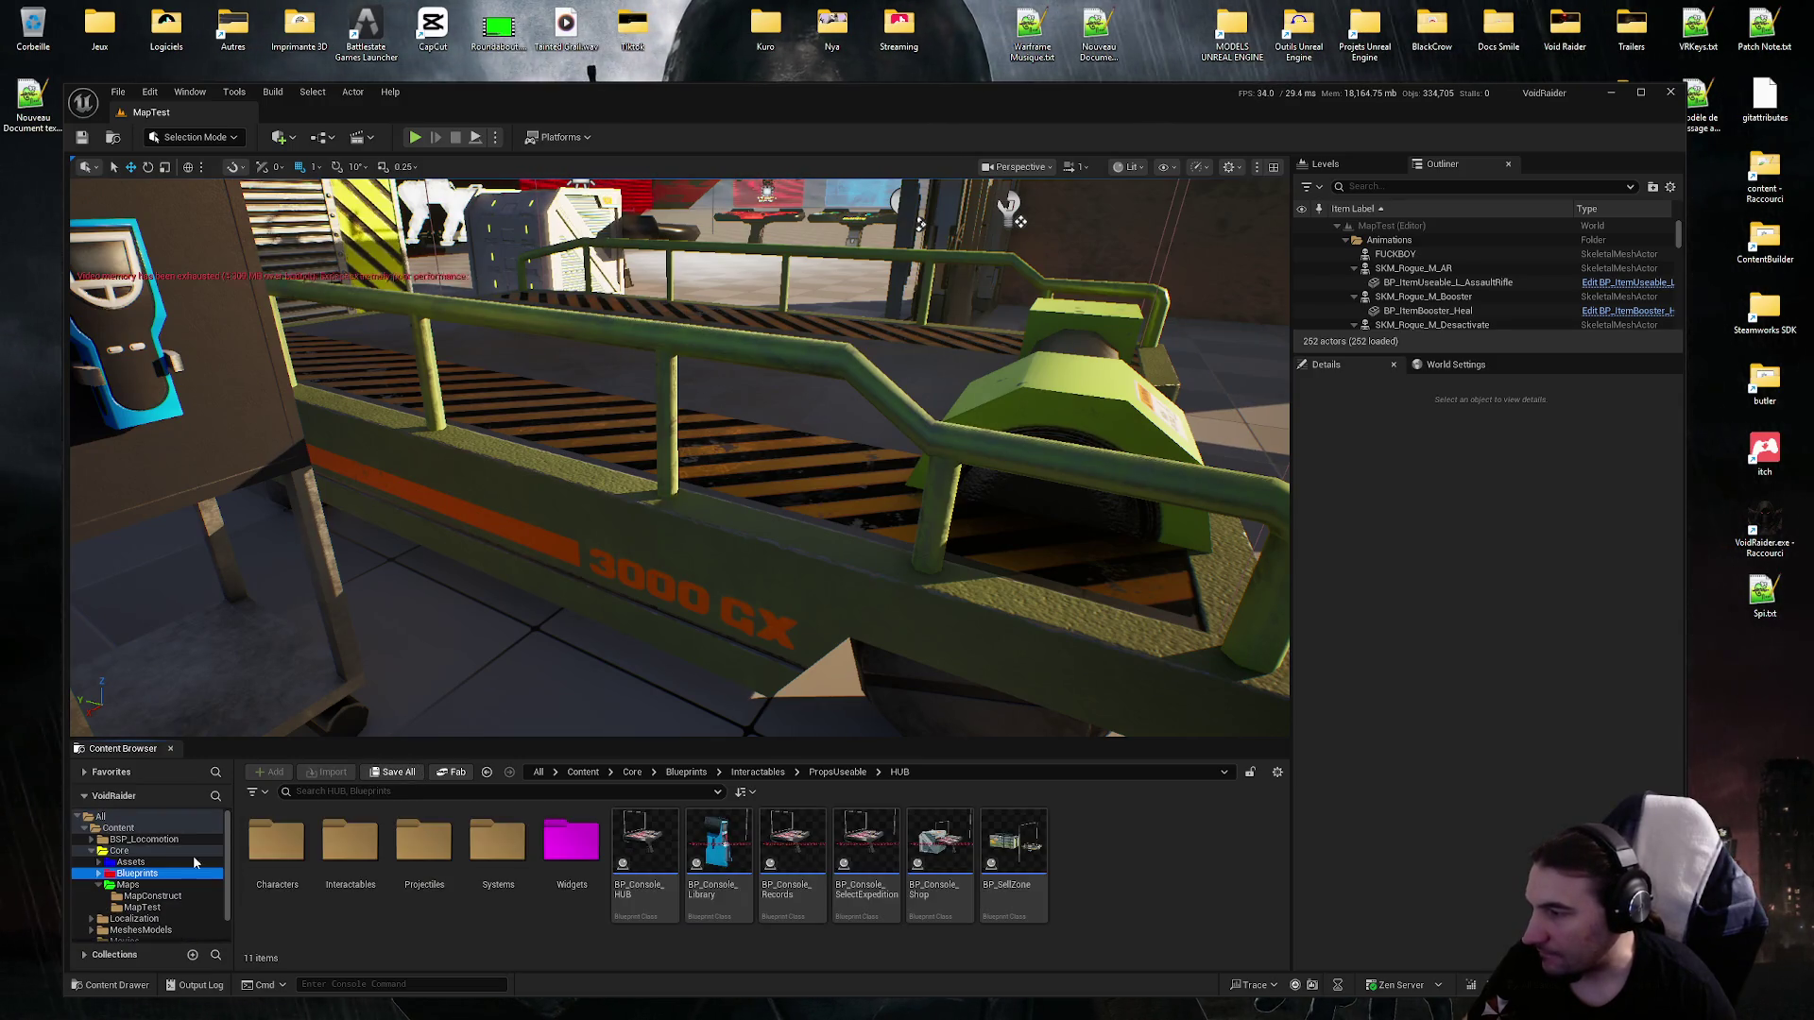
{"action": "left_click", "coordinate": [98, 884]}
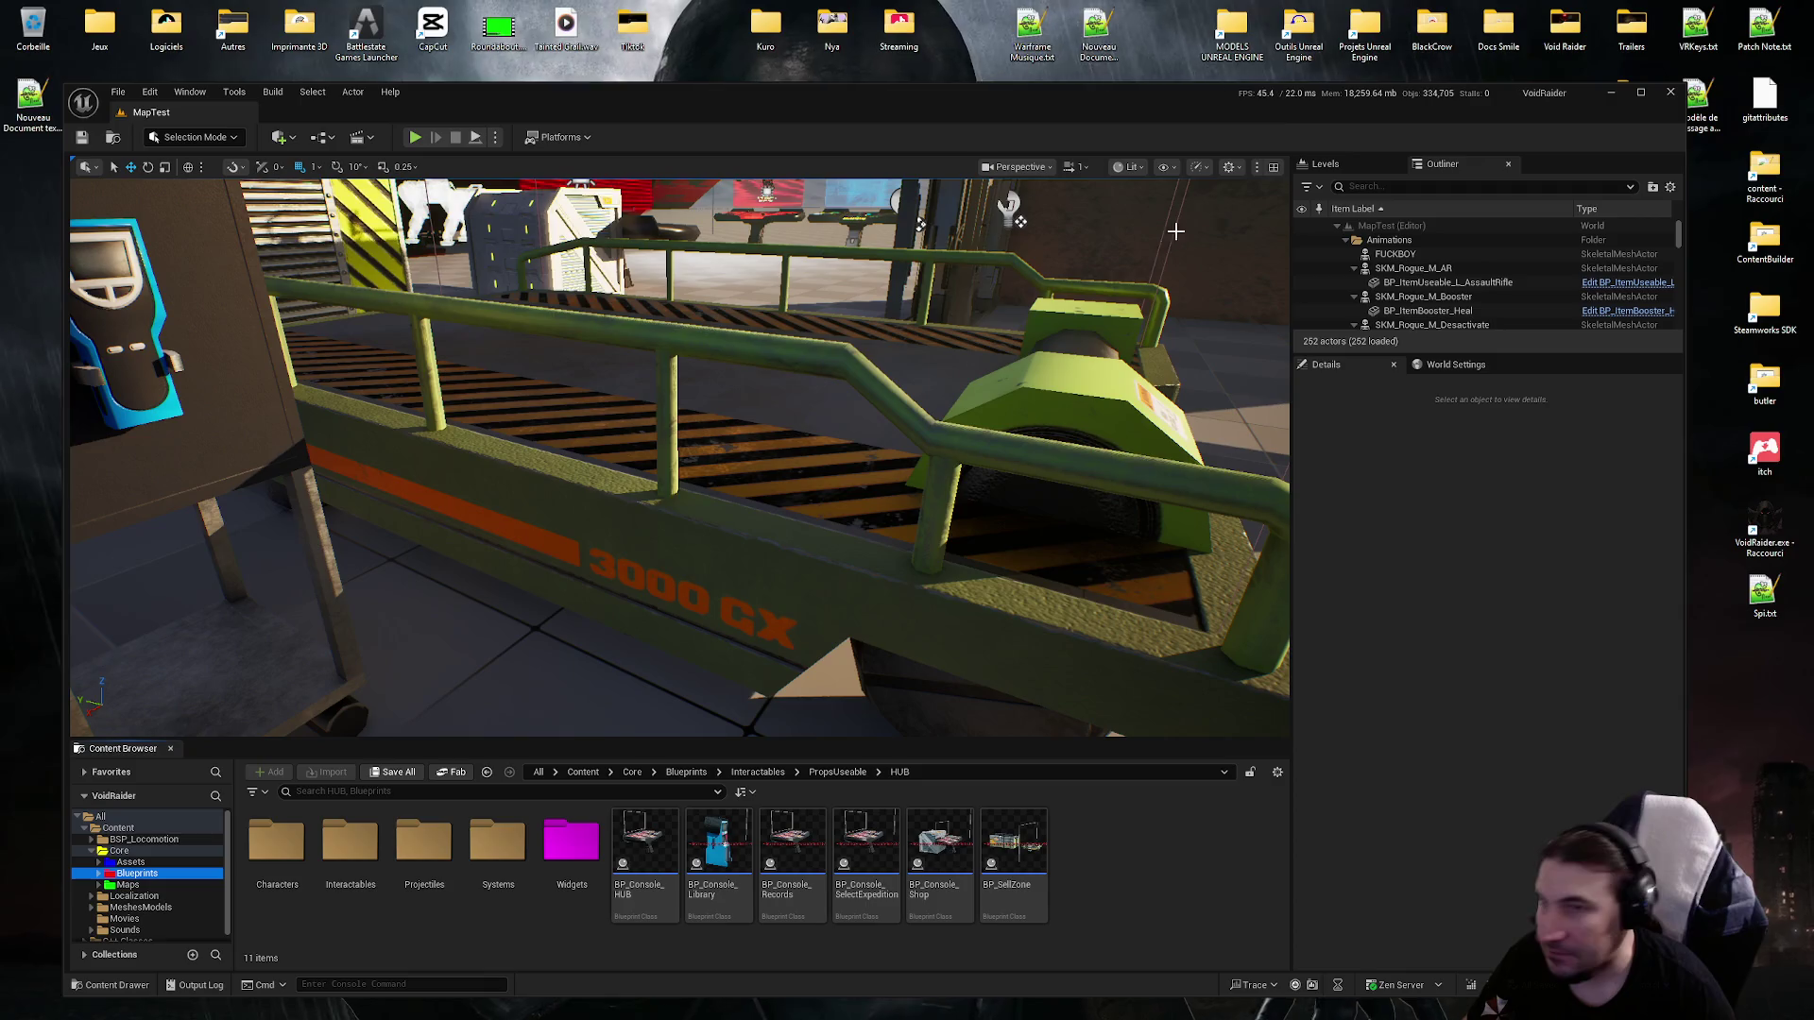
{"action": "left_click_drag", "start_coordinate": [1182, 106], "coordinate": [1166, 105]}
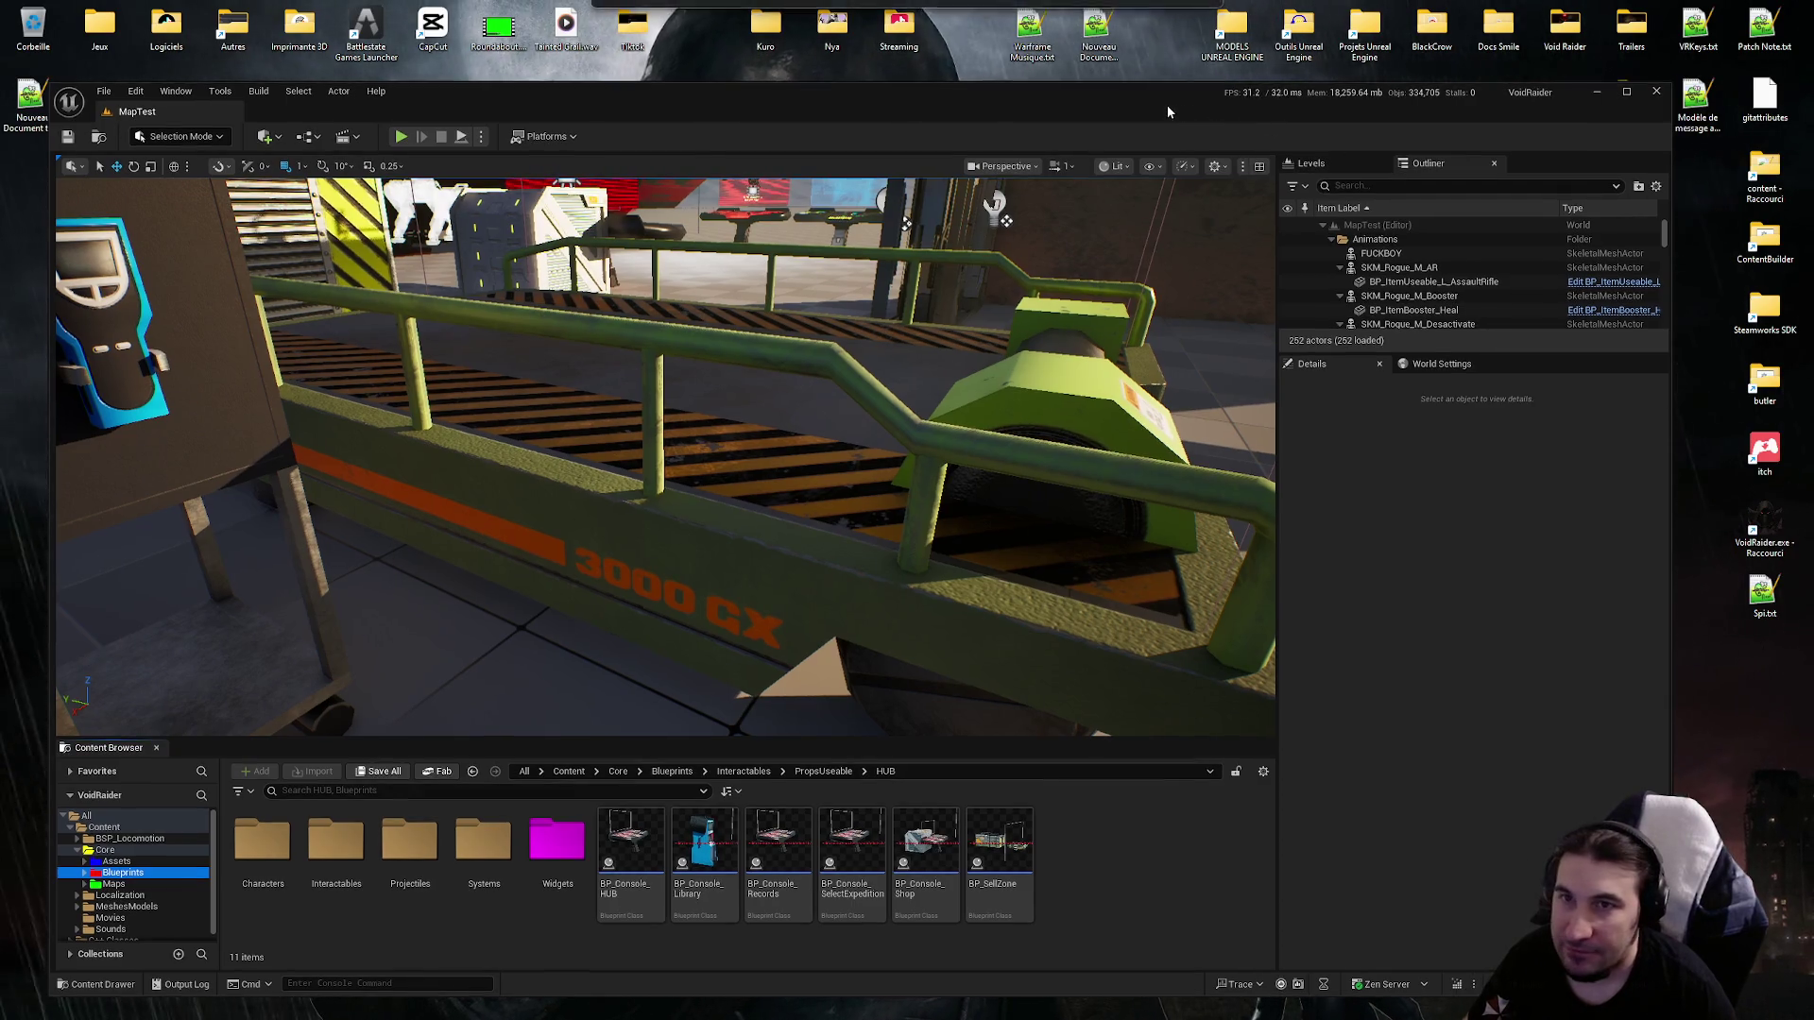
{"action": "double_click", "coordinate": [1745, 33]}
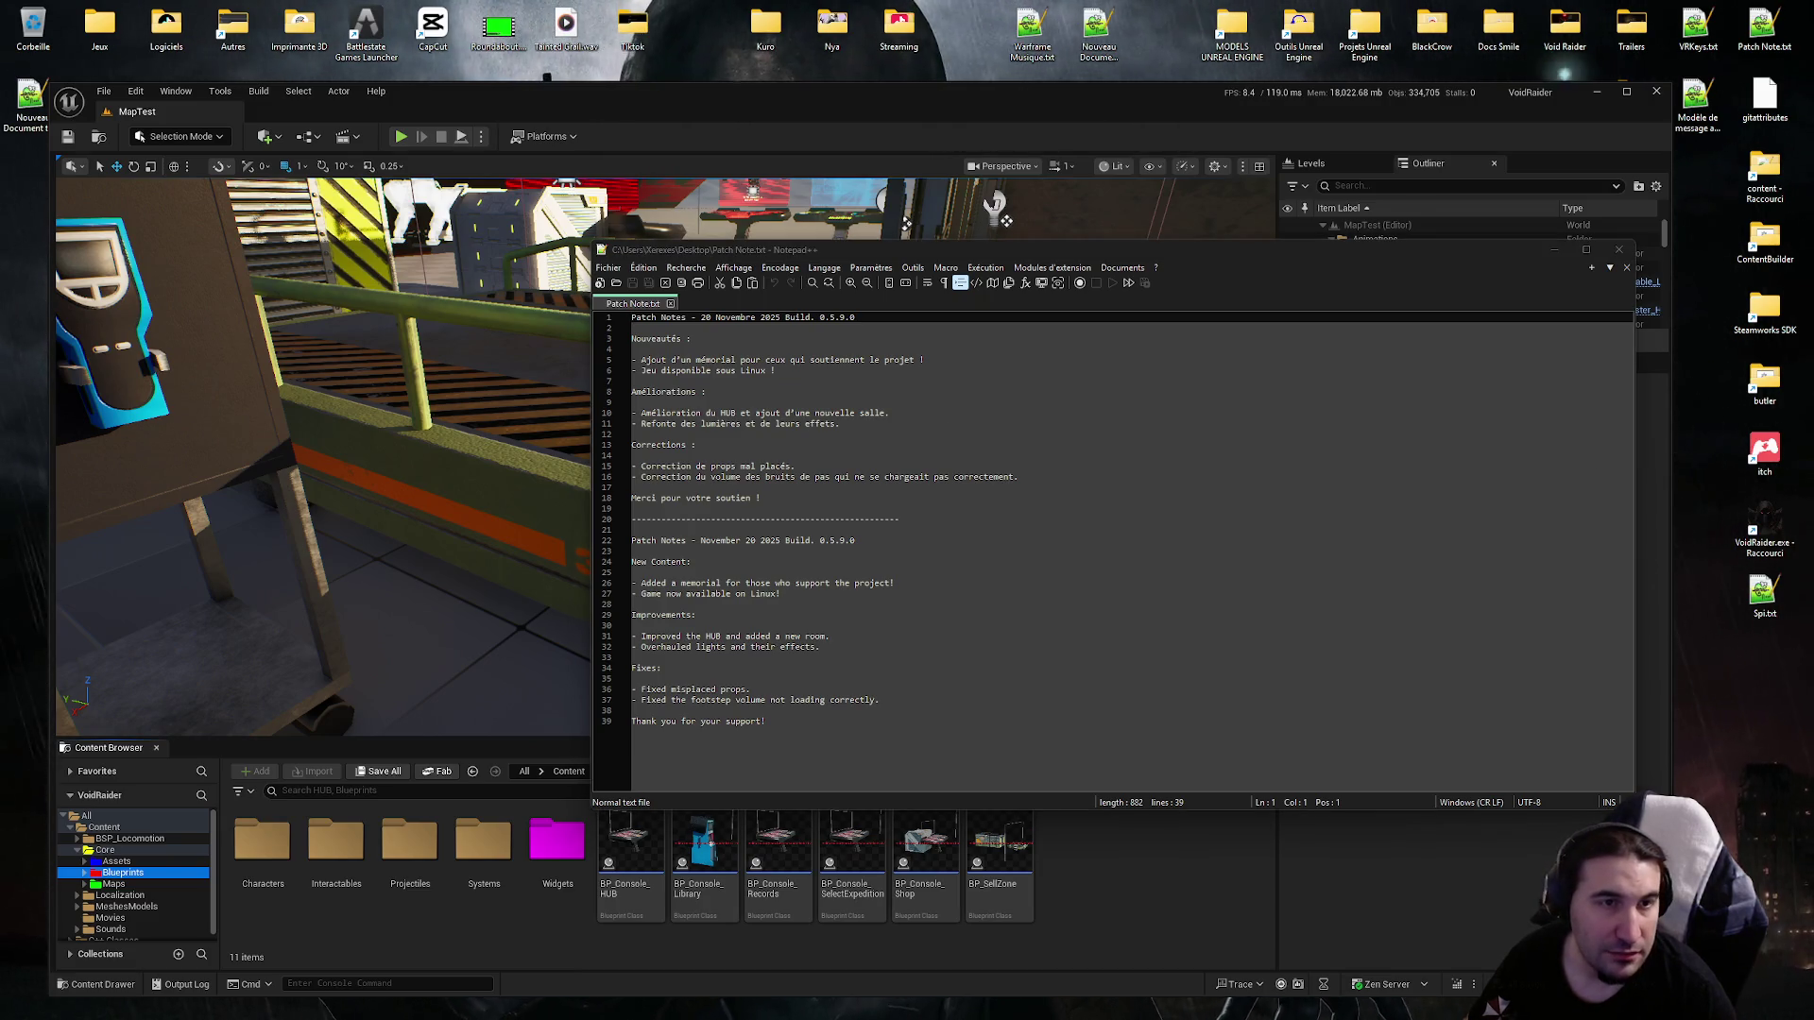
Insert a new line after line 11 and type the French shop-items selling-cart bullet.
{"action": "left_click", "coordinate": [1063, 478]}
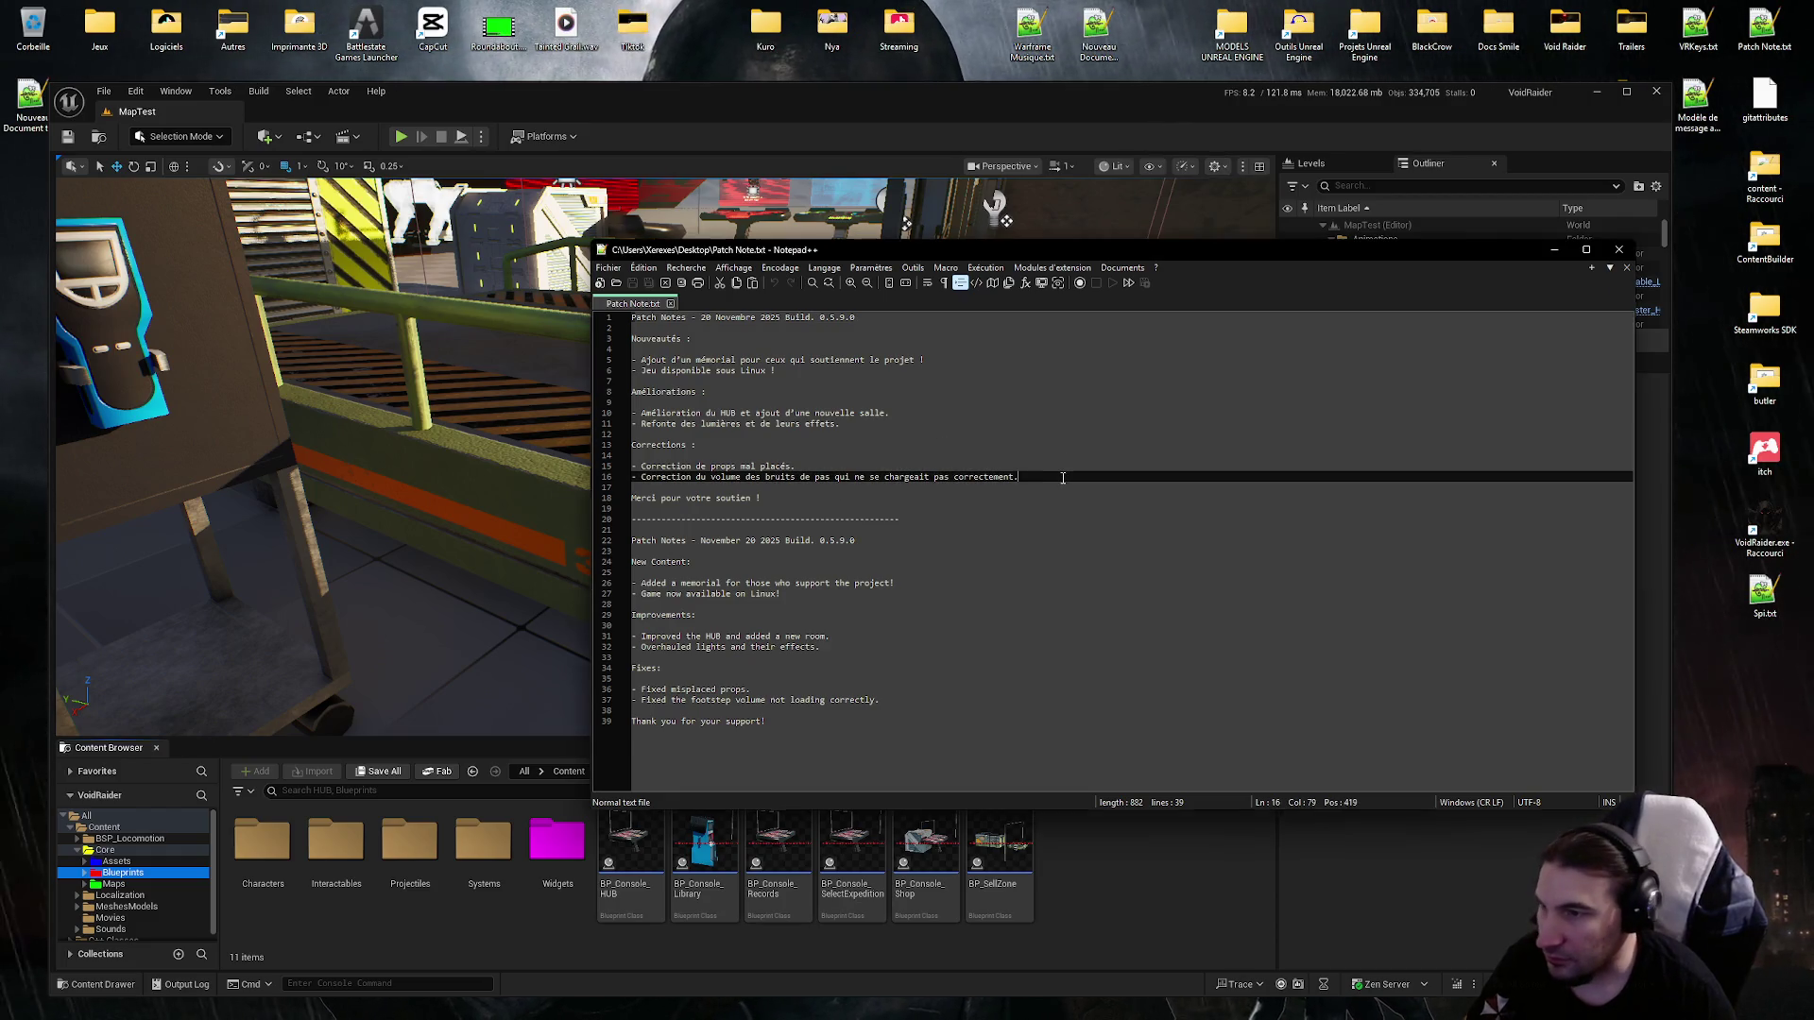
{"action": "key", "text": "Return"}
{"action": "type", "text": "-"}
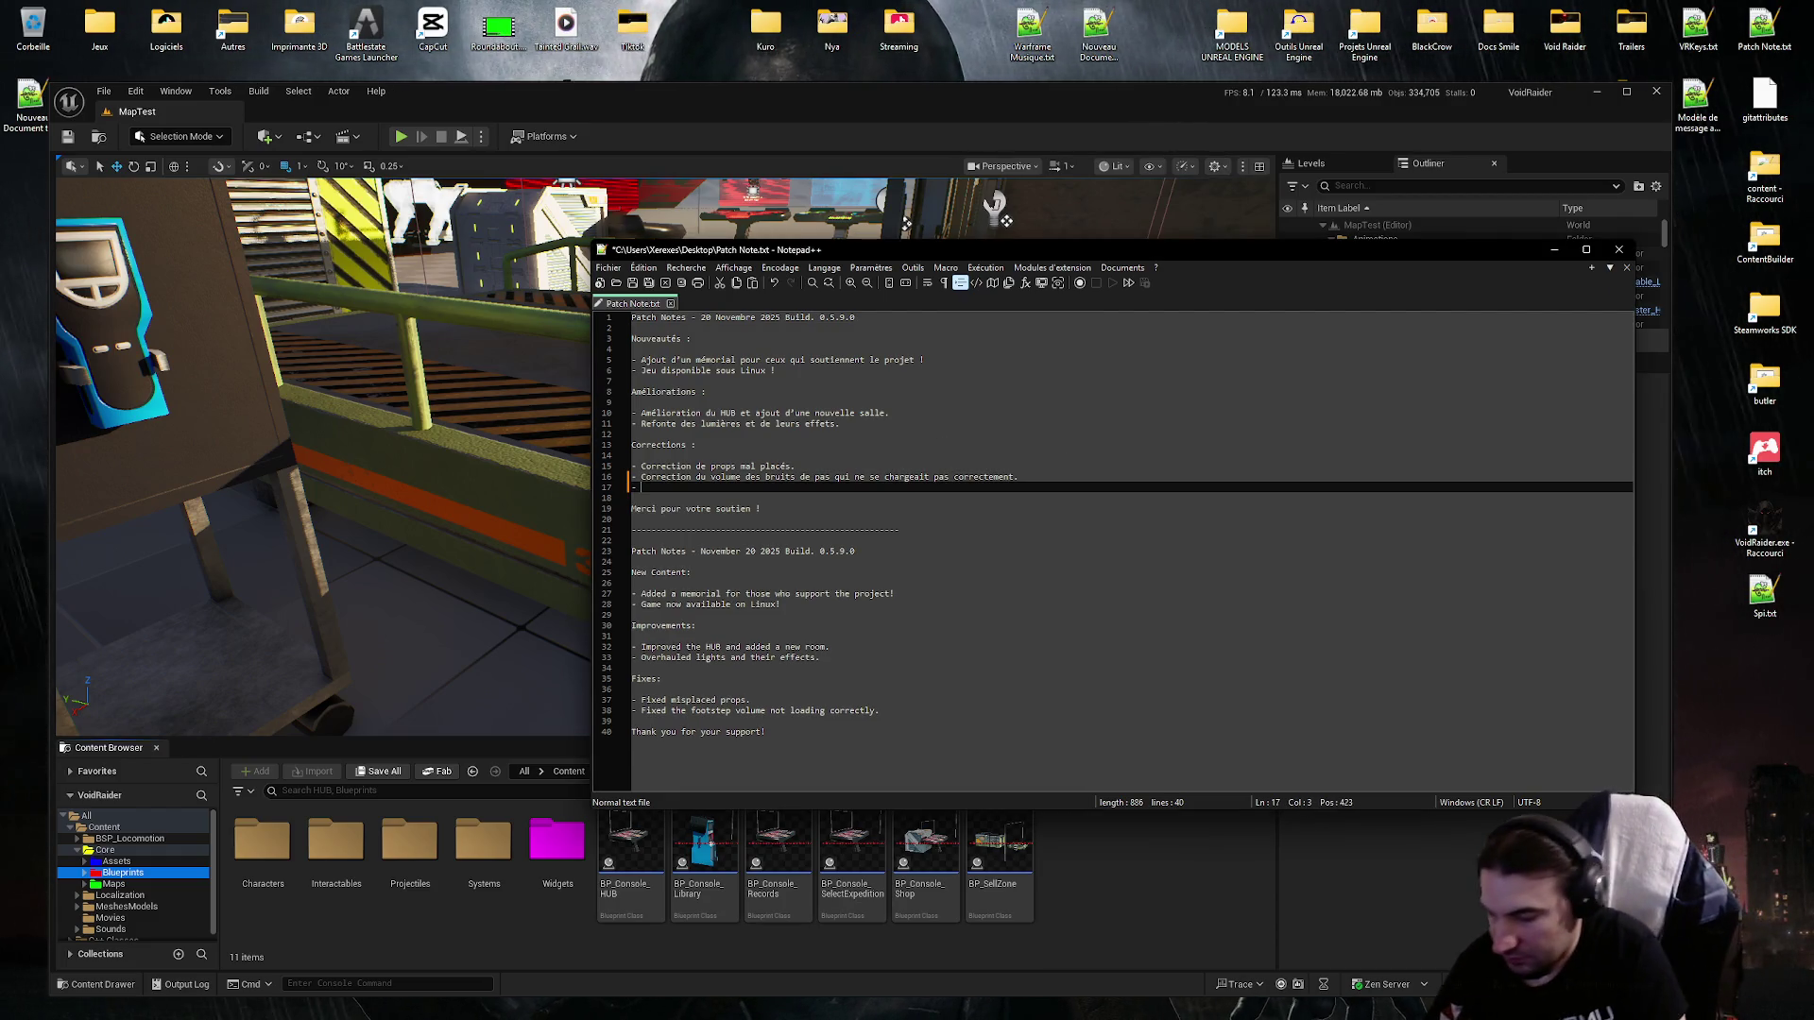
{"action": "key", "text": "BackSpace"}
{"action": "key", "text": "BackSpace"}
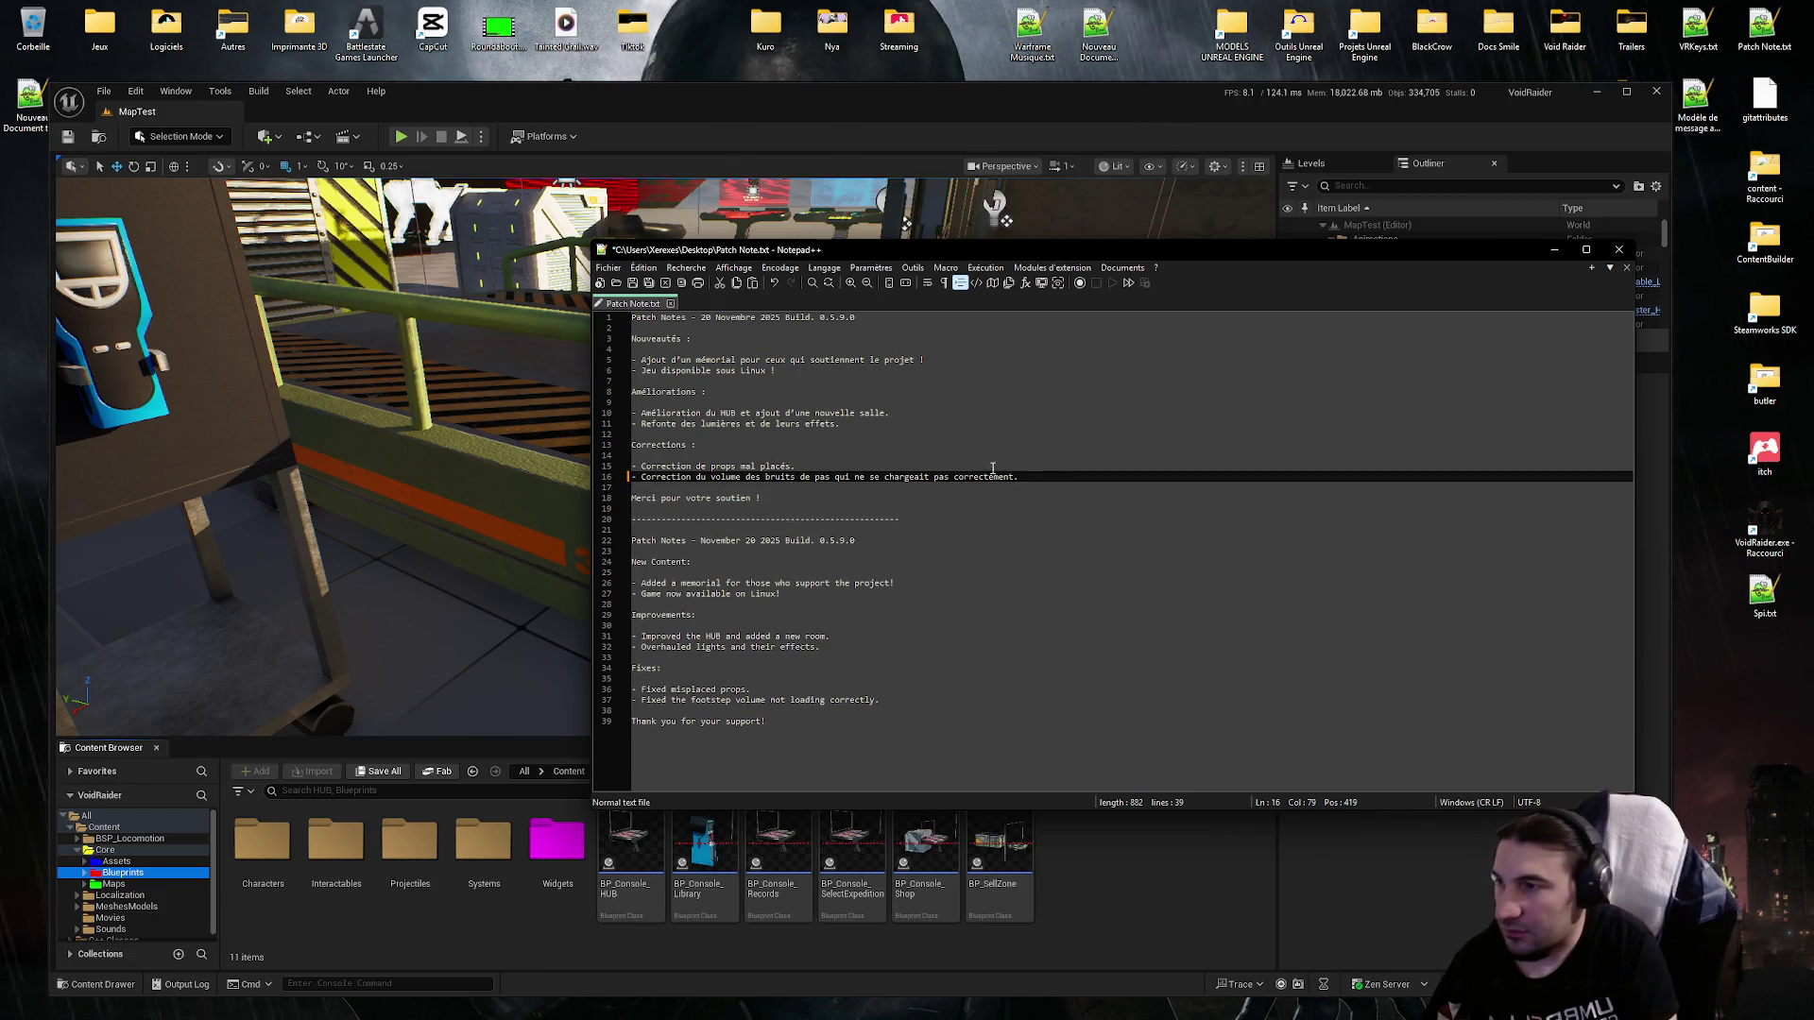
{"action": "left_click", "coordinate": [885, 422]}
{"action": "key", "text": "Return"}
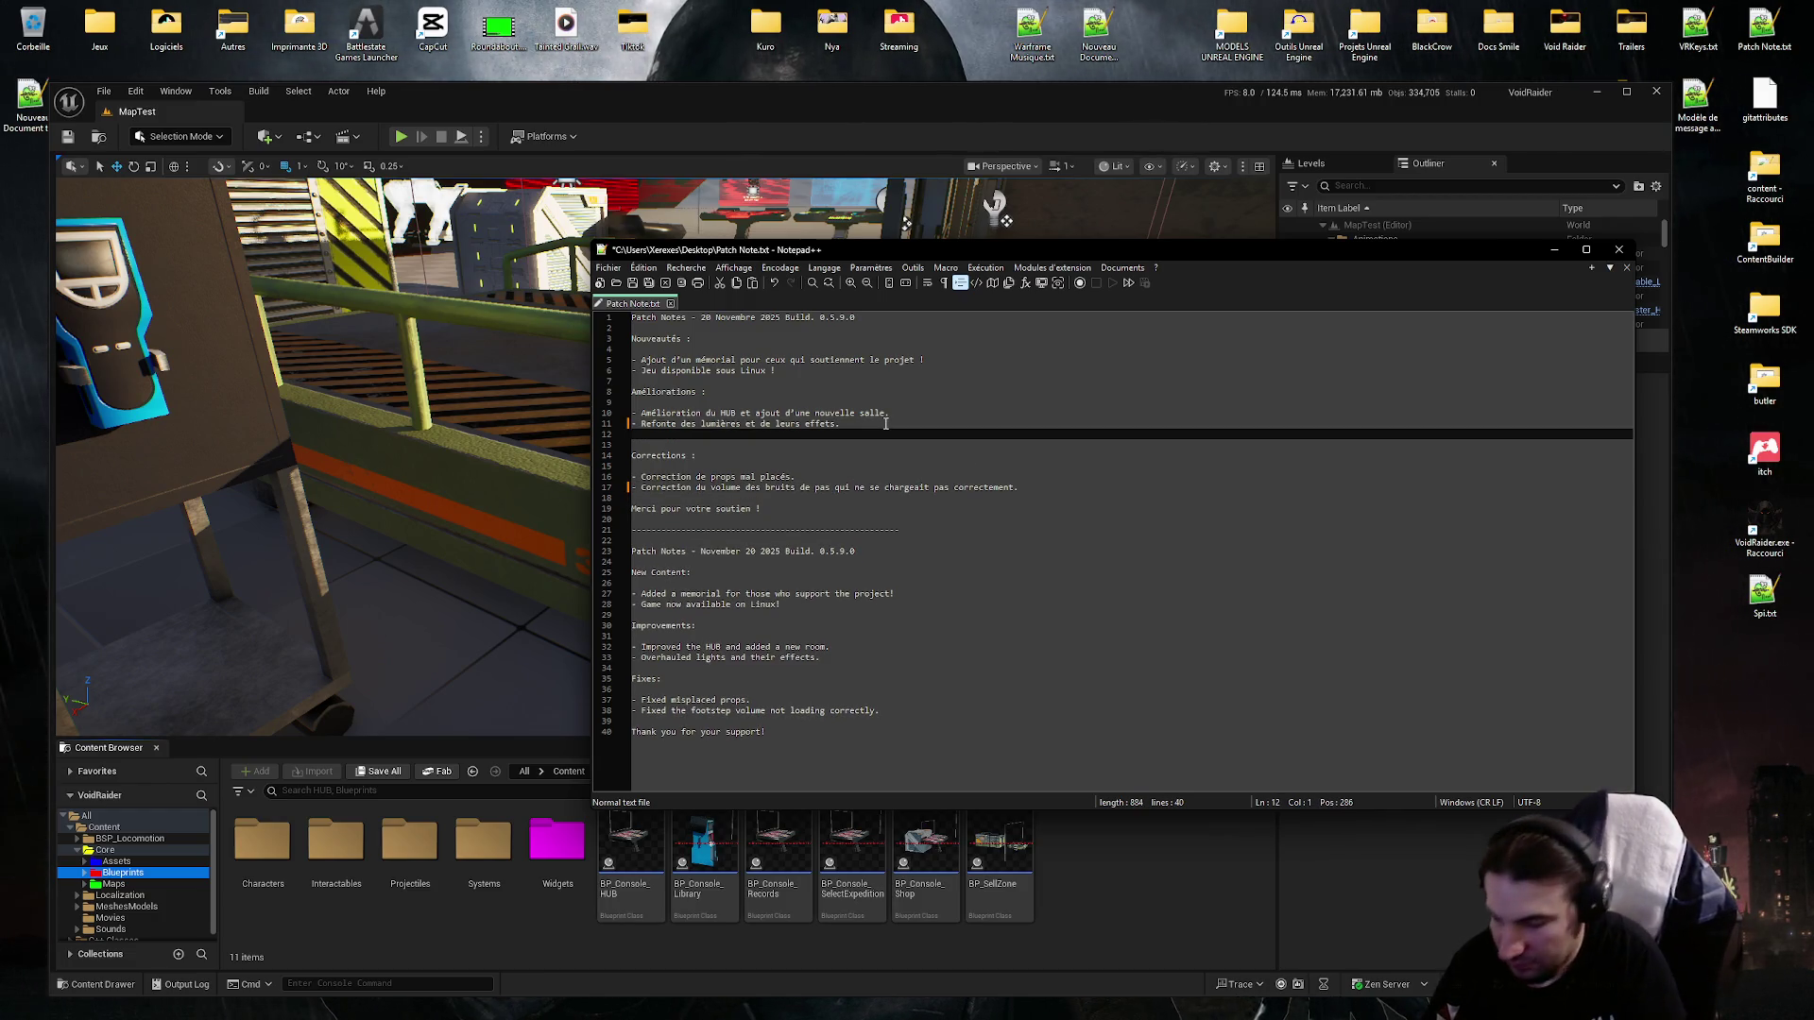
{"action": "type", "text": "-Mai"}
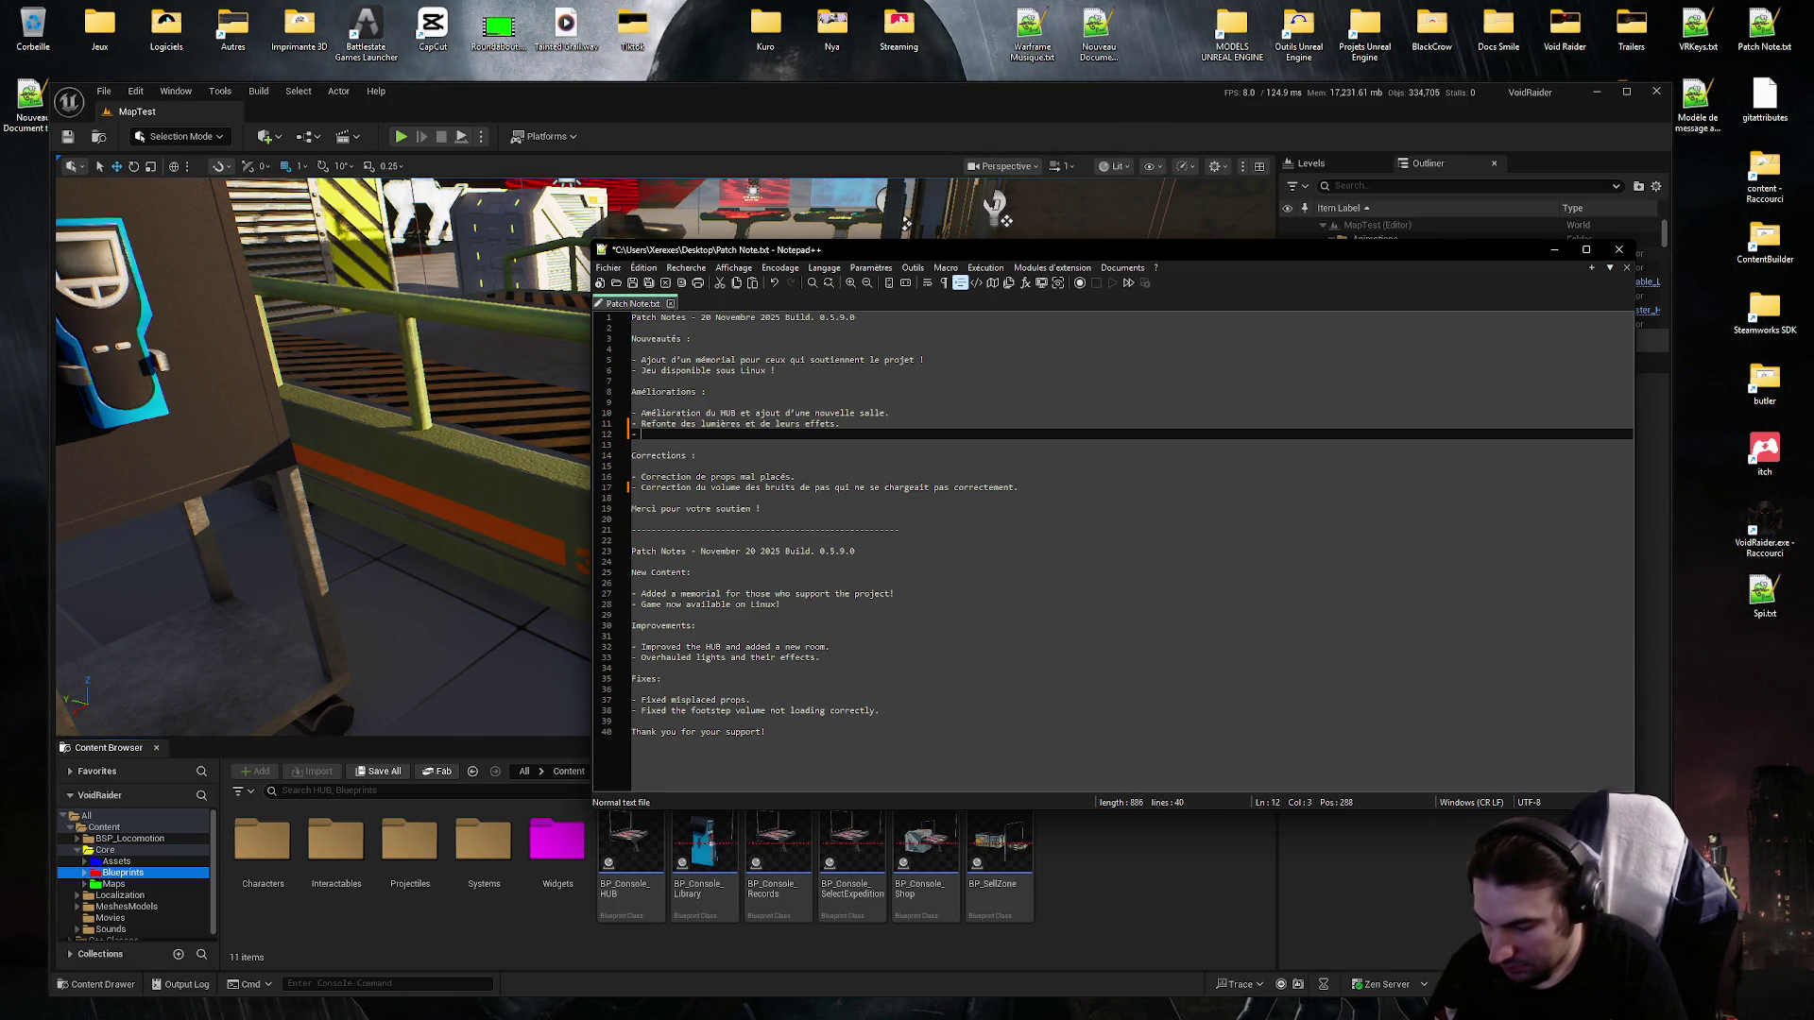
{"action": "type", "text": "Maintenant o"}
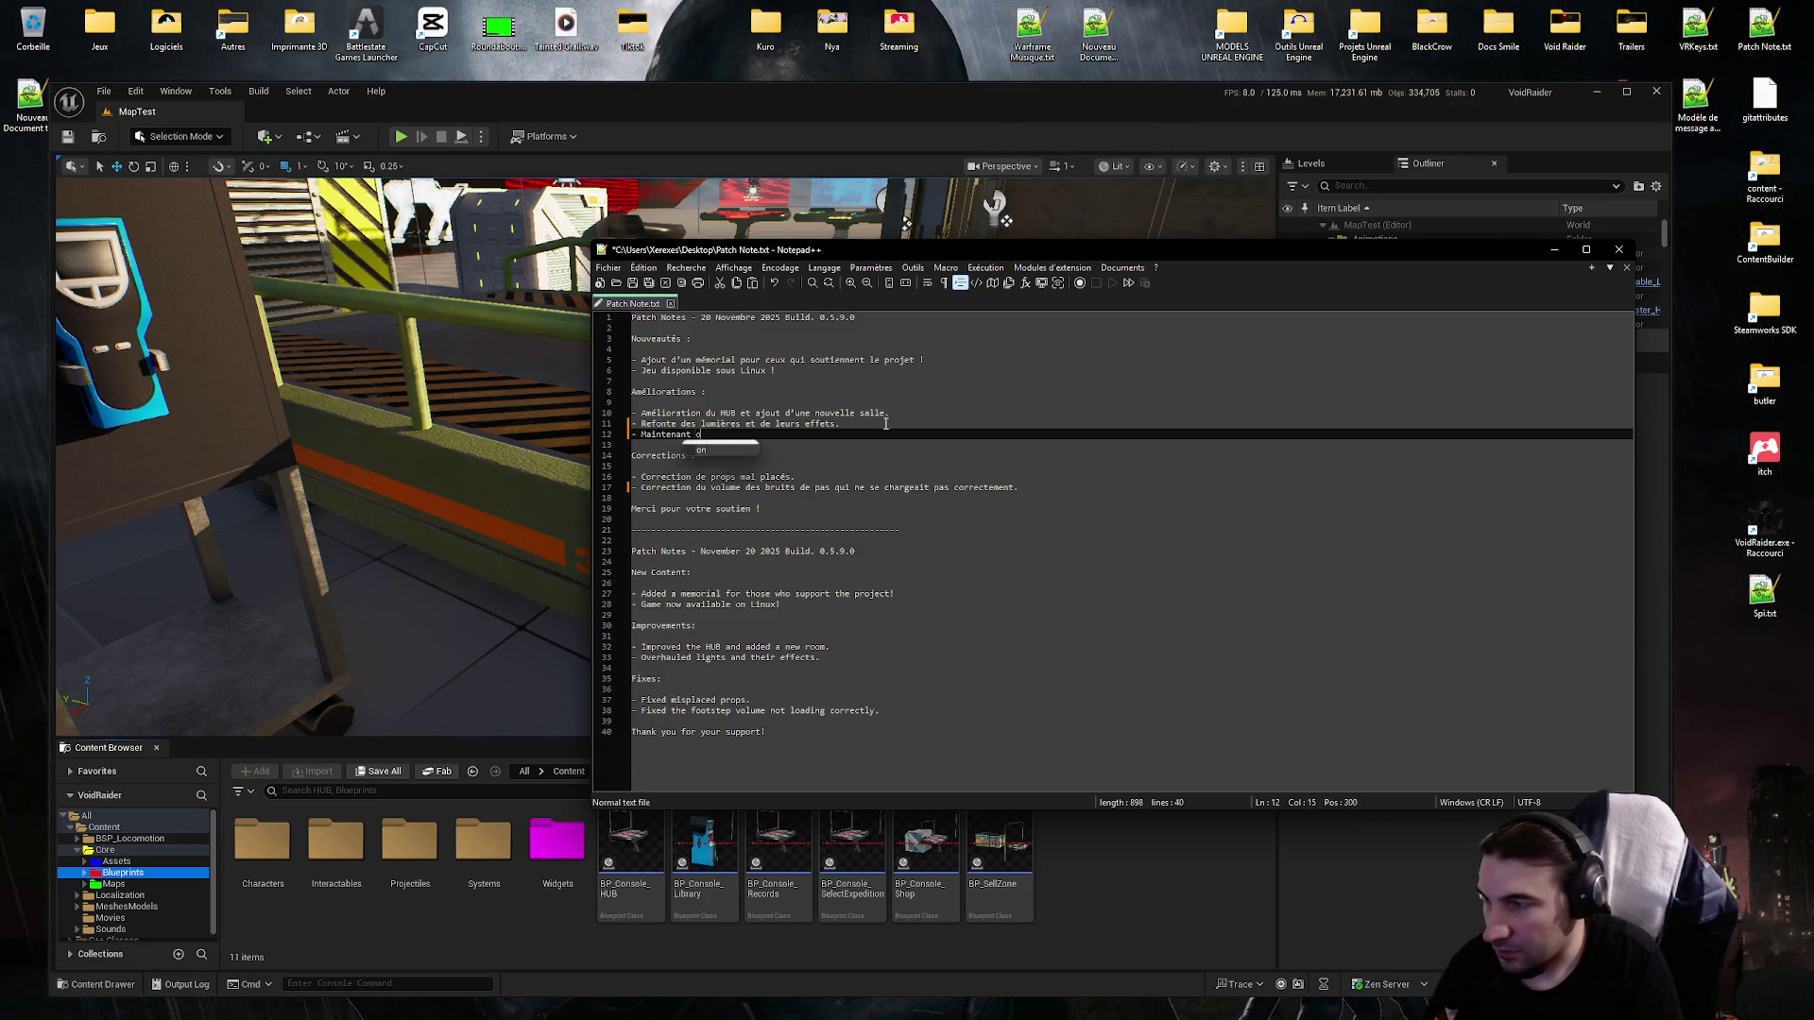
{"action": "type", "text": "n ne "}
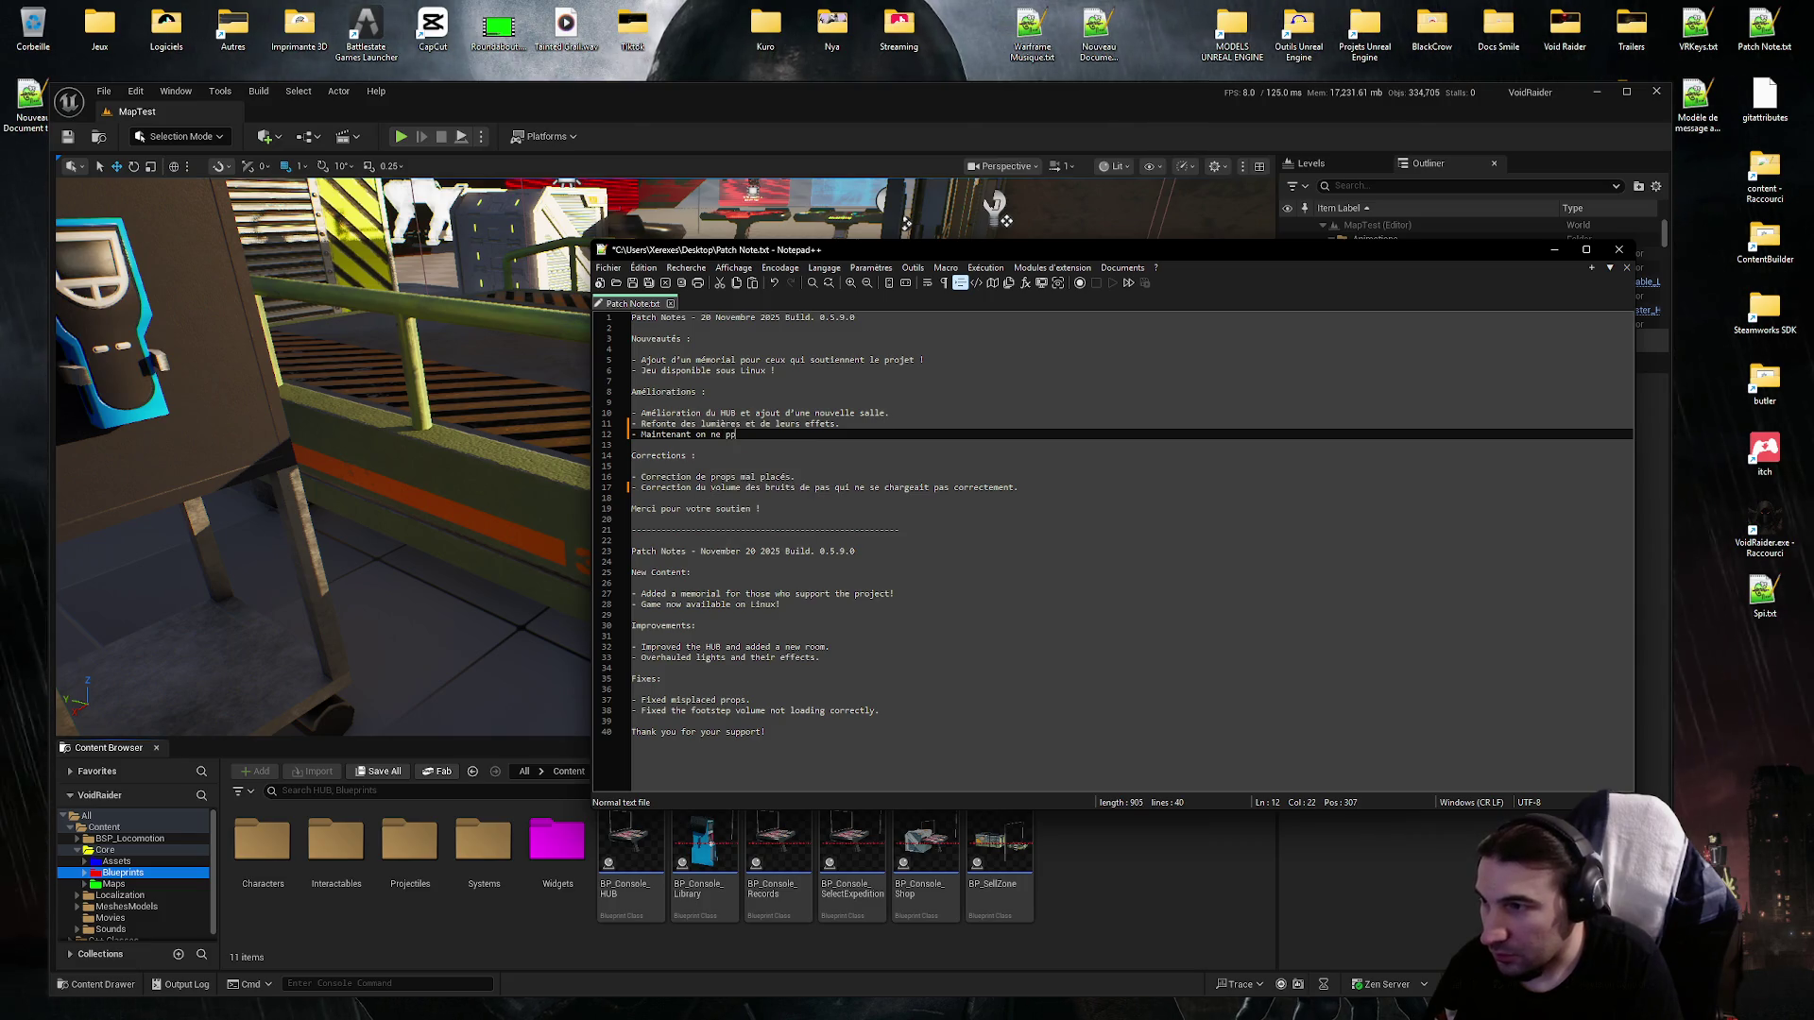
{"action": "type", "text": " plus pla"}
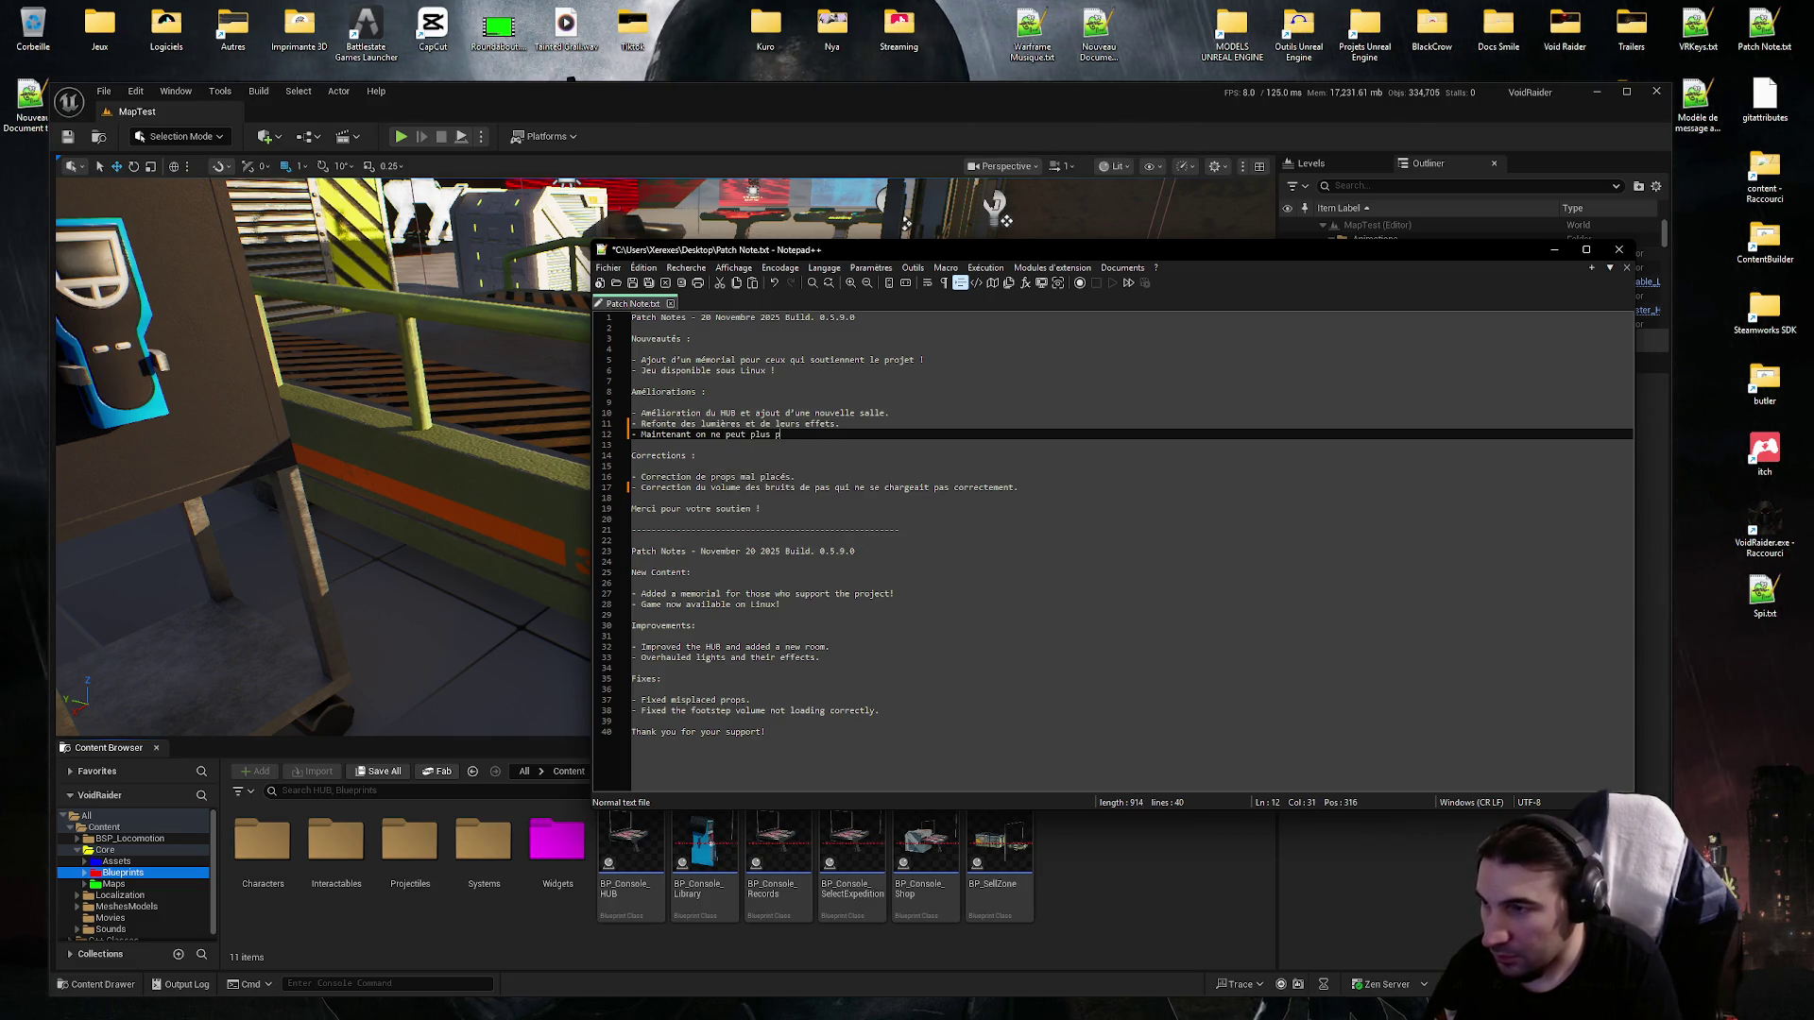
{"action": "type", "text": "cer les obj"}
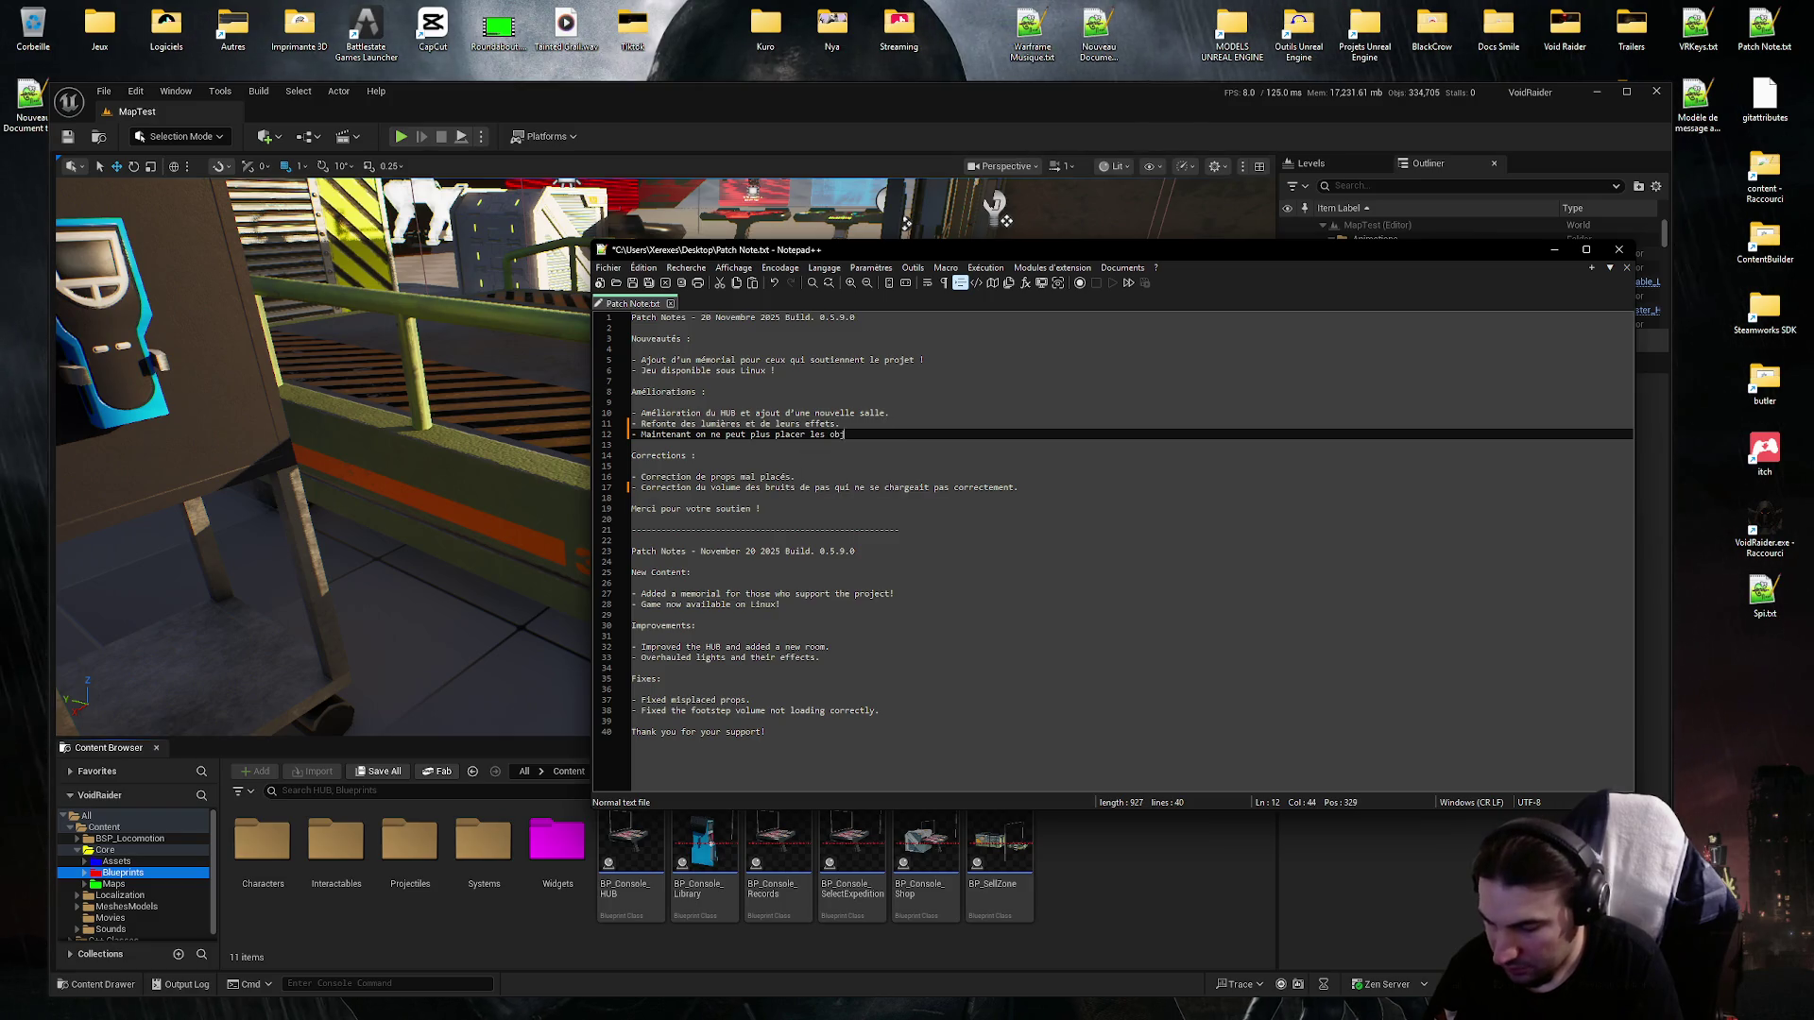
{"action": "type", "text": "ets de la boutique"}
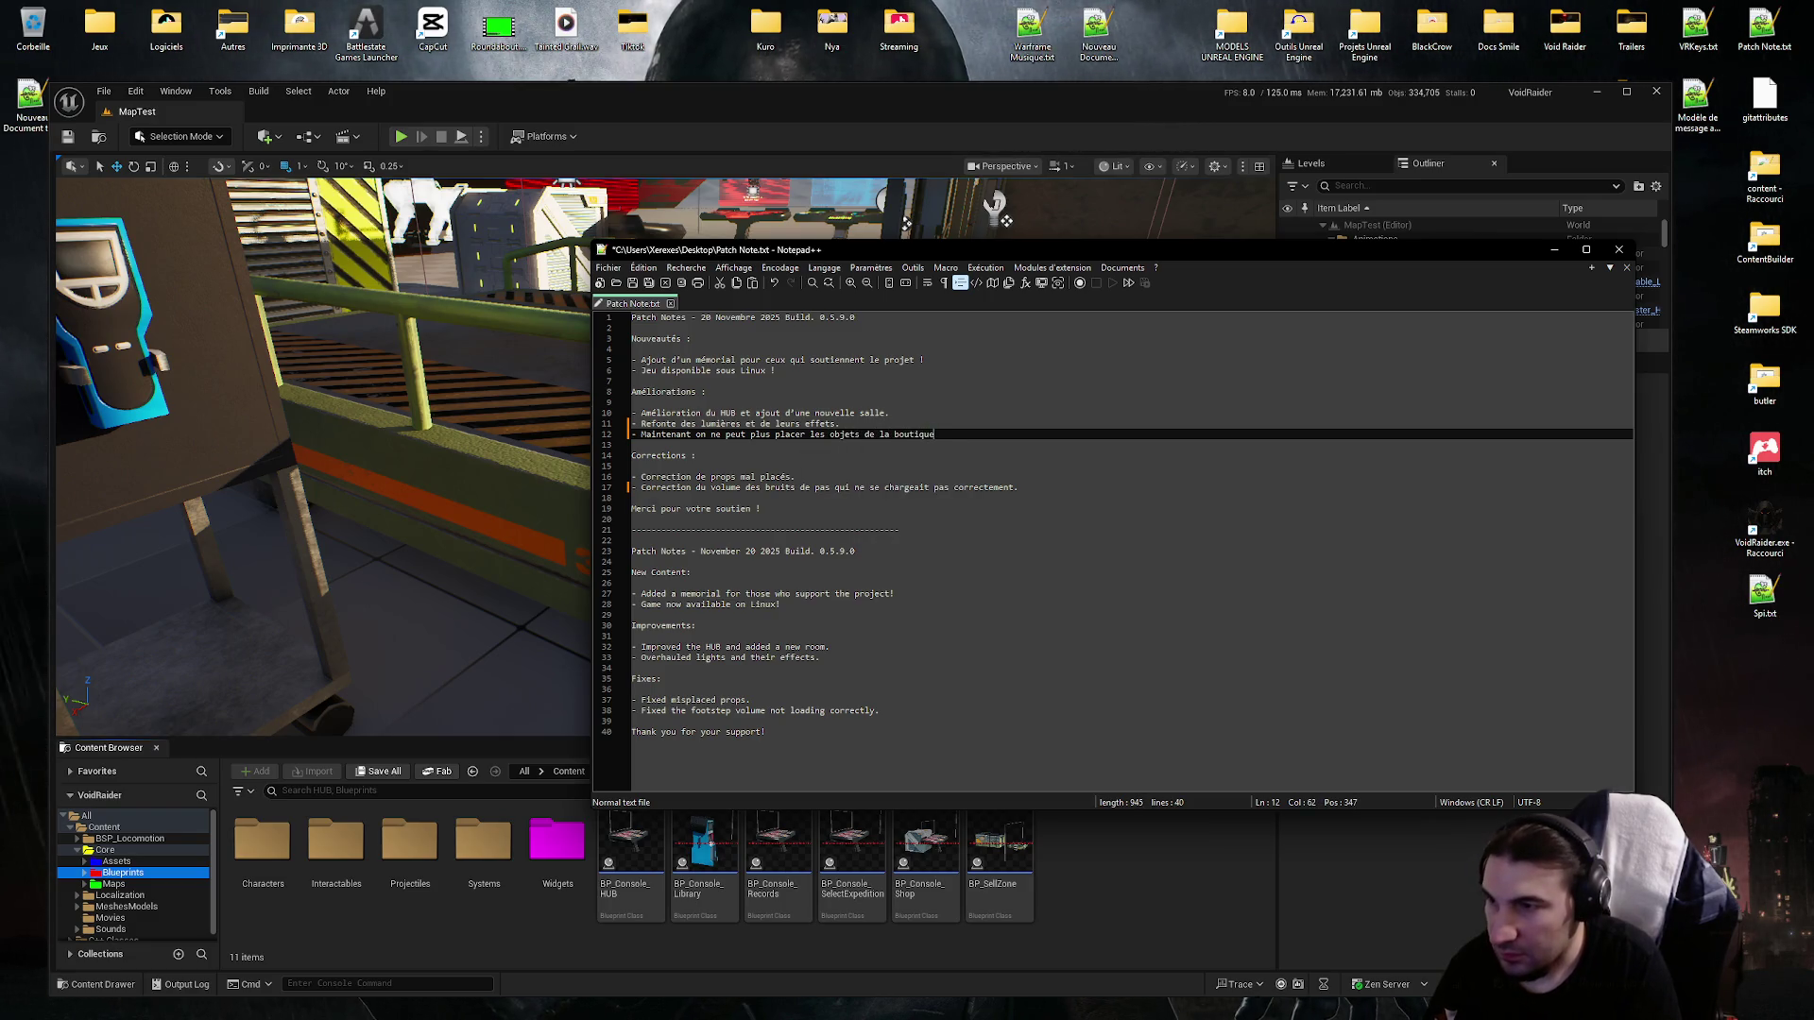
{"action": "type", "text": "sur le chariot de venteet les "}
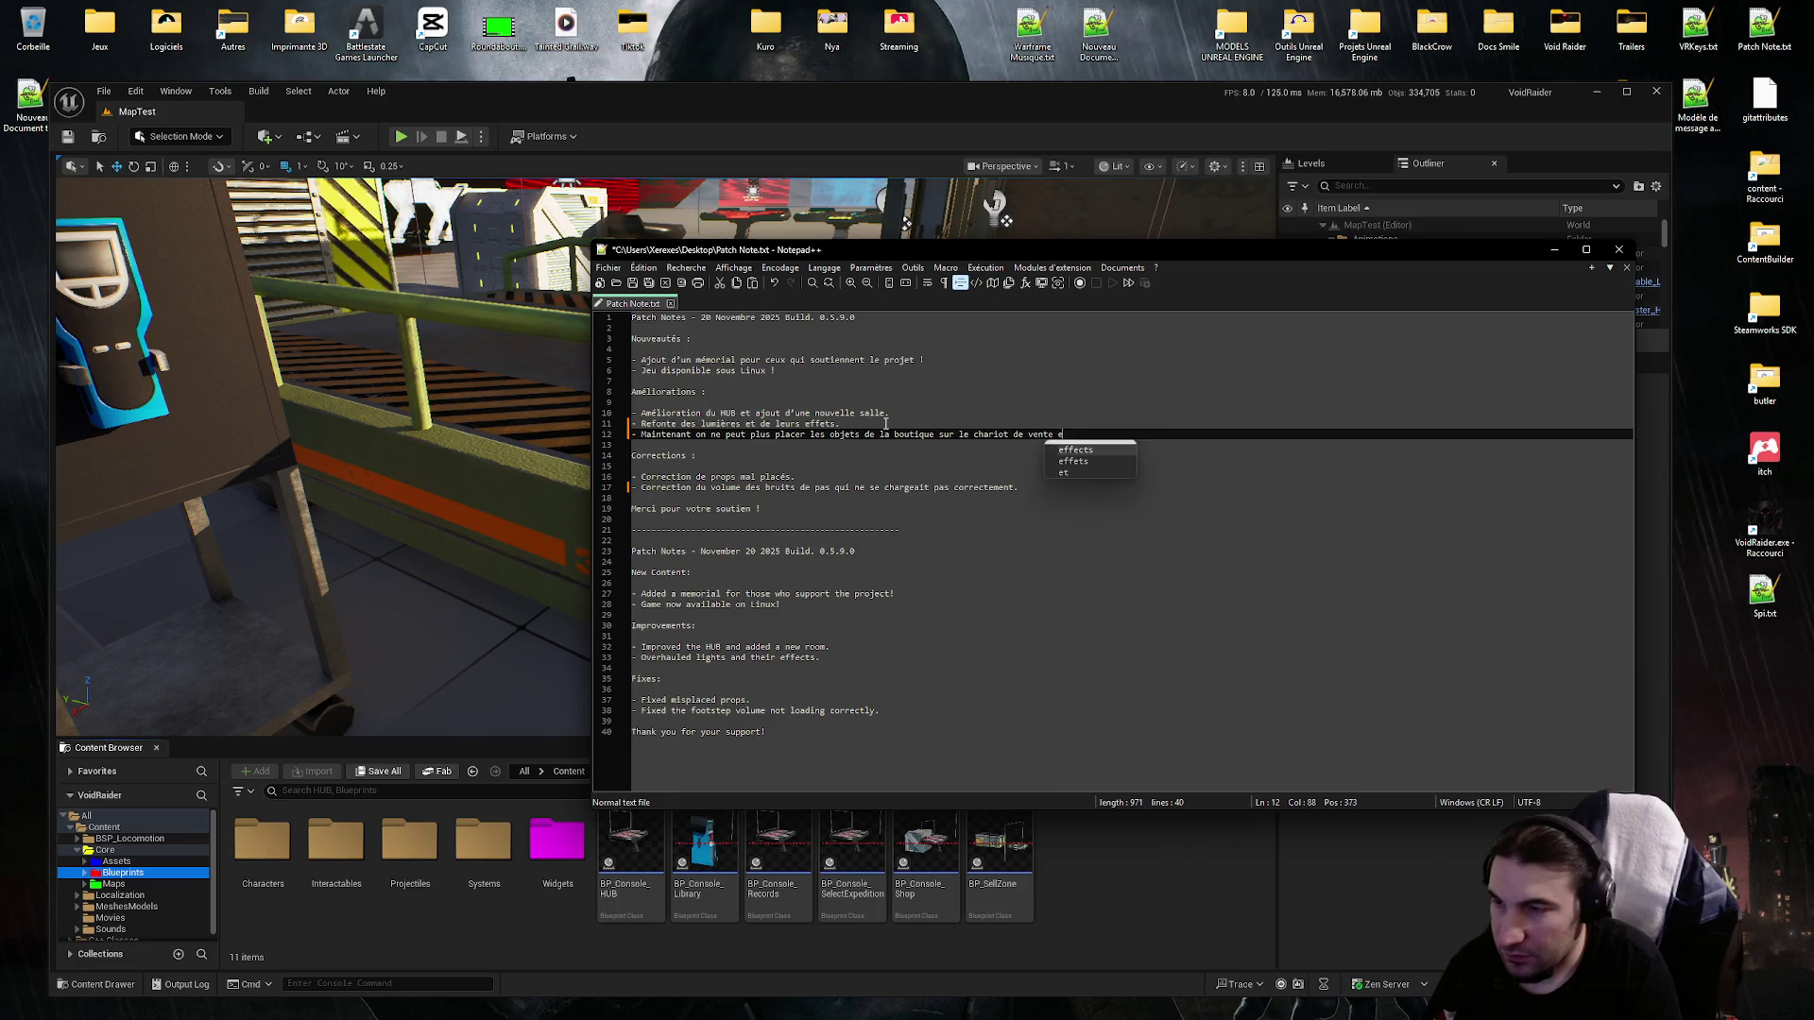
{"action": "type", "text": "objets mis aut"}
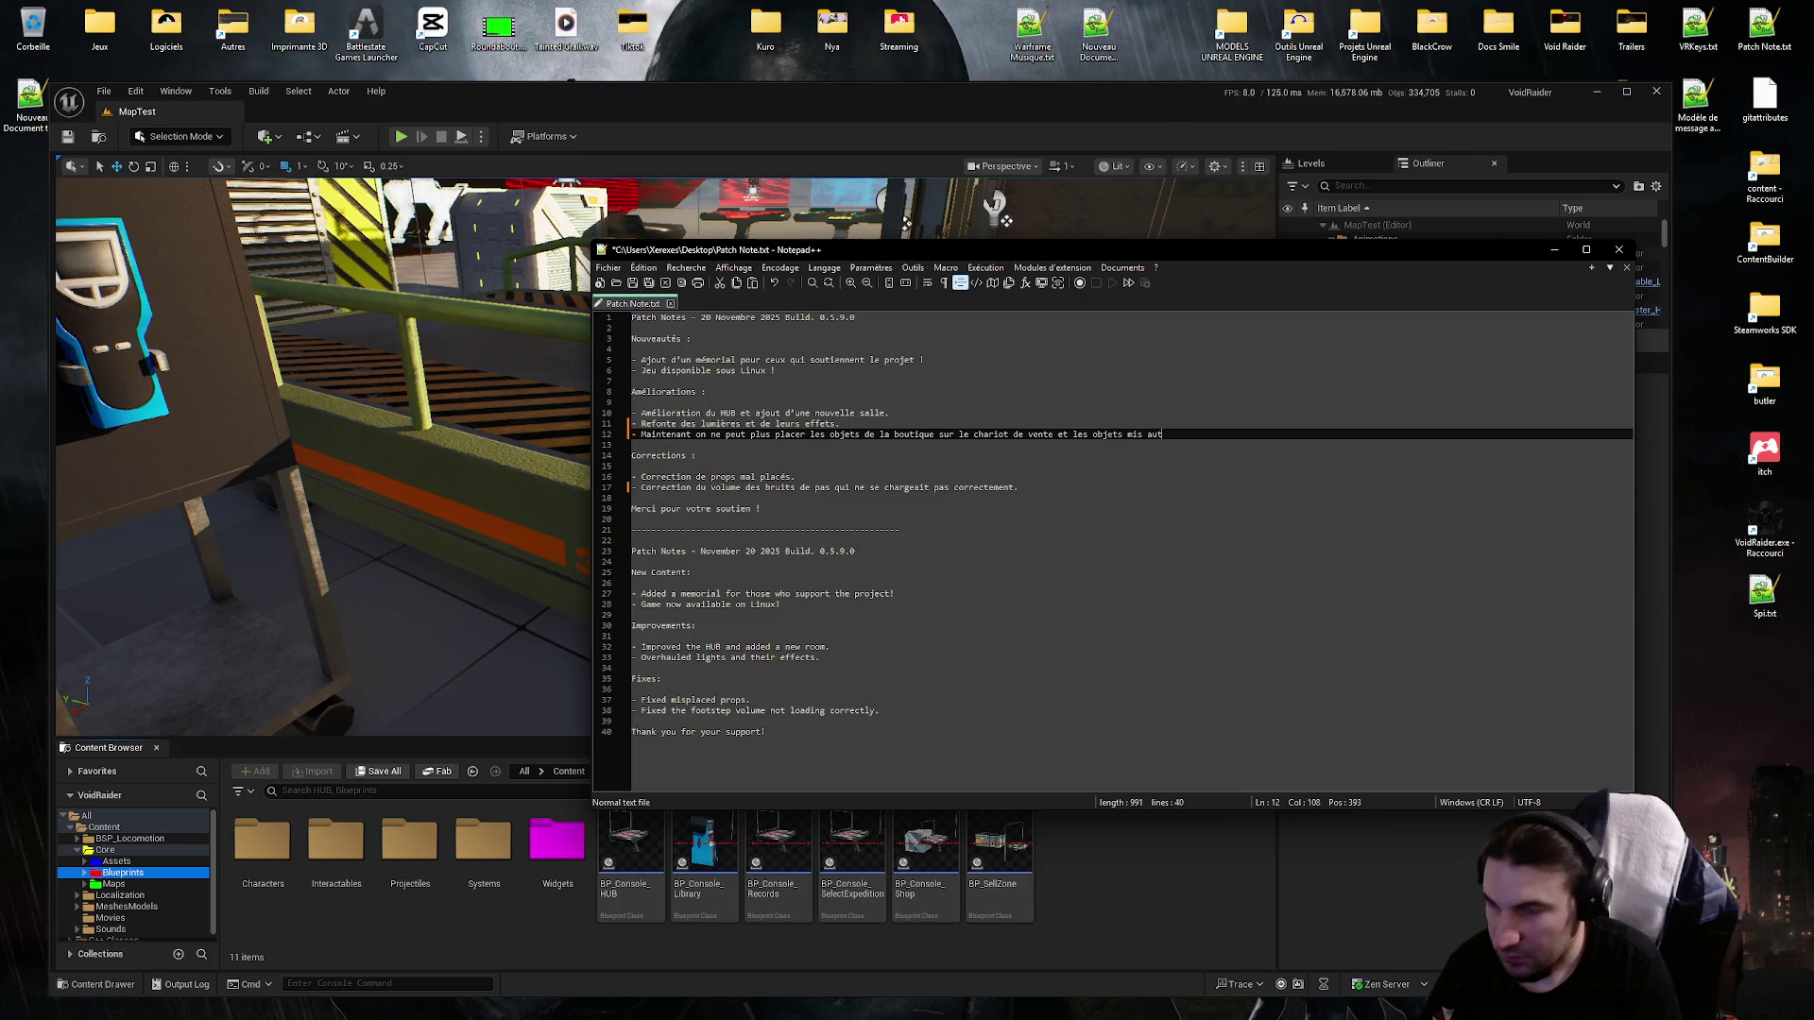
{"action": "type", "text": " ent n ep"}
{"action": "type", "text": "e peuvent"}
{"action": "type", "text": " pl"}
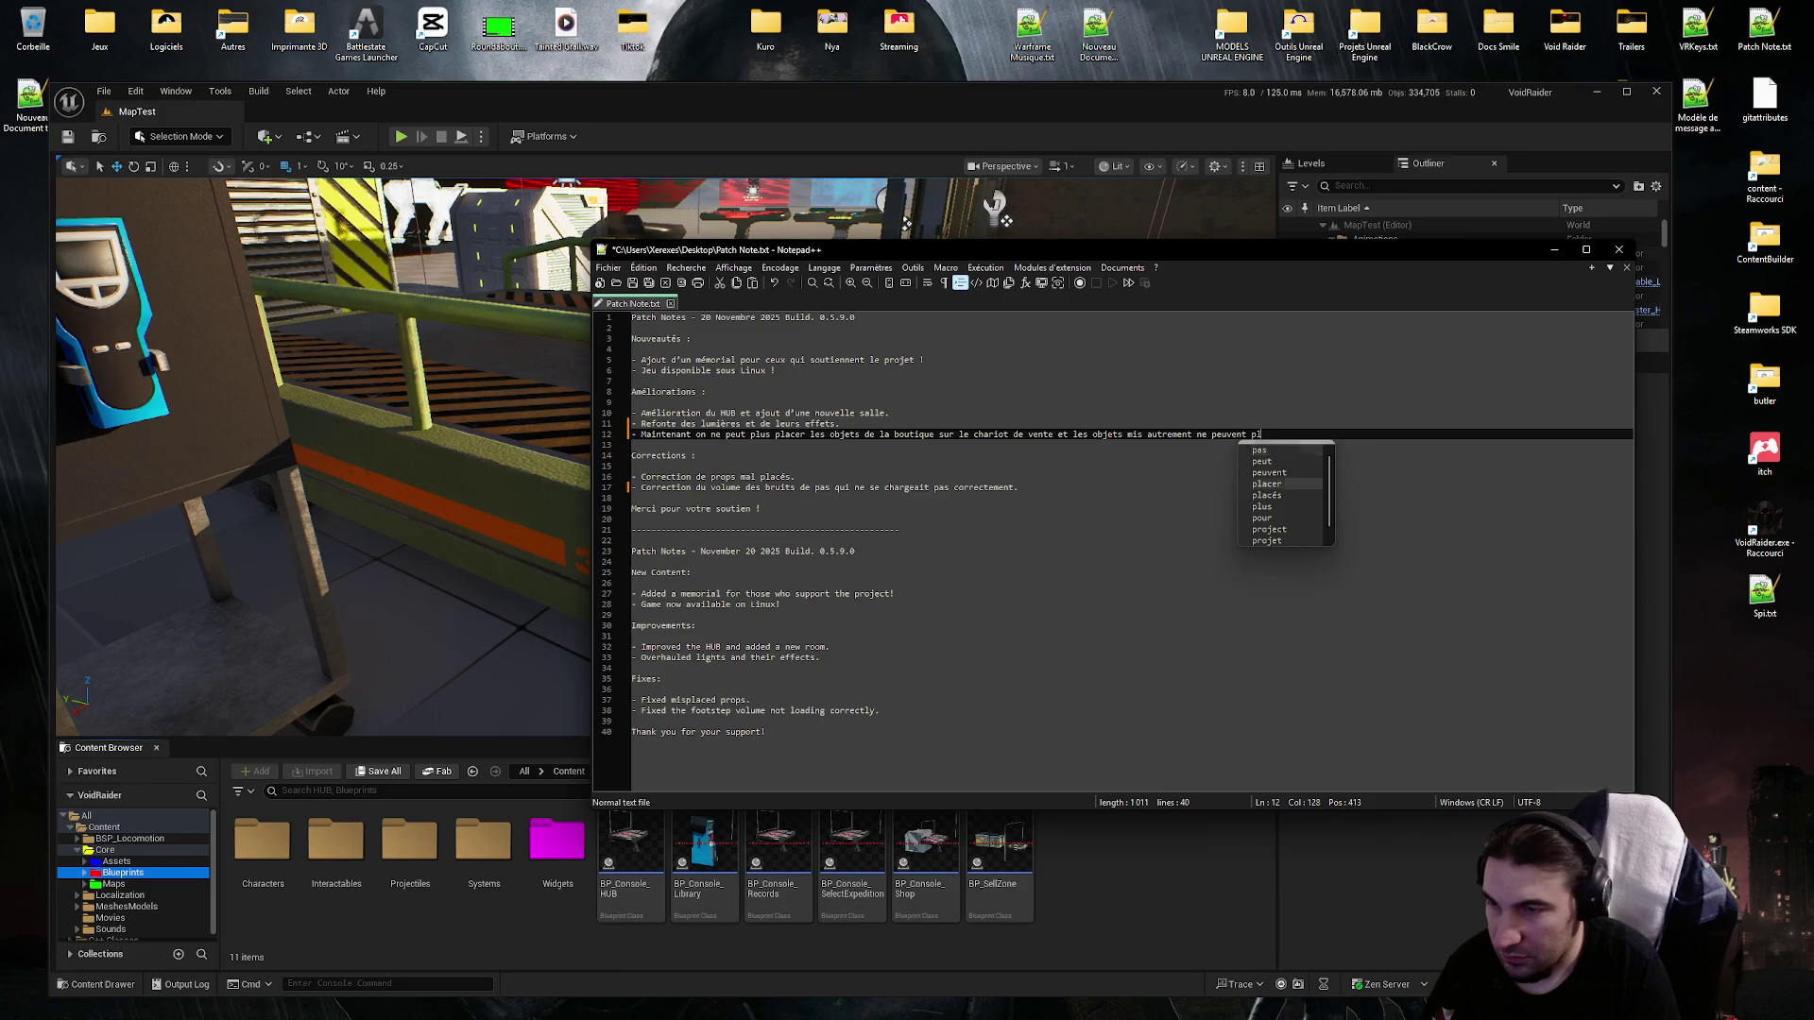
{"action": "type", "text": "us évendu."}
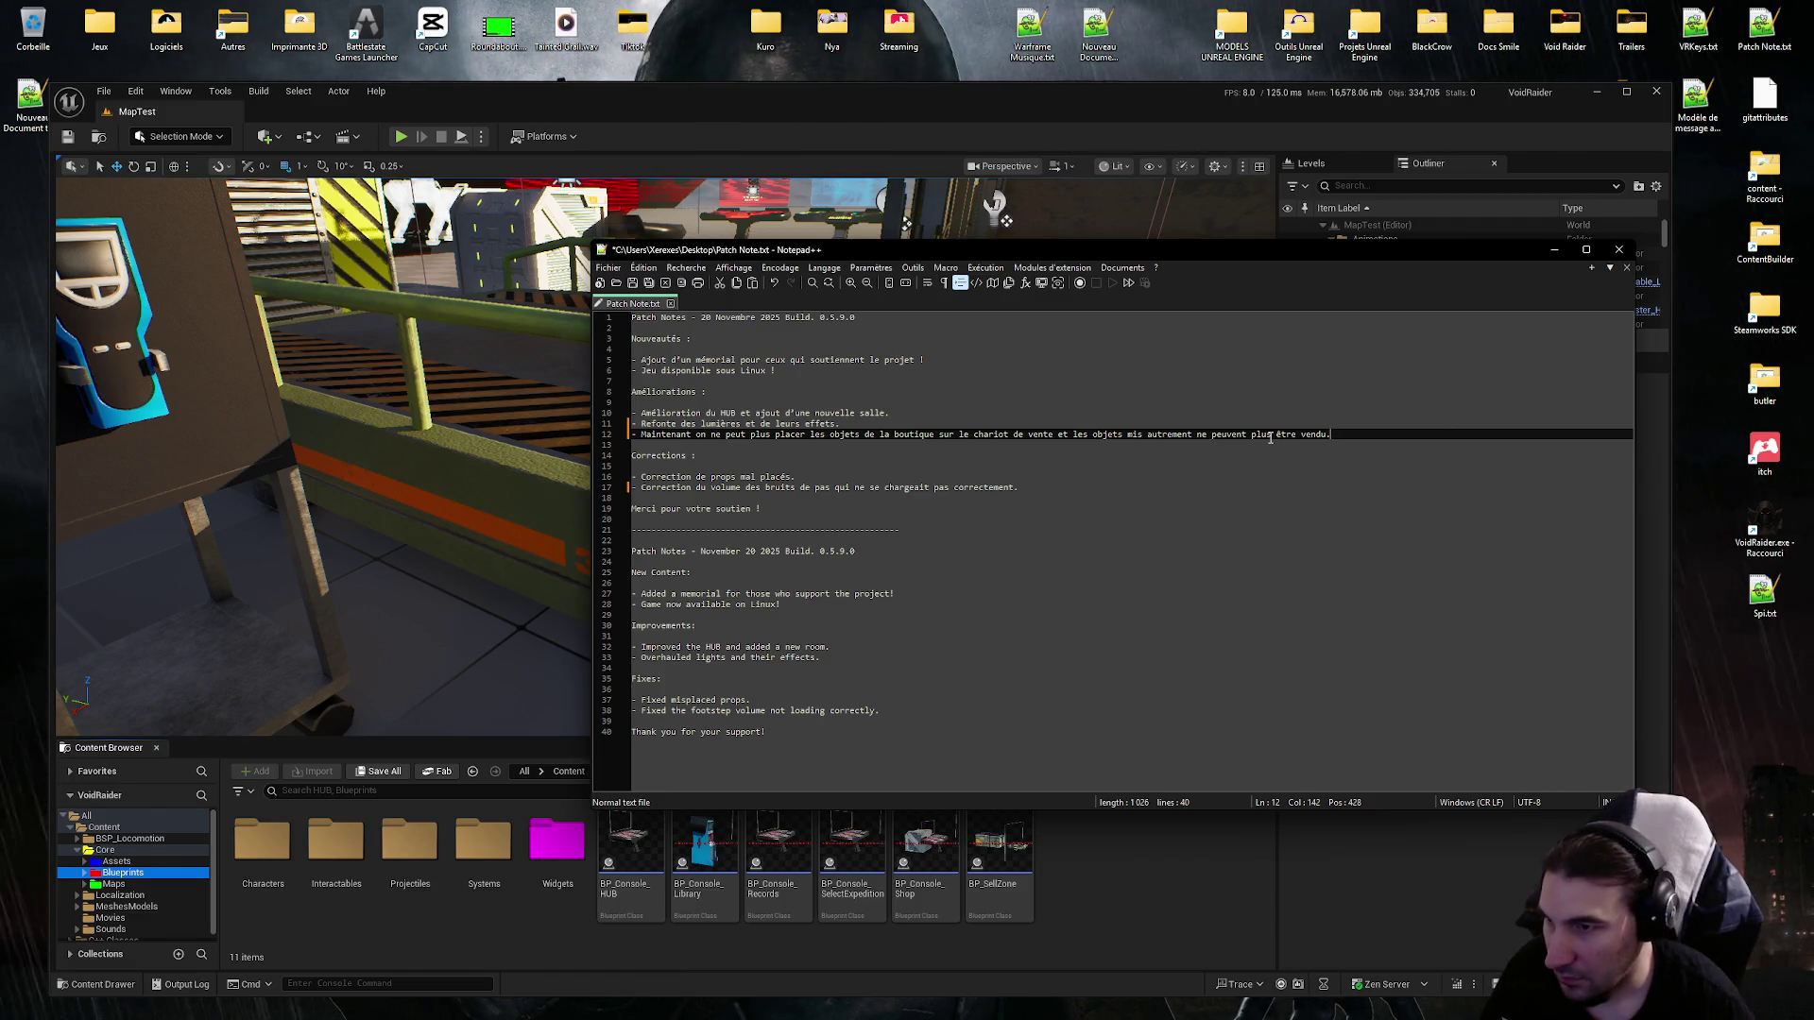
Replace the muddled end of the sentence with 'ne peuvent plus'.
{"action": "left_click_drag", "start_coordinate": [1269, 437], "coordinate": [1073, 437]}
{"action": "key", "text": "BackSpace"}
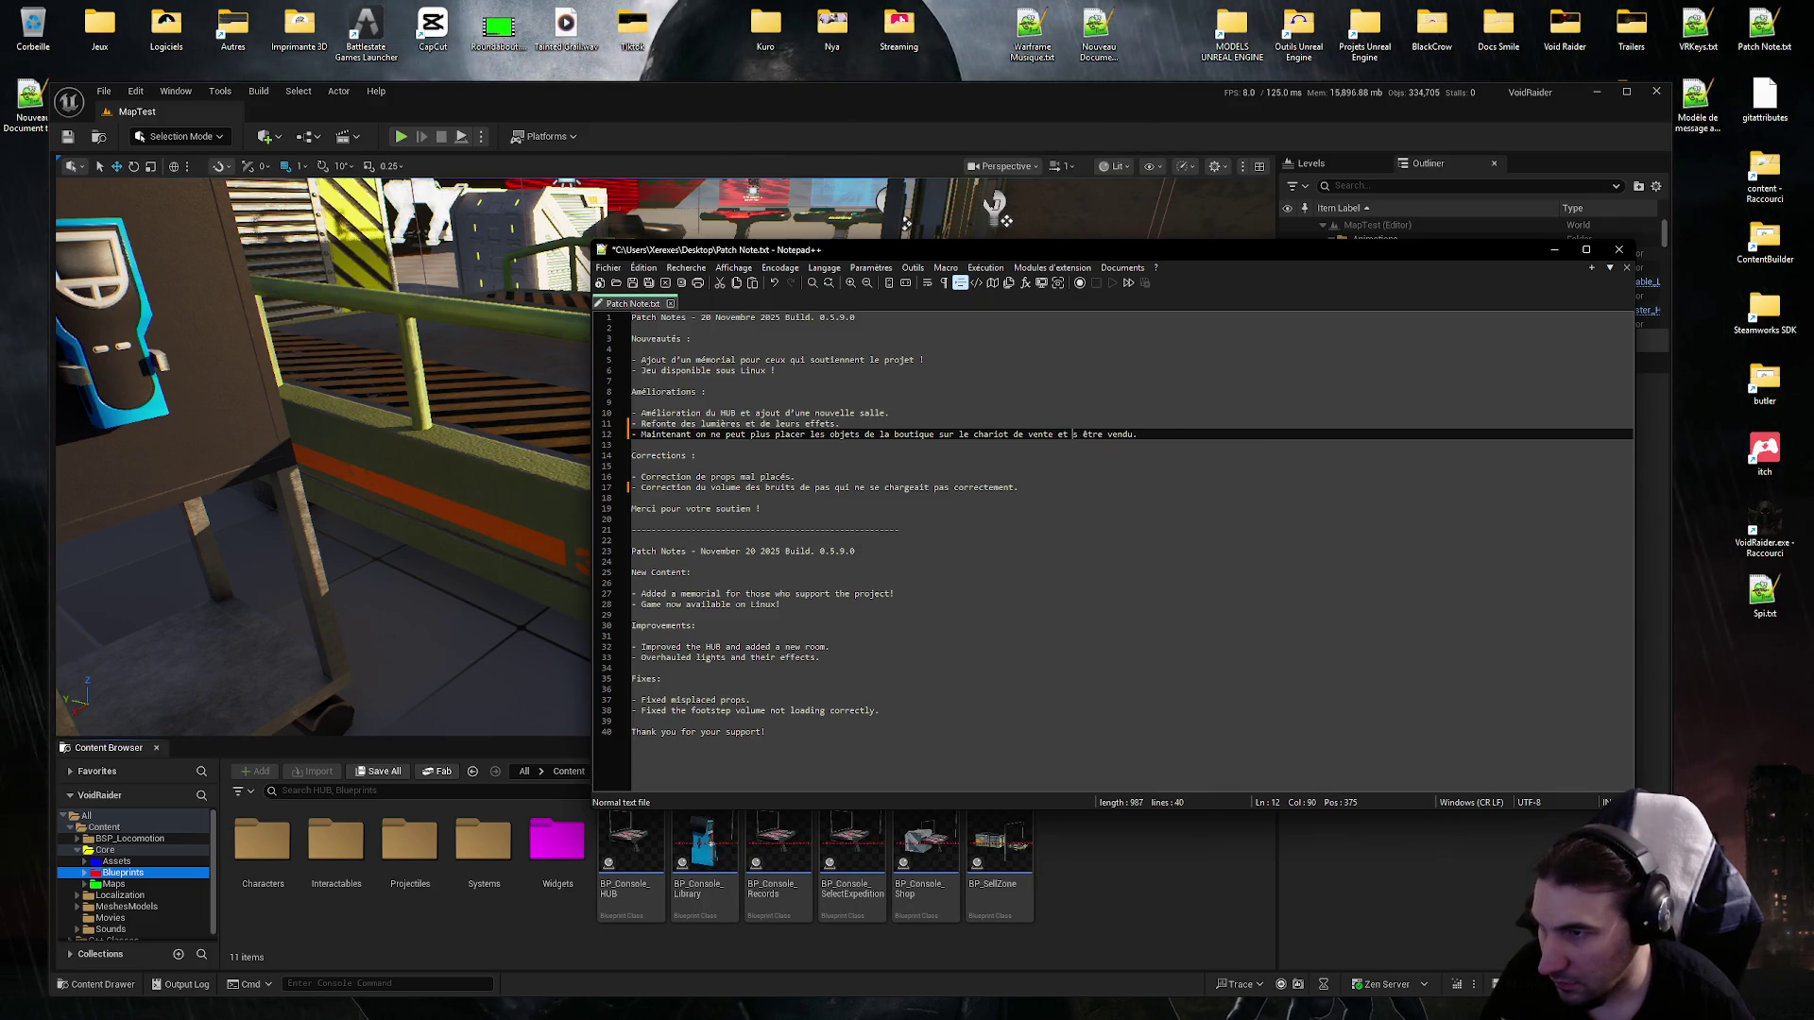
{"action": "type", "text": "ne peuvent"}
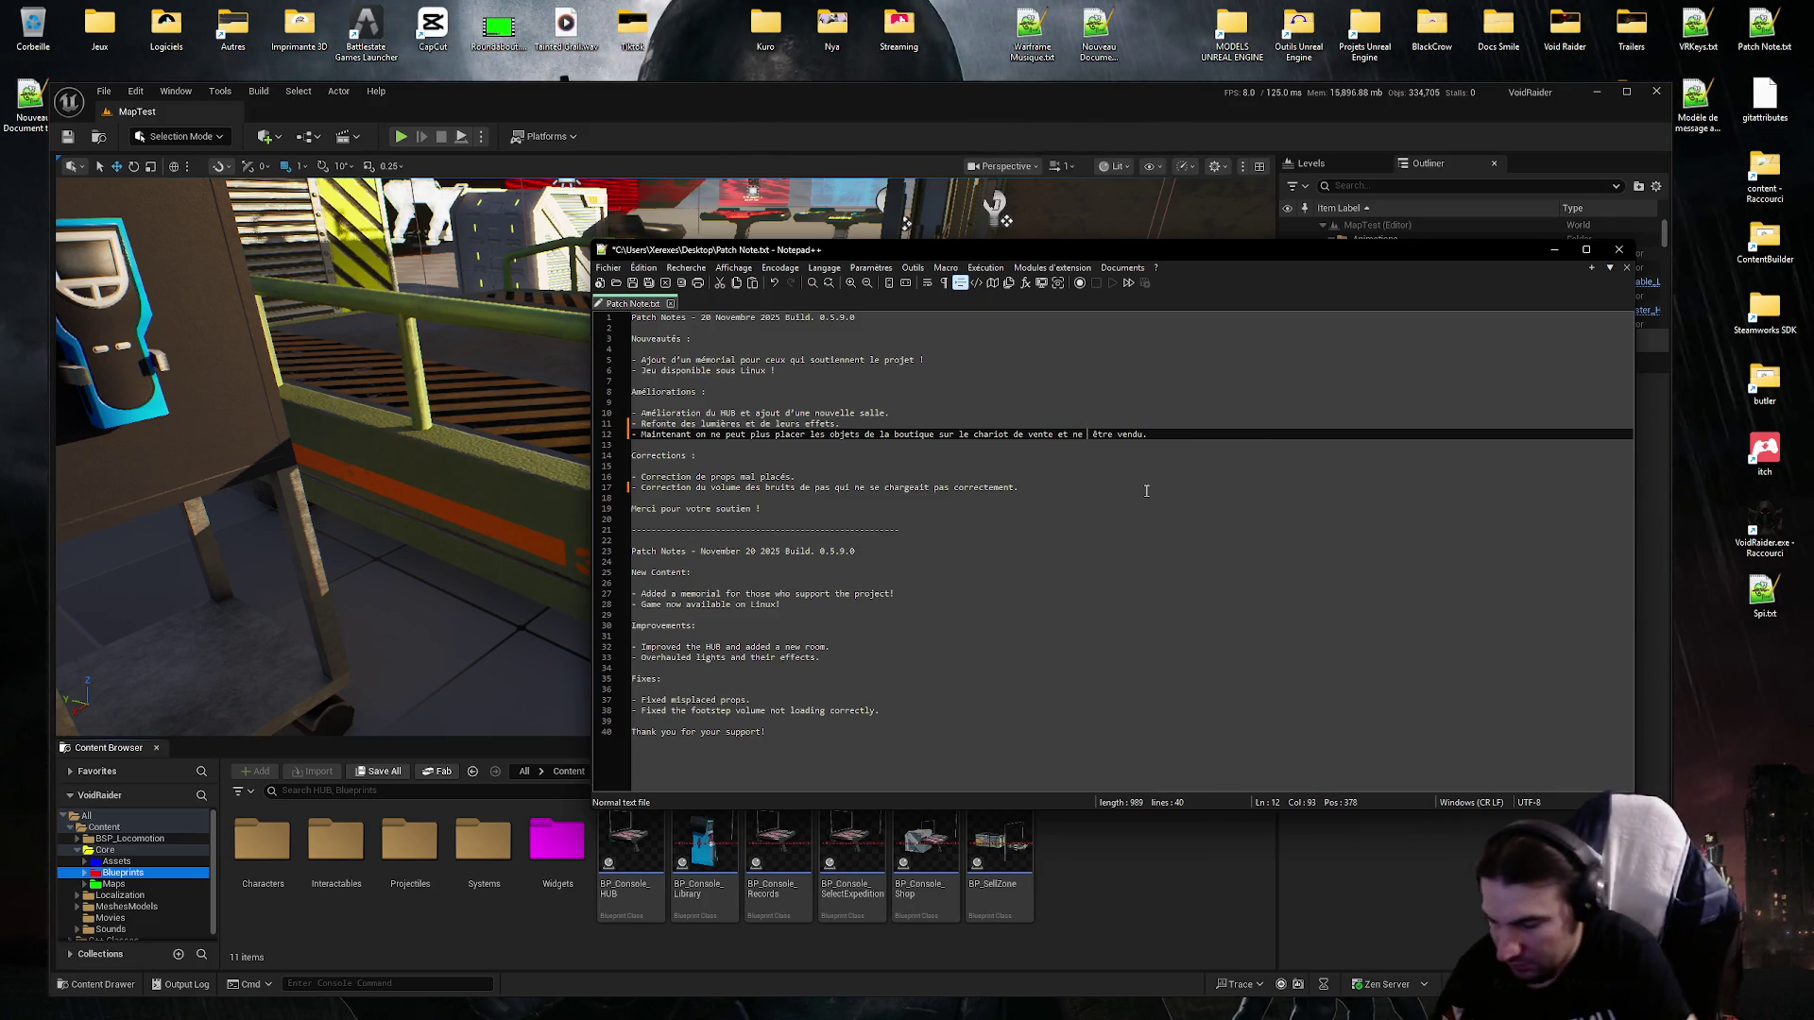
{"action": "type", "text": " plus"}
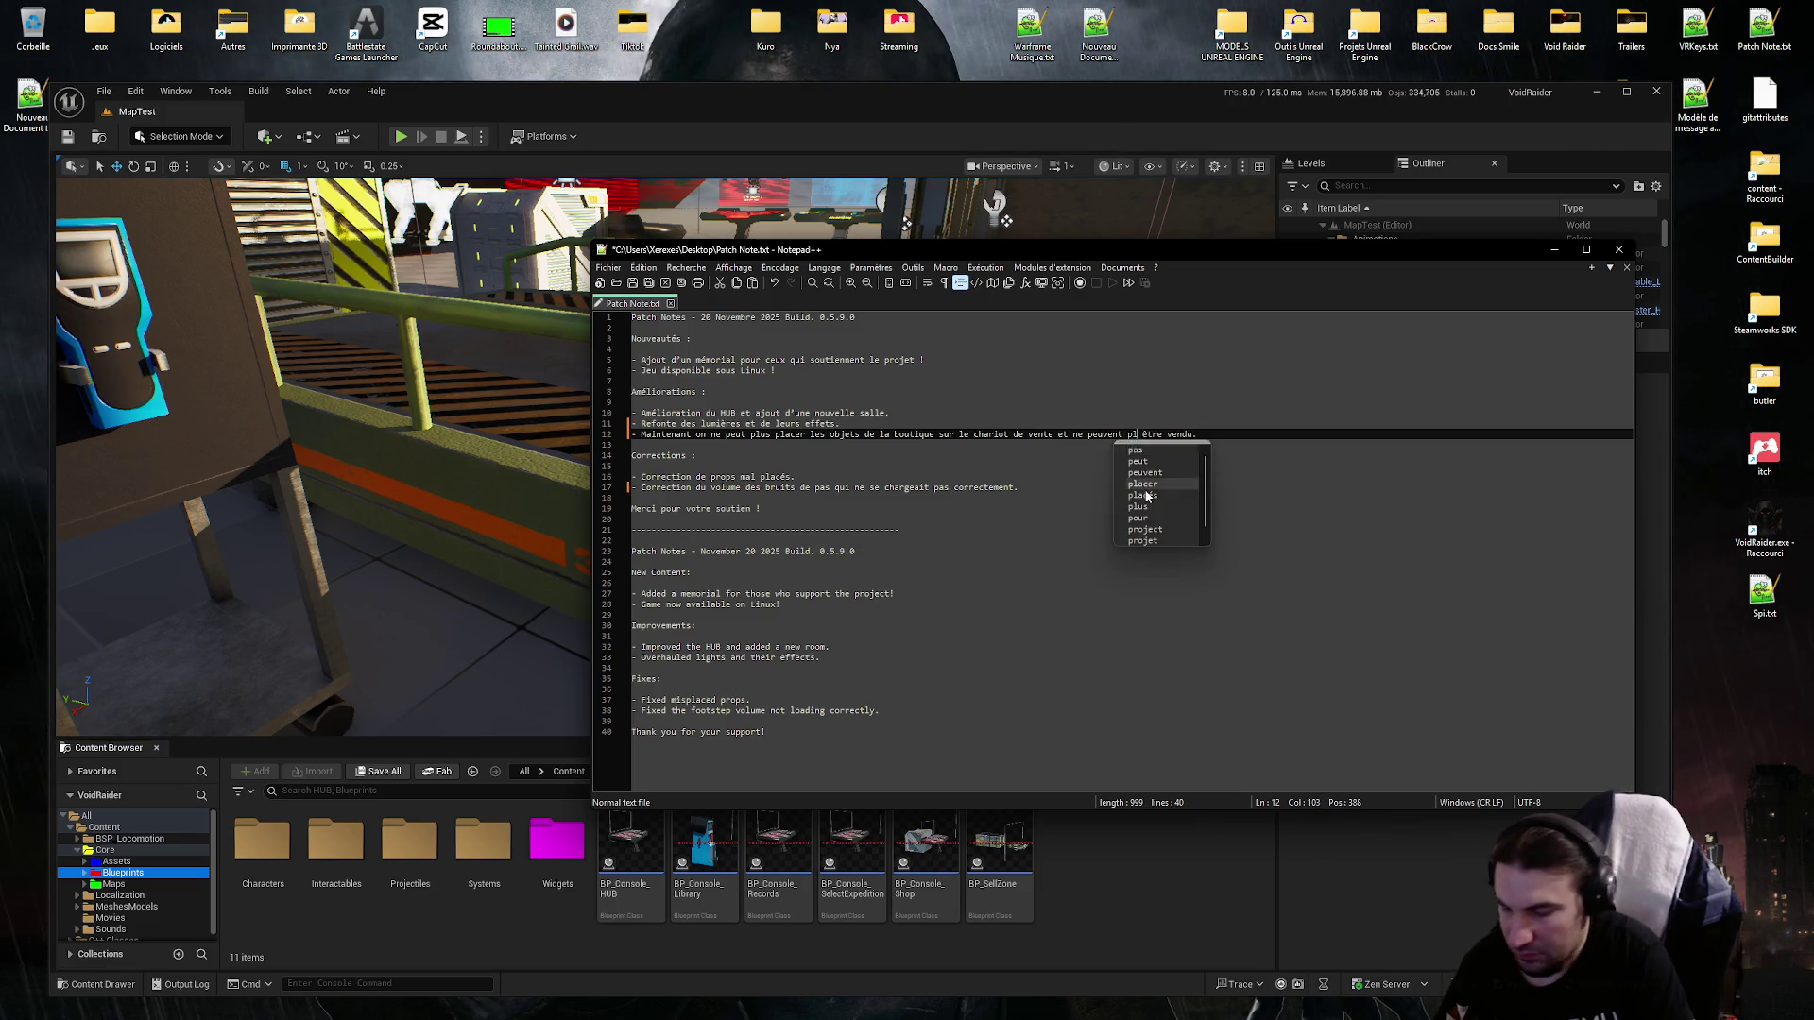
{"action": "left_click", "coordinate": [1048, 388]}
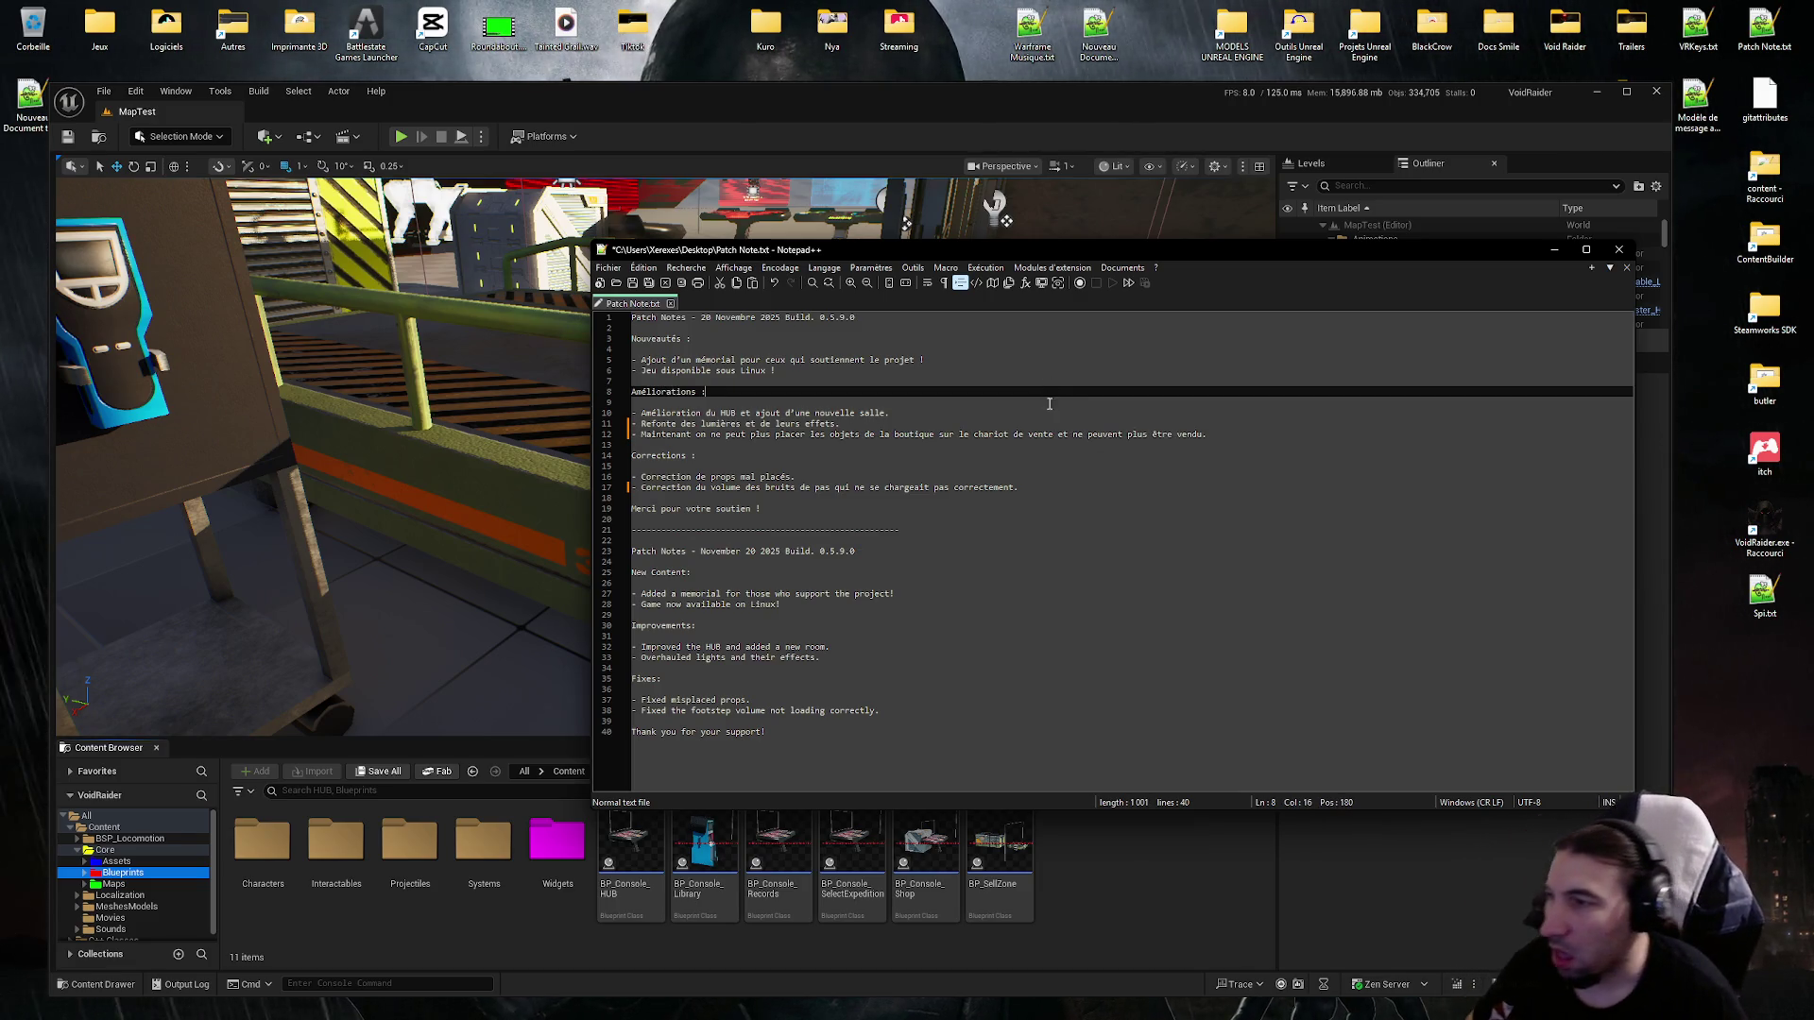
Select the shop-items sentence and paste the reworded French version over it.
{"action": "left_click_drag", "start_coordinate": [1207, 435], "coordinate": [642, 434]}
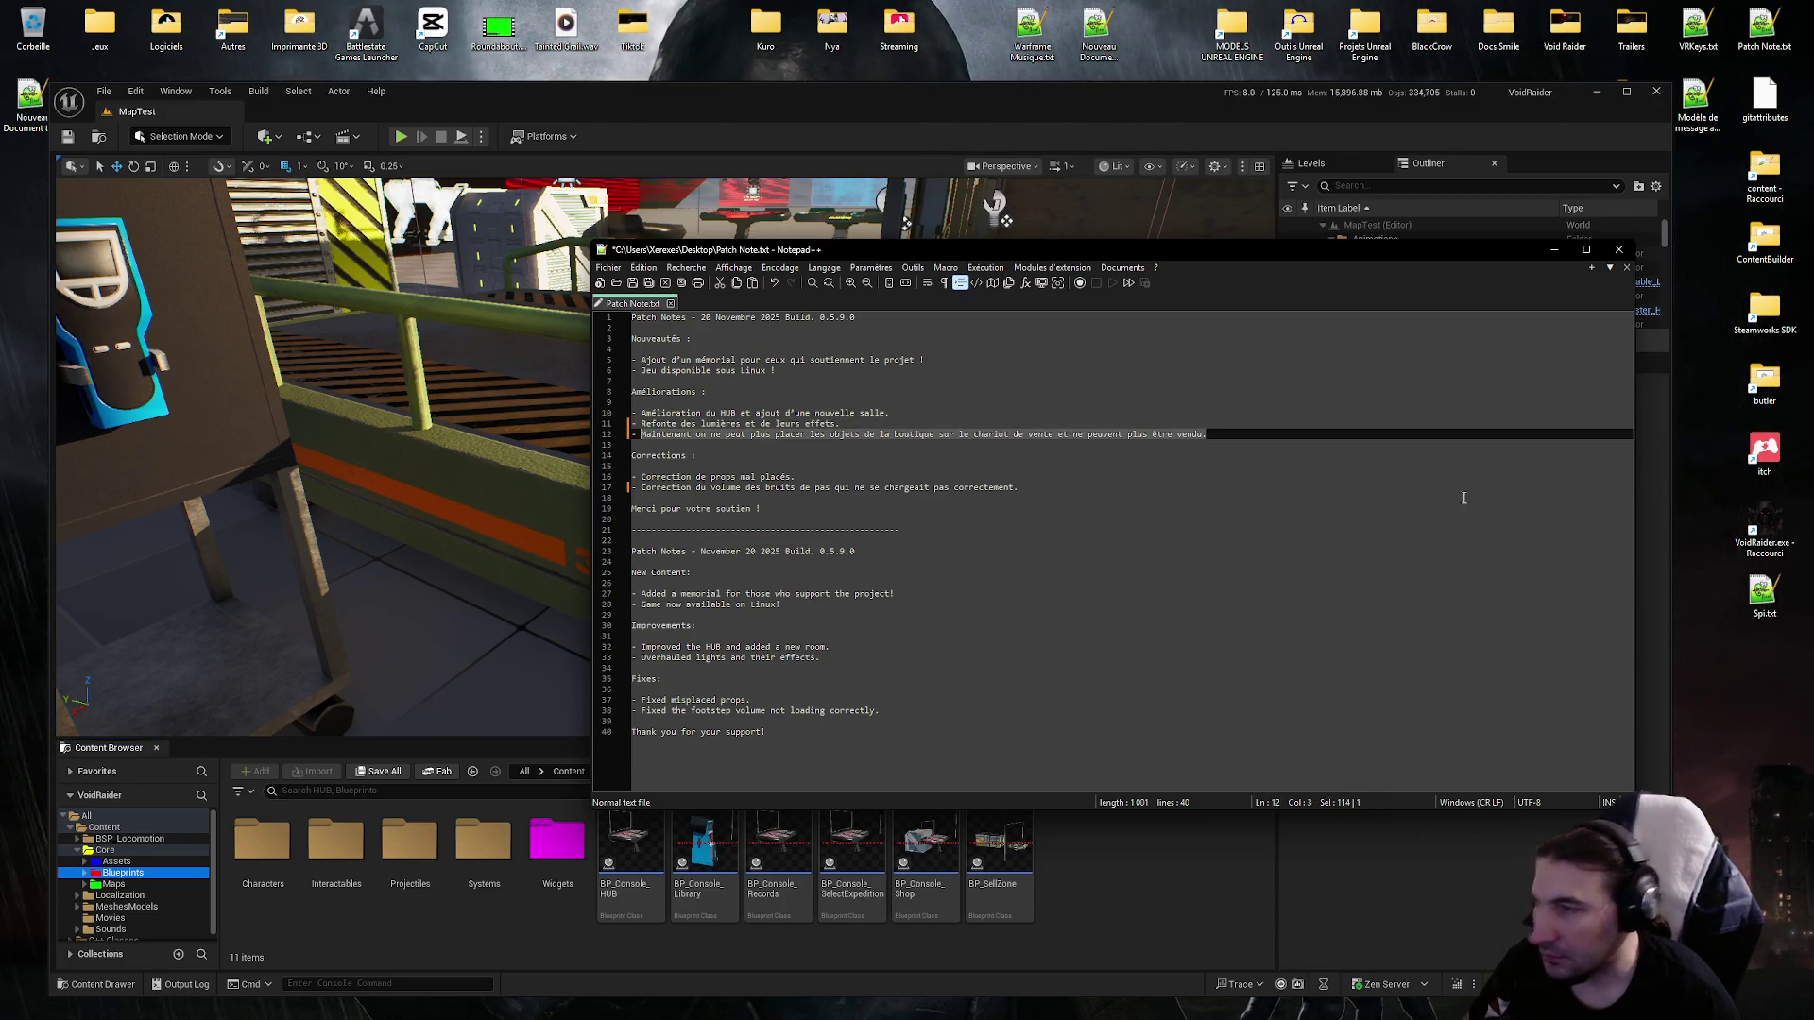
{"action": "key", "text": "alt+Tab"}
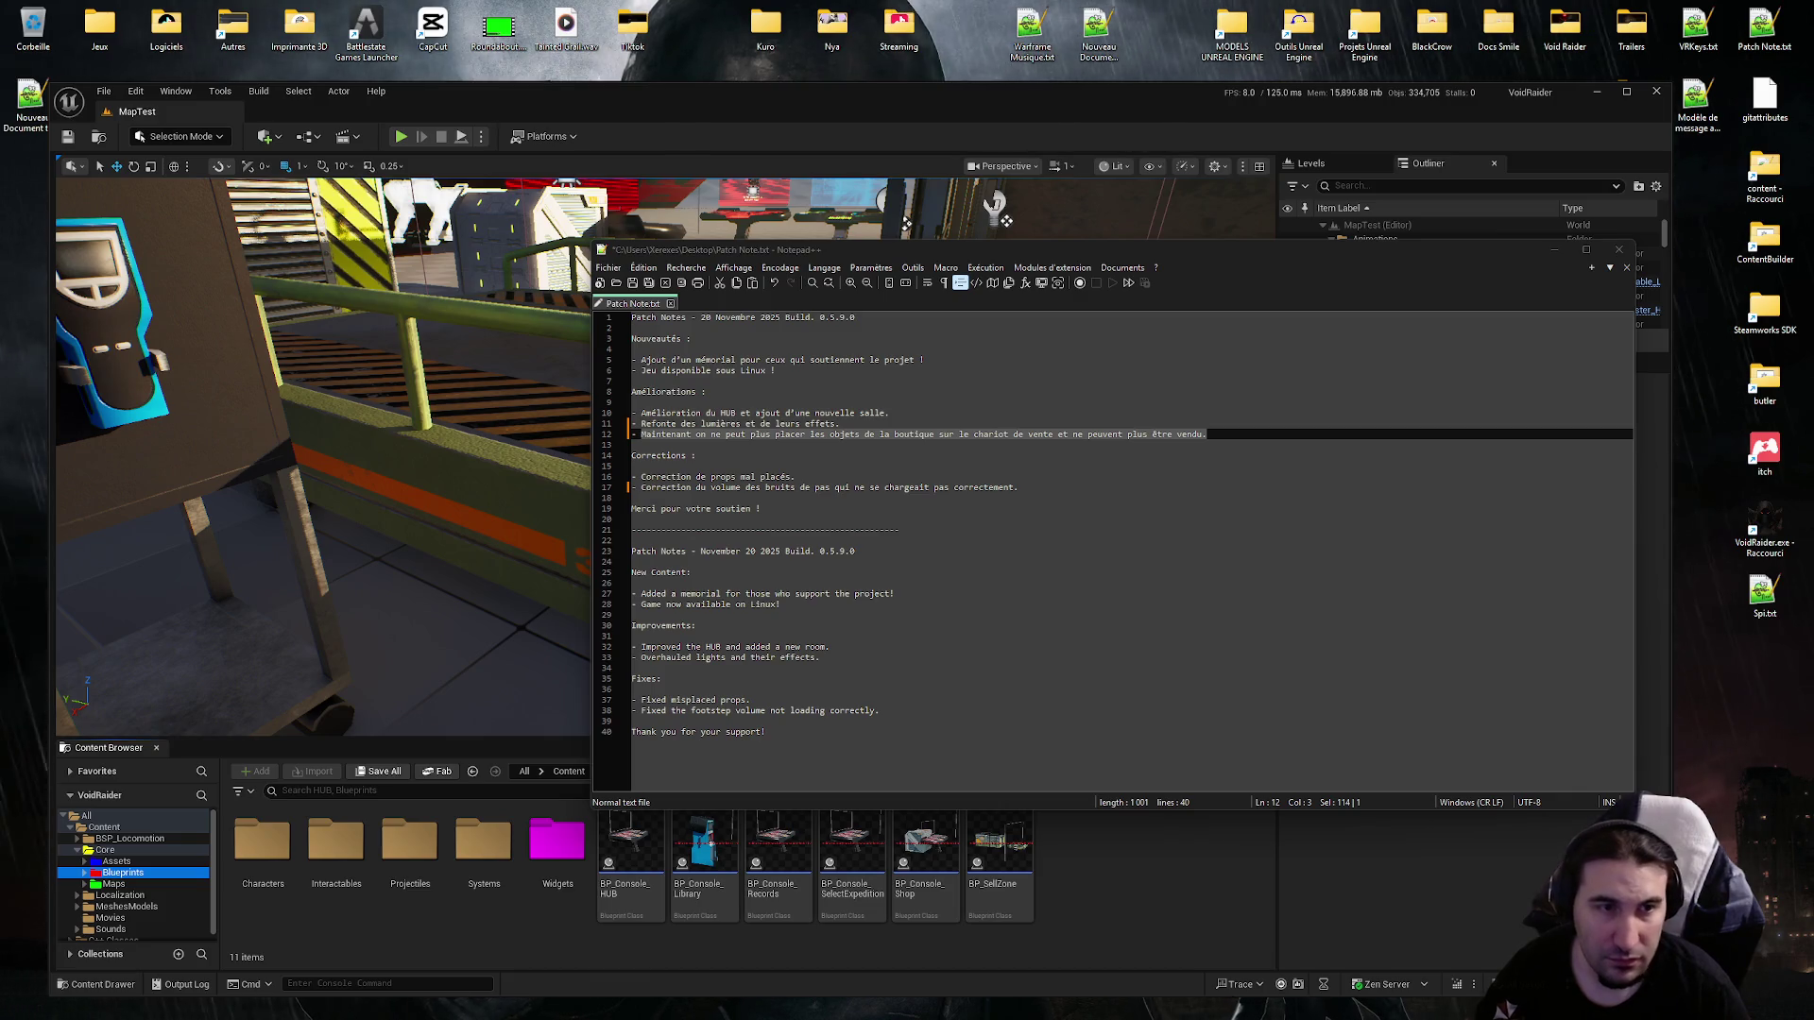
{"action": "left_click_drag", "start_coordinate": [1207, 434], "coordinate": [643, 435]}
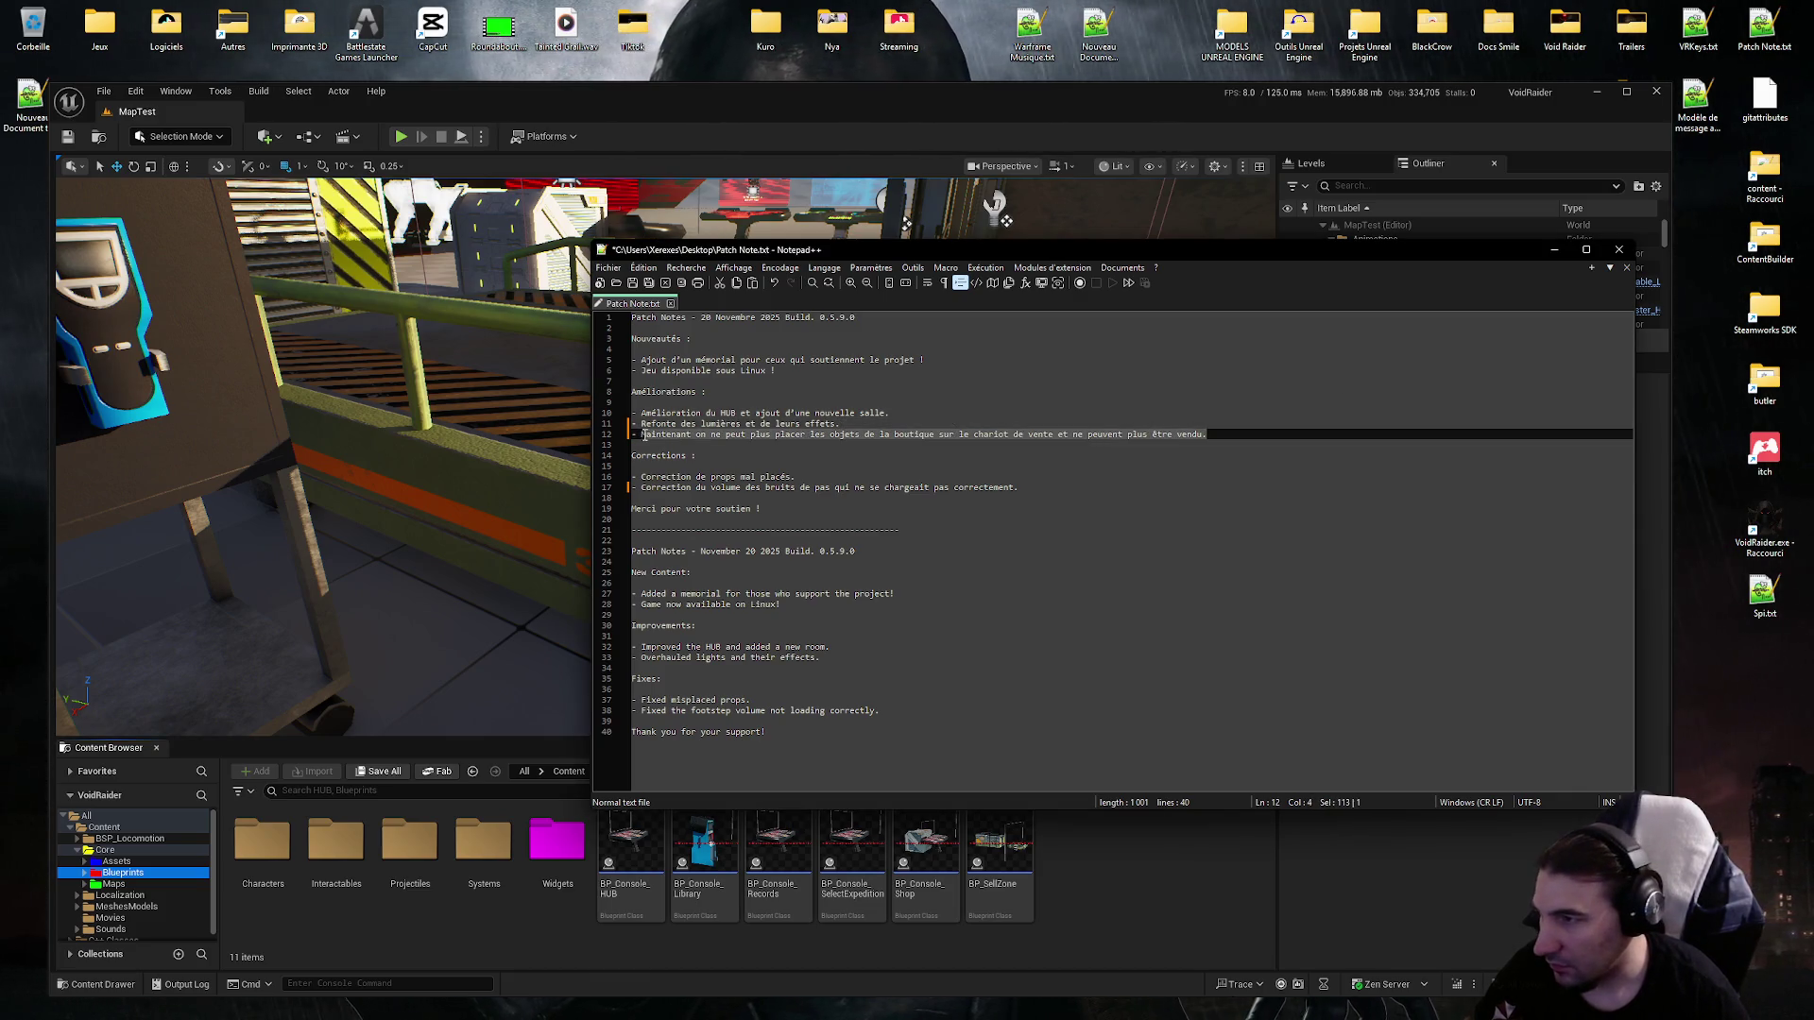
{"action": "type", "text": "Il est désormais impossible de placer les objets achetés à la boutique sur le chariot de vente, et ils ne peuvent plus être vendus."}
Add a '- ' bullet with the English shop-items sentence under Improvements, after the Overhauled lights line.
{"action": "left_click", "coordinate": [1241, 505]}
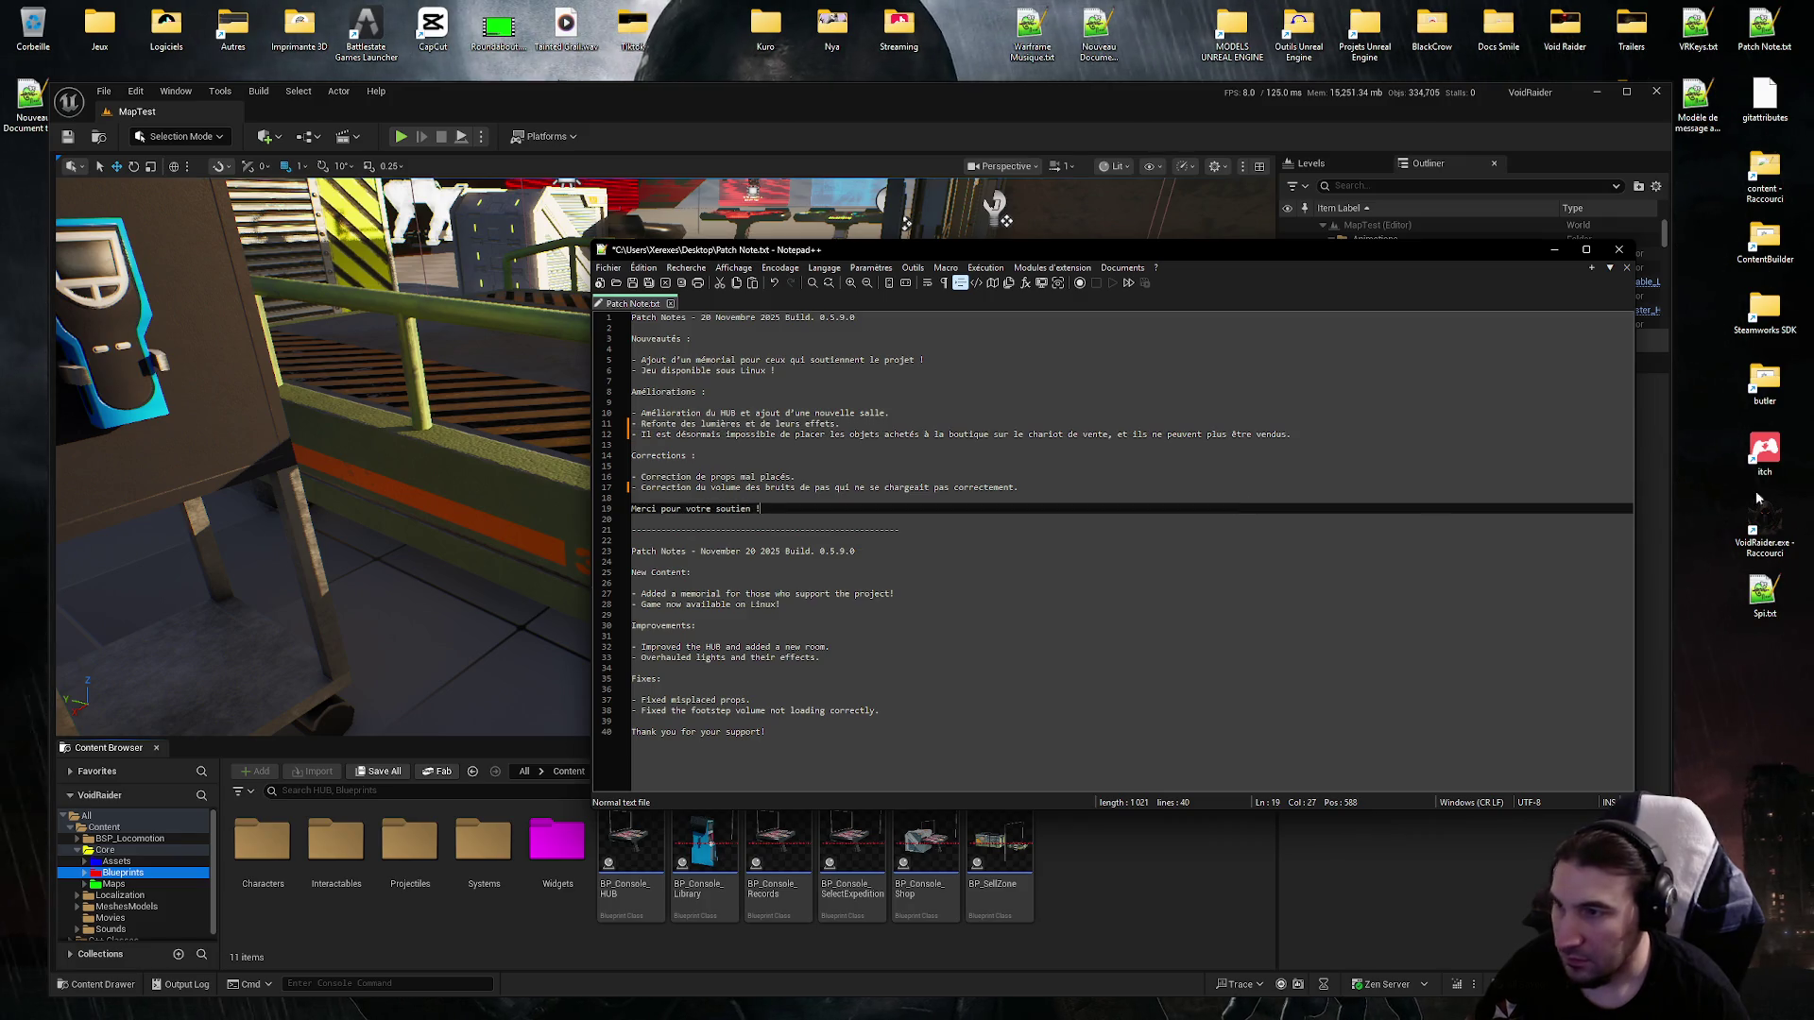
{"action": "key", "text": "alt+Tab"}
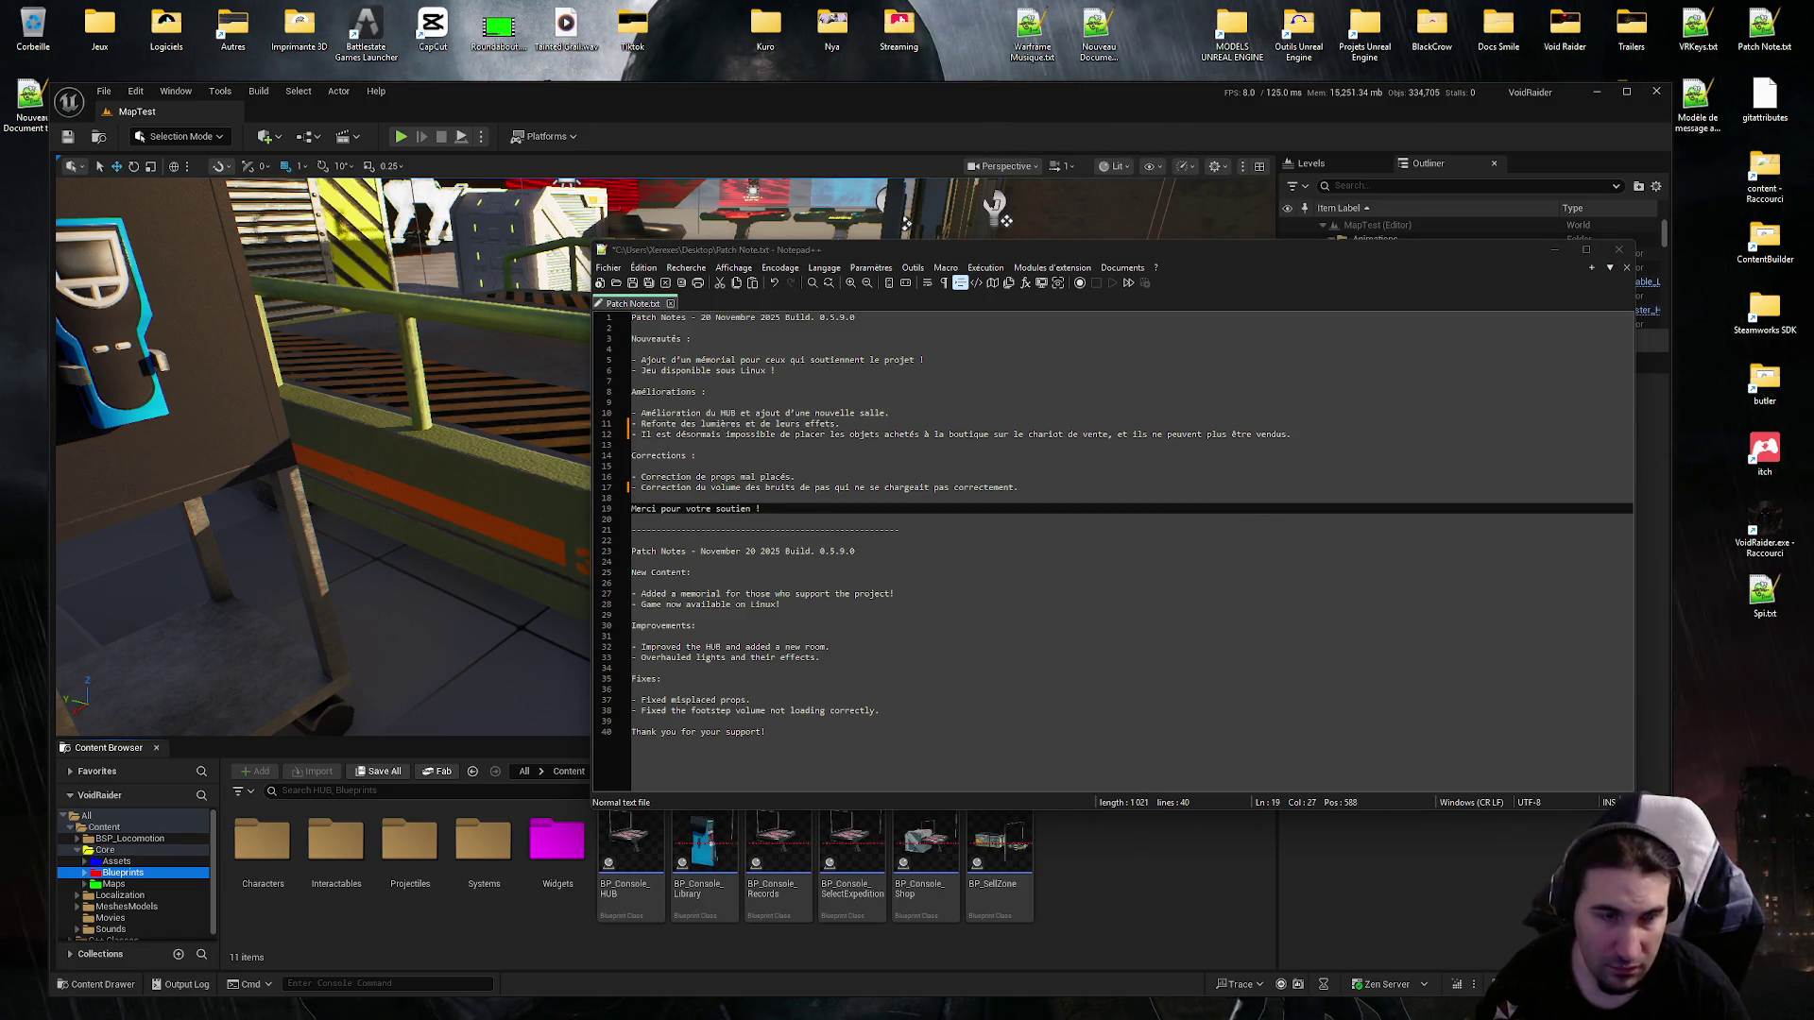
{"action": "key", "text": "alt+Tab"}
{"action": "left_click", "coordinate": [811, 609]}
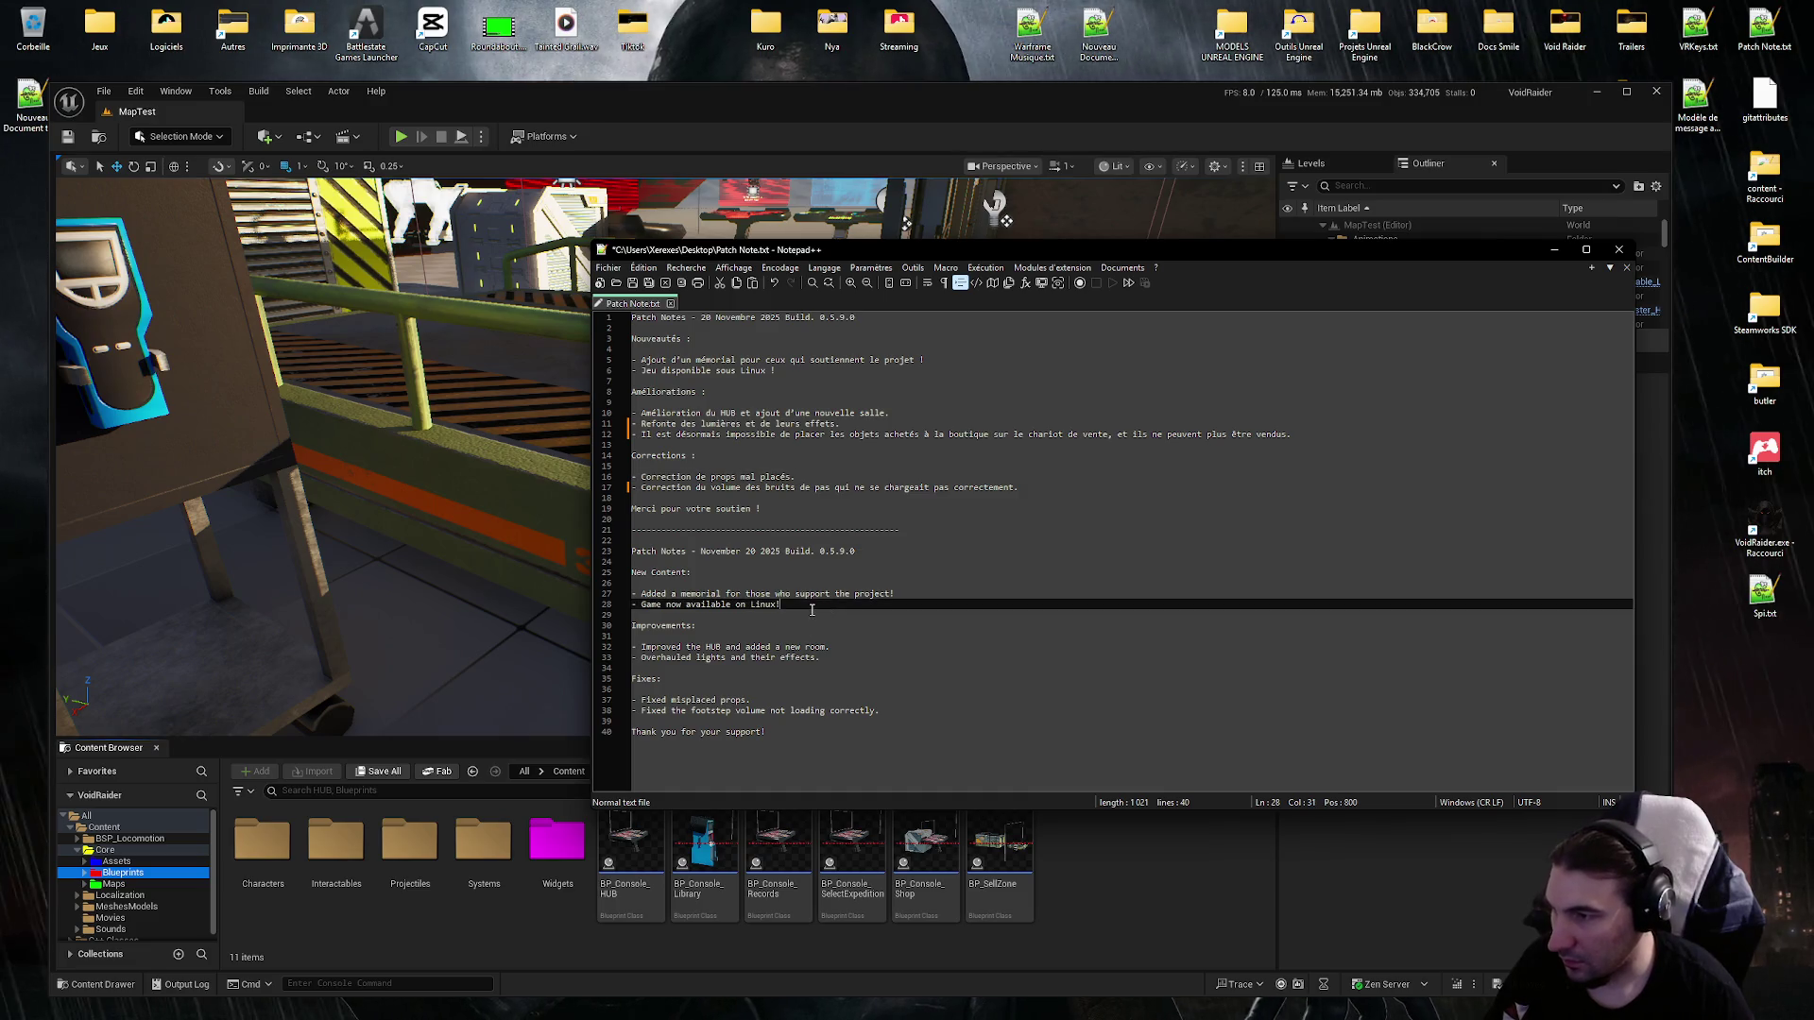
{"action": "left_click", "coordinate": [840, 657]}
{"action": "key", "text": "Return"}
{"action": "type", "text": "-"}
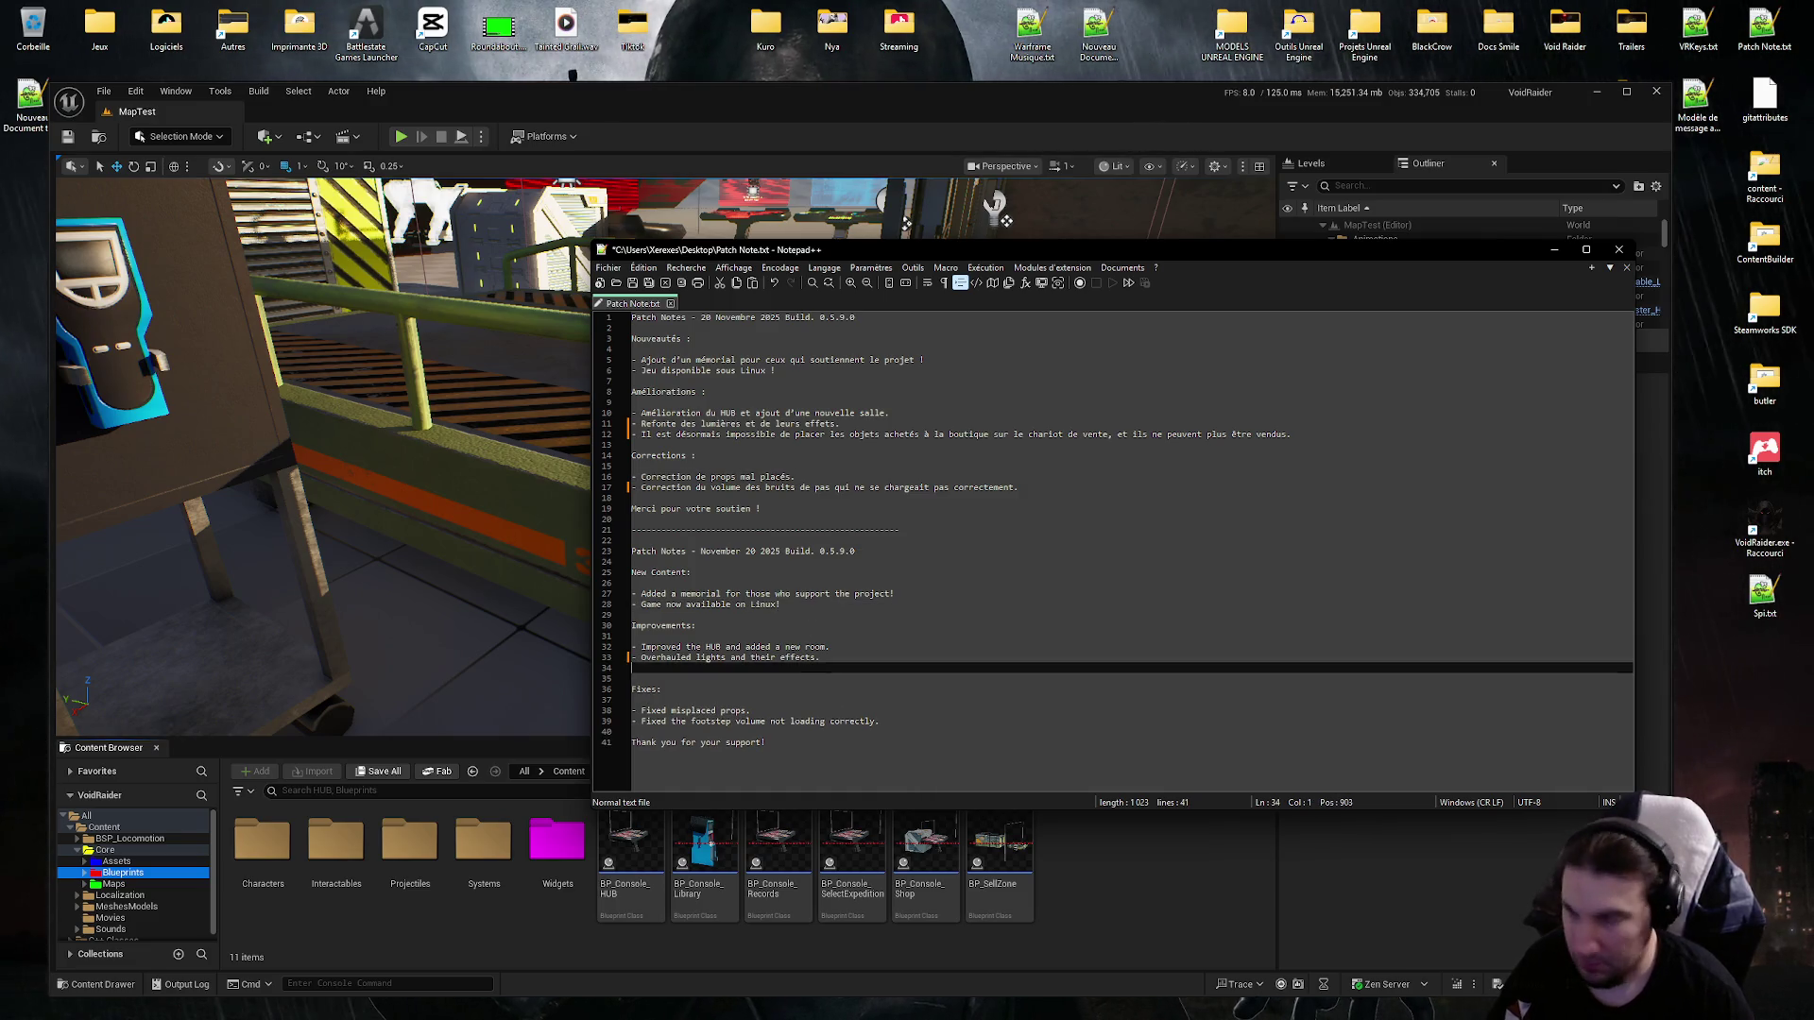
{"action": "type", "text": "Items purchased from the shop can no longer be placed on the selling cart and can no longer be sold."}
Save Patch Note.txt, then close the file and Notepad++.
{"action": "left_click", "coordinate": [632, 283]}
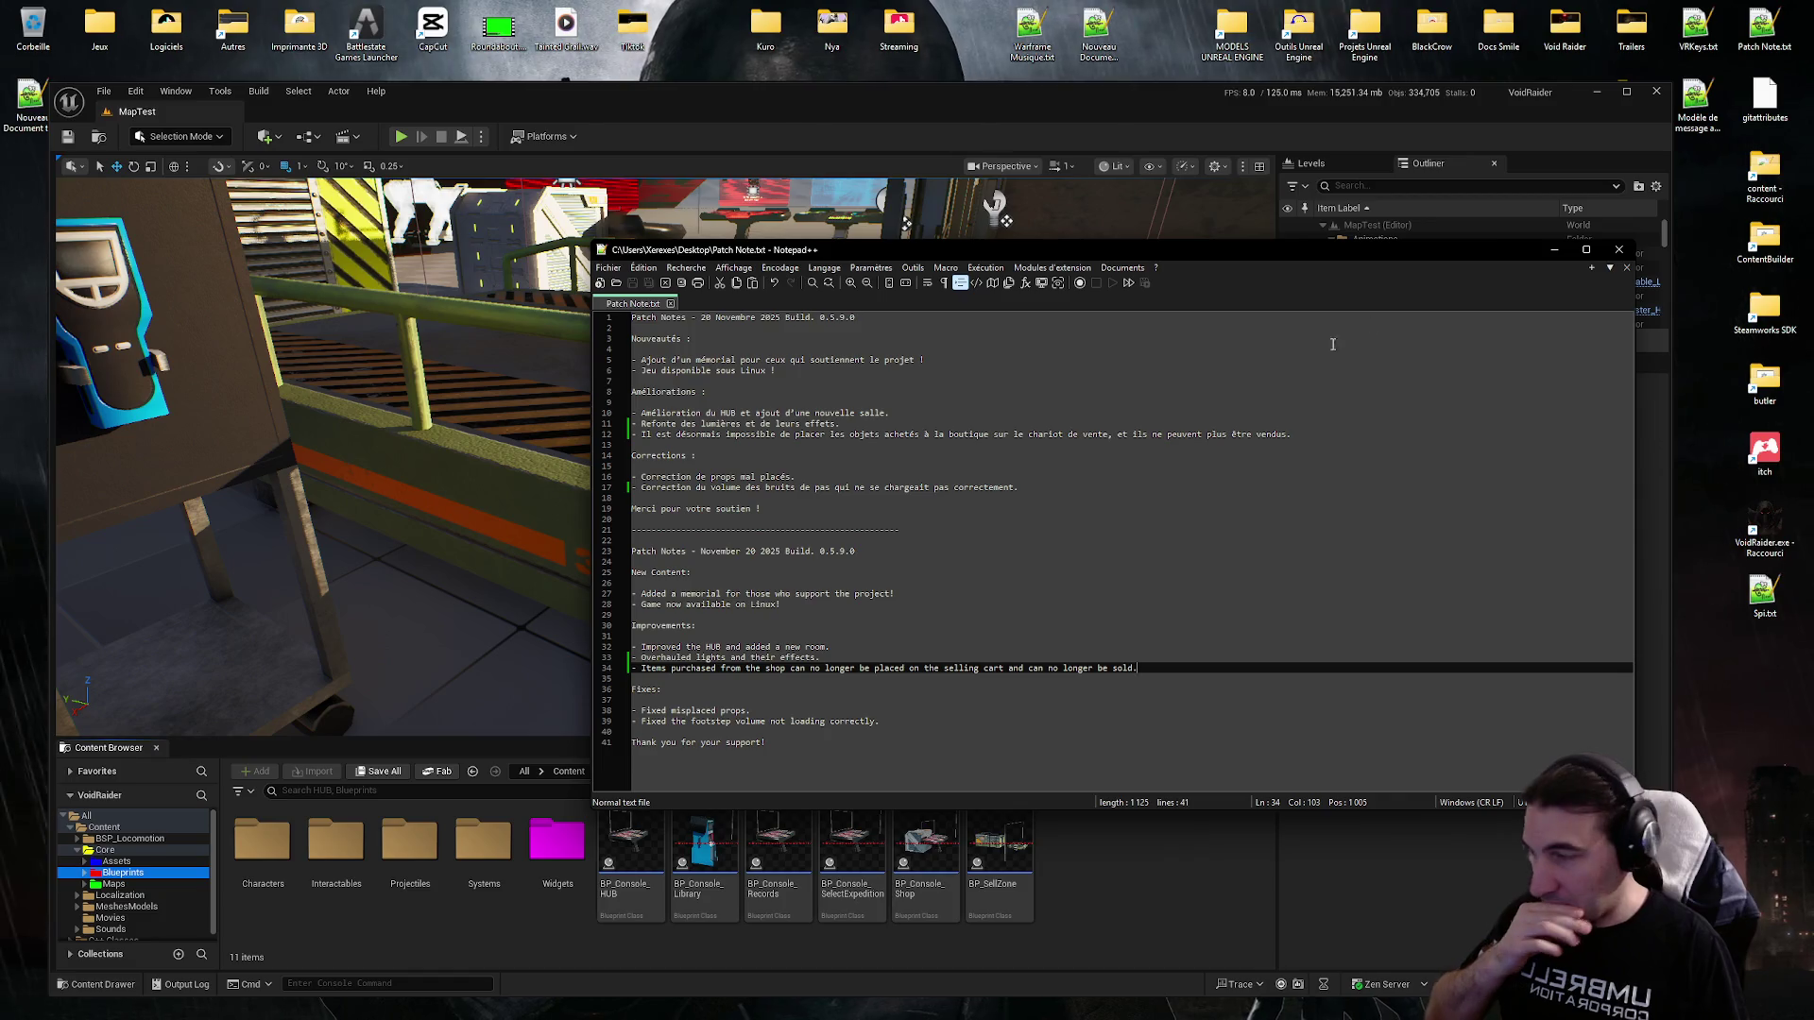
{"action": "left_click", "coordinate": [1627, 267]}
{"action": "left_click", "coordinate": [1619, 249]}
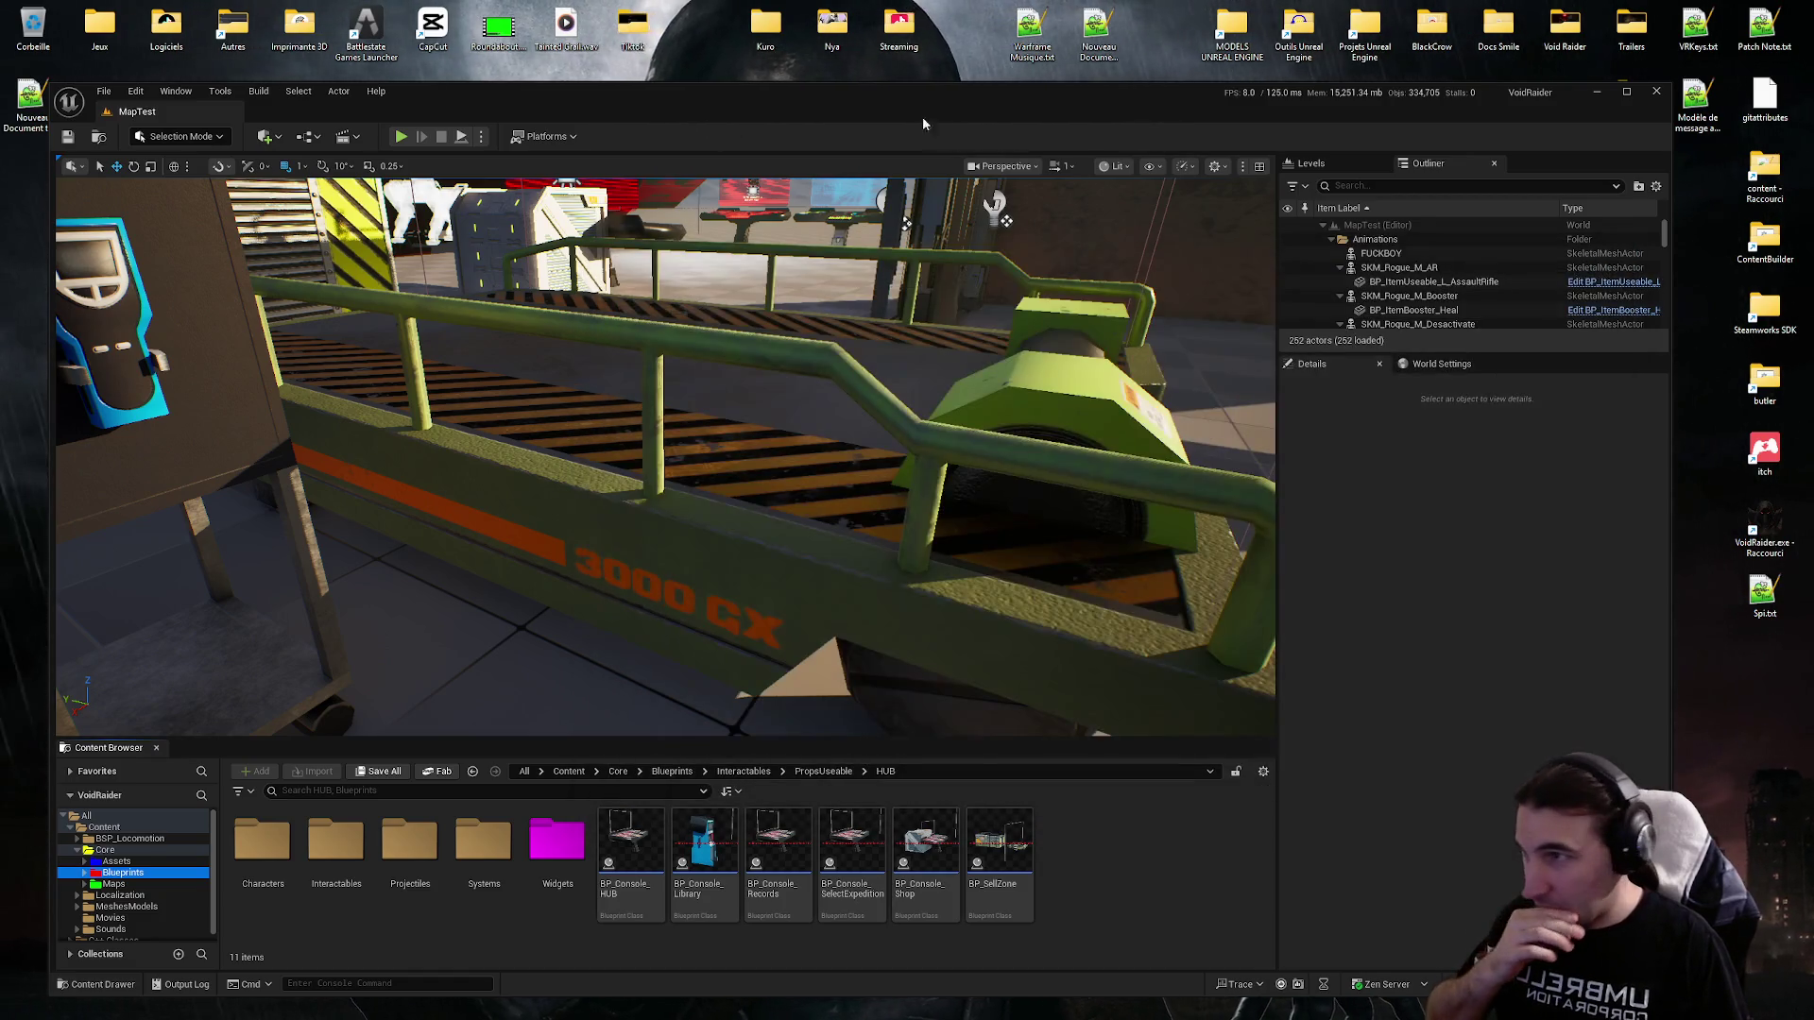
Maximize the editor and browse the Core Assets folders: Universal Sounds, LevelDesign, and Interactables/Meshes.
{"action": "double_click", "coordinate": [871, 98]}
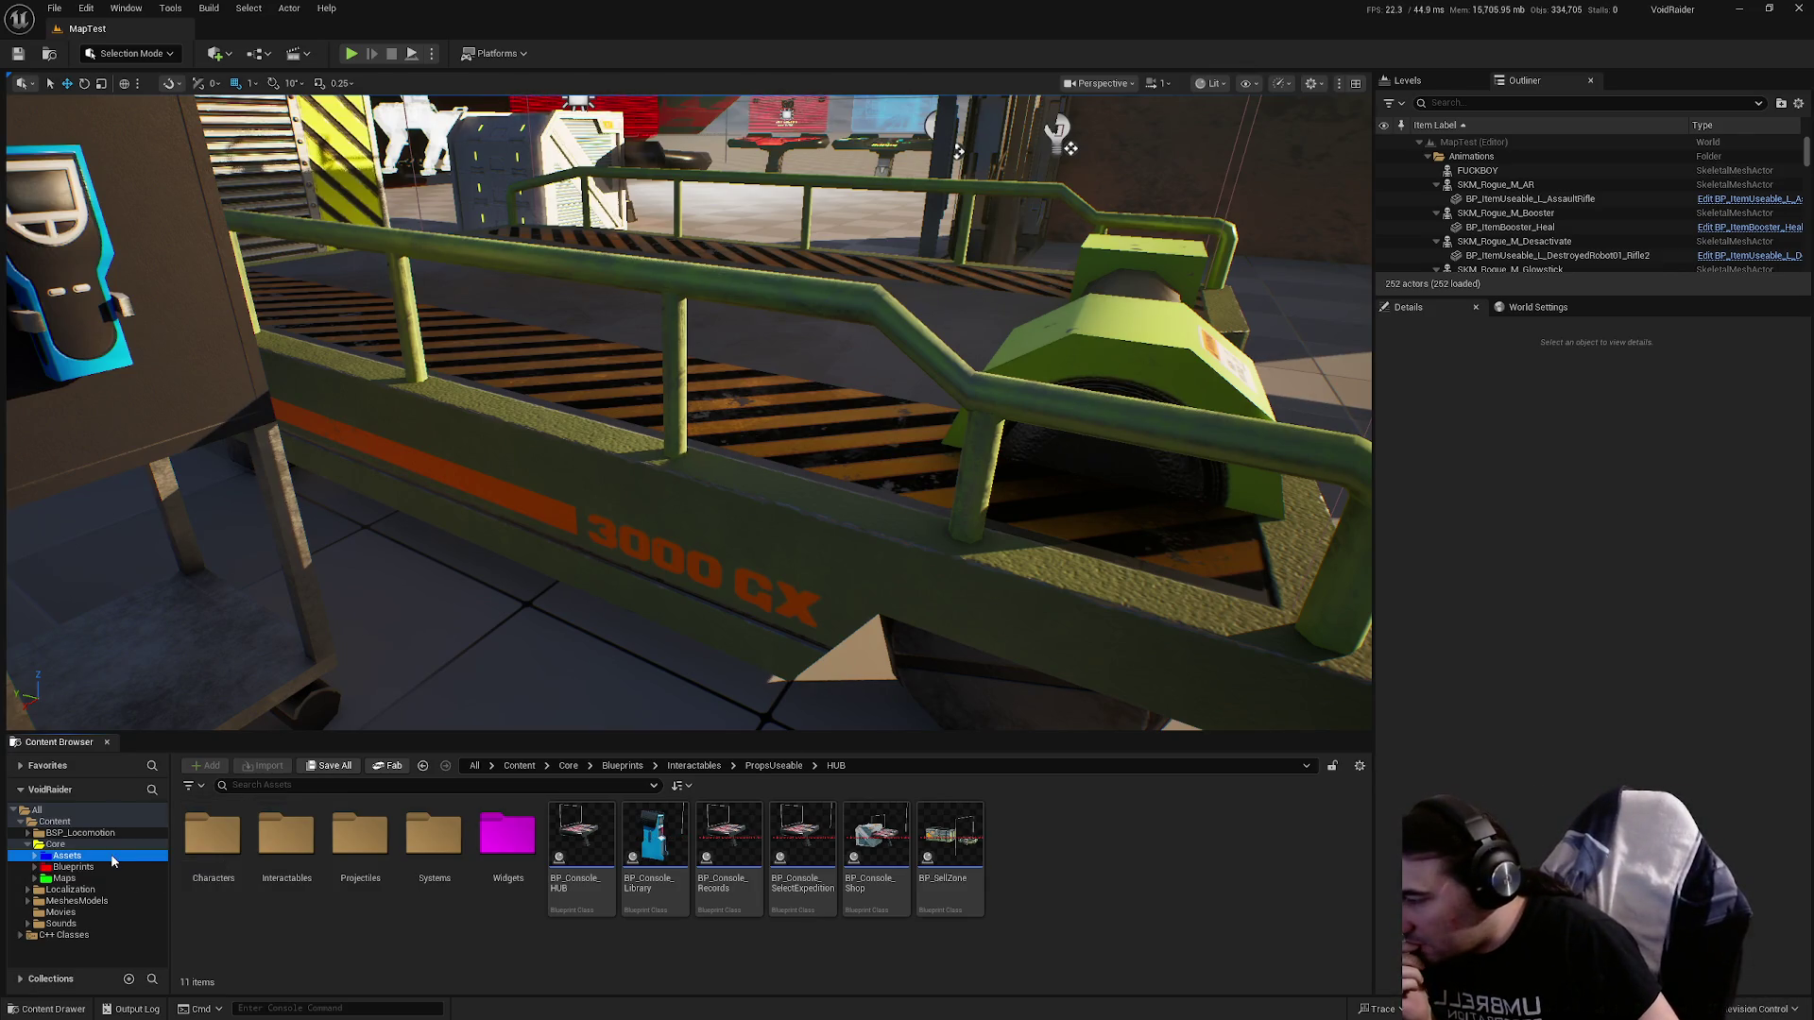
{"action": "left_click", "coordinate": [66, 855]}
{"action": "double_click", "coordinate": [888, 860]}
{"action": "key", "text": "alt+Left"}
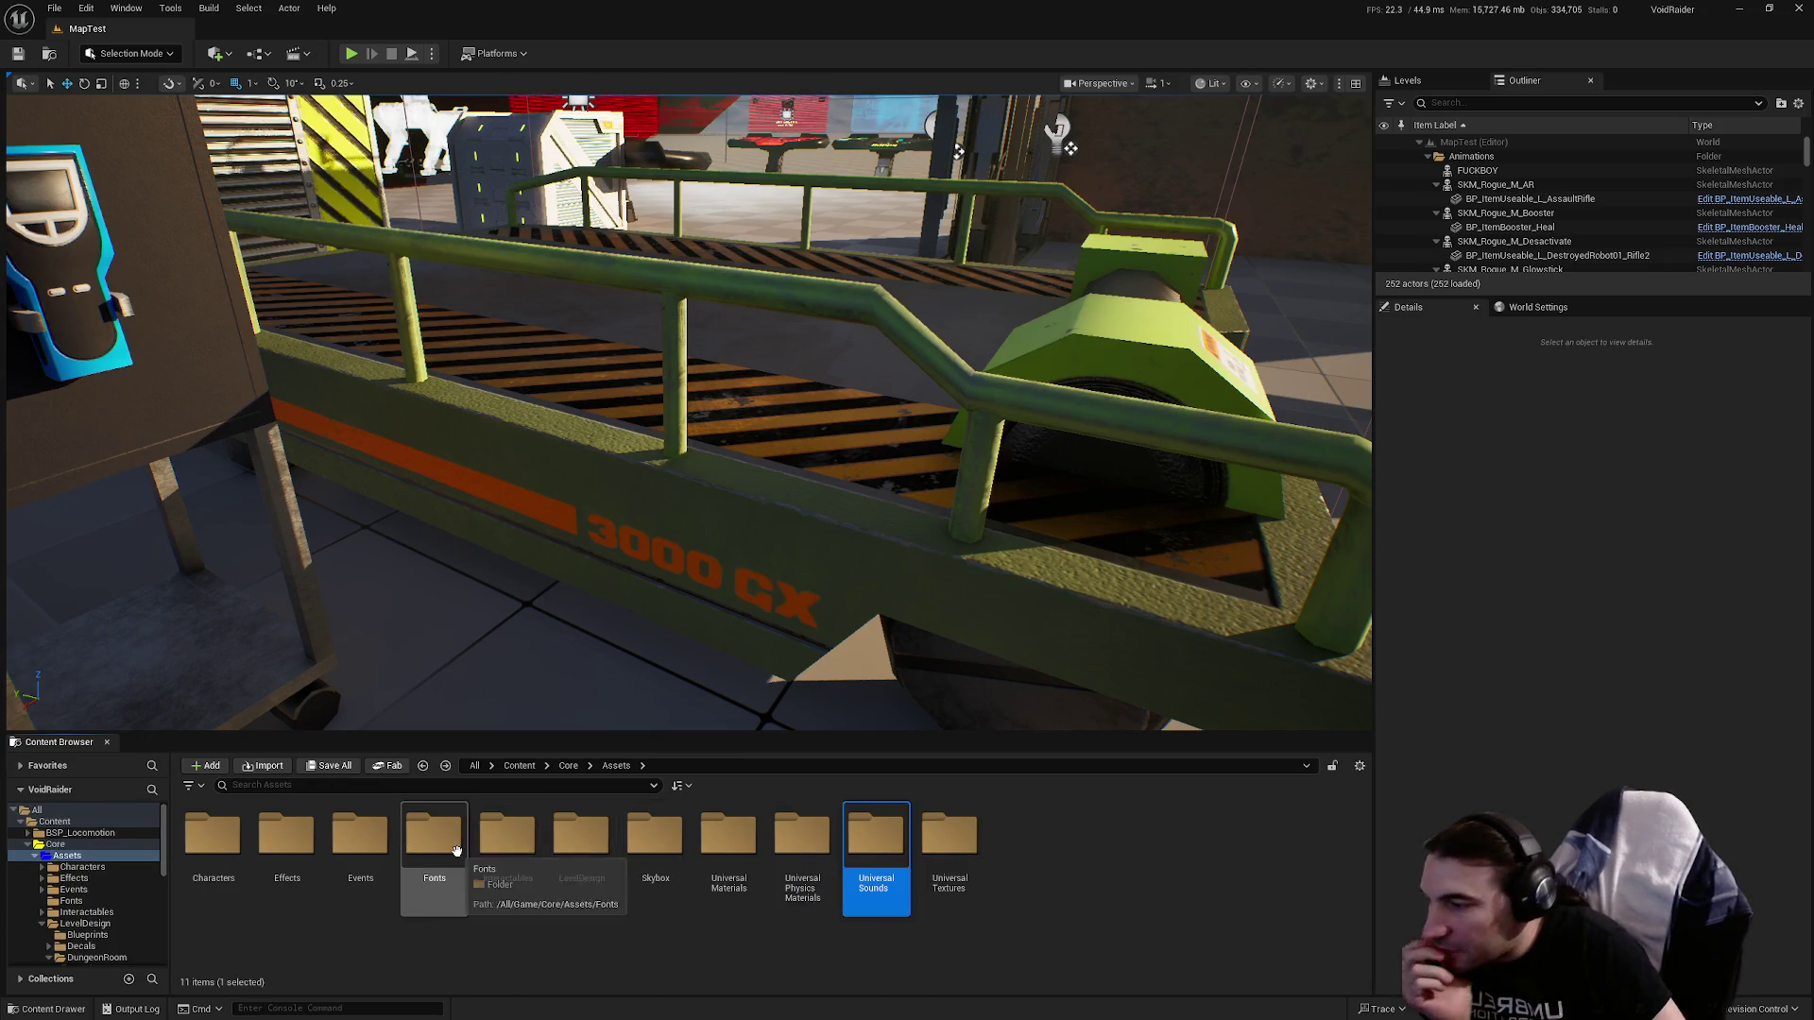
{"action": "left_click", "coordinate": [519, 860]}
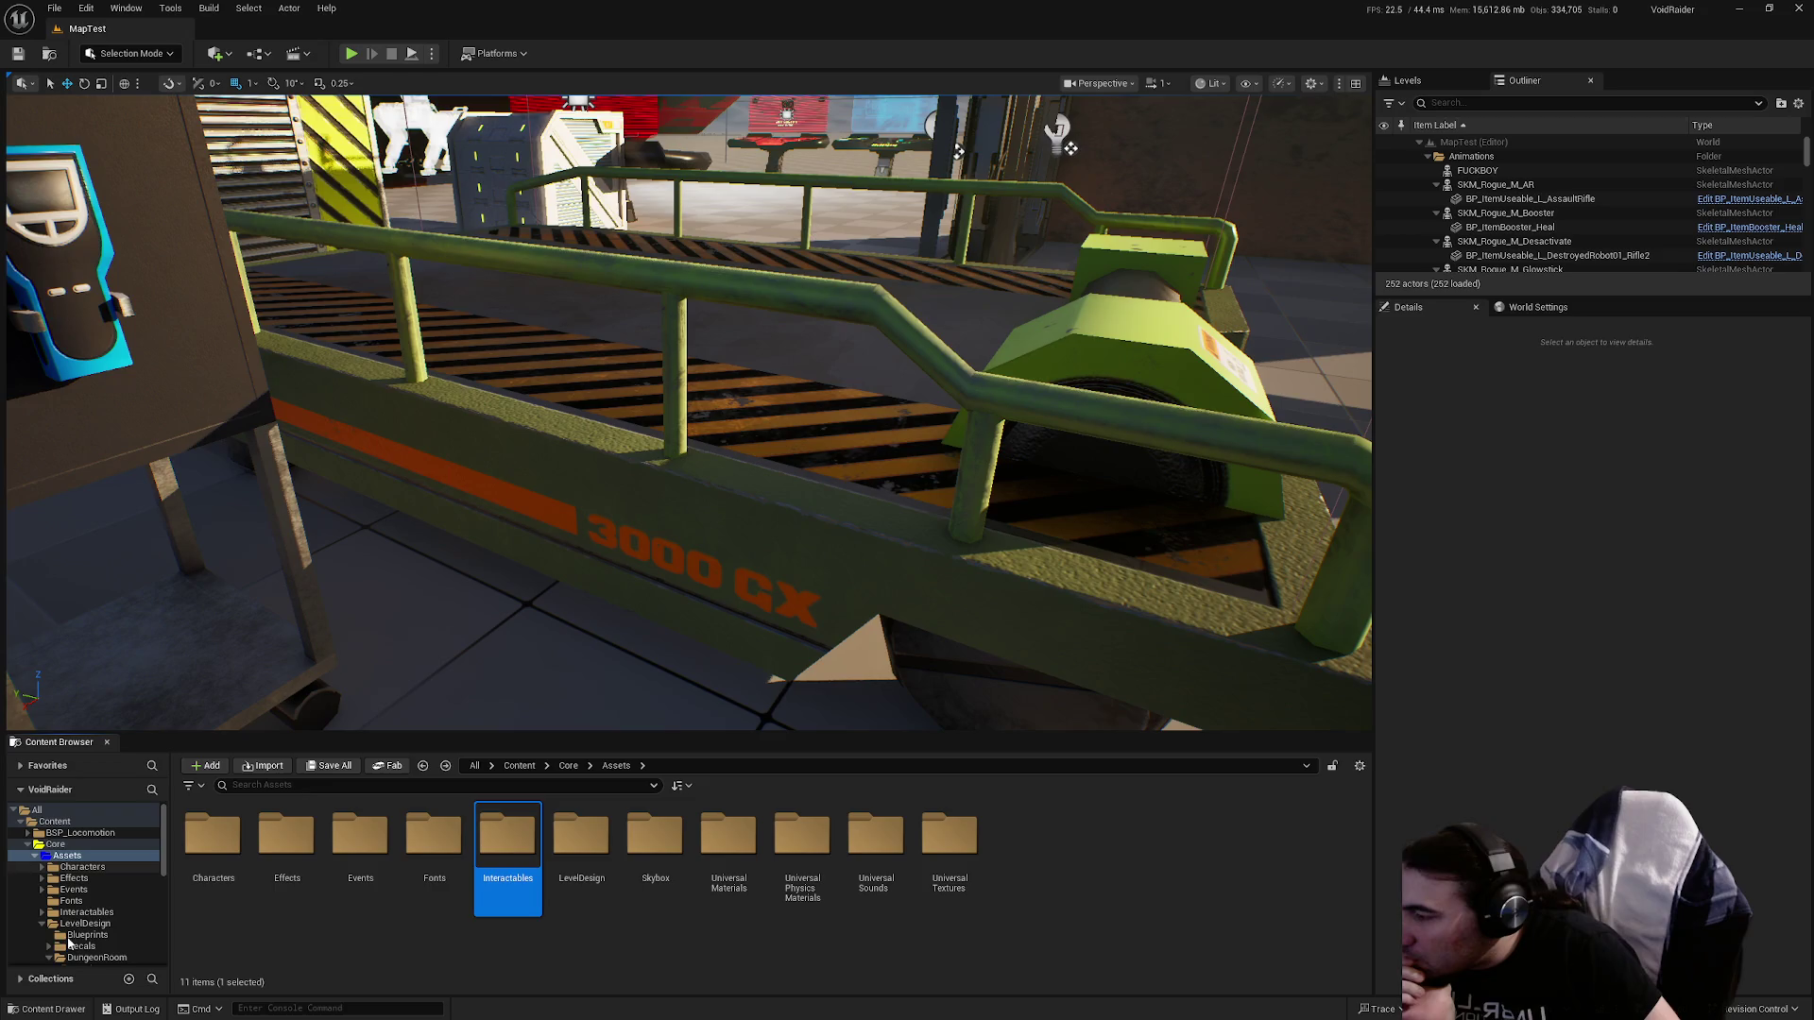
{"action": "left_click", "coordinate": [43, 924]}
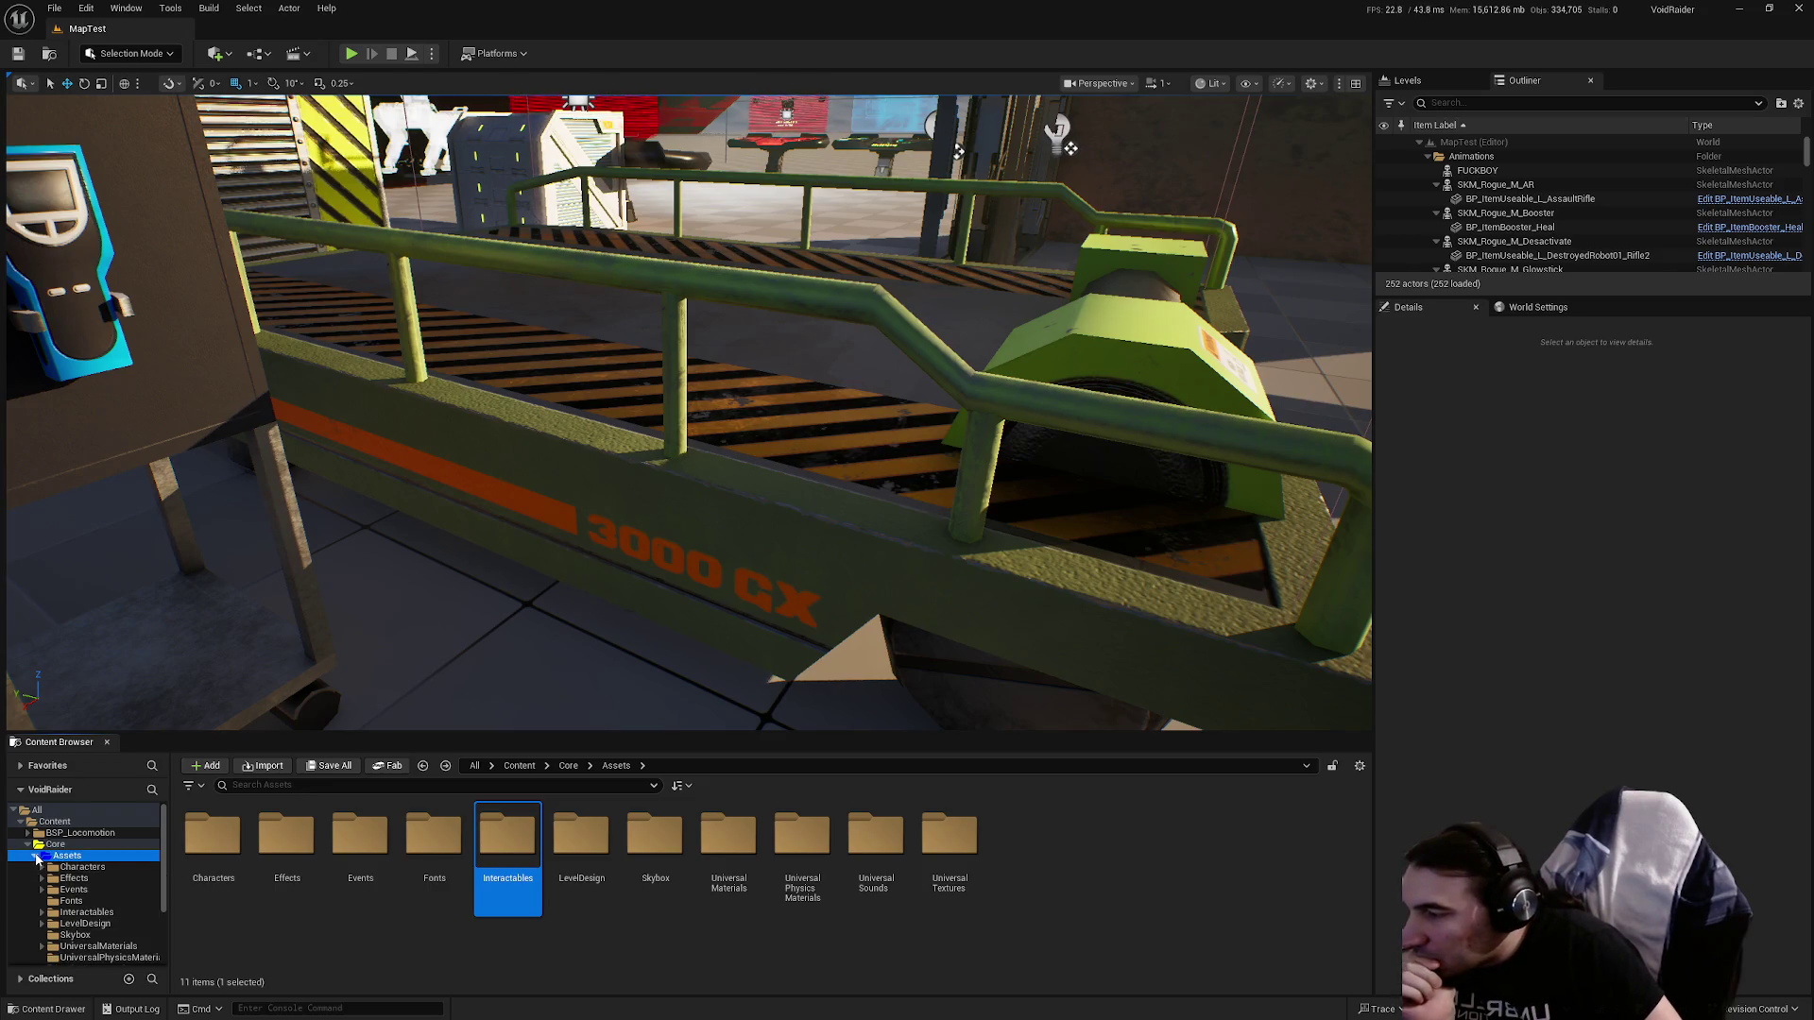
{"action": "double_click", "coordinate": [580, 836]}
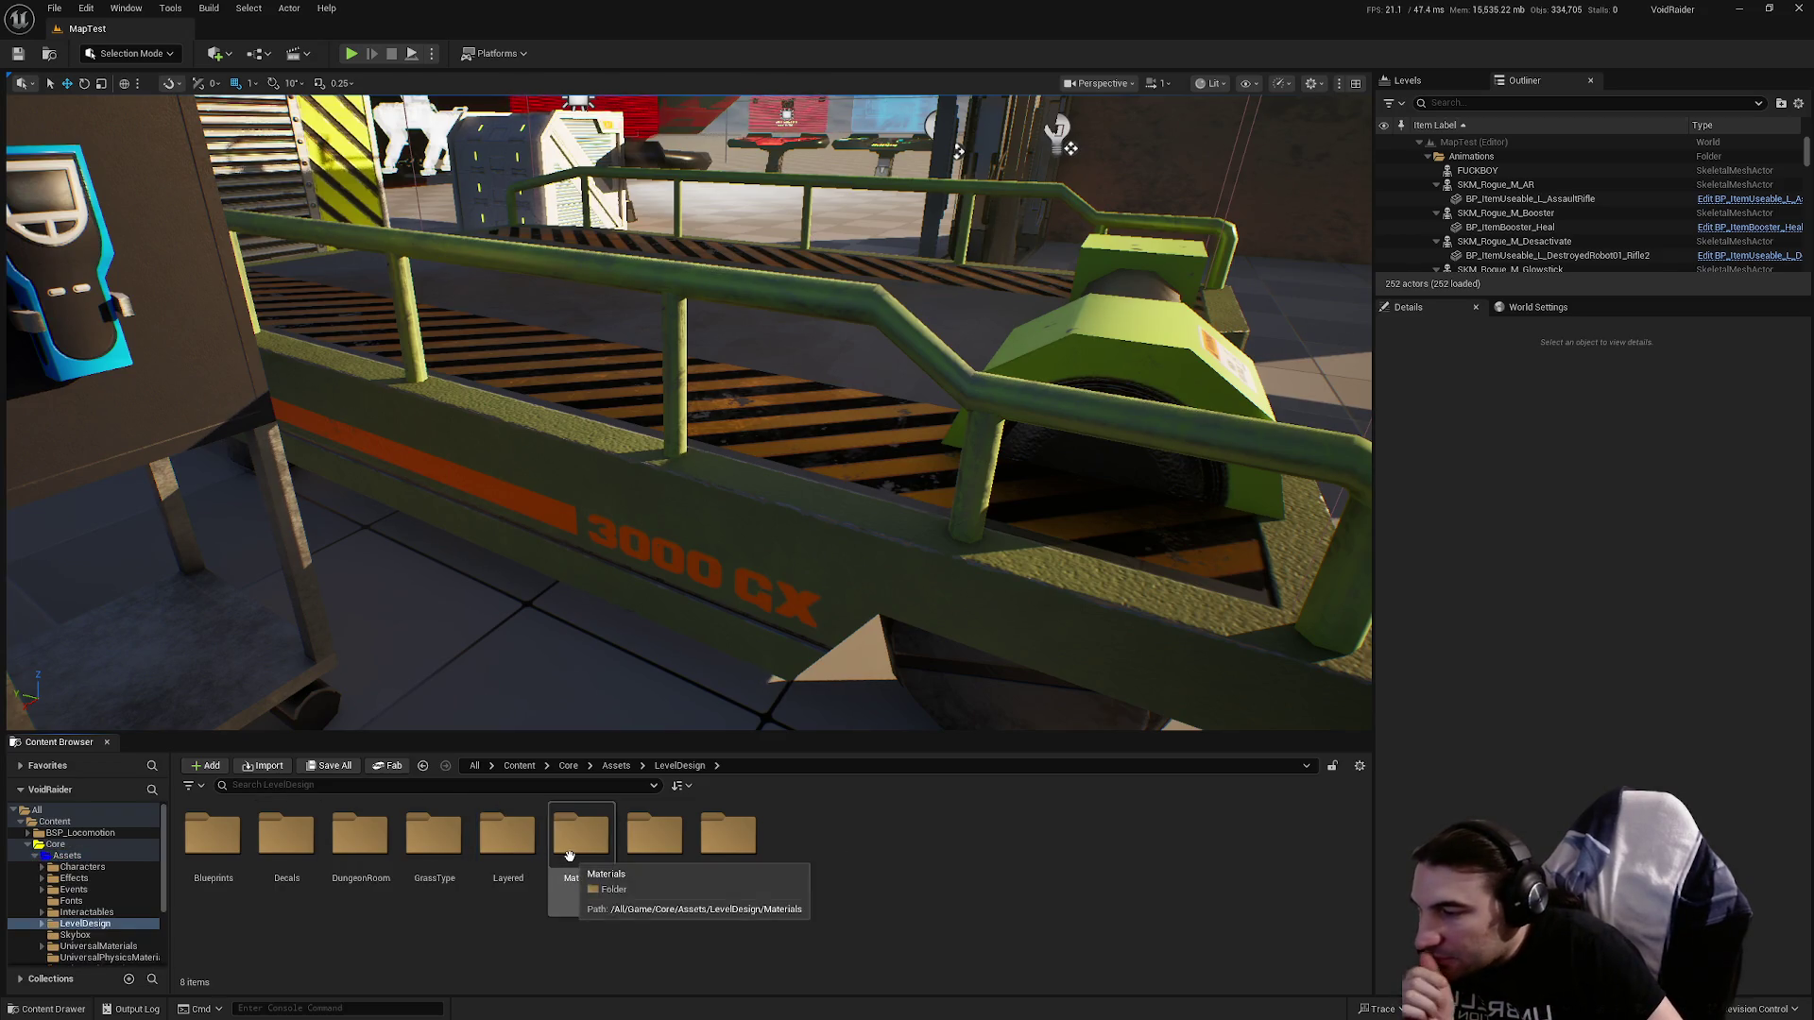
{"action": "key", "text": "alt+Left"}
{"action": "left_click", "coordinate": [468, 853]}
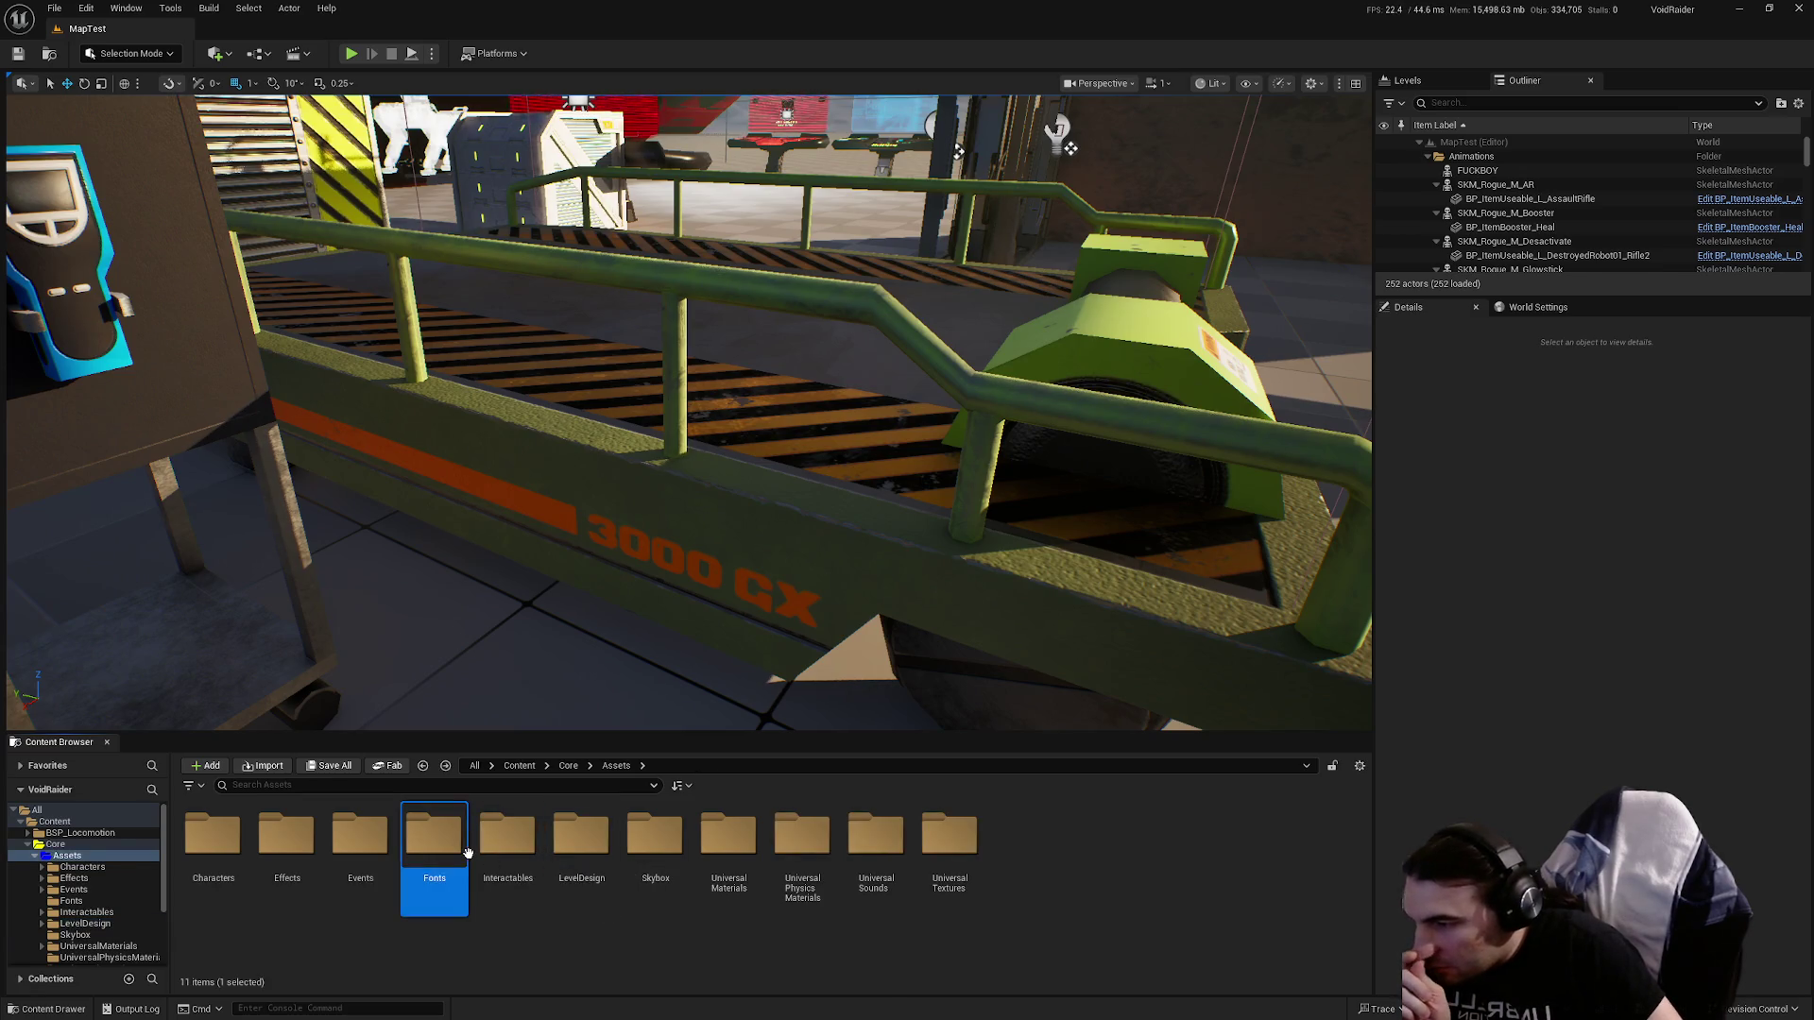
{"action": "double_click", "coordinate": [507, 845]}
{"action": "double_click", "coordinate": [515, 855]}
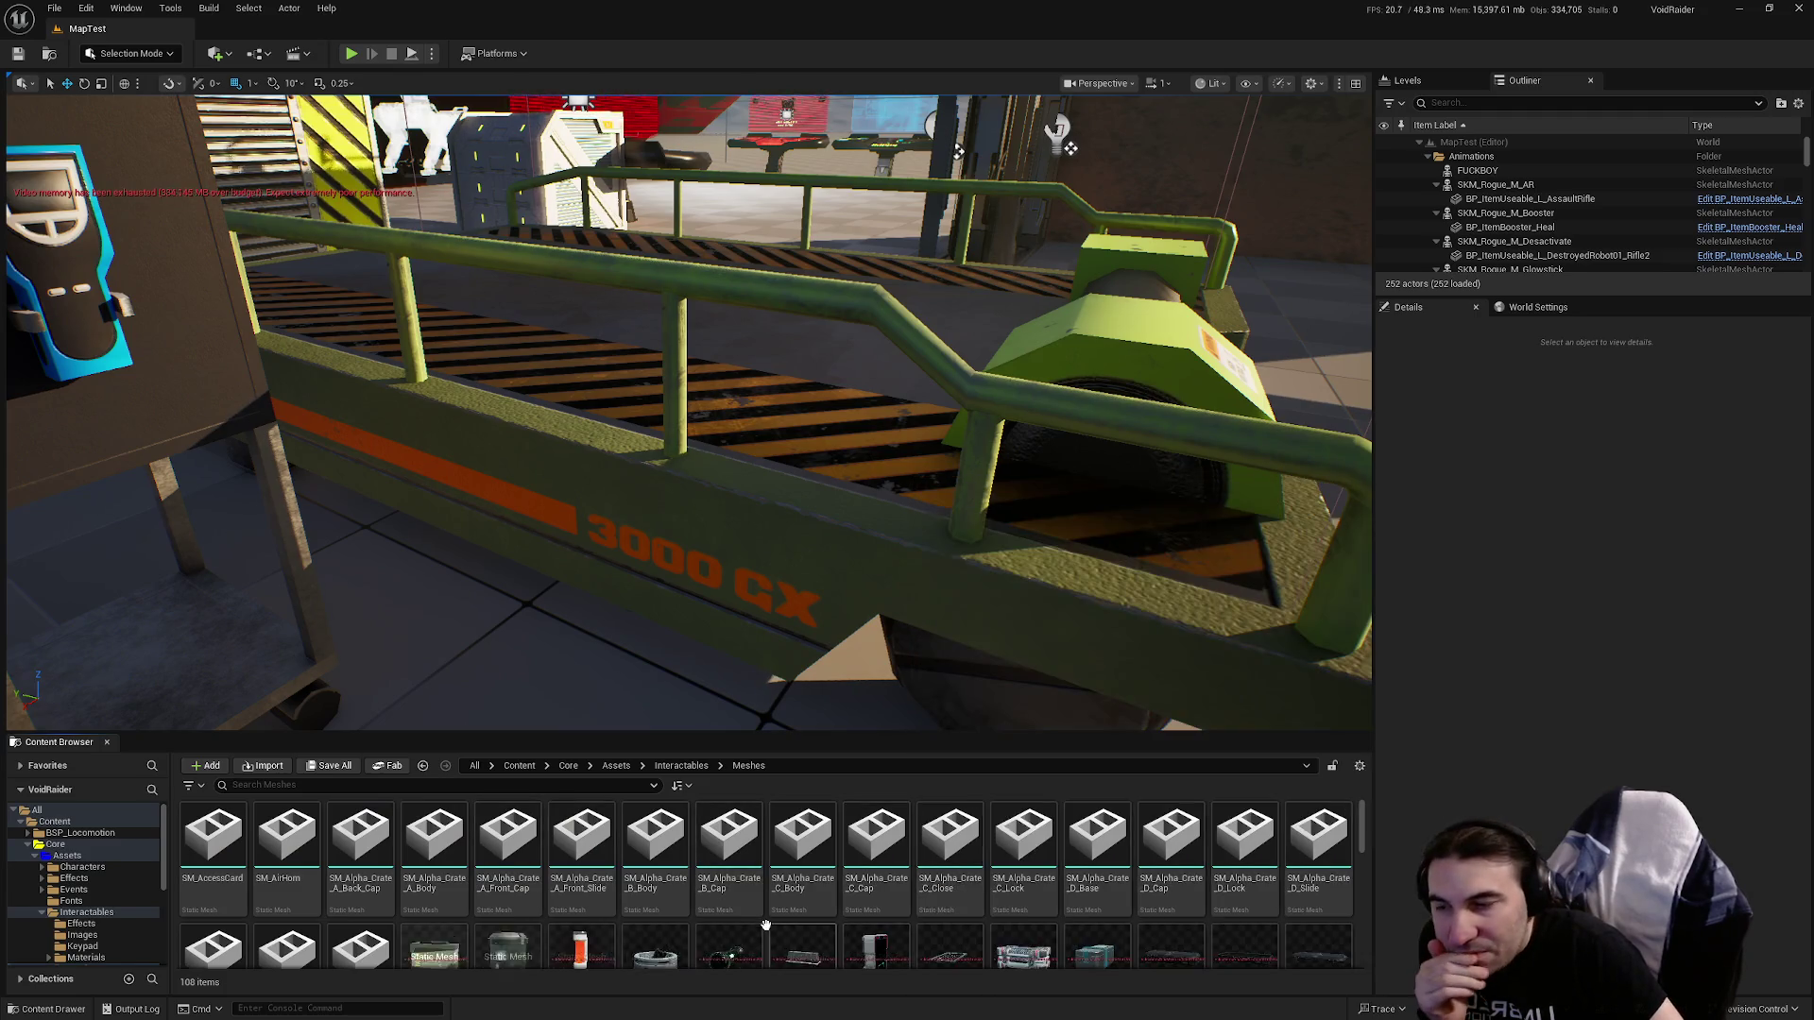
{"action": "key", "text": "alt+Left"}
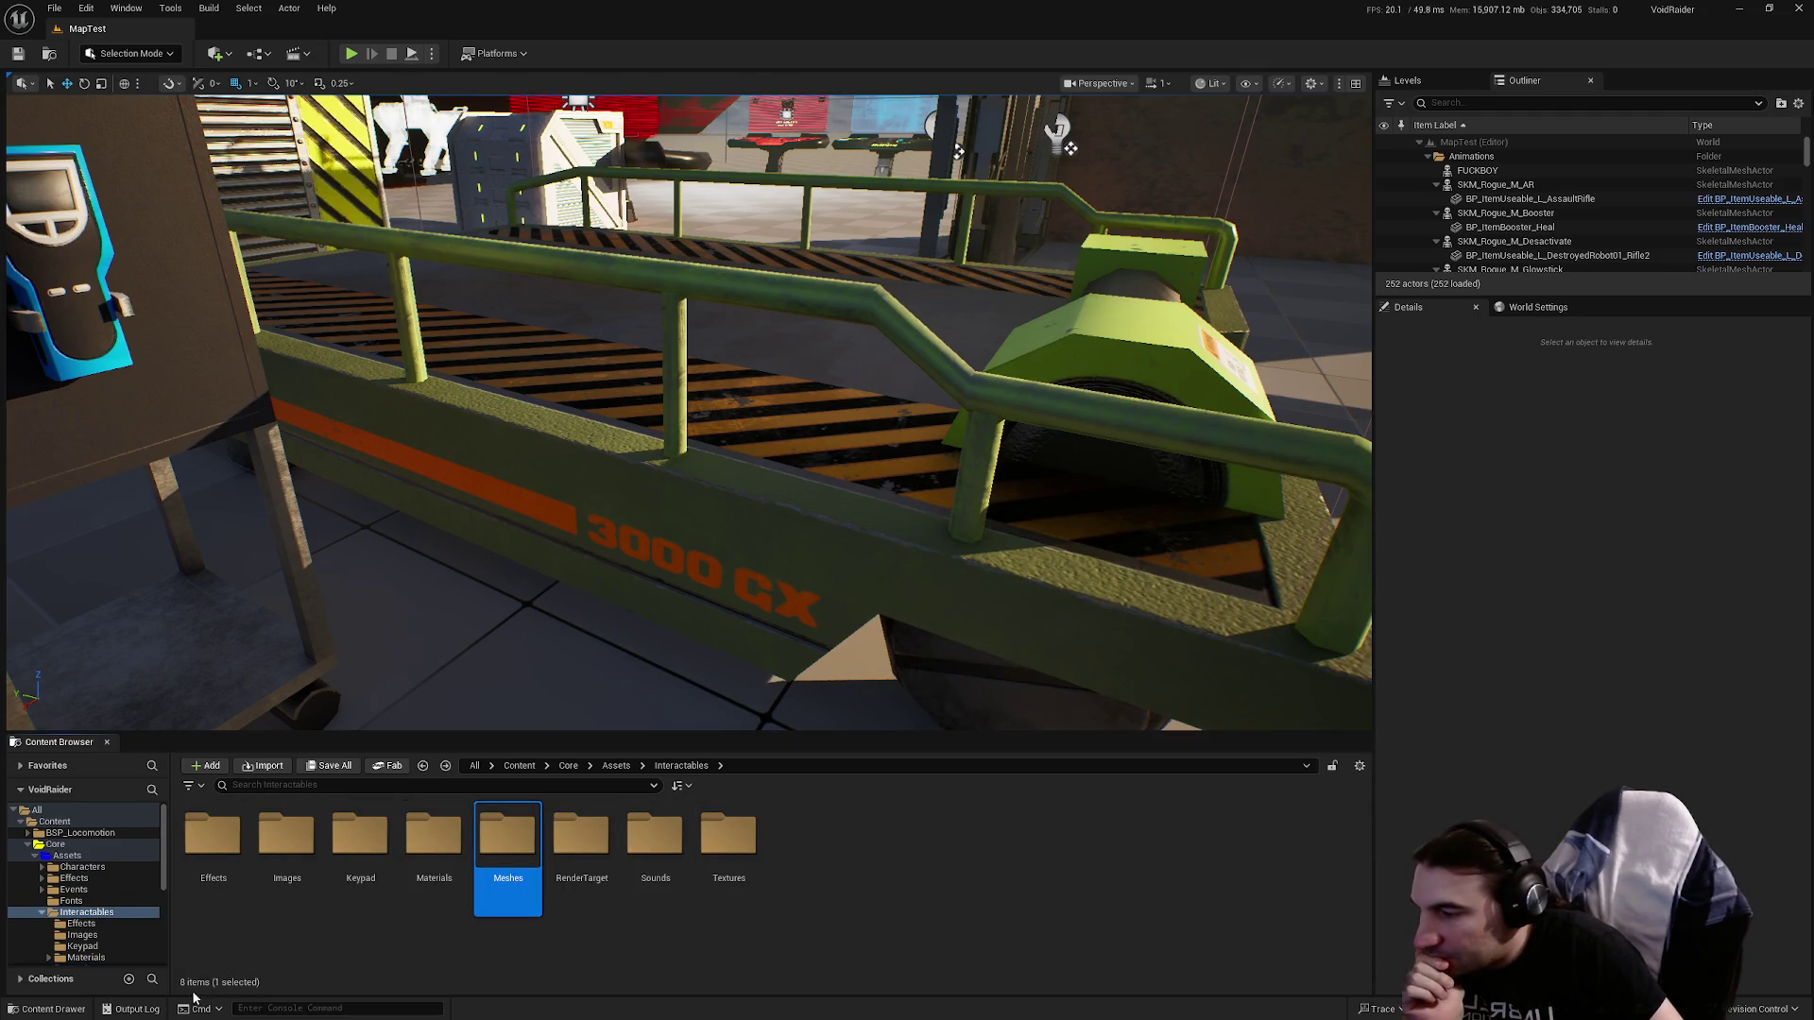
Clear the Output Log and close it.
{"action": "left_click", "coordinate": [137, 1008]}
{"action": "right_click", "coordinate": [400, 862]}
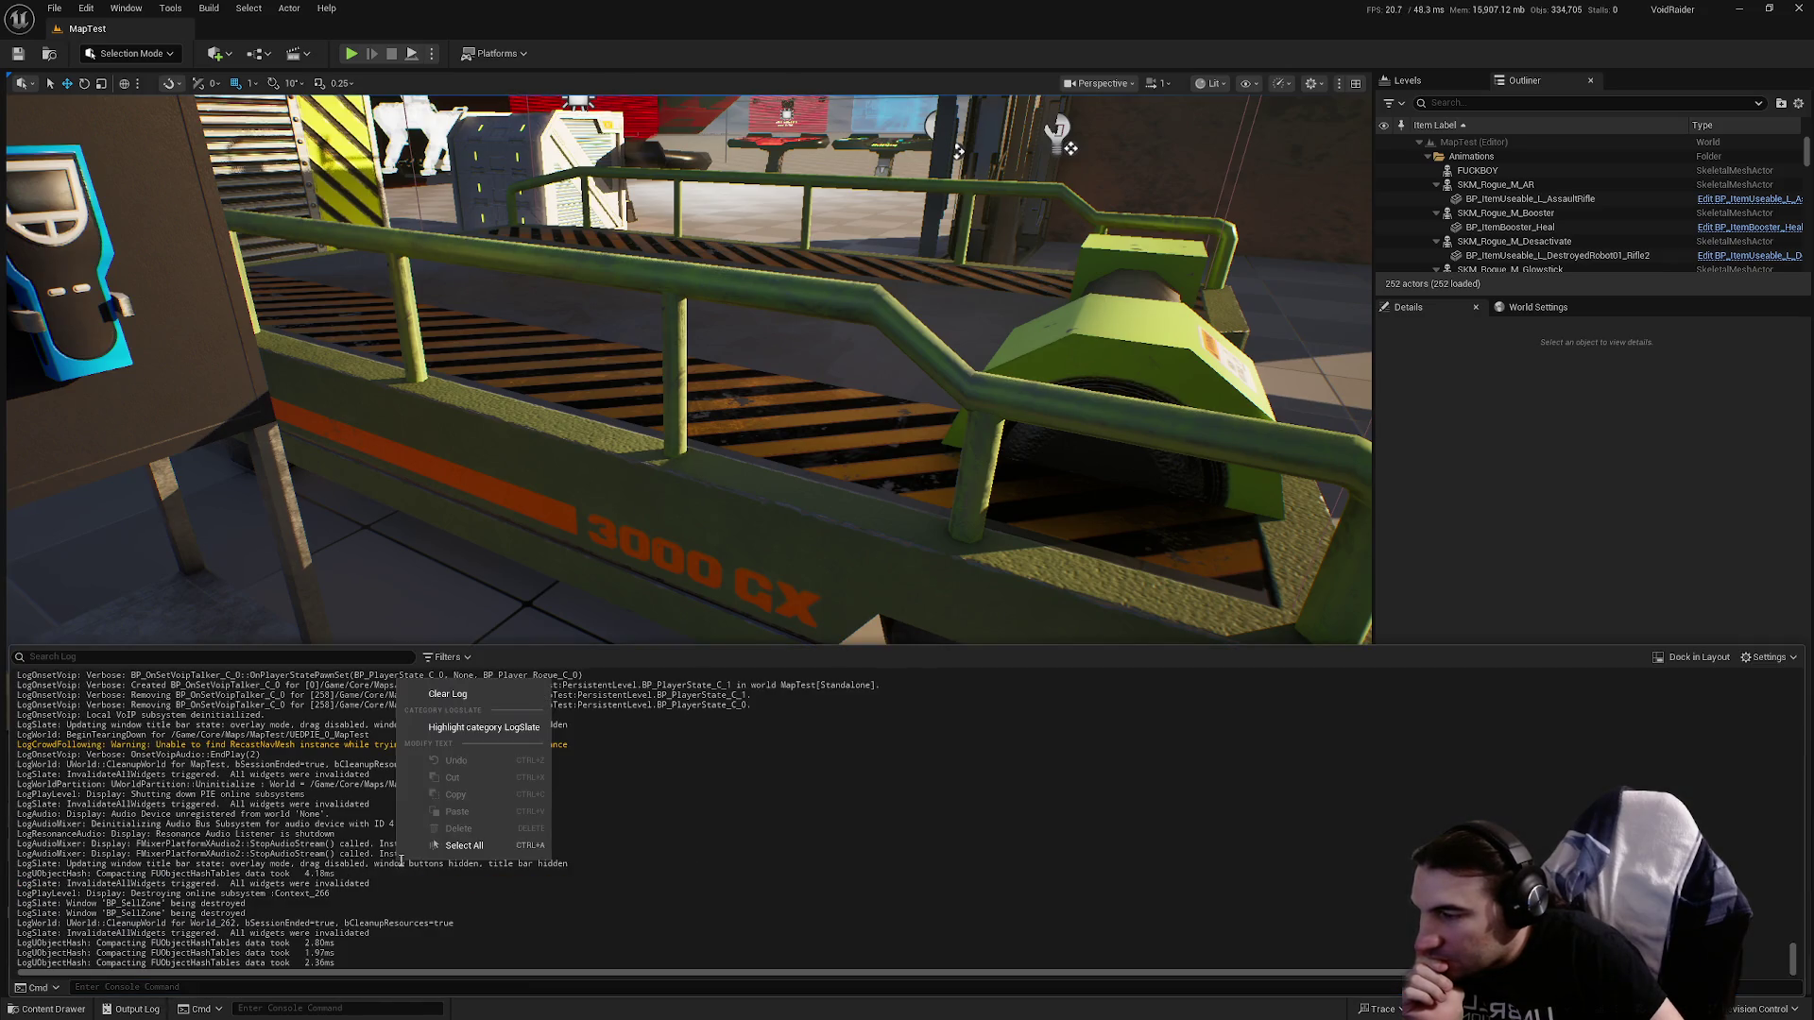
{"action": "left_click", "coordinate": [450, 694]}
{"action": "left_click", "coordinate": [489, 567]}
{"action": "scroll", "coordinate": [488, 566], "scroll_direction": "up", "scroll_amount": 3}
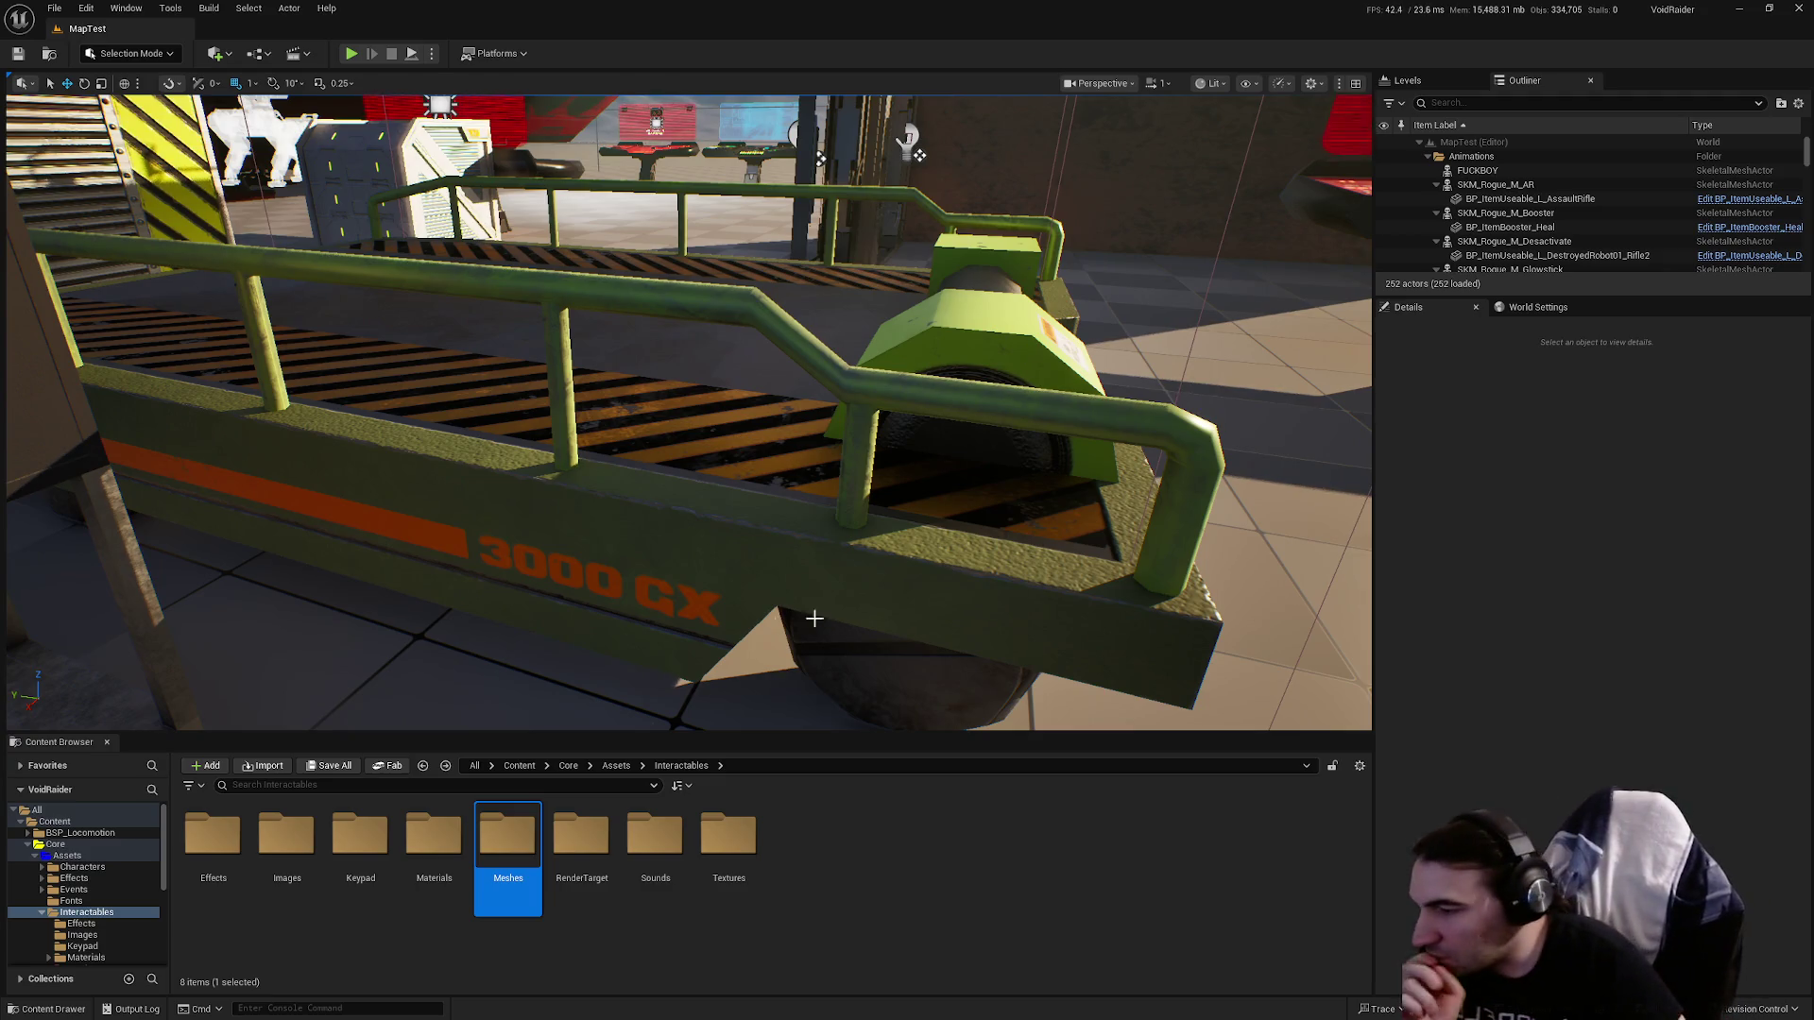
Collapse the Assets tree, open Core/Blueprints/Systems, select GameSave, and collapse the expanded tree folders.
{"action": "left_click", "coordinate": [43, 913]}
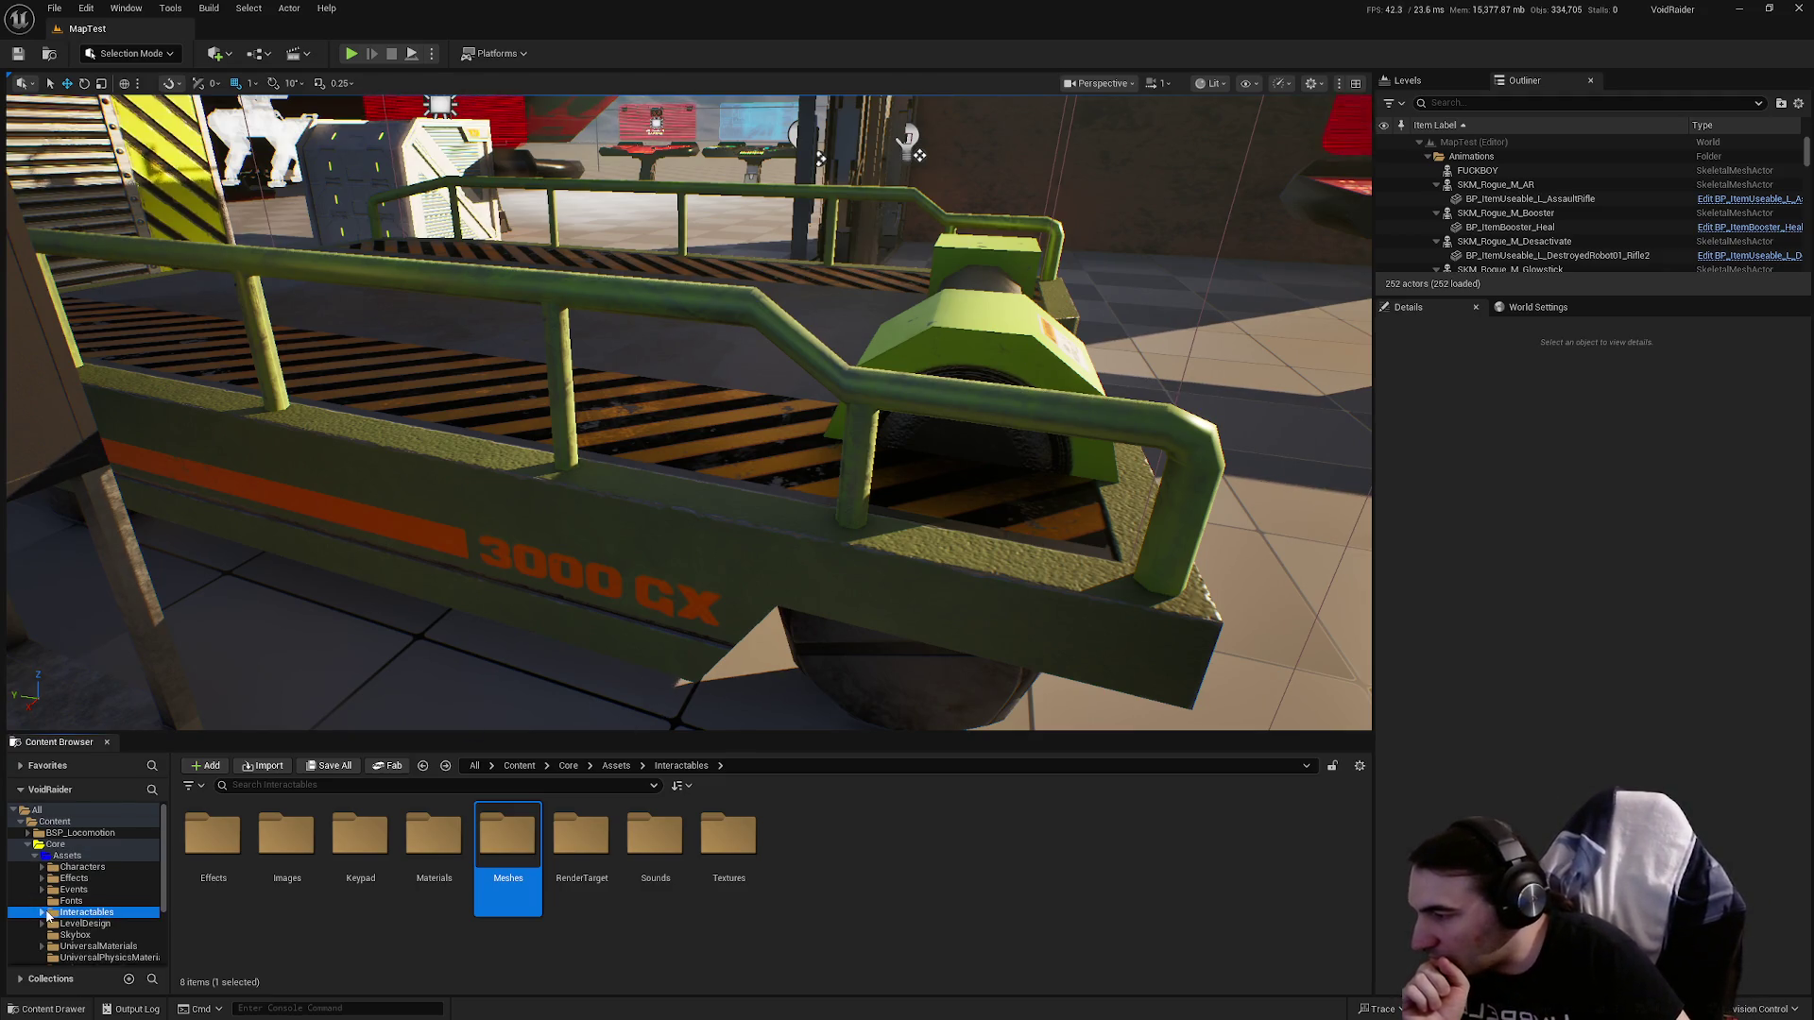
{"action": "left_click", "coordinate": [37, 856]}
{"action": "key", "text": "Down"}
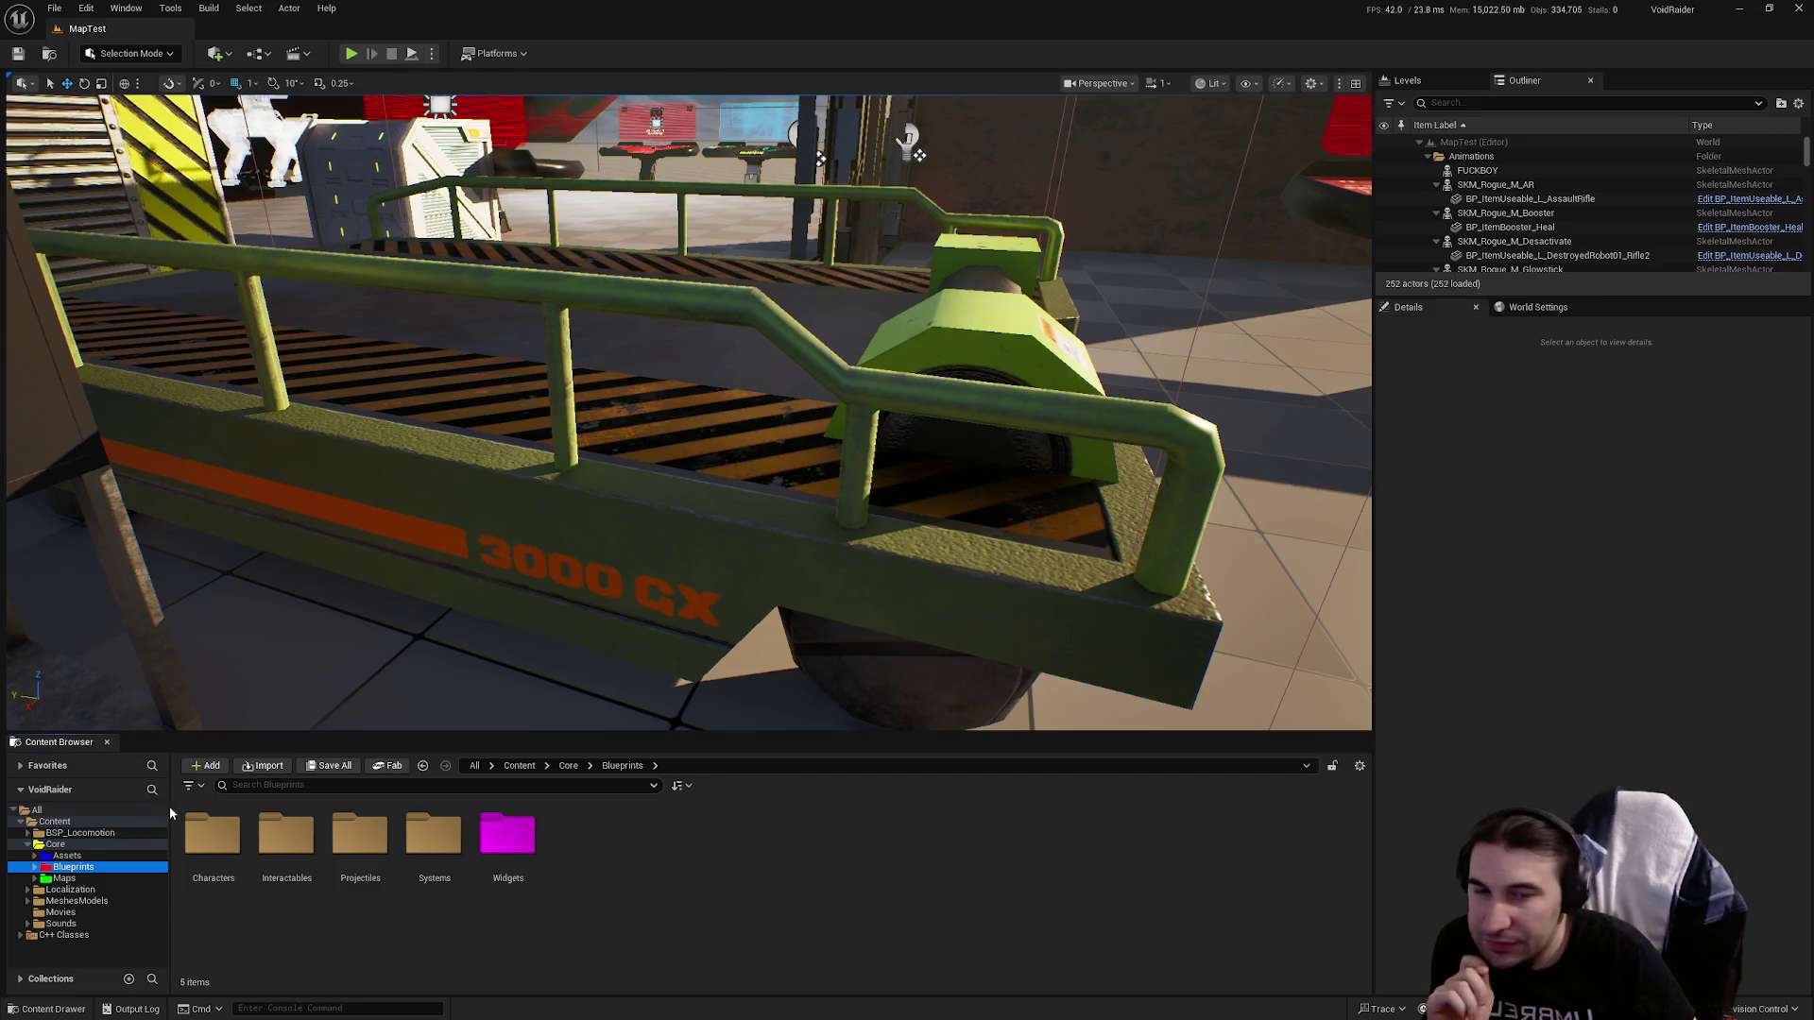
{"action": "double_click", "coordinate": [436, 855]}
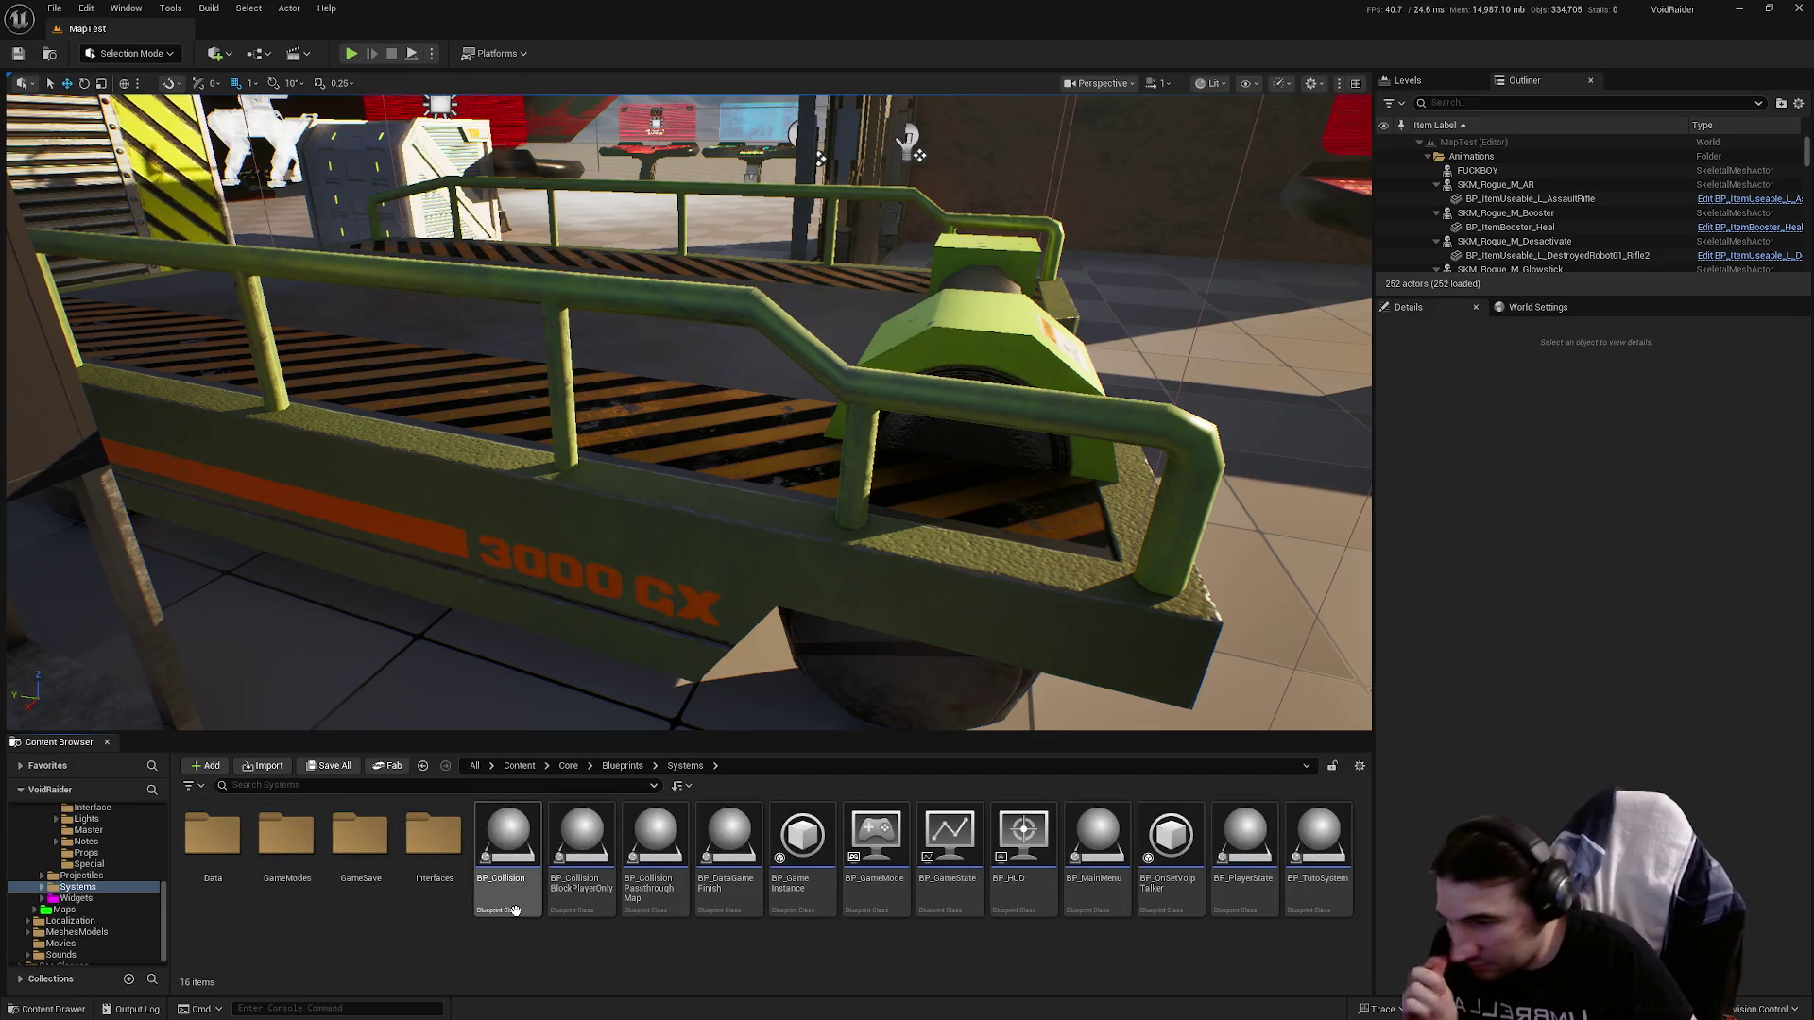
{"action": "left_click", "coordinate": [348, 866]}
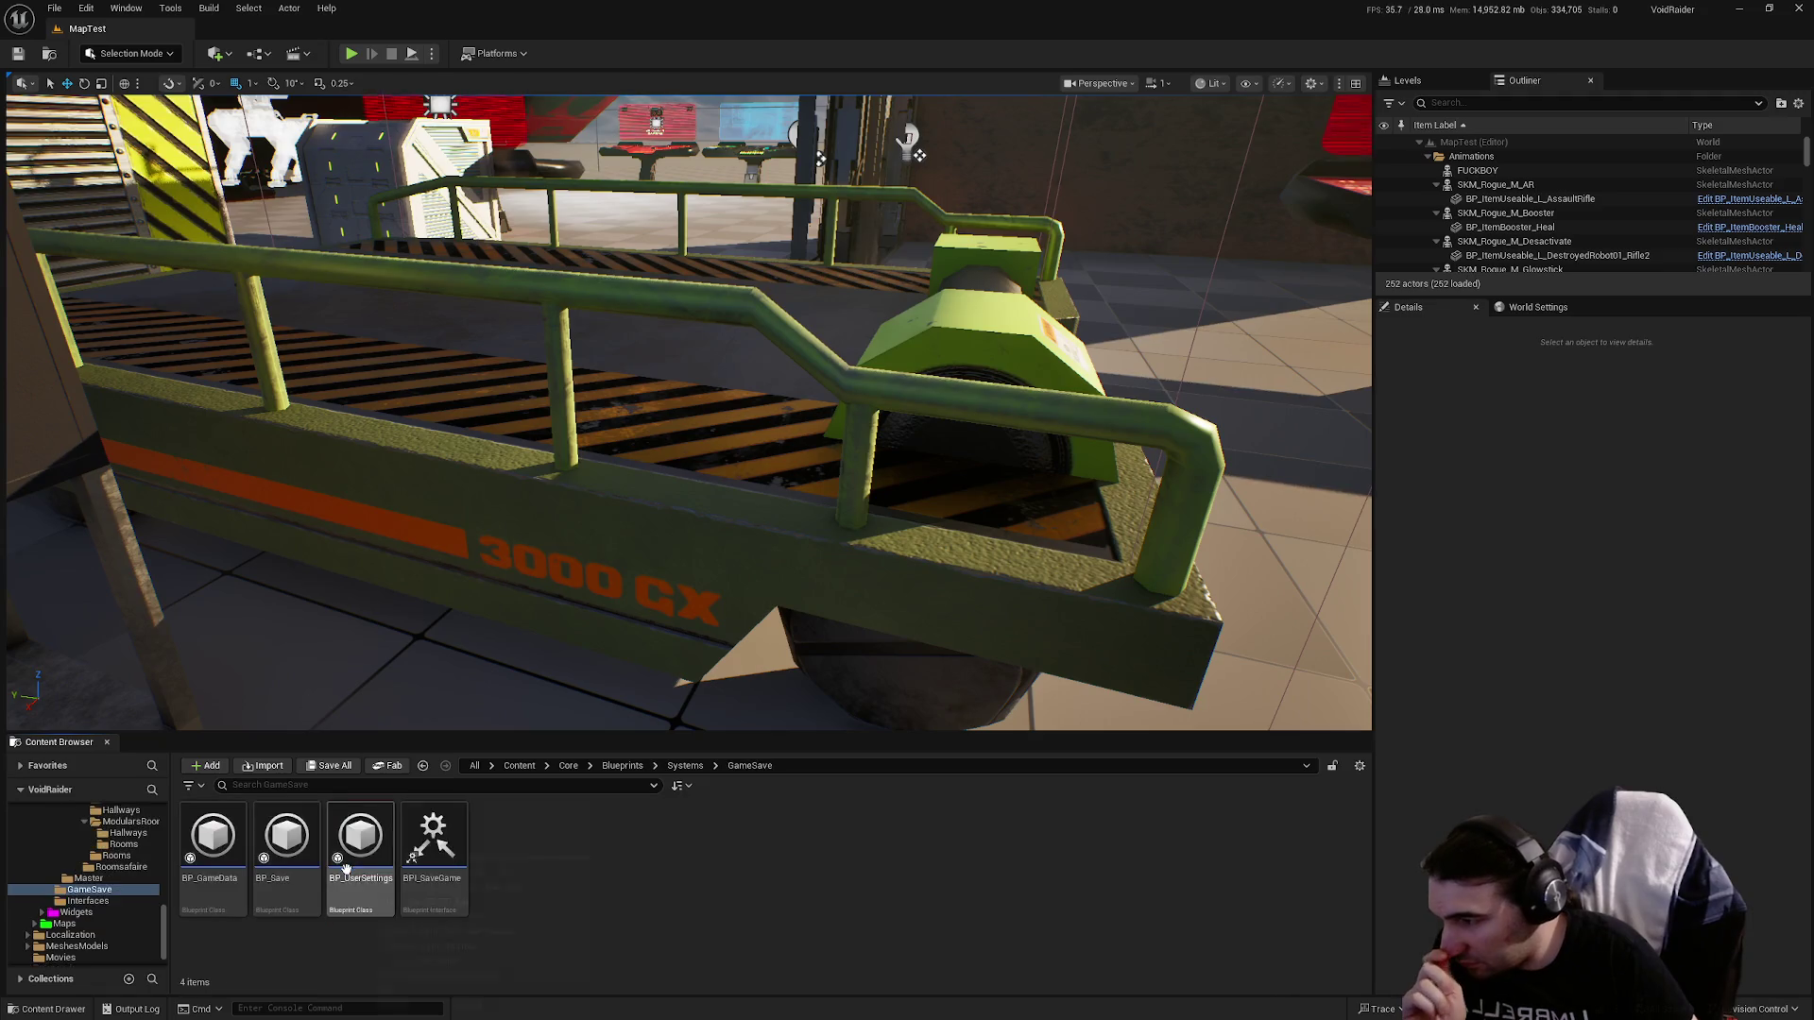
{"action": "left_click", "coordinate": [42, 890]}
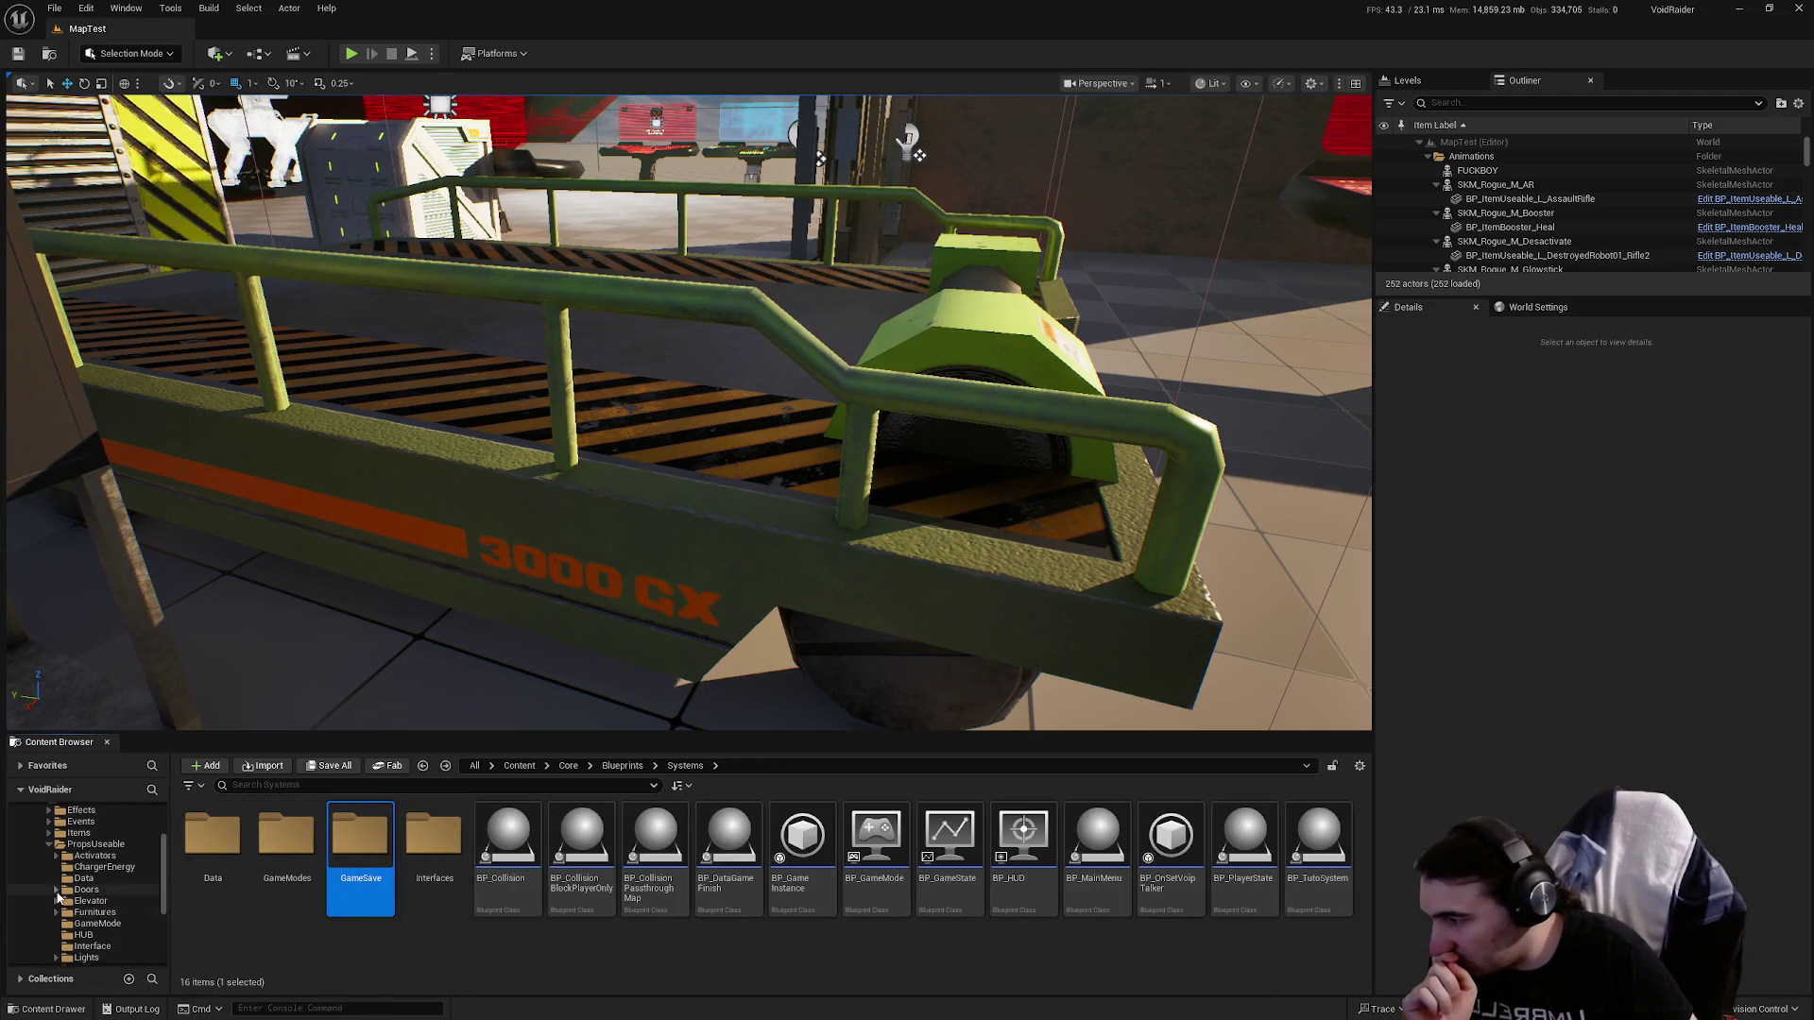
{"action": "left_click", "coordinate": [43, 847]}
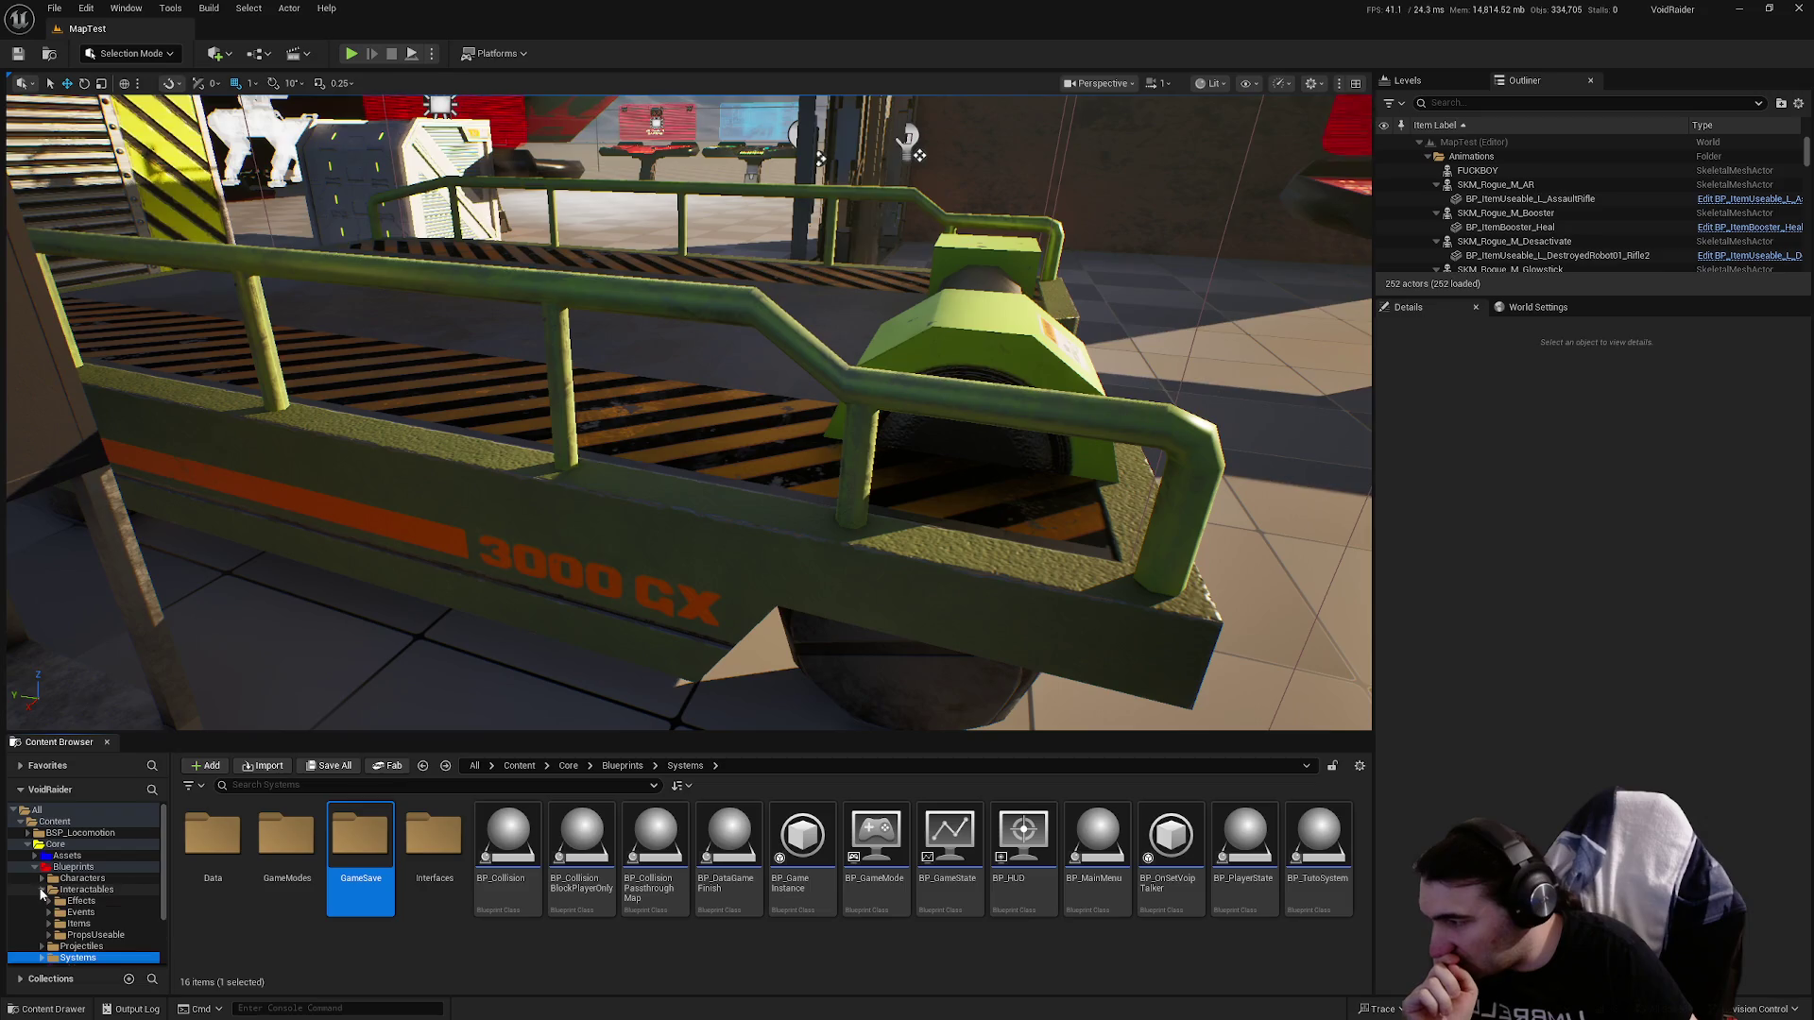
{"action": "left_click", "coordinate": [52, 890]}
Bring up the Platforms menu of build and packaging options.
{"action": "key", "text": "super"}
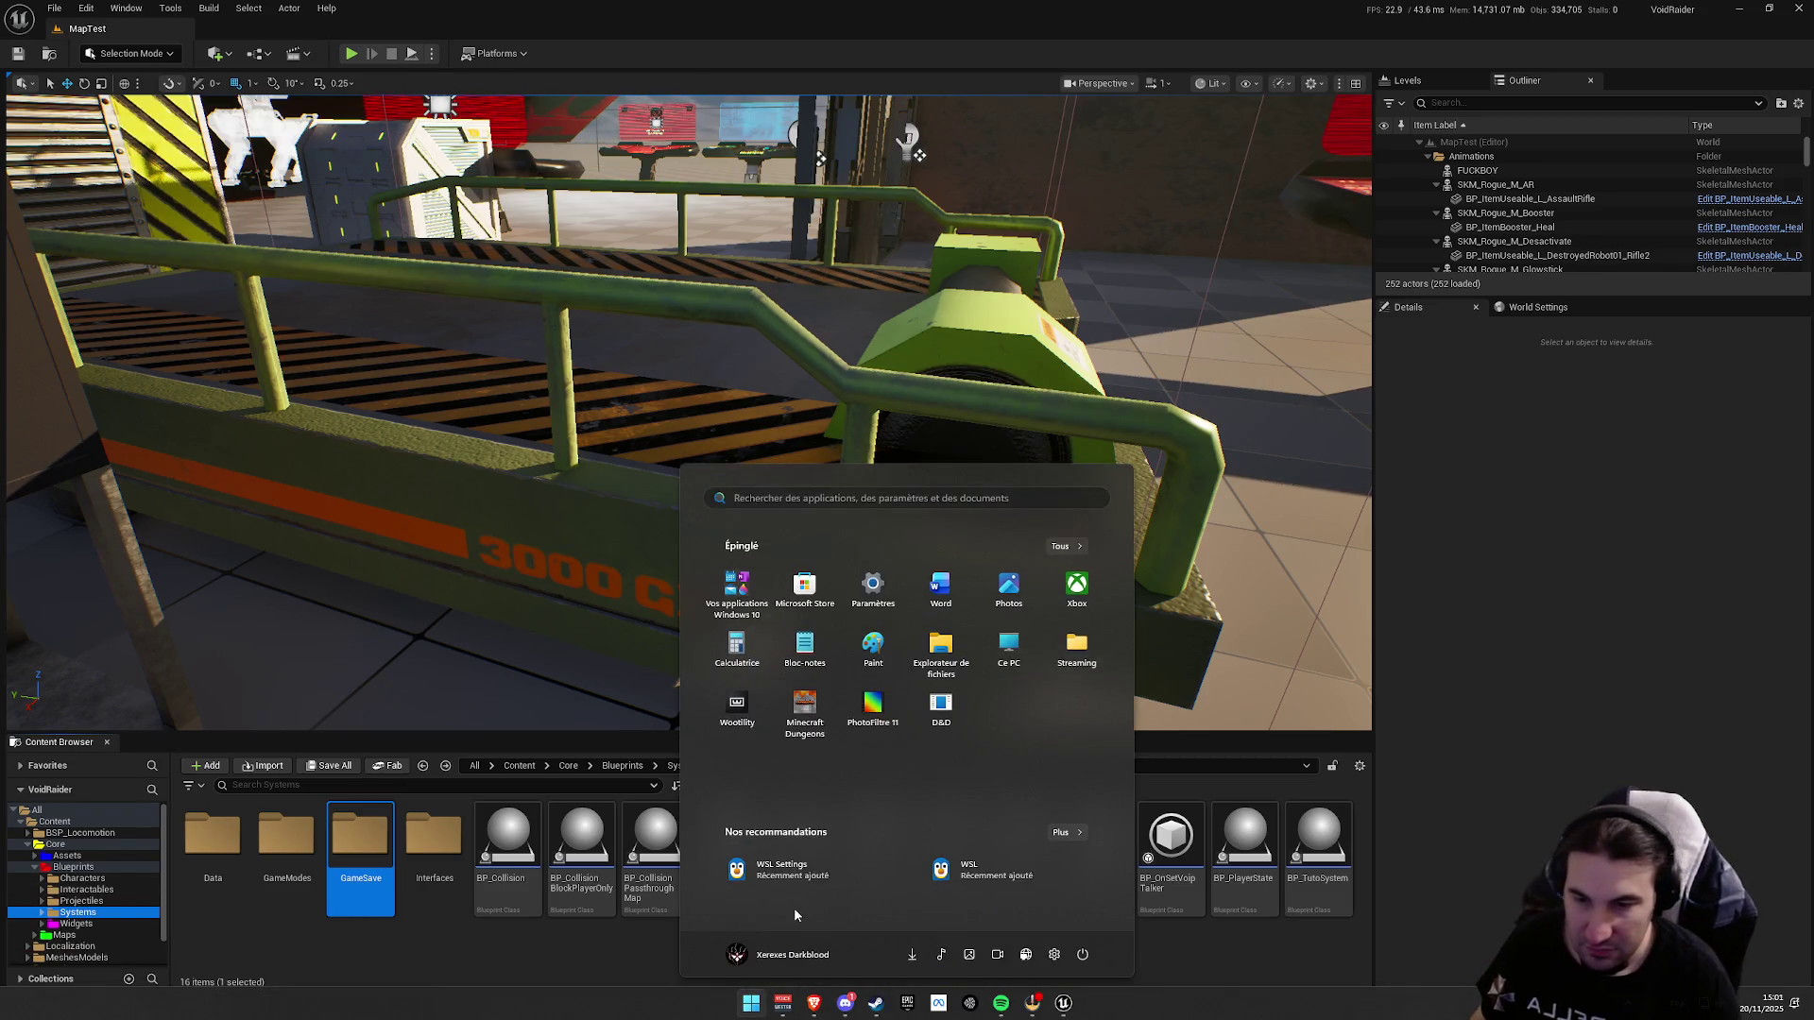
{"action": "key", "text": "super"}
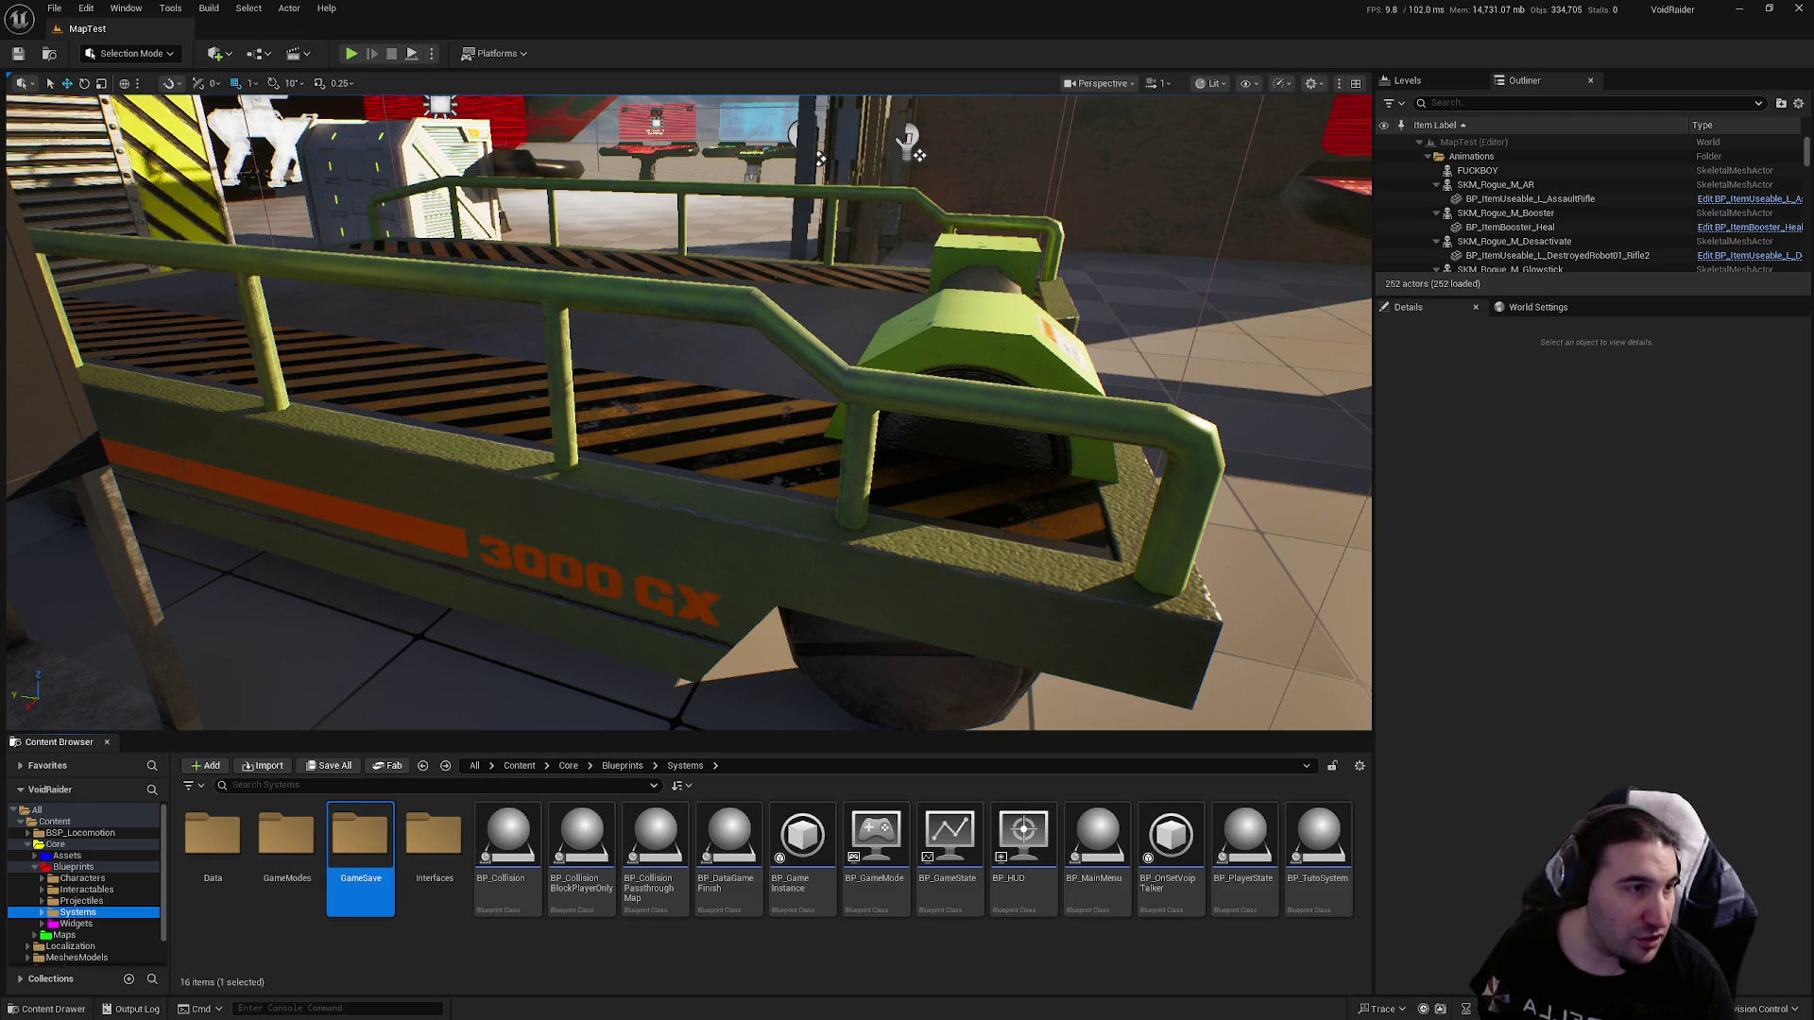
{"action": "key", "text": "super"}
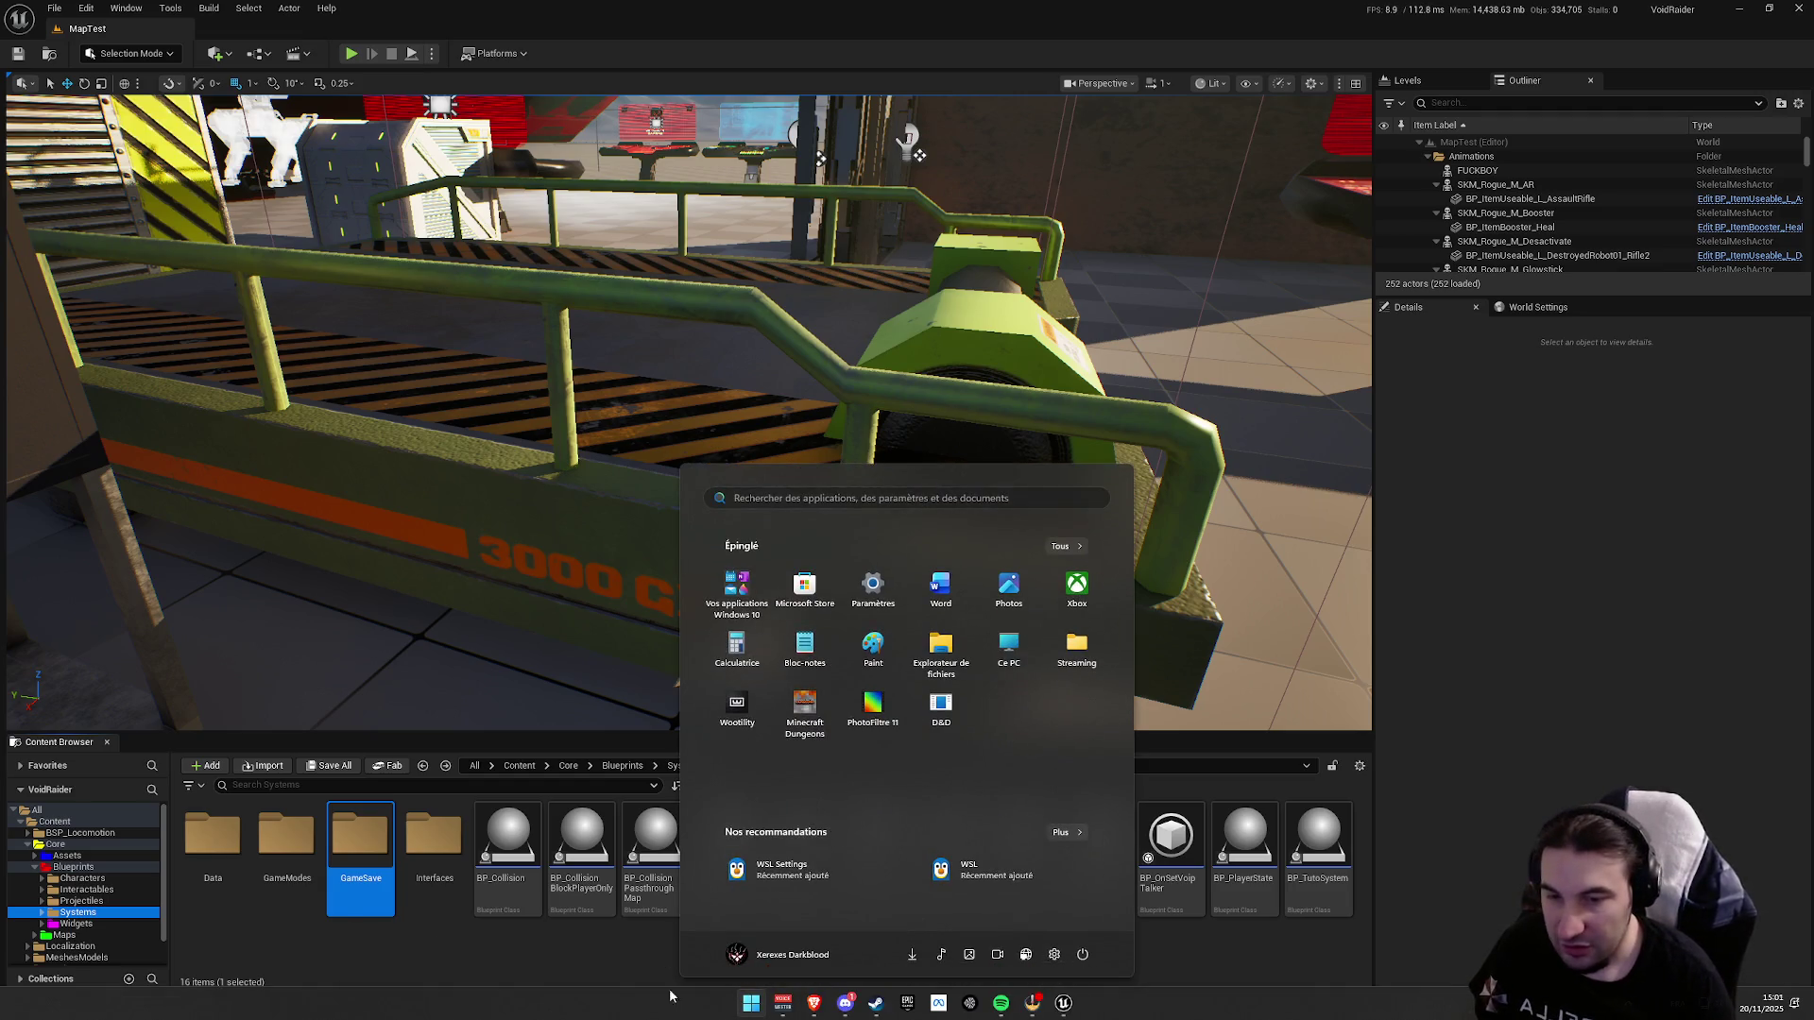
{"action": "key", "text": "super"}
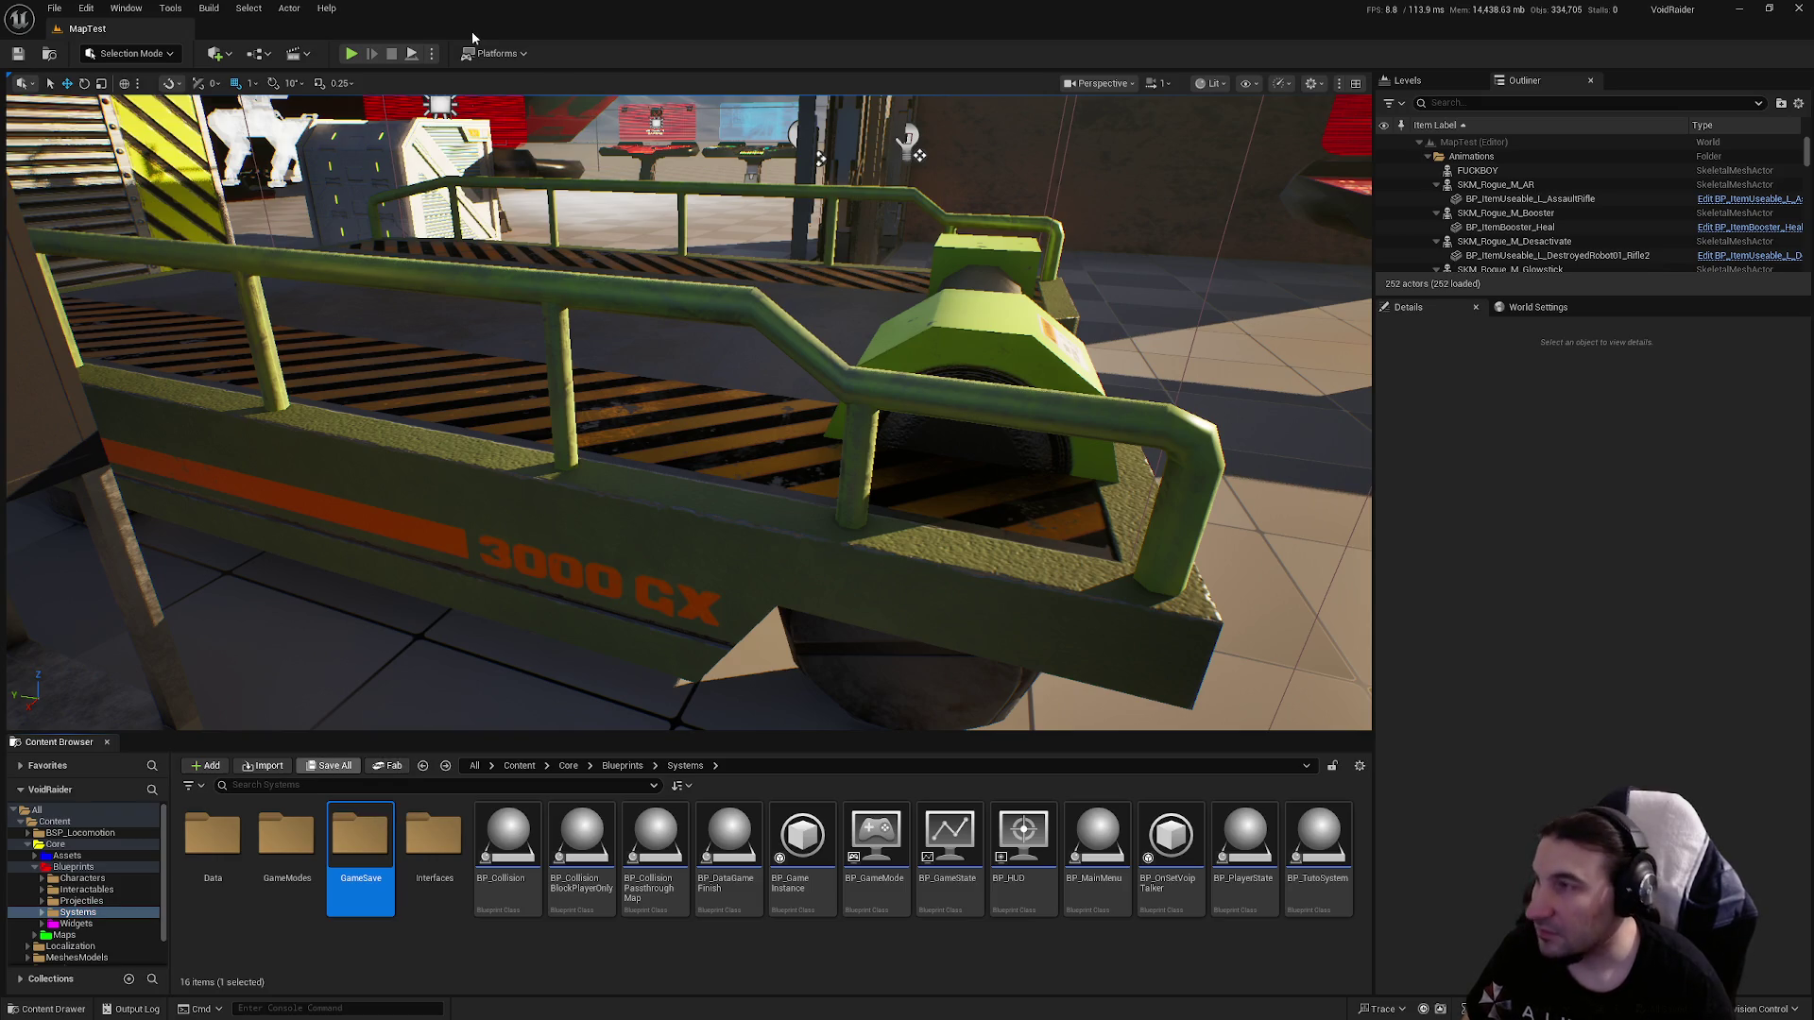
{"action": "left_click", "coordinate": [502, 55]}
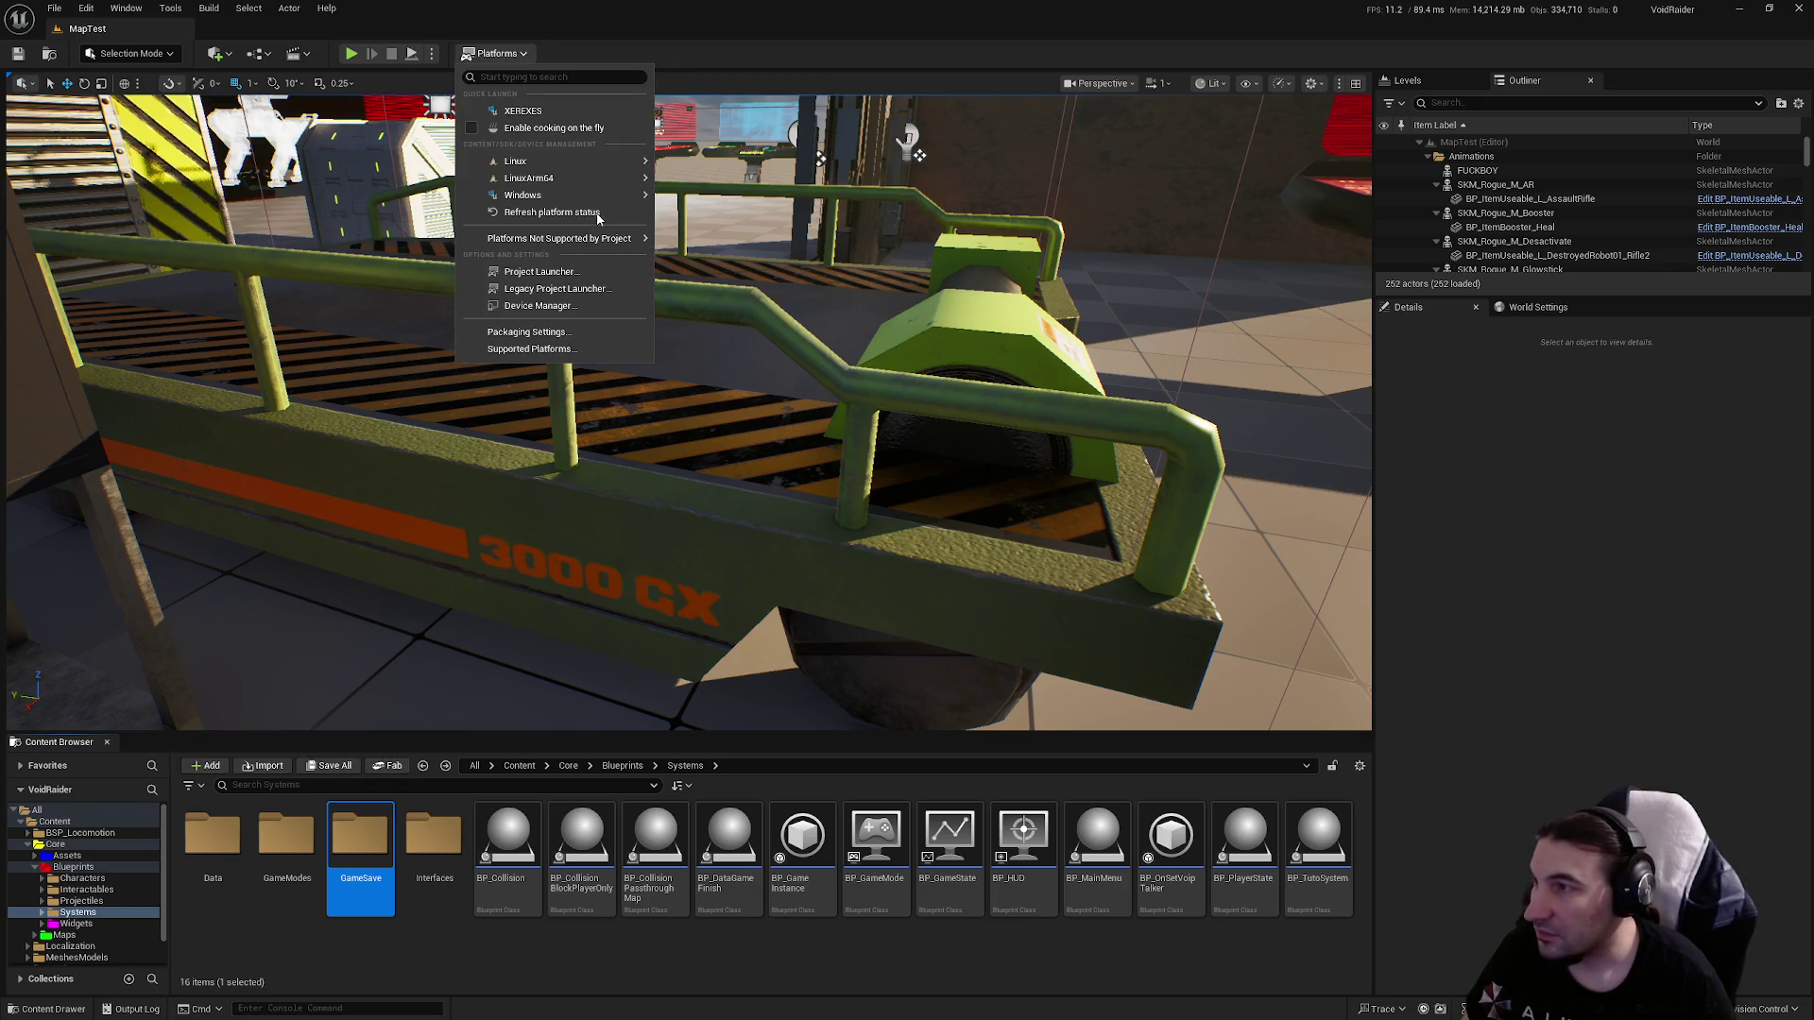
Package the project for Windows into the chosen output folder.
{"action": "mouse_move", "coordinate": [599, 197]}
{"action": "left_click", "coordinate": [764, 232]}
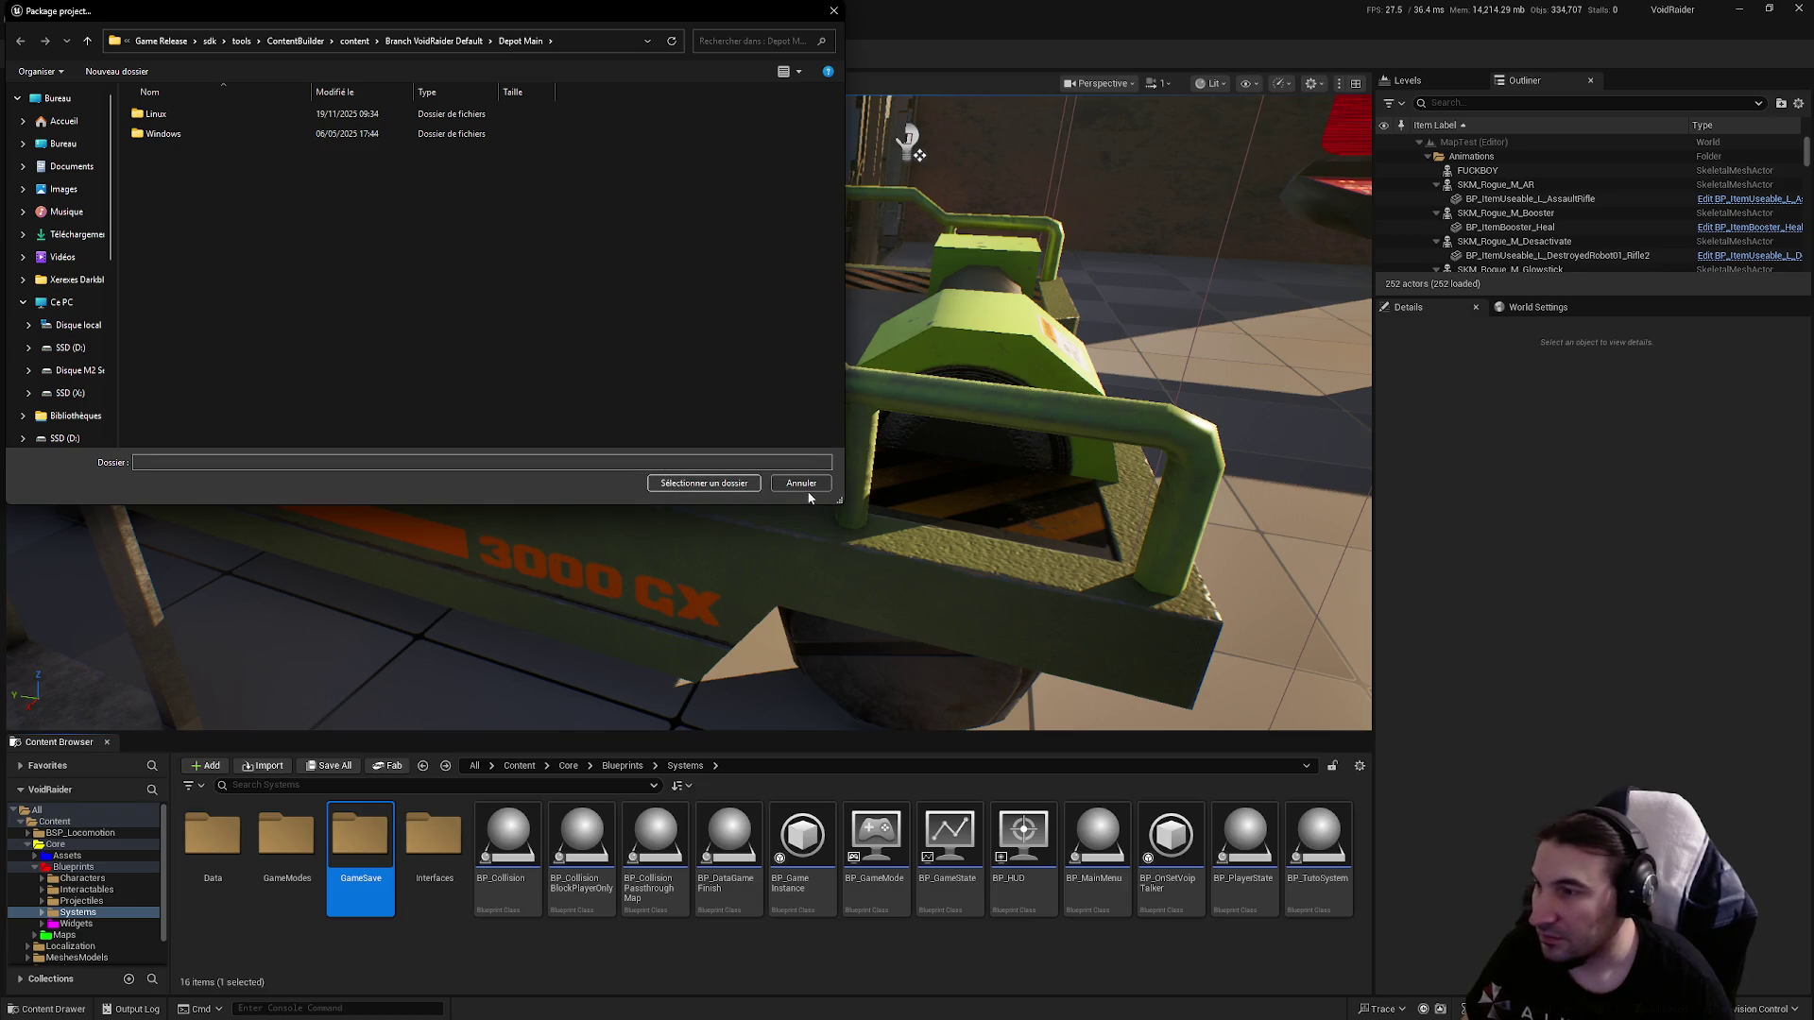
{"action": "left_click", "coordinate": [720, 485]}
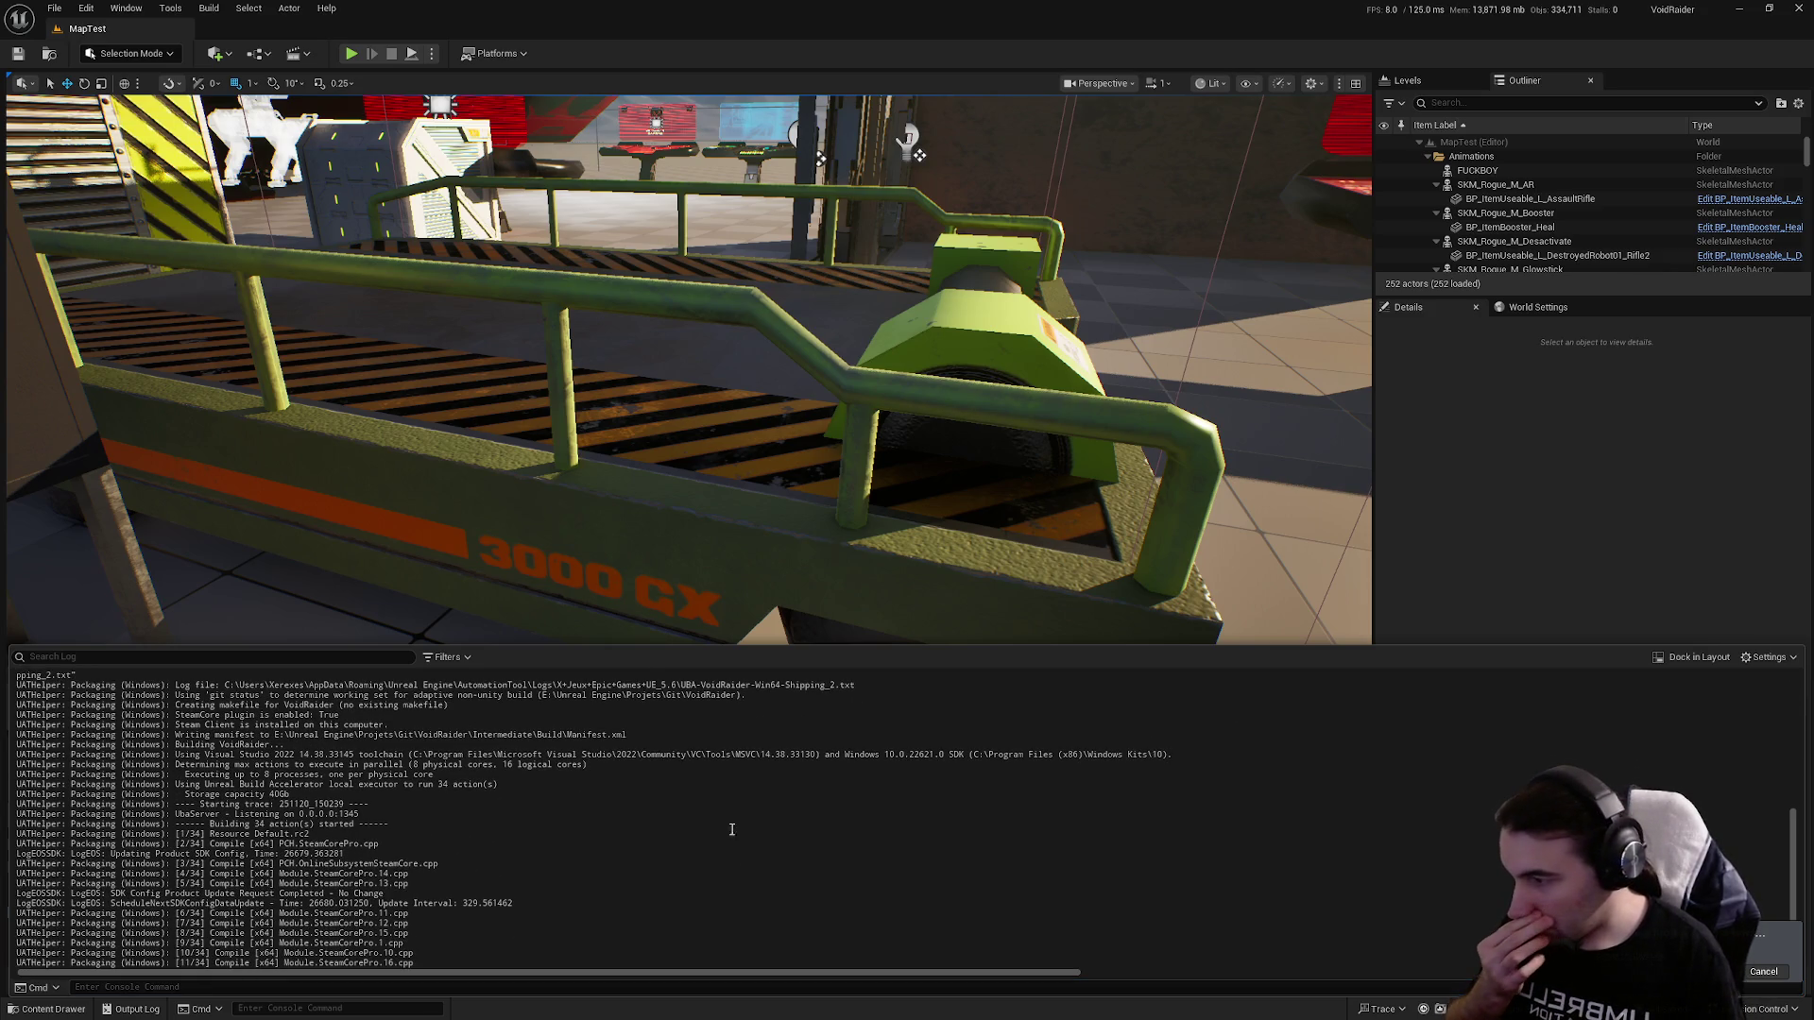
Set the Output Log's Messages filter to None.
{"action": "left_click", "coordinate": [446, 656]}
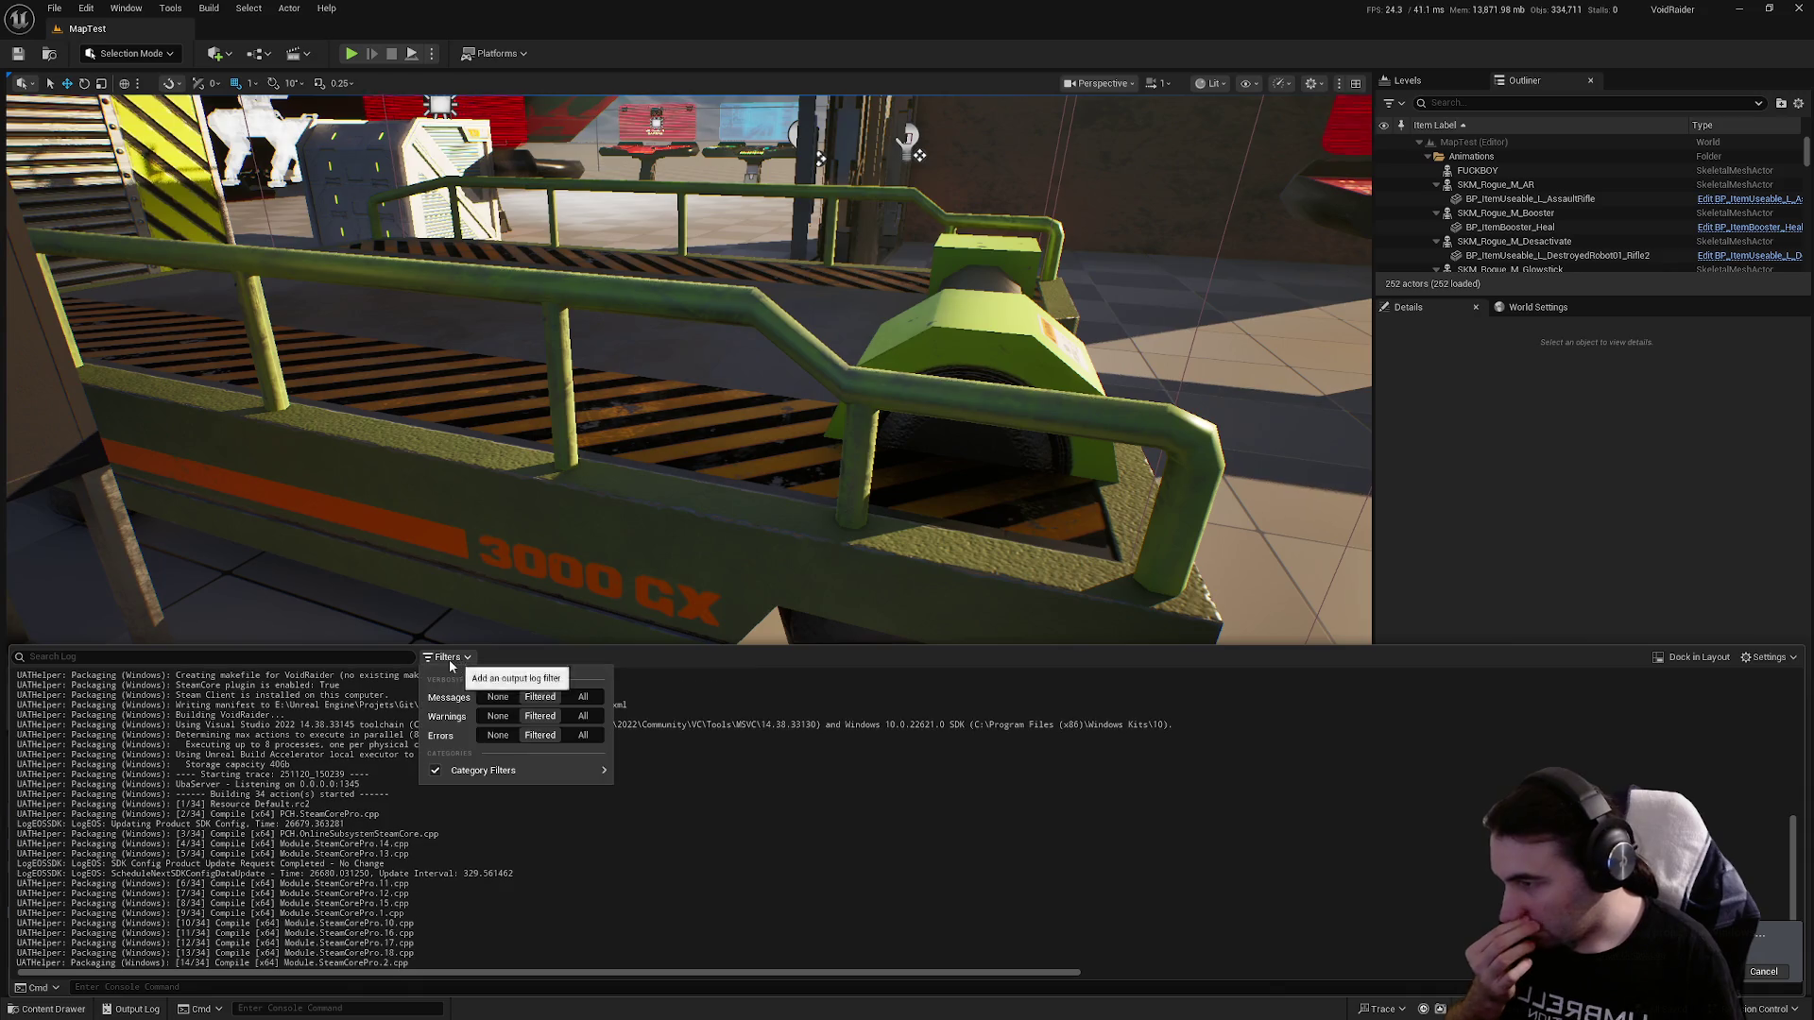
{"action": "left_click", "coordinate": [498, 699]}
{"action": "left_click", "coordinate": [677, 757]}
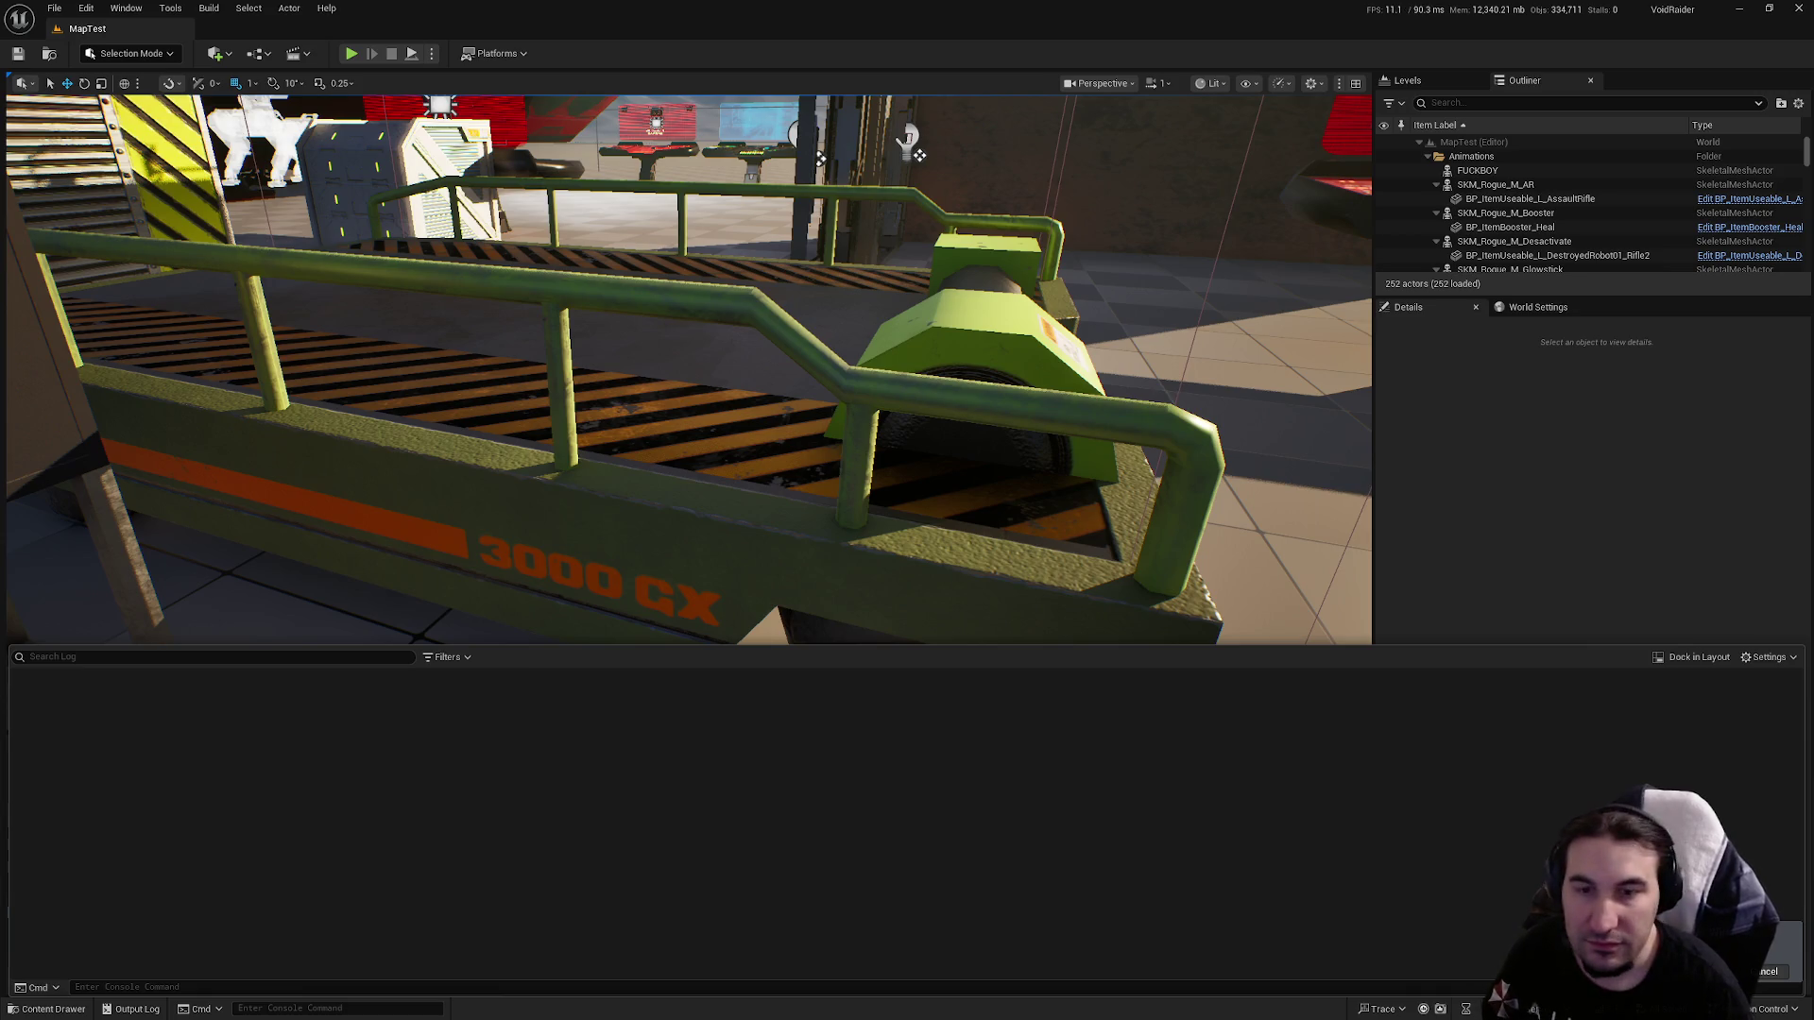
Dismiss the Start menu and reopen the Content Browser with Ctrl+Space.
{"action": "key", "text": "super"}
{"action": "left_click", "coordinate": [1435, 819]}
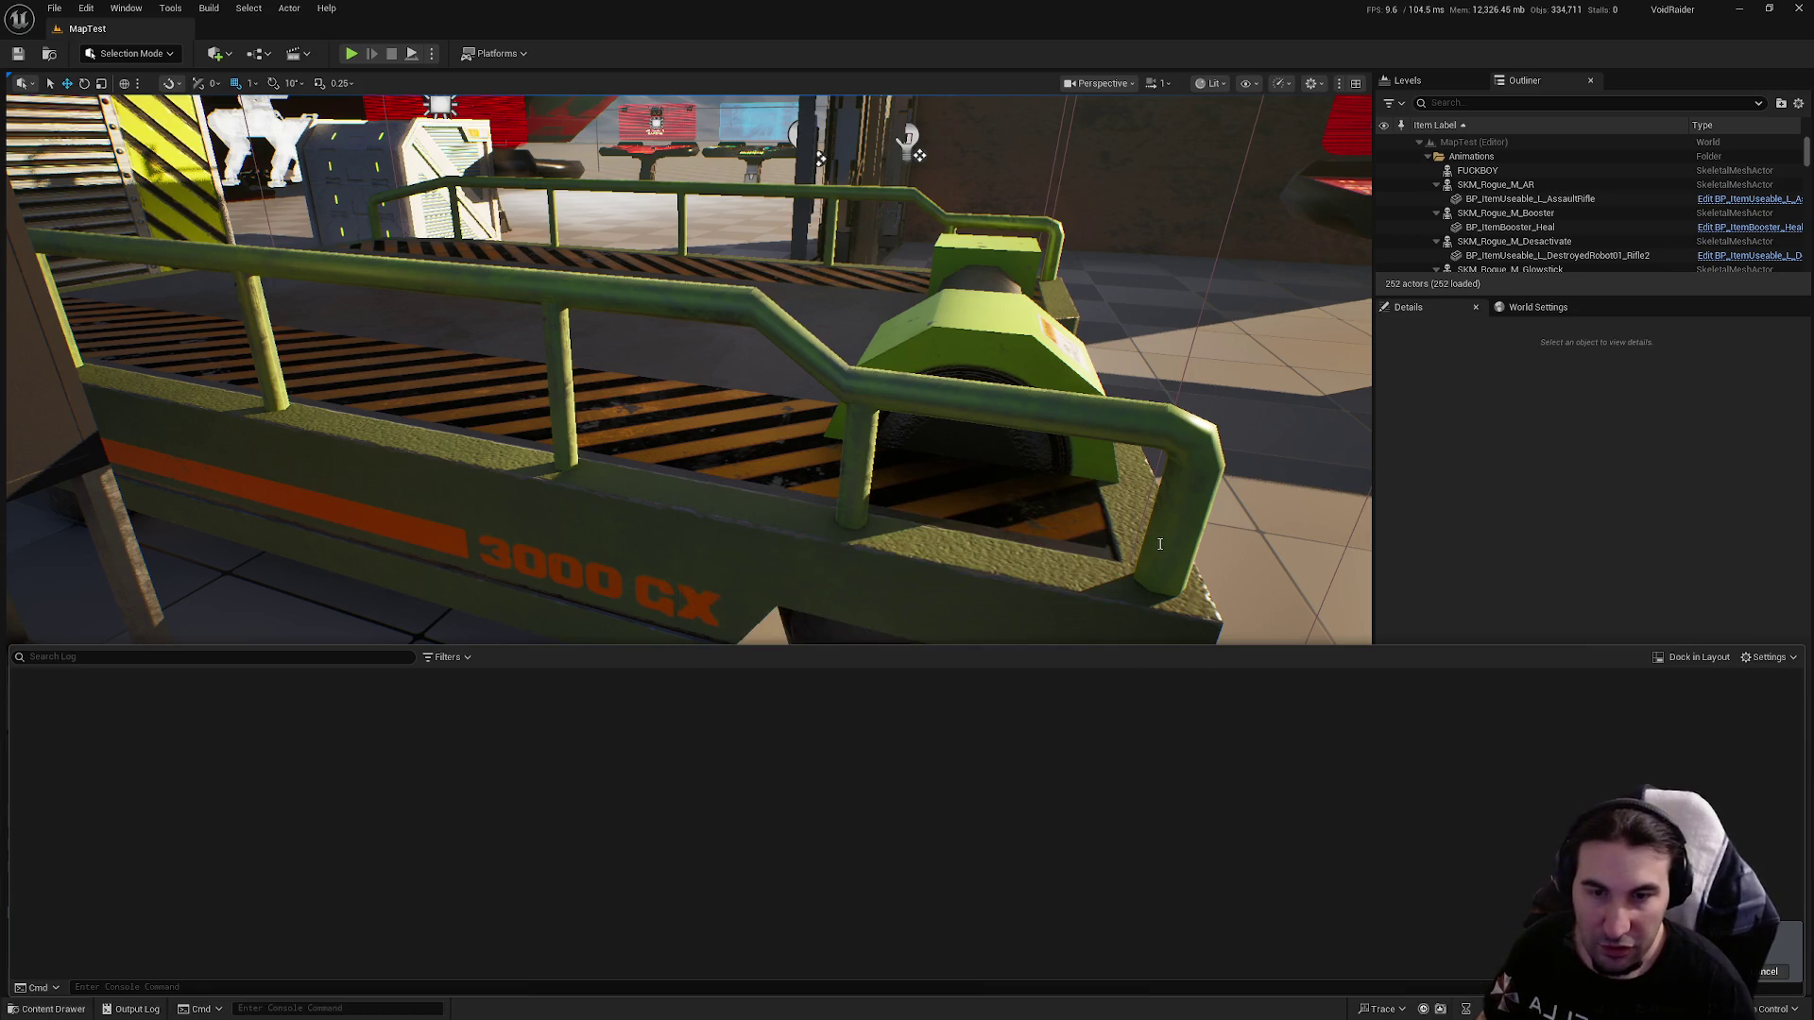
{"action": "key", "text": "ctrl+space"}
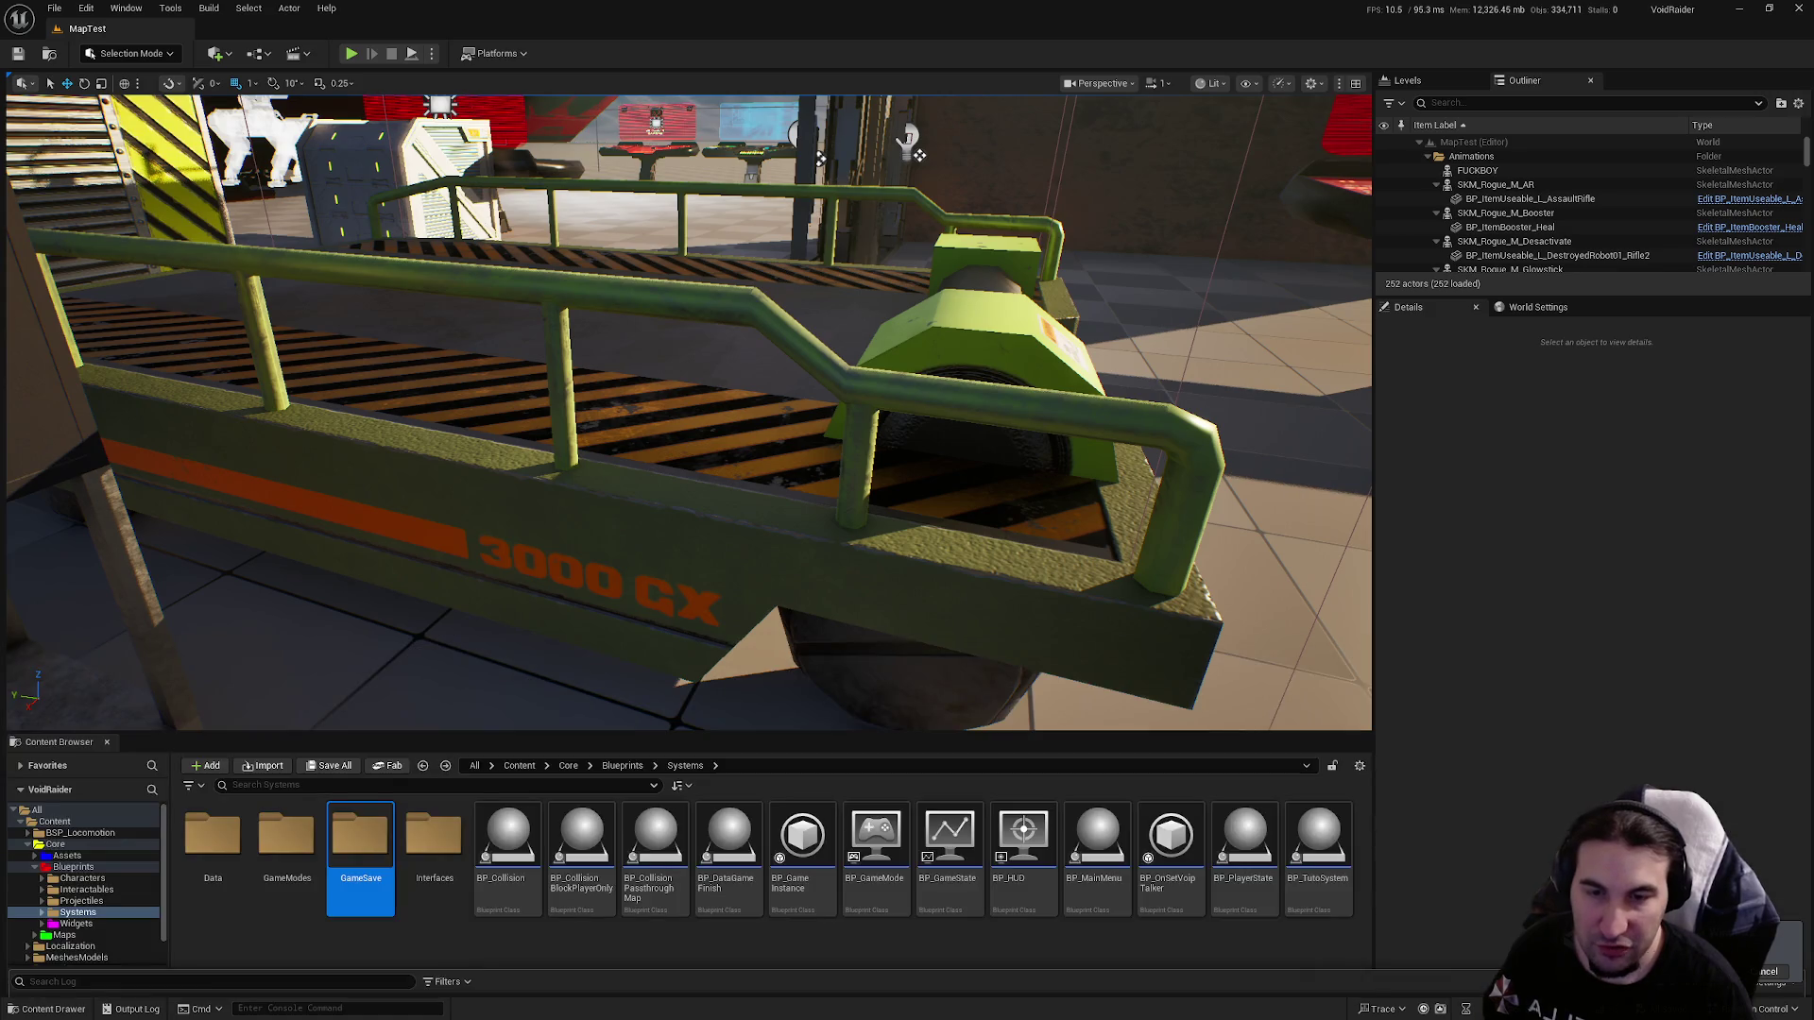
Select the BP_SellZone truck and fly the camera back to a wide overview of the level.
{"action": "left_click", "coordinate": [913, 146]}
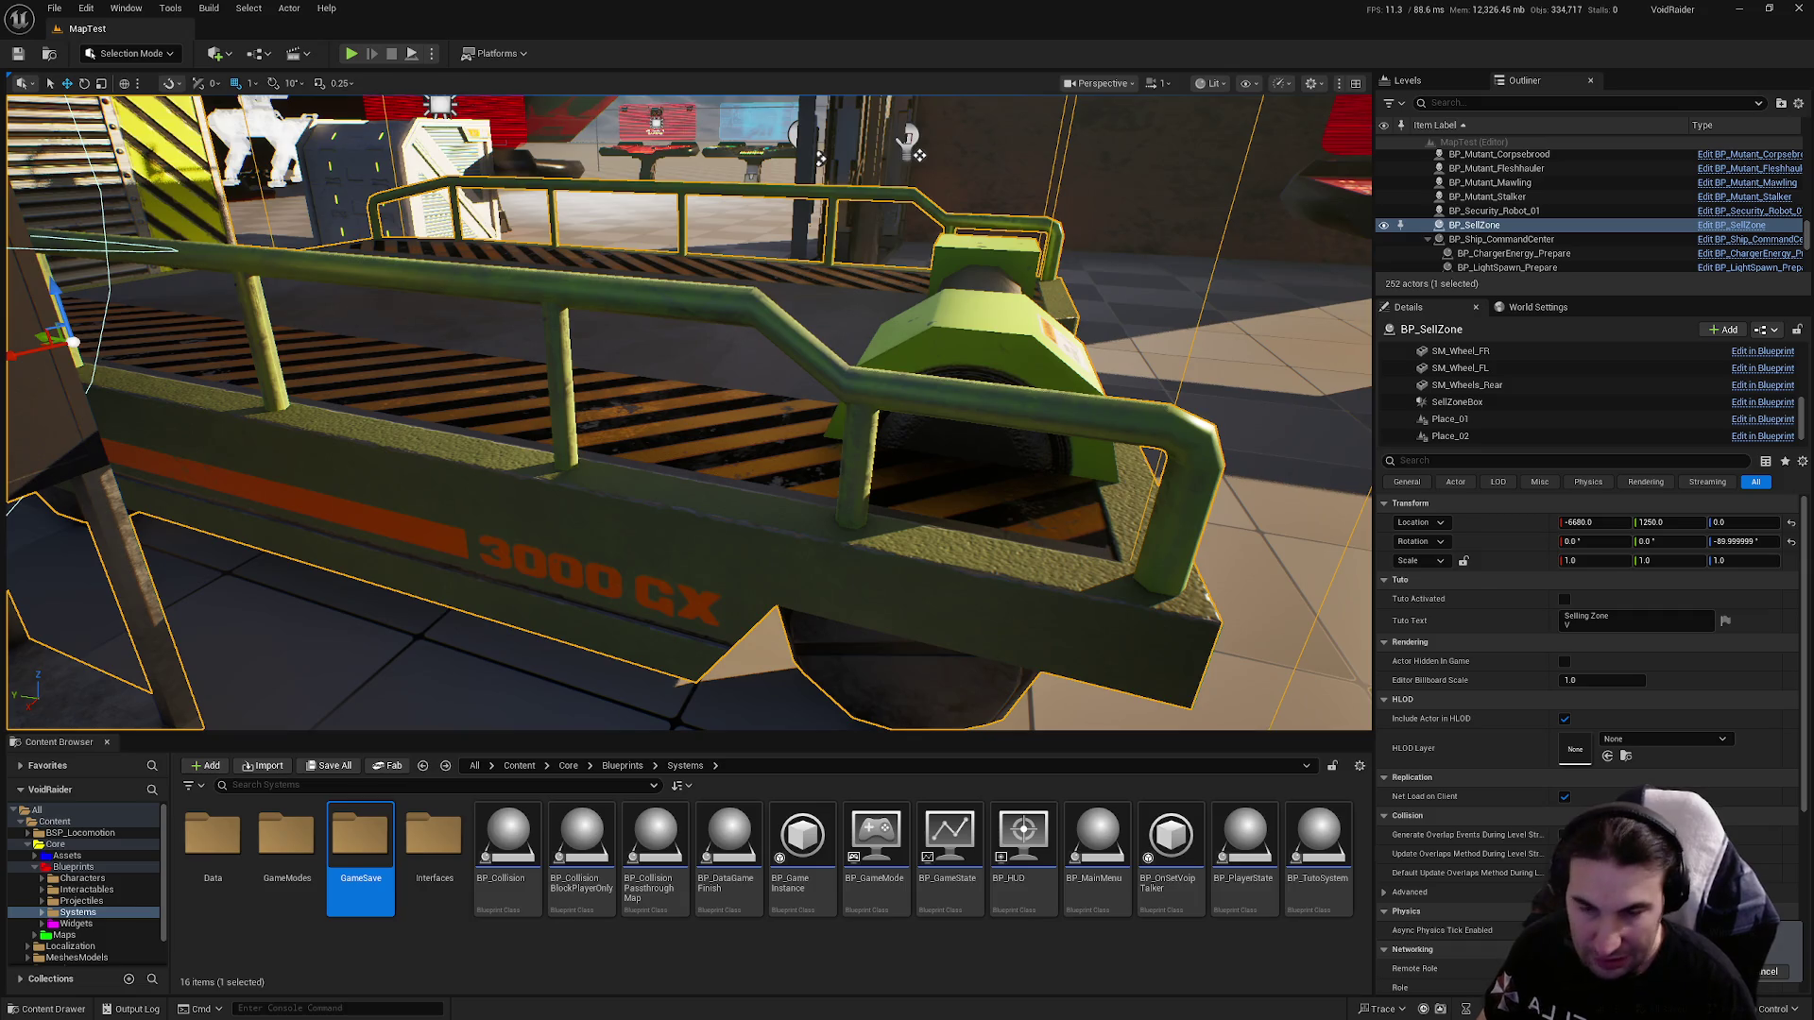
{"action": "scroll", "coordinate": [1124, 487], "scroll_direction": "up", "scroll_amount": 2}
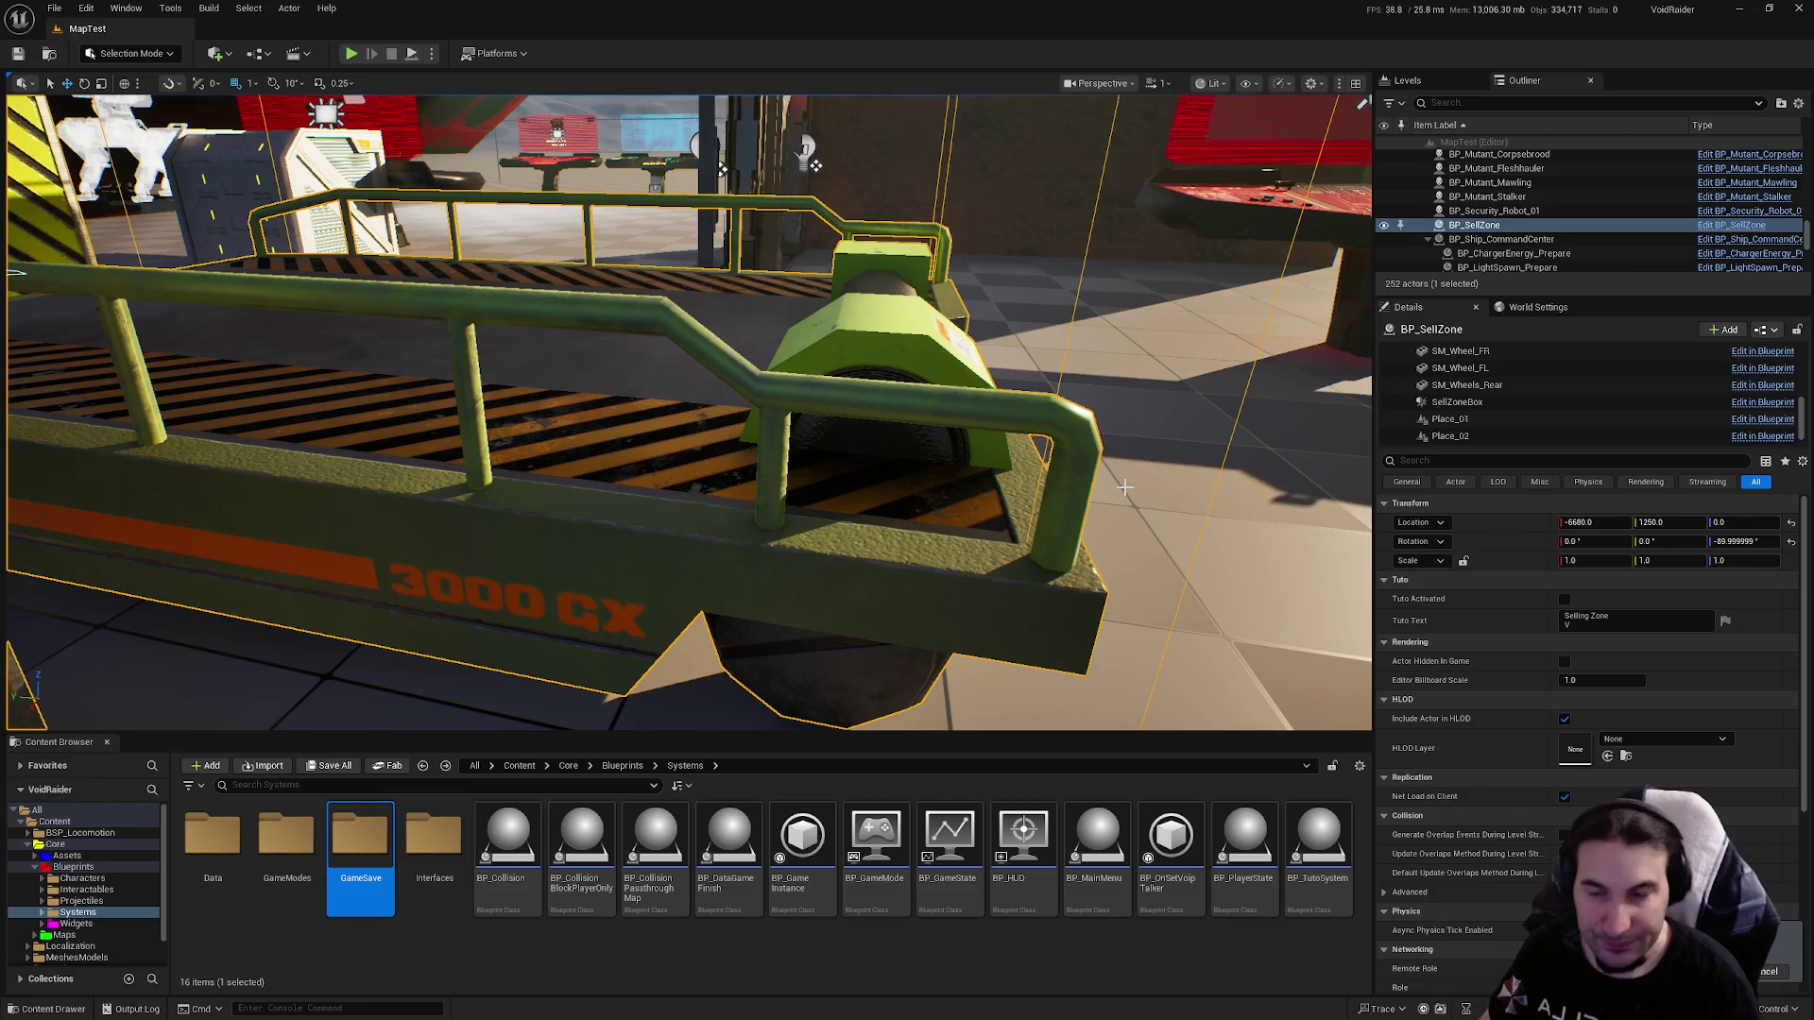
{"action": "mouse_move", "coordinate": [1124, 487]}
{"action": "left_mouse_down"}
{"action": "mouse_move", "coordinate": [1161, 491]}
{"action": "mouse_move", "coordinate": [1153, 529]}
{"action": "mouse_move", "coordinate": [1133, 501]}
{"action": "mouse_move", "coordinate": [1105, 534]}
{"action": "mouse_move", "coordinate": [1185, 650]}
{"action": "mouse_move", "coordinate": [1209, 604]}
{"action": "mouse_move", "coordinate": [945, 472]}
{"action": "left_mouse_up"}
{"action": "mouse_move", "coordinate": [648, 456]}
{"action": "left_mouse_down"}
{"action": "mouse_move", "coordinate": [648, 501]}
{"action": "mouse_move", "coordinate": [648, 456]}
{"action": "left_mouse_up"}
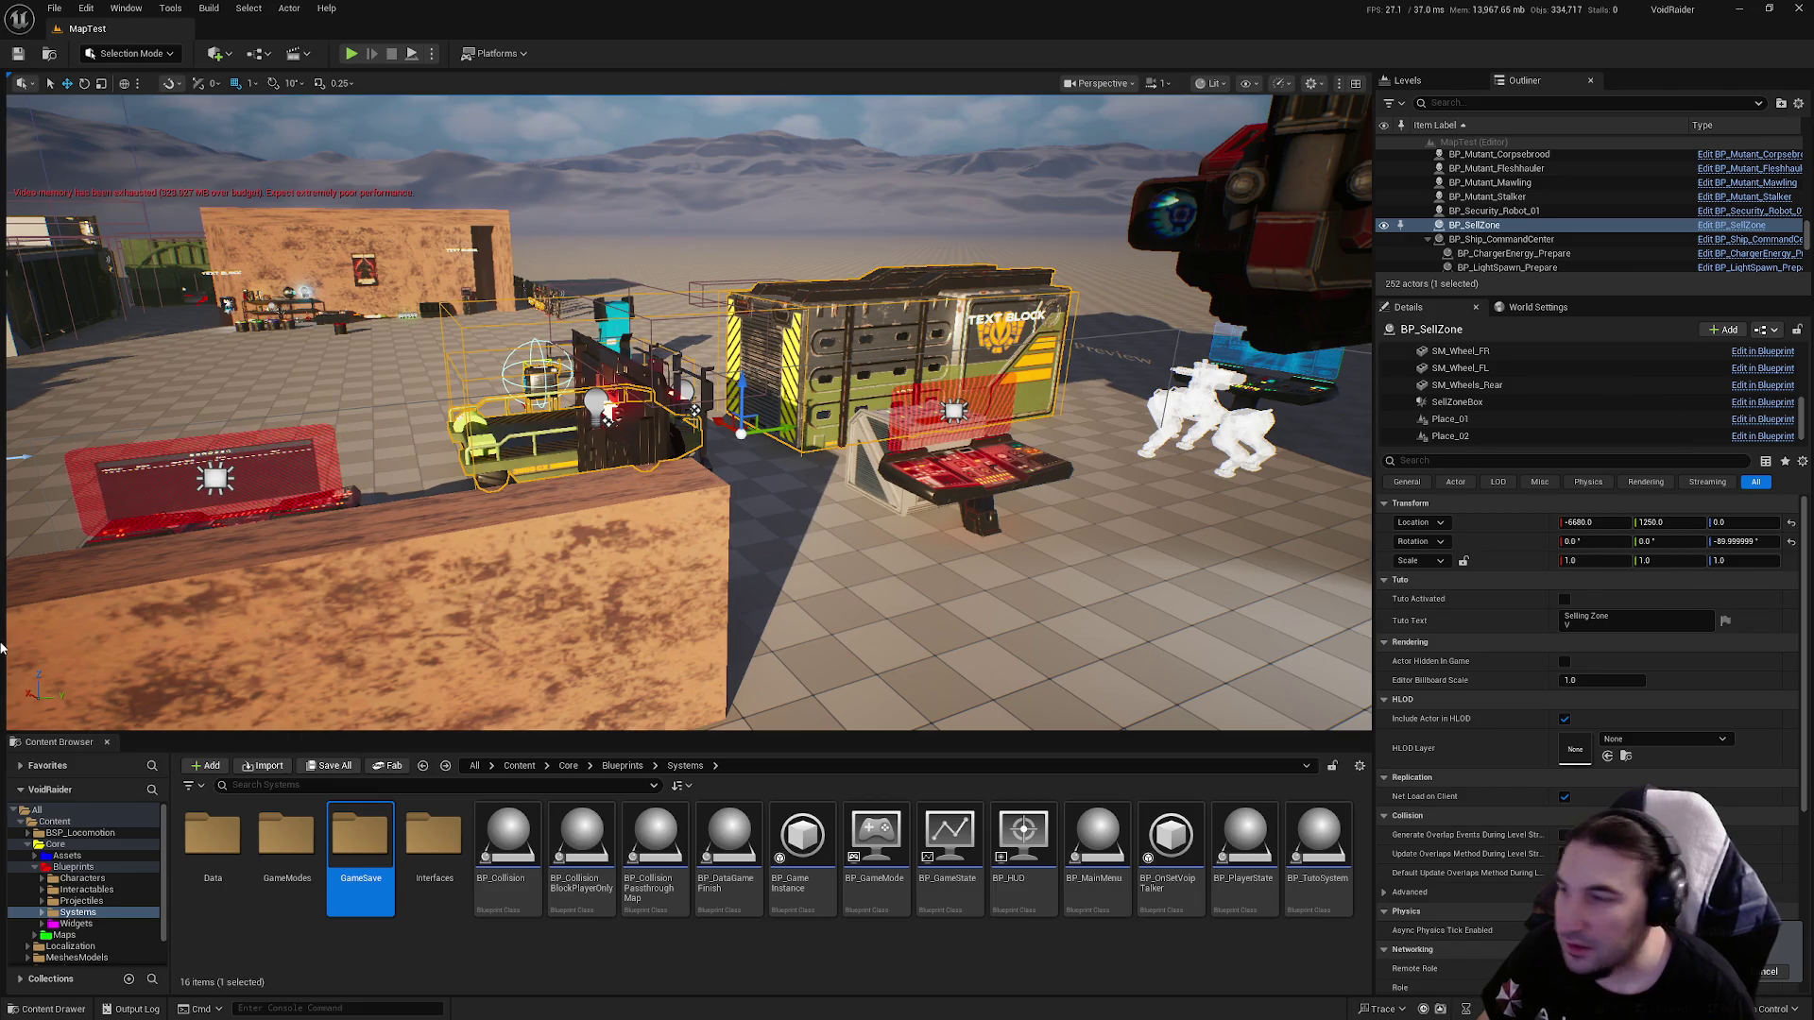
{"action": "key", "text": "1"}
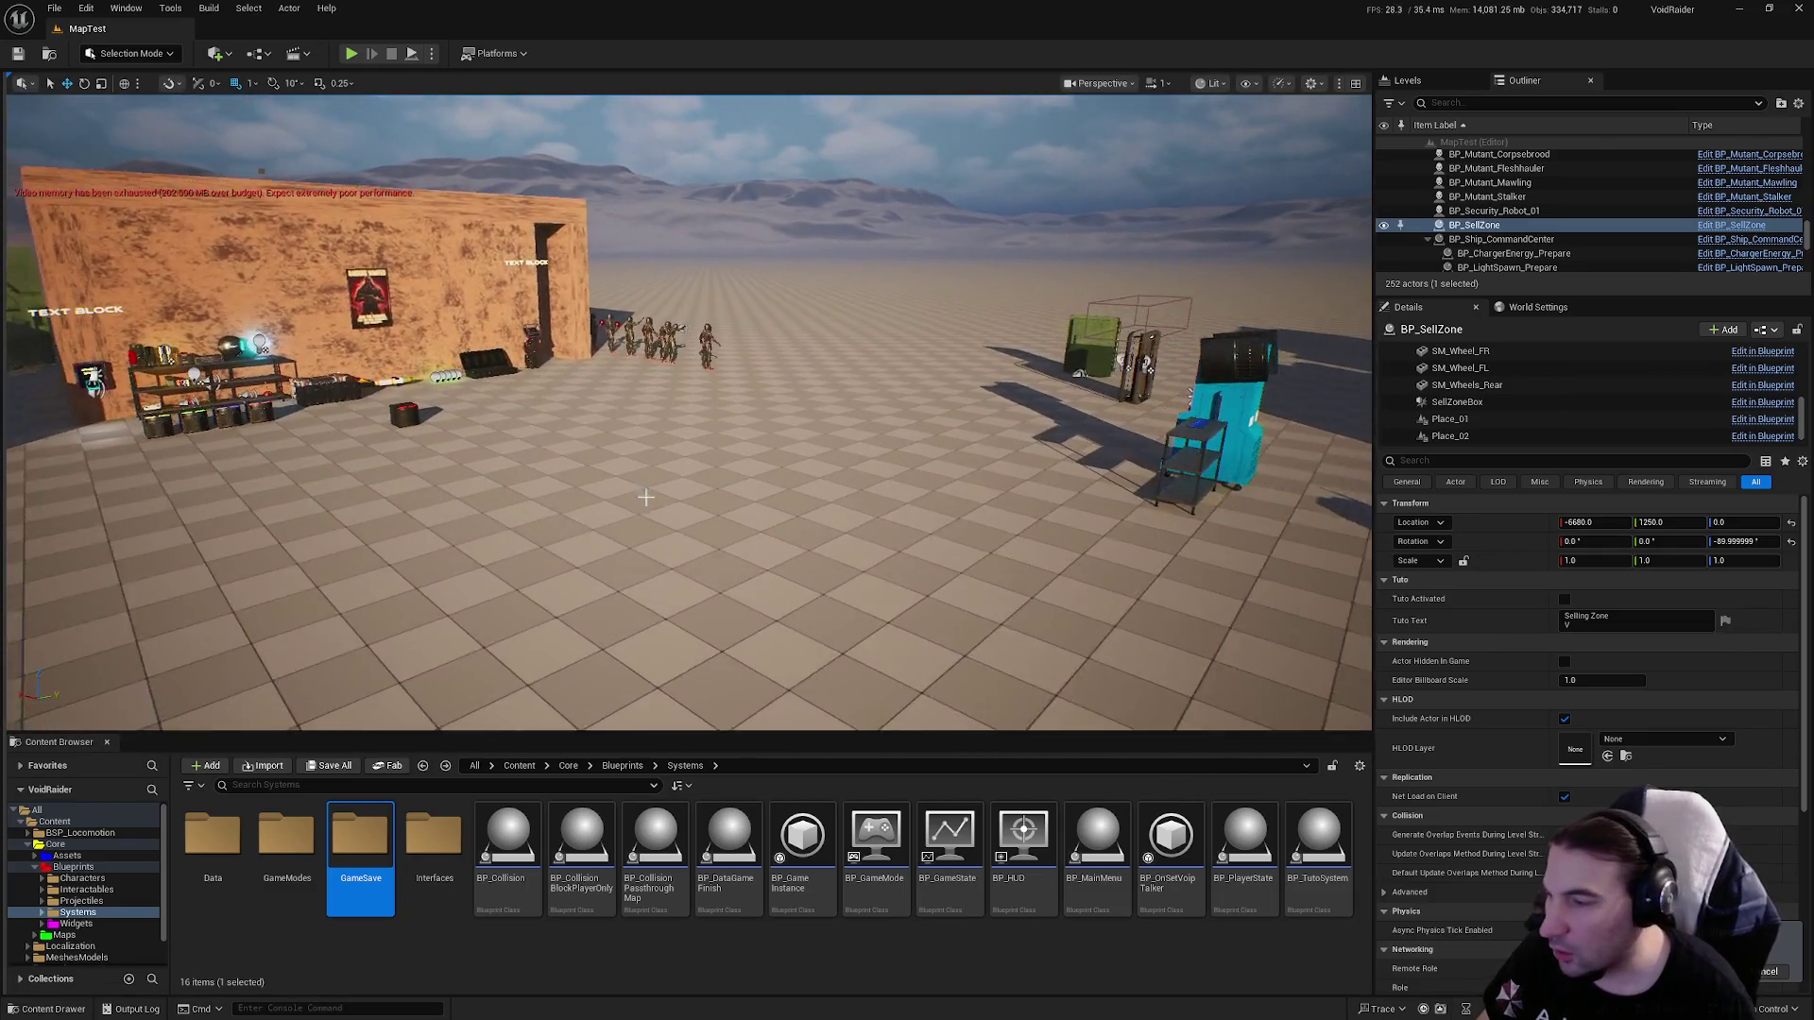
Create a Character-based Blueprint class in Systems, keeping the default name NewBlueprint.
{"action": "left_click", "coordinate": [684, 939]}
{"action": "right_click", "coordinate": [684, 939]}
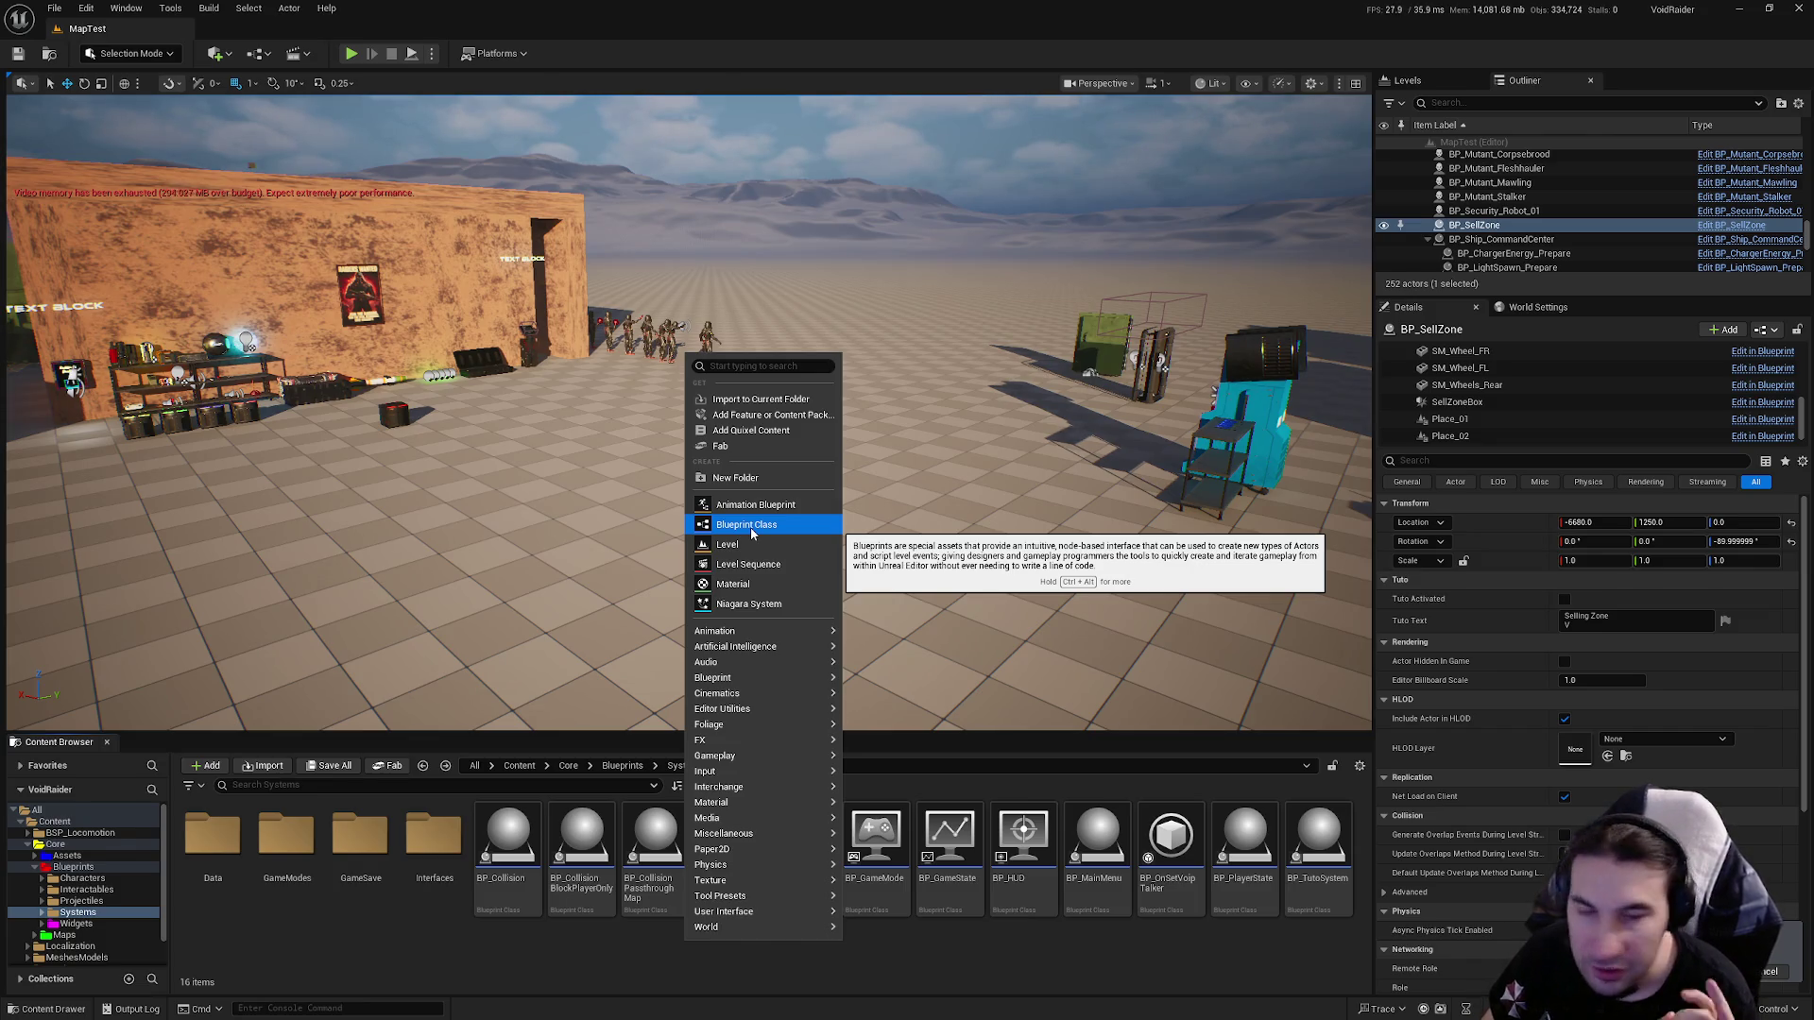
{"action": "left_click", "coordinate": [752, 533]}
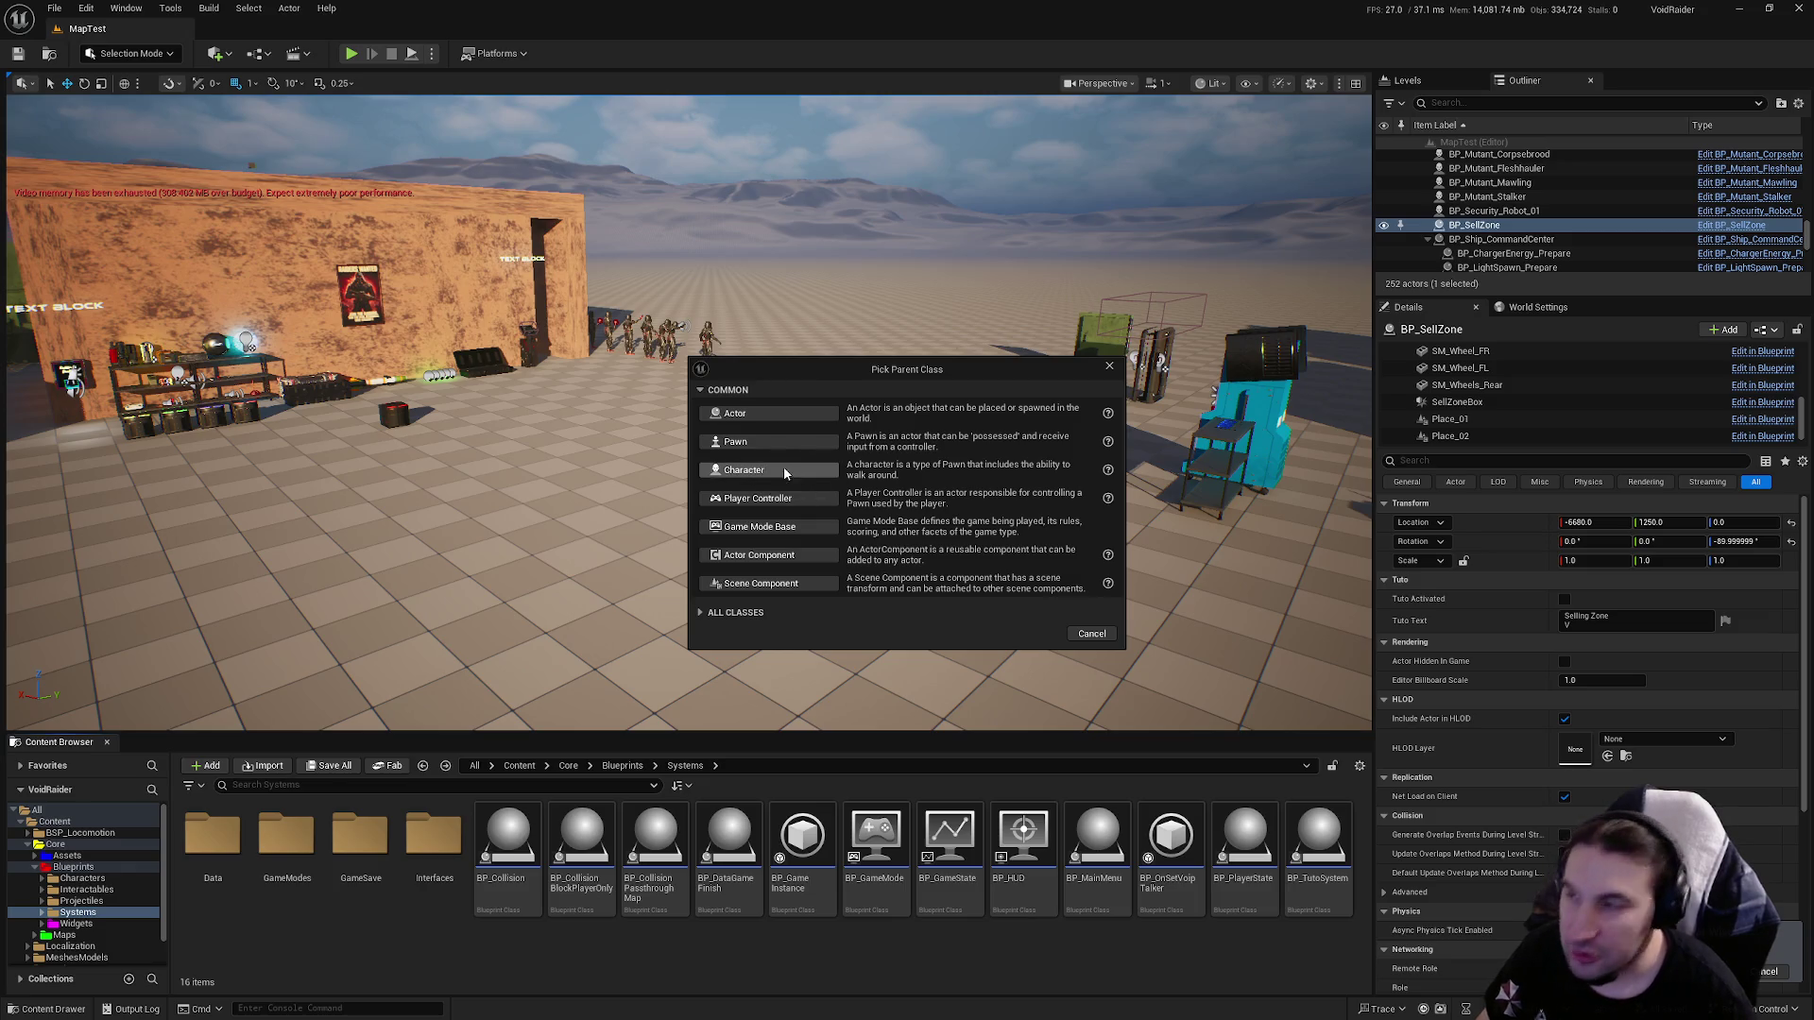
{"action": "left_click", "coordinate": [746, 470]}
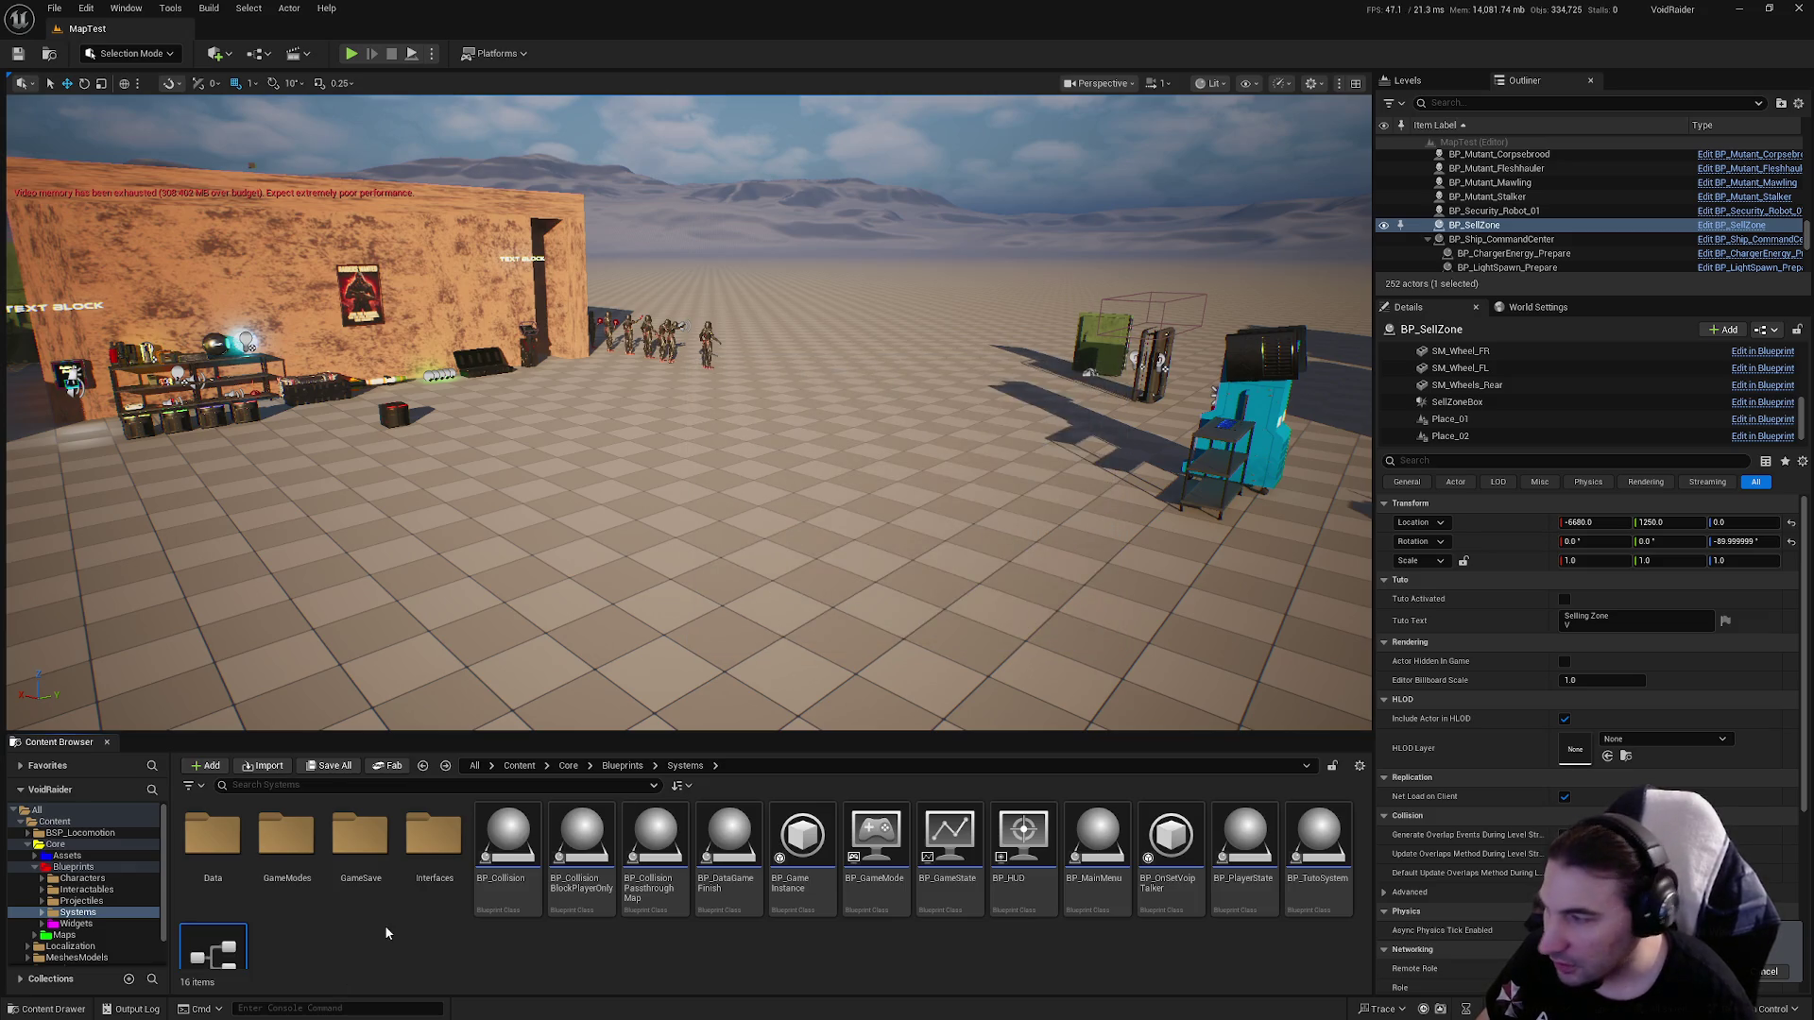
{"action": "left_click", "coordinate": [195, 943]}
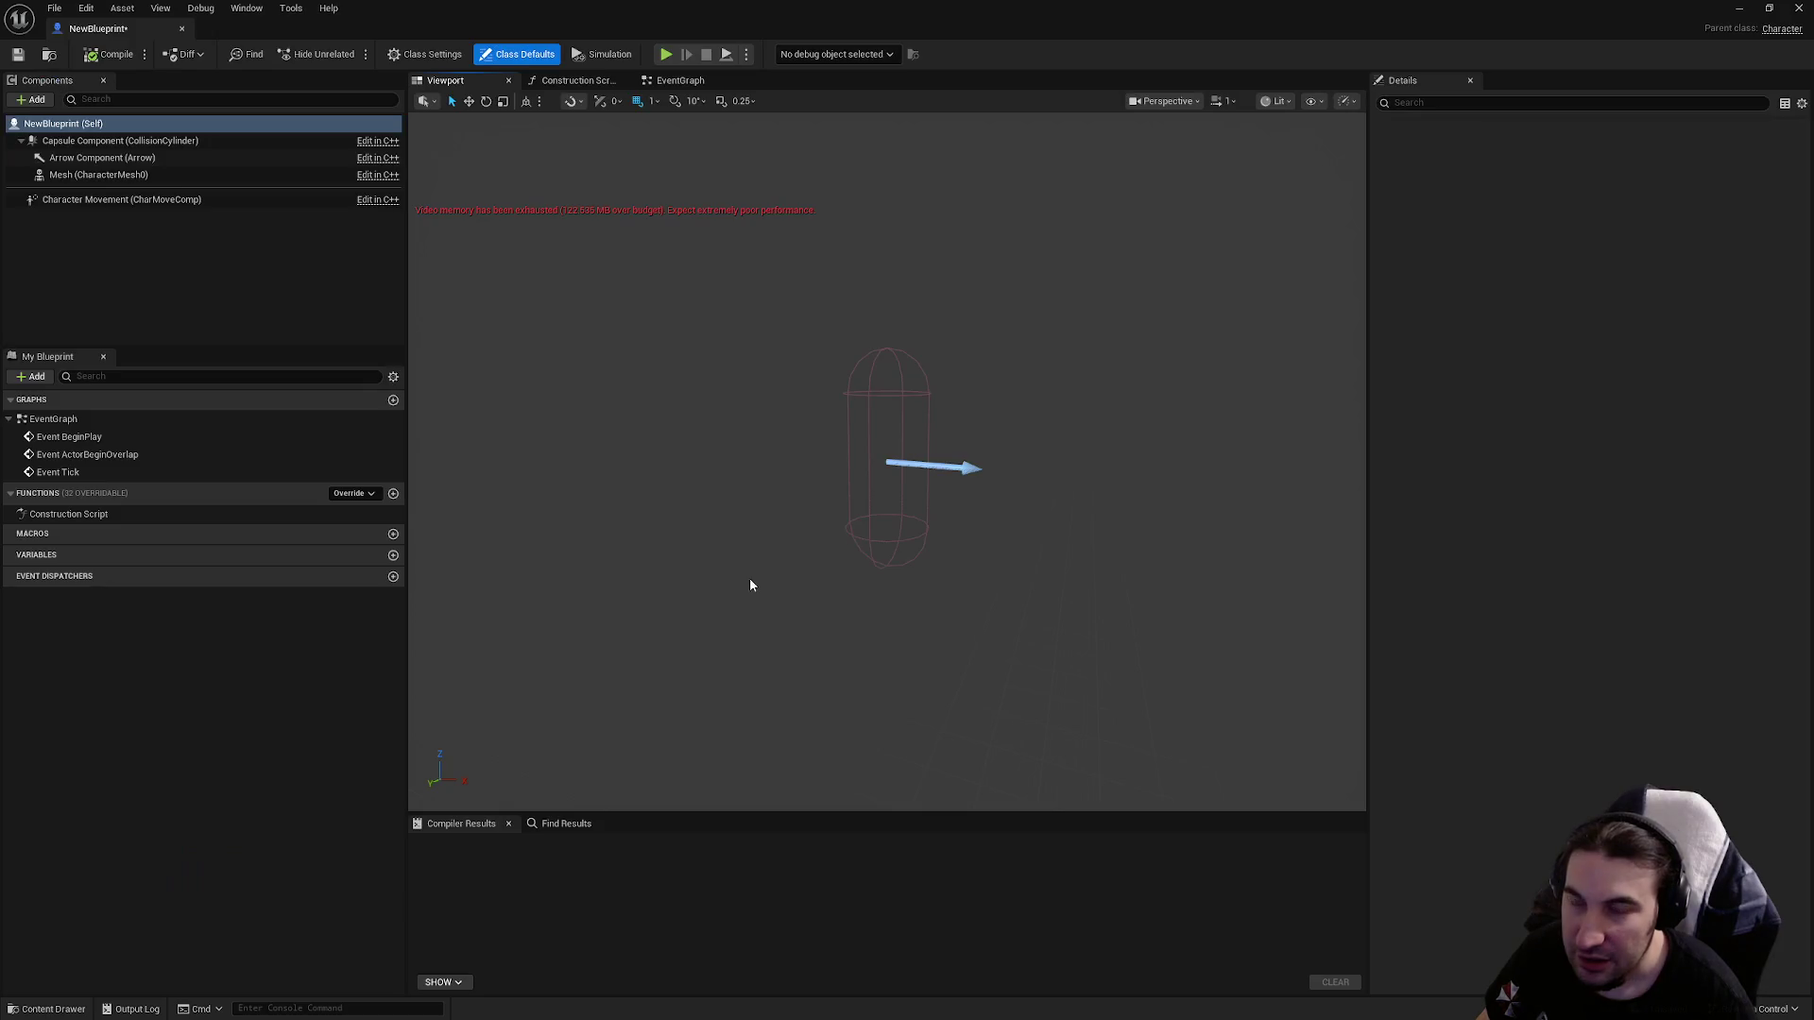
Close the Visual Studio start window and the NewBlueprint editor.
{"action": "left_click", "coordinate": [1768, 30]}
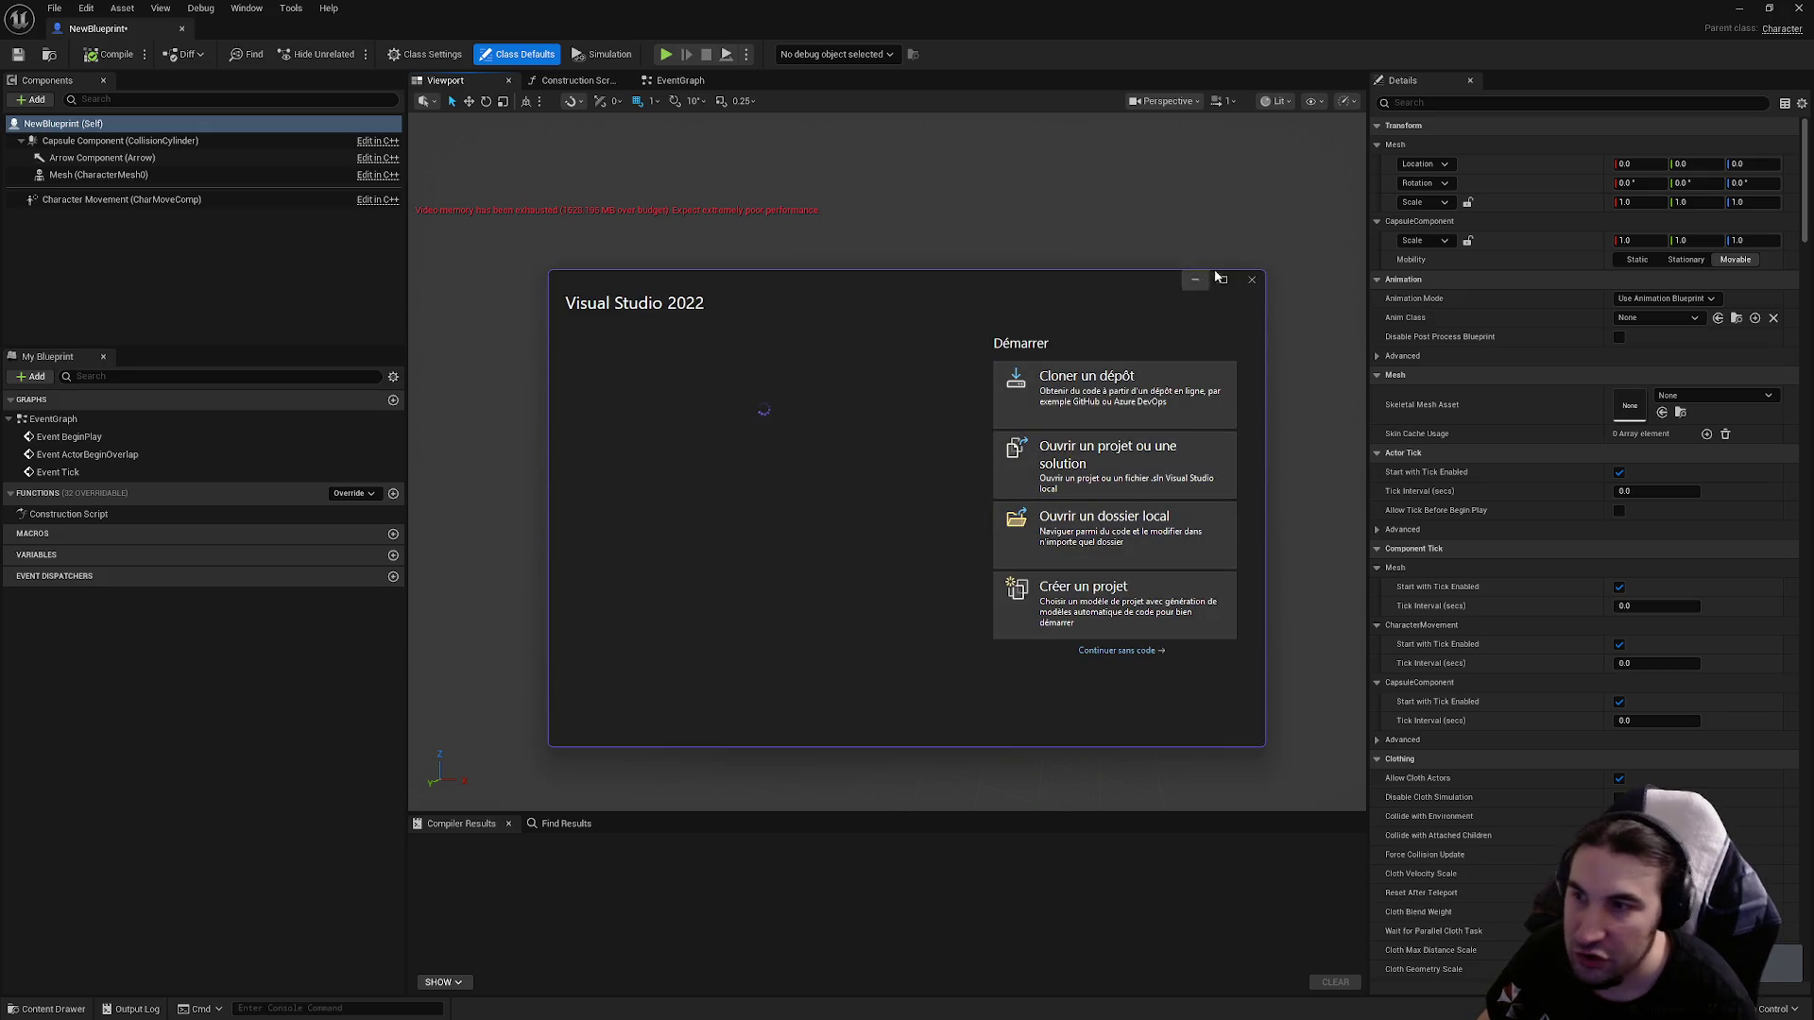
{"action": "left_click", "coordinate": [1252, 279]}
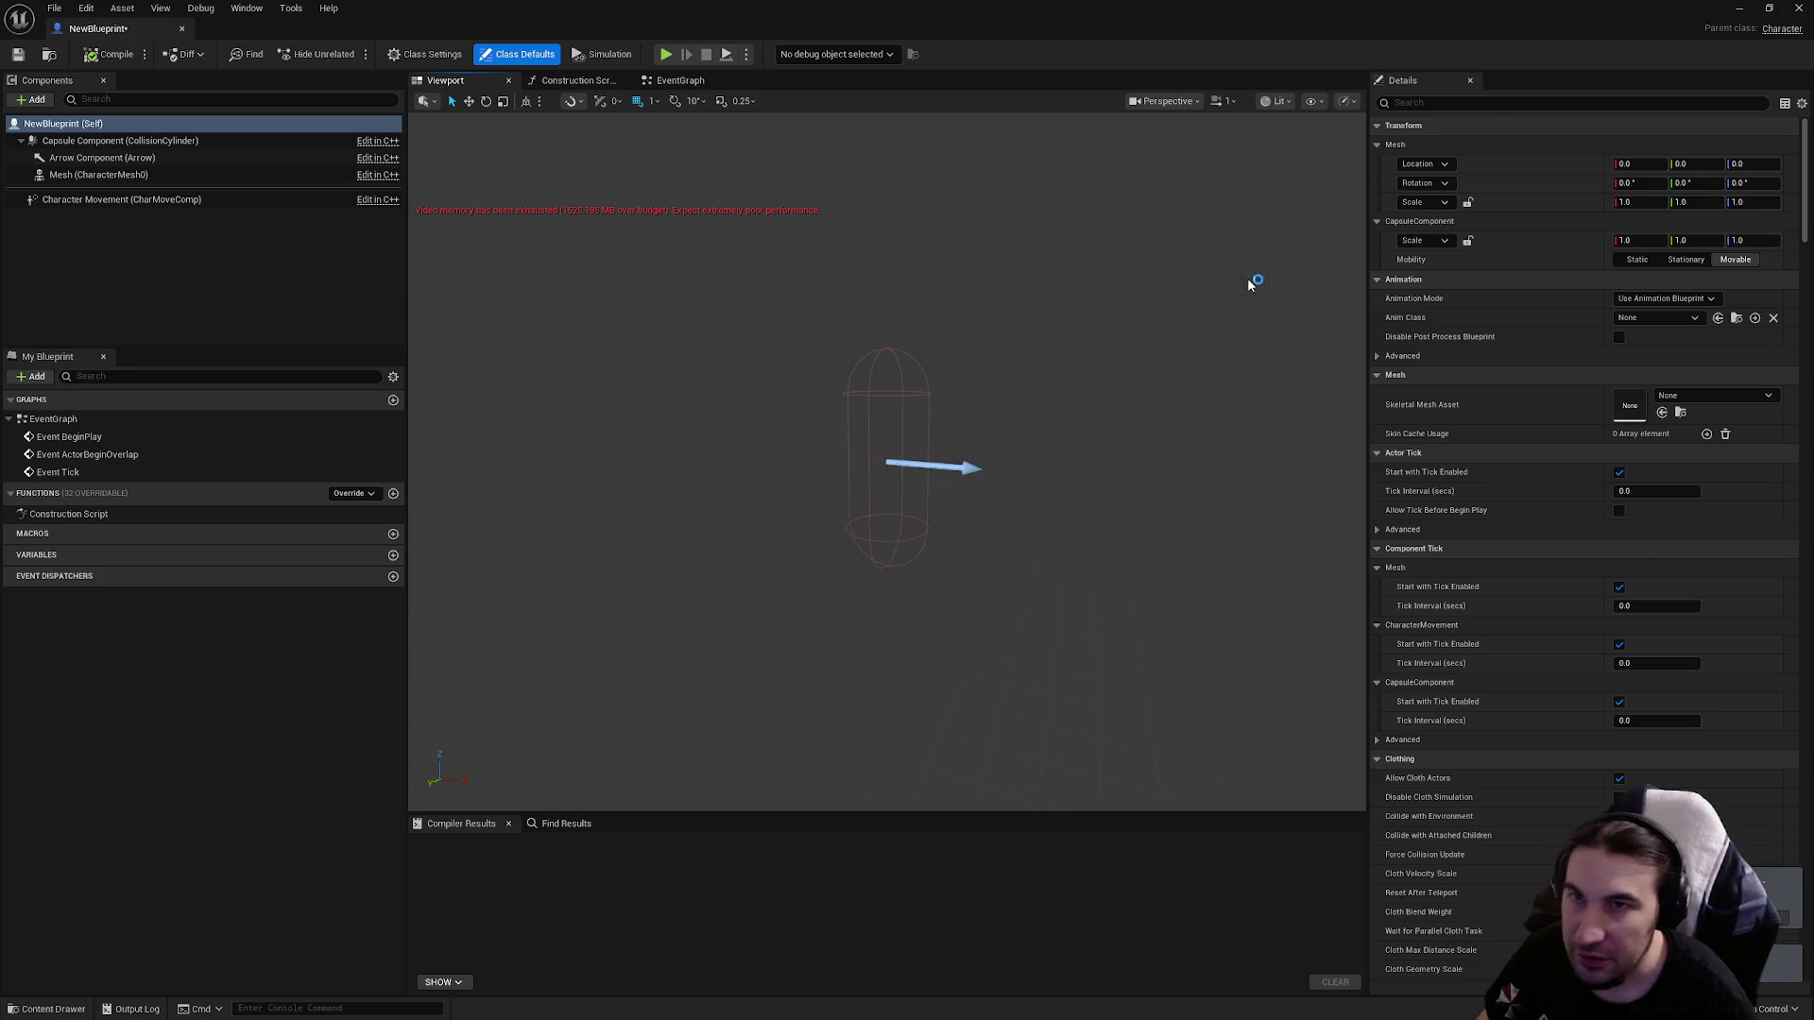
{"action": "left_click", "coordinate": [1798, 11]}
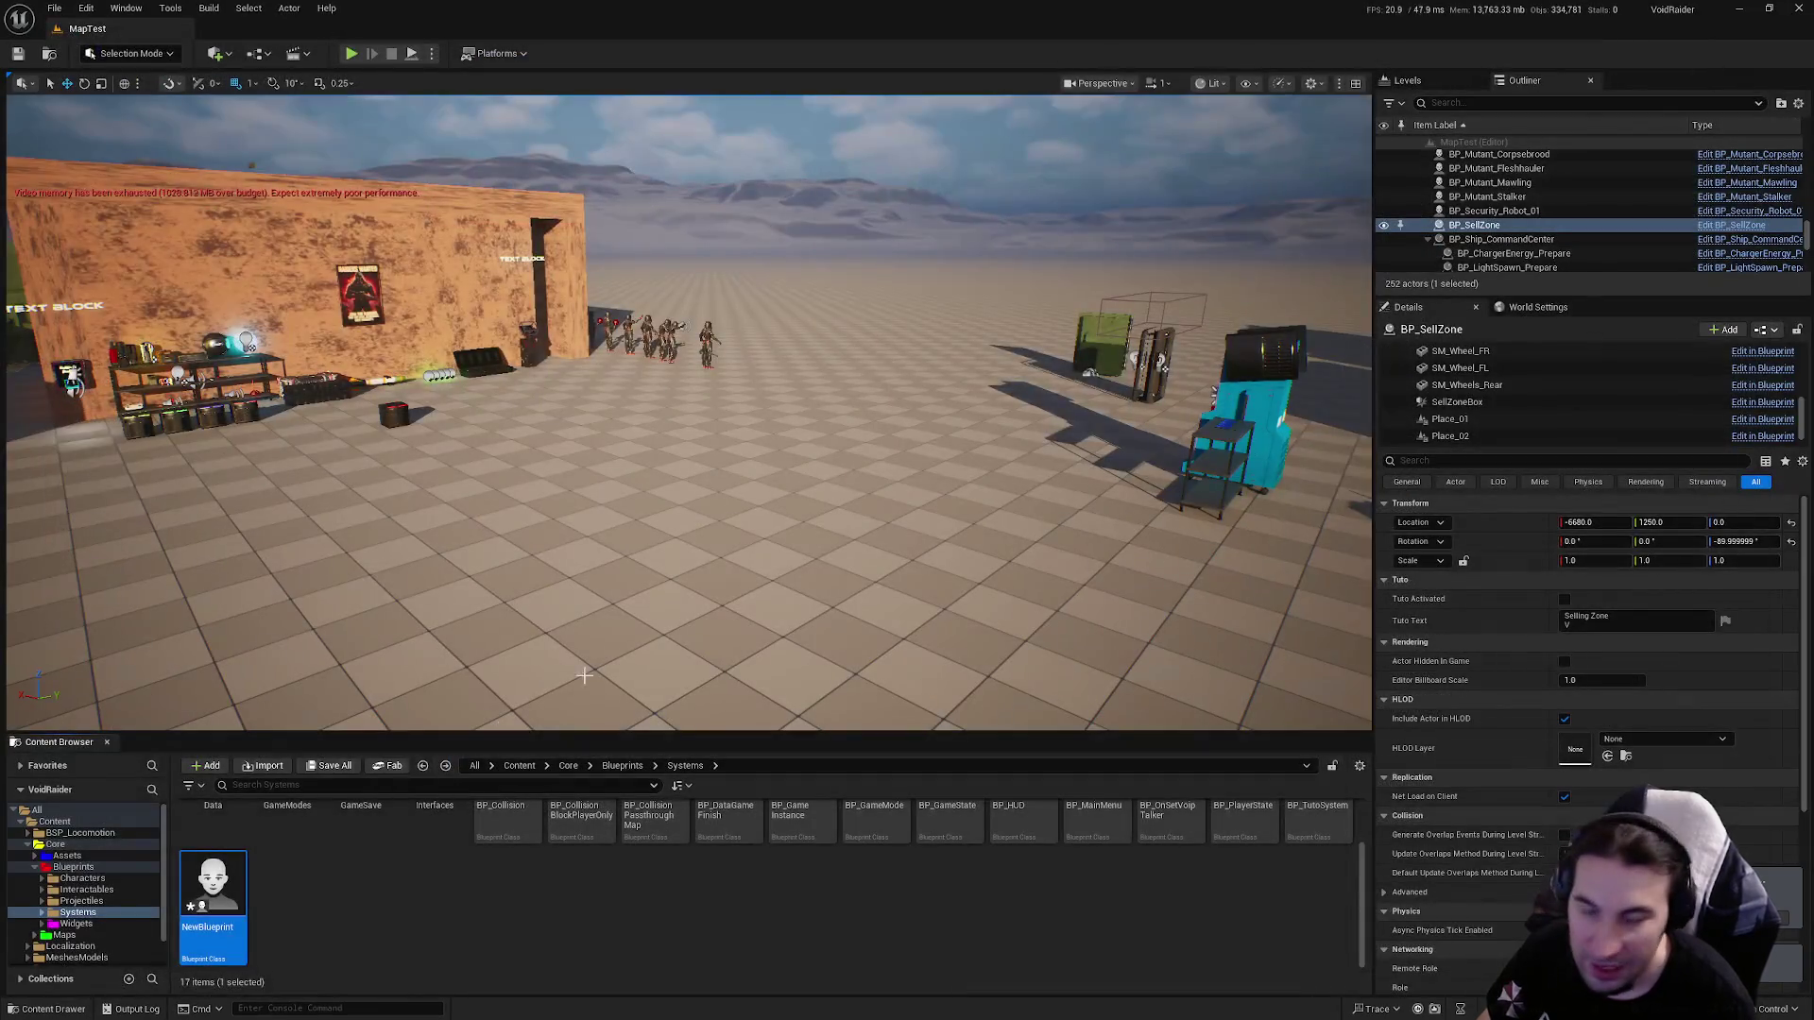
Delete NewBlueprint from the Systems folder, confirming in the Delete Assets dialog.
{"action": "key", "text": "Delete"}
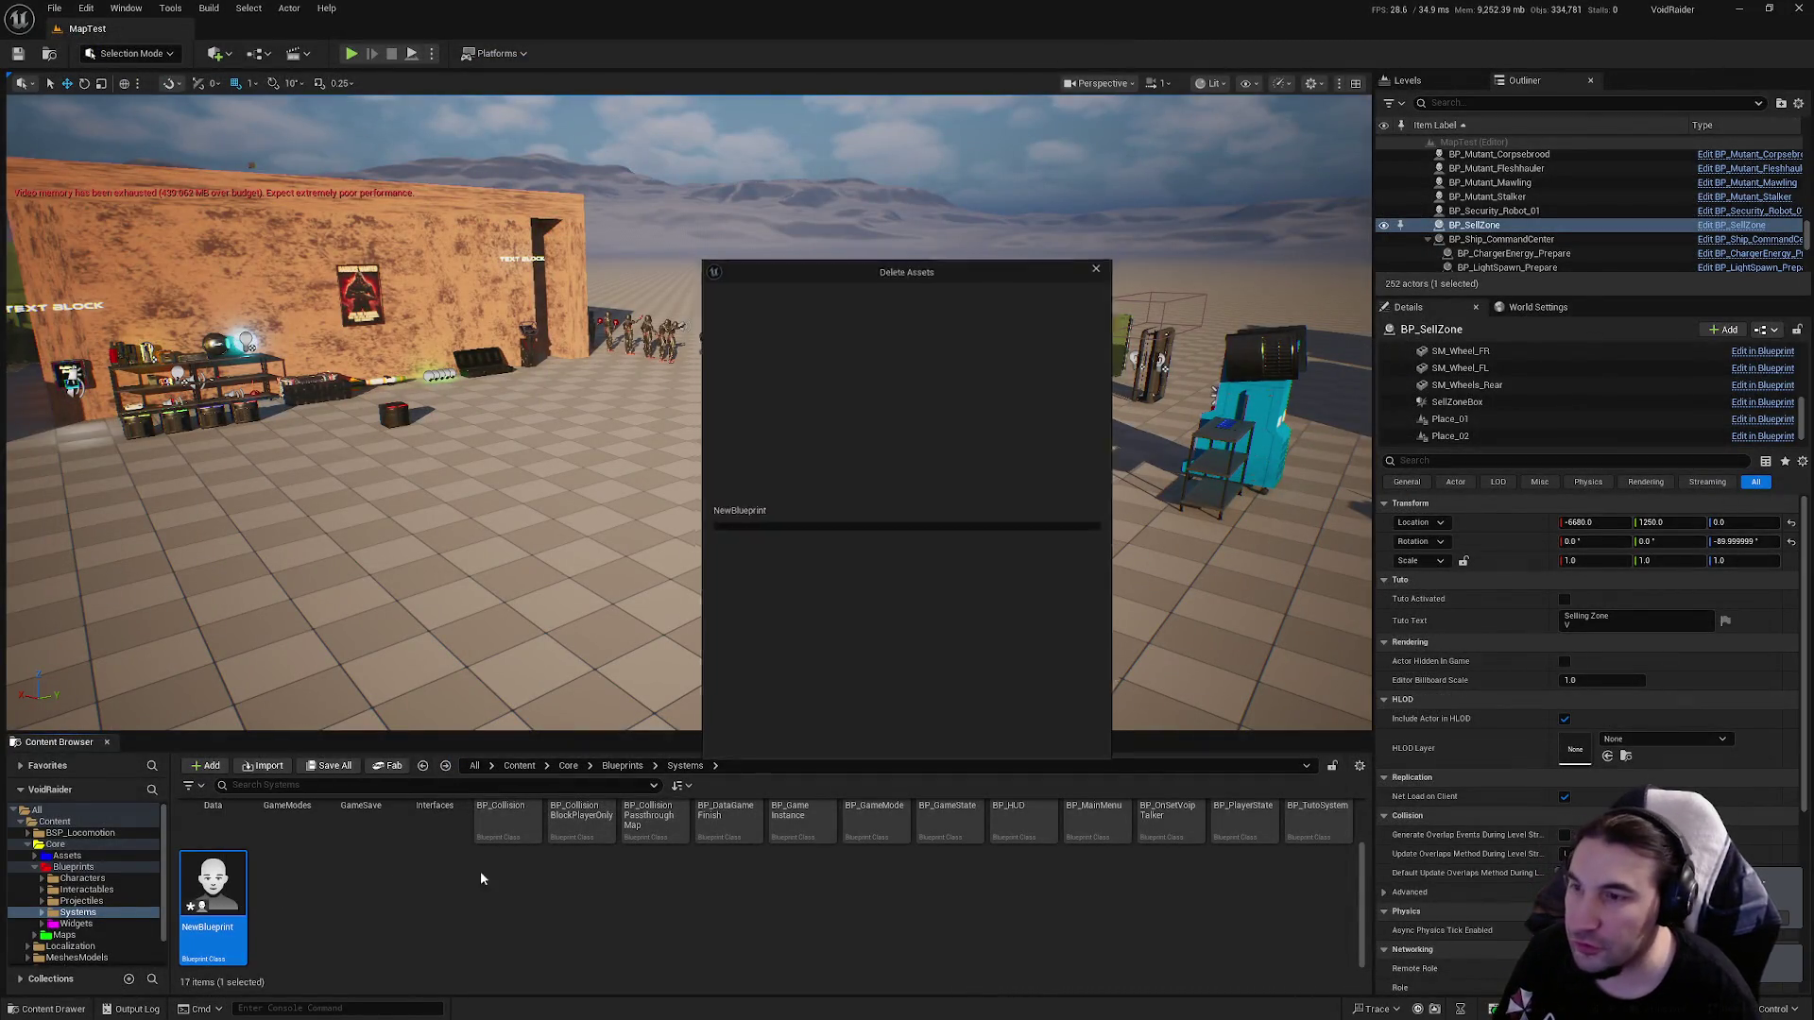
{"action": "left_click", "coordinate": [829, 746]}
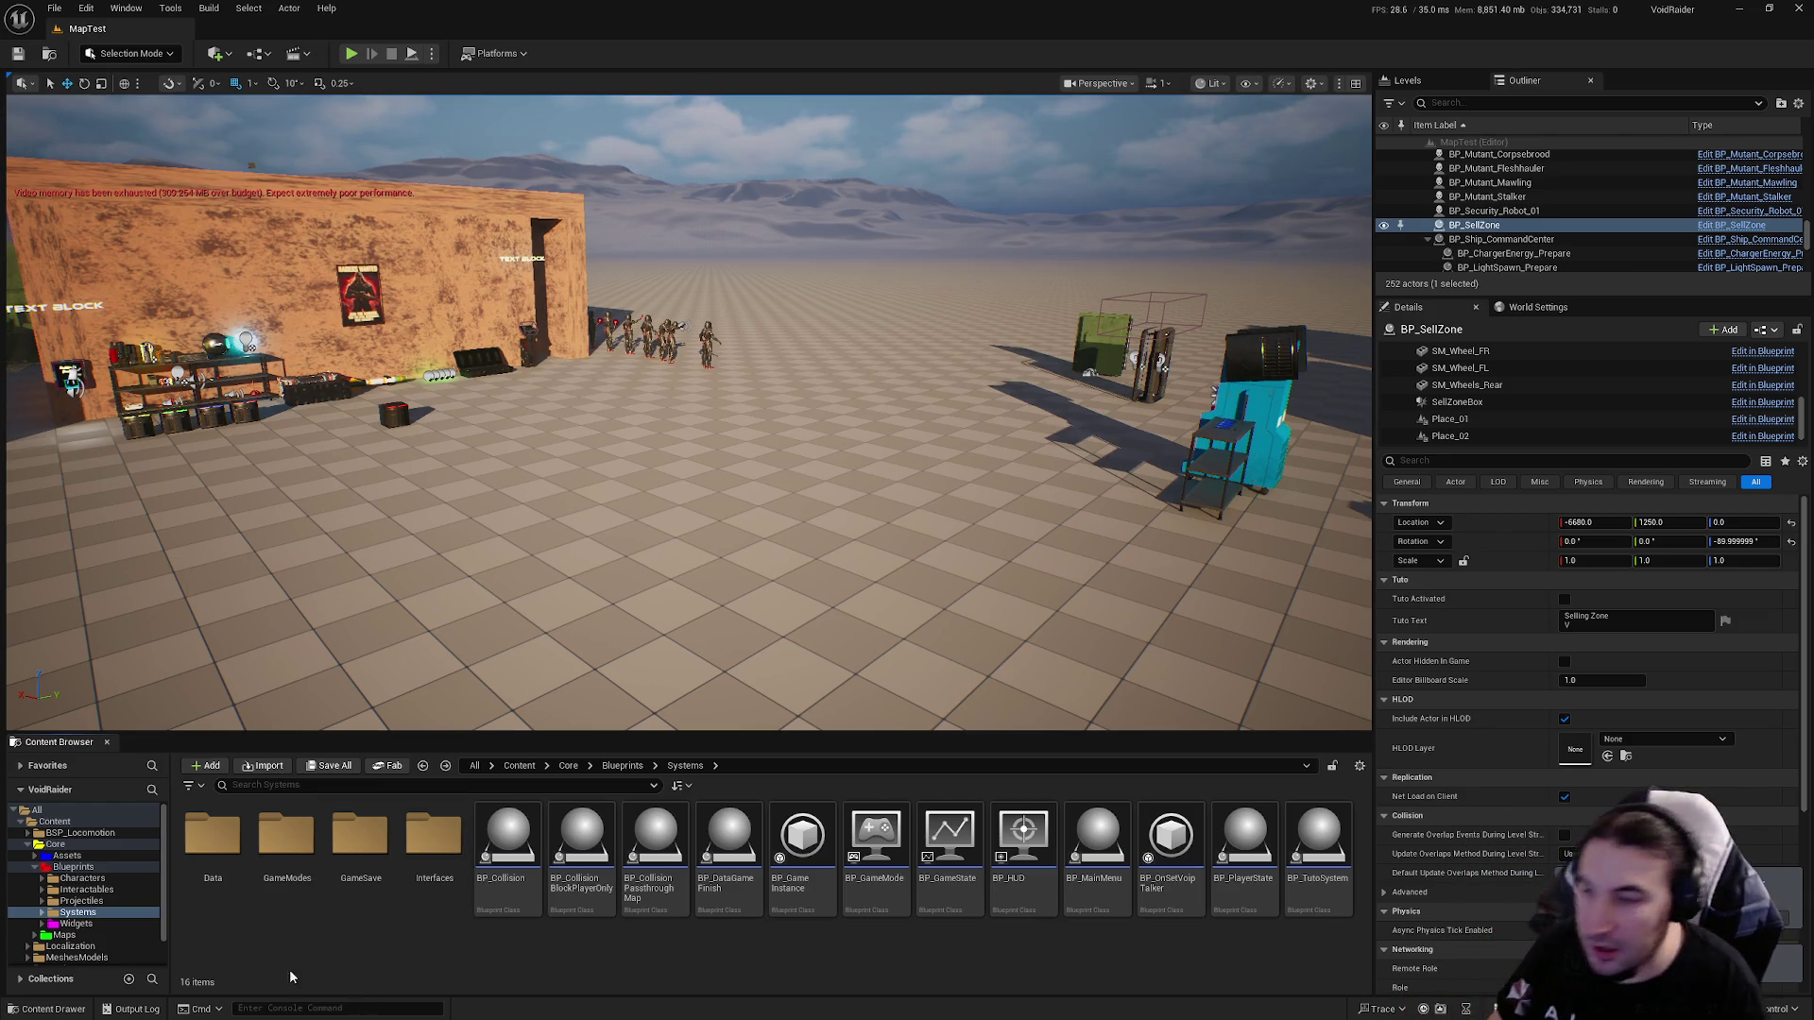
{"action": "right_click", "coordinate": [385, 937]}
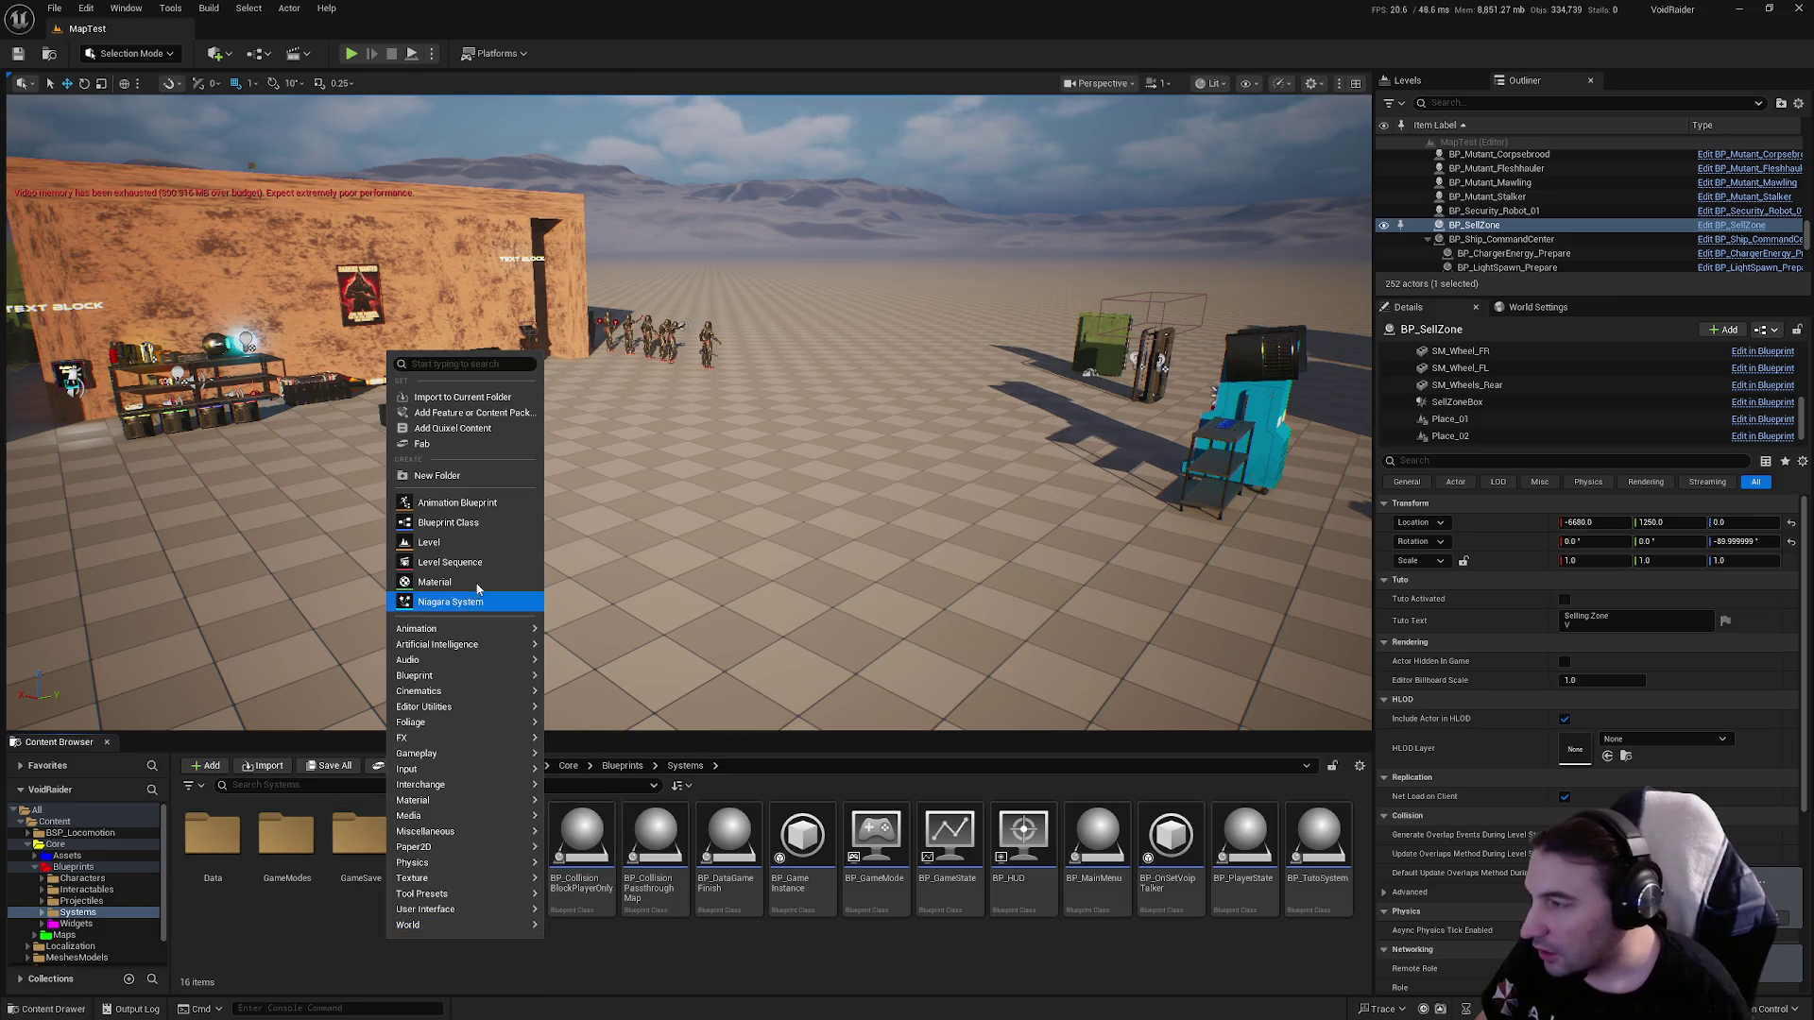
Create a new Actor Blueprint class and open it.
{"action": "left_click", "coordinate": [480, 524]}
{"action": "left_click", "coordinate": [757, 412]}
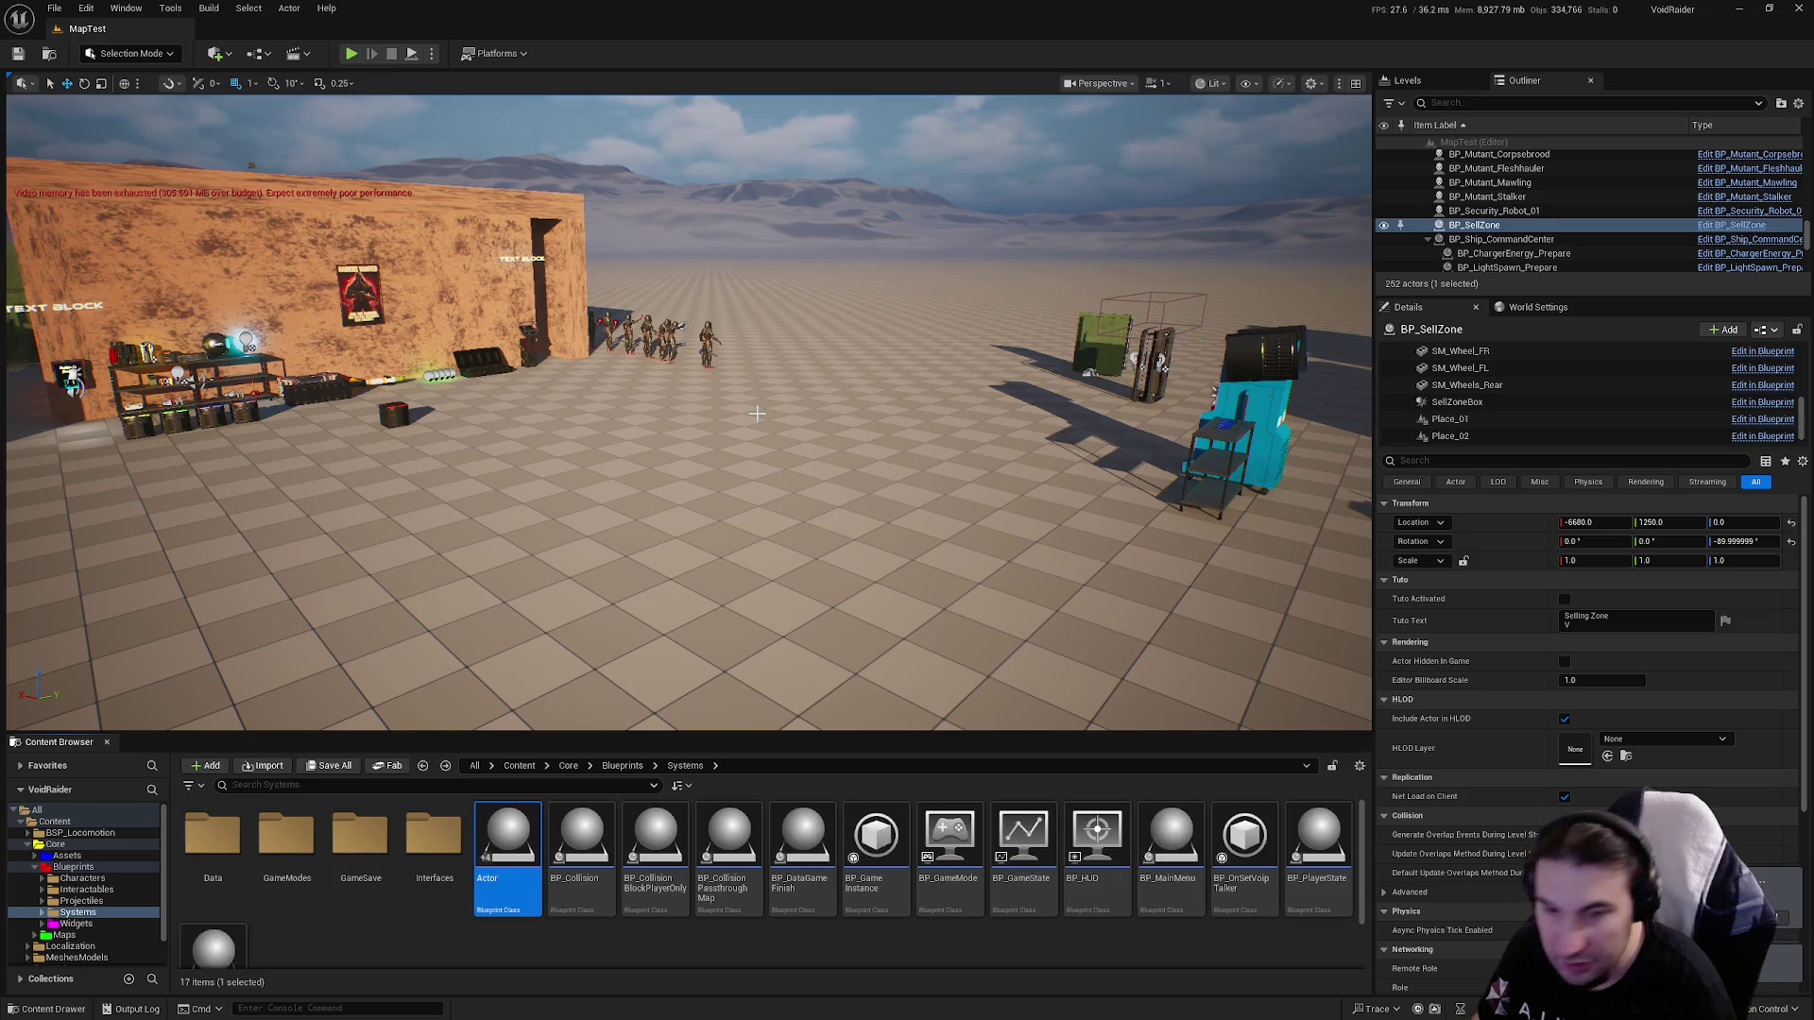
{"action": "double_click", "coordinate": [510, 864]}
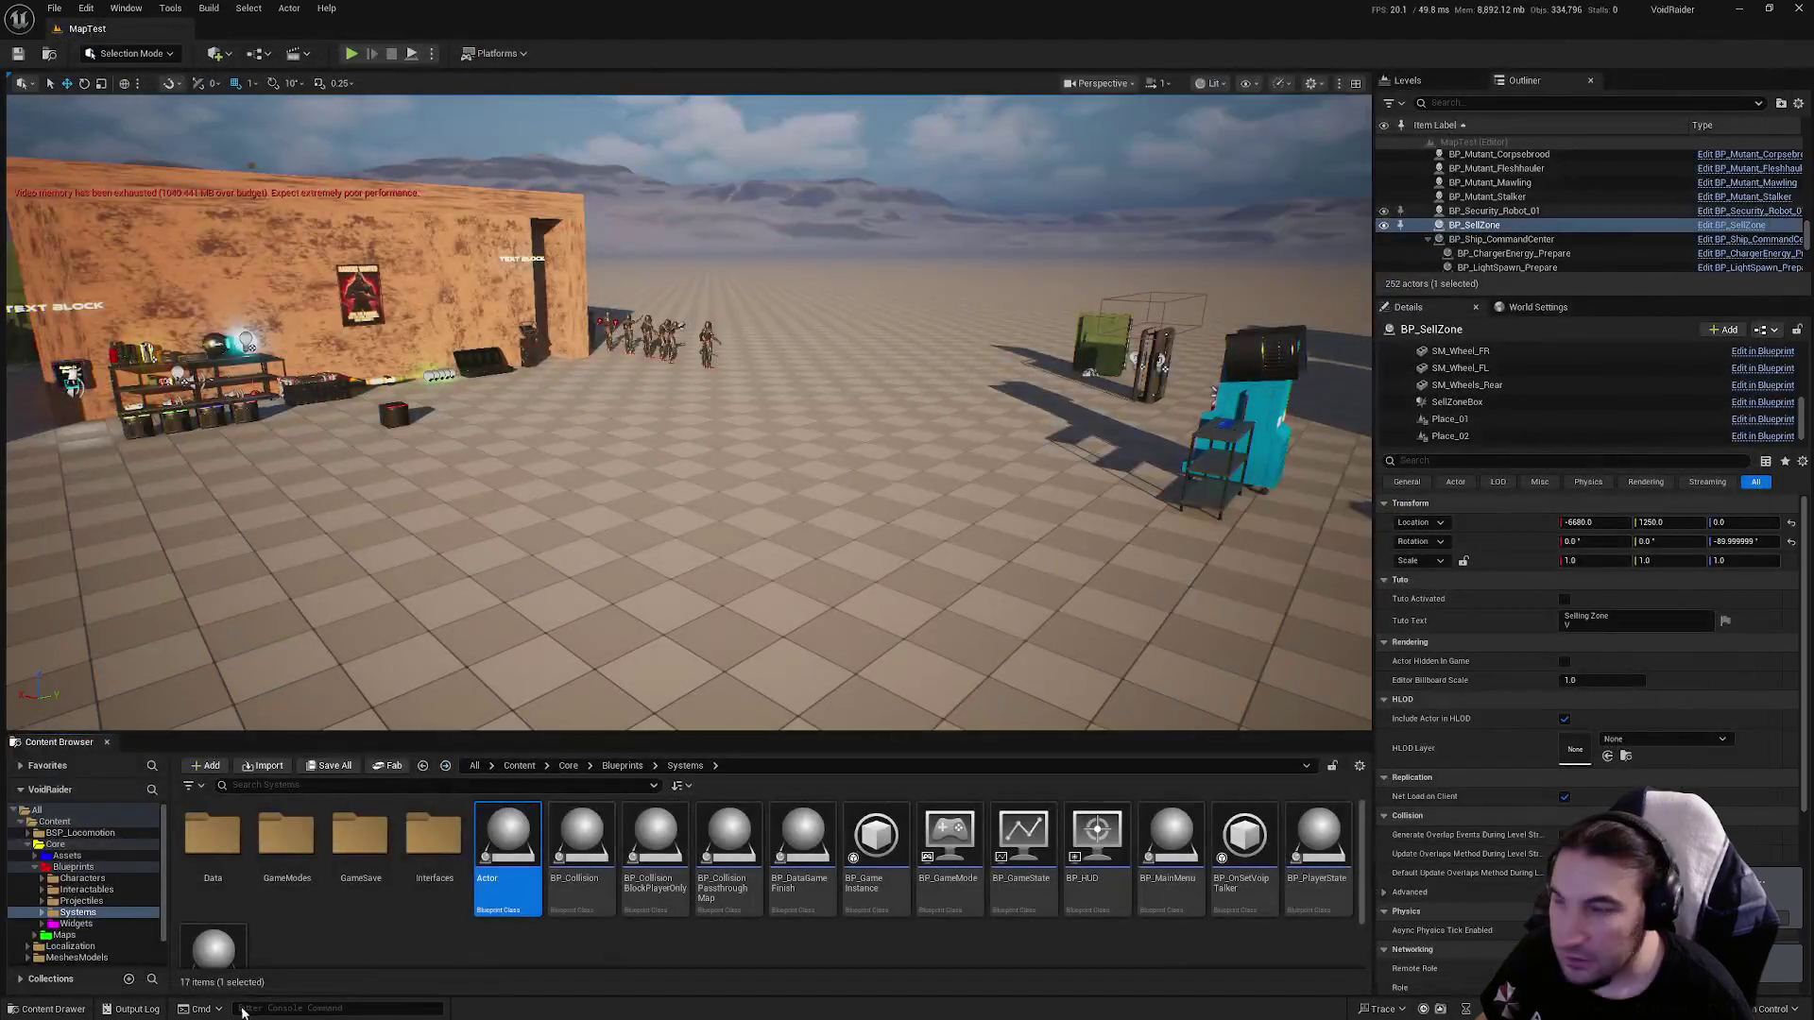
Create a child Blueprint of Actor named 'Character' and open it for editing.
{"action": "right_click", "coordinate": [519, 832]}
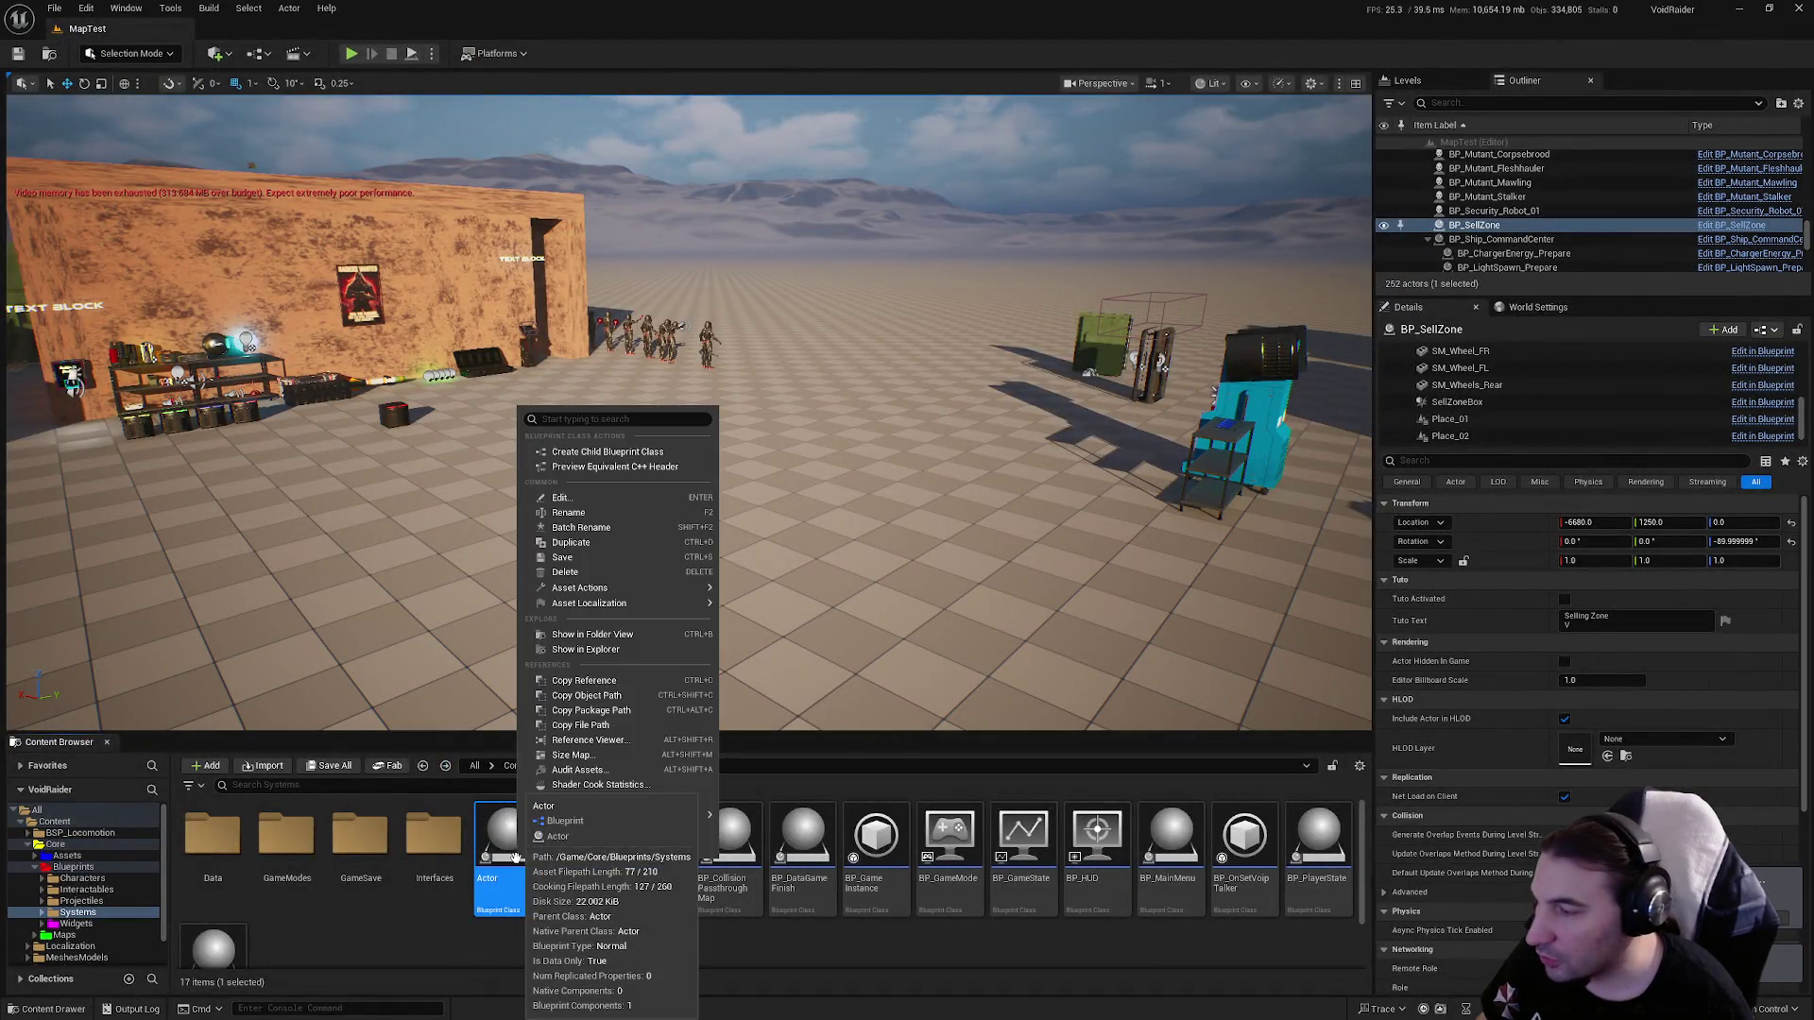
{"action": "left_click", "coordinate": [604, 453]}
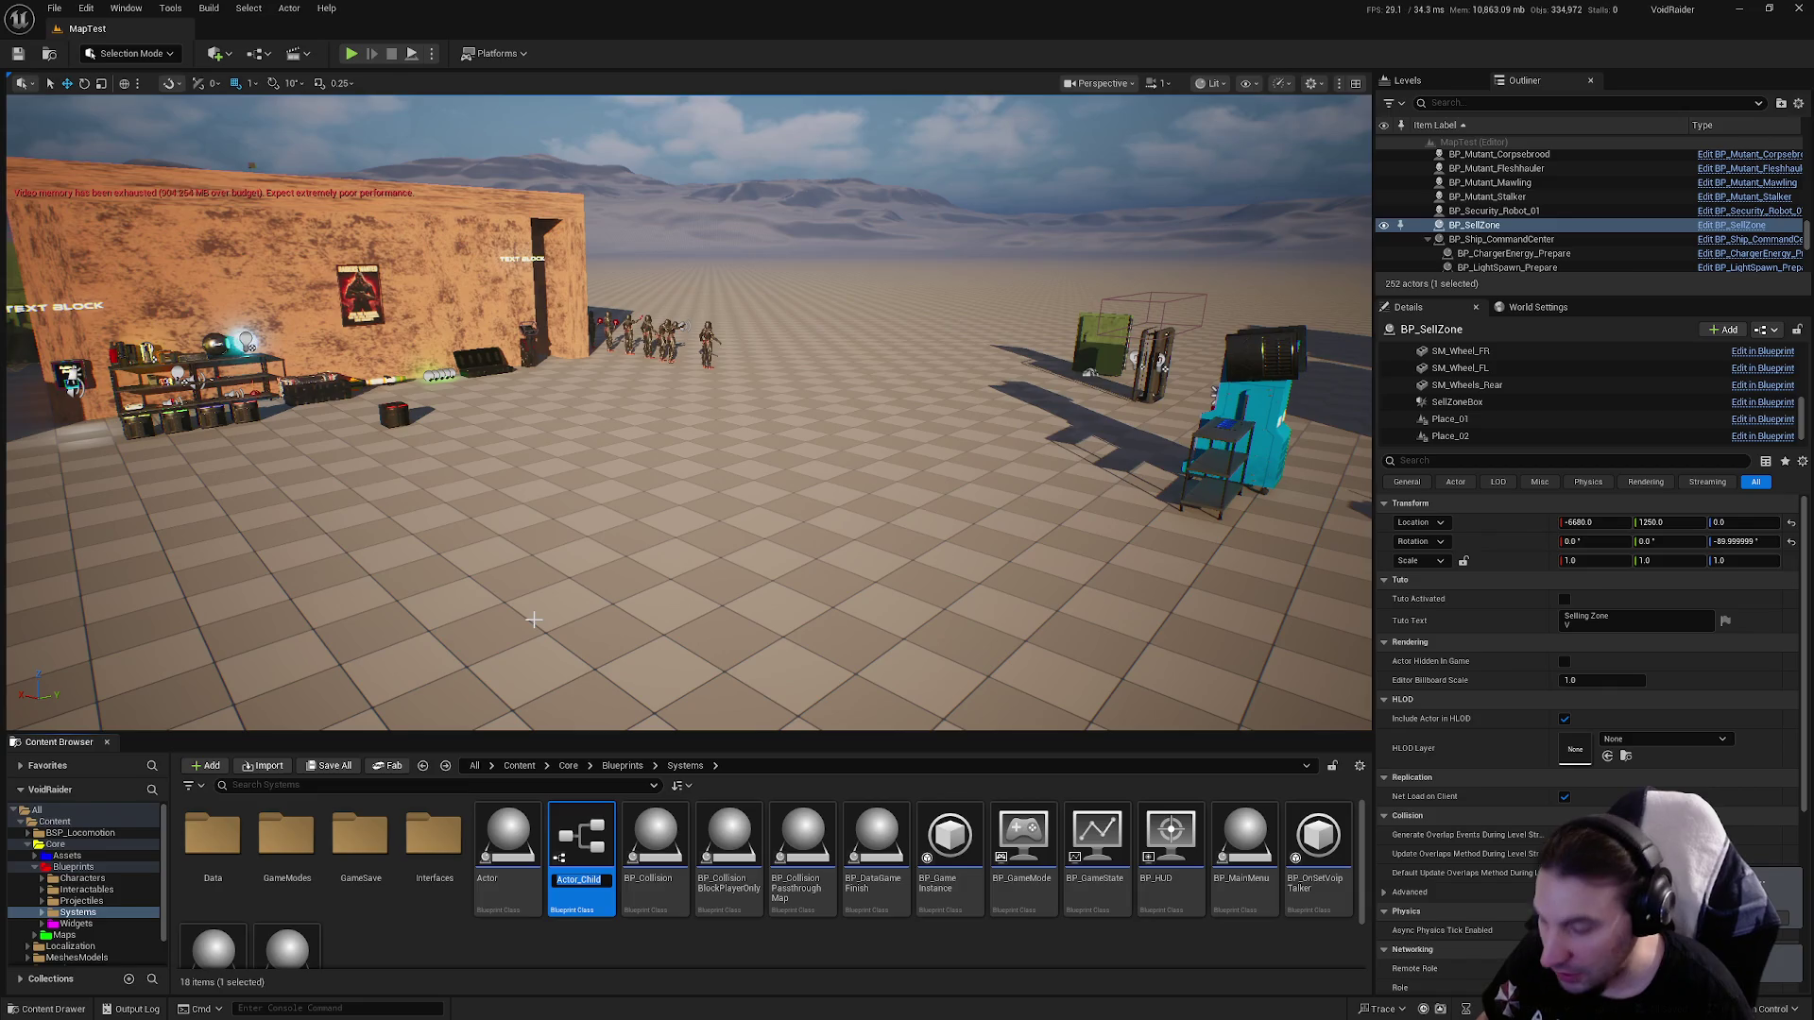
{"action": "type", "text": "Character"}
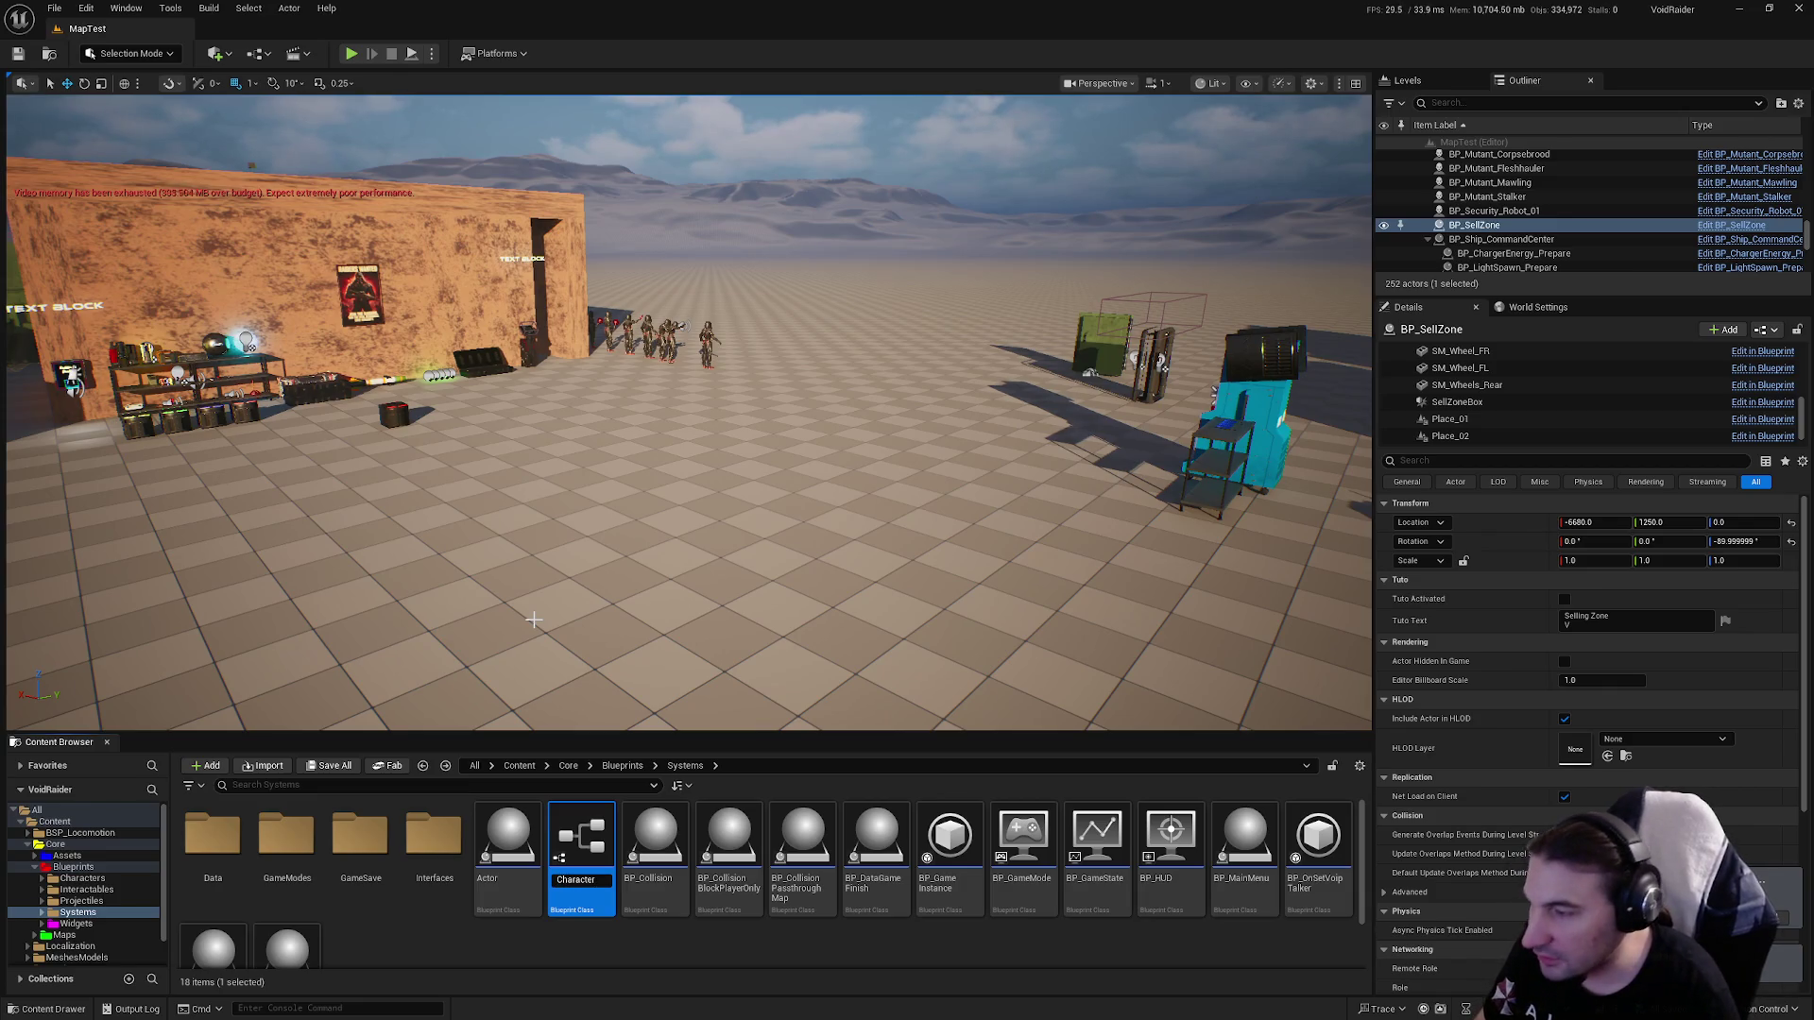
{"action": "key", "text": "Return"}
{"action": "double_click", "coordinate": [289, 892]}
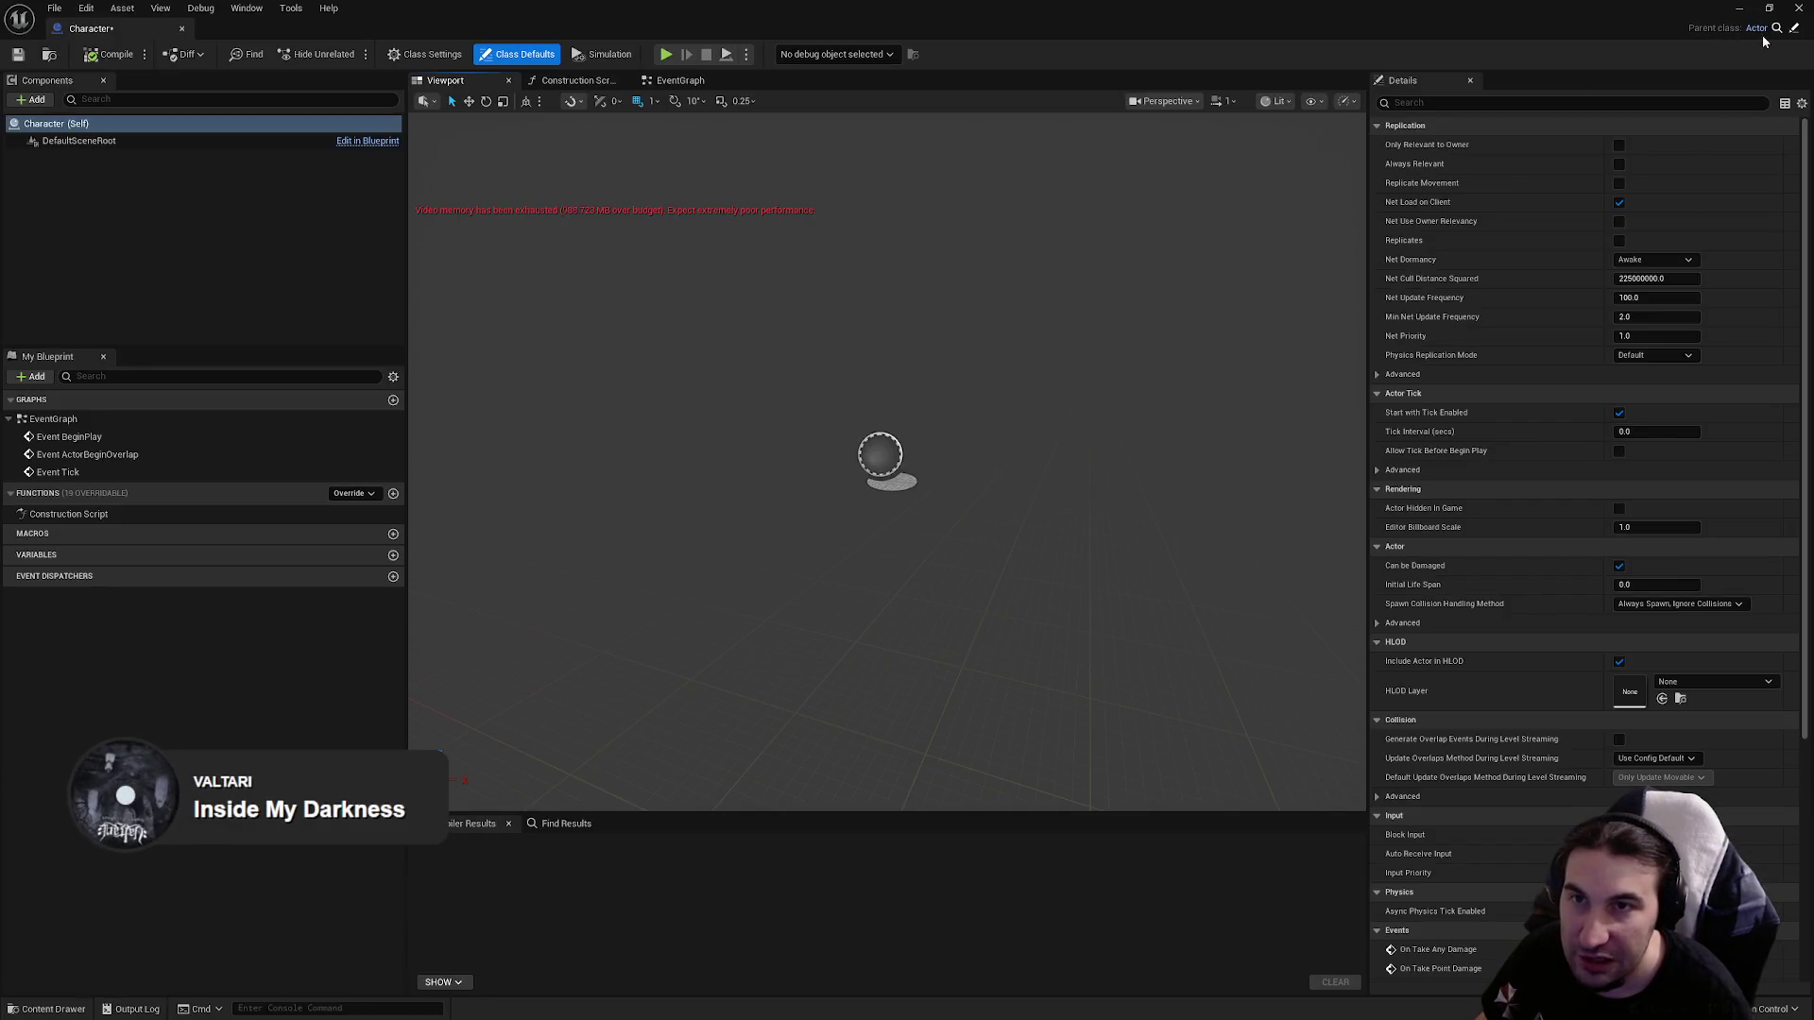
Add an Arrow component to the Character Blueprint.
{"action": "left_click", "coordinate": [31, 100]}
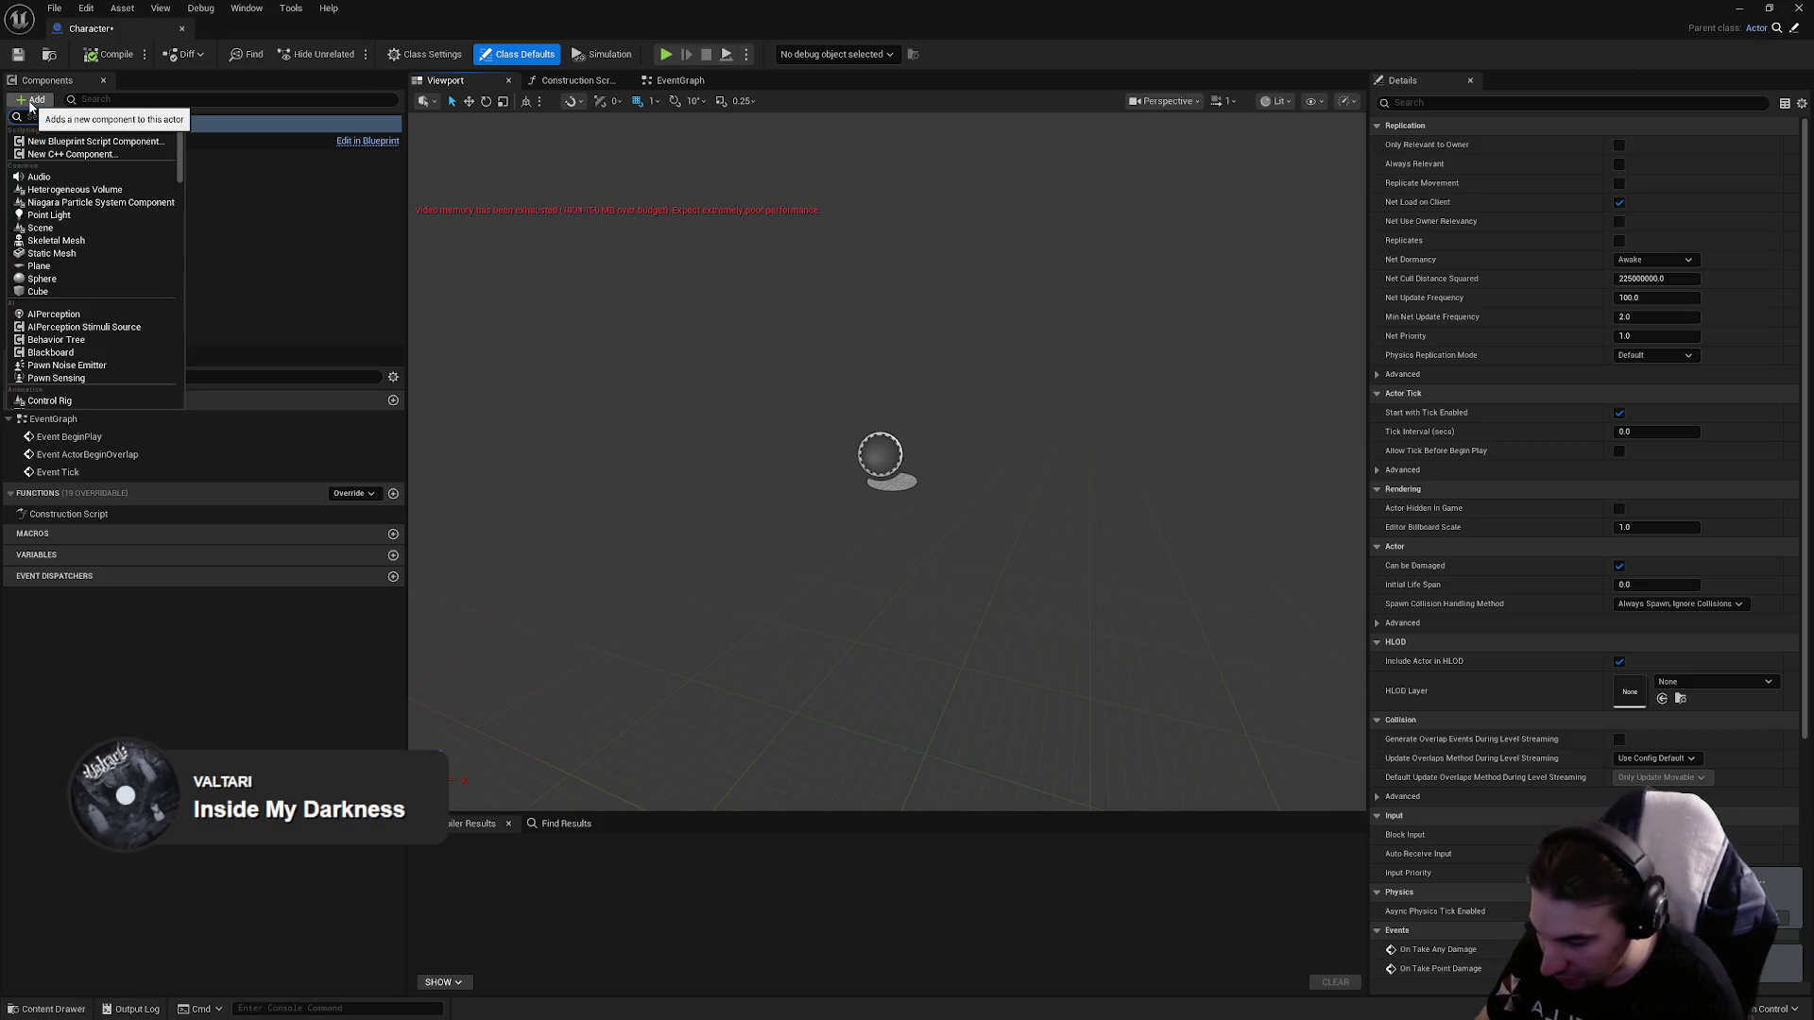
{"action": "left_click", "coordinate": [31, 100]}
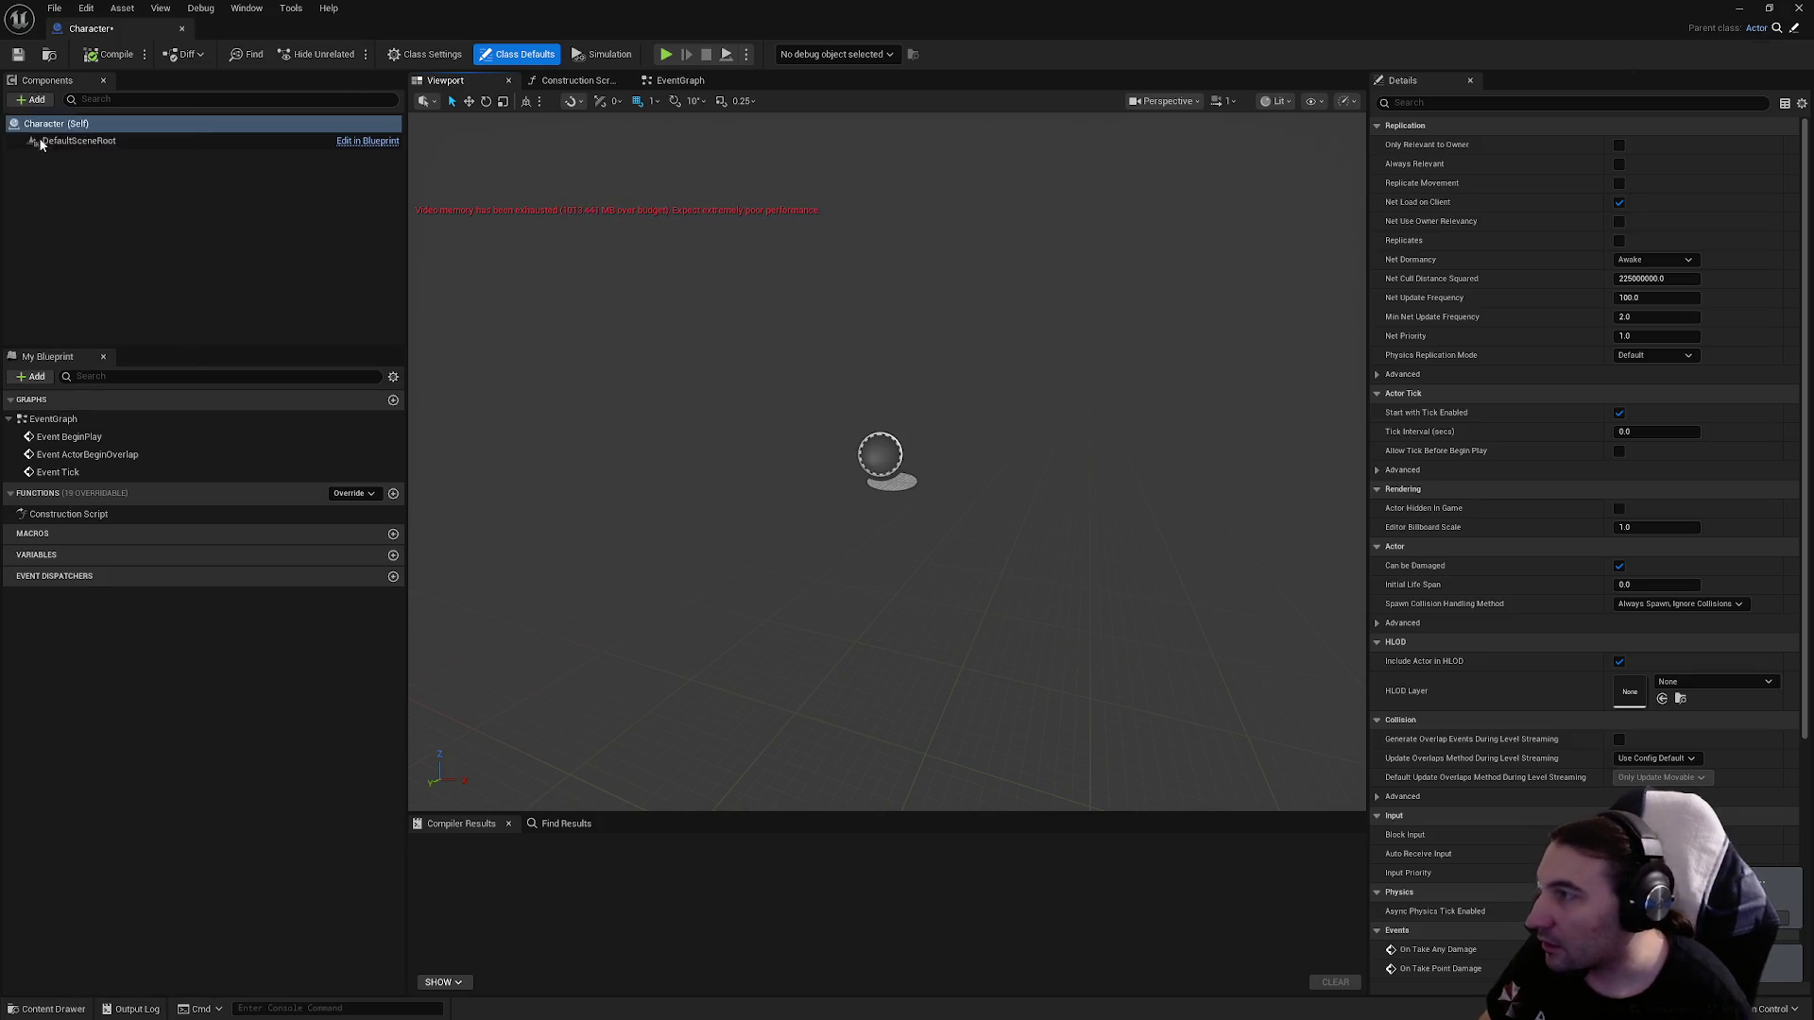
{"action": "mouse_move", "coordinate": [659, 33]}
{"action": "left_mouse_down"}
{"action": "mouse_move", "coordinate": [659, 234]}
{"action": "mouse_move", "coordinate": [538, 954]}
{"action": "left_mouse_up"}
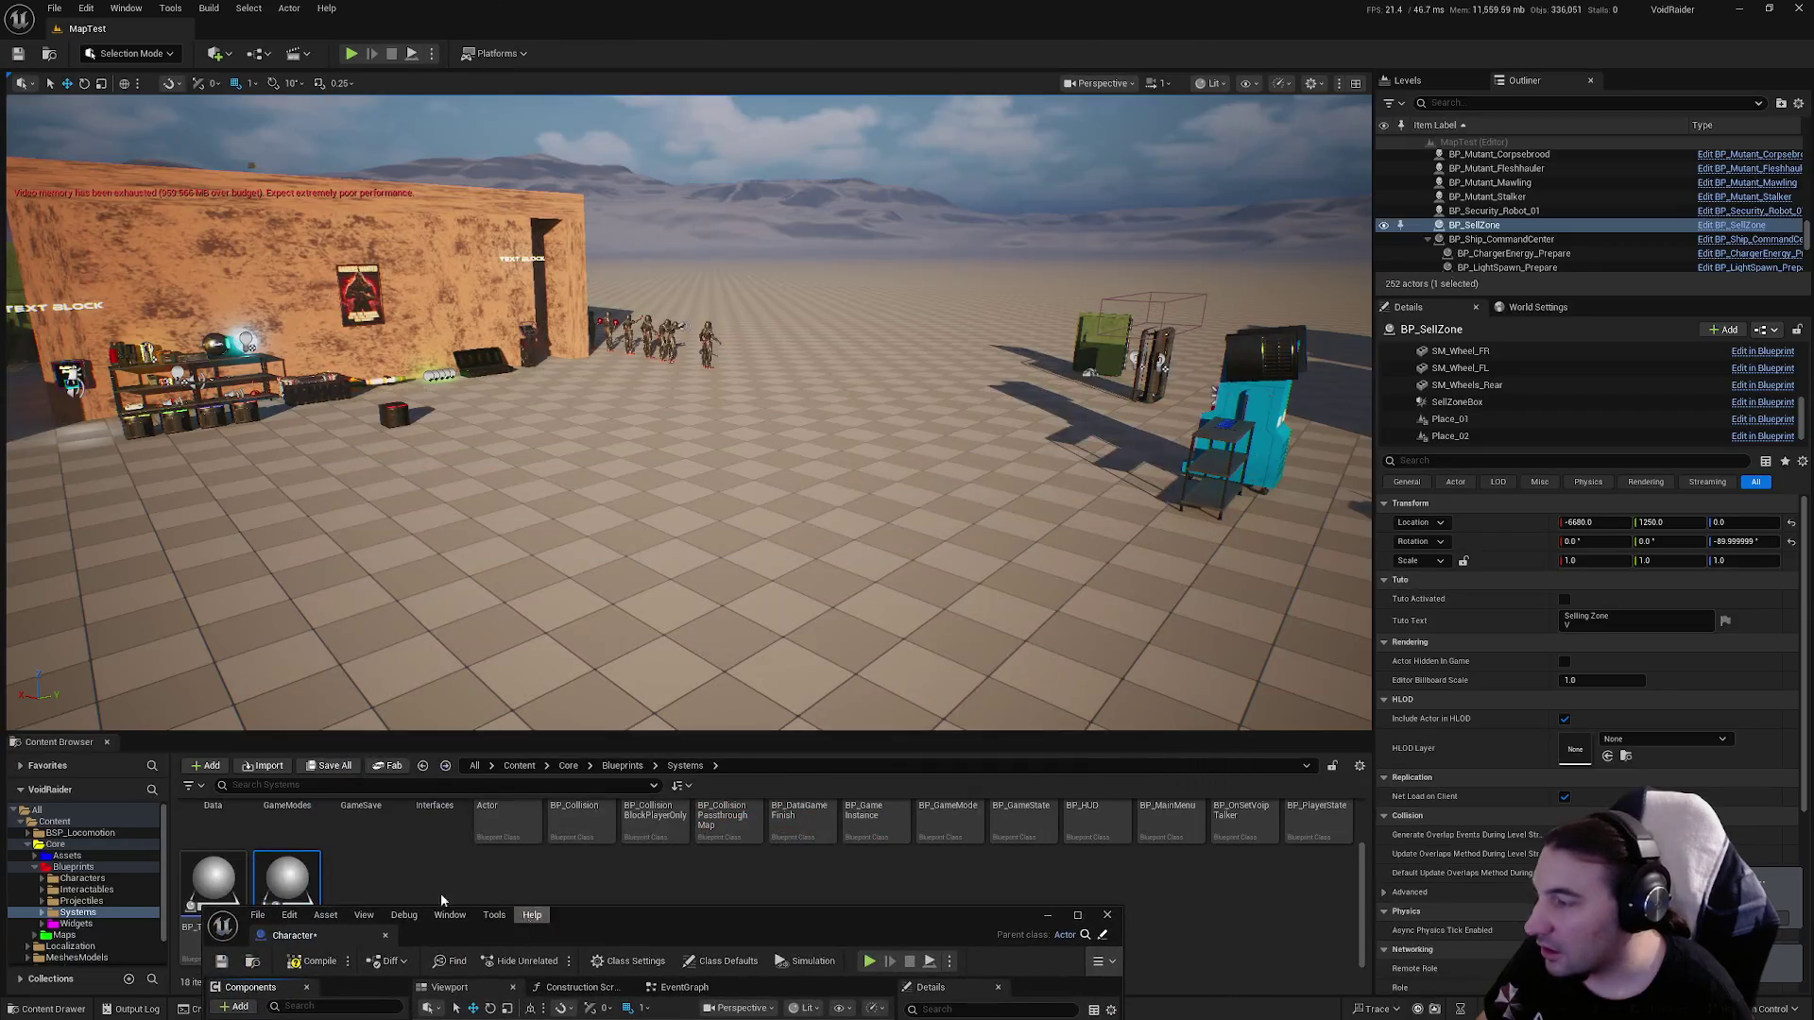
Open the parent Actor Blueprint in the full Blueprint editor, showing its viewport.
{"action": "double_click", "coordinate": [507, 836]}
{"action": "double_click", "coordinate": [752, 342]}
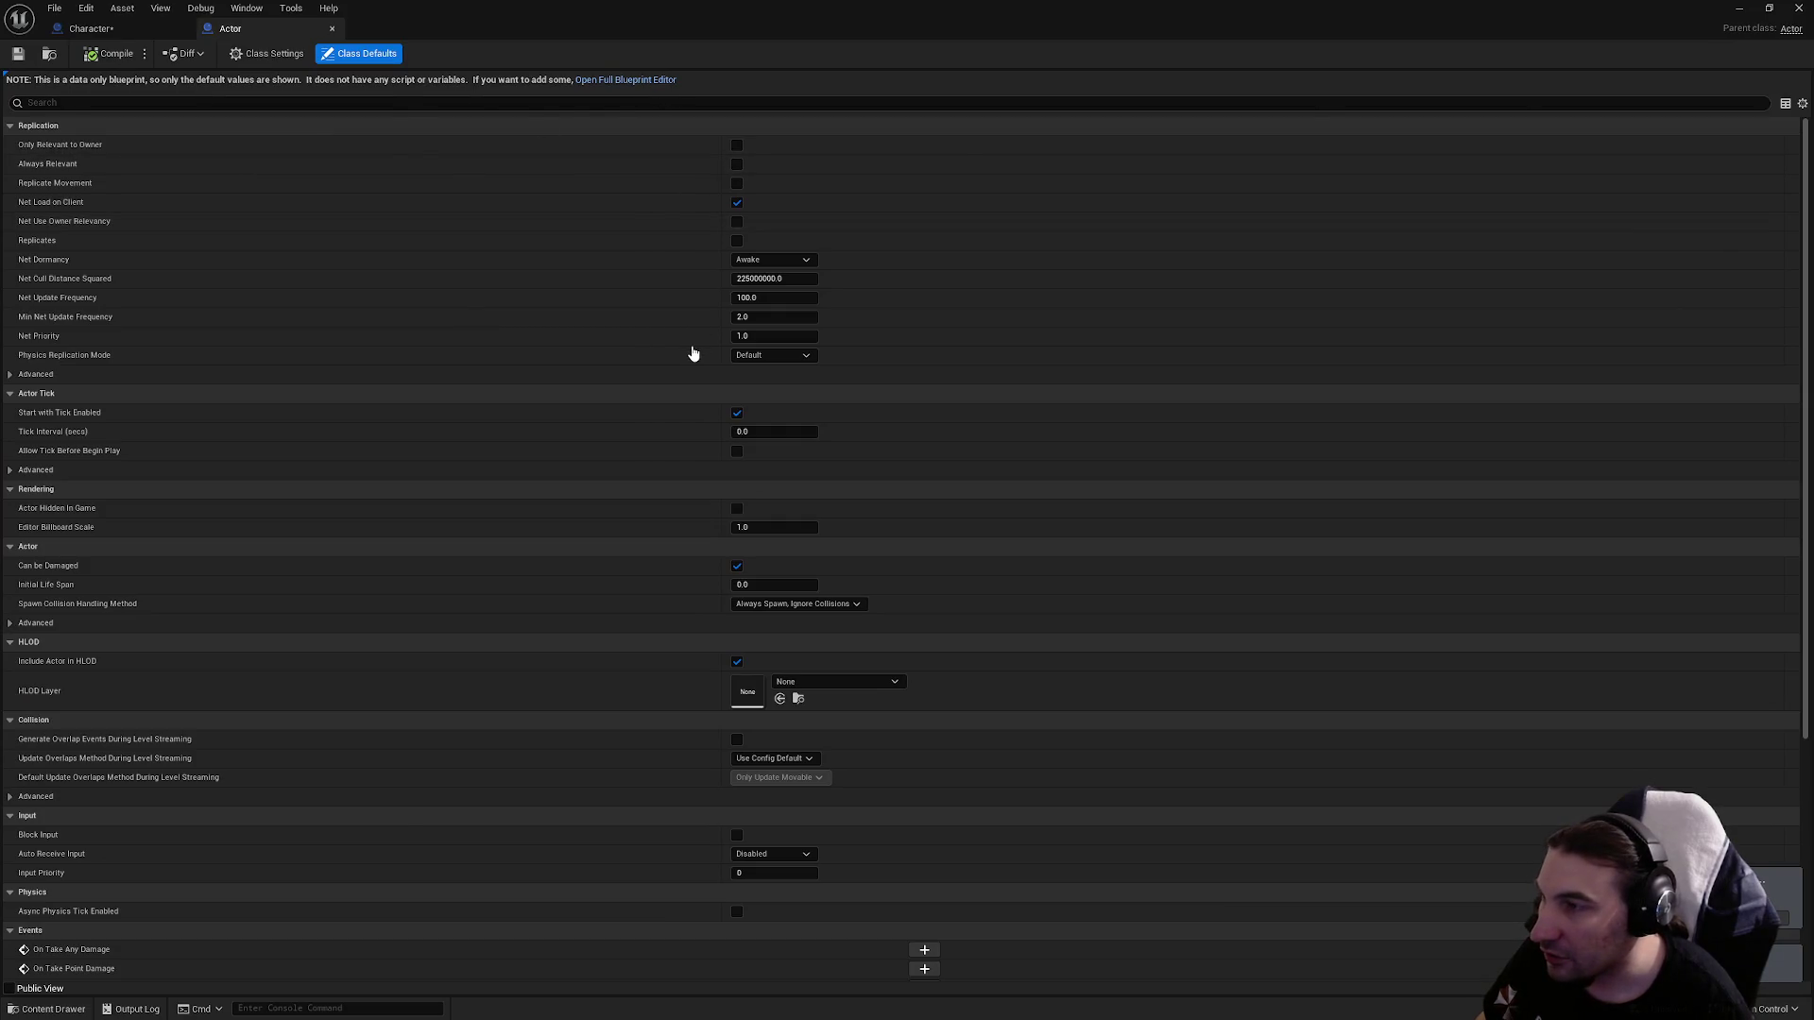
{"action": "left_click", "coordinate": [625, 79]}
{"action": "left_click", "coordinate": [451, 81]}
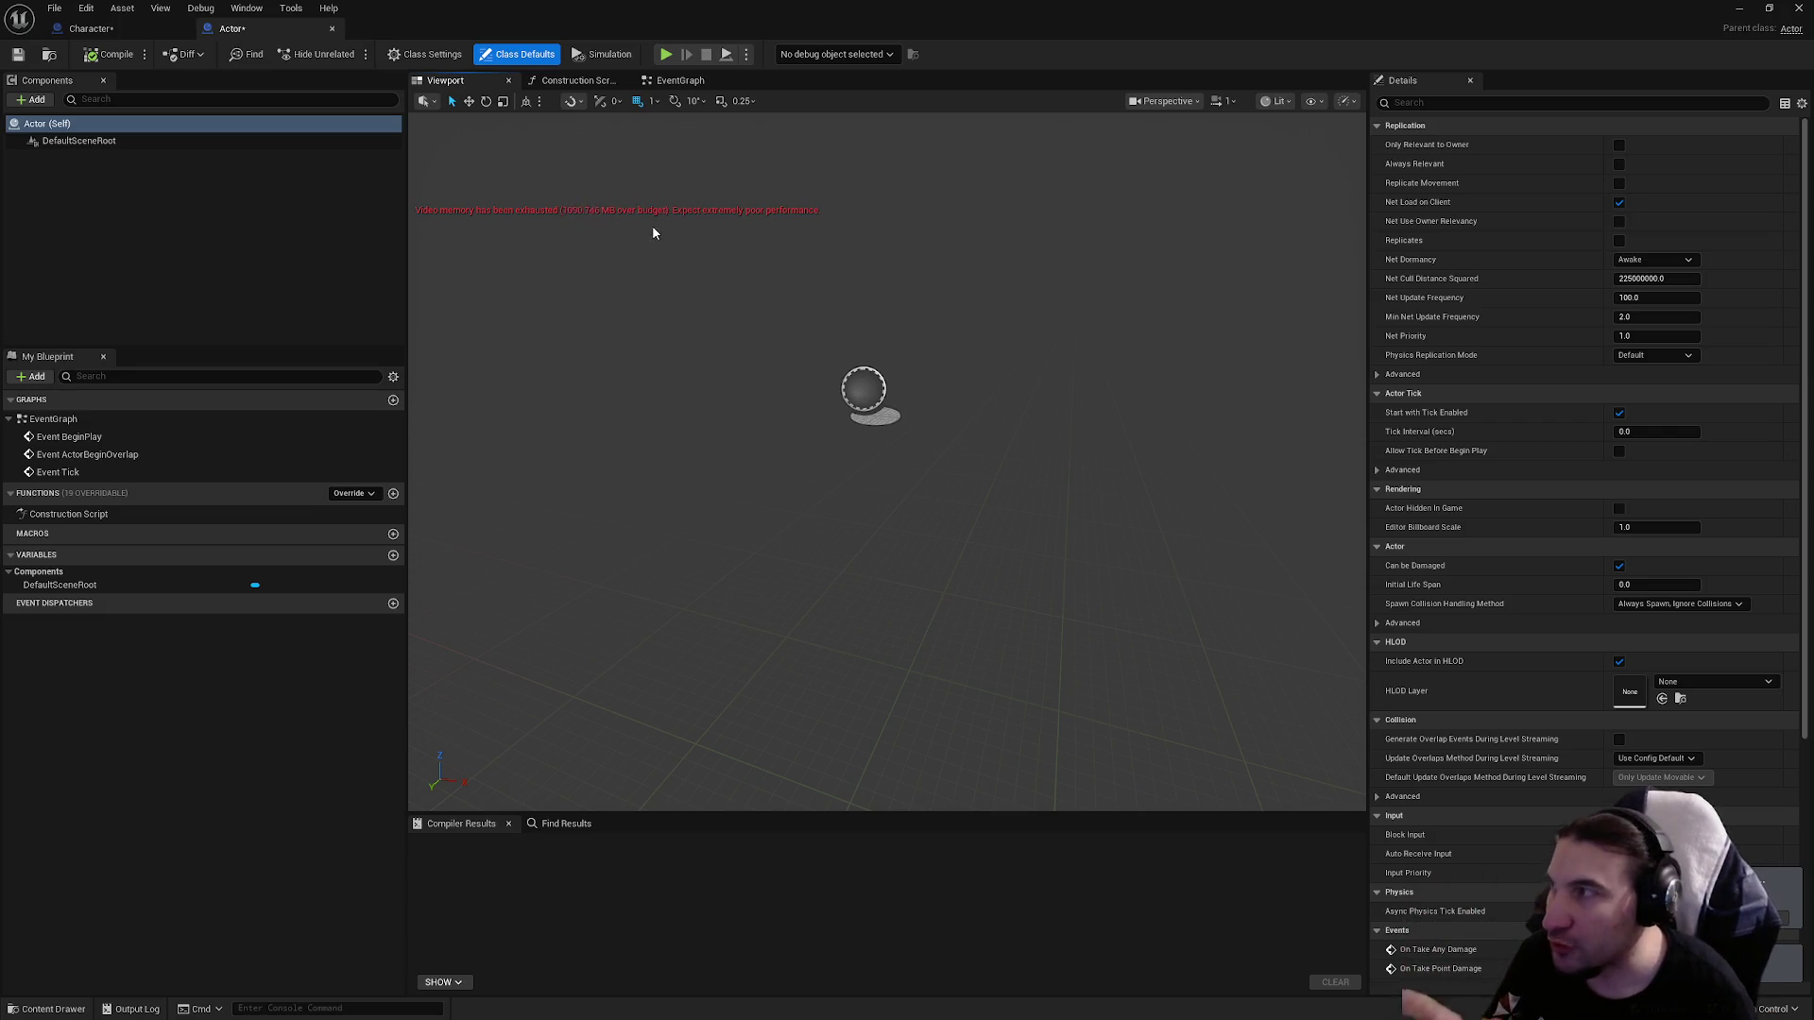
Add a Plane component to the Actor Blueprint, then return to Character.
{"action": "left_click", "coordinate": [91, 28]}
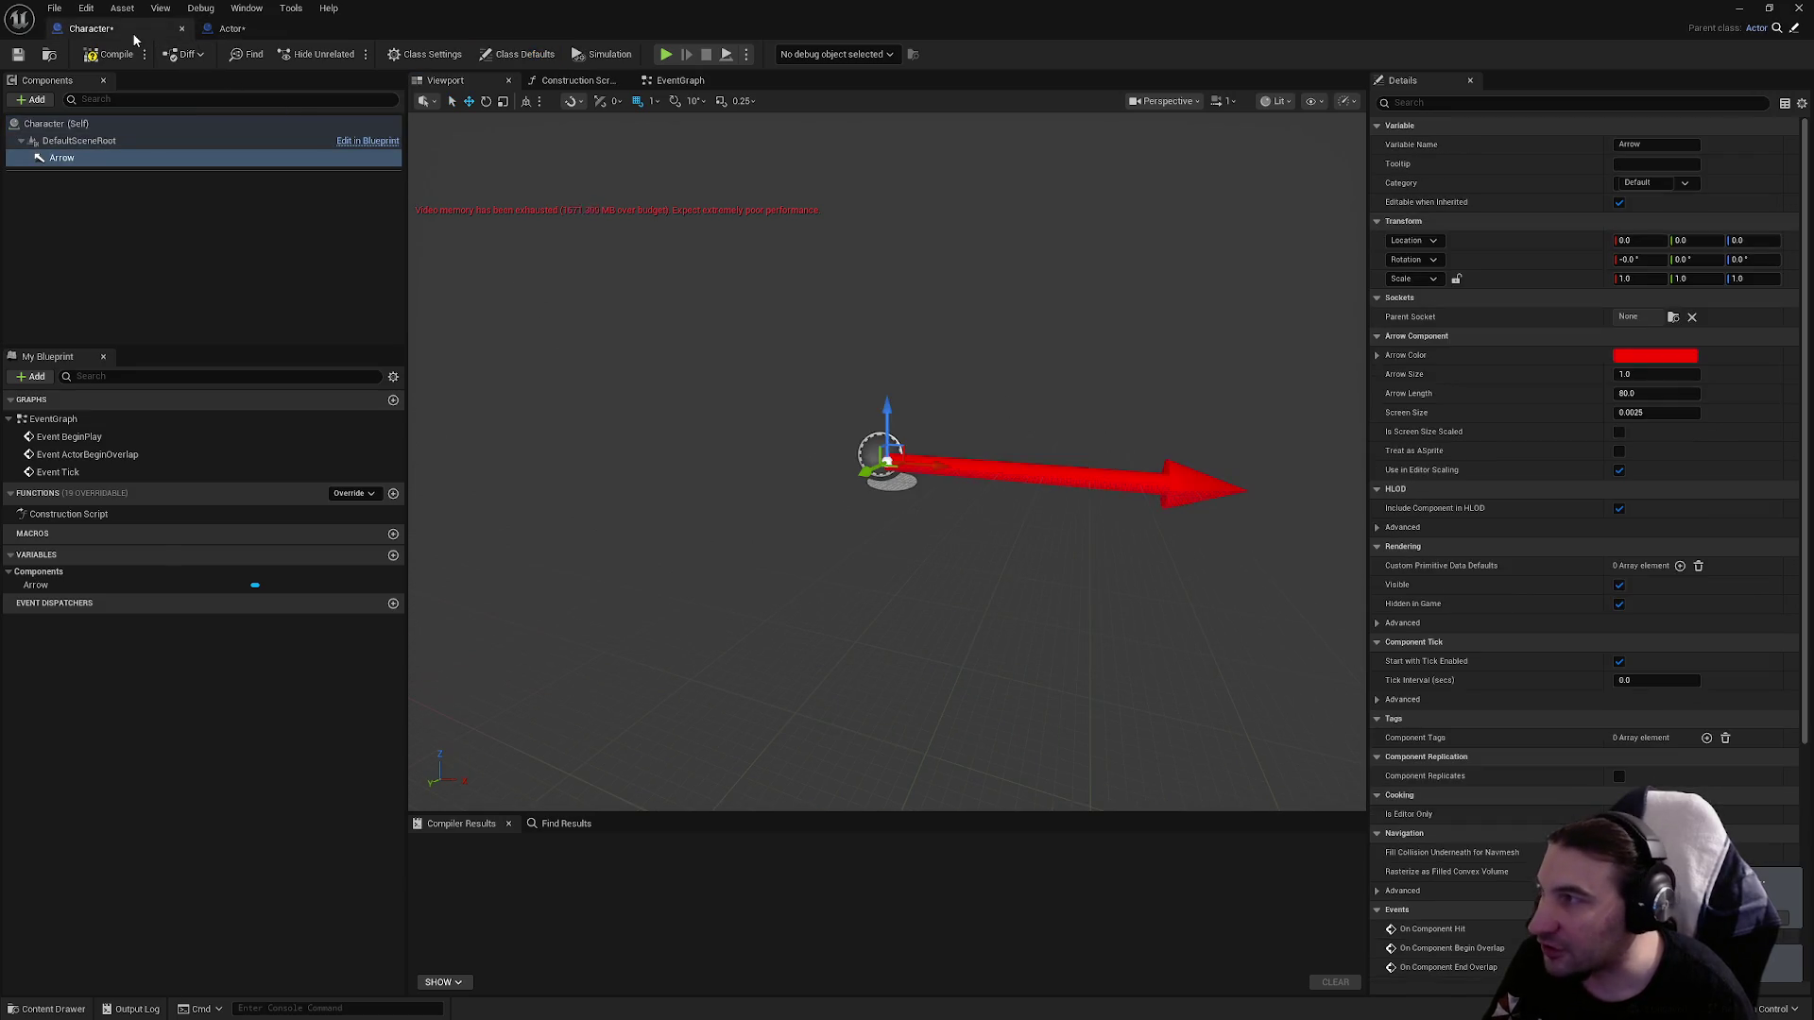
{"action": "left_click", "coordinate": [226, 29]}
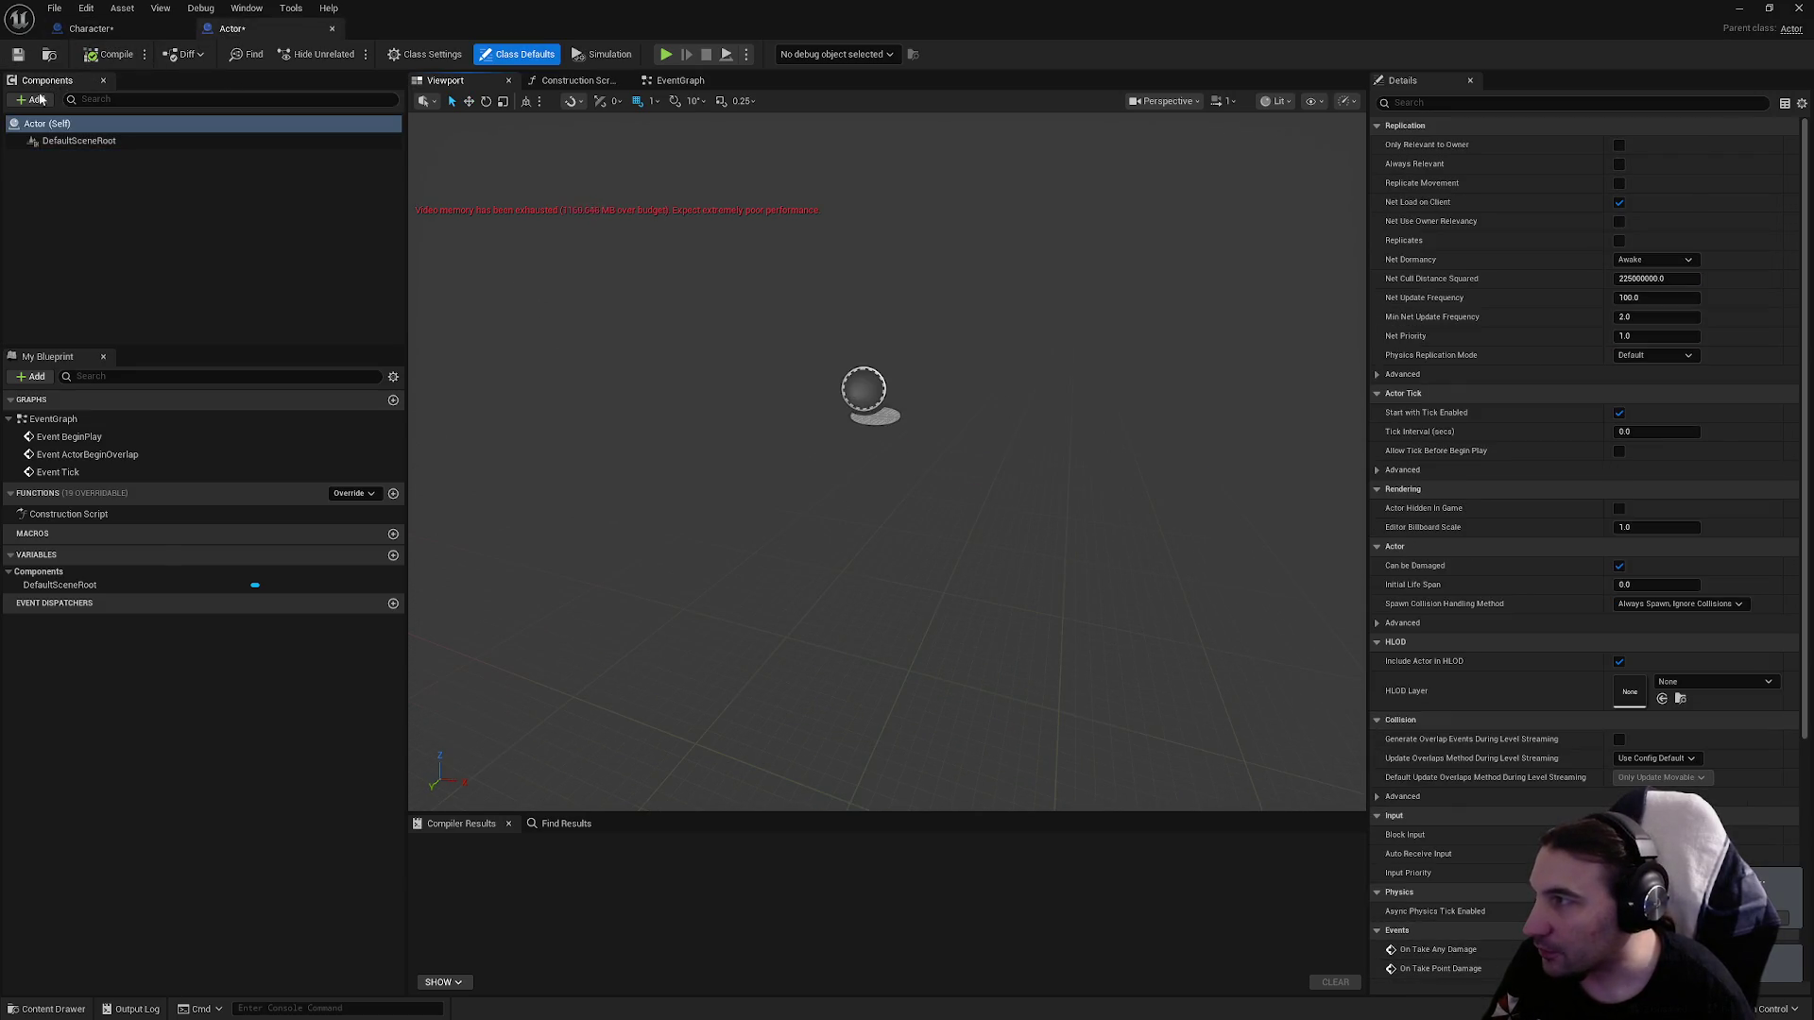
{"action": "left_click", "coordinate": [39, 98]}
{"action": "left_click", "coordinate": [76, 269]}
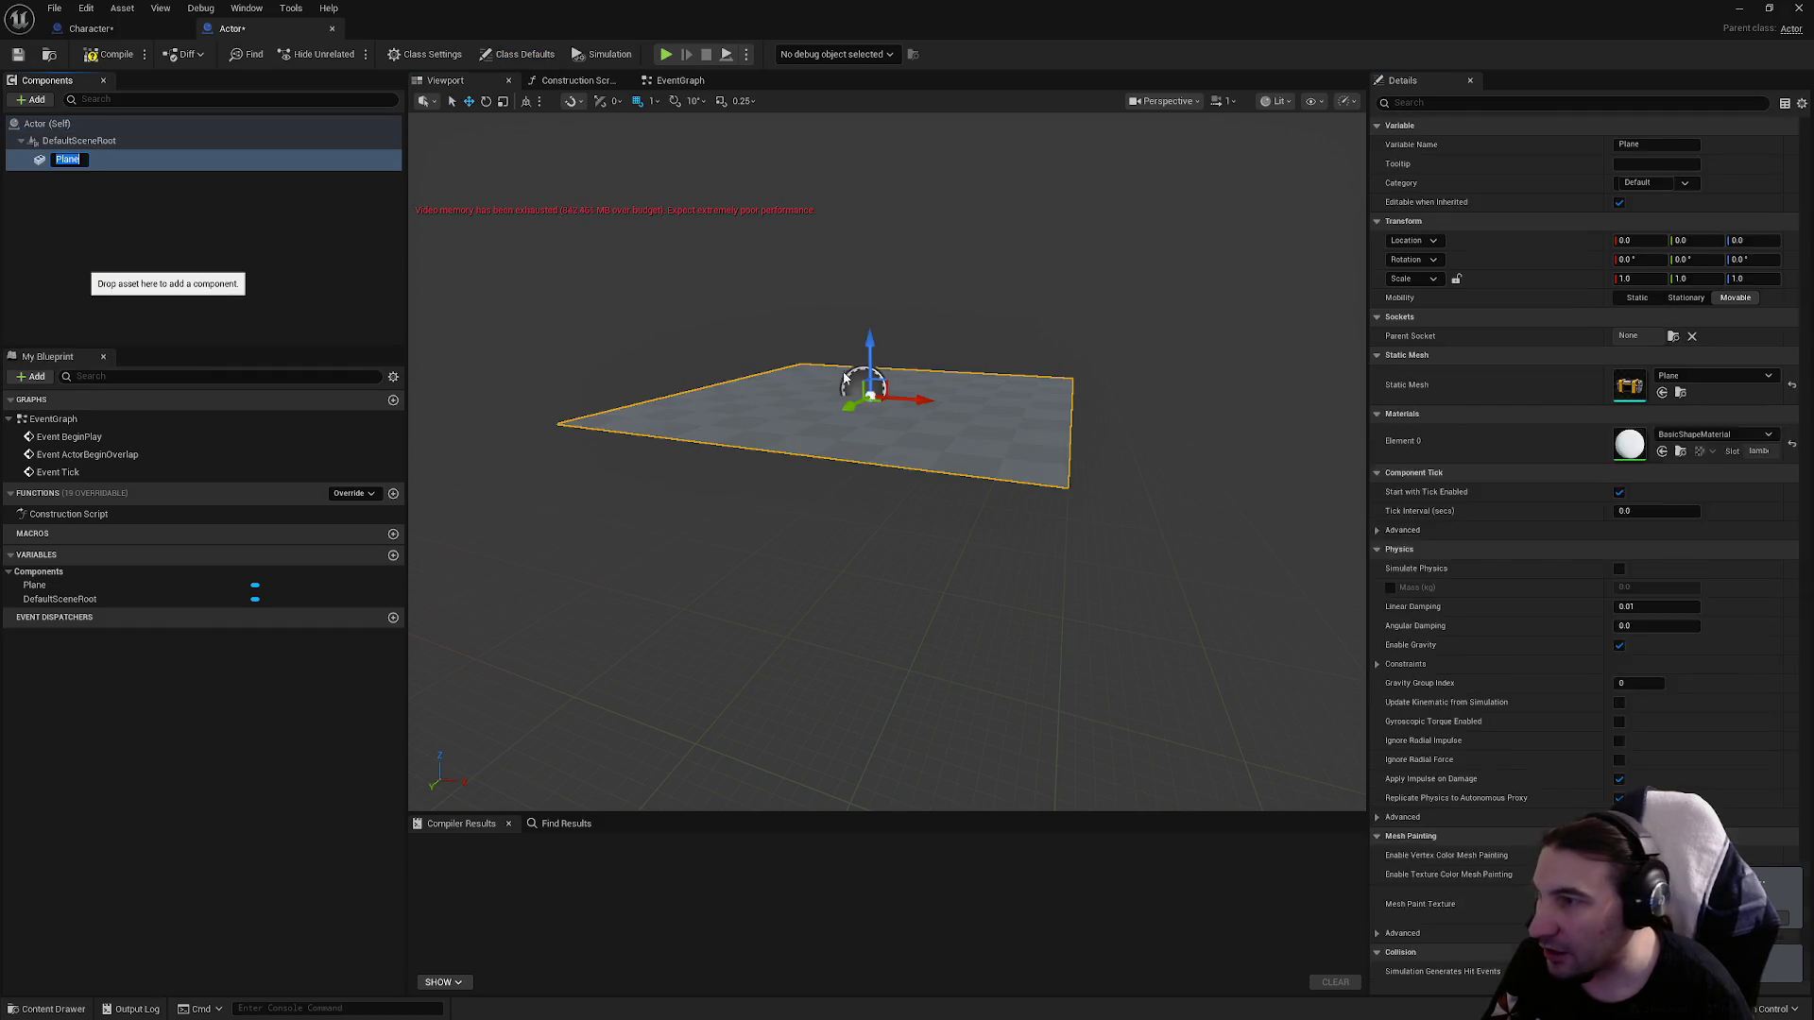
{"action": "left_click", "coordinate": [146, 30]}
{"action": "left_click", "coordinate": [286, 36]}
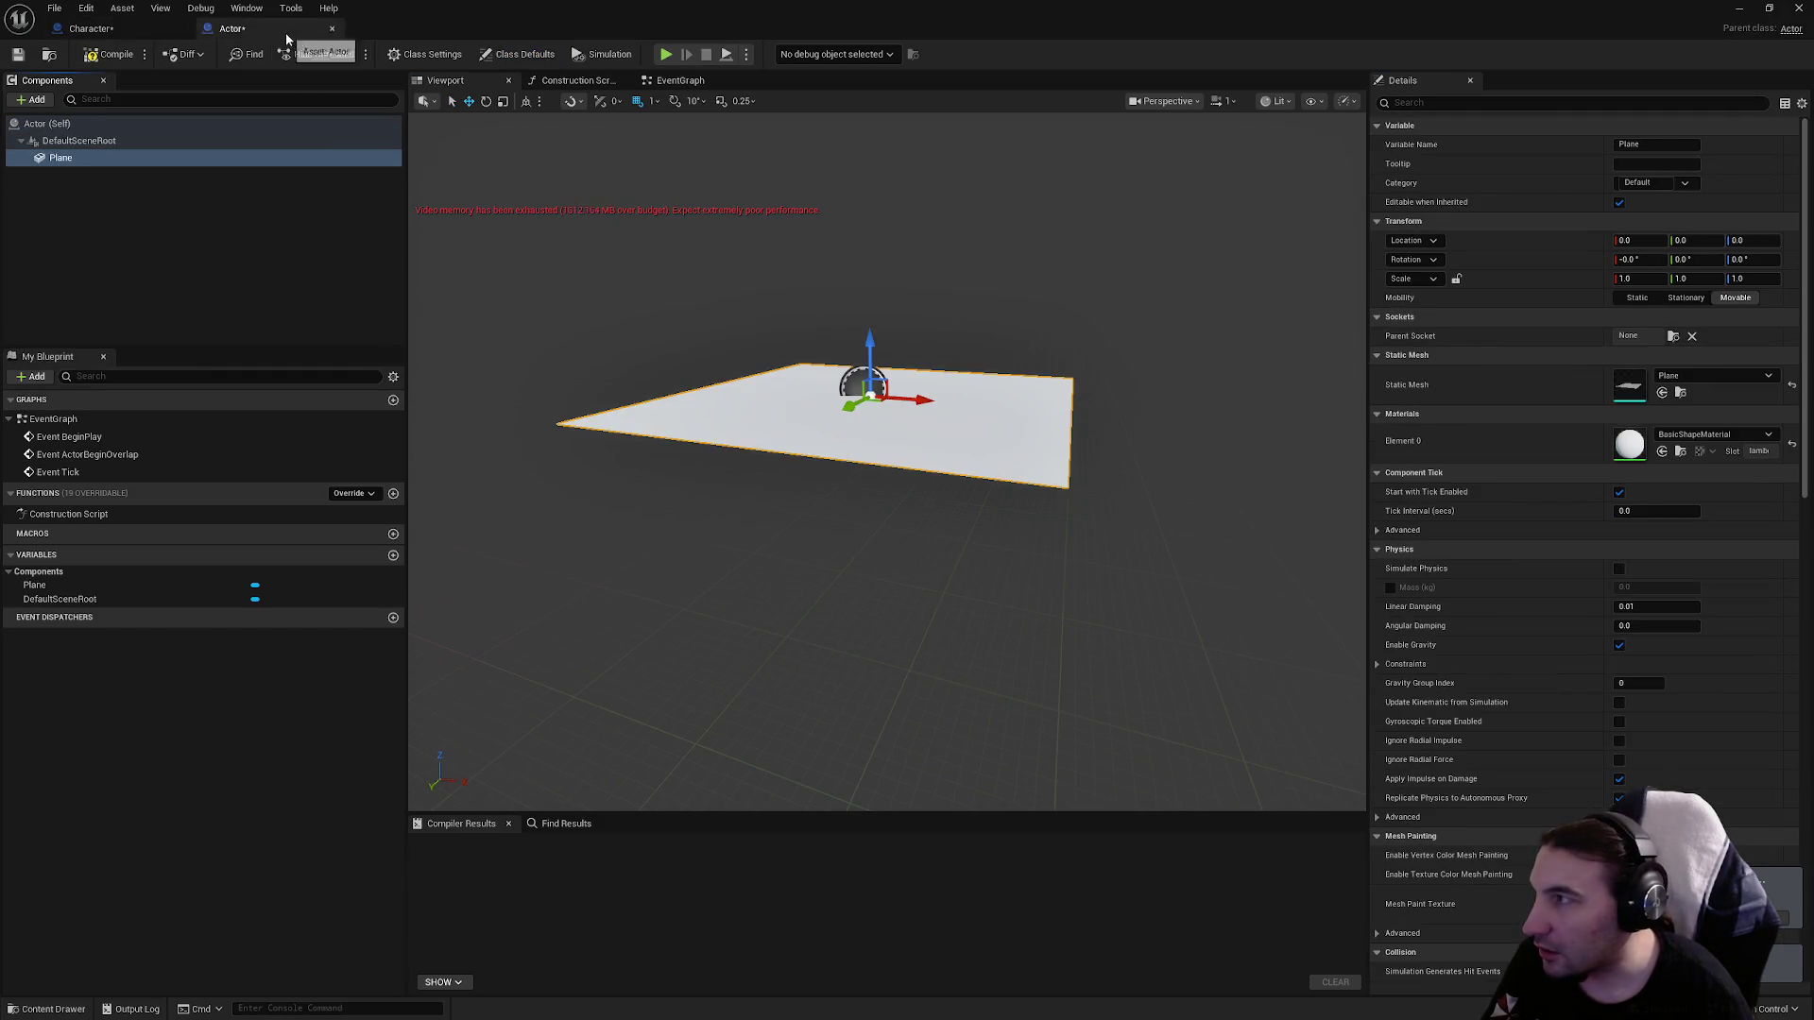
{"action": "left_click", "coordinate": [132, 29]}
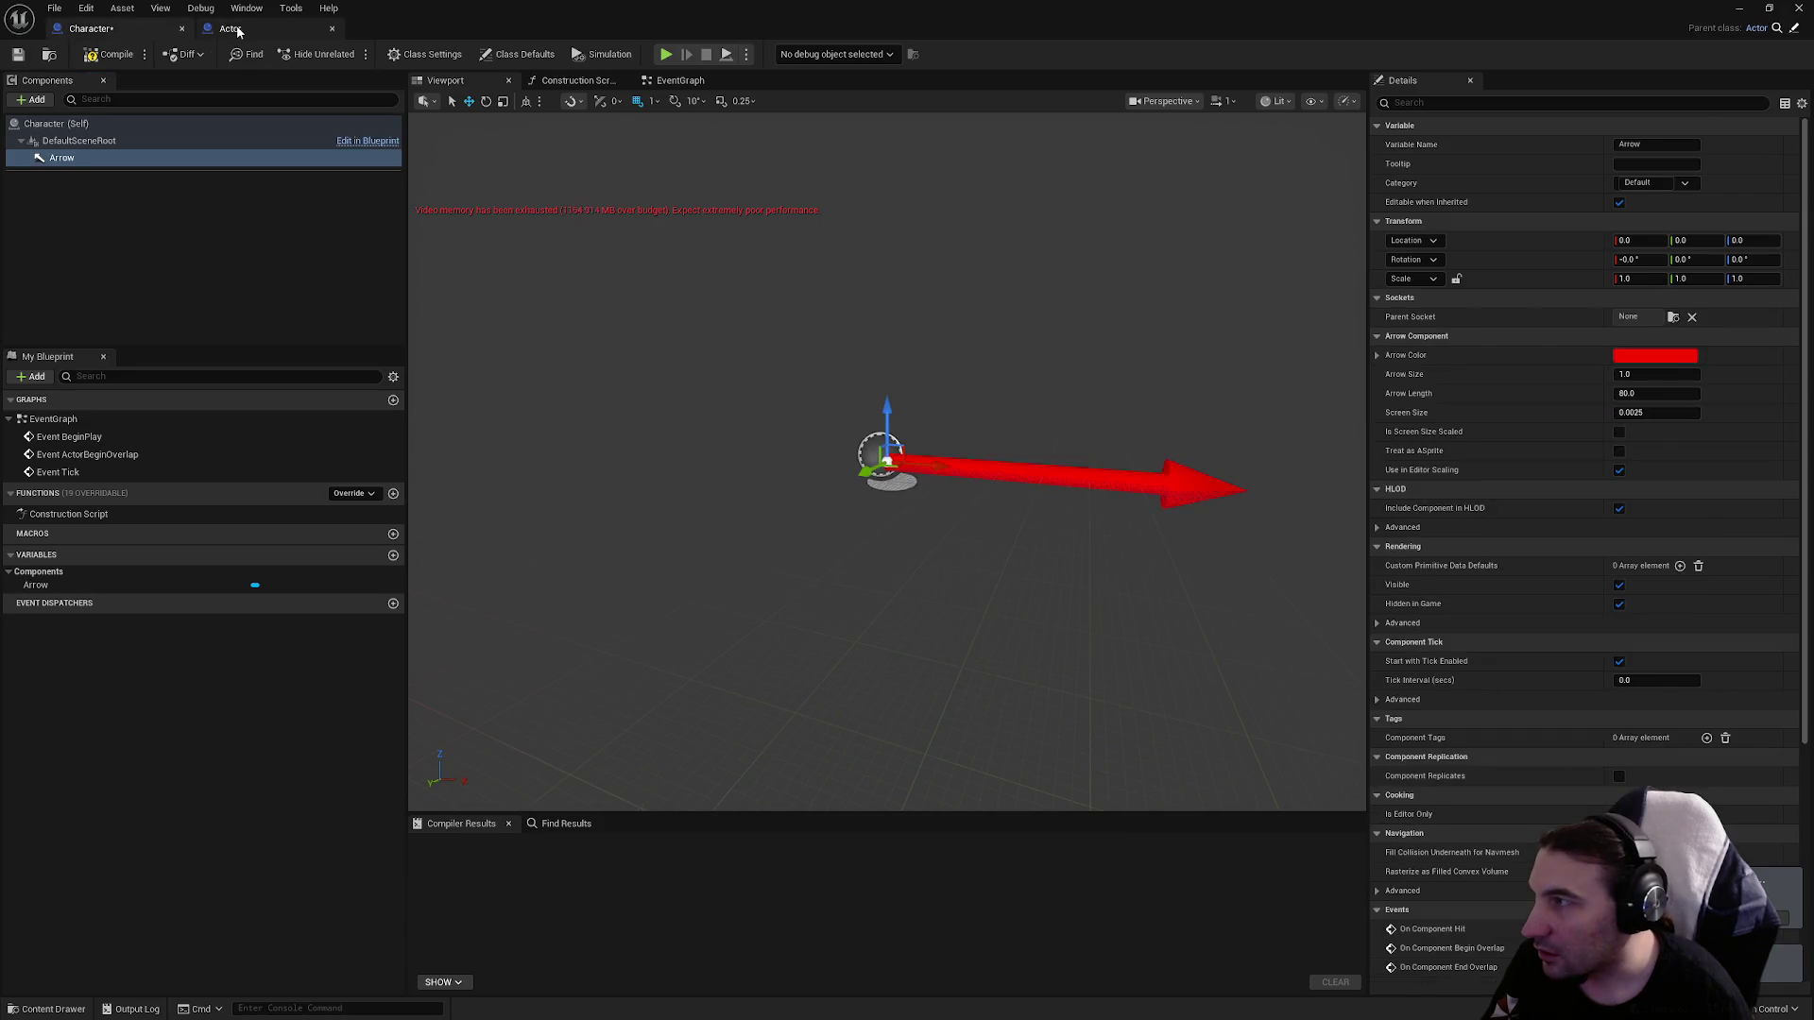
Compile Actor and compare viewports, confirming Character shows the inherited Plane under its Arrow.
{"action": "left_click", "coordinate": [230, 28]}
{"action": "left_click", "coordinate": [111, 54]}
{"action": "left_click", "coordinate": [90, 28]}
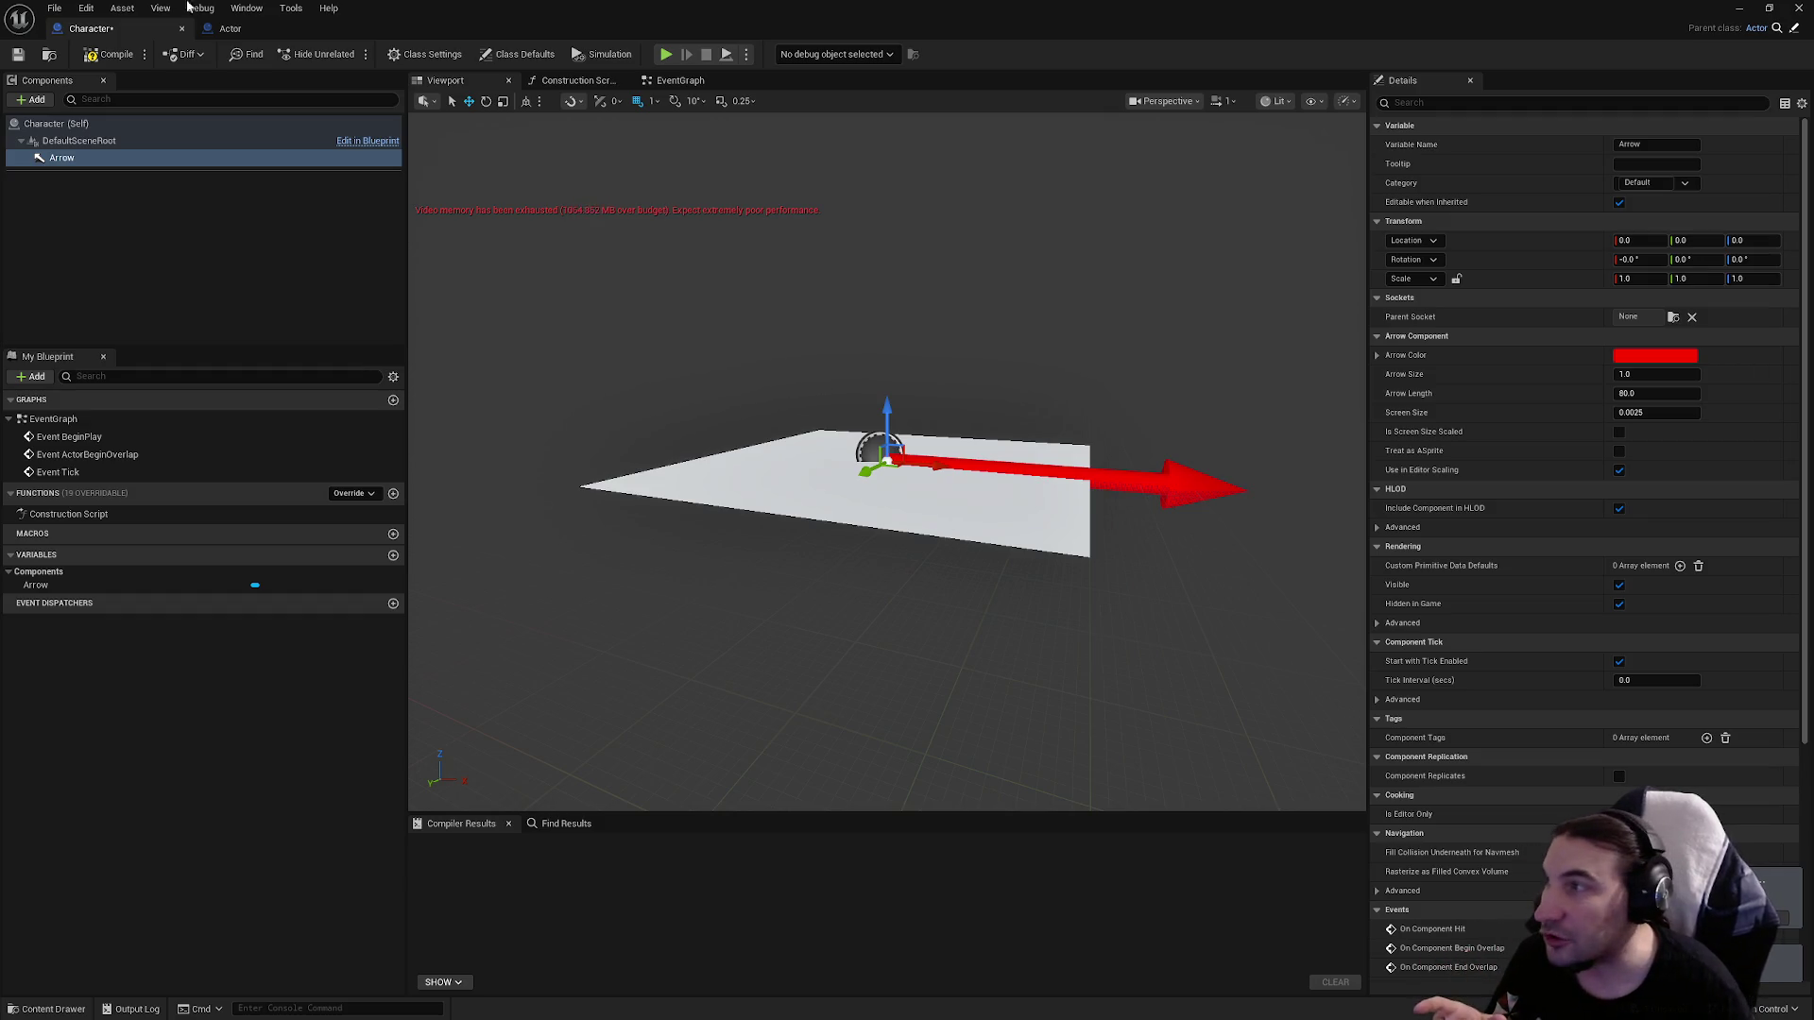
{"action": "left_click", "coordinate": [229, 28]}
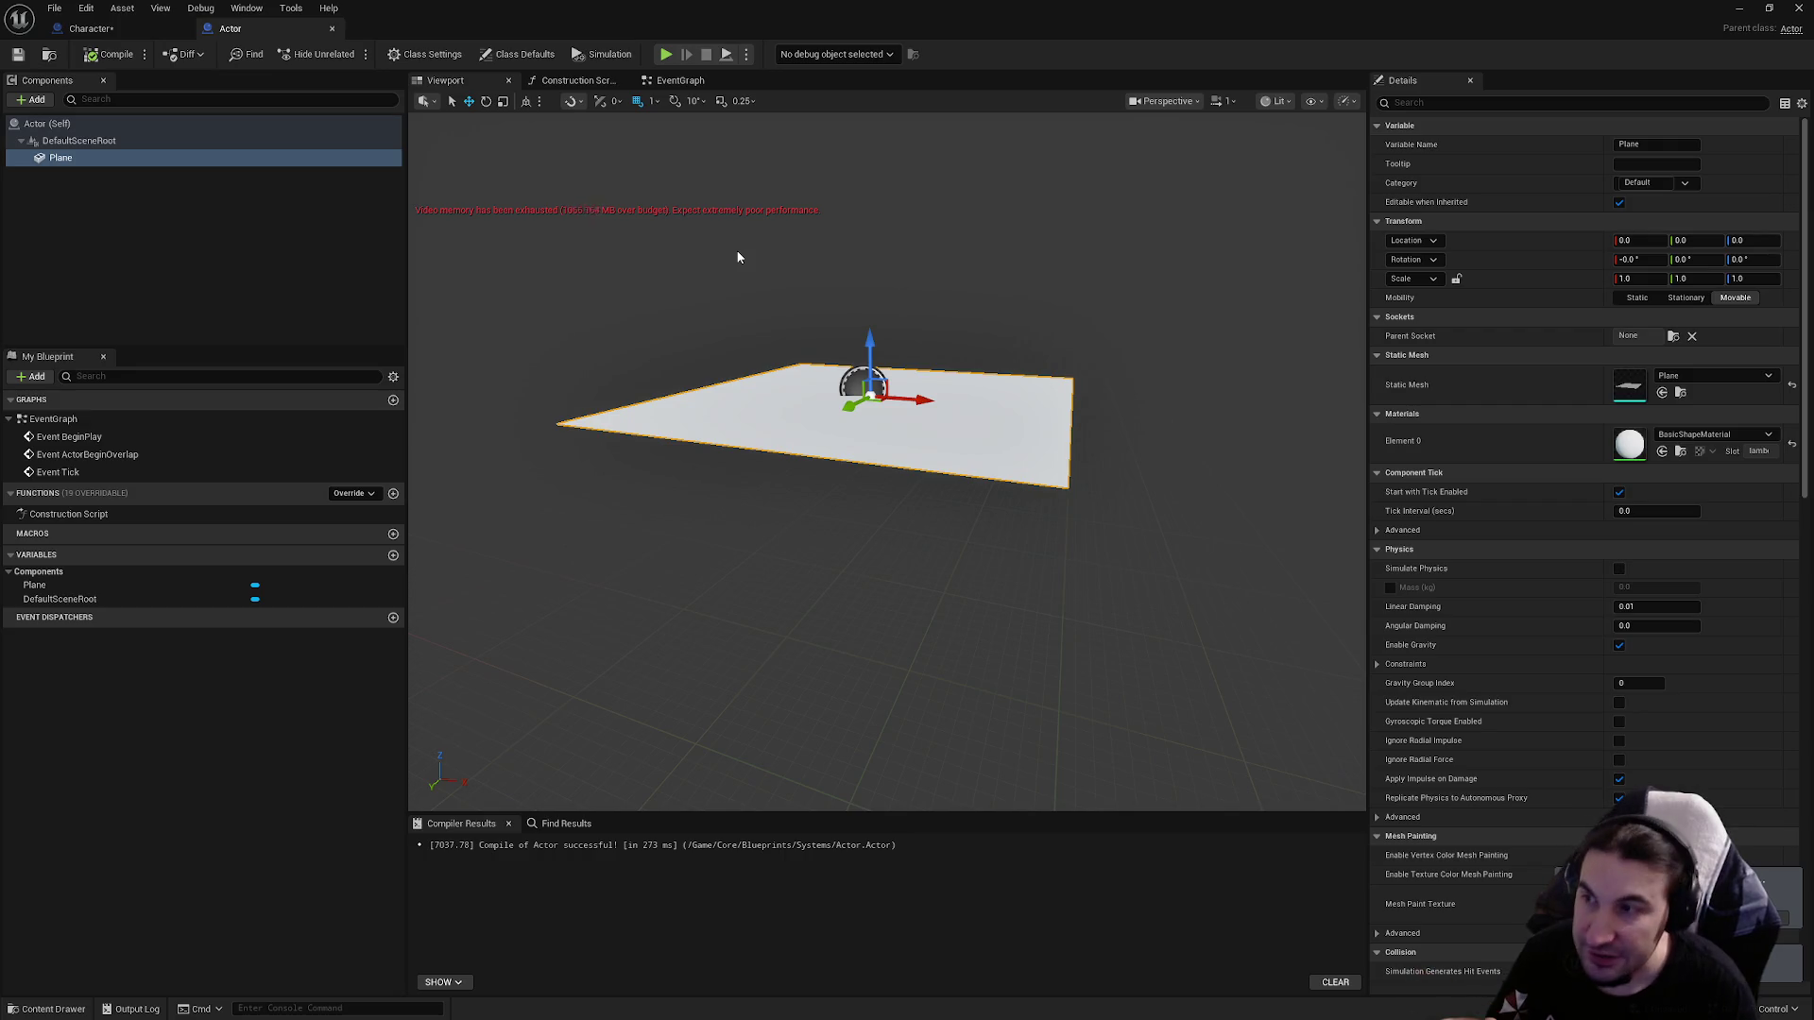
{"action": "left_click", "coordinate": [94, 28]}
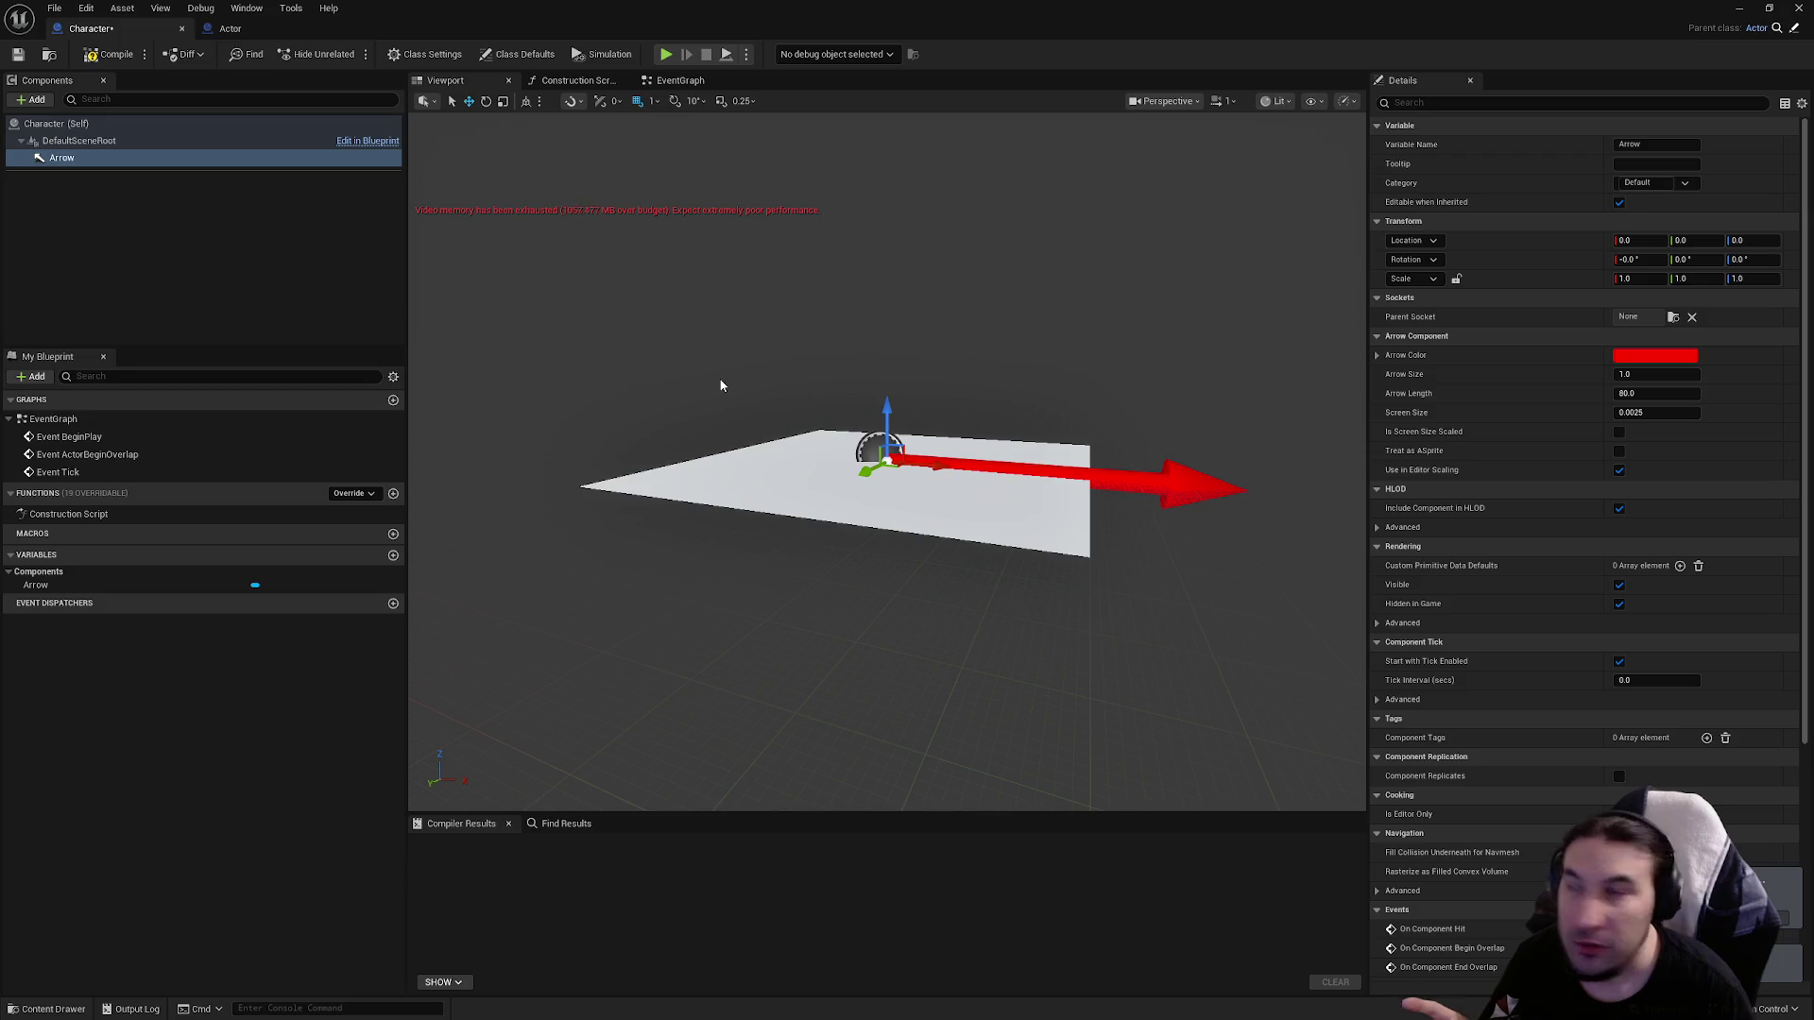
{"action": "left_click", "coordinate": [242, 26]}
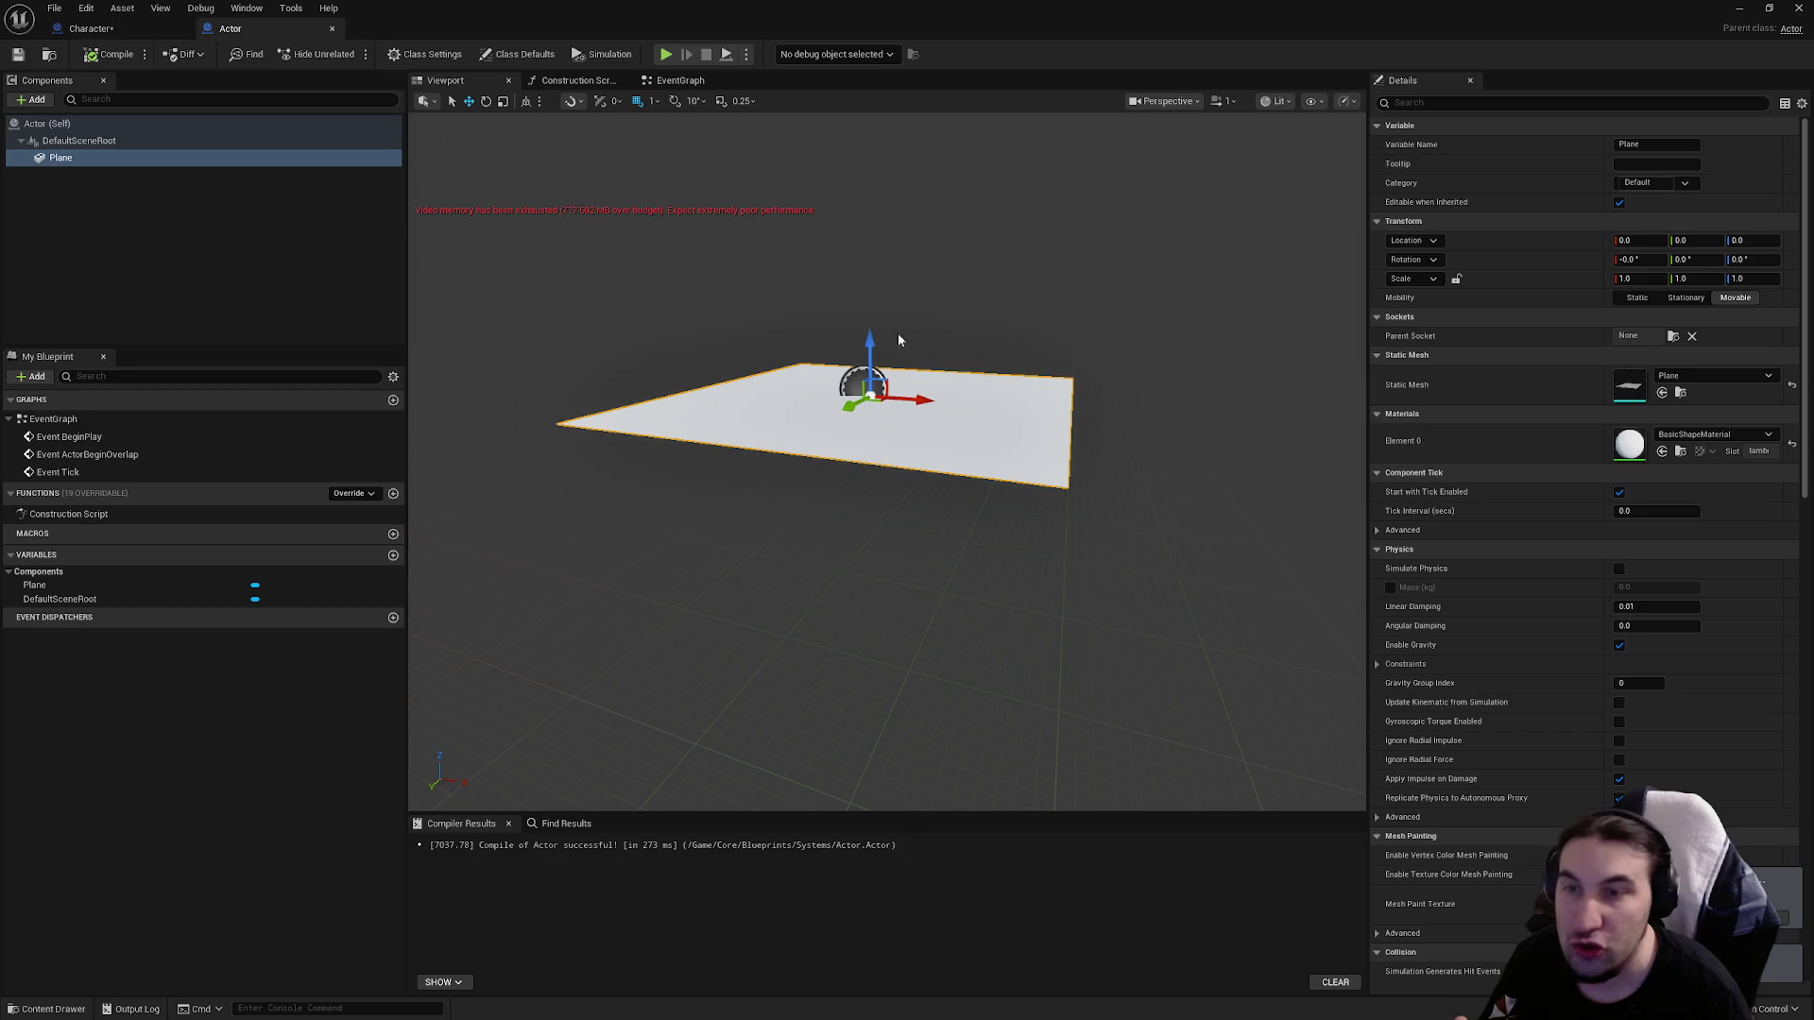
{"action": "left_click", "coordinate": [104, 28]}
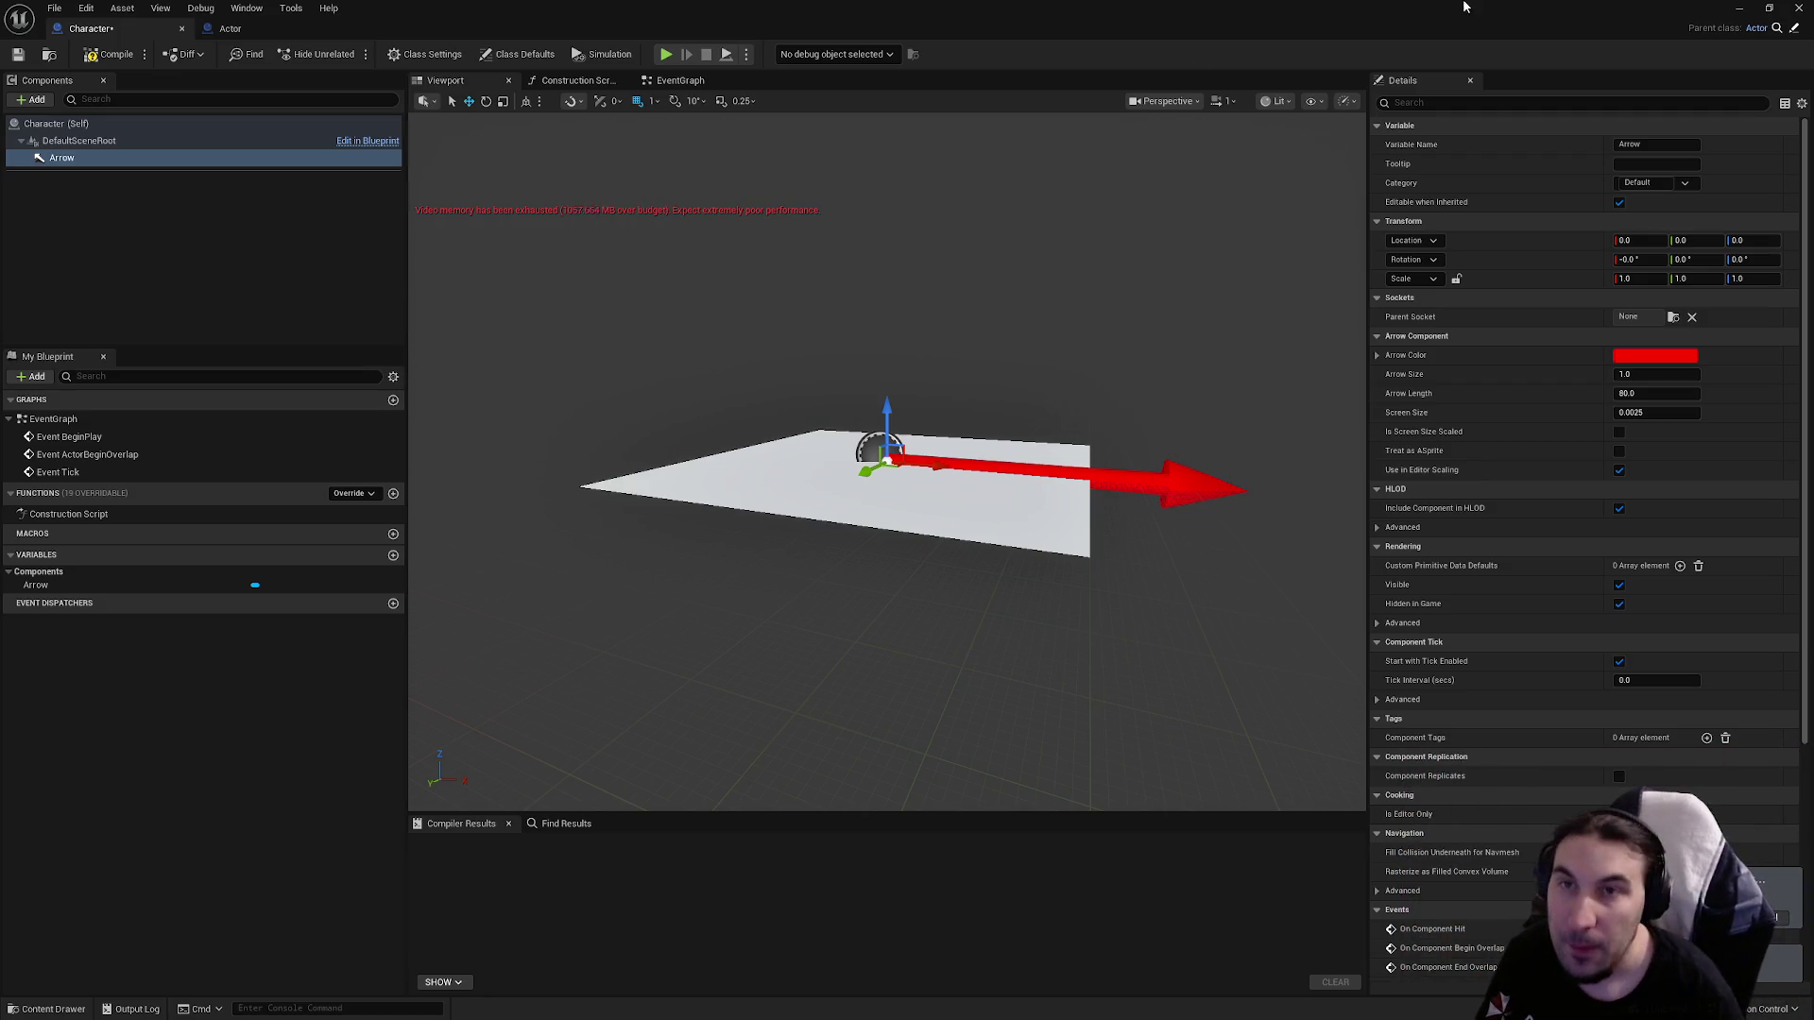
Close the Blueprint editor and force-delete the Actor and Character test Blueprints in Systems.
{"action": "left_click", "coordinate": [1799, 8]}
{"action": "left_click", "coordinate": [581, 912]}
{"action": "scroll", "coordinate": [581, 921], "scroll_direction": "down", "scroll_amount": 1}
{"action": "left_click", "coordinate": [507, 836]}
{"action": "left_click", "coordinate": [287, 916], "text": "ctrl"}
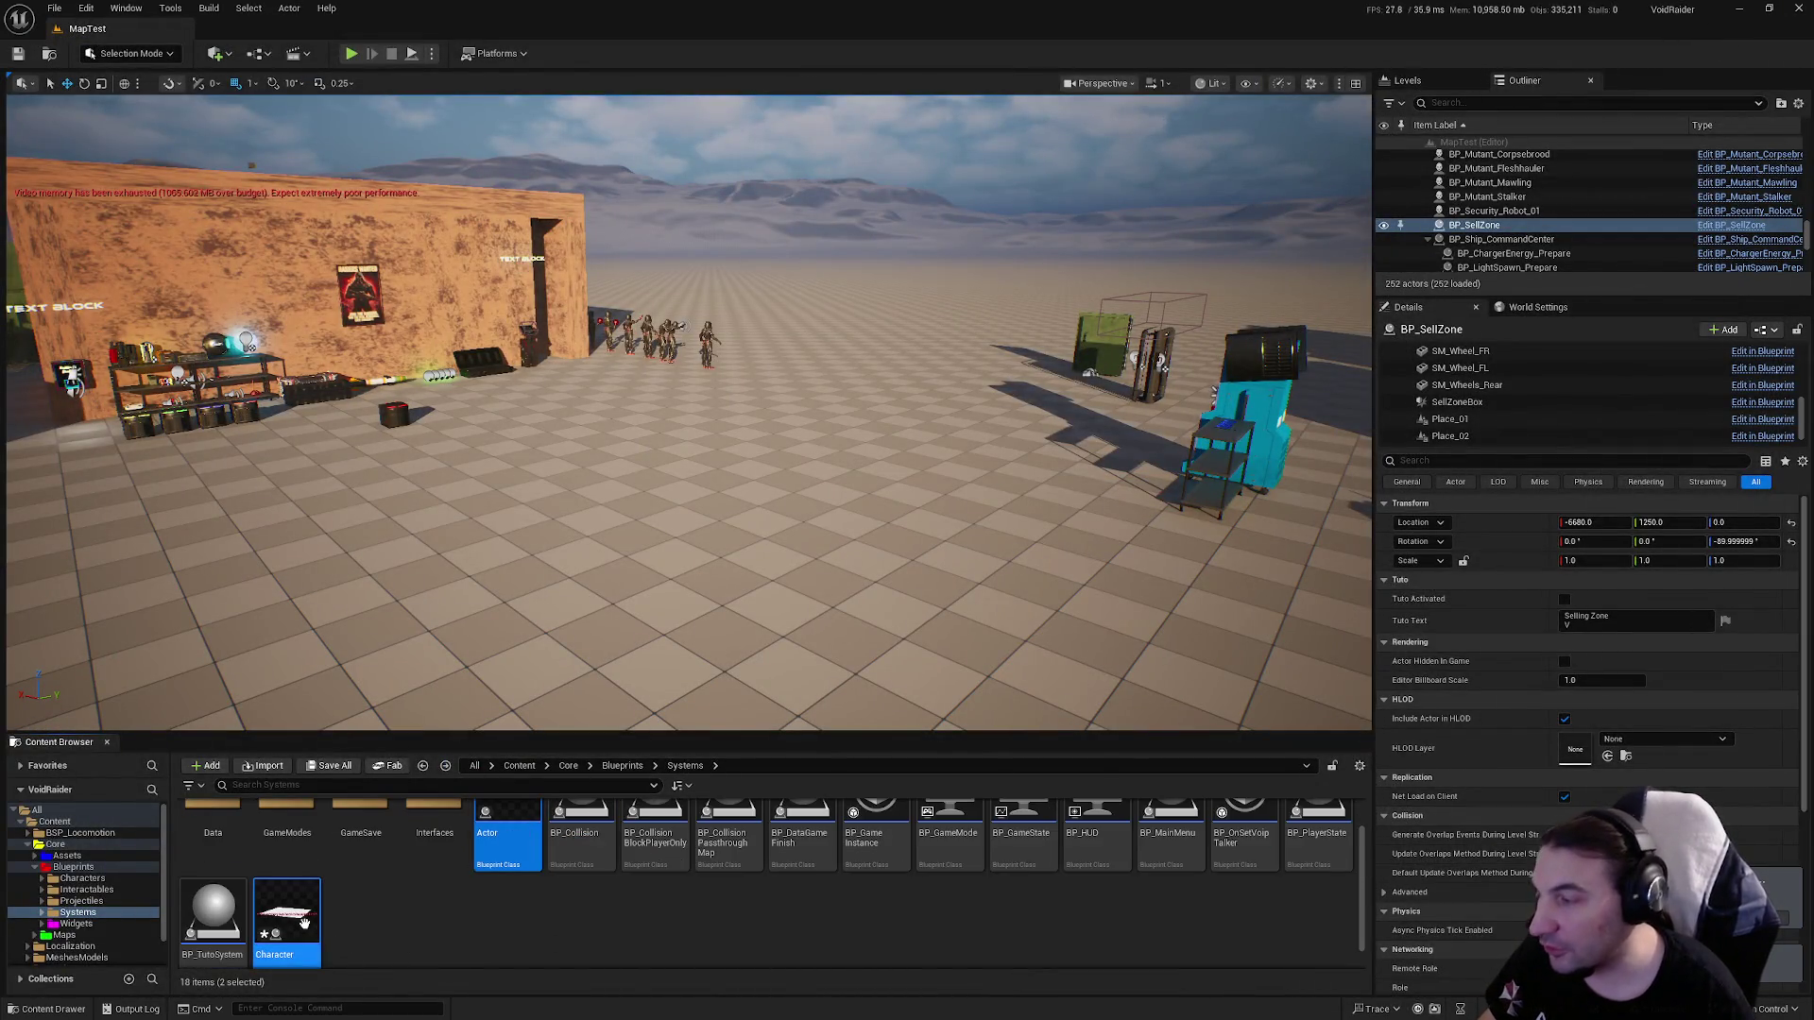
{"action": "key", "text": "Delete"}
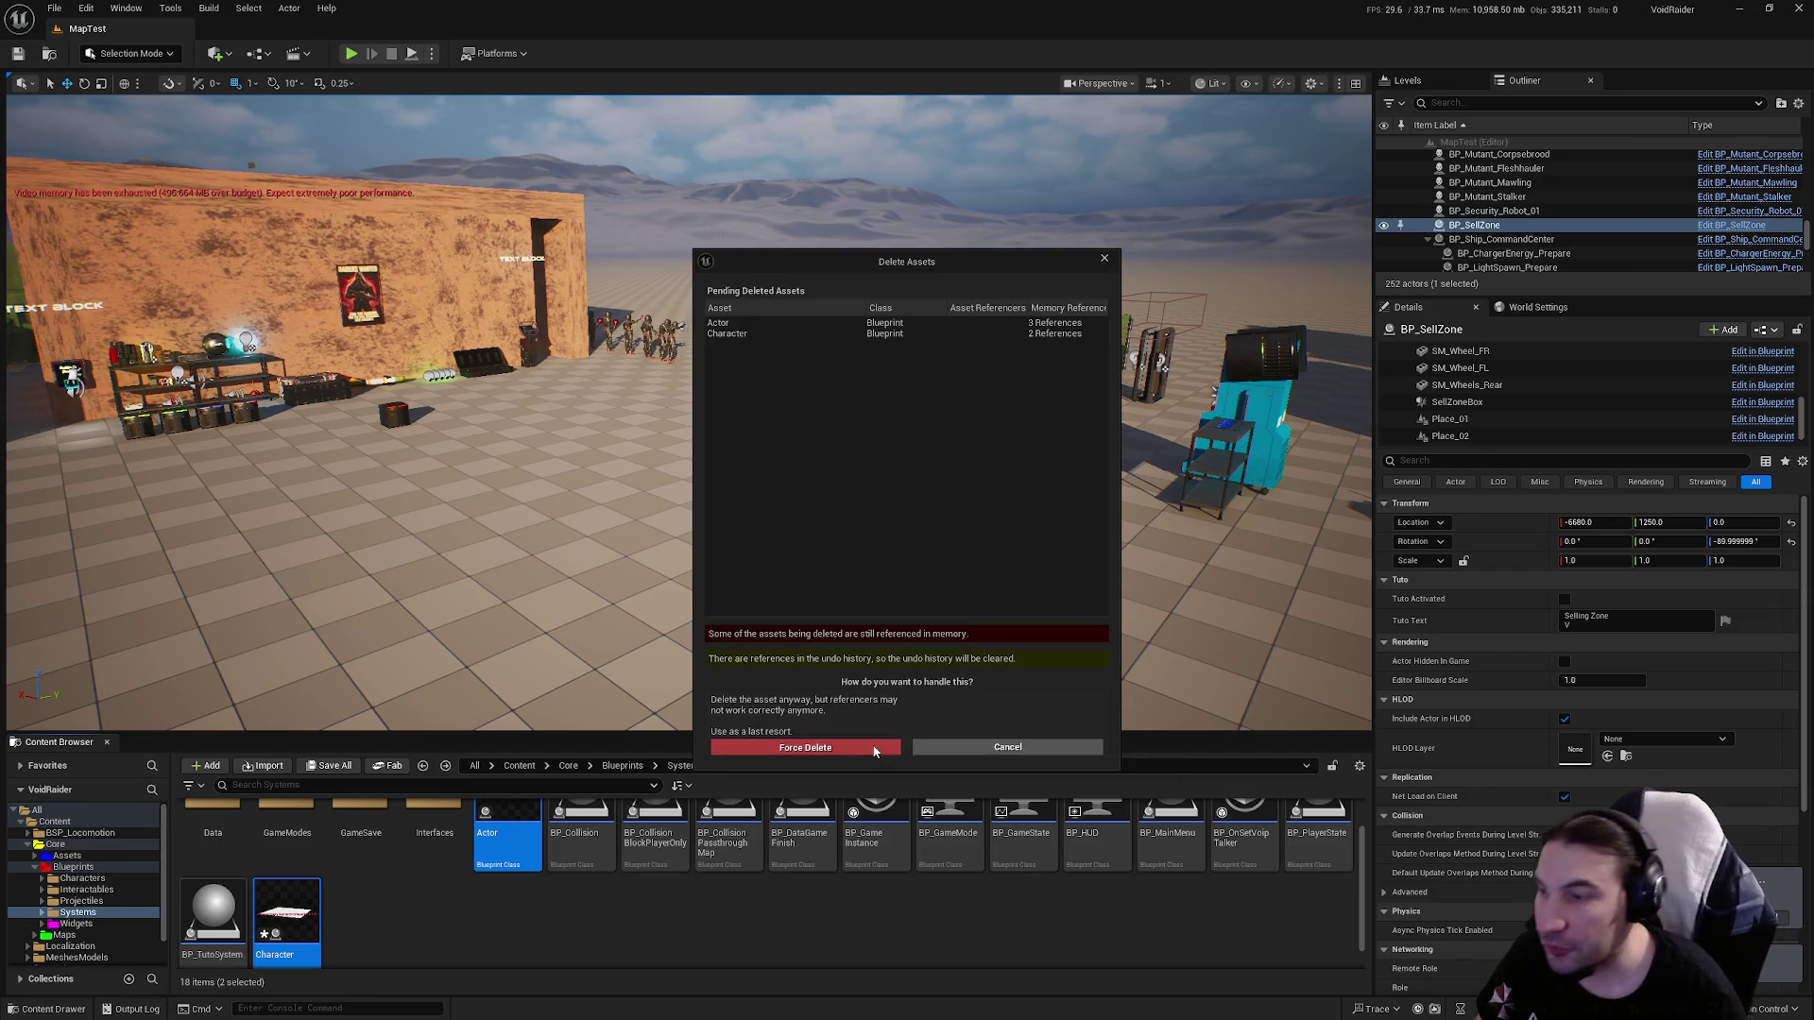
{"action": "left_click", "coordinate": [866, 748]}
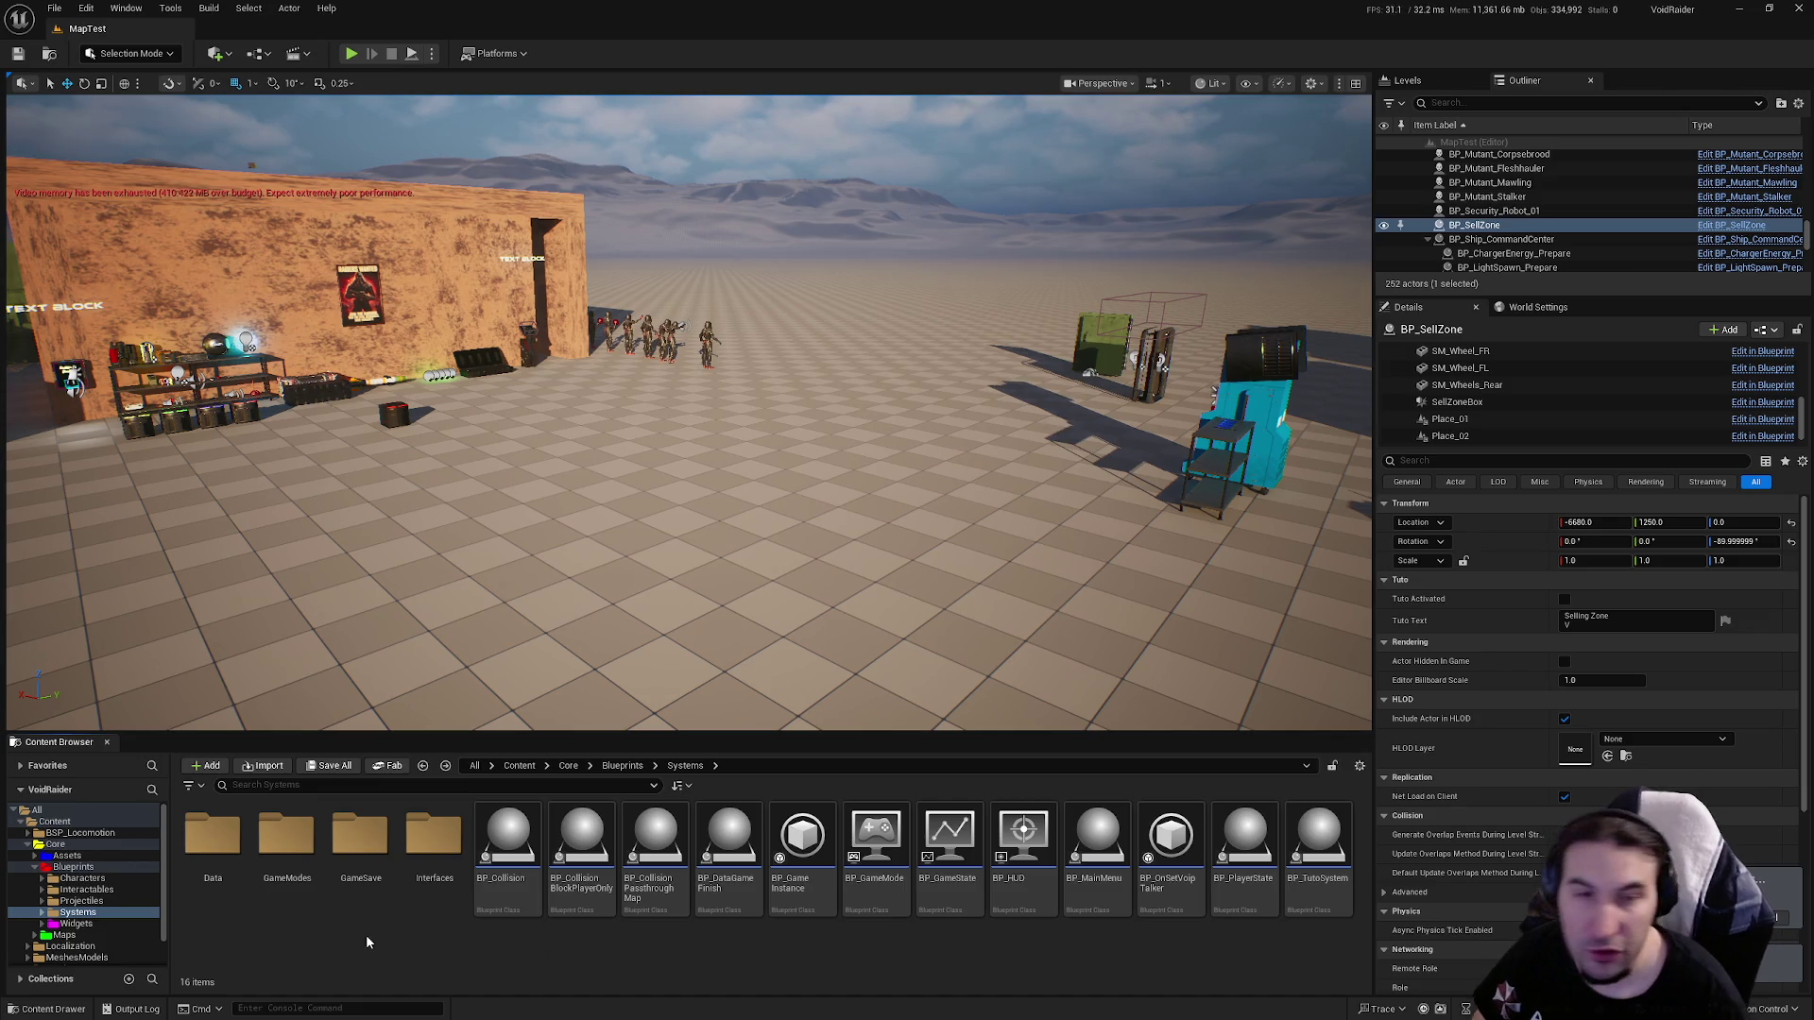
Browse to Interactables > Items > Master and open the BP_MasterItem Blueprint.
{"action": "left_click", "coordinate": [86, 889]}
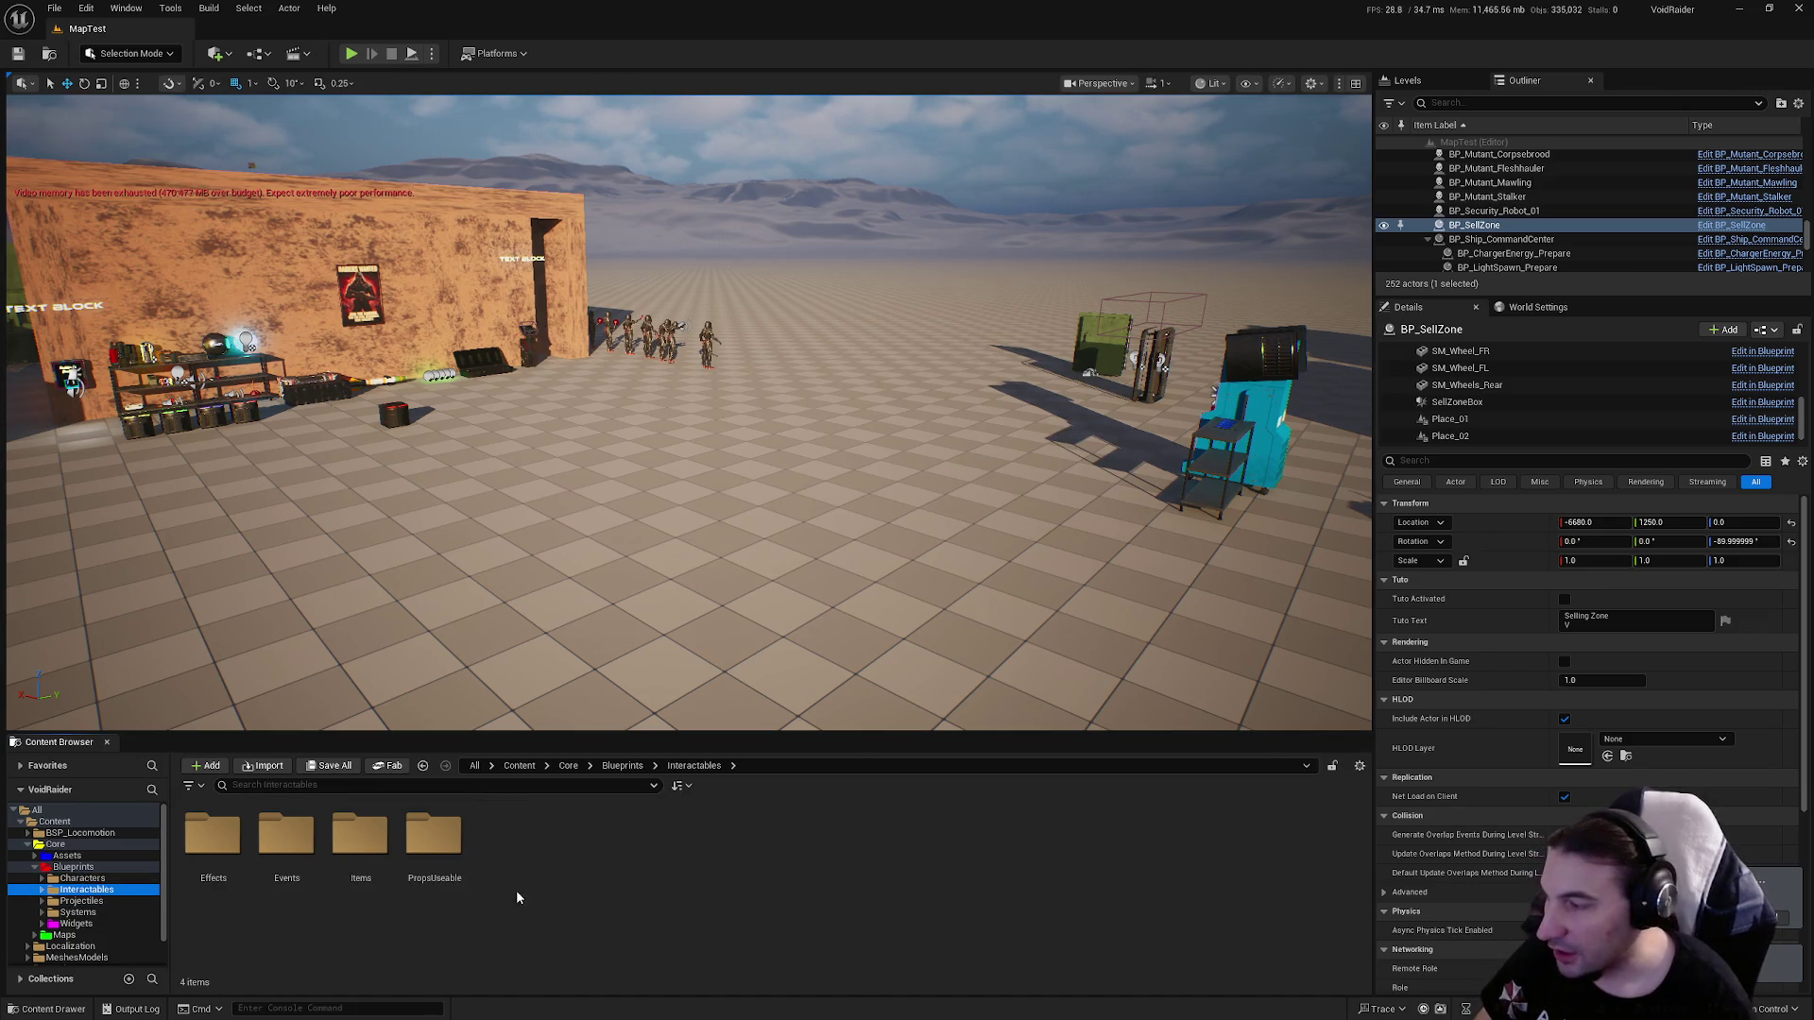
{"action": "double_click", "coordinate": [360, 835]}
{"action": "left_click", "coordinate": [595, 844]}
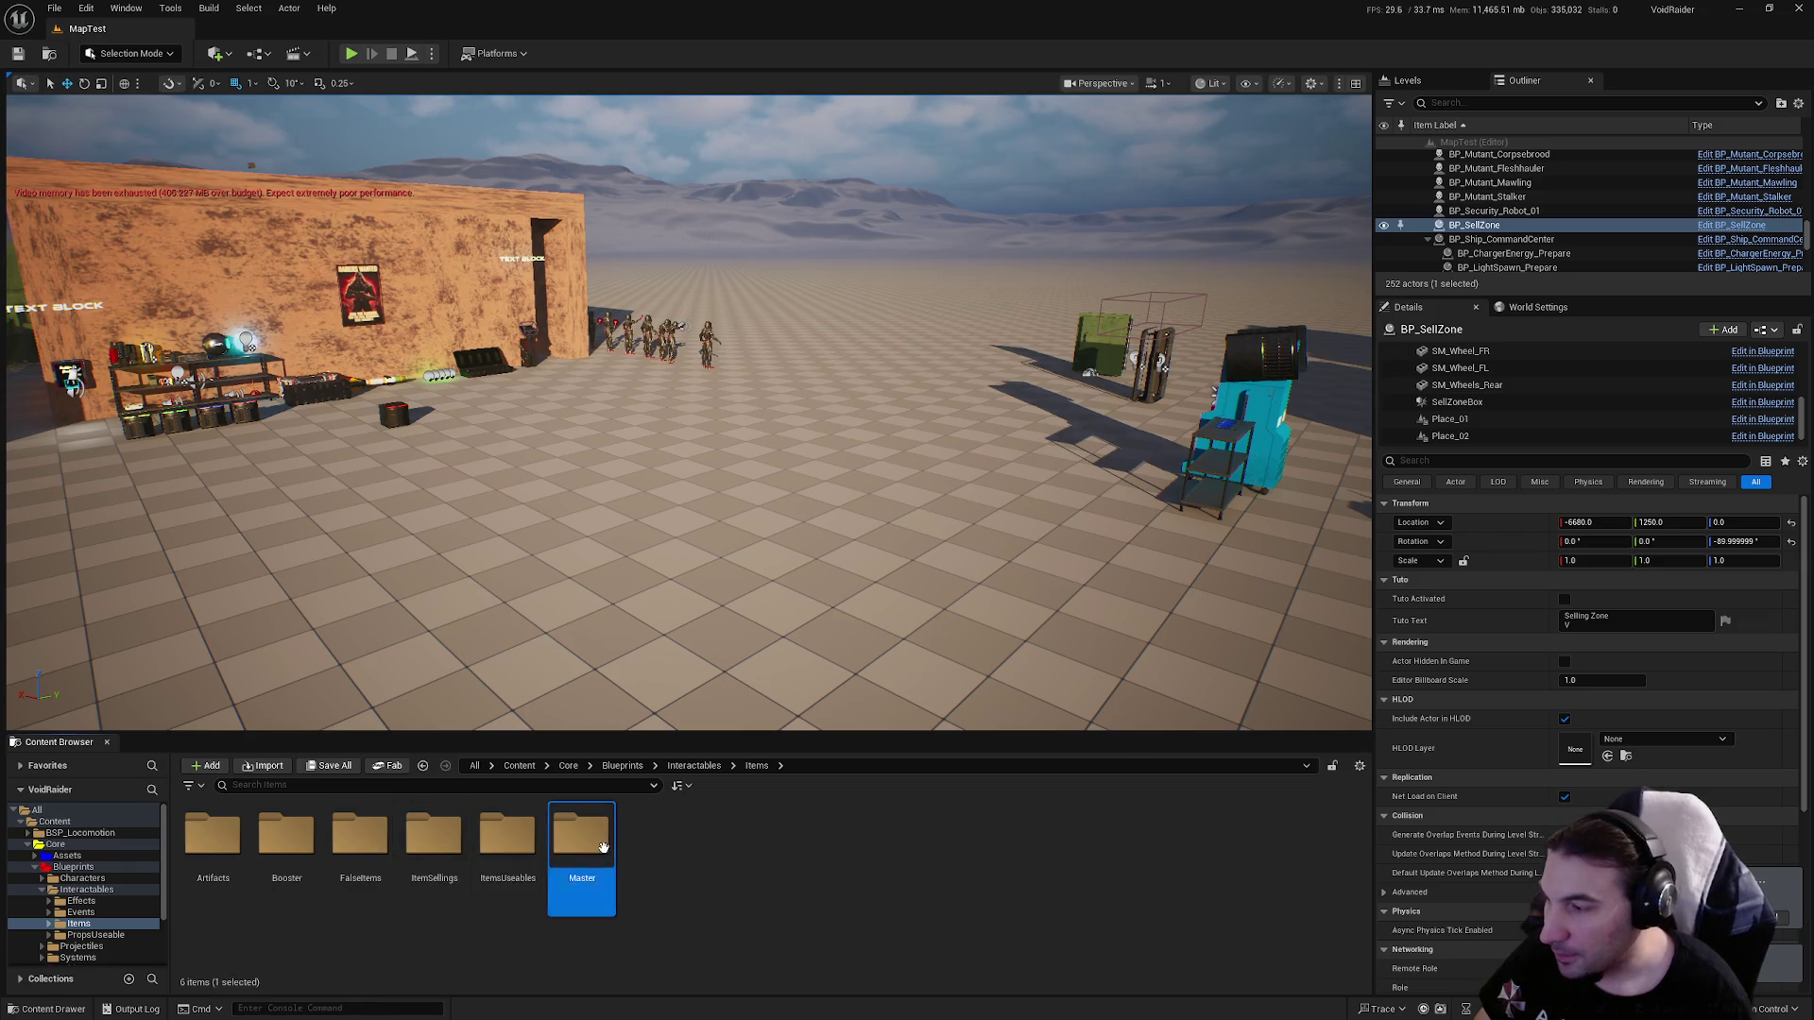
{"action": "double_click", "coordinate": [603, 847]}
{"action": "left_click", "coordinate": [510, 883]}
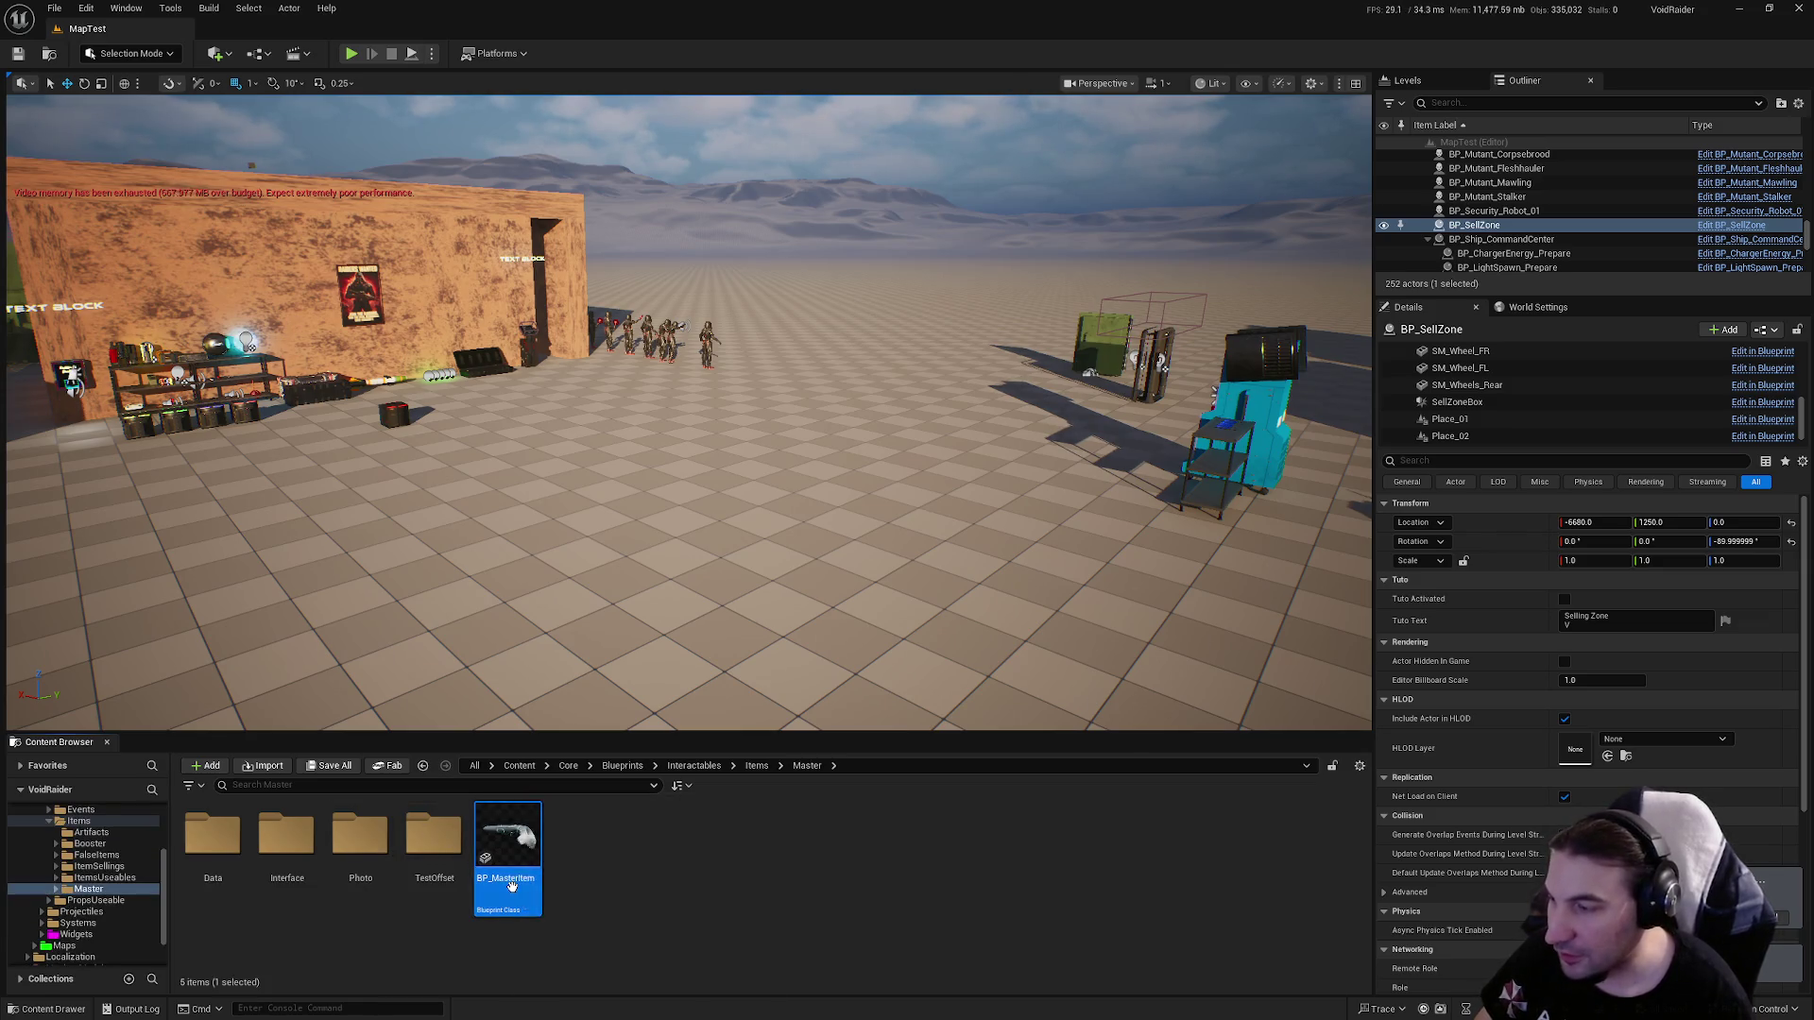
{"action": "double_click", "coordinate": [511, 885]}
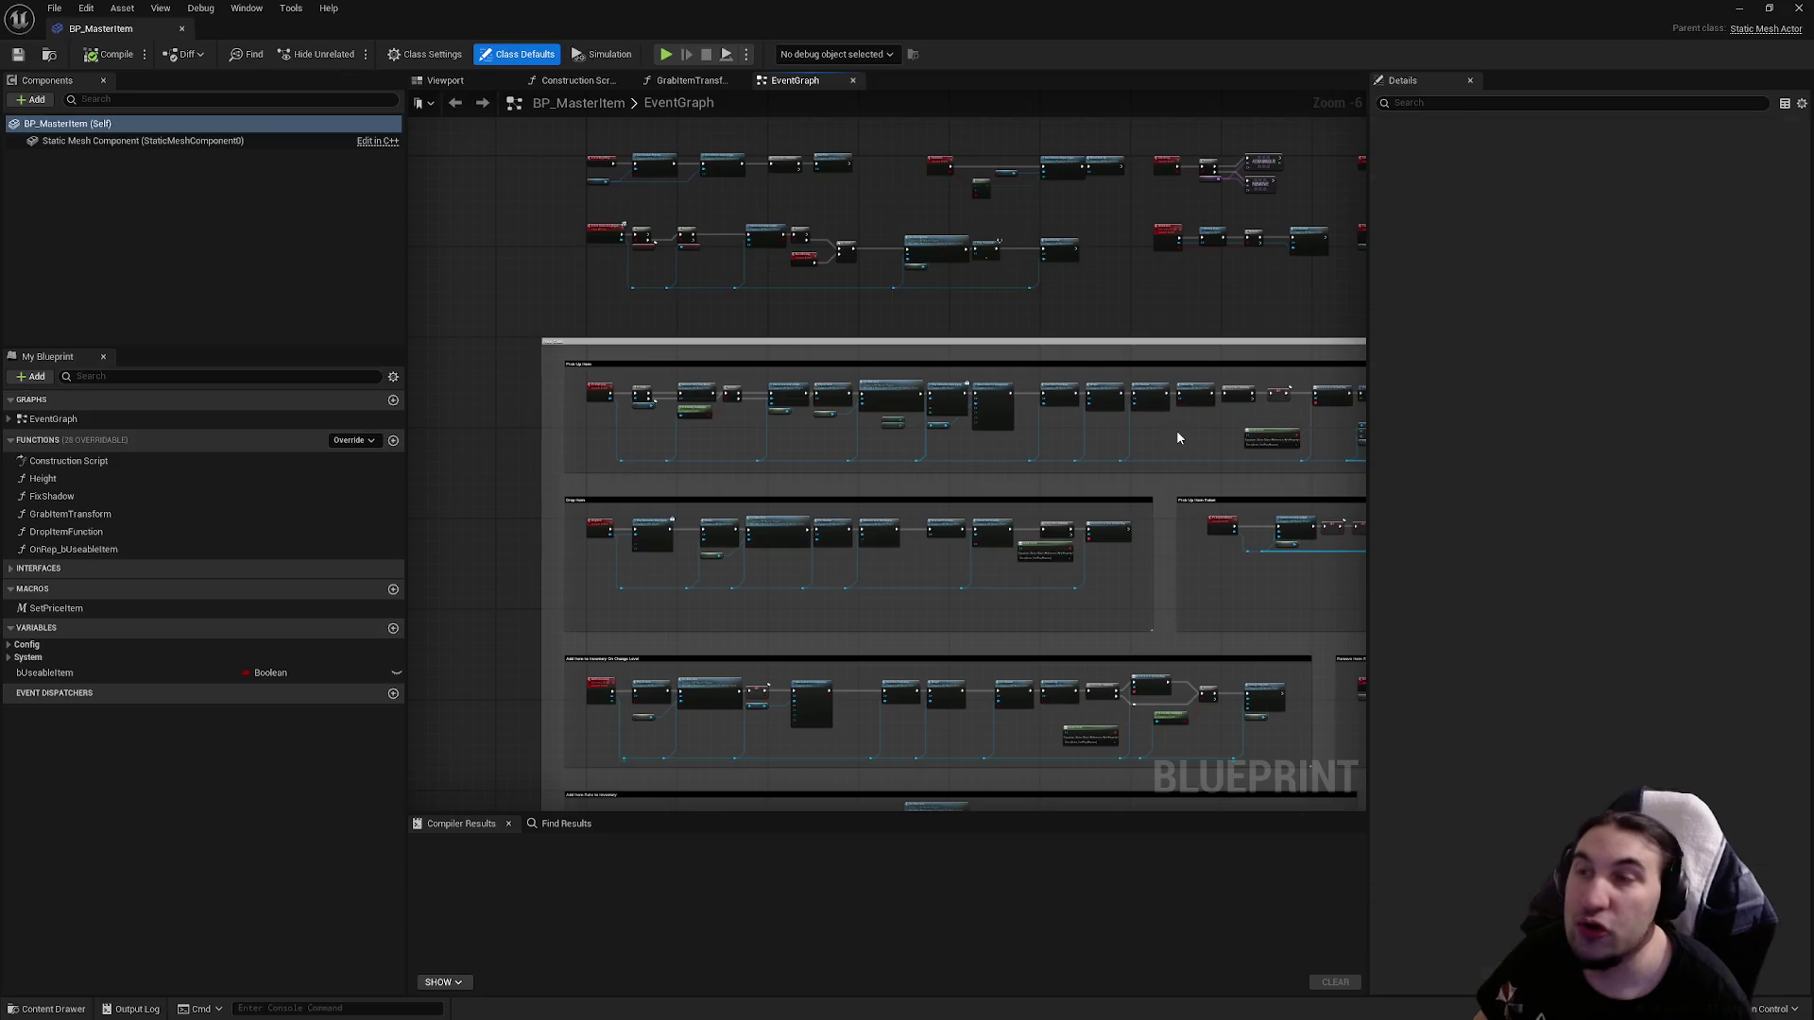
Review the PickUpEquip event, Is Valid and Robot Owner nodes, then close BP_MasterItem.
{"action": "scroll", "coordinate": [883, 308], "scroll_direction": "down", "scroll_amount": 6}
{"action": "scroll", "coordinate": [815, 285], "scroll_direction": "up", "scroll_amount": 13}
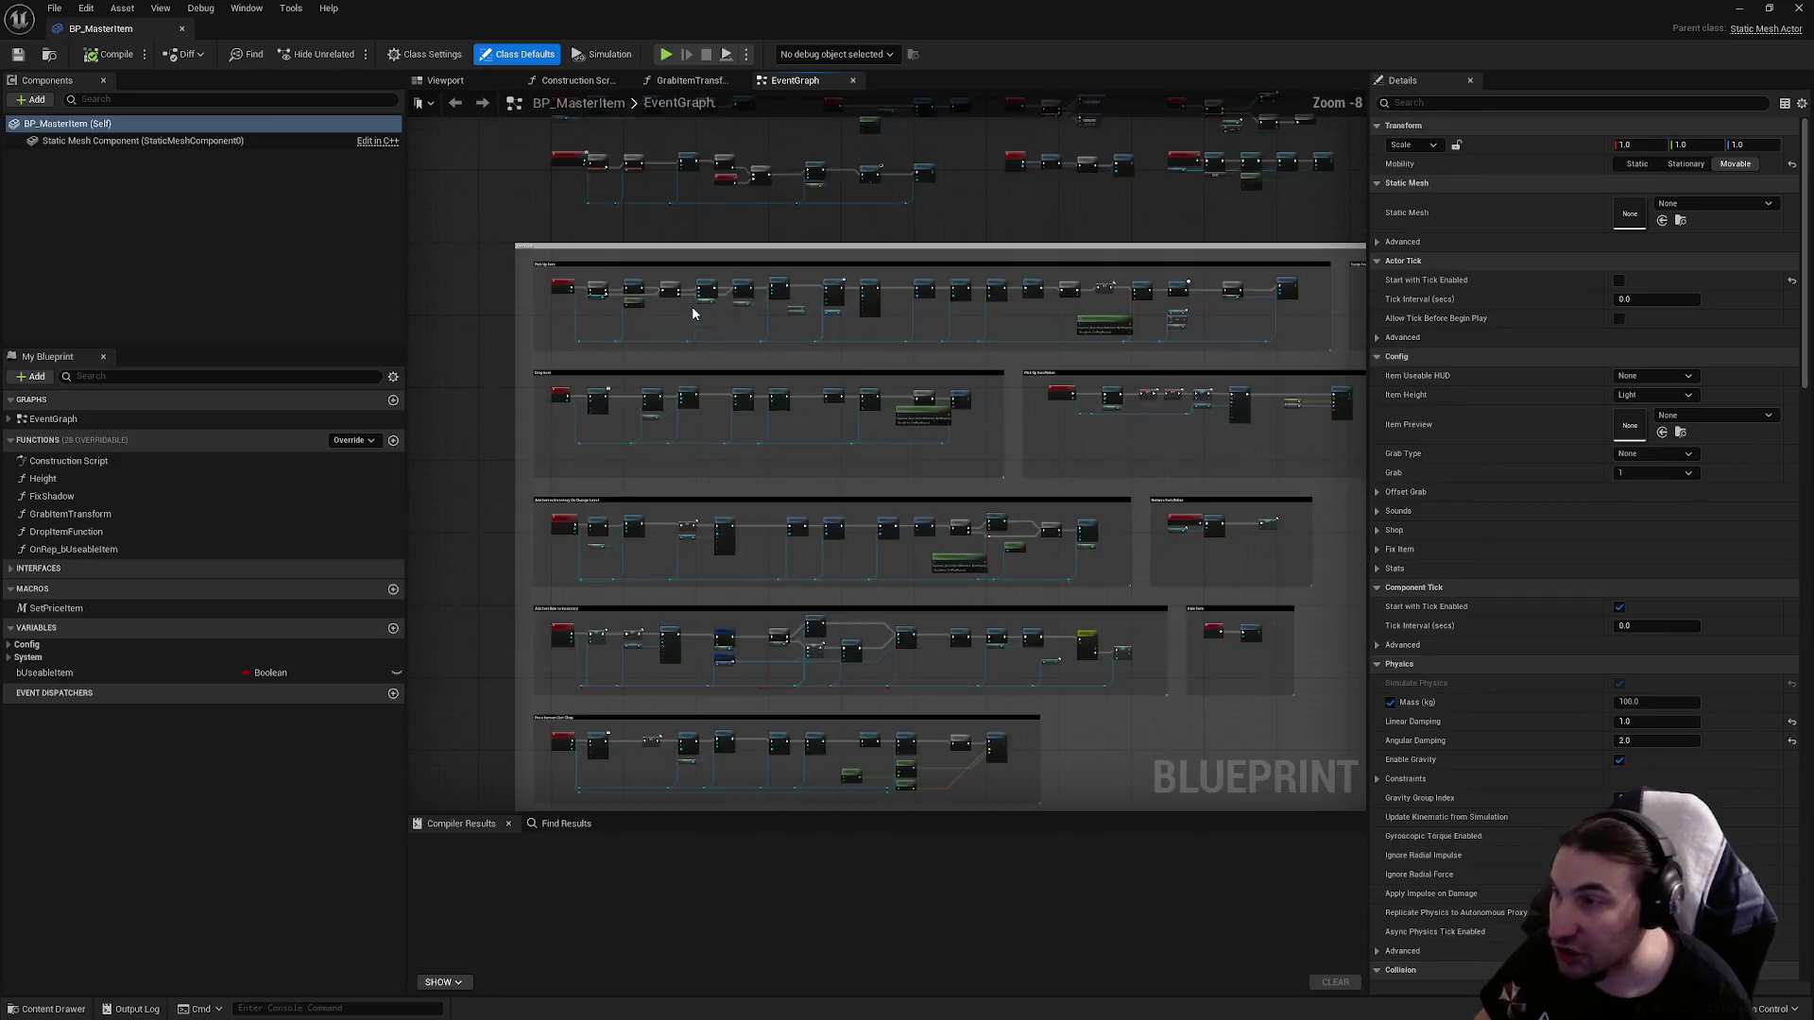
{"action": "left_click", "coordinate": [737, 444]}
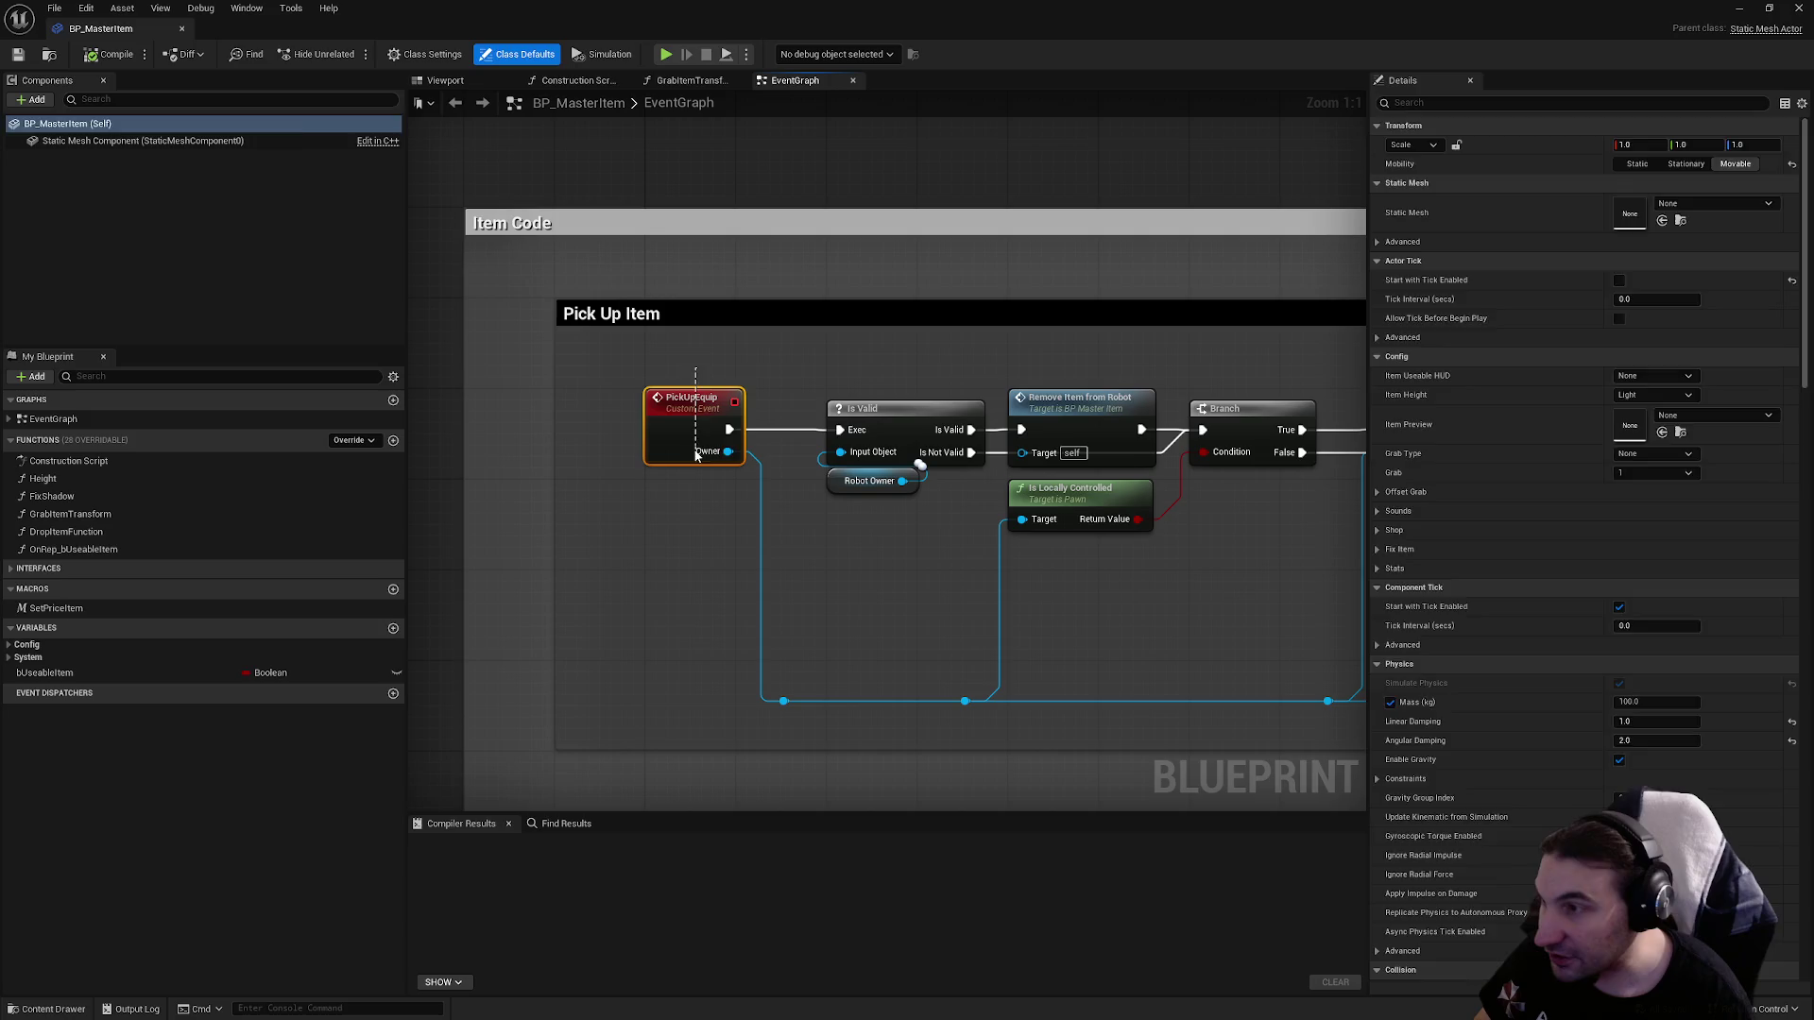
{"action": "left_click_drag", "start_coordinate": [726, 486], "coordinate": [725, 351]}
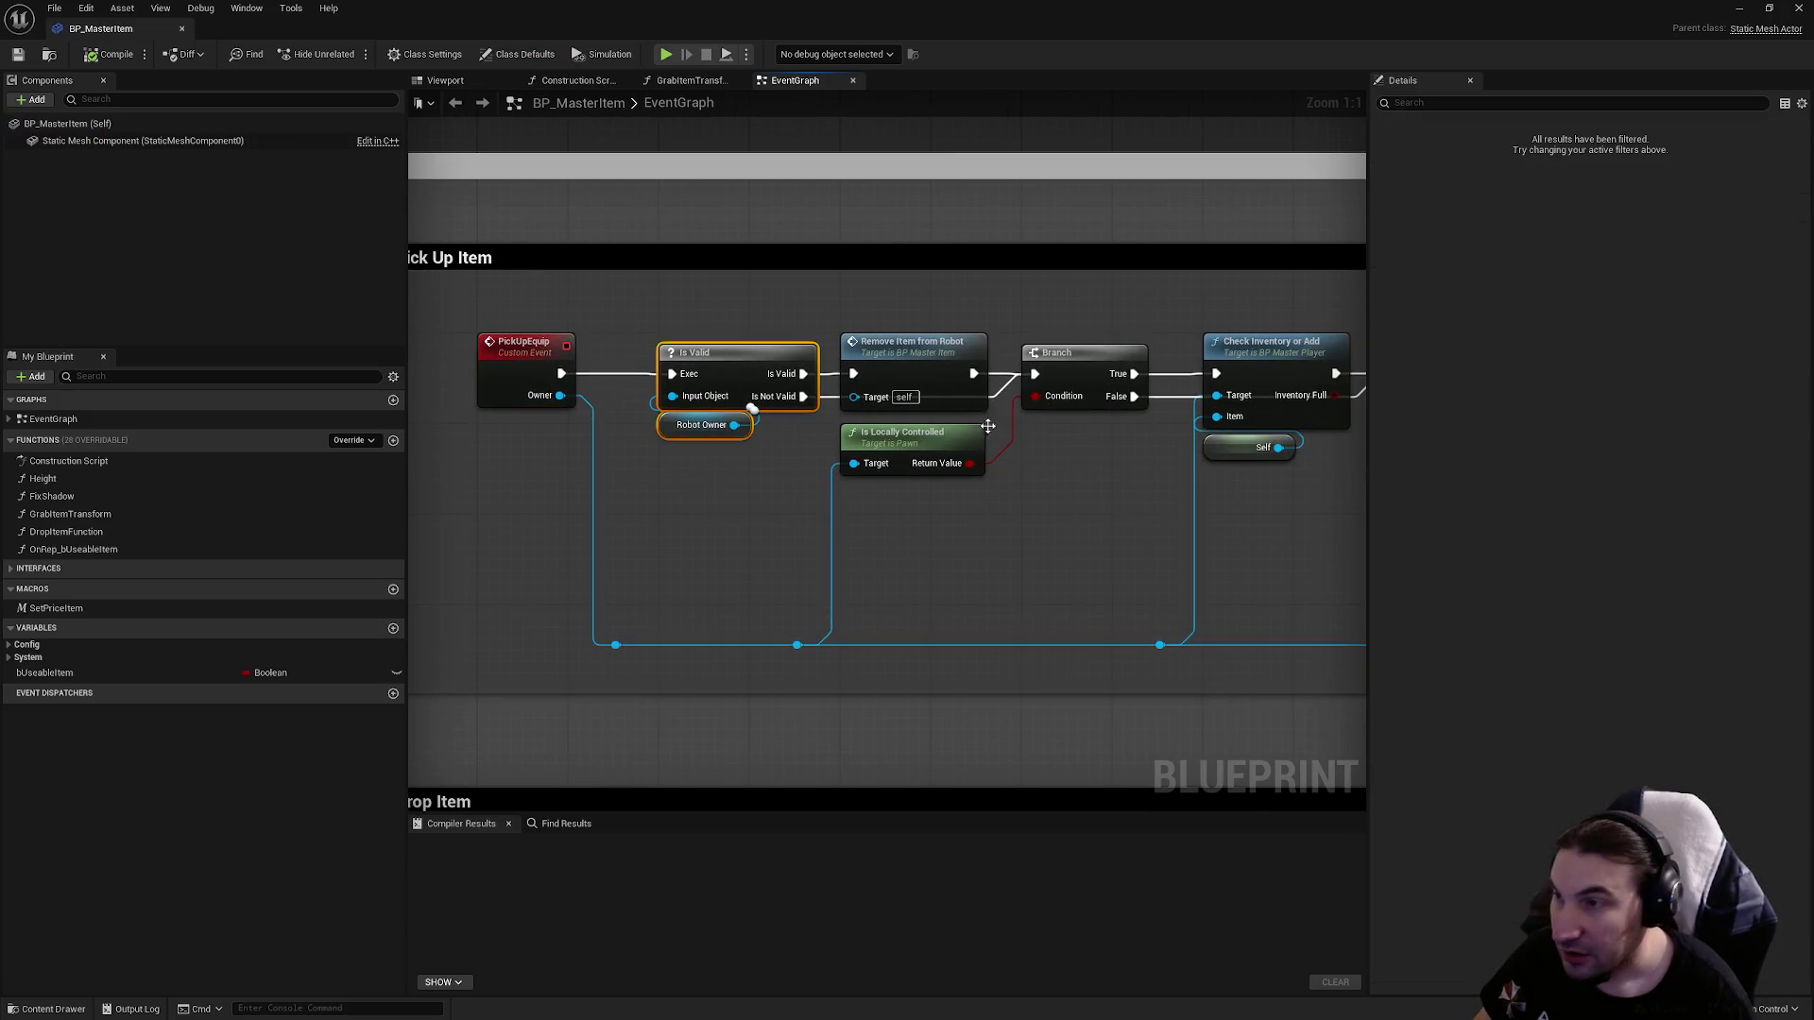
{"action": "scroll", "coordinate": [546, 433], "scroll_direction": "down", "scroll_amount": 9}
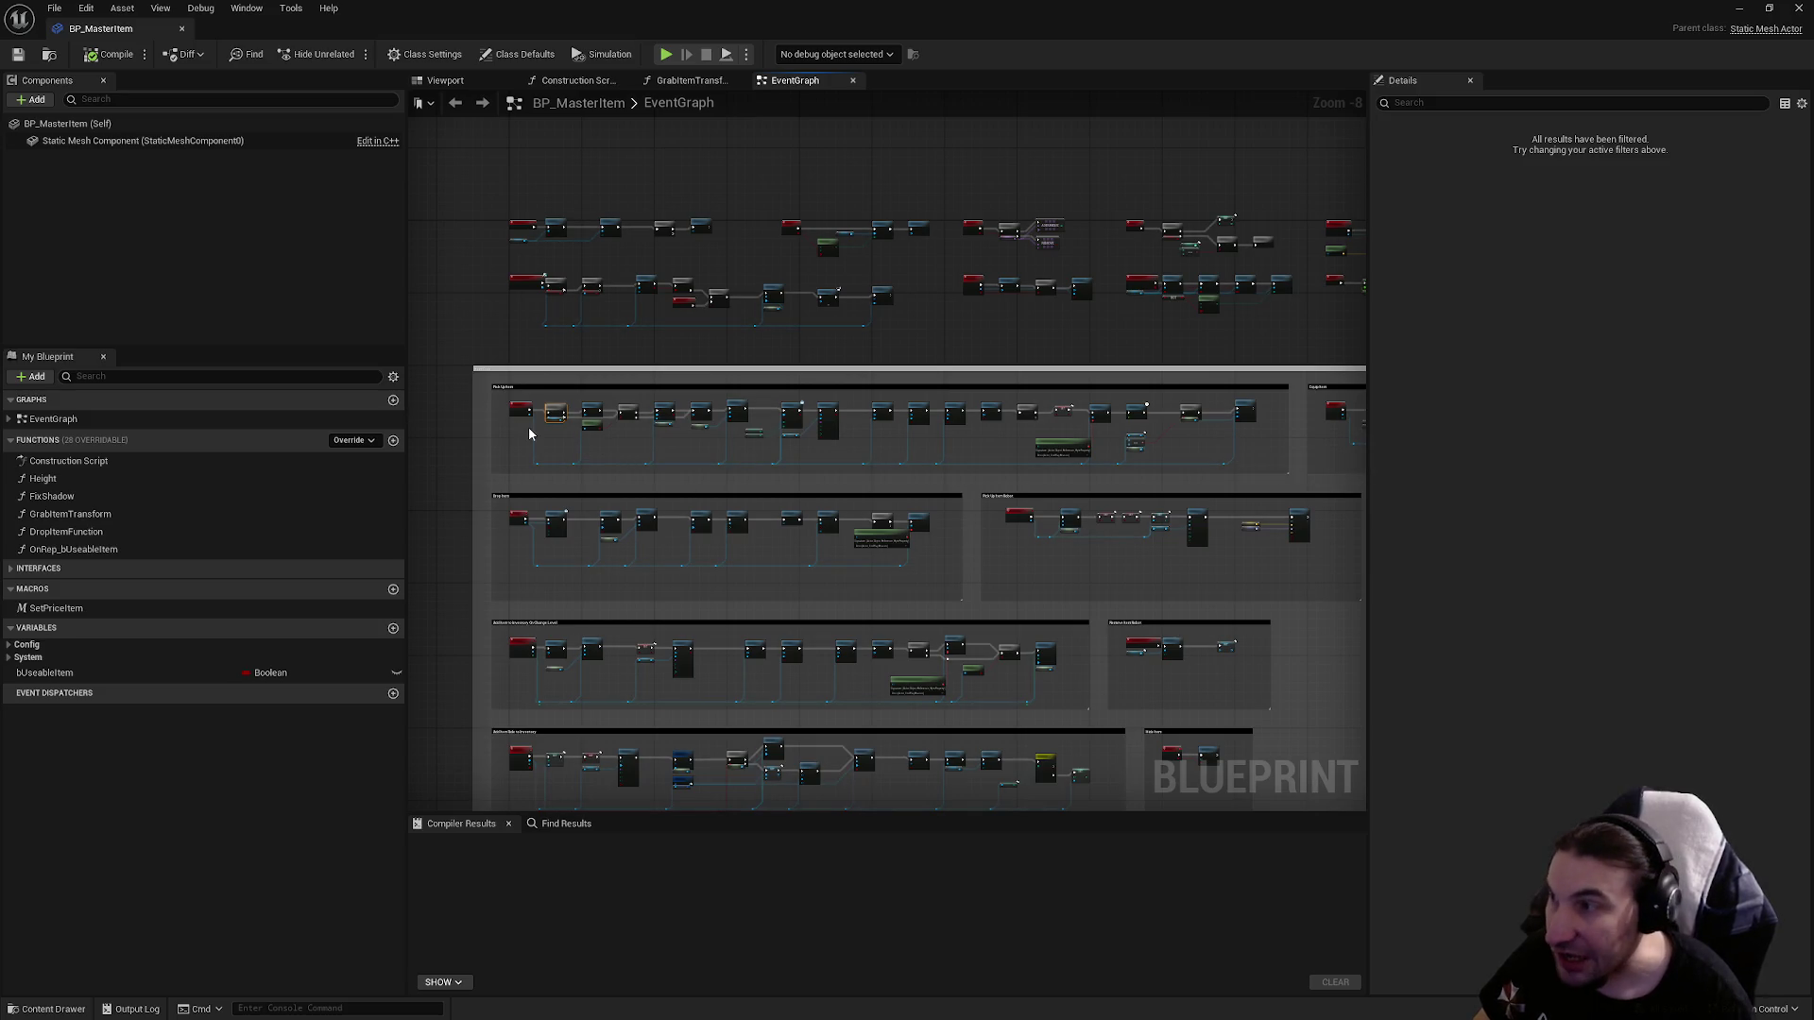
{"action": "scroll", "coordinate": [529, 432], "scroll_direction": "up", "scroll_amount": 8}
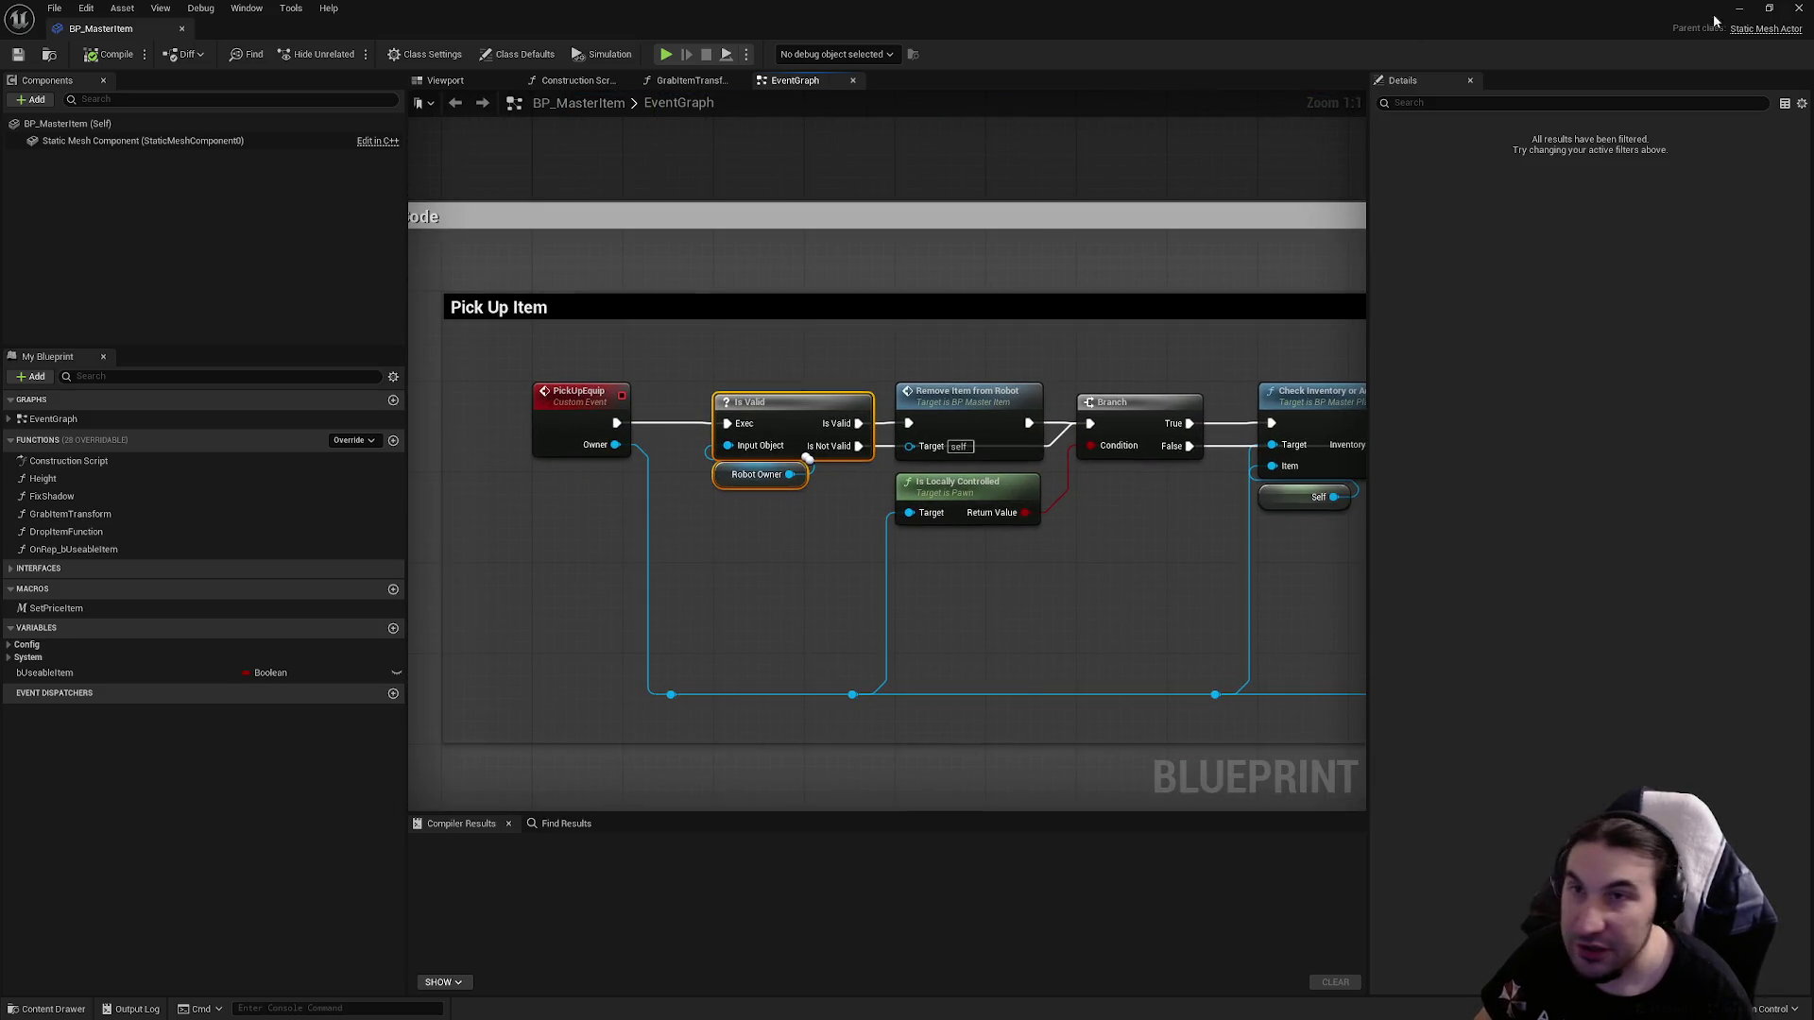
{"action": "left_click", "coordinate": [1797, 9]}
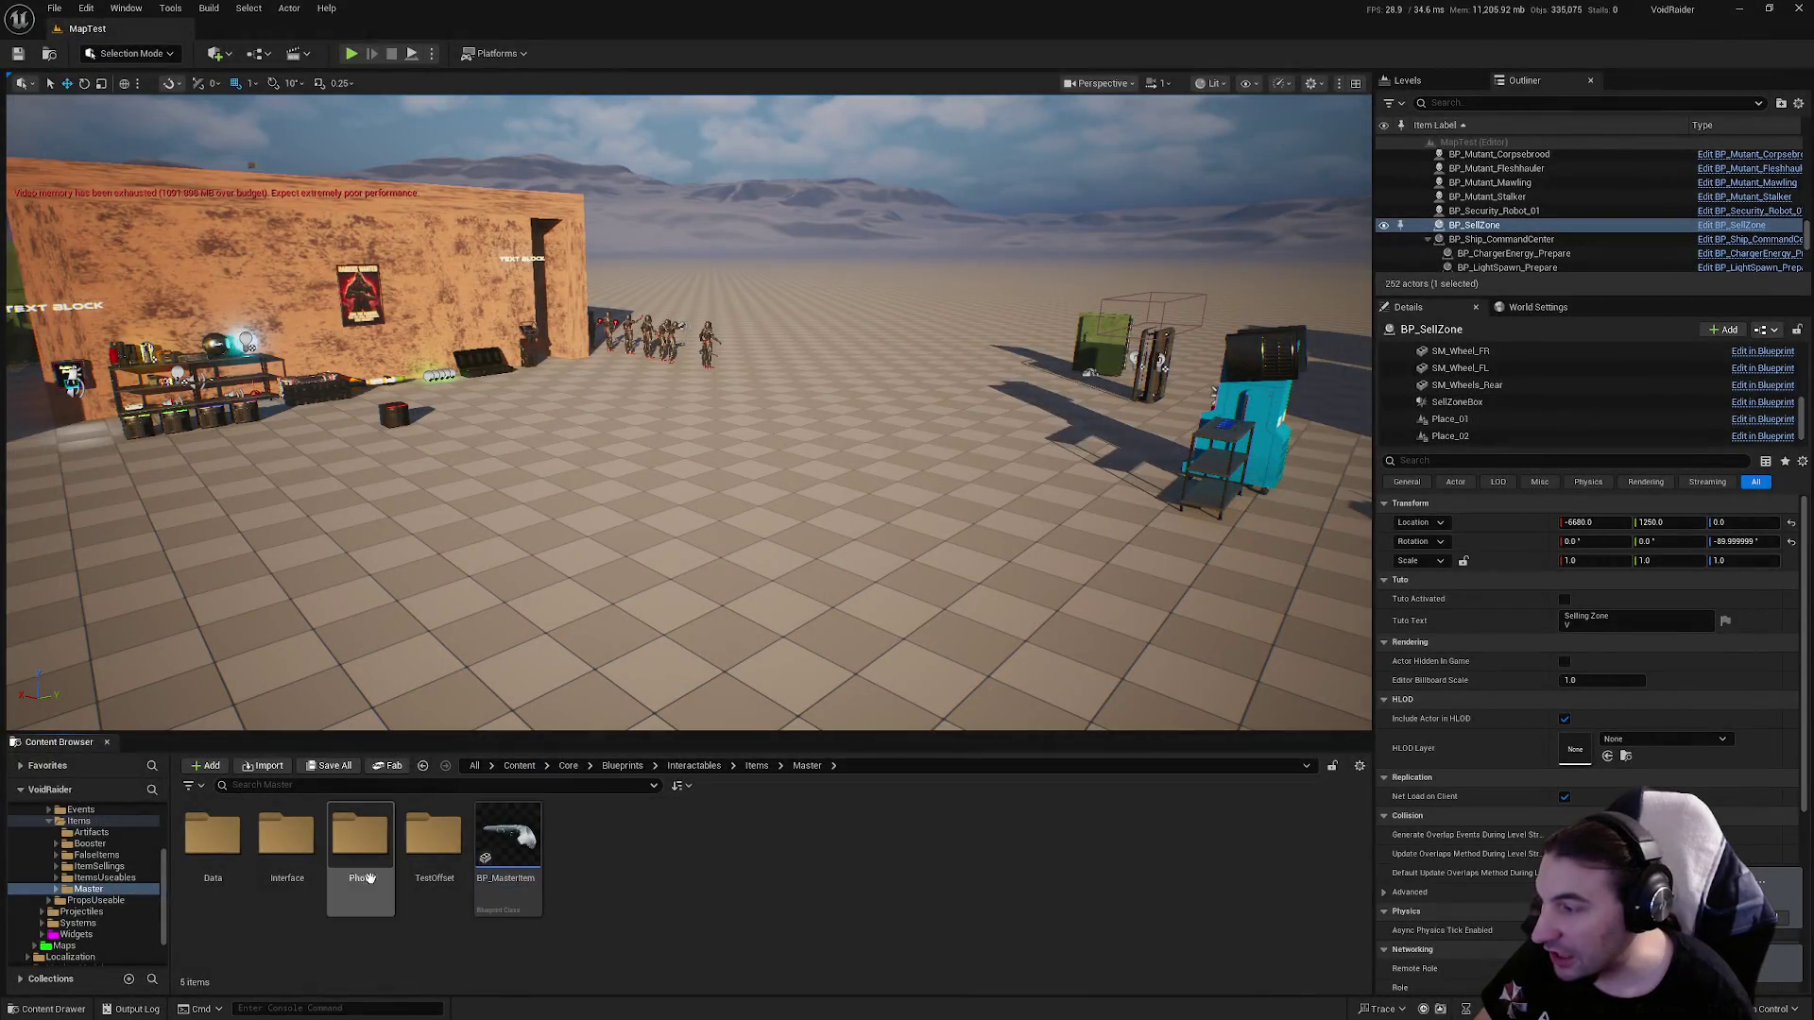
Open BP_ItemUseable_M_EnergyCore_Breach from the ItemsUseables folder.
{"action": "key", "text": "alt+Left"}
{"action": "double_click", "coordinate": [500, 852]}
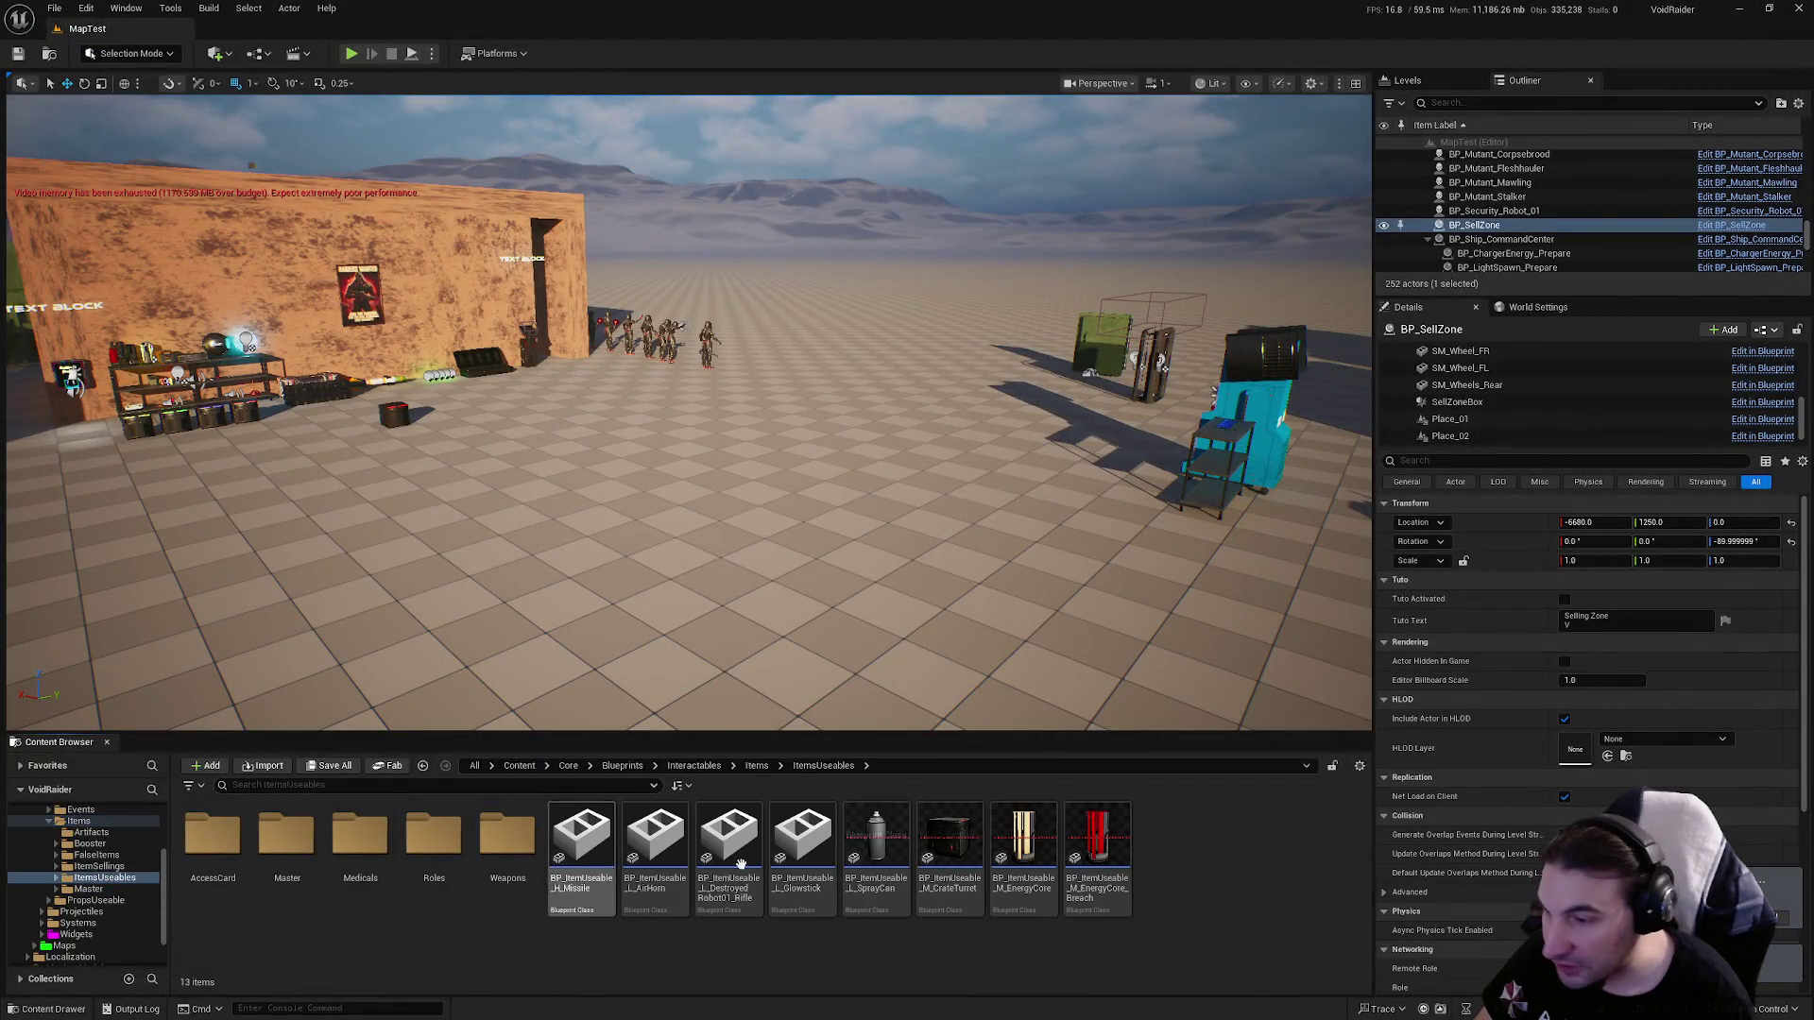
{"action": "double_click", "coordinate": [1077, 852]}
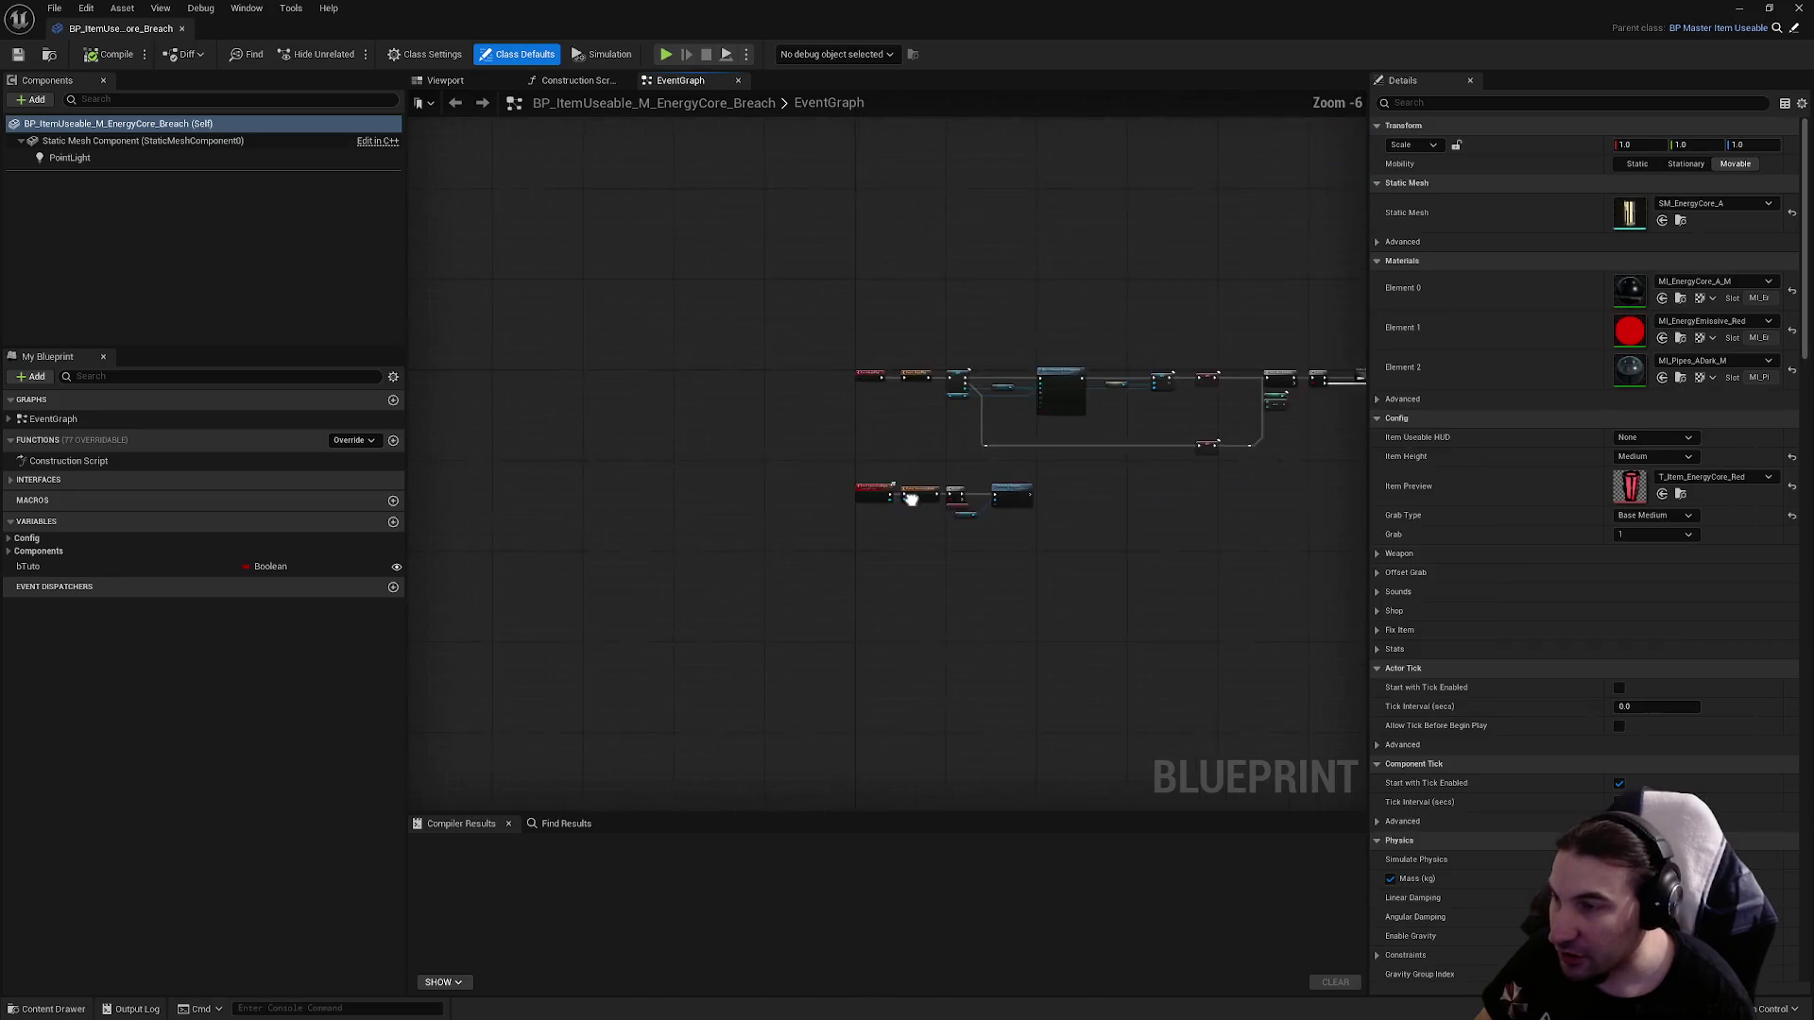
{"action": "scroll", "coordinate": [700, 394], "scroll_direction": "down", "scroll_amount": 8}
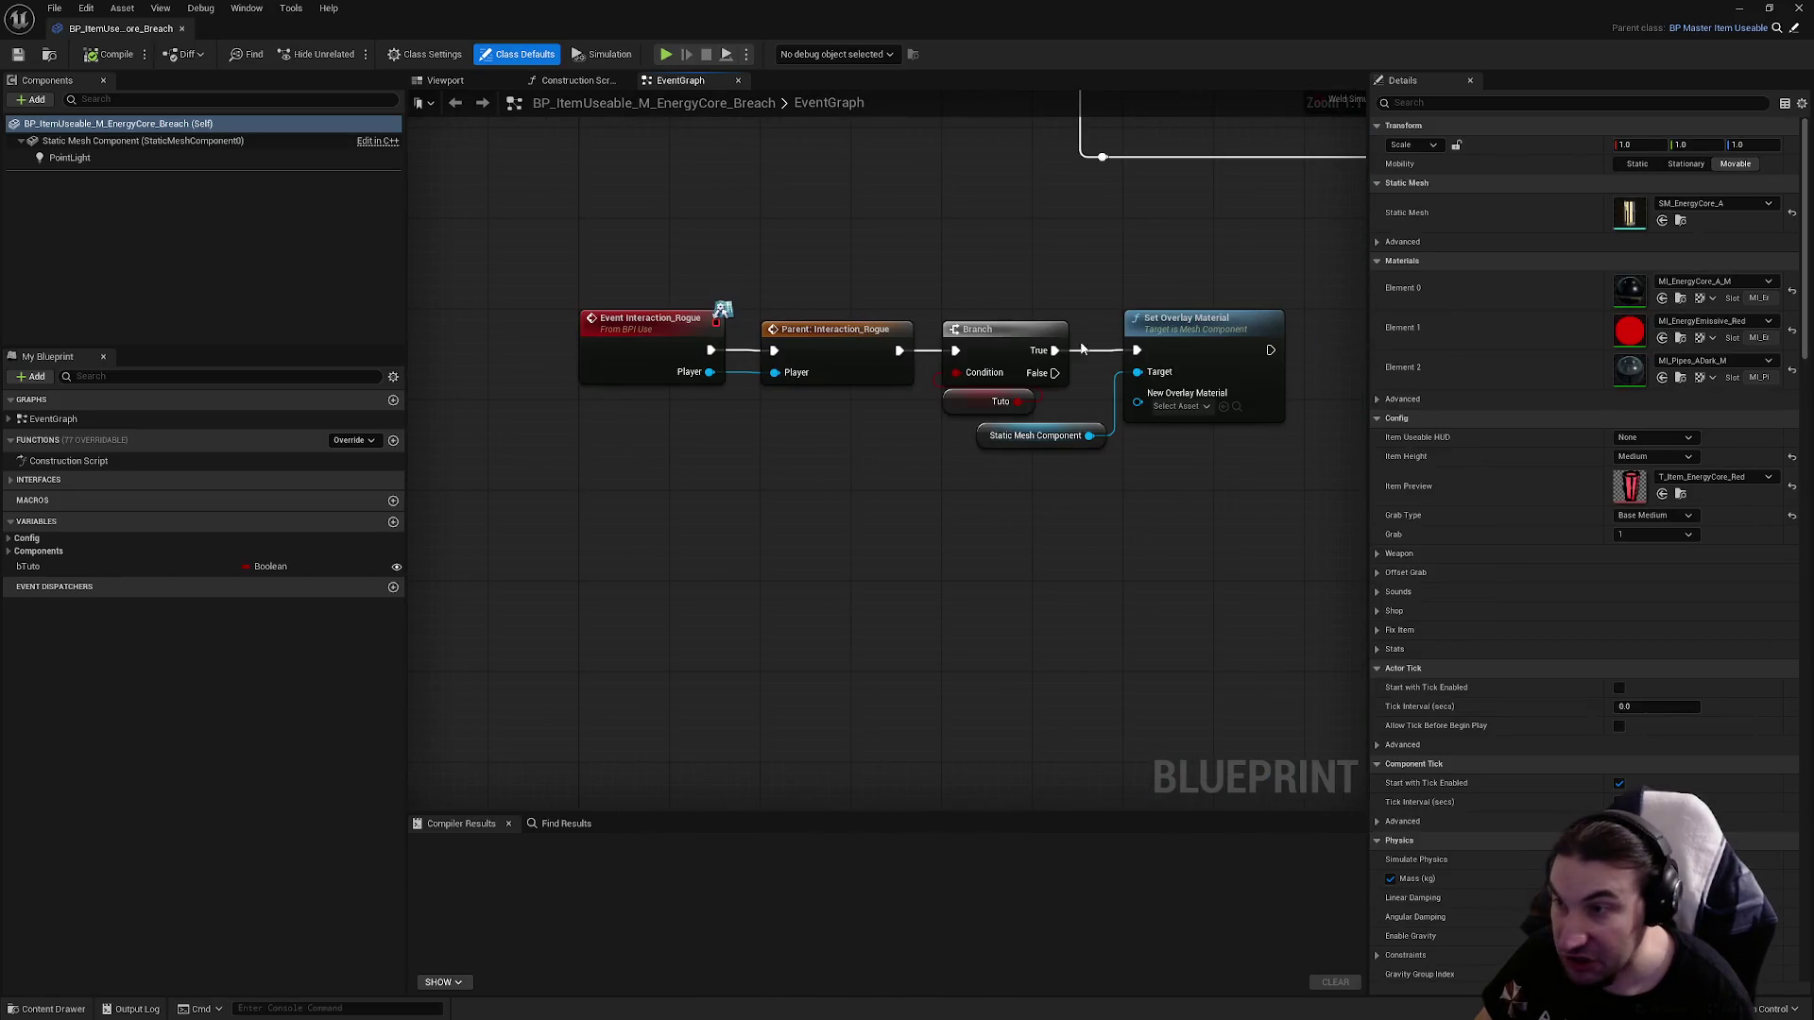
{"action": "scroll", "coordinate": [951, 486], "scroll_direction": "down", "scroll_amount": 1}
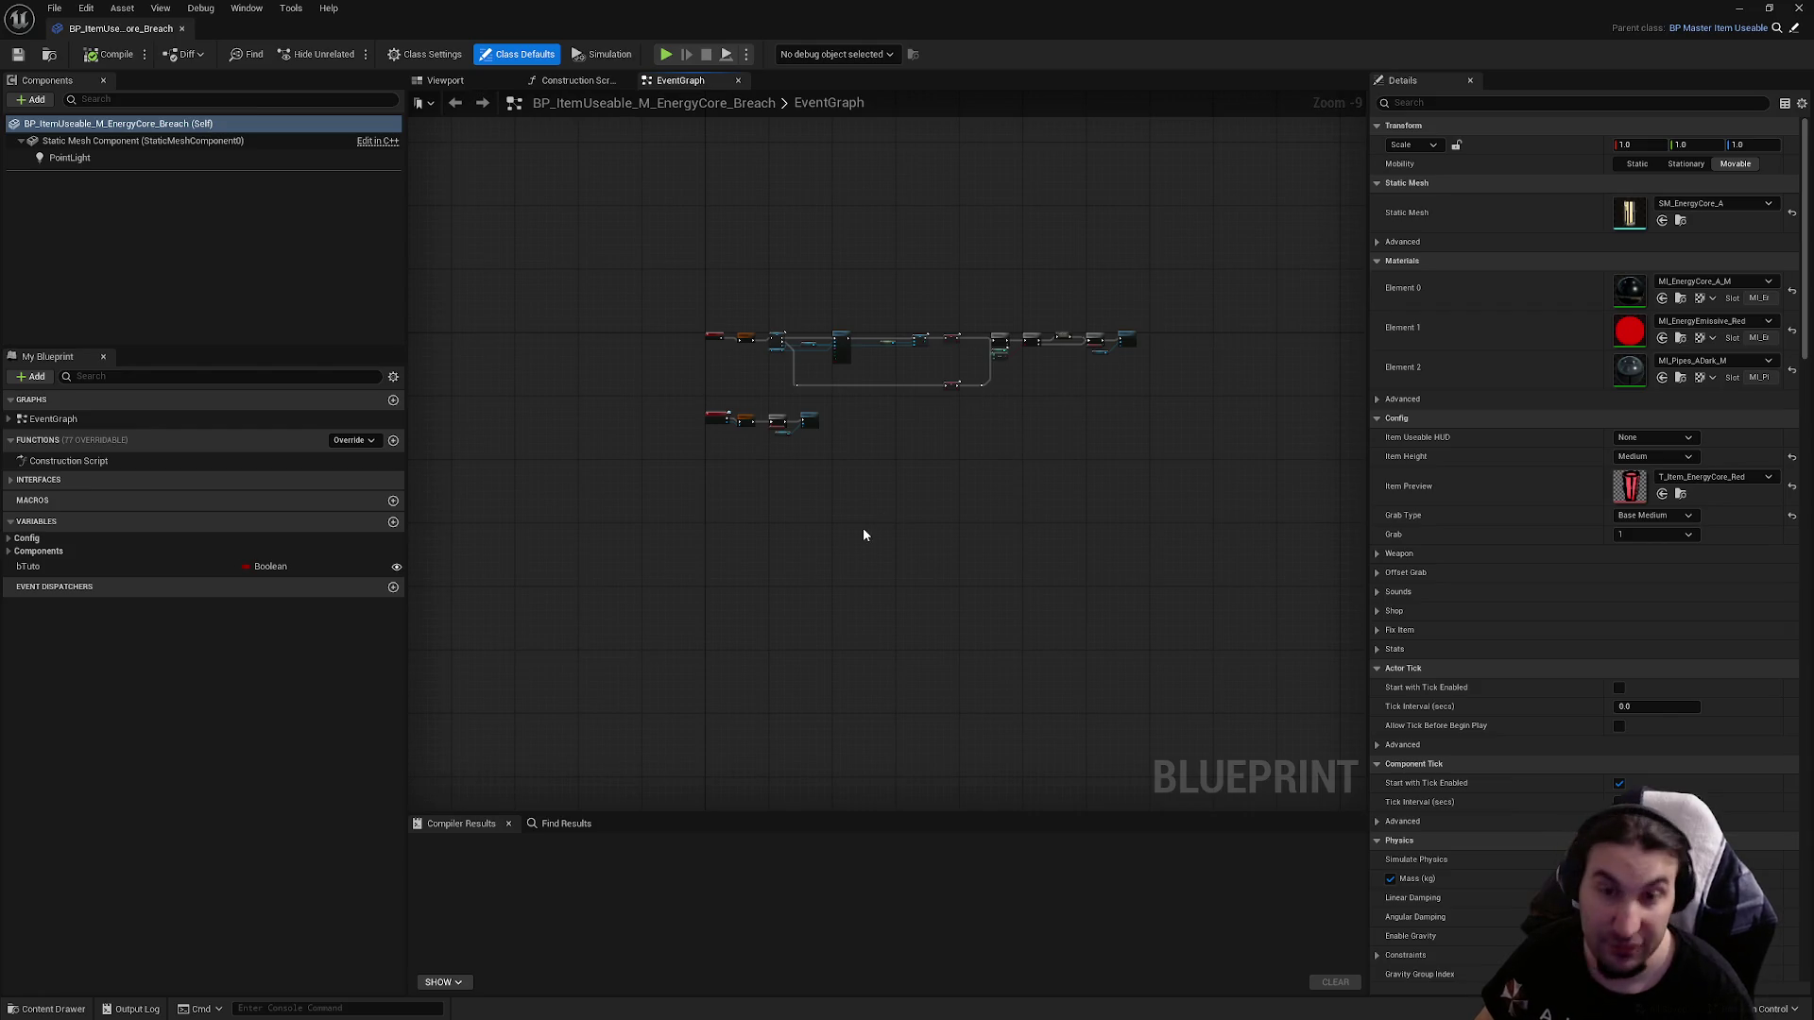
{"action": "scroll", "coordinate": [675, 512], "scroll_direction": "up", "scroll_amount": 9}
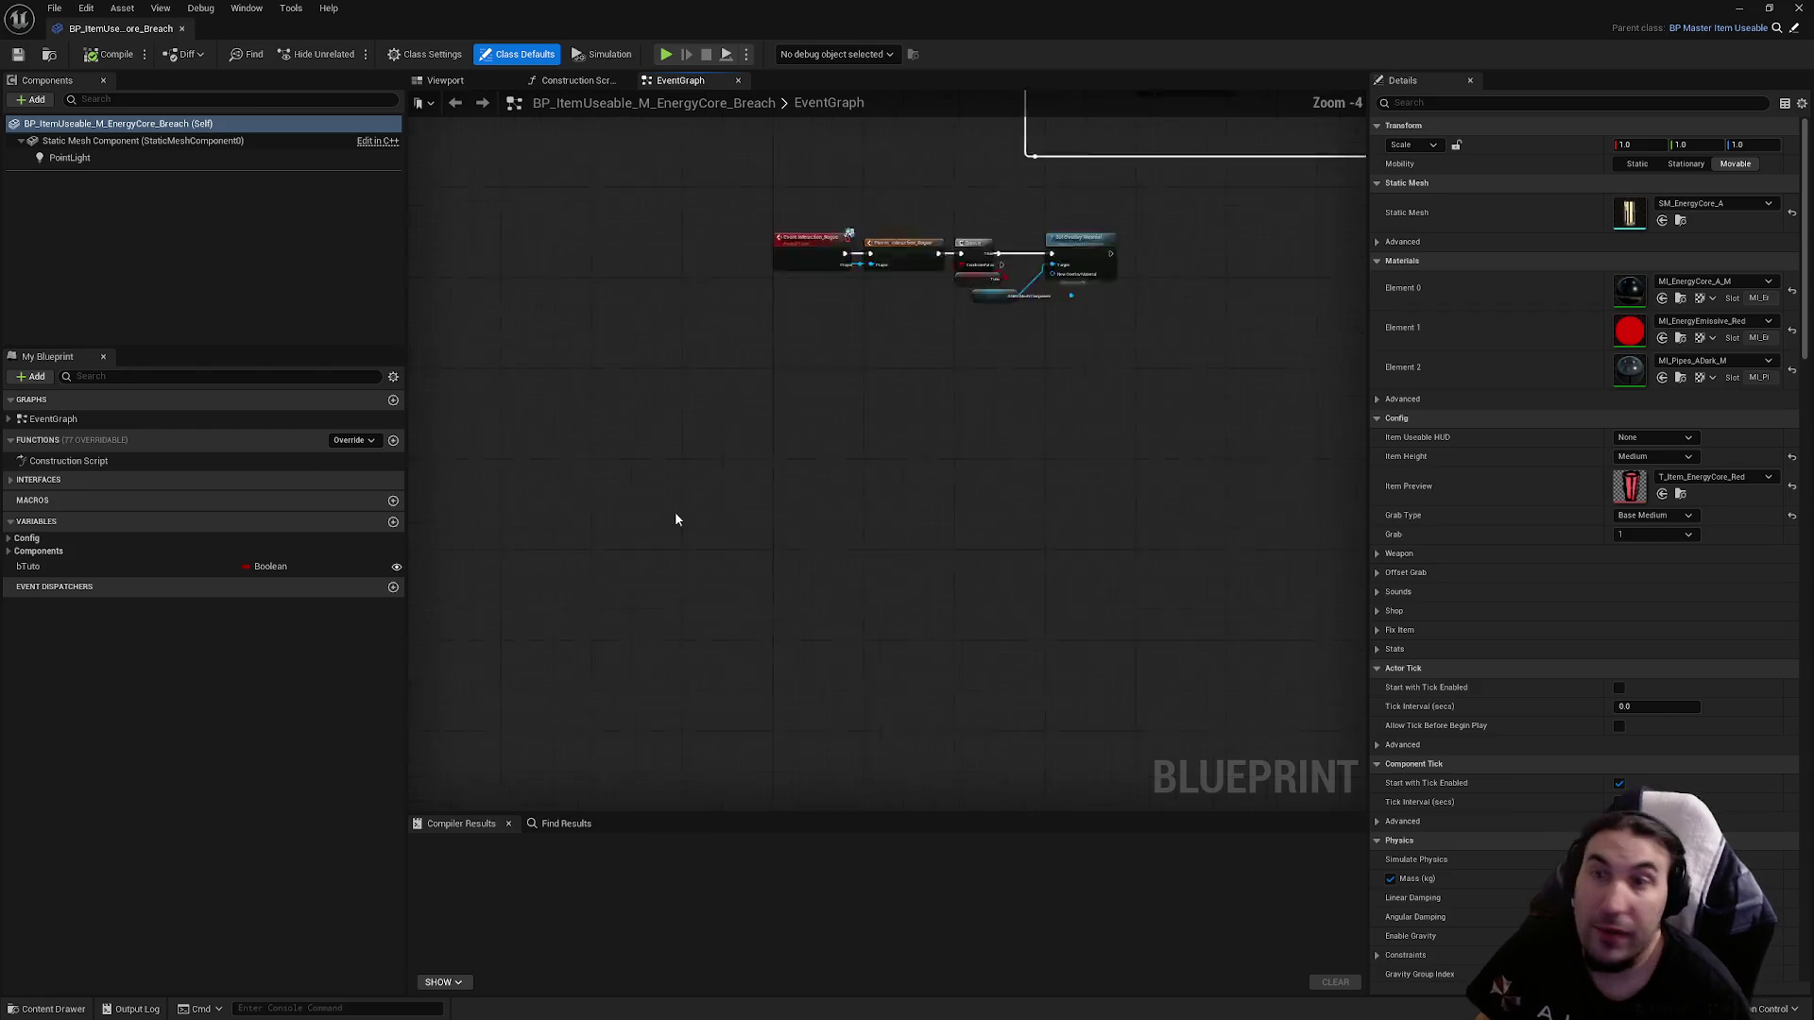
Add an Event PickUpEquip node to the graph, placed below the existing chain.
{"action": "right_click", "coordinate": [789, 496]}
{"action": "type", "text": "picku"}
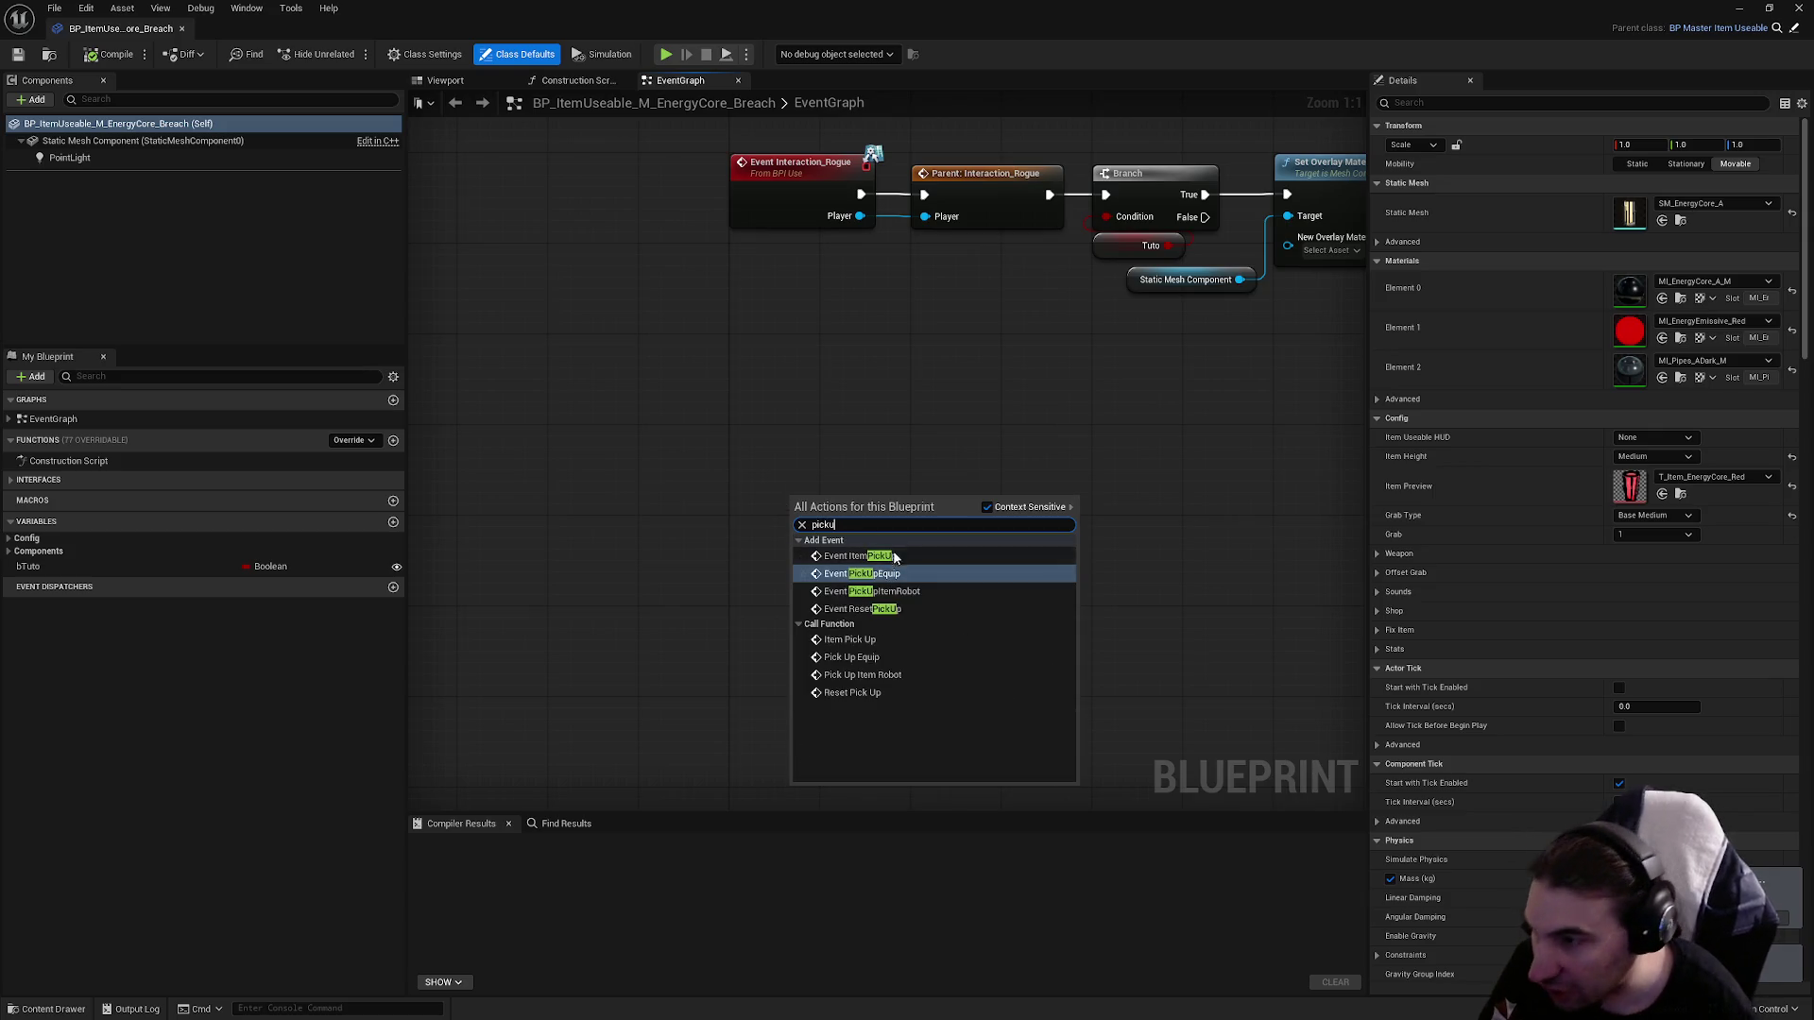
{"action": "left_click", "coordinate": [896, 575]}
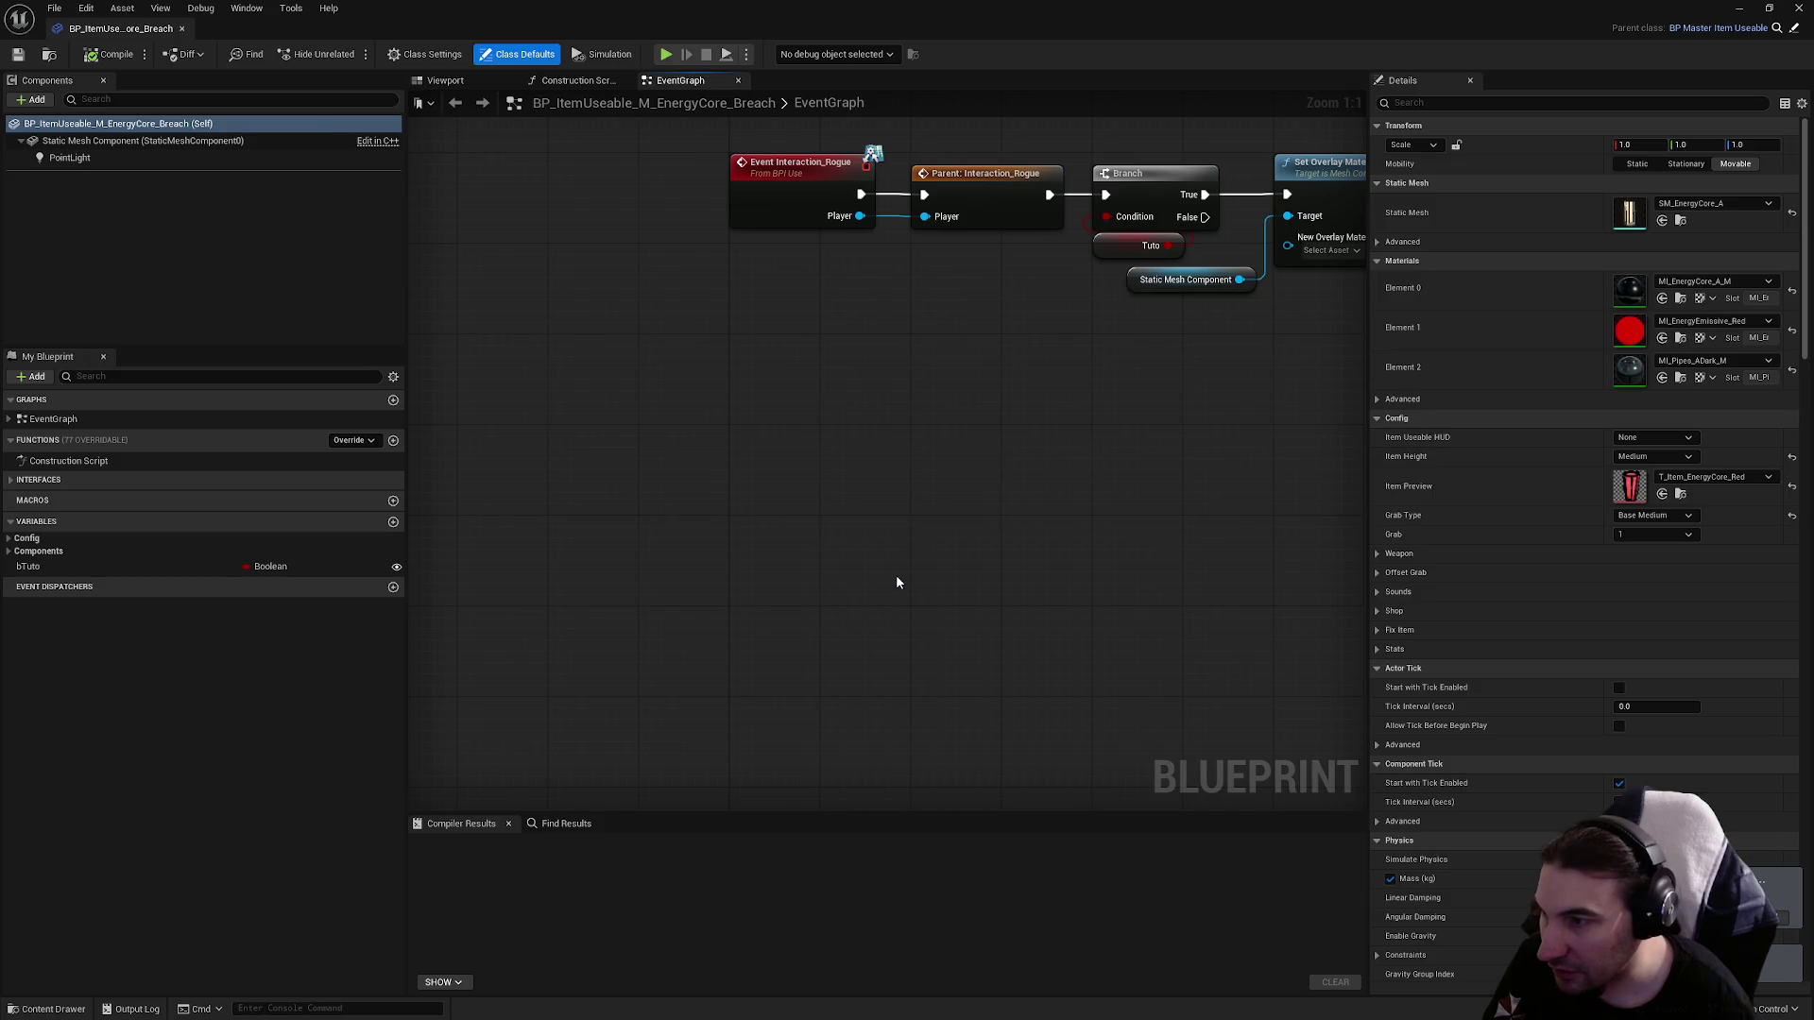
{"action": "left_click_drag", "start_coordinate": [843, 536], "coordinate": [803, 538]}
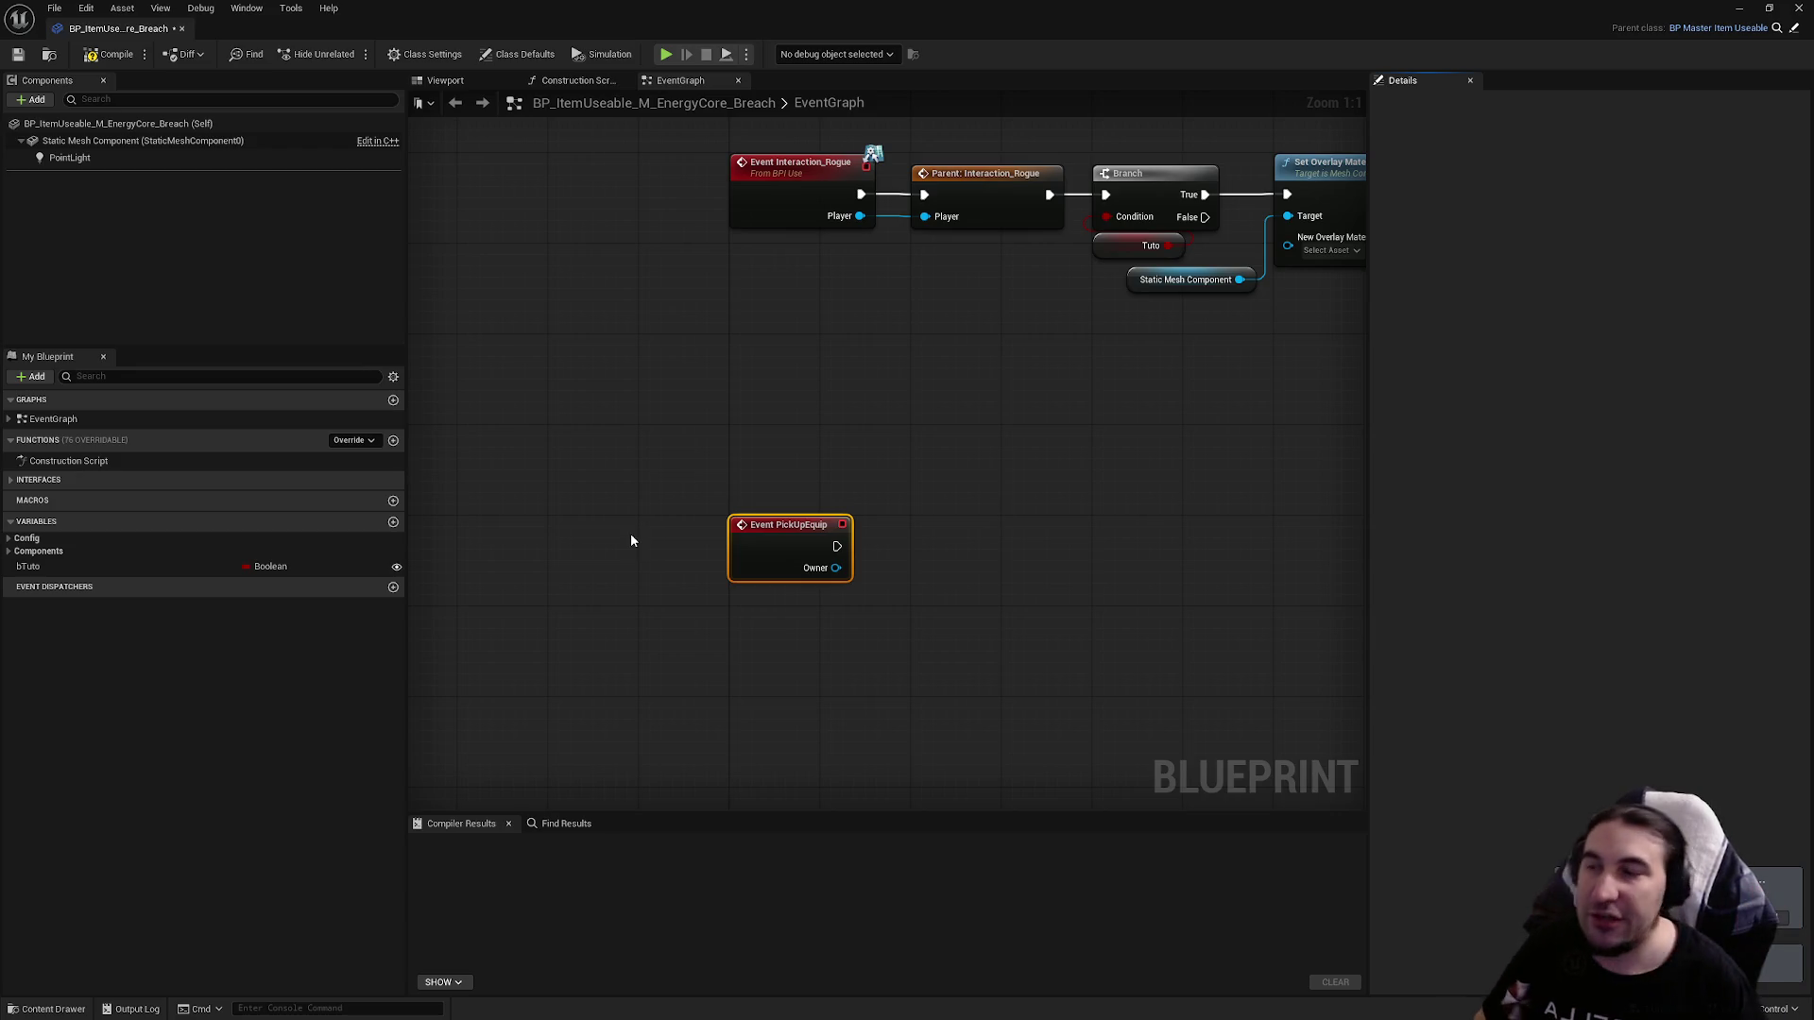
{"action": "right_click", "coordinate": [796, 546]}
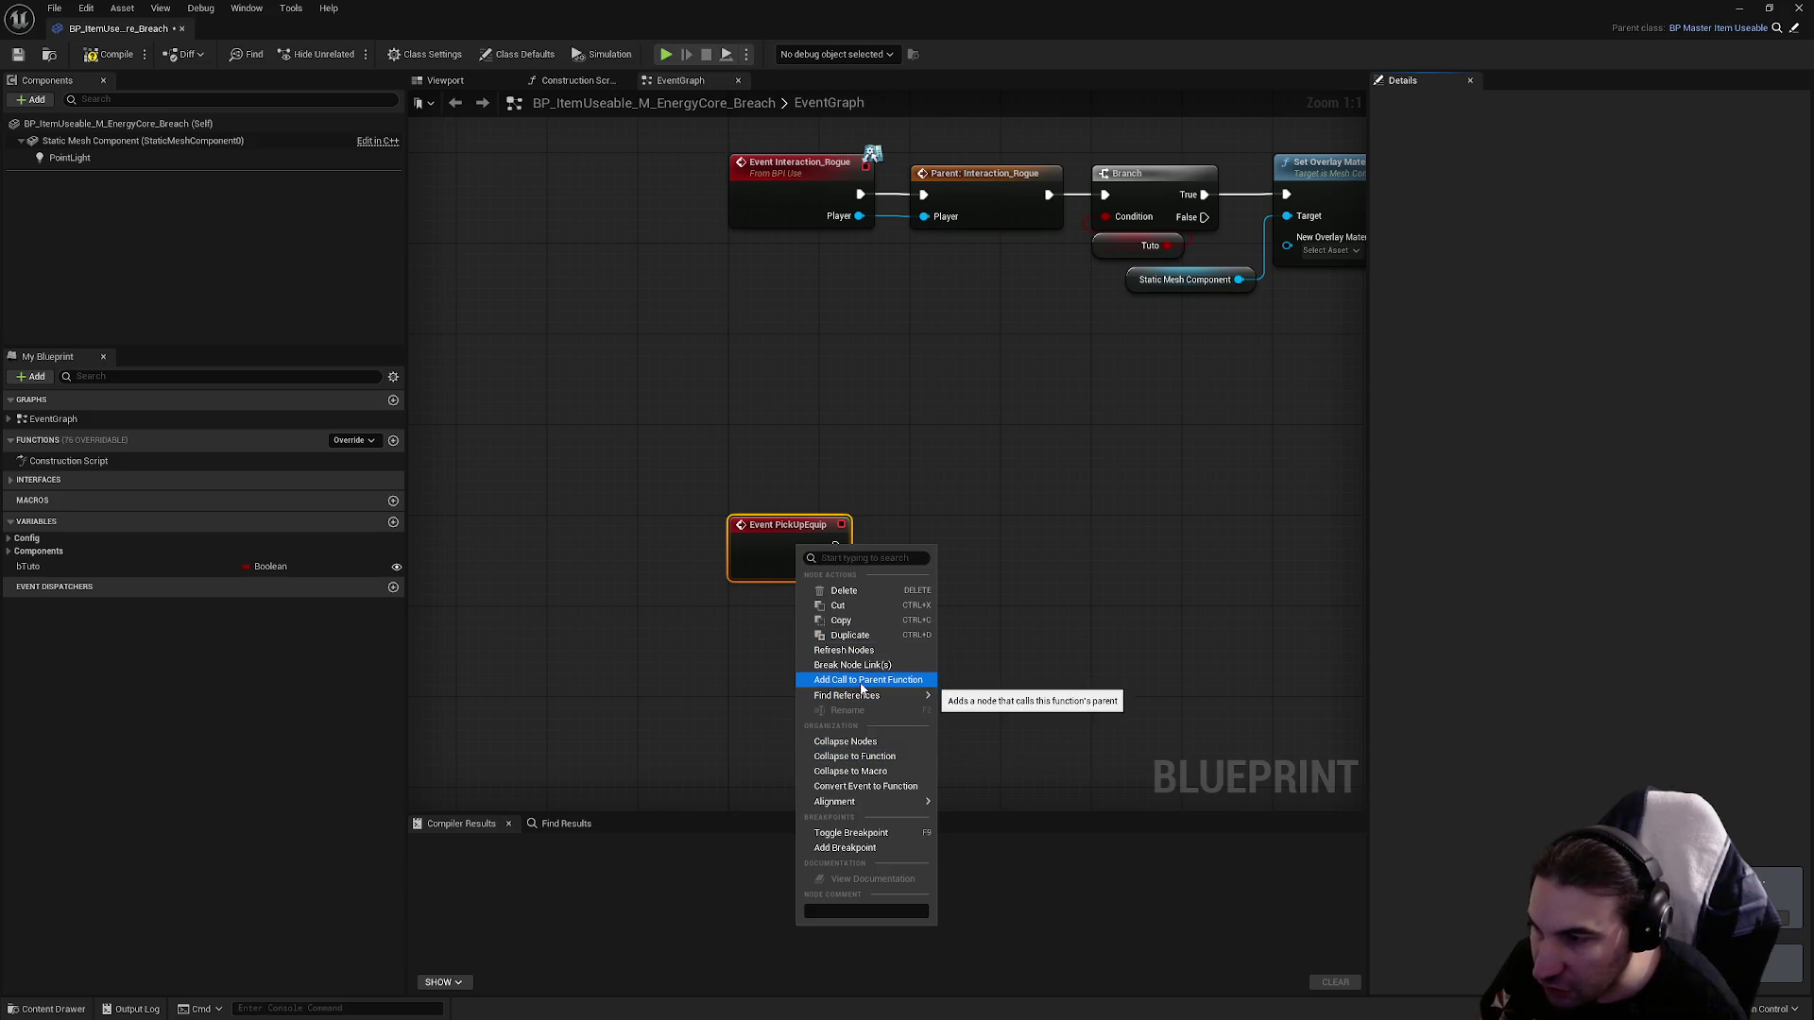
Add a Parent: PickUpEquip call after the event, wiring execution and Owner.
{"action": "left_click", "coordinate": [862, 680]}
{"action": "mouse_move", "coordinate": [831, 619]}
{"action": "left_mouse_down"}
{"action": "mouse_move", "coordinate": [899, 608]}
{"action": "mouse_move", "coordinate": [1002, 543]}
{"action": "mouse_move", "coordinate": [979, 545]}
{"action": "left_mouse_up"}
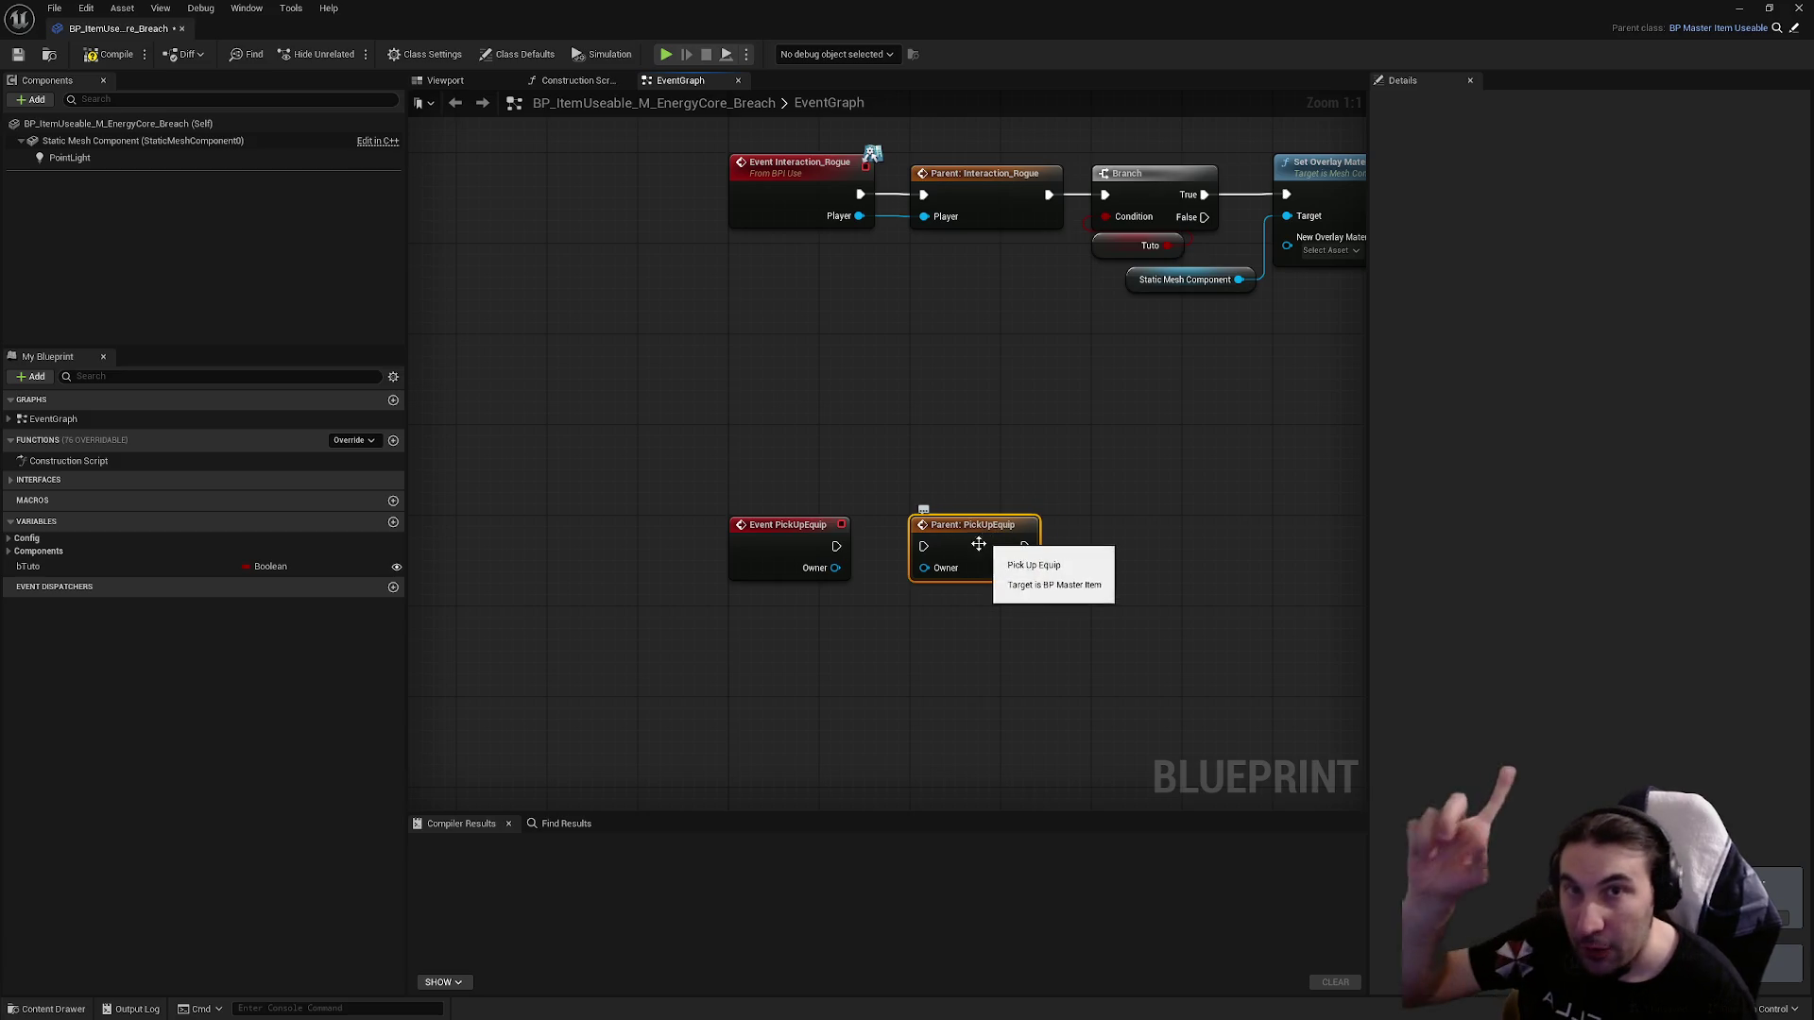
{"action": "mouse_move", "coordinate": [836, 546]}
{"action": "left_mouse_down"}
{"action": "mouse_move", "coordinate": [923, 546]}
{"action": "mouse_move", "coordinate": [926, 570]}
{"action": "left_mouse_up"}
{"action": "left_click", "coordinate": [942, 610]}
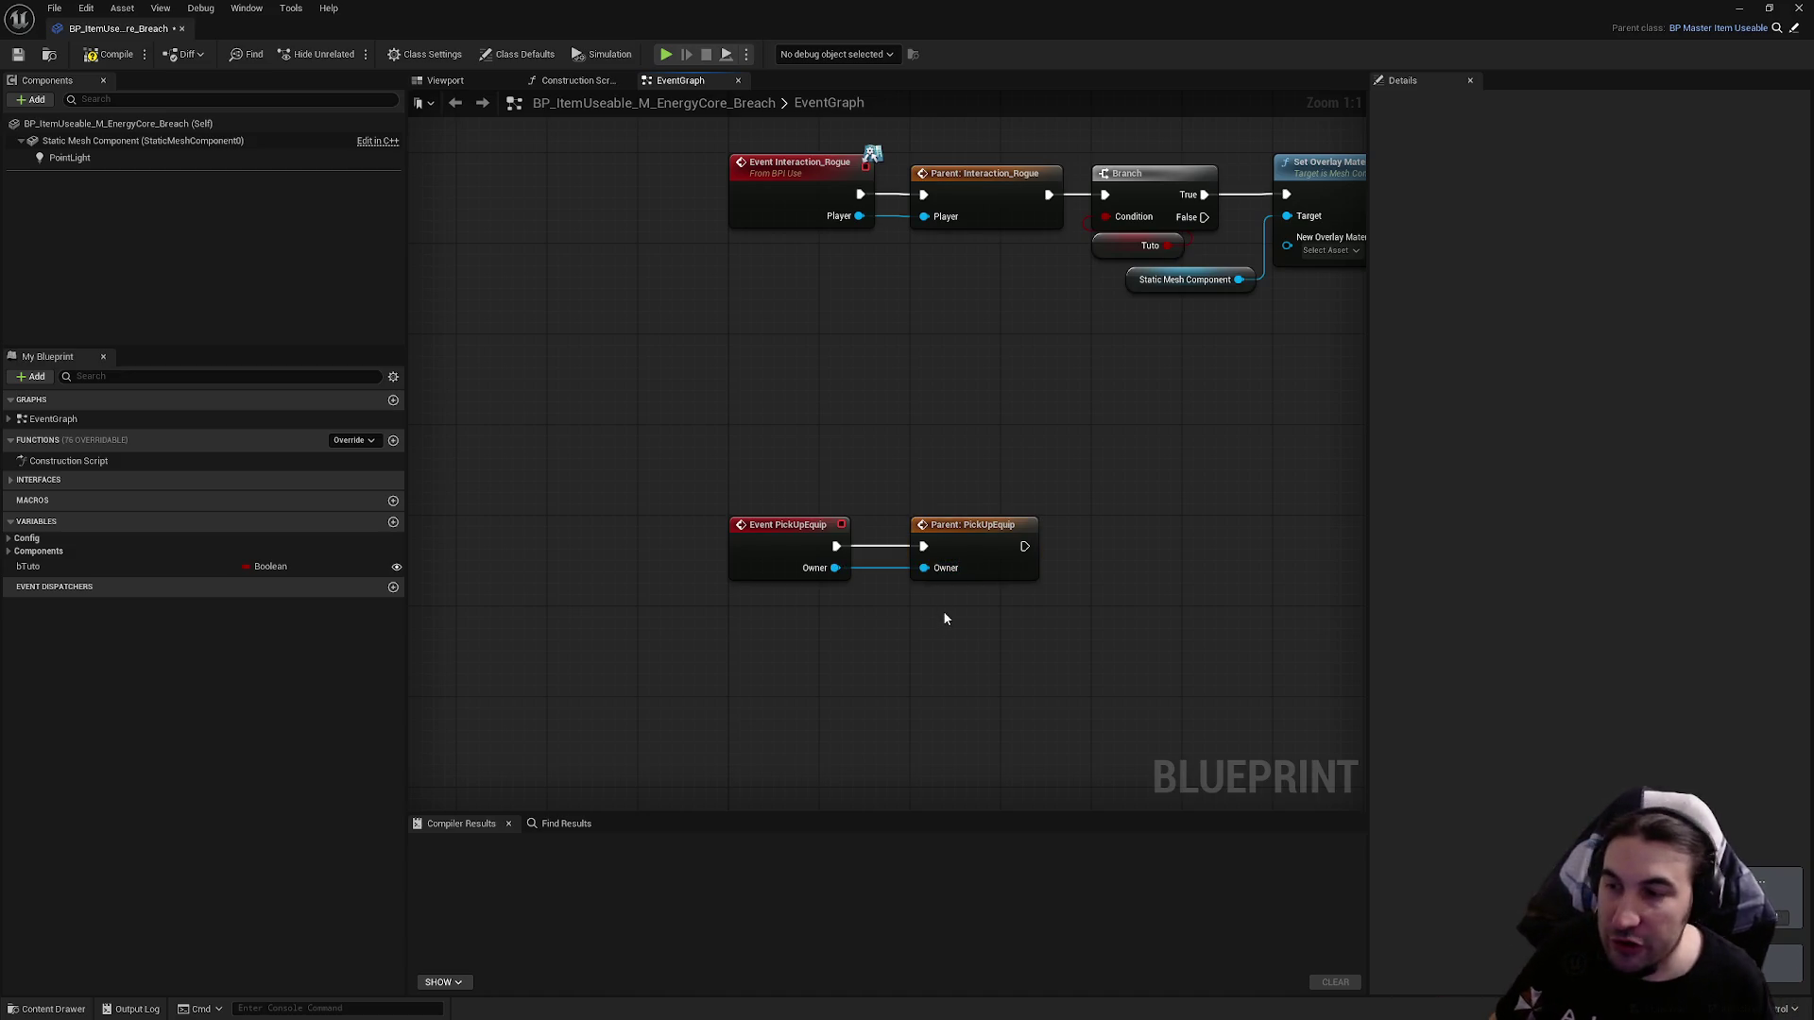
{"action": "left_click_drag", "start_coordinate": [944, 619], "coordinate": [695, 631]}
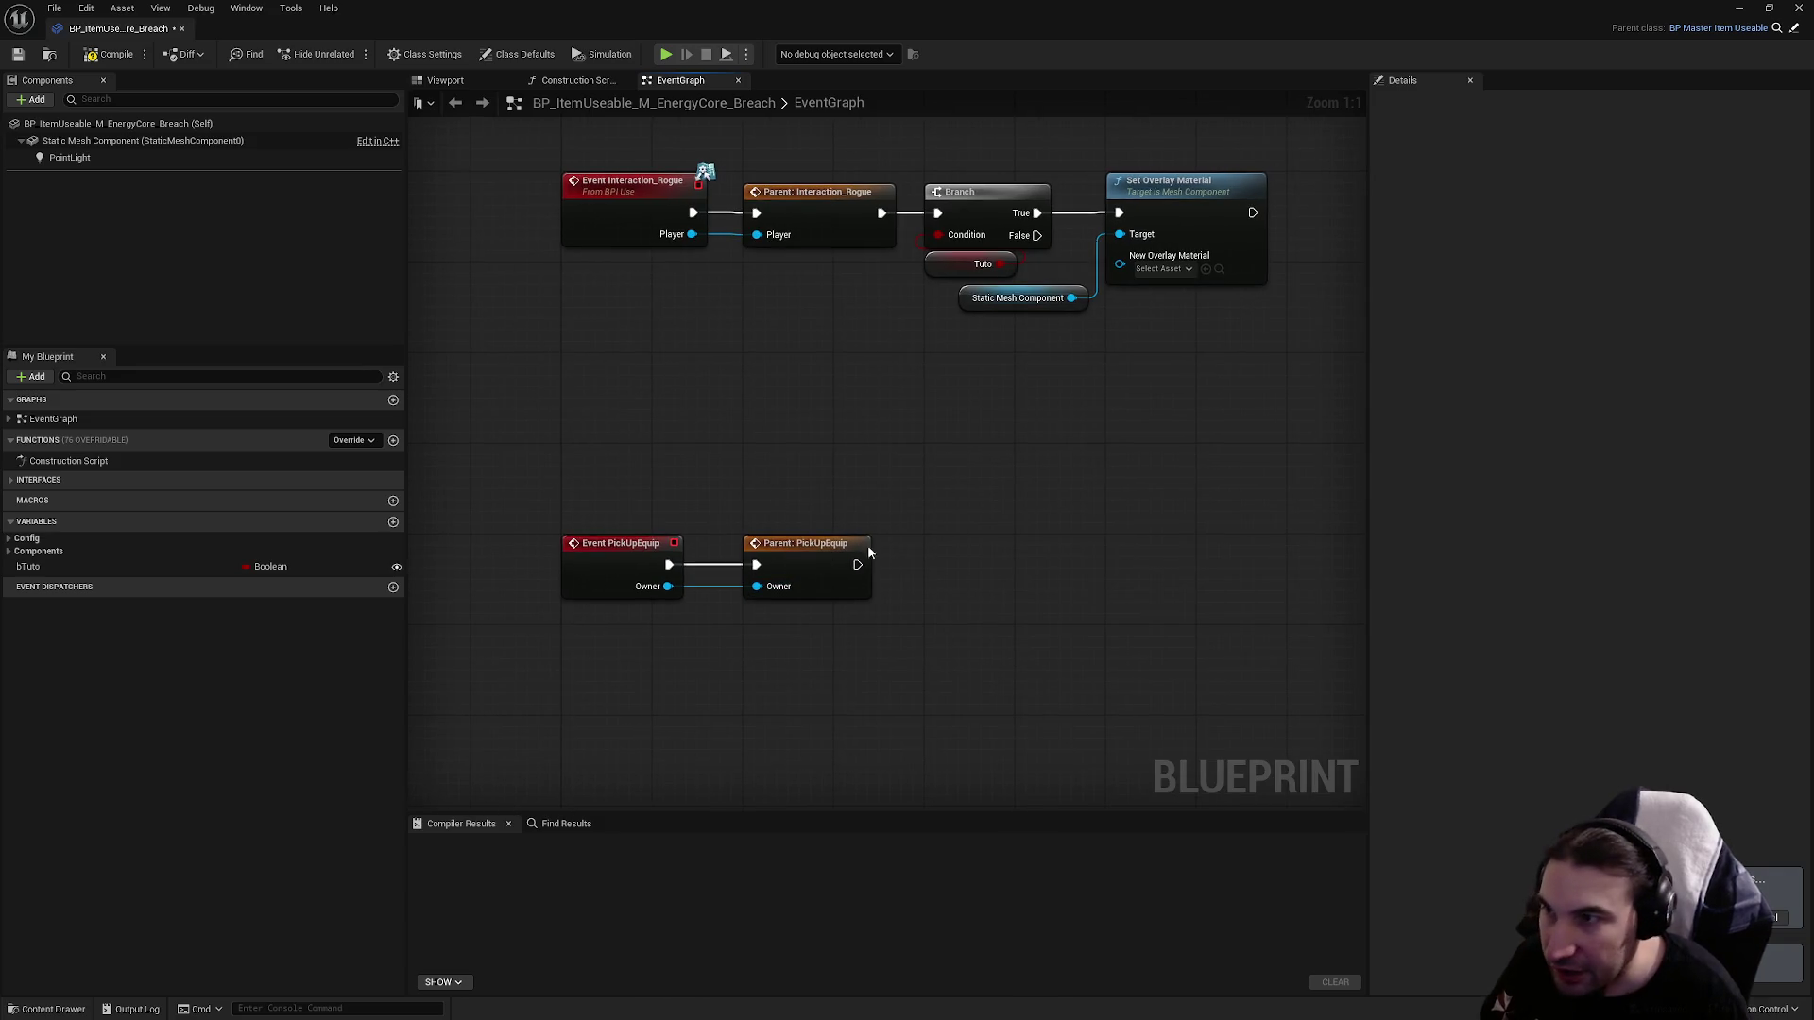
Add a PointLight Set Visibility node and wire it after the parent call.
{"action": "mouse_move", "coordinate": [1221, 438]}
{"action": "left_mouse_down"}
{"action": "mouse_move", "coordinate": [1188, 316]}
{"action": "mouse_move", "coordinate": [1073, 284]}
{"action": "mouse_move", "coordinate": [1046, 333]}
{"action": "left_mouse_up"}
{"action": "left_click", "coordinate": [742, 340]}
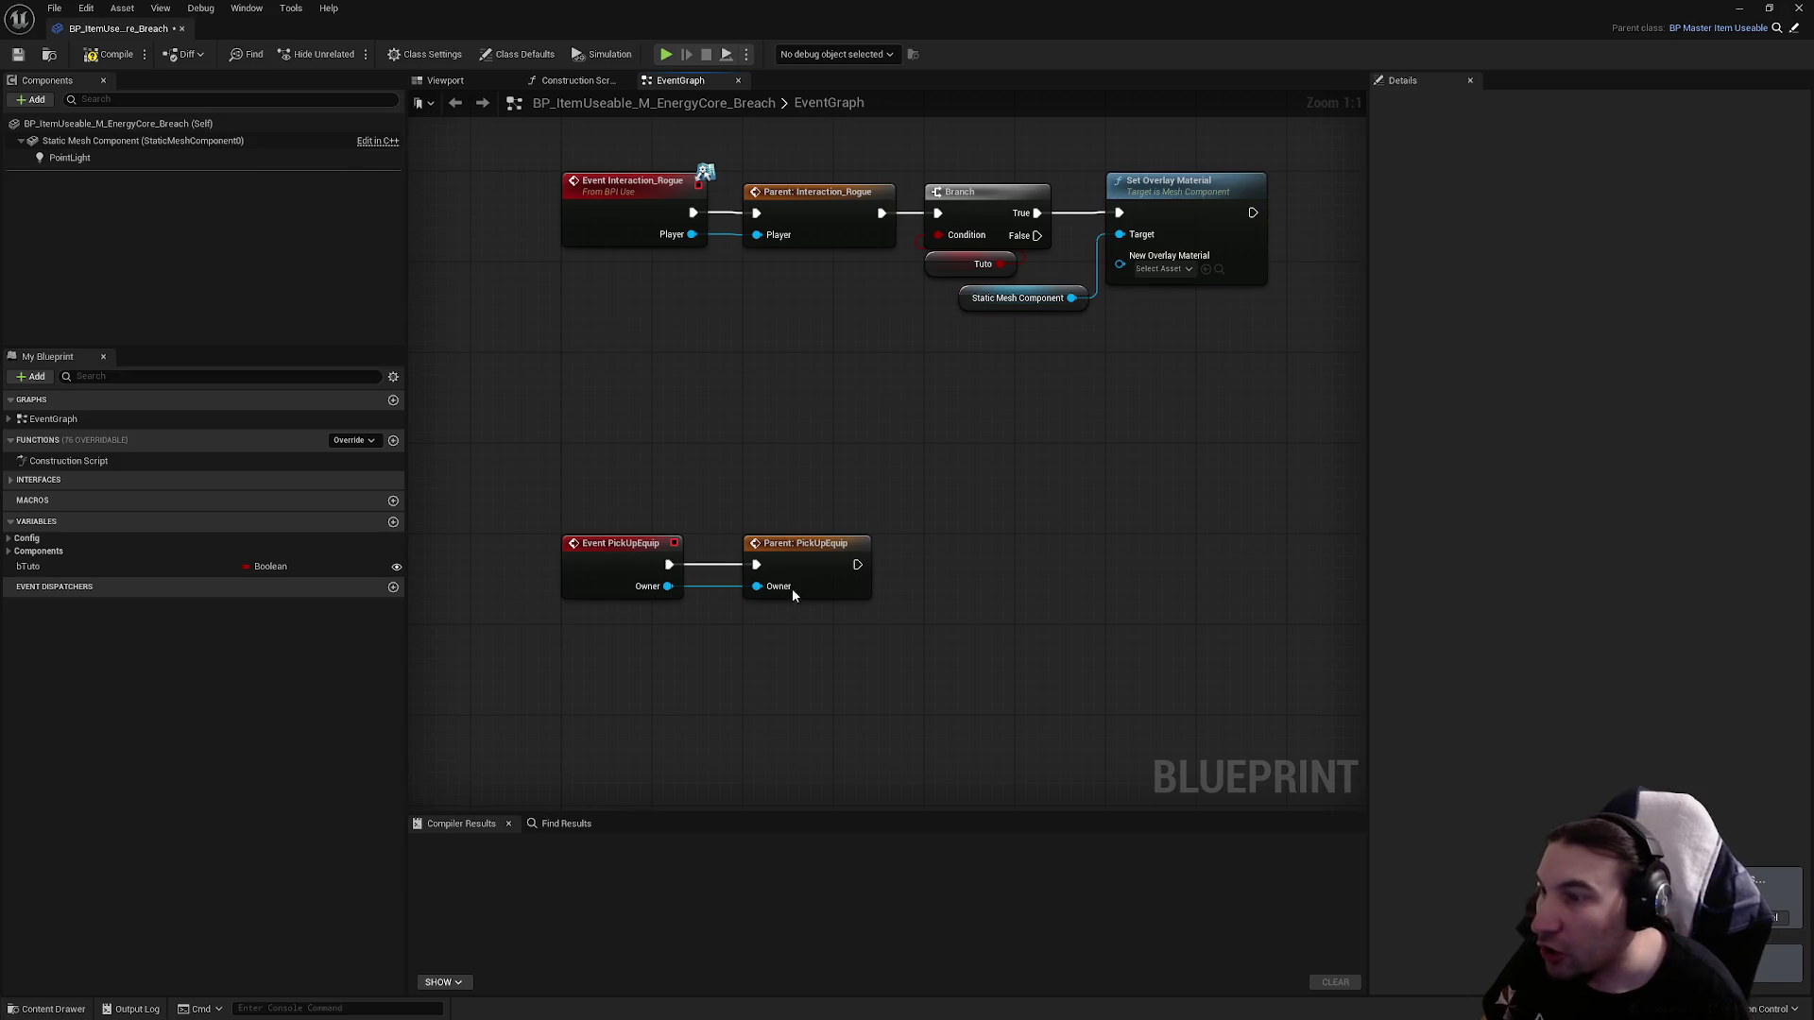
{"action": "mouse_move", "coordinate": [70, 157]}
{"action": "left_mouse_down"}
{"action": "mouse_move", "coordinate": [303, 235]}
{"action": "mouse_move", "coordinate": [1058, 618]}
{"action": "mouse_move", "coordinate": [1213, 590]}
{"action": "left_mouse_up"}
{"action": "type", "text": "visi"}
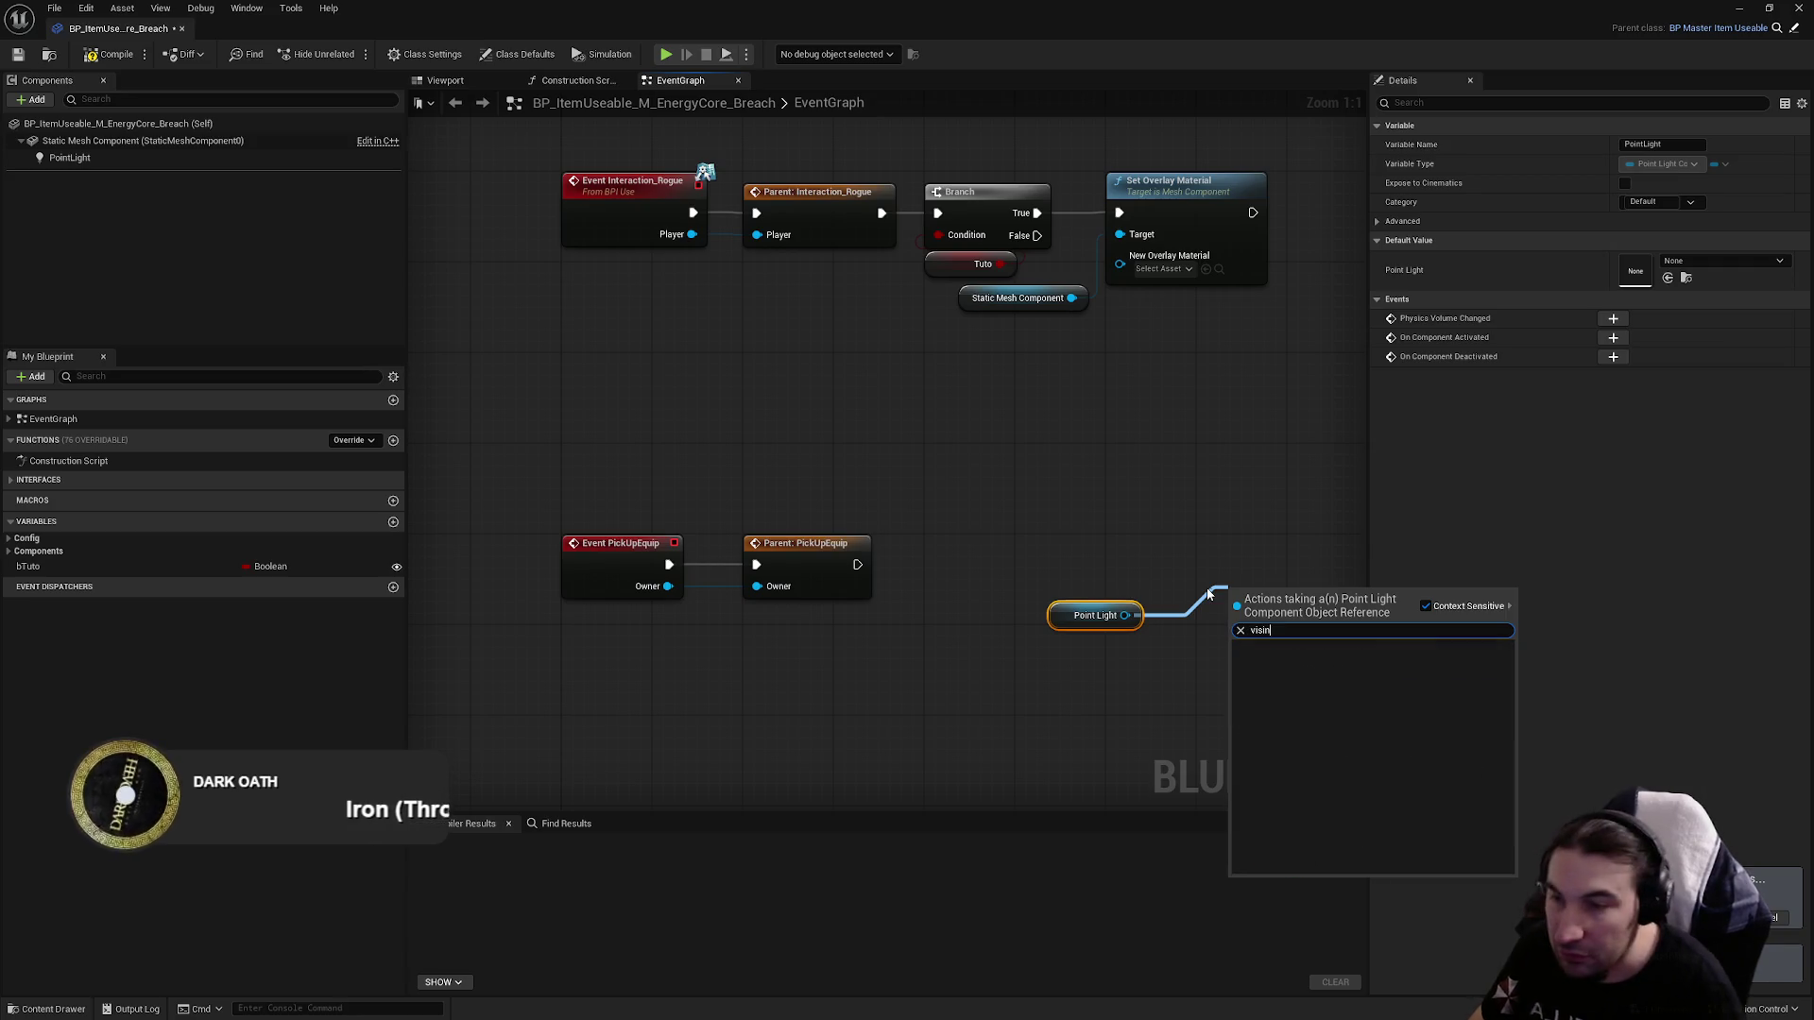
{"action": "left_click", "coordinate": [1289, 728]}
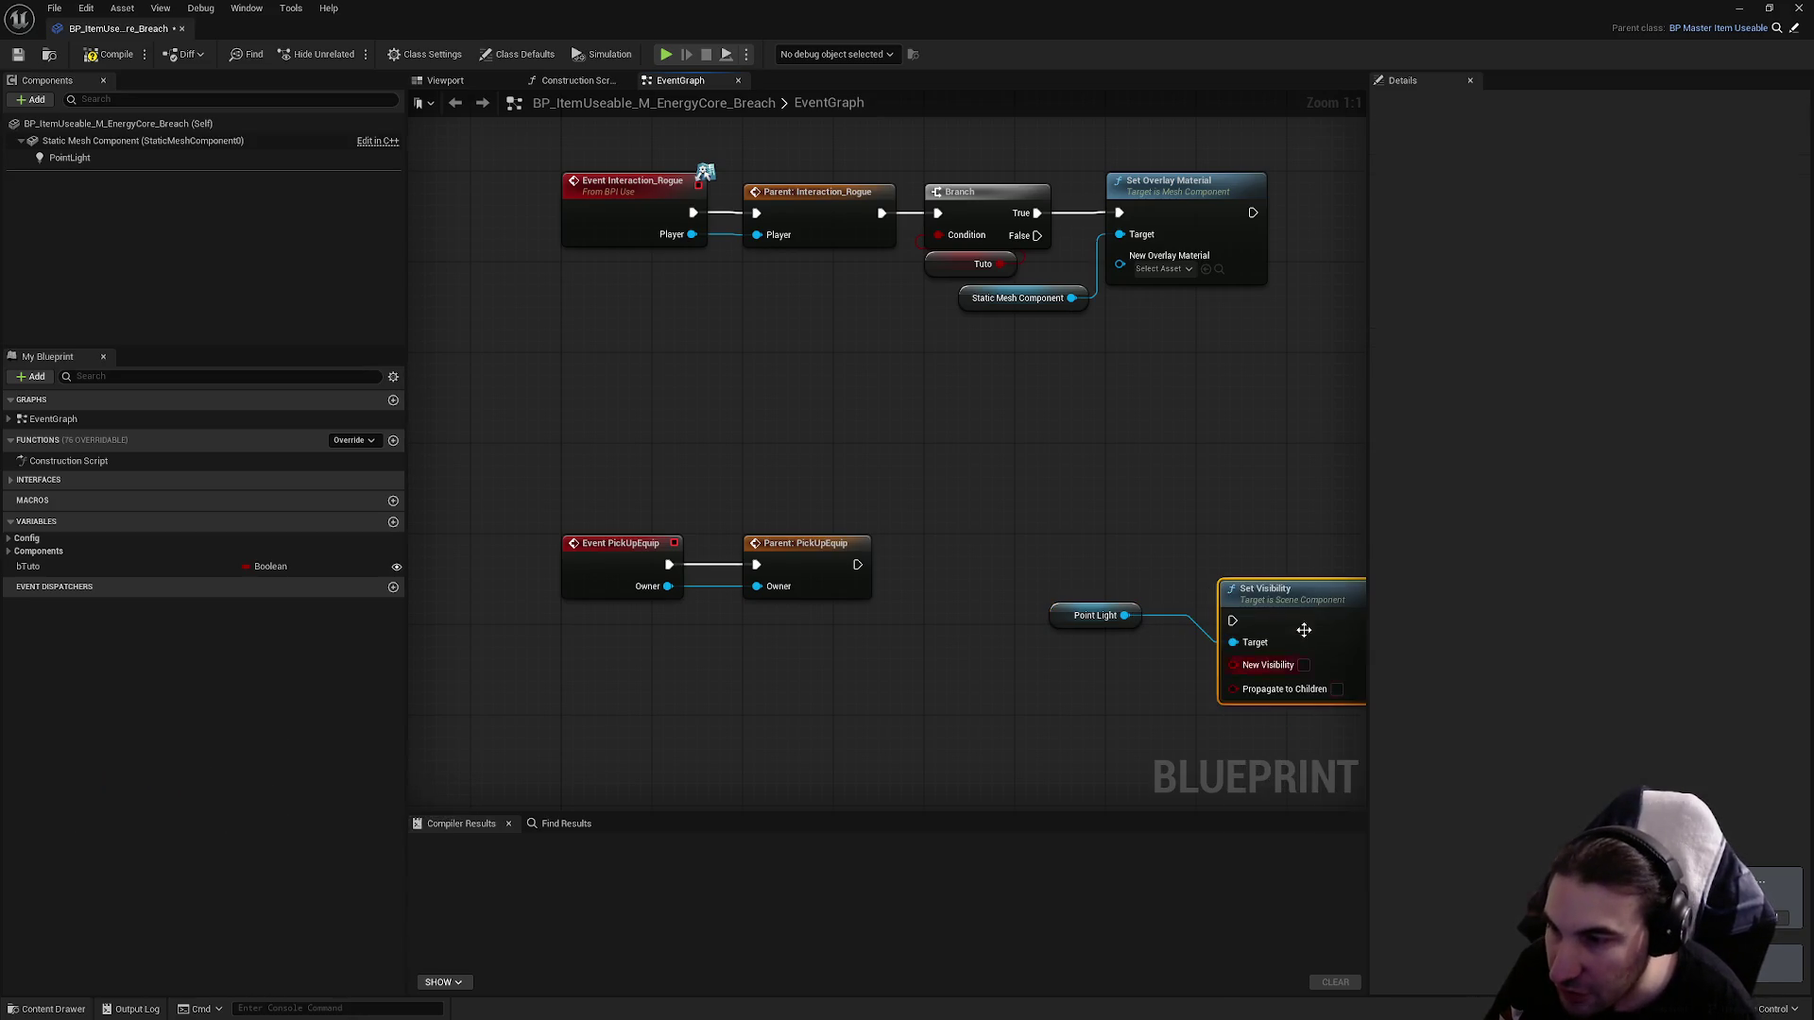
{"action": "mouse_move", "coordinate": [1232, 621]}
{"action": "left_mouse_down"}
{"action": "mouse_move", "coordinate": [958, 612]}
{"action": "mouse_move", "coordinate": [858, 567]}
{"action": "left_mouse_up"}
{"action": "left_click", "coordinate": [977, 525]}
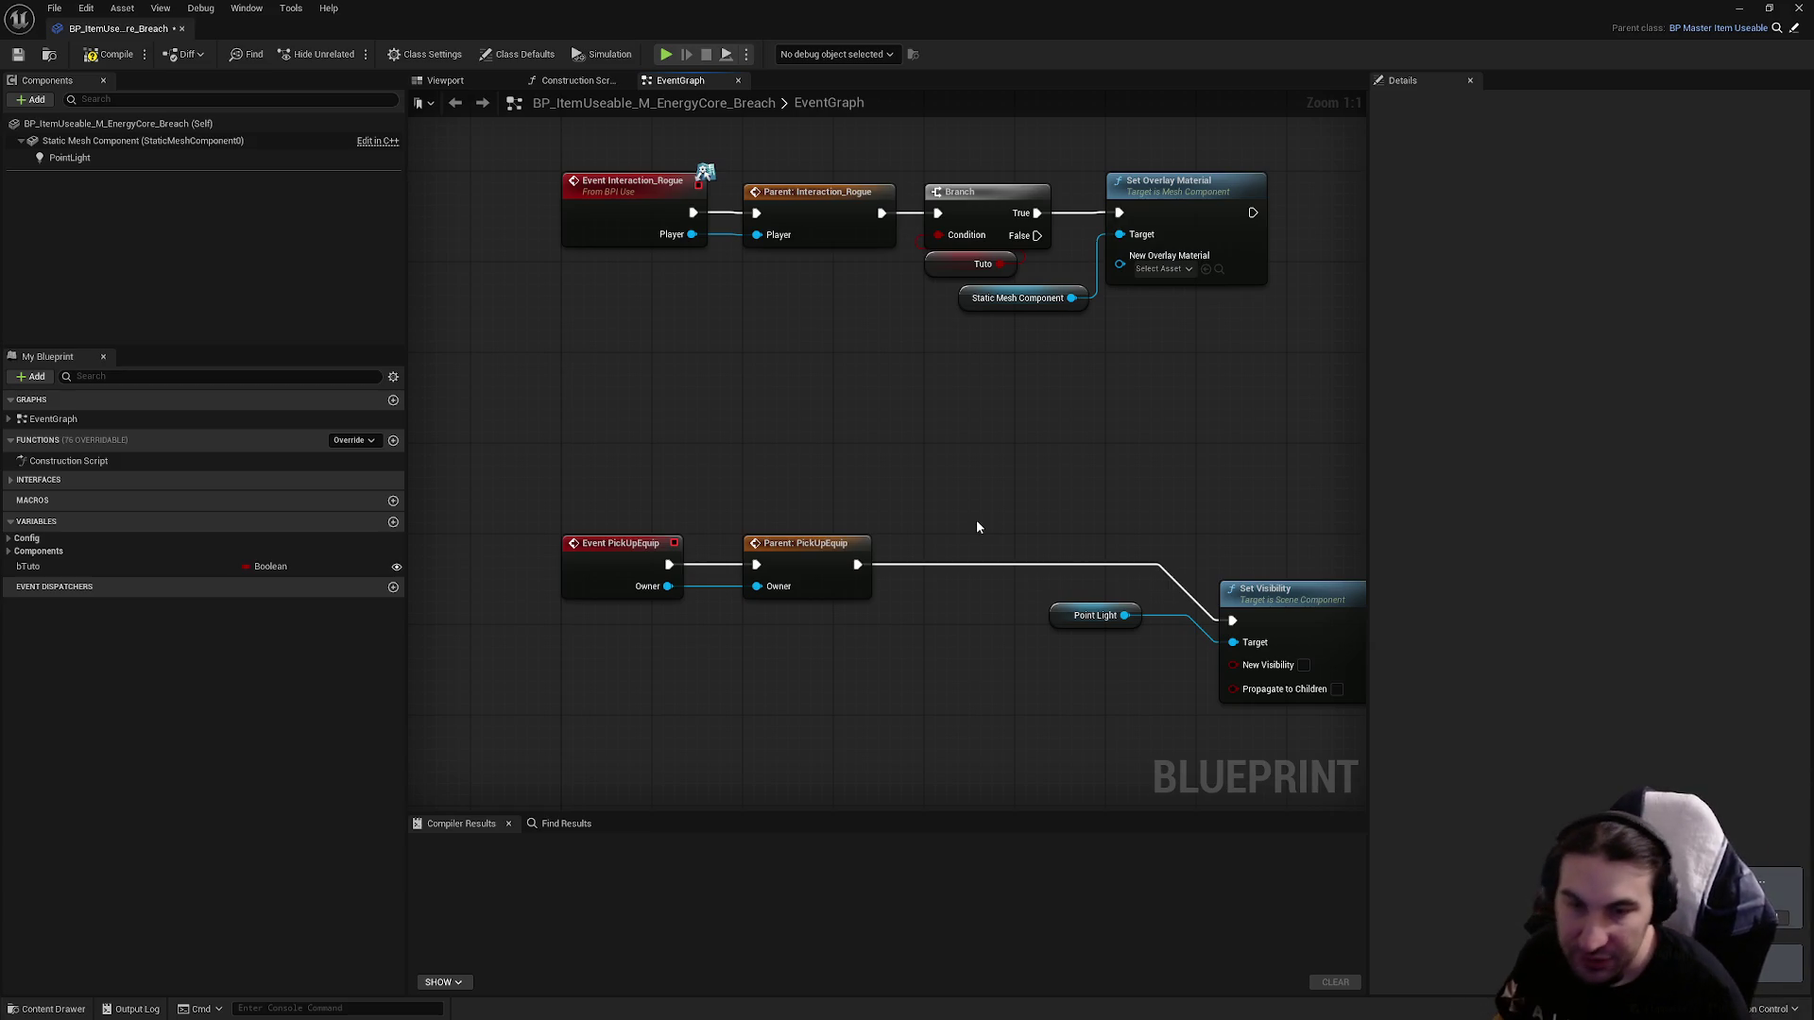
Delete the whole PickUpEquip chain from the EnergyCore_Breach graph.
{"action": "scroll", "coordinate": [977, 526], "scroll_direction": "down", "scroll_amount": 2}
{"action": "mouse_move", "coordinate": [638, 467]}
{"action": "left_mouse_down"}
{"action": "mouse_move", "coordinate": [839, 578]}
{"action": "mouse_move", "coordinate": [1267, 692]}
{"action": "left_mouse_up"}
{"action": "key", "text": "Delete"}
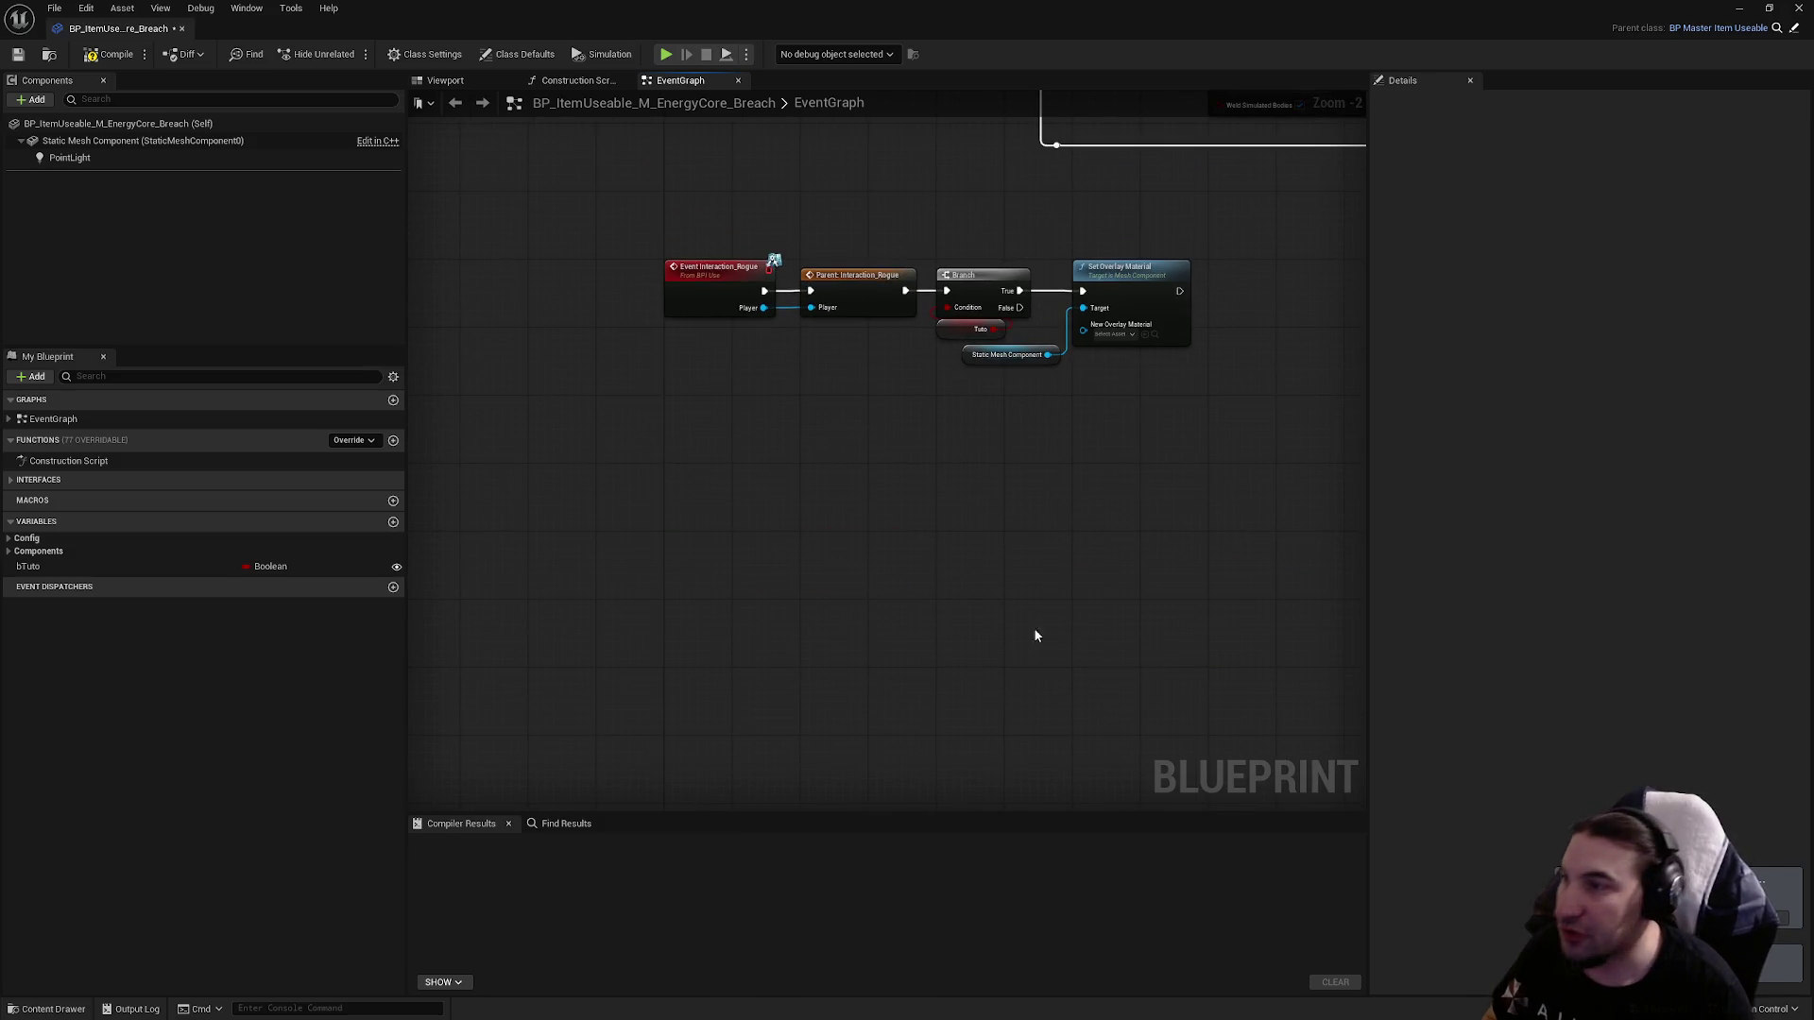
{"action": "mouse_move", "coordinate": [575, 498]}
{"action": "left_mouse_down"}
{"action": "mouse_move", "coordinate": [1414, 712]}
{"action": "mouse_move", "coordinate": [1380, 699]}
{"action": "left_mouse_up"}
{"action": "left_click_drag", "start_coordinate": [904, 628], "coordinate": [1096, 648]}
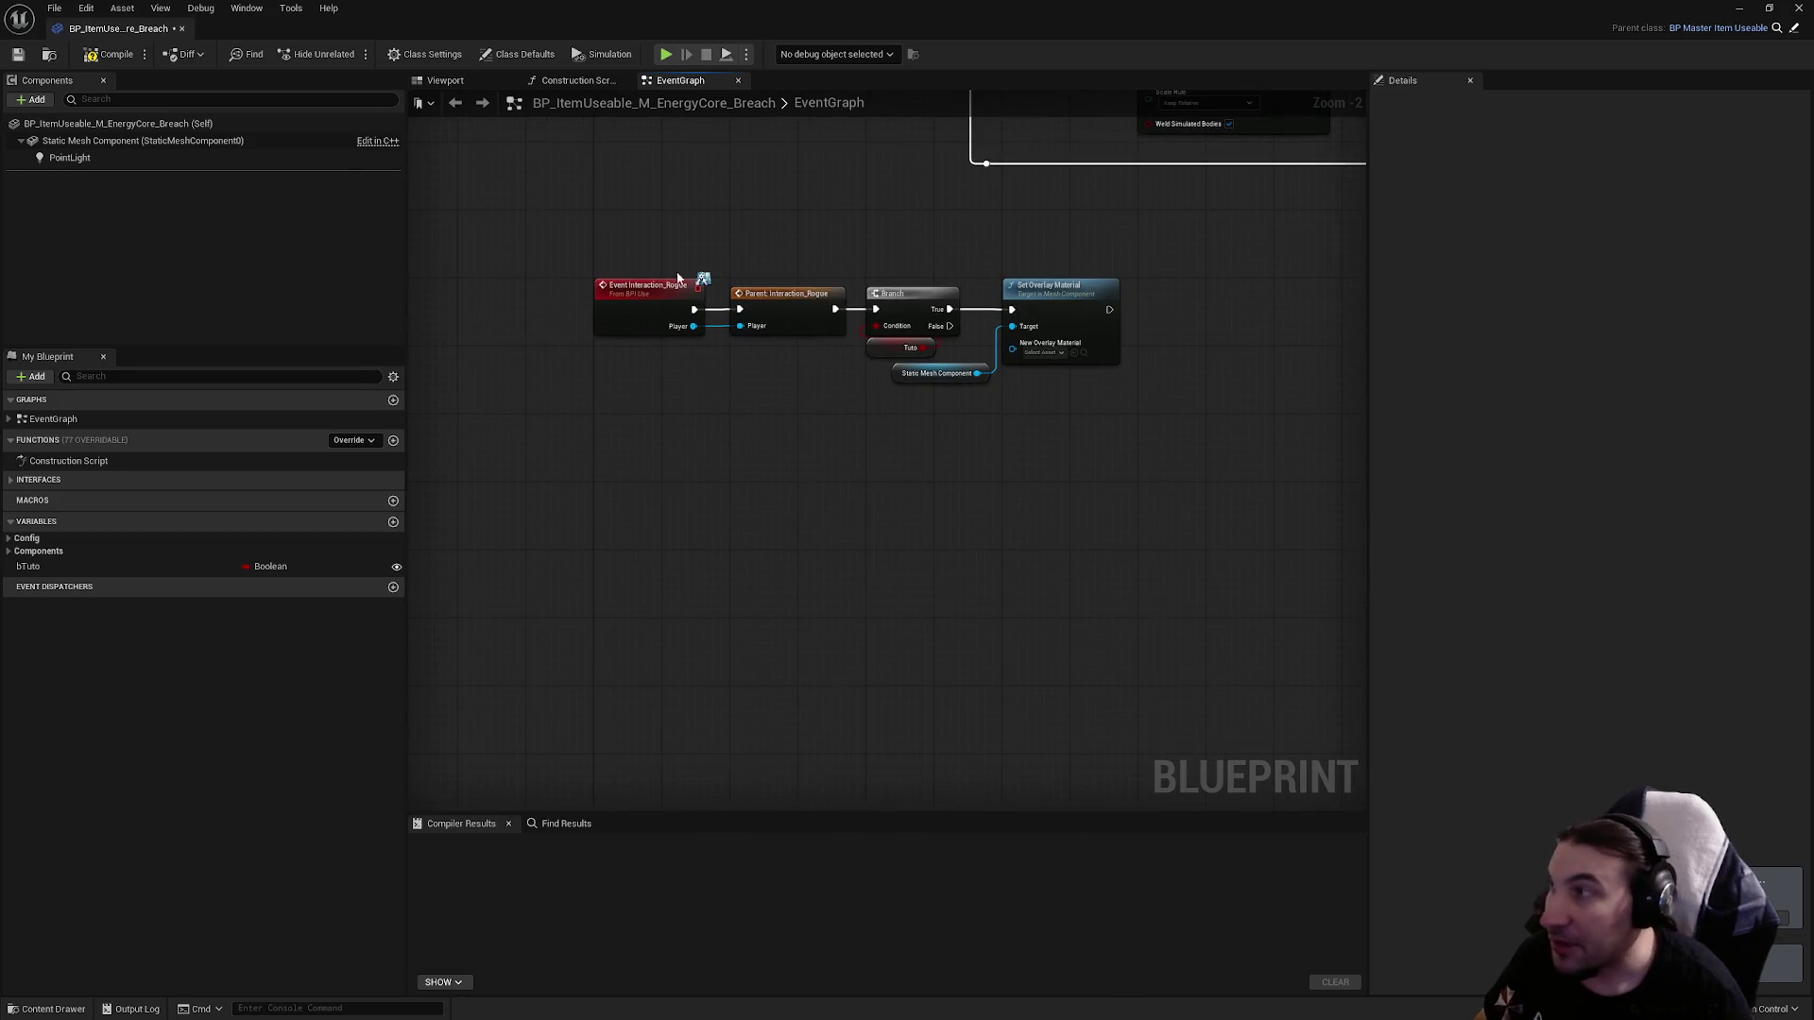
Compile the blueprint, cancel the failed save, and float the editor window.
{"action": "left_click", "coordinate": [109, 54]}
{"action": "left_click", "coordinate": [18, 54]}
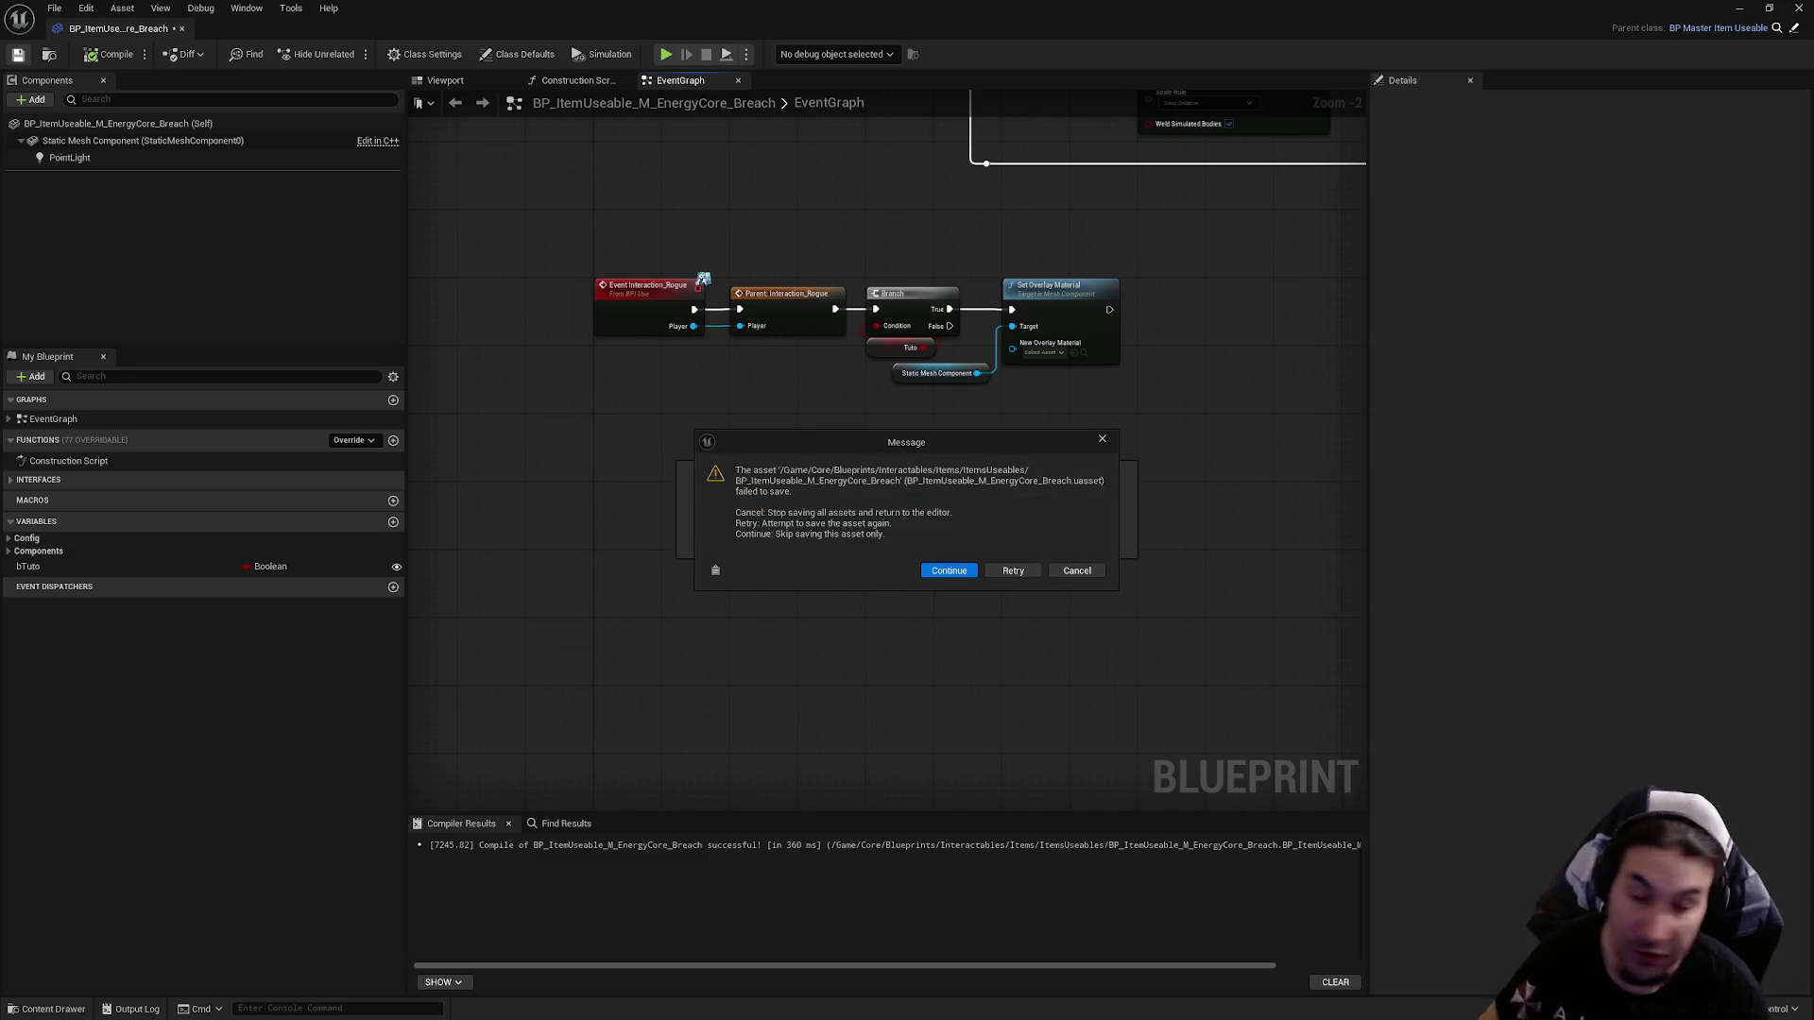
{"action": "left_click", "coordinate": [1075, 570]}
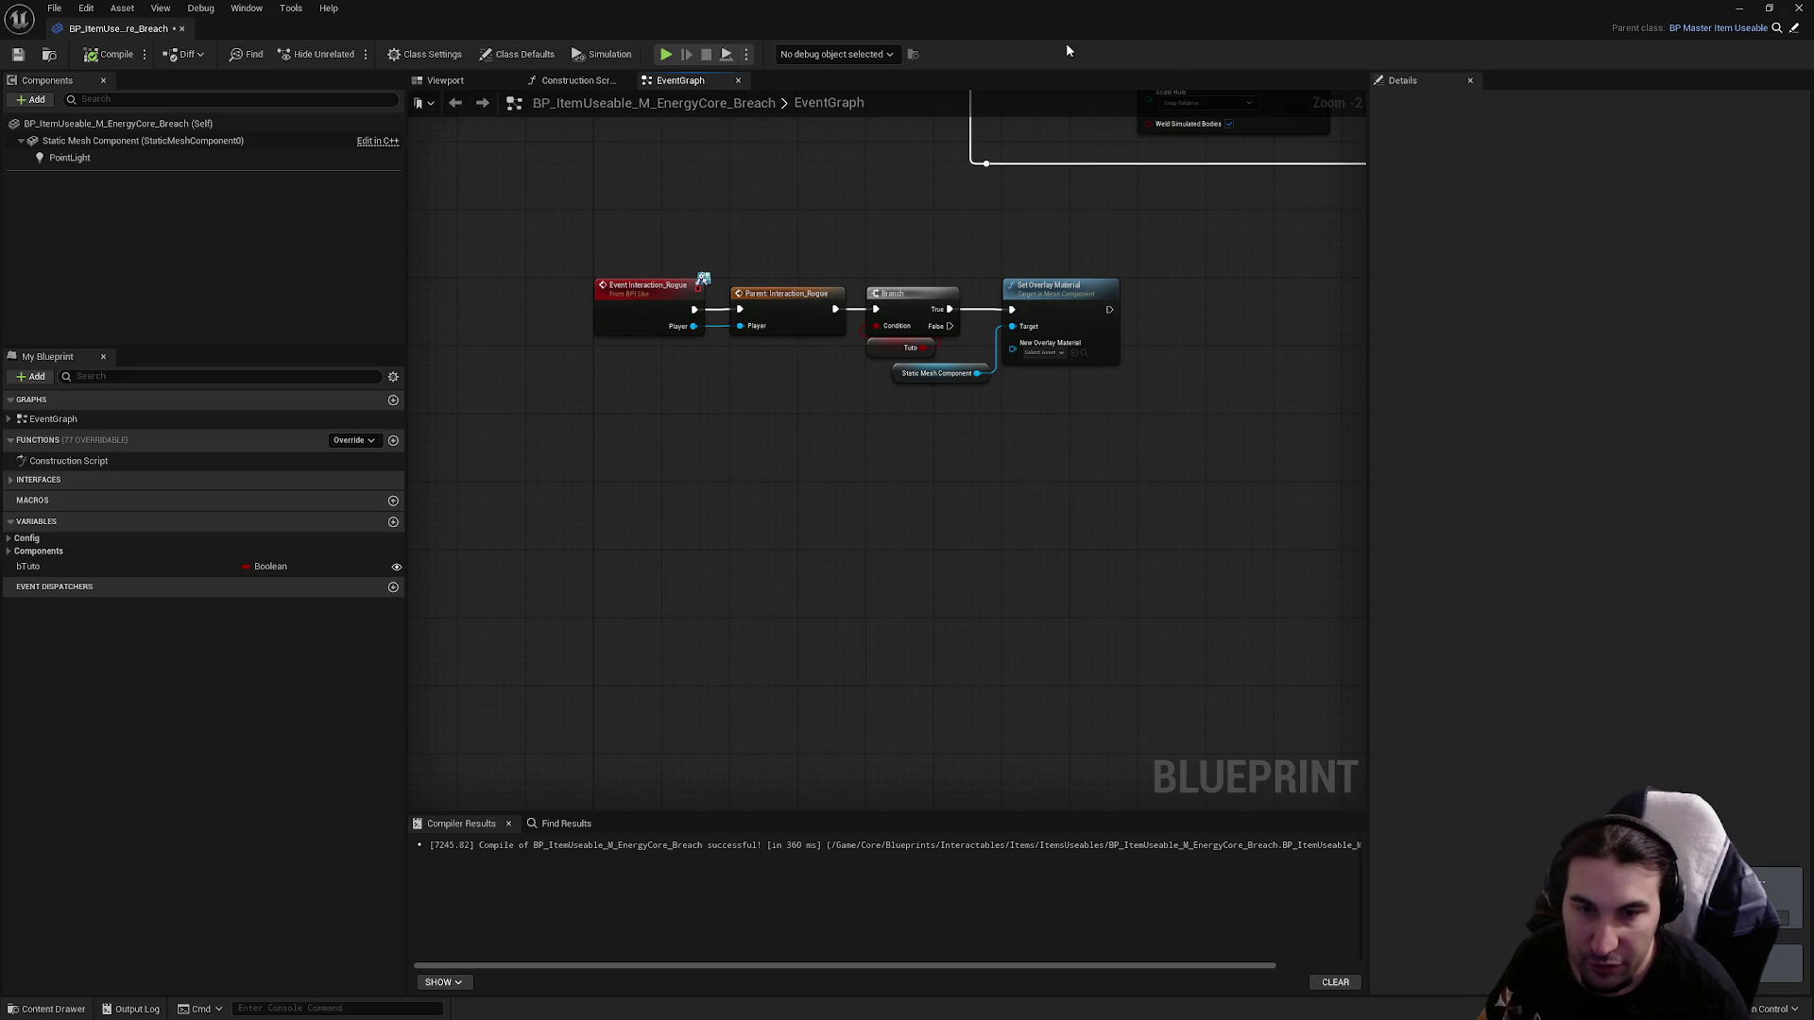
{"action": "mouse_move", "coordinate": [1077, 10]}
{"action": "left_mouse_down"}
{"action": "mouse_move", "coordinate": [1100, 148]}
{"action": "mouse_move", "coordinate": [982, 53]}
{"action": "left_mouse_up"}
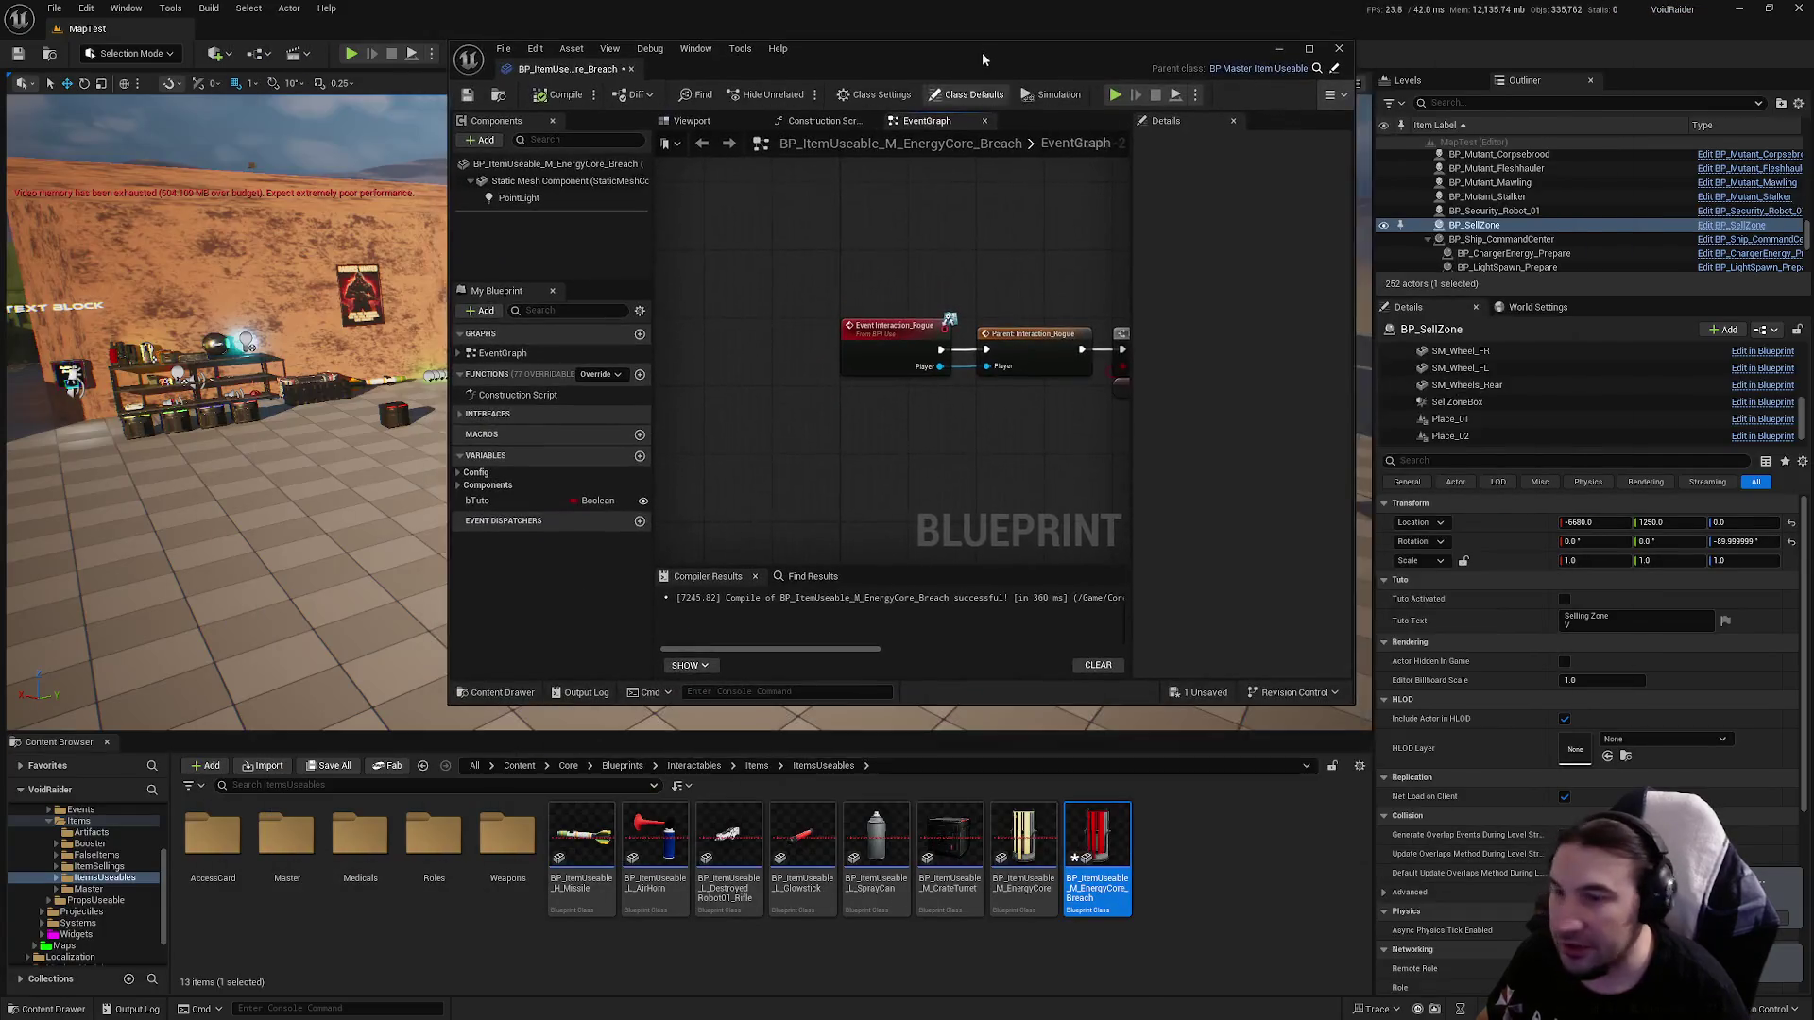
Show the Output Log to read the save warnings, then minimize to the desktop.
{"action": "key", "text": "grave"}
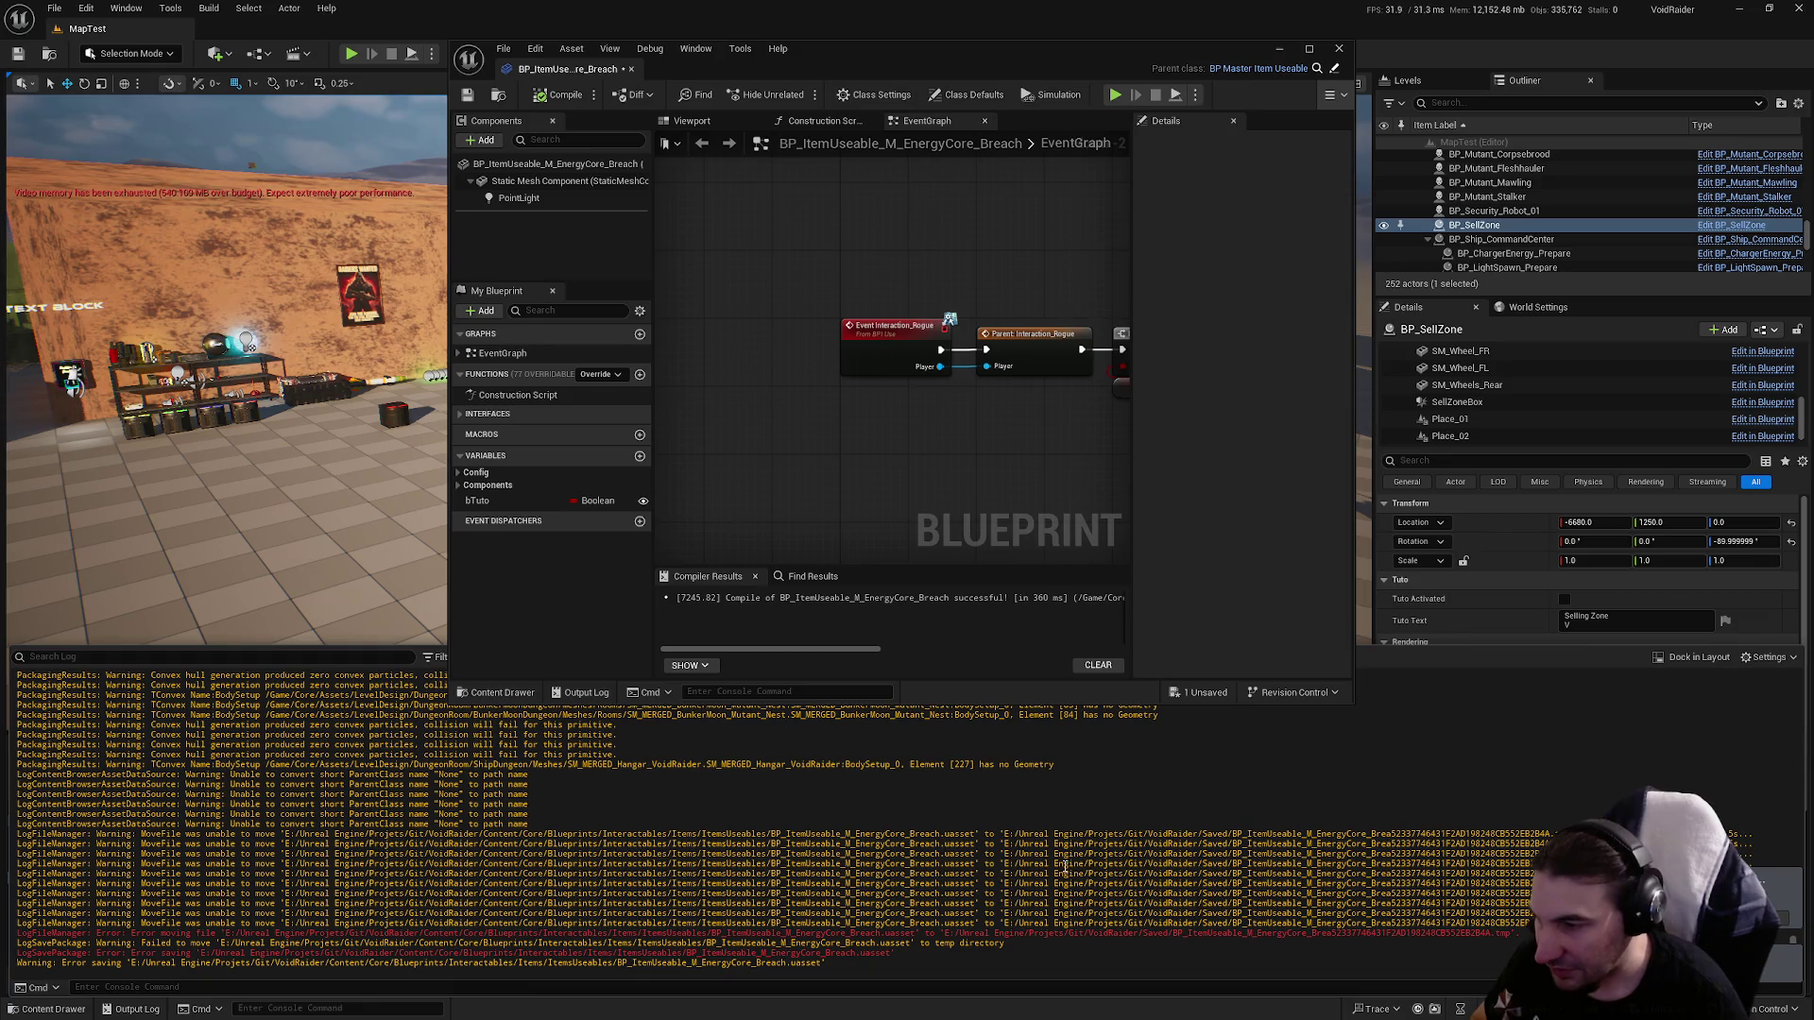
{"action": "key", "text": "super+d"}
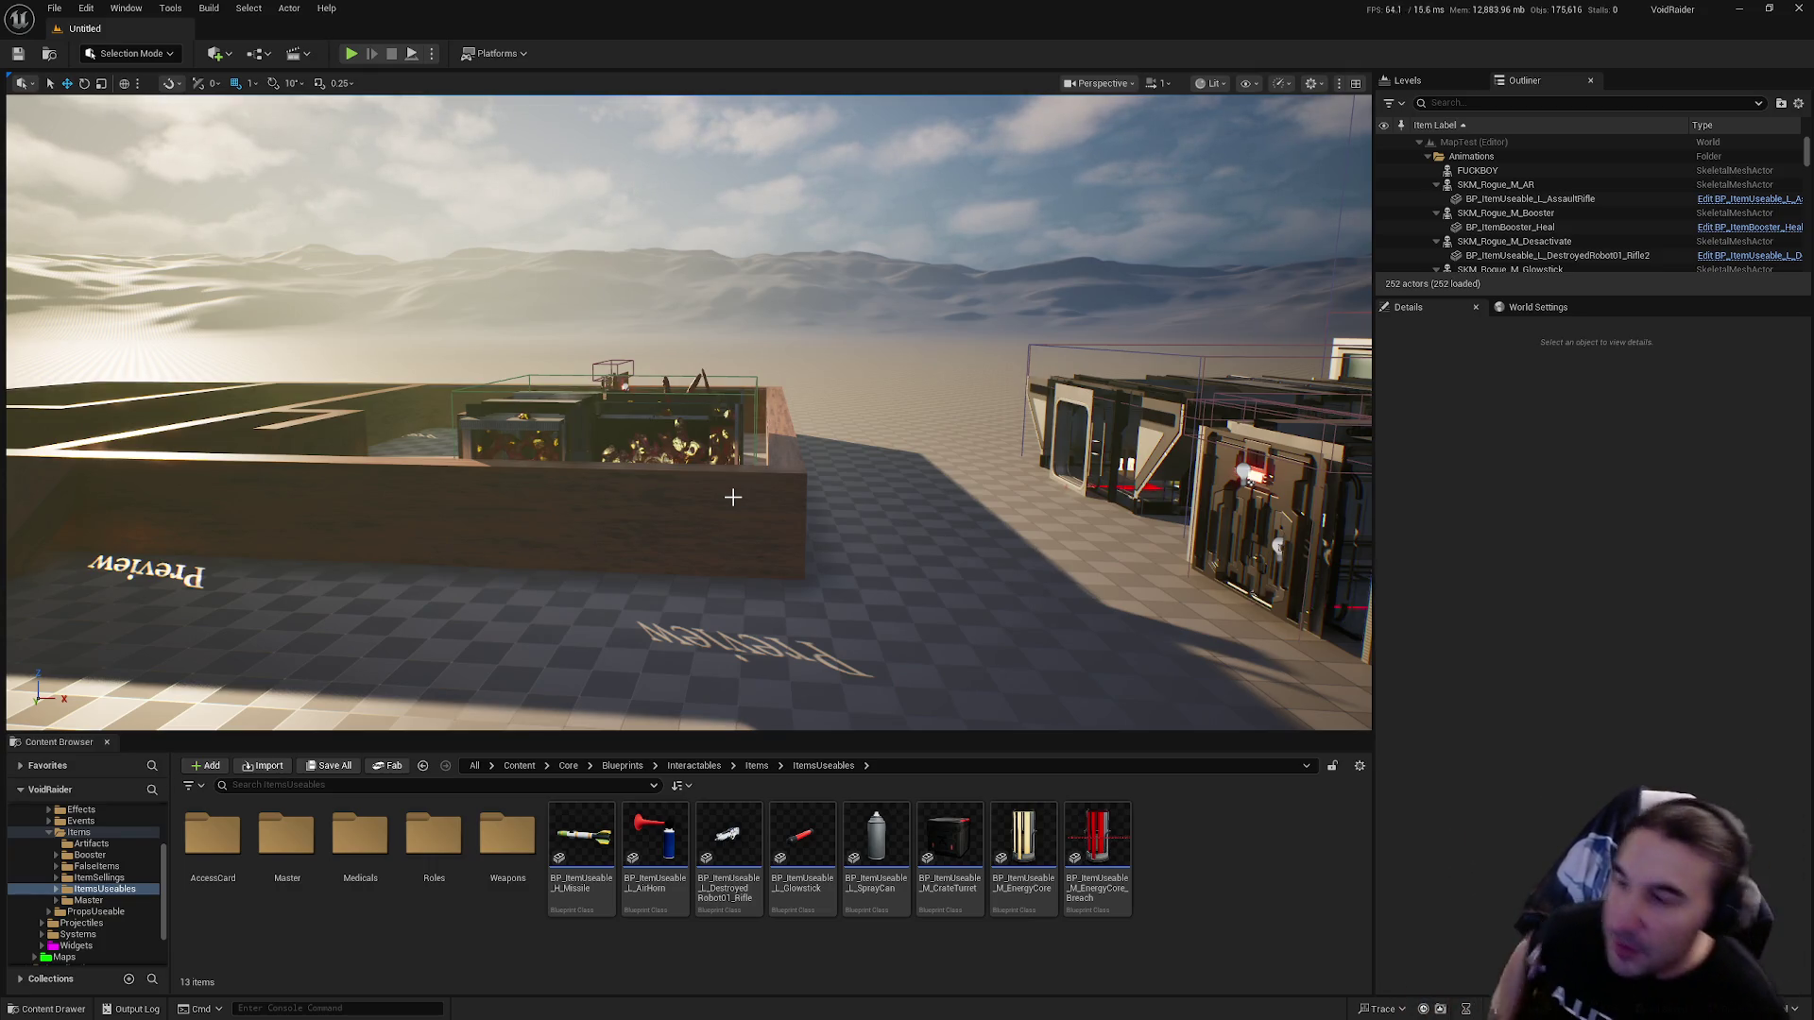
Navigate to Characters > Players > Master and open the BP_MasterPlayer Blueprint.
{"action": "mouse_move", "coordinate": [900, 368]}
{"action": "left_mouse_down"}
{"action": "mouse_move", "coordinate": [1238, 326]}
{"action": "mouse_move", "coordinate": [758, 359]}
{"action": "left_mouse_up"}
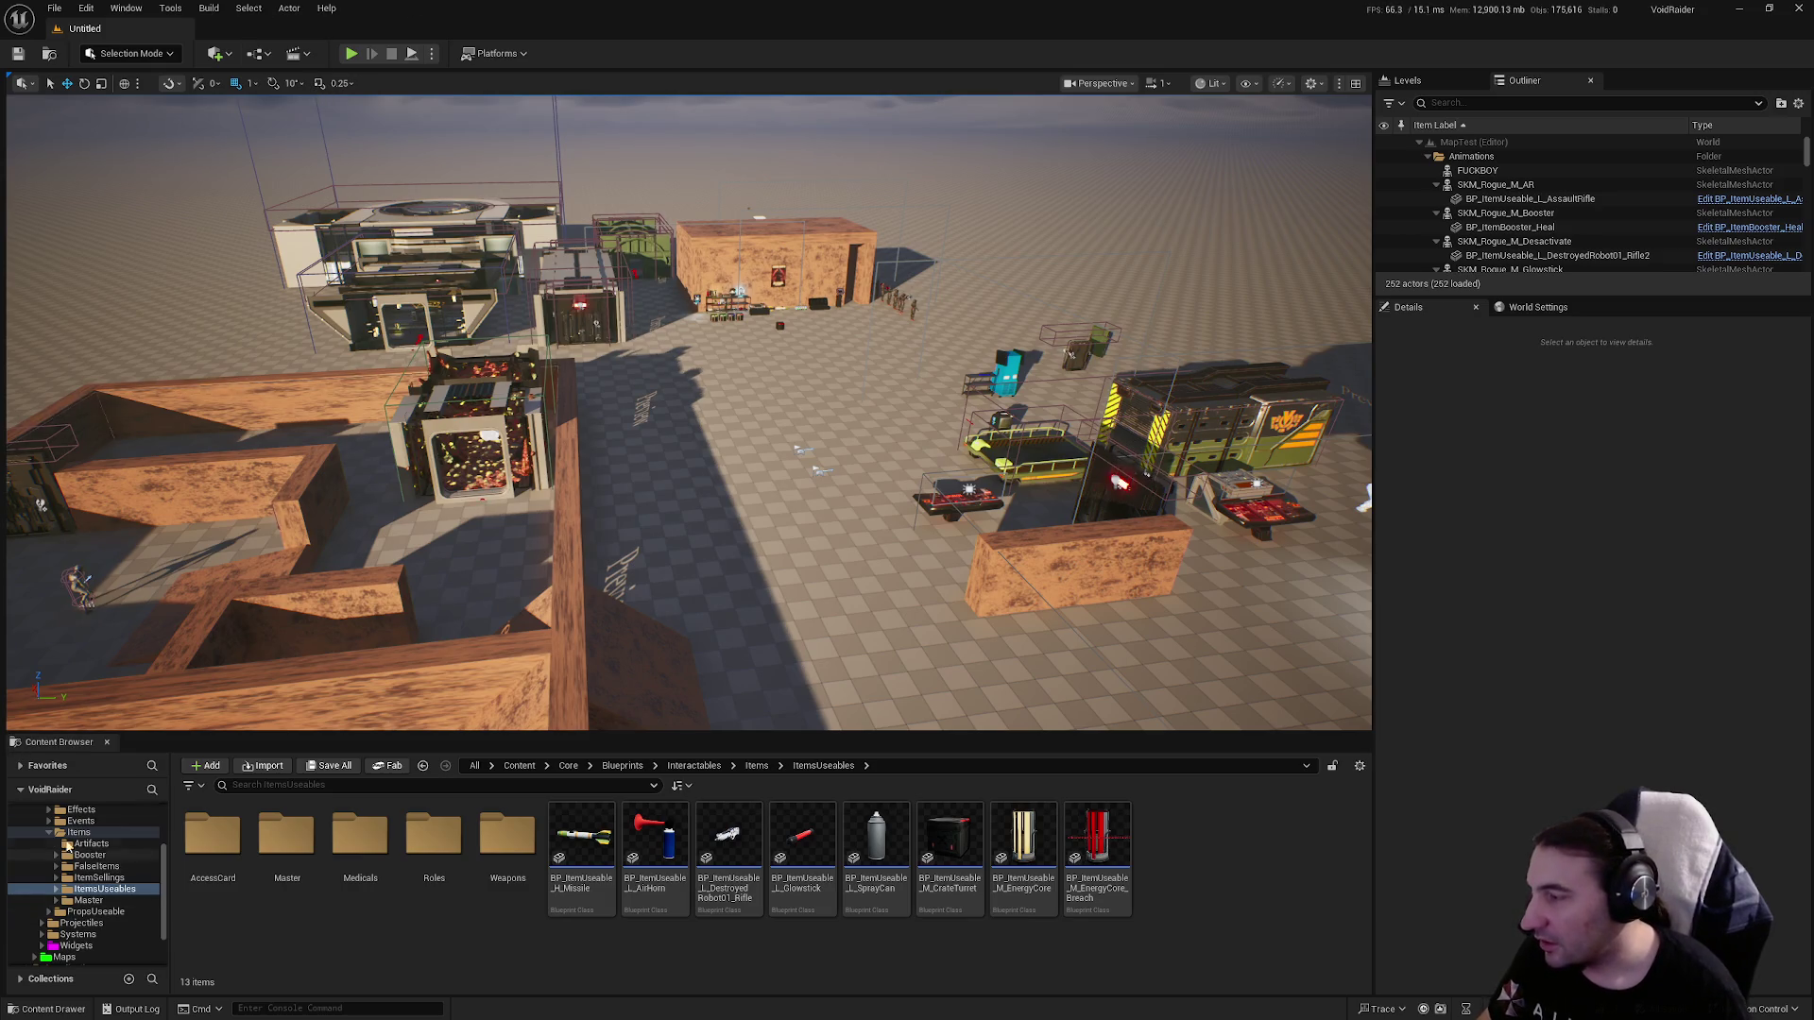
{"action": "left_click", "coordinate": [78, 832], "text": "ctrl"}
{"action": "scroll", "coordinate": [56, 878], "scroll_direction": "up", "scroll_amount": 3}
{"action": "left_click", "coordinate": [41, 889]}
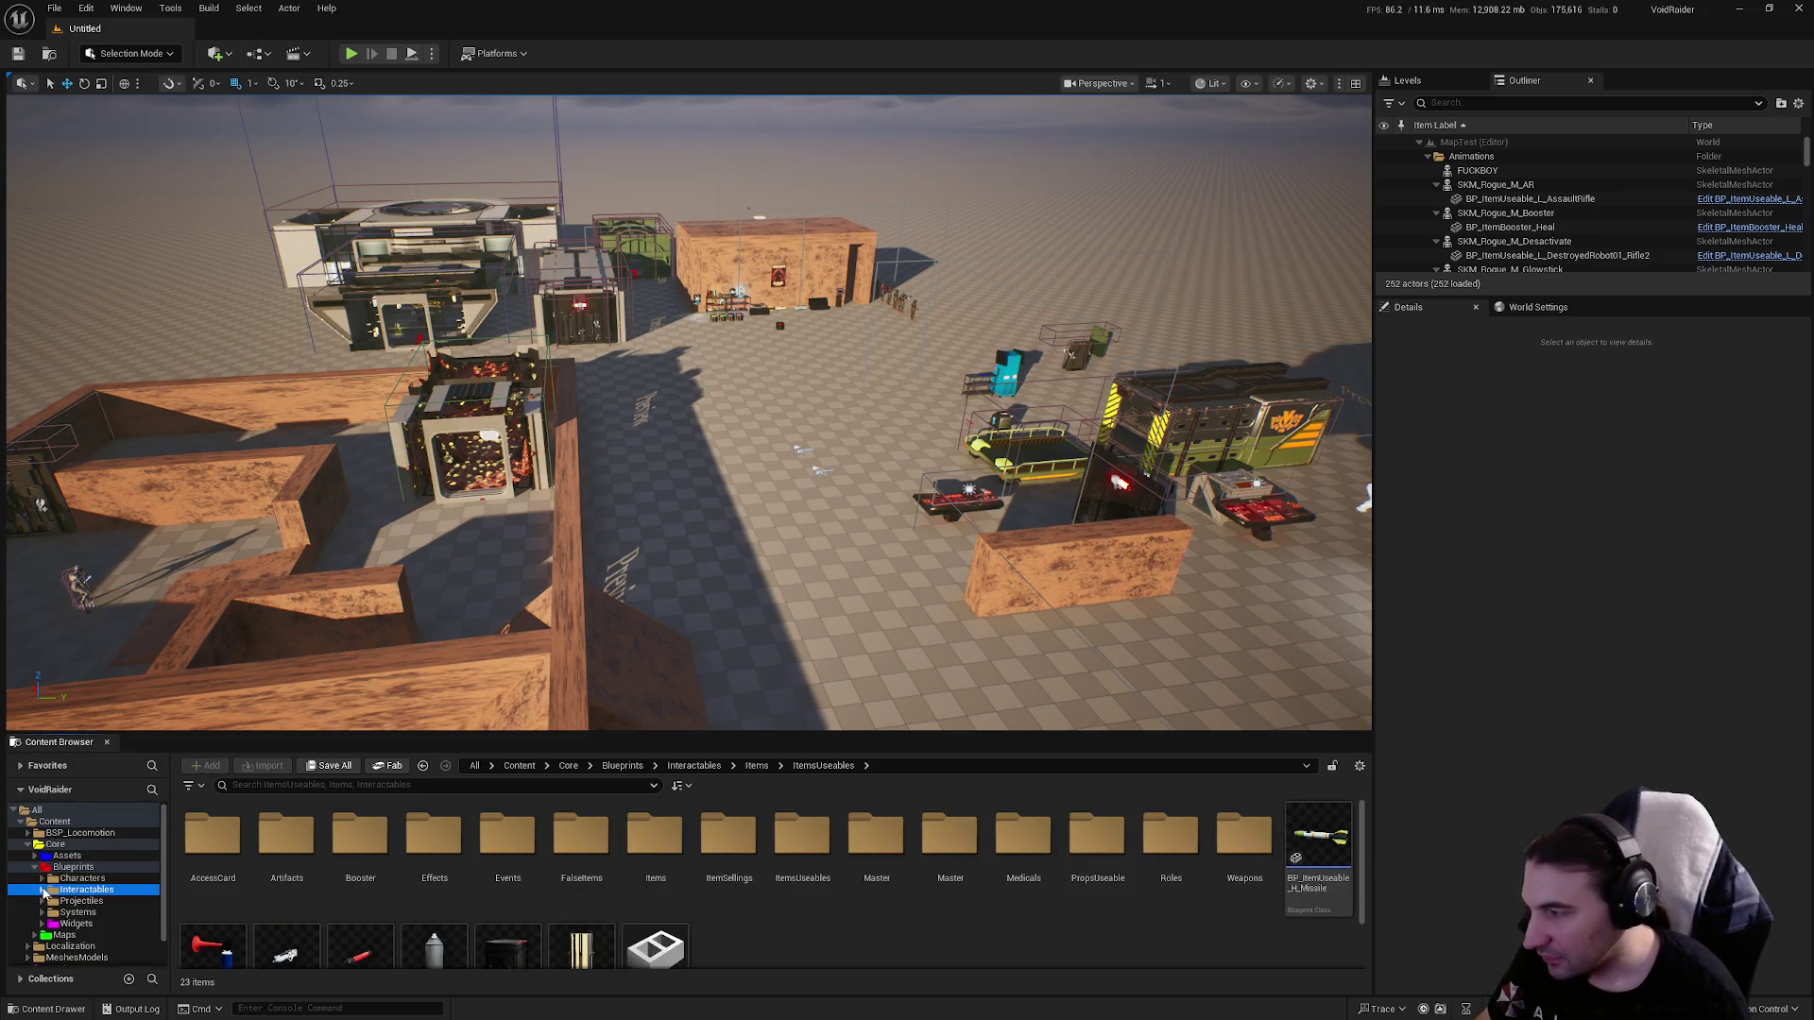
{"action": "left_click", "coordinate": [83, 877]}
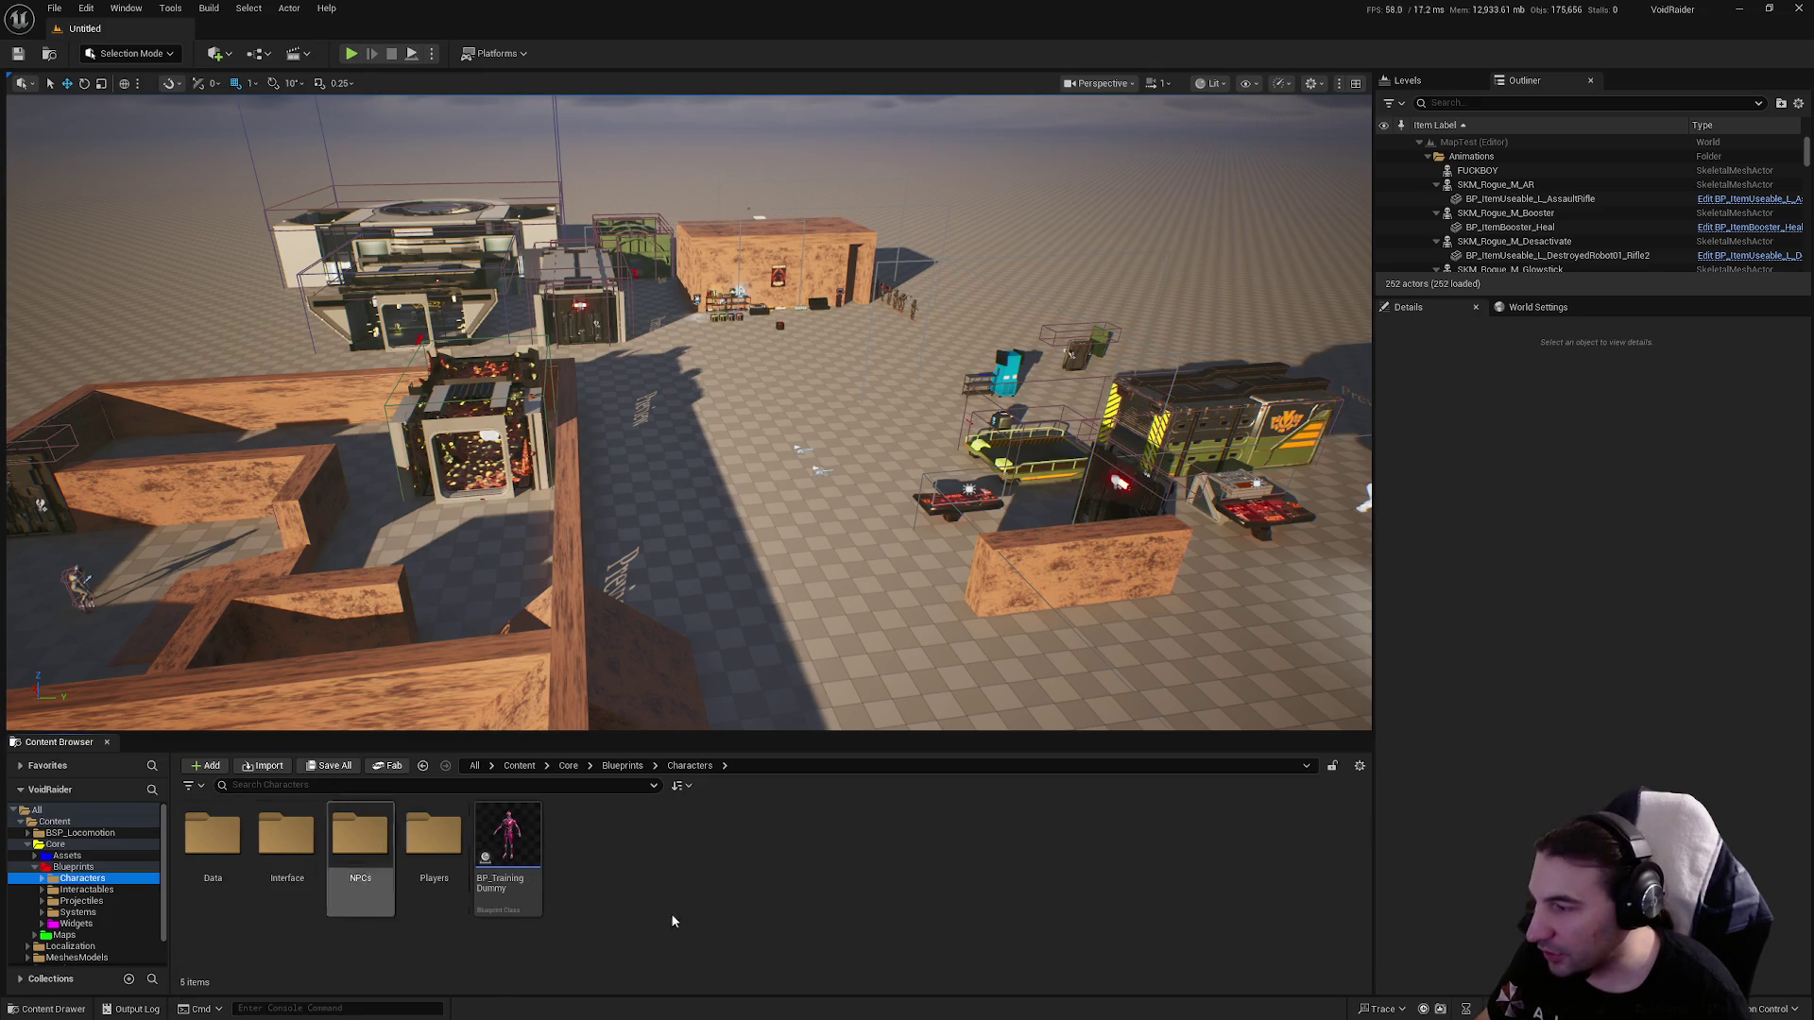
{"action": "double_click", "coordinate": [434, 833]}
{"action": "double_click", "coordinate": [230, 829]}
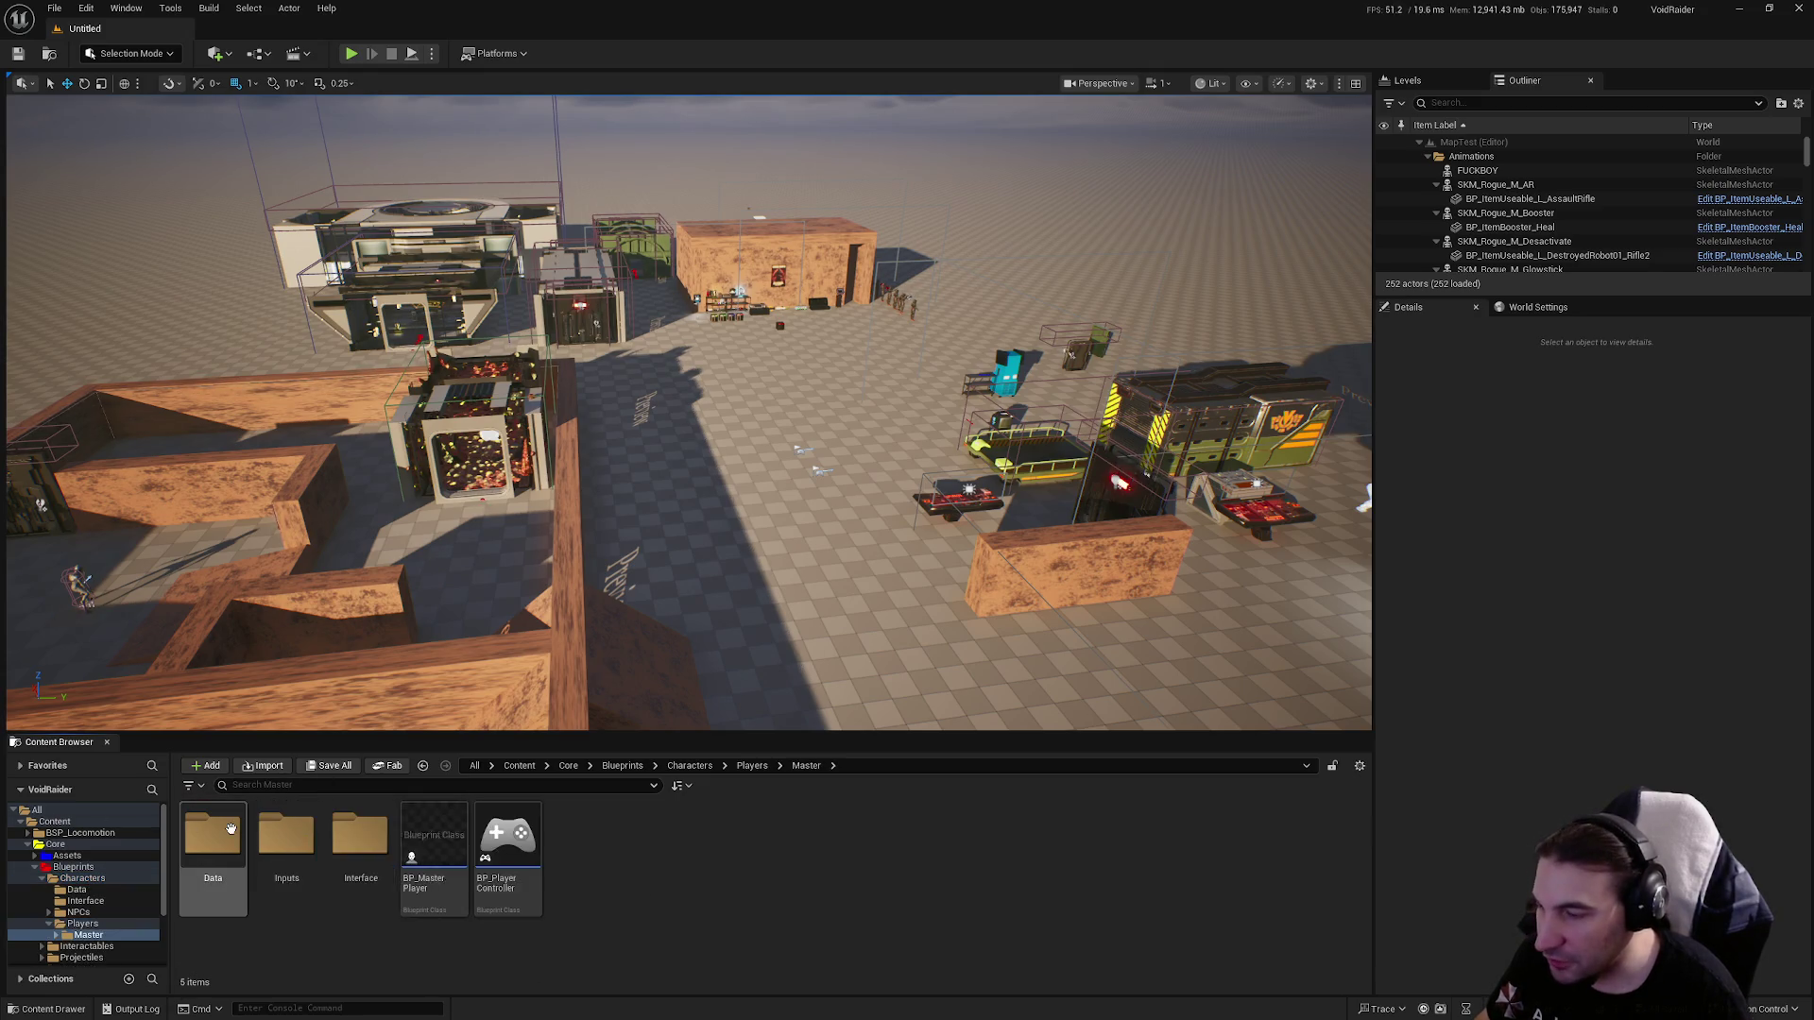
{"action": "left_click", "coordinate": [454, 902]}
{"action": "double_click", "coordinate": [427, 870]}
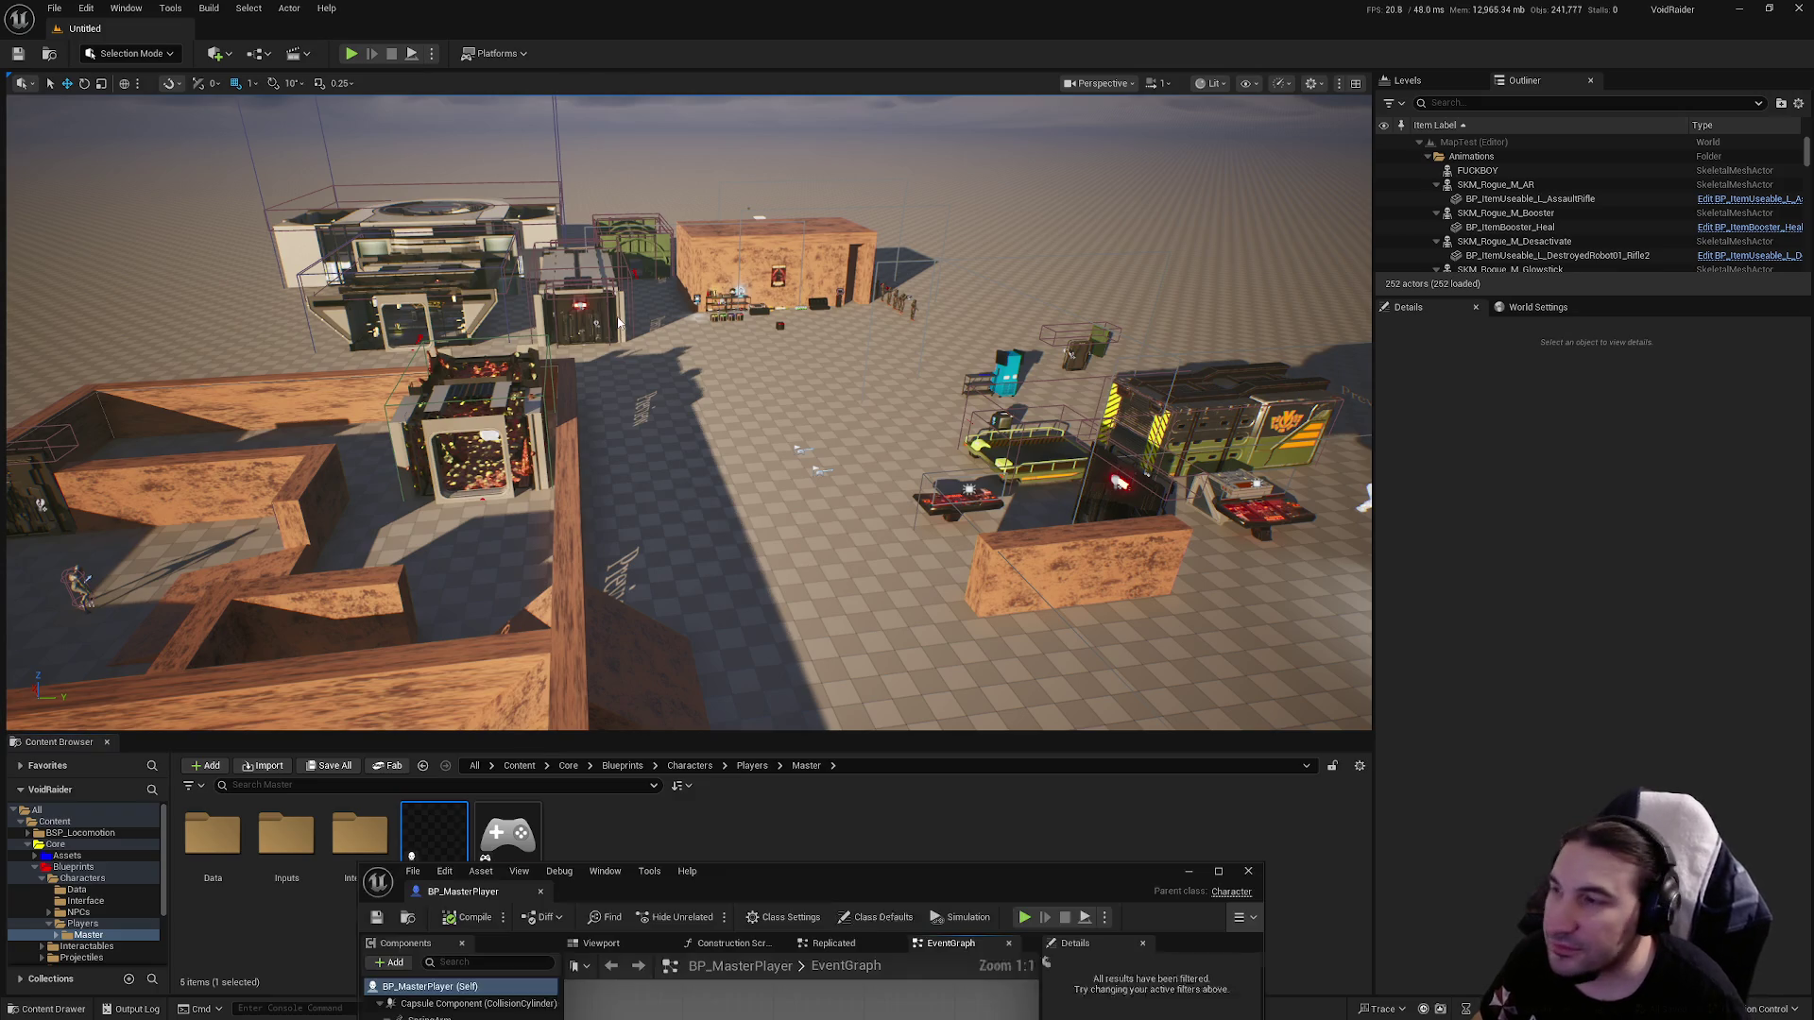
Maximize BP_MasterPlayer and inspect the IA_Look event with its Invert Axe X/Y multiplies.
{"action": "double_click", "coordinate": [1083, 870]}
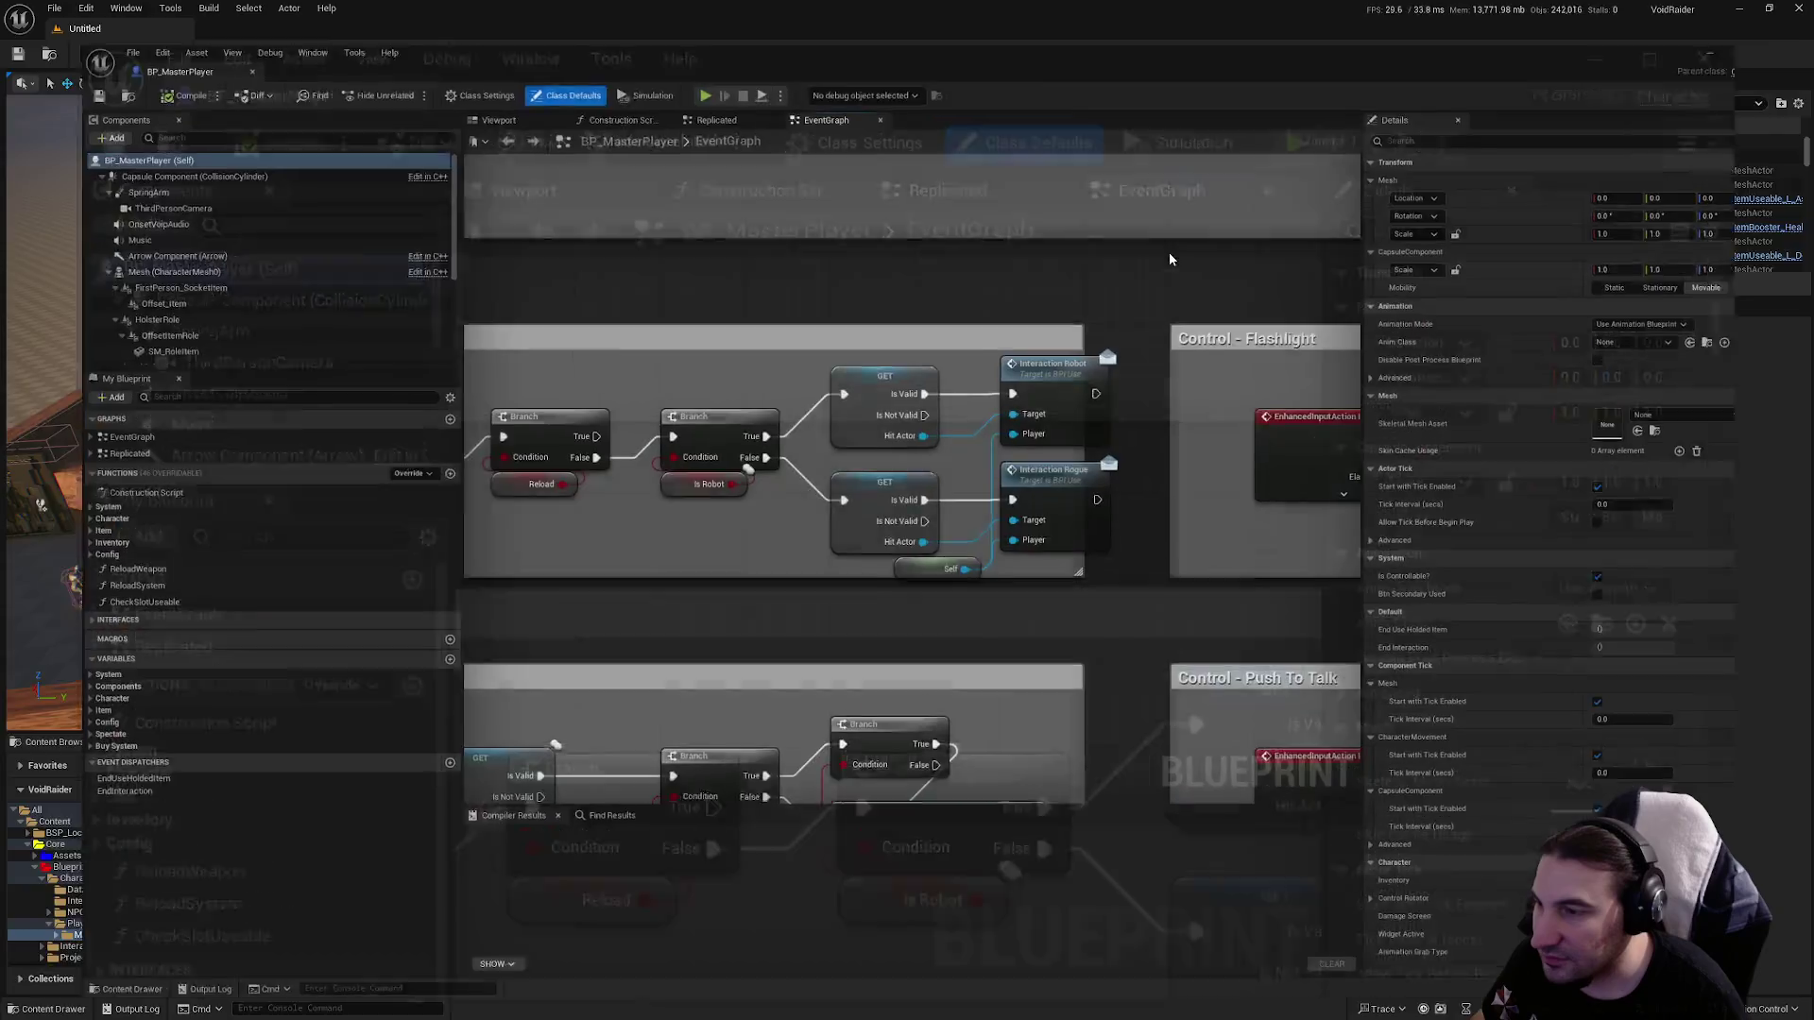
{"action": "scroll", "coordinate": [1170, 252], "scroll_direction": "down", "scroll_amount": 10}
{"action": "scroll", "coordinate": [891, 315], "scroll_direction": "down", "scroll_amount": 2}
{"action": "mouse_move", "coordinate": [892, 315]}
{"action": "left_mouse_down"}
{"action": "mouse_move", "coordinate": [588, 234]}
{"action": "mouse_move", "coordinate": [501, 265]}
{"action": "mouse_move", "coordinate": [556, 269]}
{"action": "left_mouse_up"}
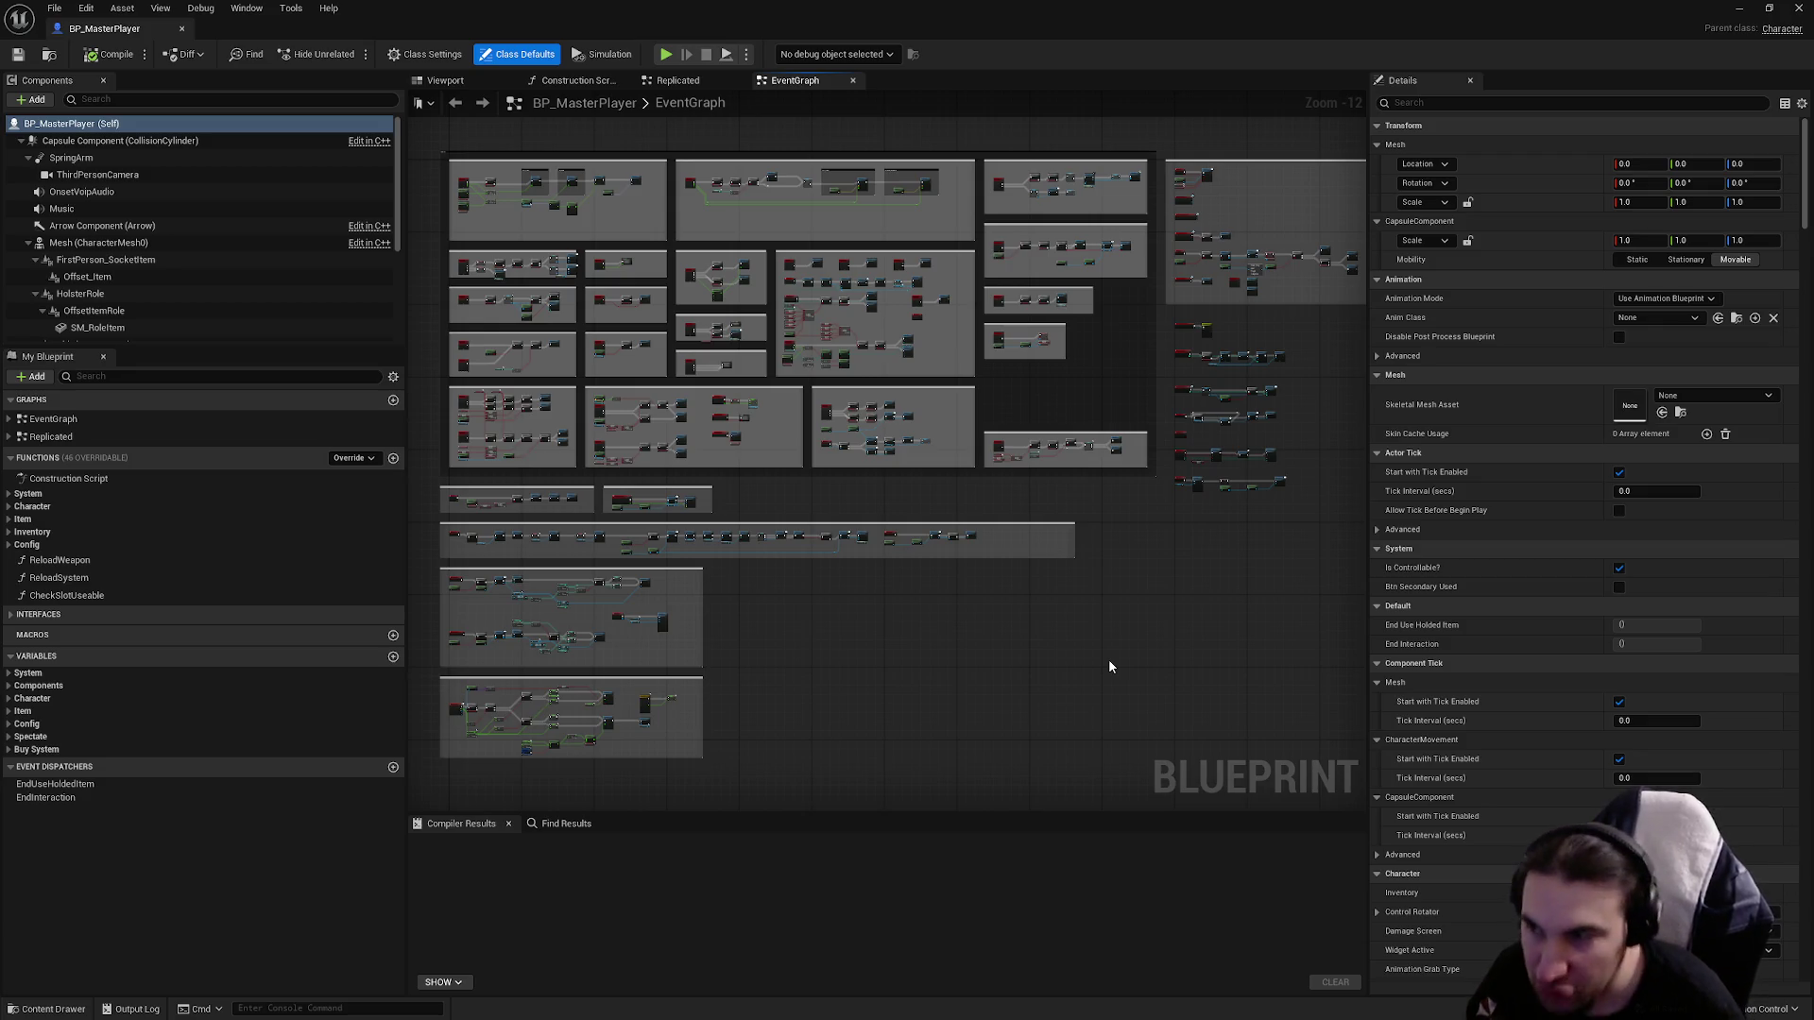
{"action": "scroll", "coordinate": [425, 218], "scroll_direction": "up", "scroll_amount": 5}
{"action": "mouse_move", "coordinate": [648, 214]}
{"action": "left_mouse_down"}
{"action": "mouse_move", "coordinate": [815, 754]}
{"action": "mouse_move", "coordinate": [689, 365]}
{"action": "mouse_move", "coordinate": [647, 312]}
{"action": "left_mouse_up"}
{"action": "scroll", "coordinate": [710, 431], "scroll_direction": "up", "scroll_amount": 8}
{"action": "left_click", "coordinate": [718, 357]}
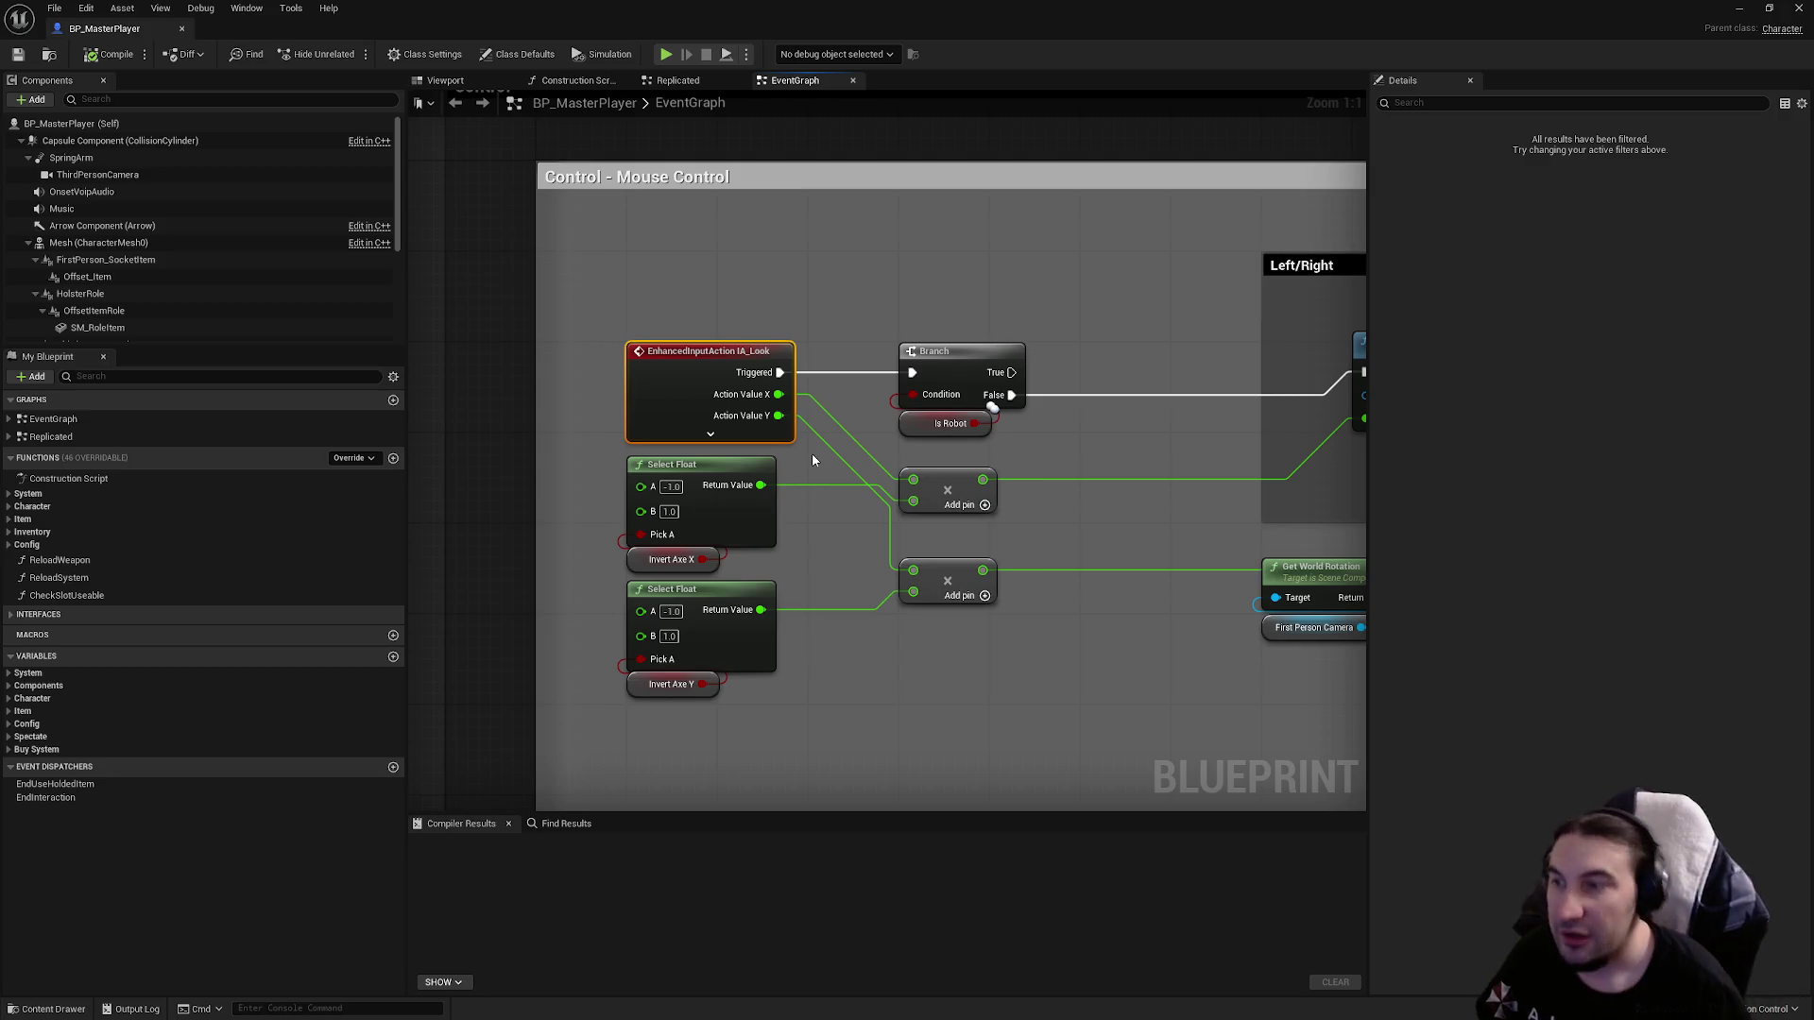
{"action": "left_click_drag", "start_coordinate": [989, 648], "coordinate": [942, 487]}
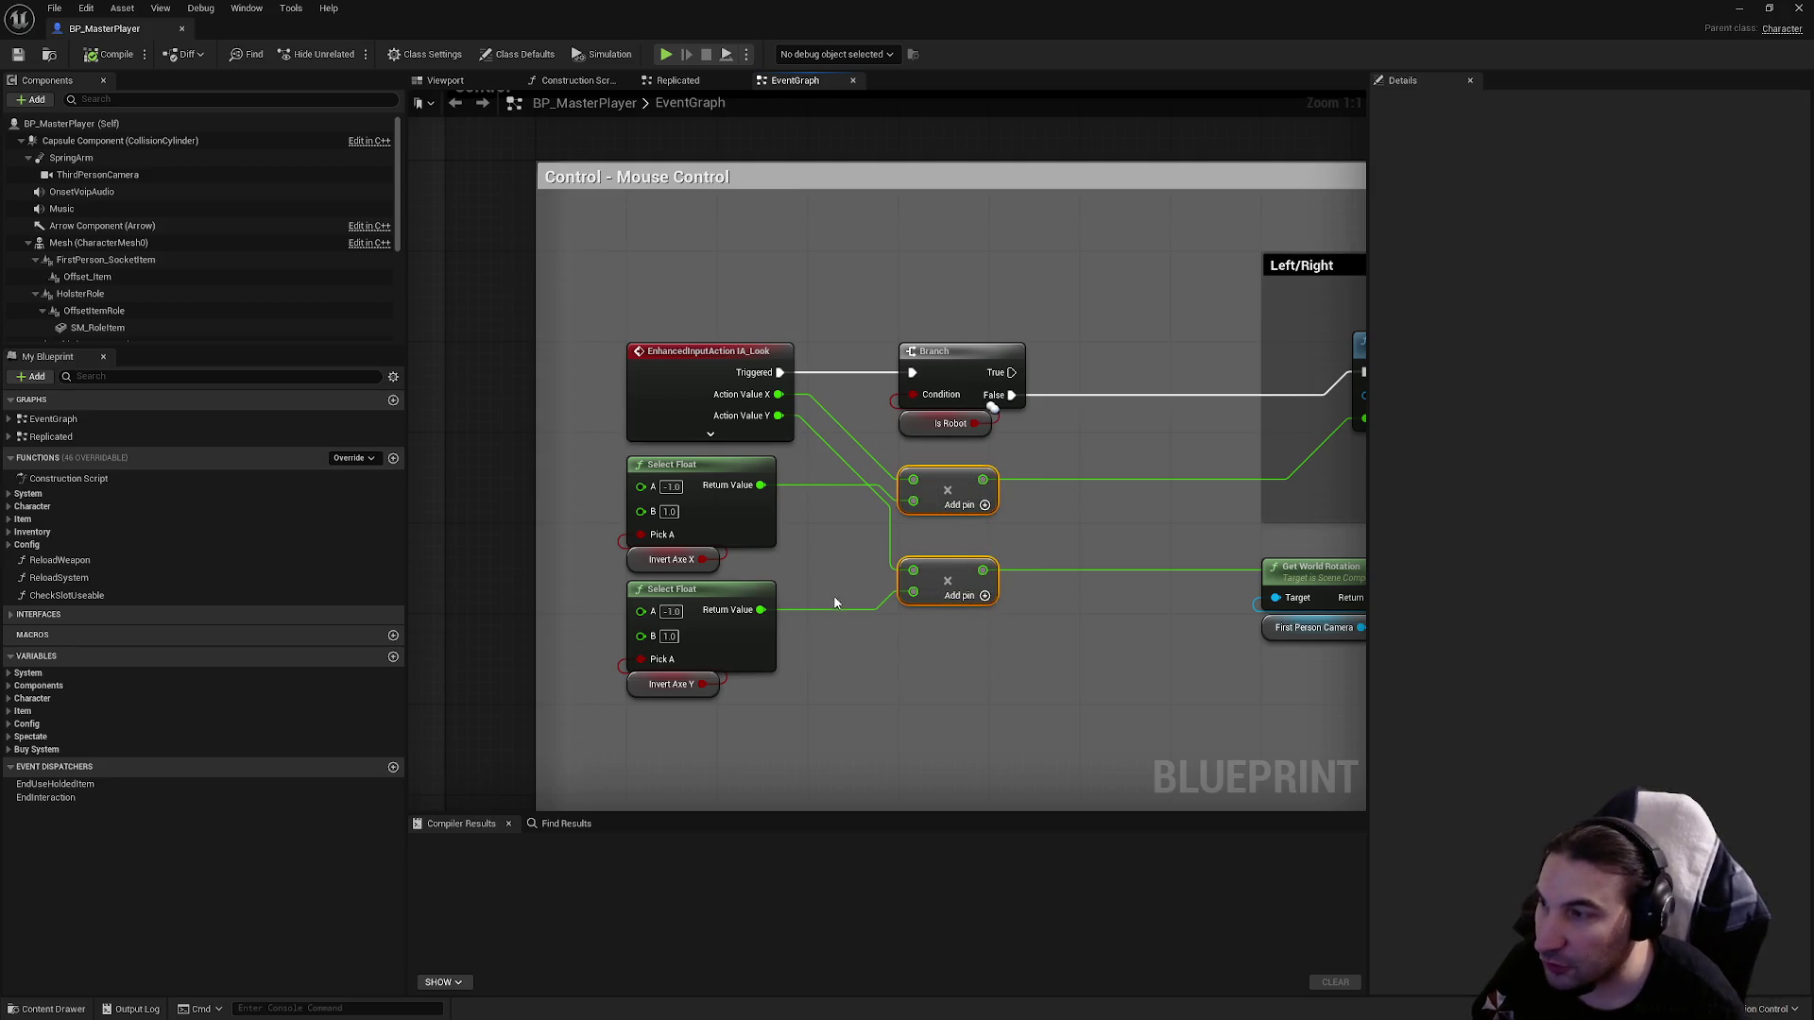
{"action": "left_click", "coordinate": [658, 565]}
{"action": "left_click", "coordinate": [671, 686]}
Inspect the yaw, pitch and server camera rotation nodes, then close the editor.
{"action": "mouse_move", "coordinate": [1086, 529]}
{"action": "left_mouse_down"}
{"action": "mouse_move", "coordinate": [1000, 502]}
{"action": "mouse_move", "coordinate": [805, 546]}
{"action": "left_mouse_up"}
{"action": "mouse_move", "coordinate": [977, 703]}
{"action": "left_mouse_down"}
{"action": "mouse_move", "coordinate": [920, 470]}
{"action": "mouse_move", "coordinate": [850, 406]}
{"action": "mouse_move", "coordinate": [824, 344]}
{"action": "left_mouse_up"}
{"action": "left_click", "coordinate": [857, 339]}
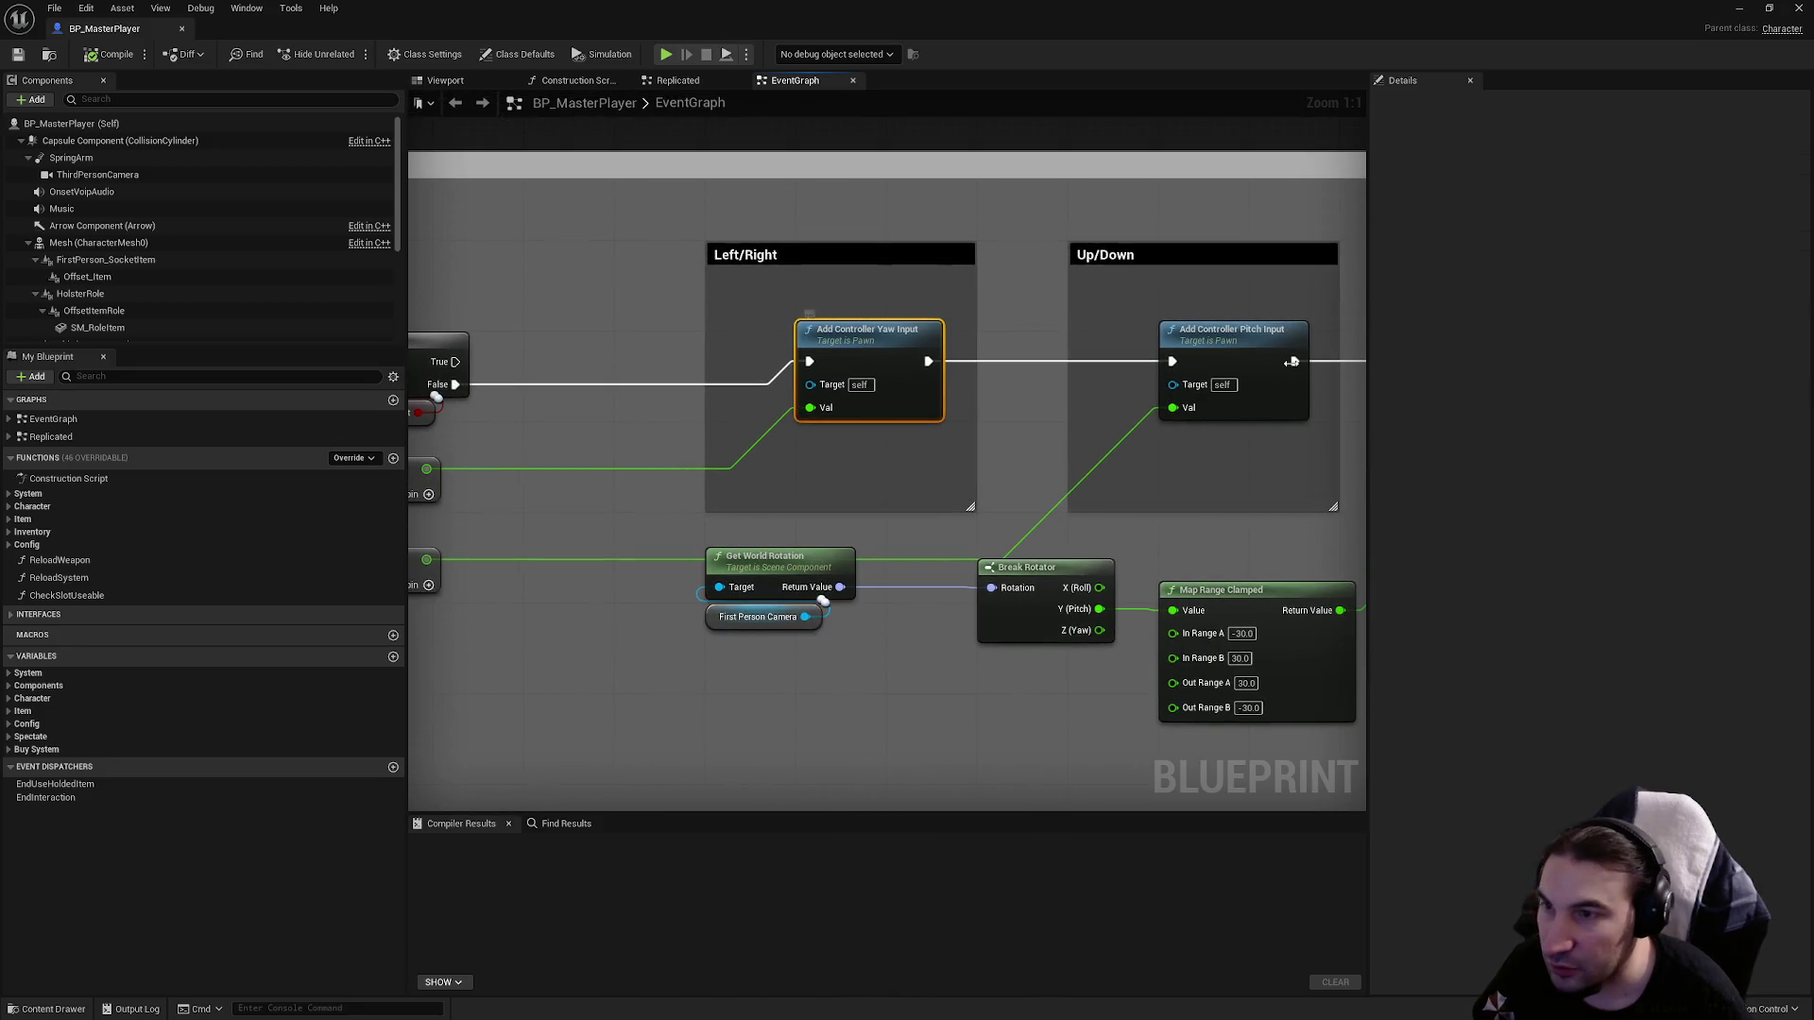
{"action": "left_click", "coordinate": [1264, 368]}
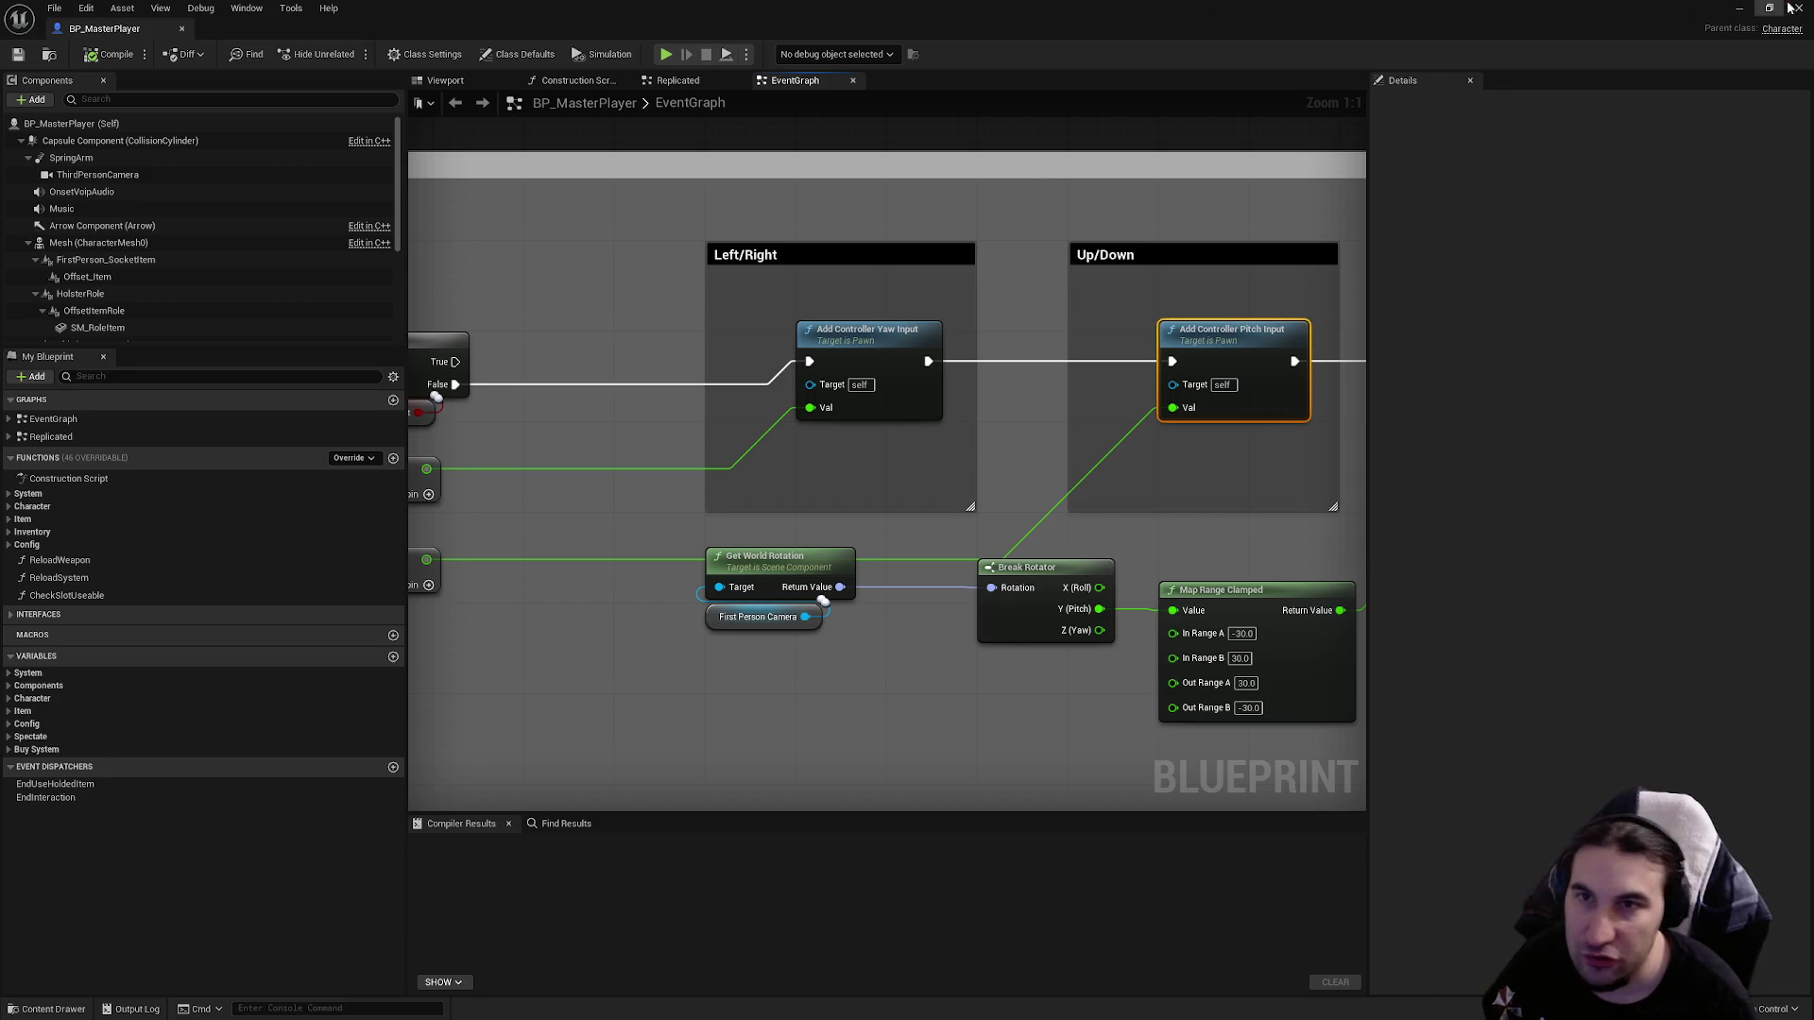
{"action": "left_click_drag", "start_coordinate": [1341, 350], "coordinate": [550, 428]}
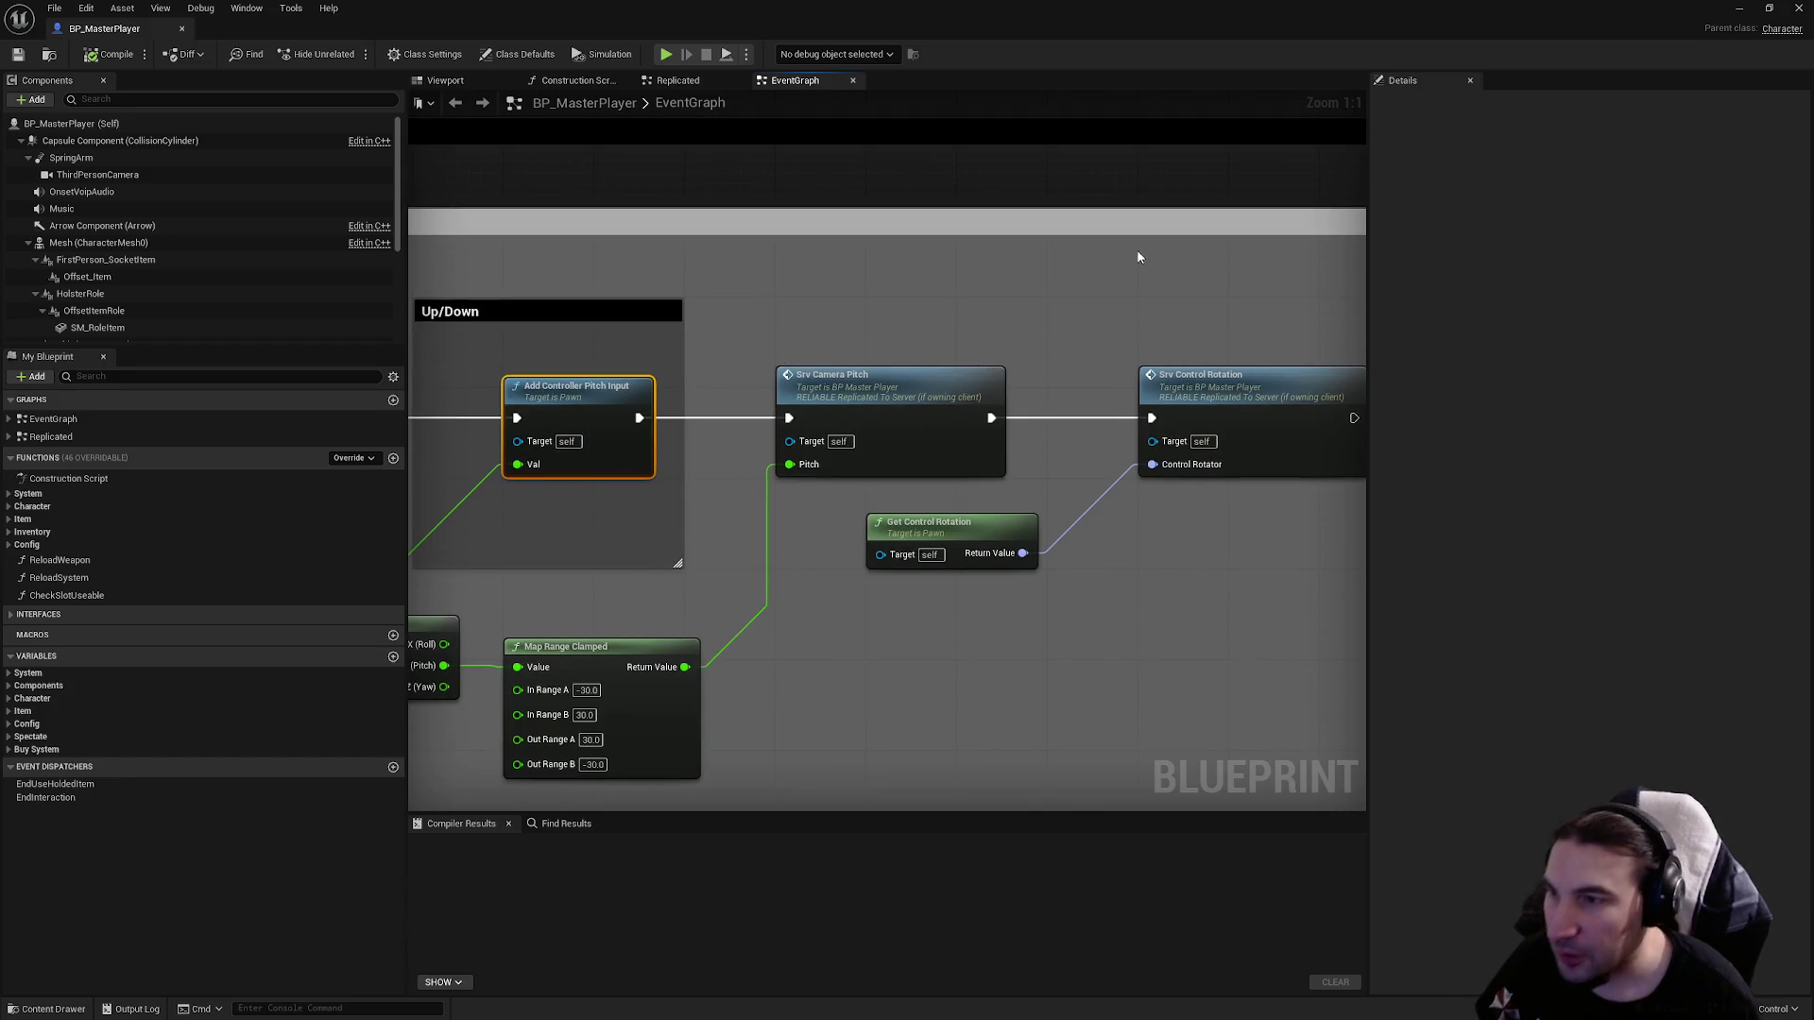
{"action": "left_click", "coordinate": [1797, 8]}
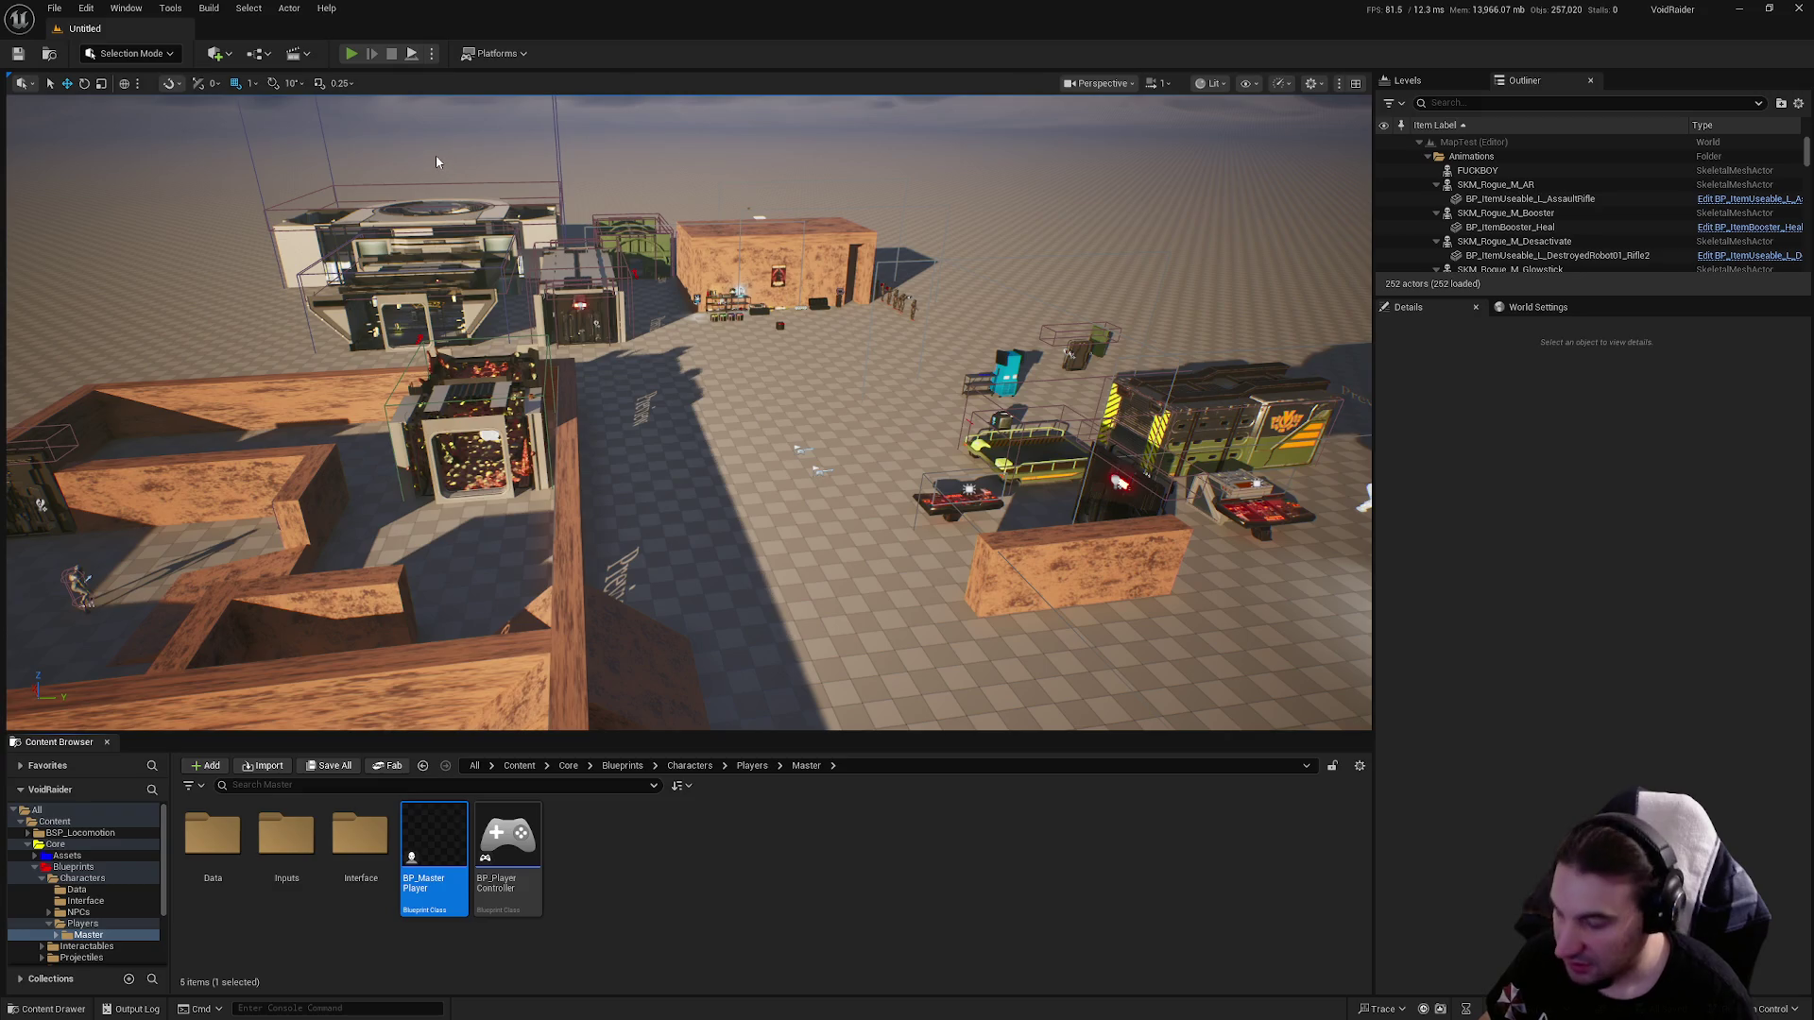
Play the level and walk to the shelf to see the pipe's PICKUP prompt.
{"action": "key", "text": "alt+p"}
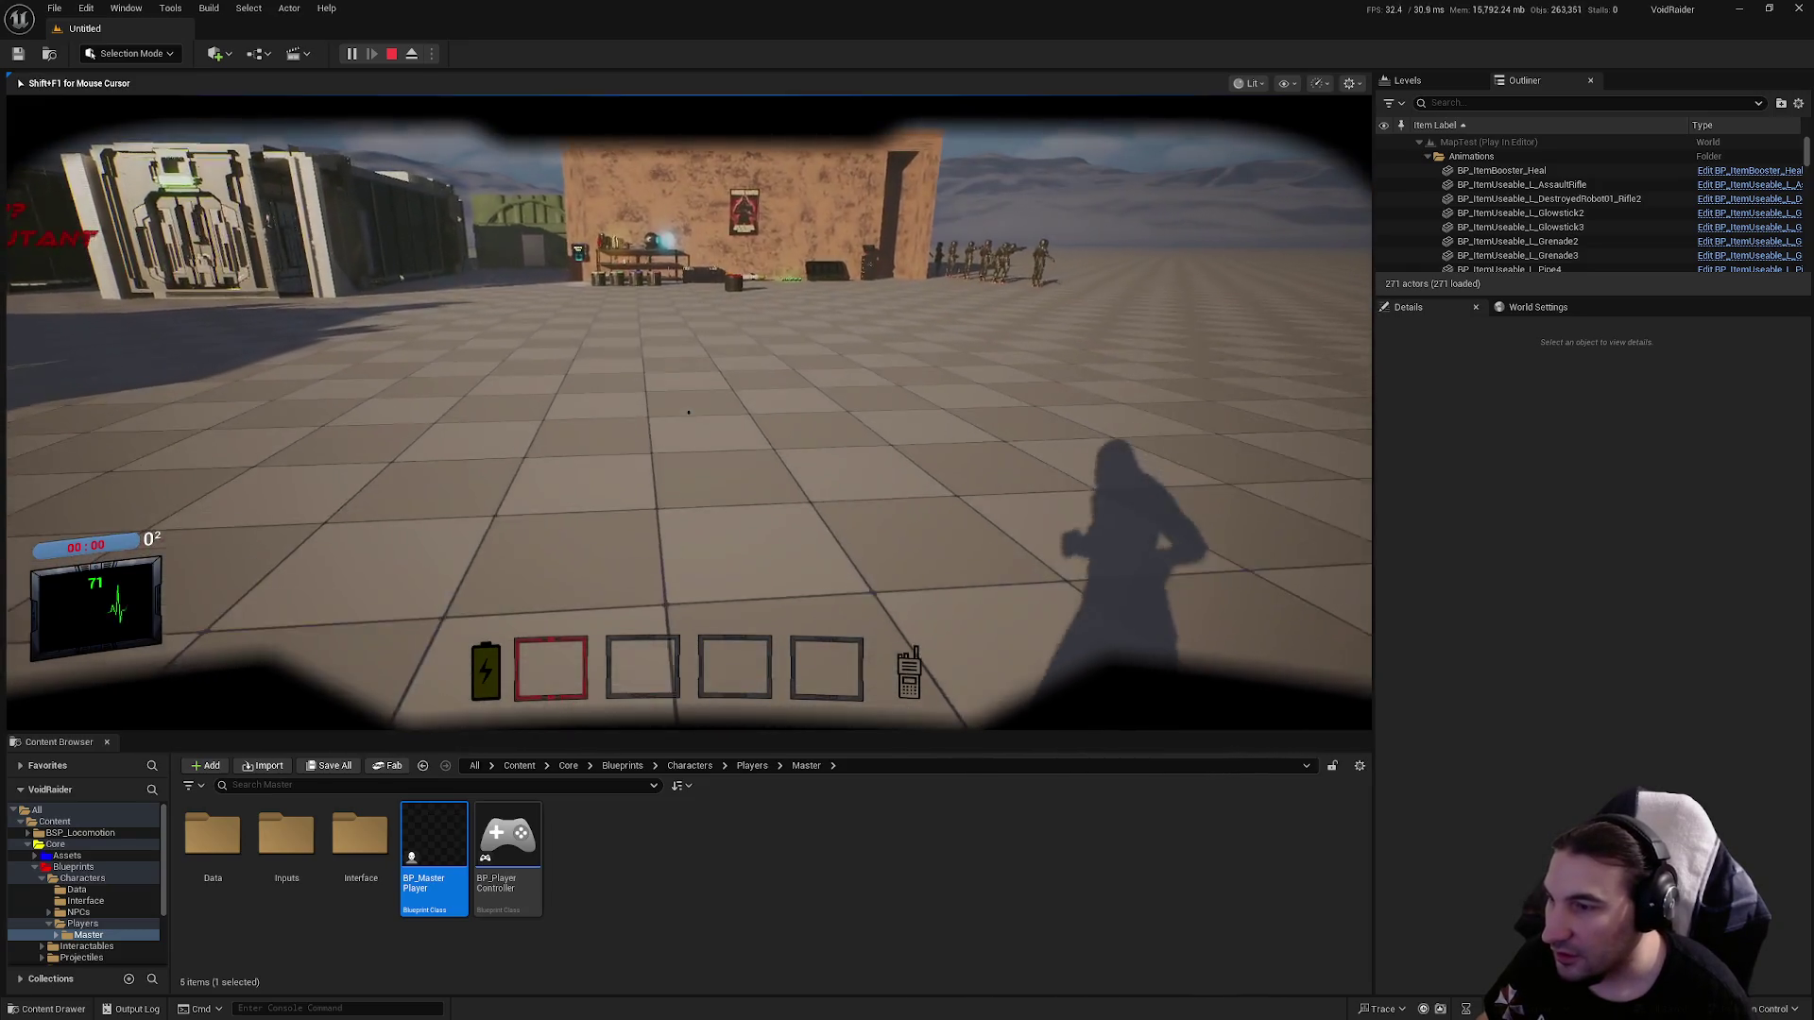
{"action": "key", "text": "w"}
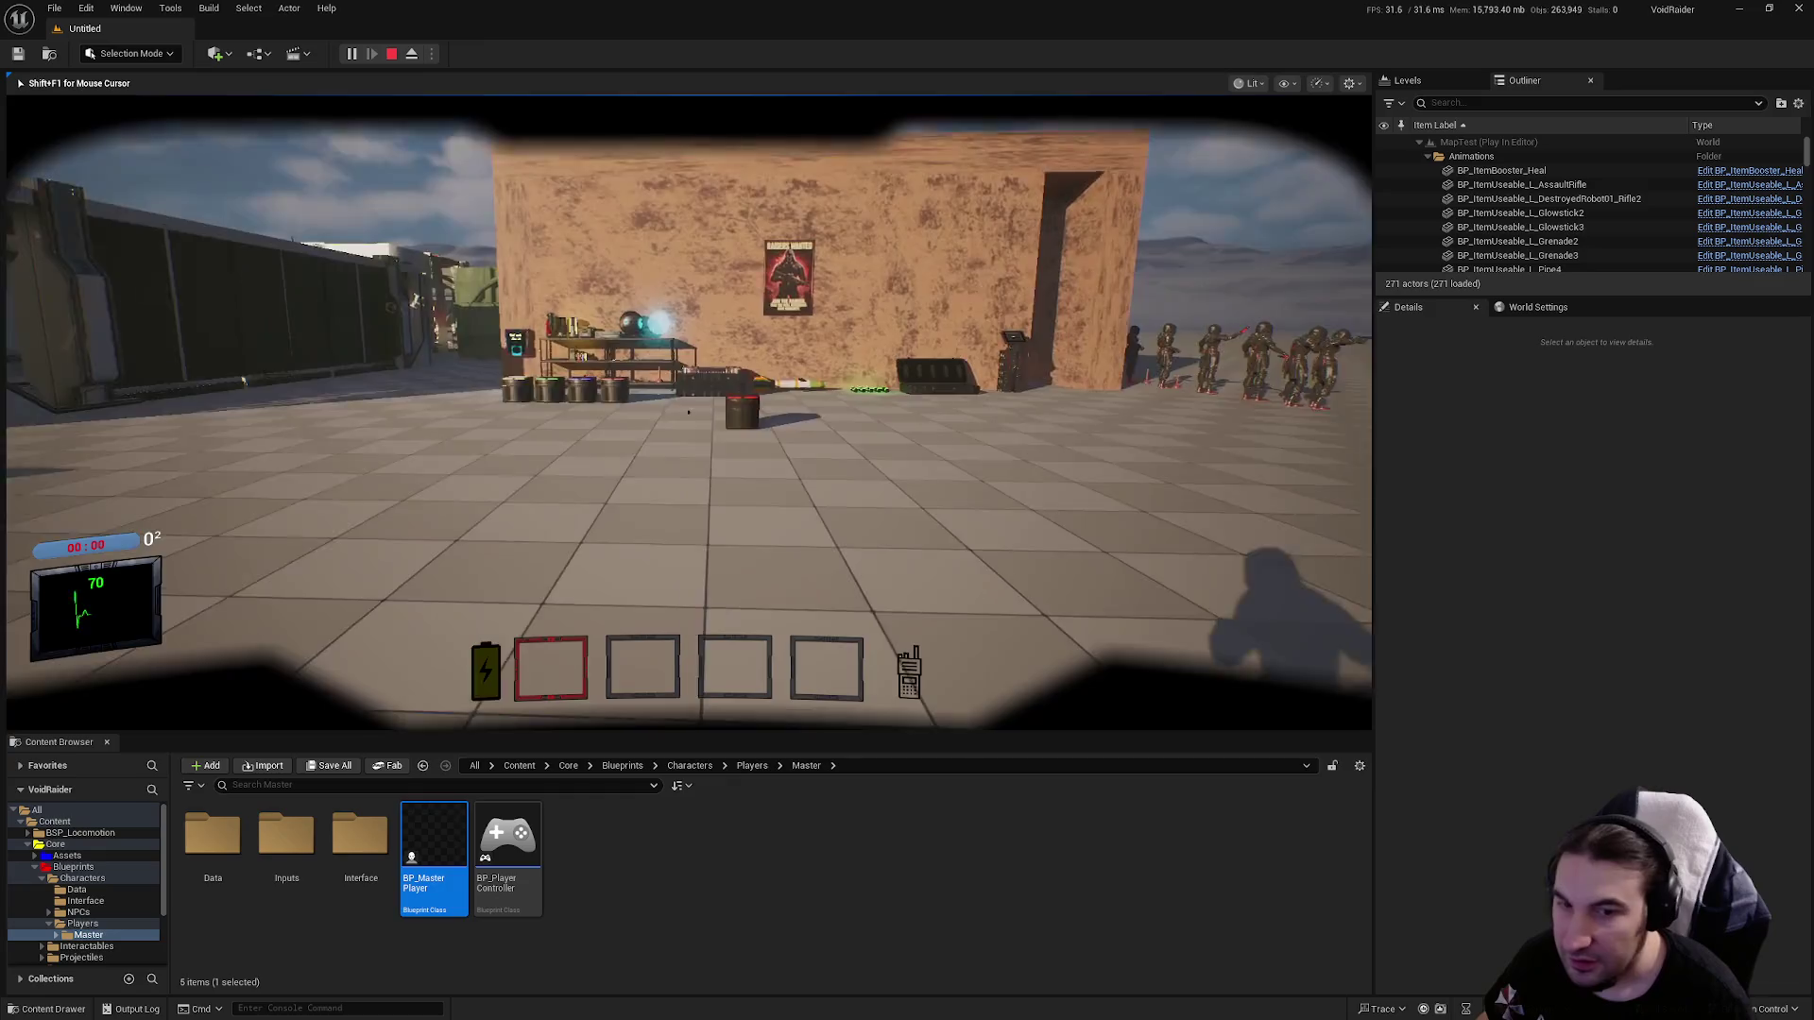
{"action": "key", "text": "w"}
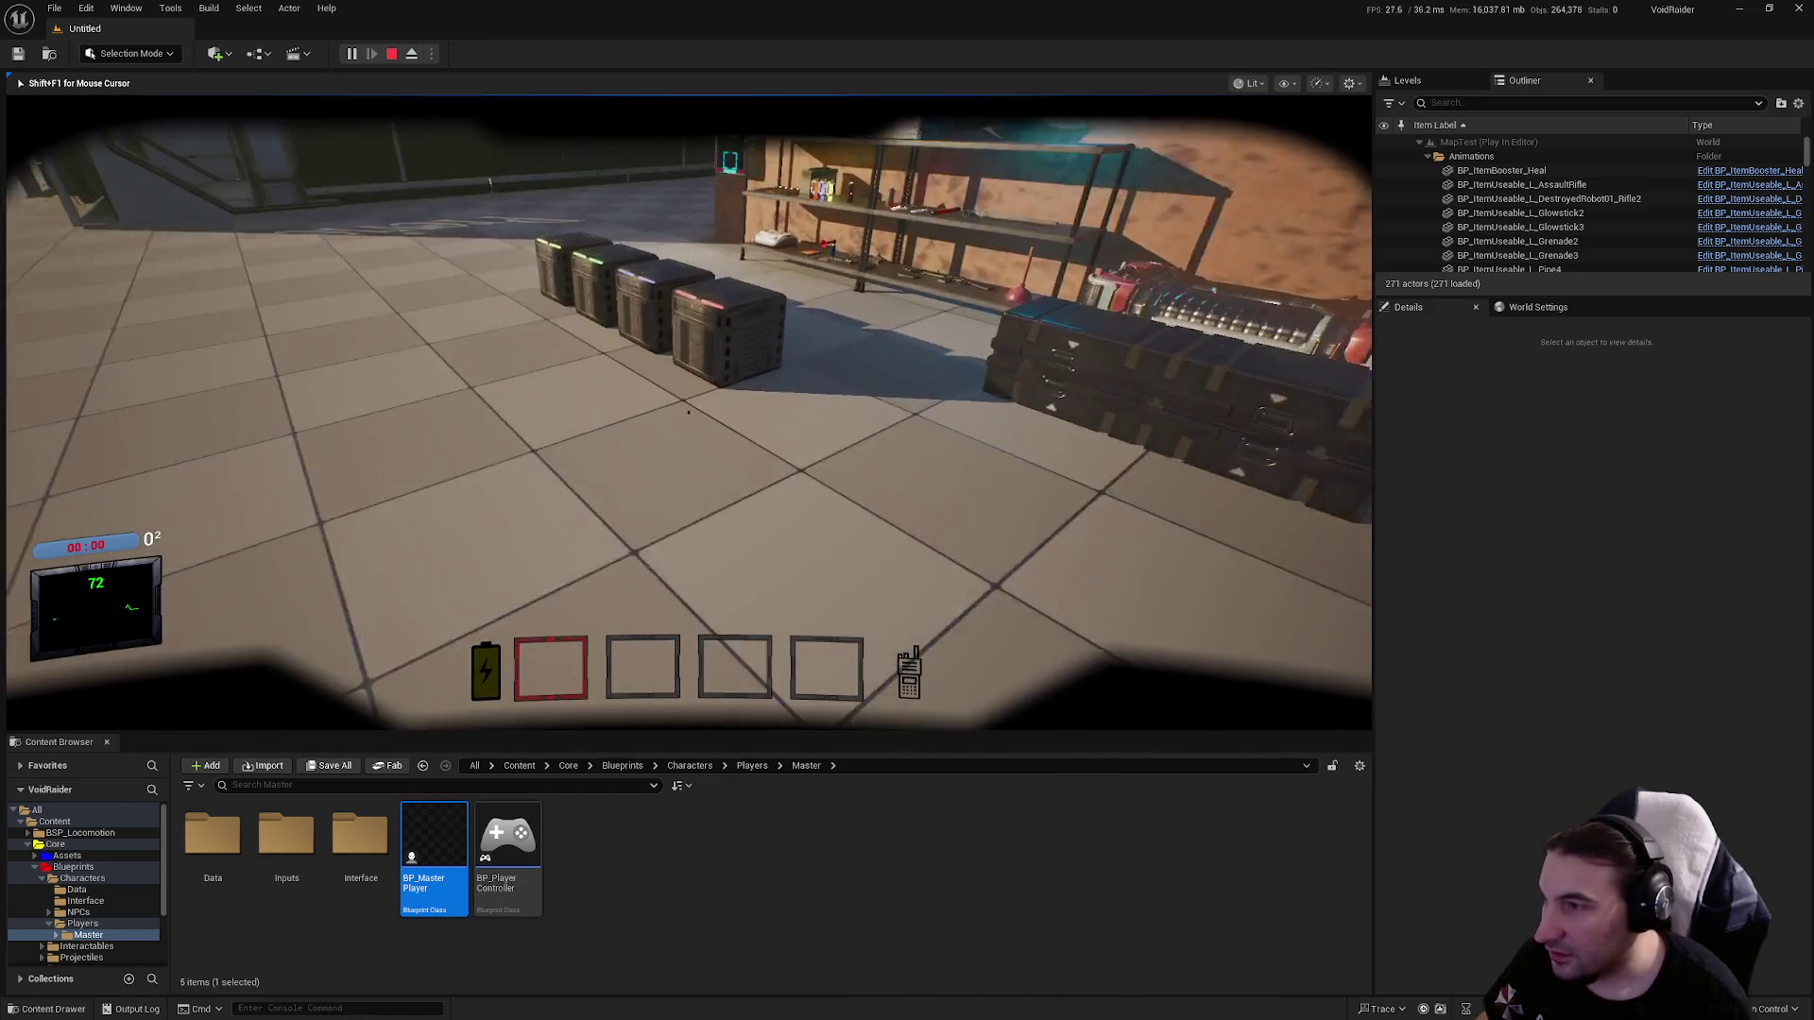
{"action": "key", "text": "w"}
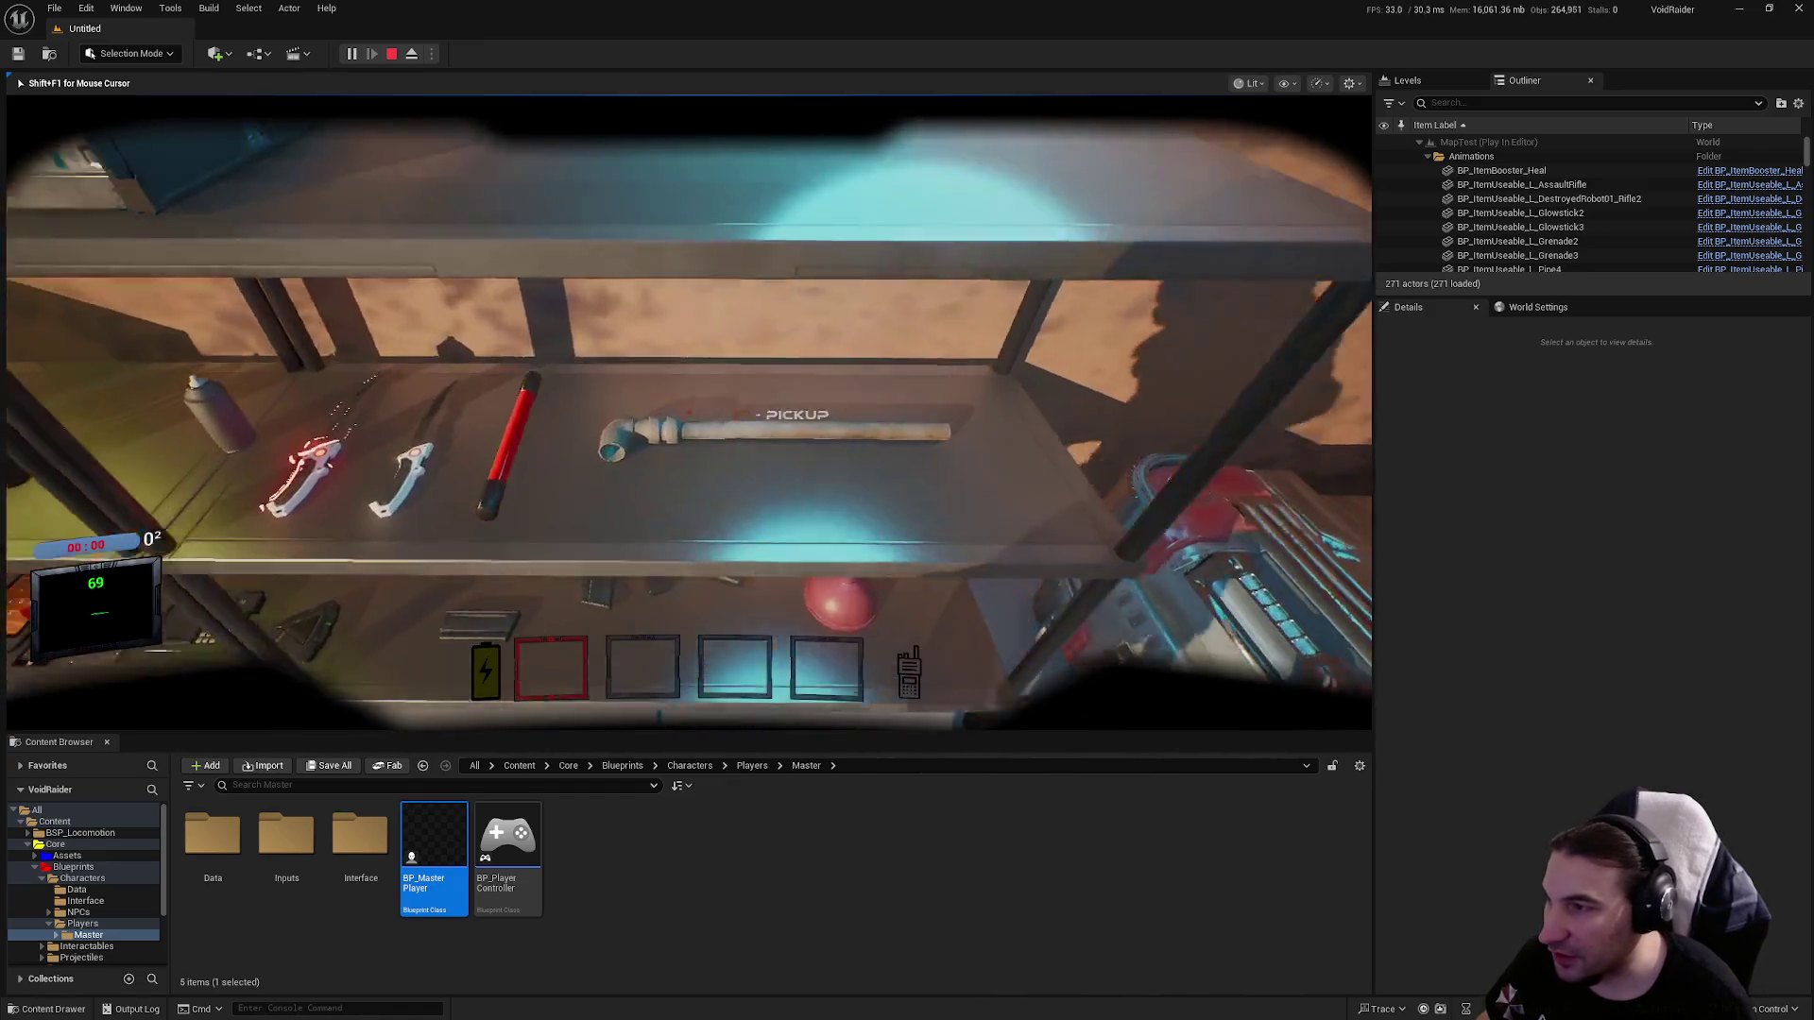
{"action": "key", "text": "a"}
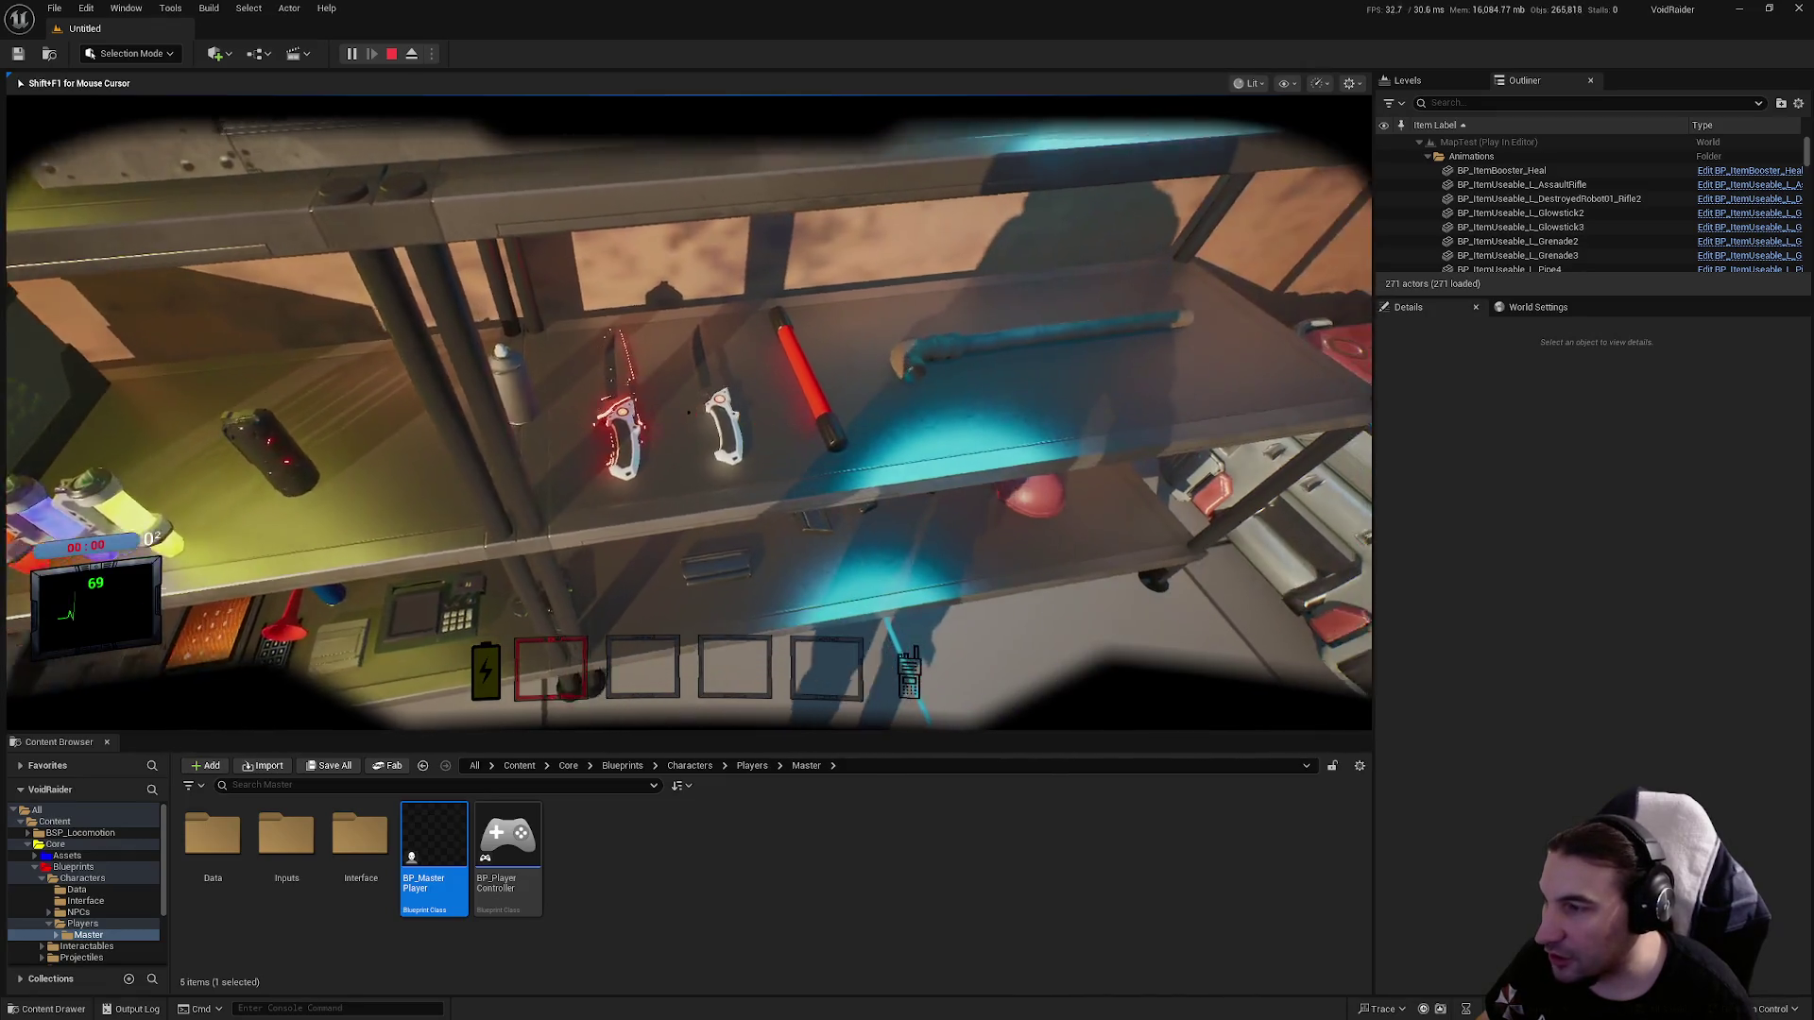
{"action": "key", "text": "d"}
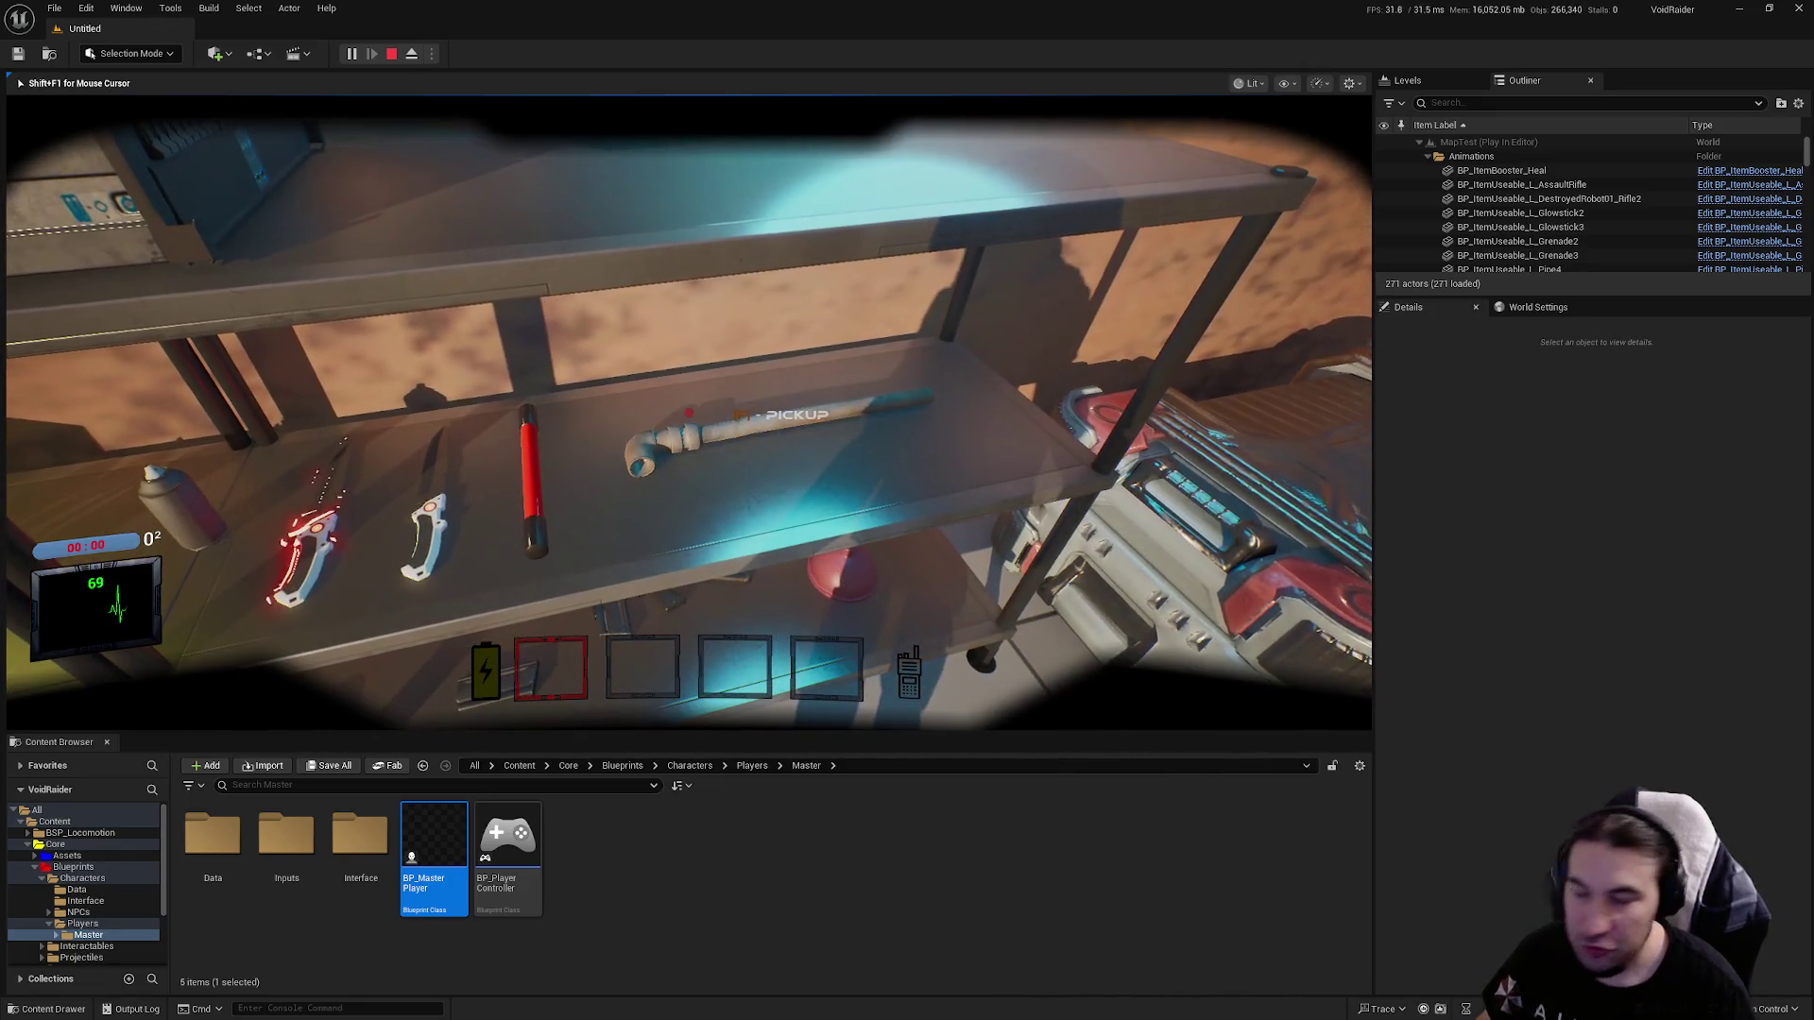
{"action": "key", "text": "d"}
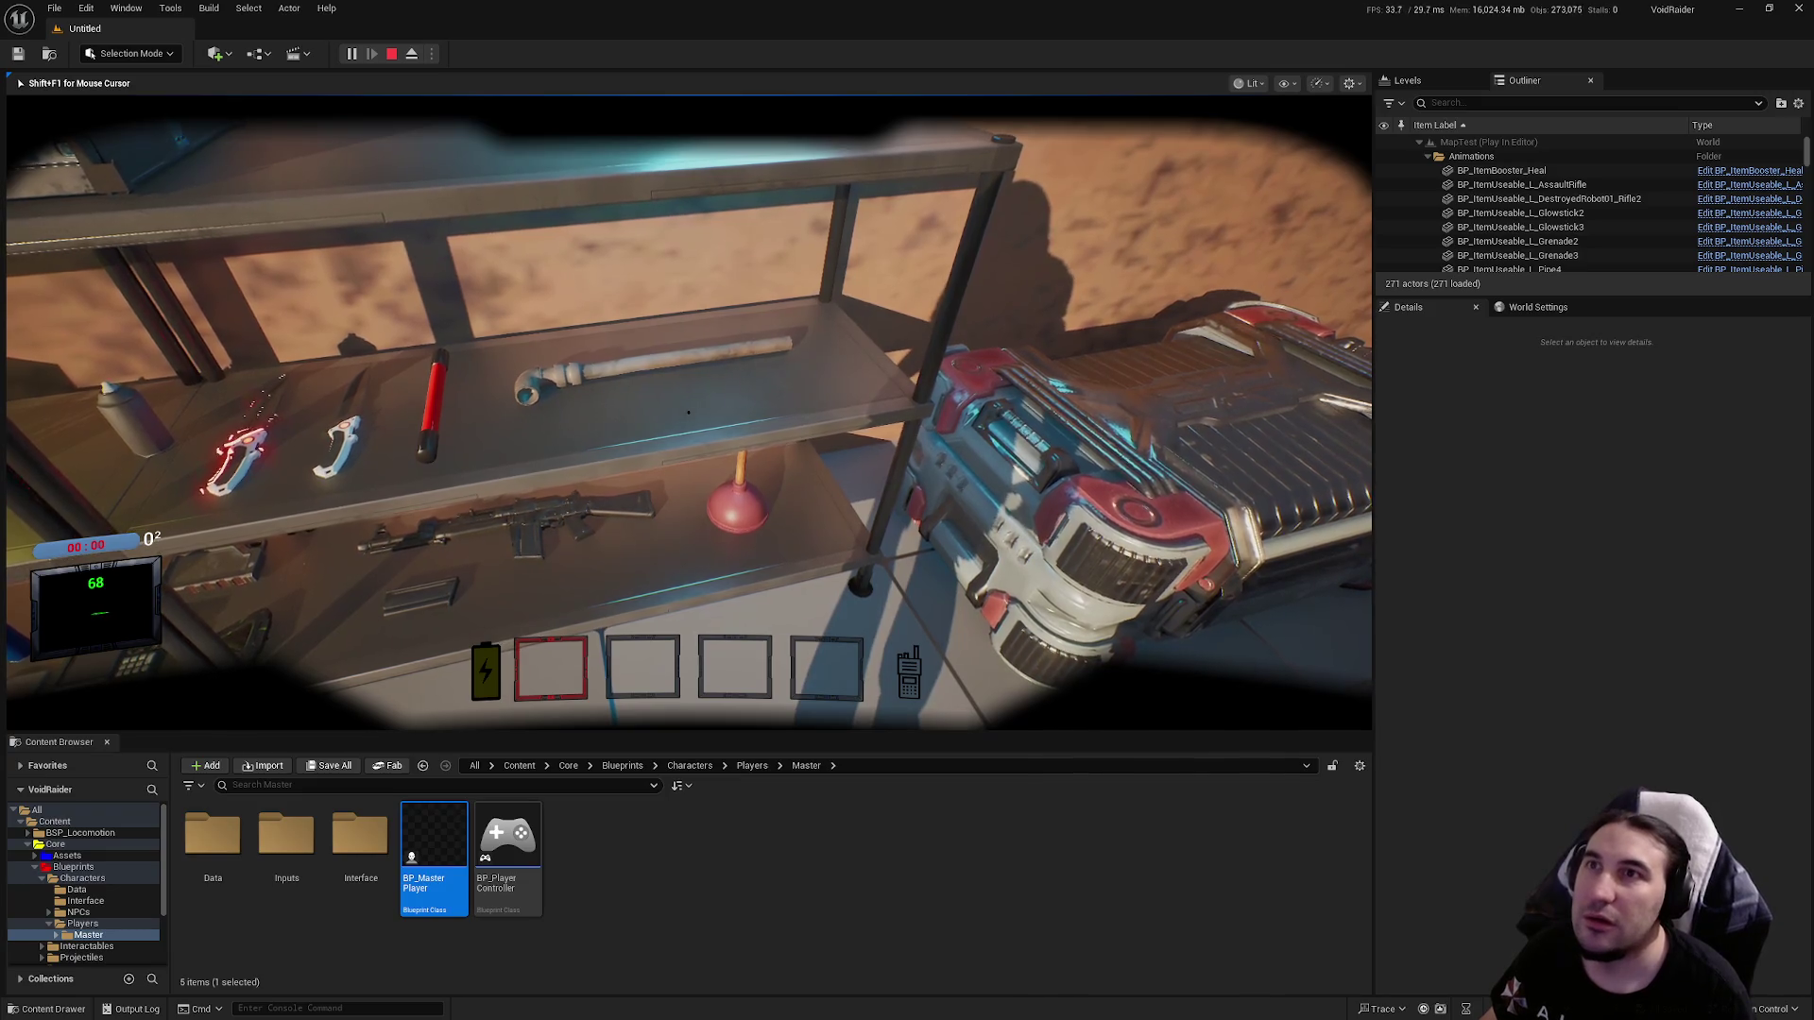
Stop the play session and reopen BP_MasterPlayer.
{"action": "key", "text": "super"}
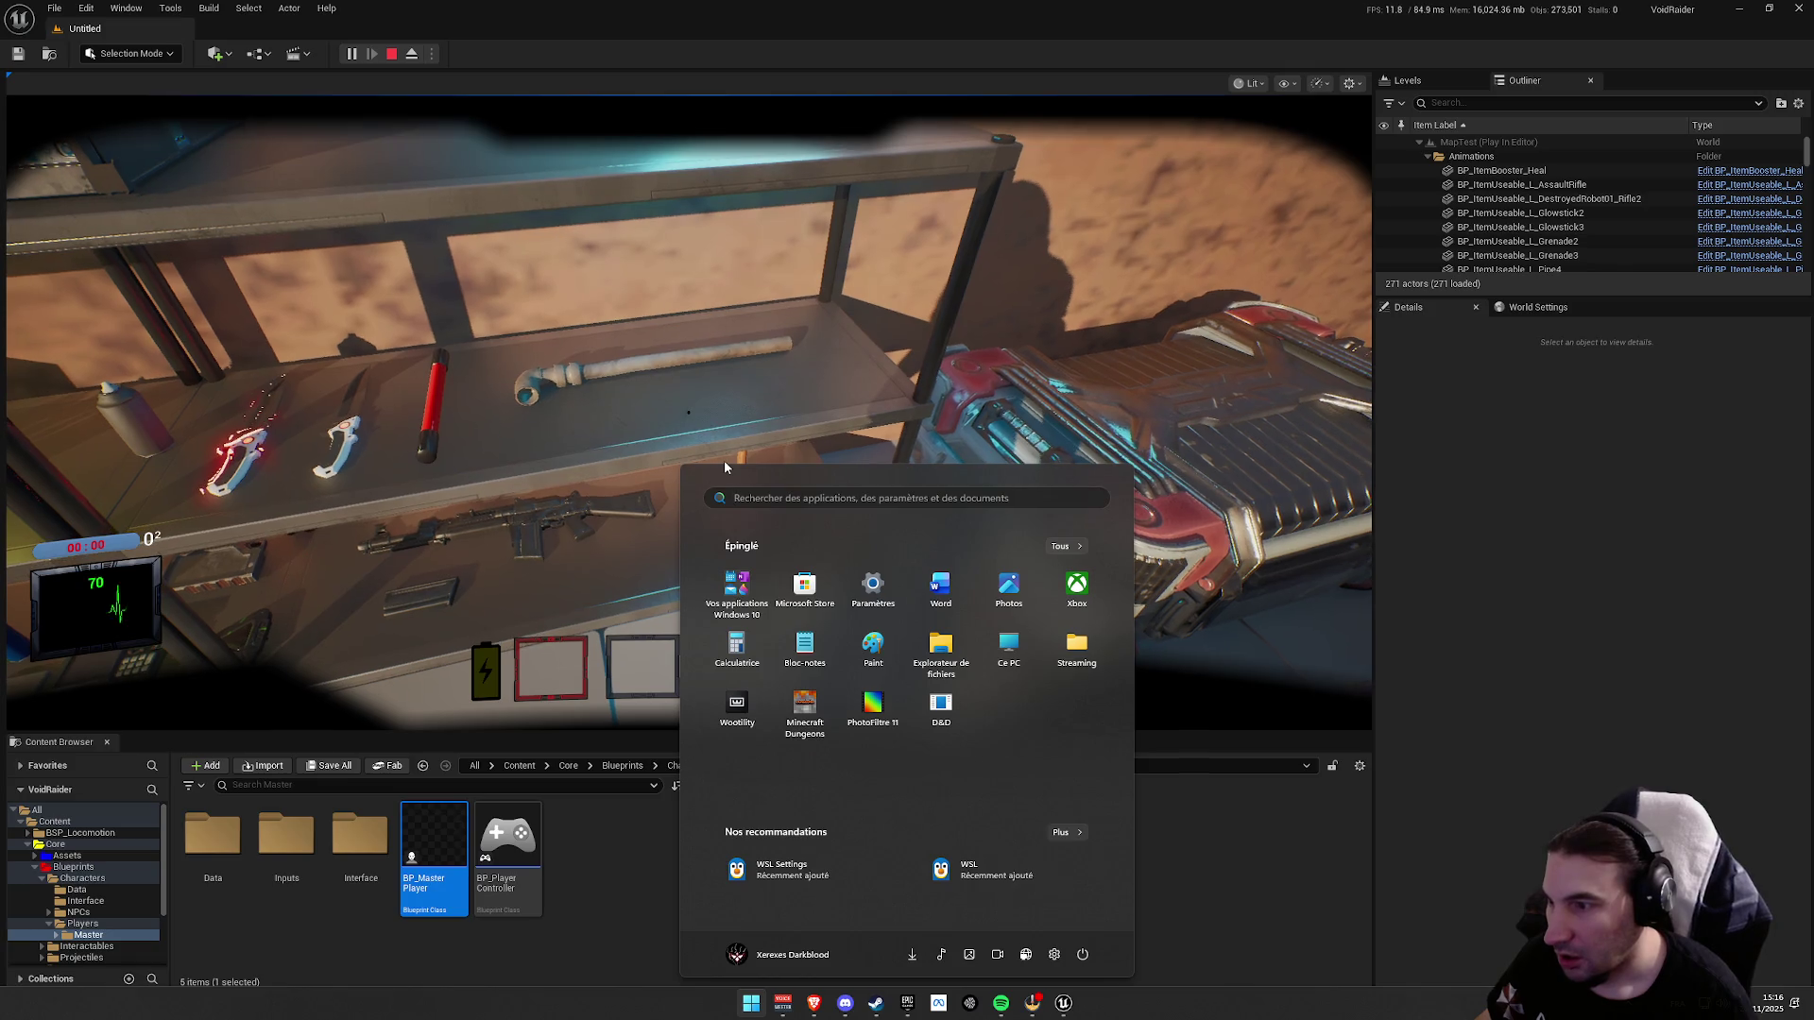
{"action": "left_click", "coordinate": [678, 376]}
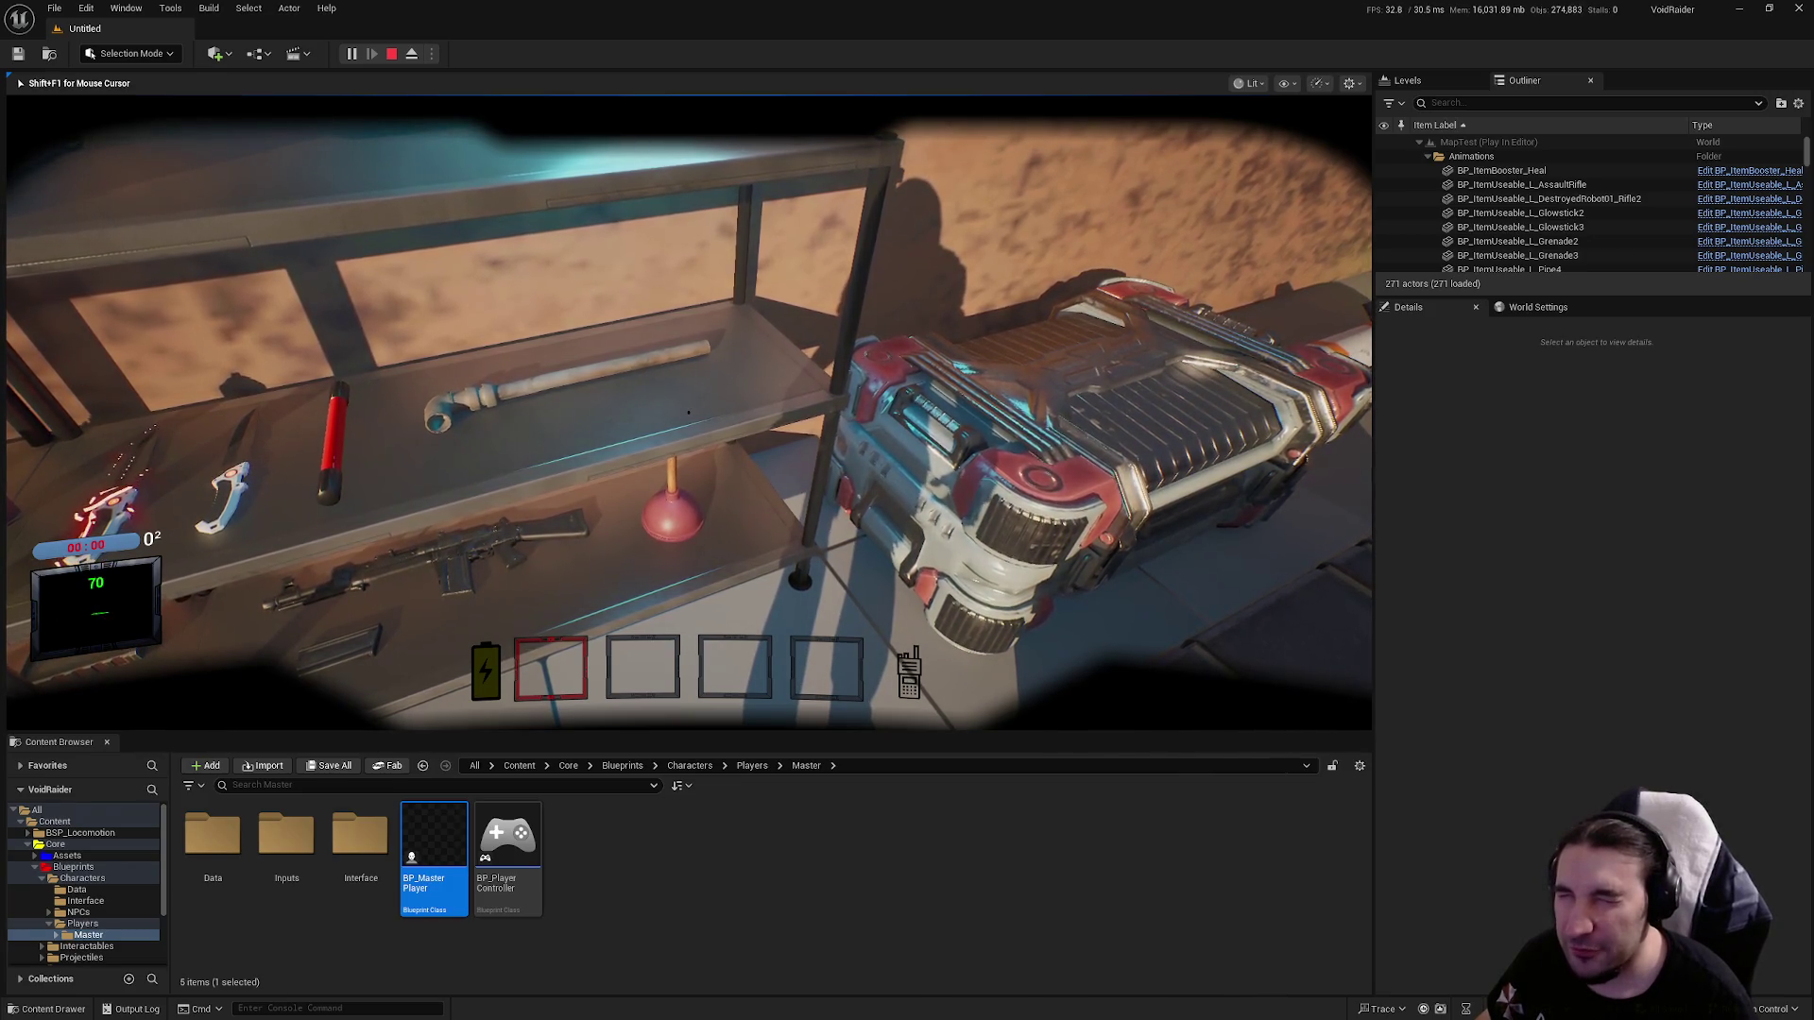
{"action": "key", "text": "Escape"}
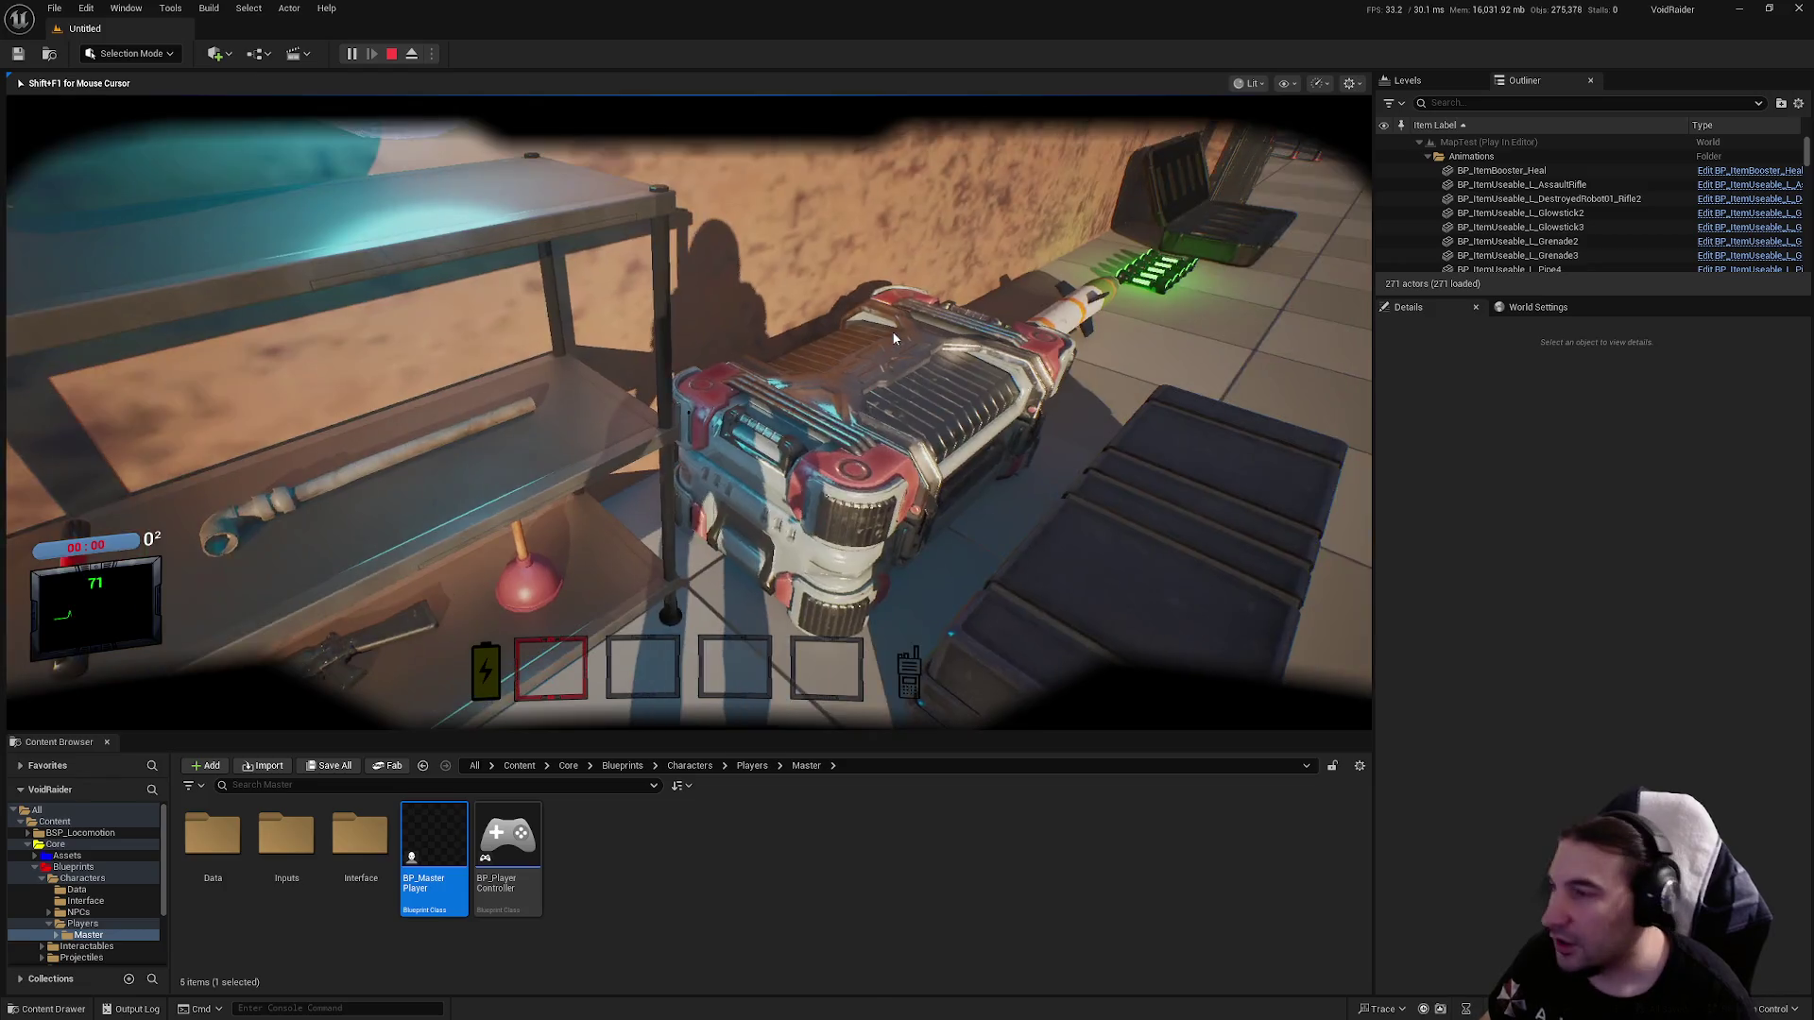
{"action": "double_click", "coordinate": [434, 866]}
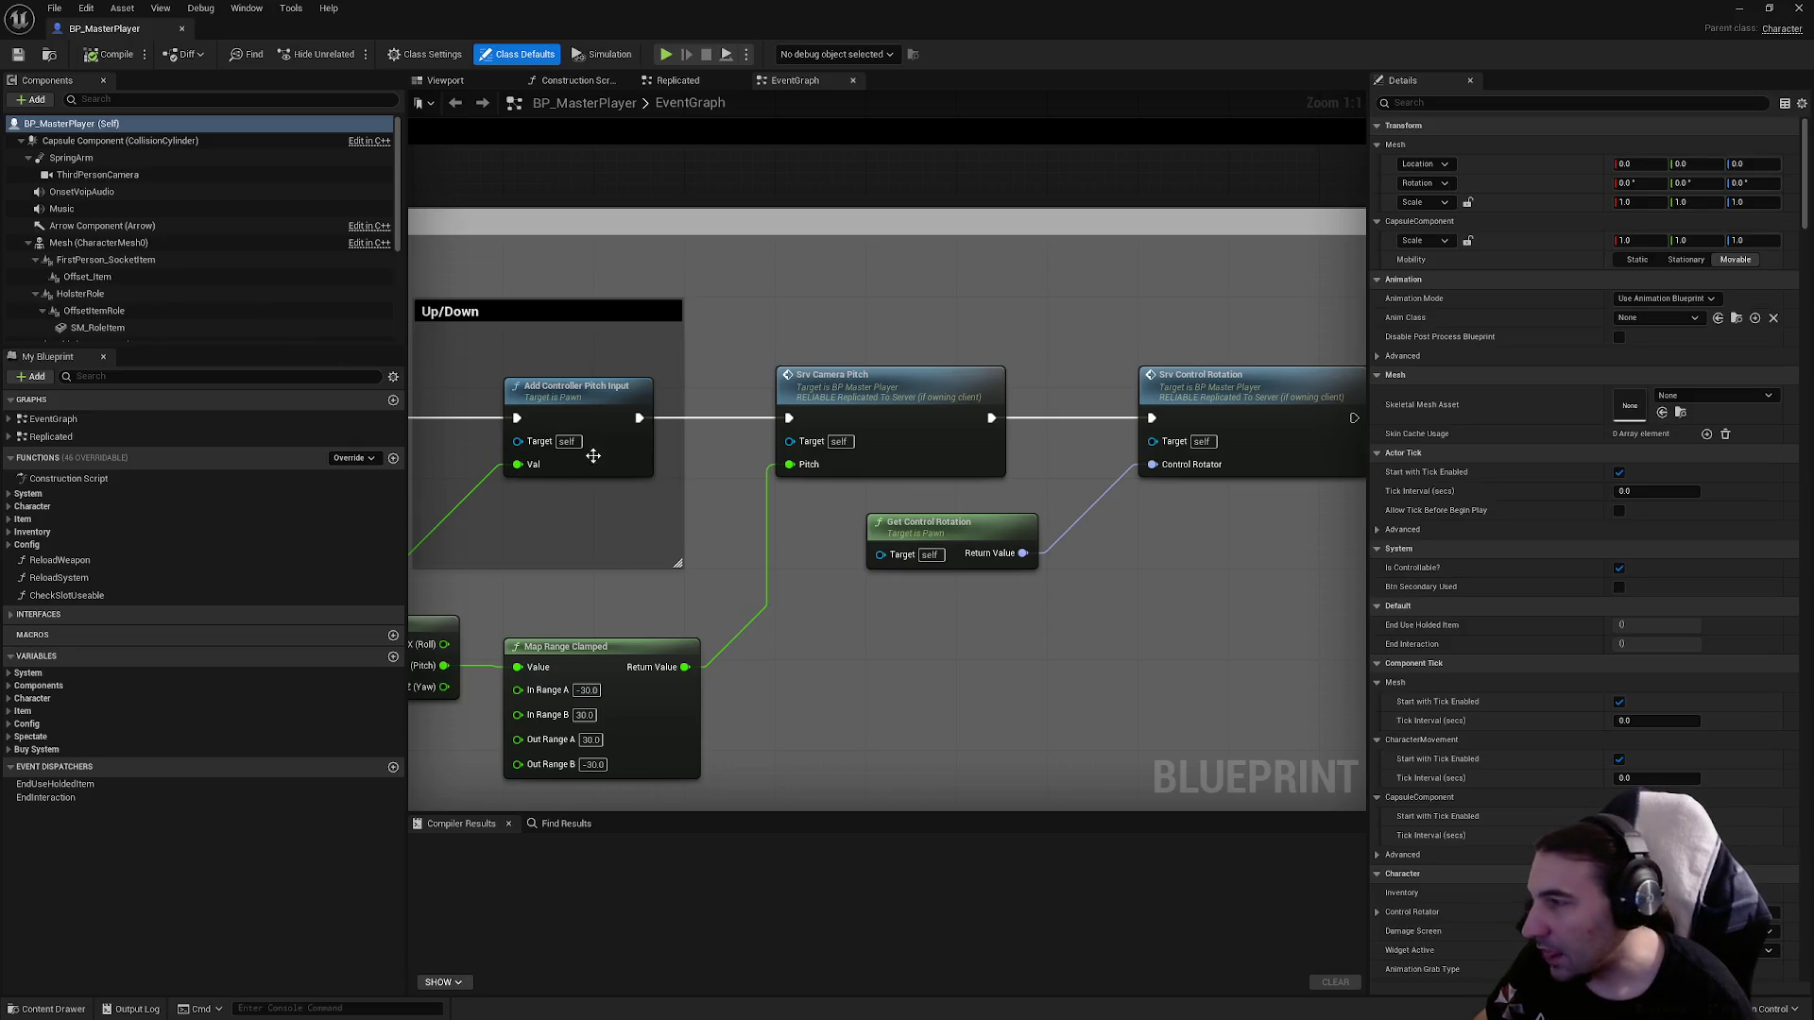
Zoom to the Tick logic and inspect the Event Tick and Is Locally Controlled nodes.
{"action": "scroll", "coordinate": [587, 457], "scroll_direction": "down", "scroll_amount": 5}
{"action": "scroll", "coordinate": [1010, 305], "scroll_direction": "up", "scroll_amount": 3}
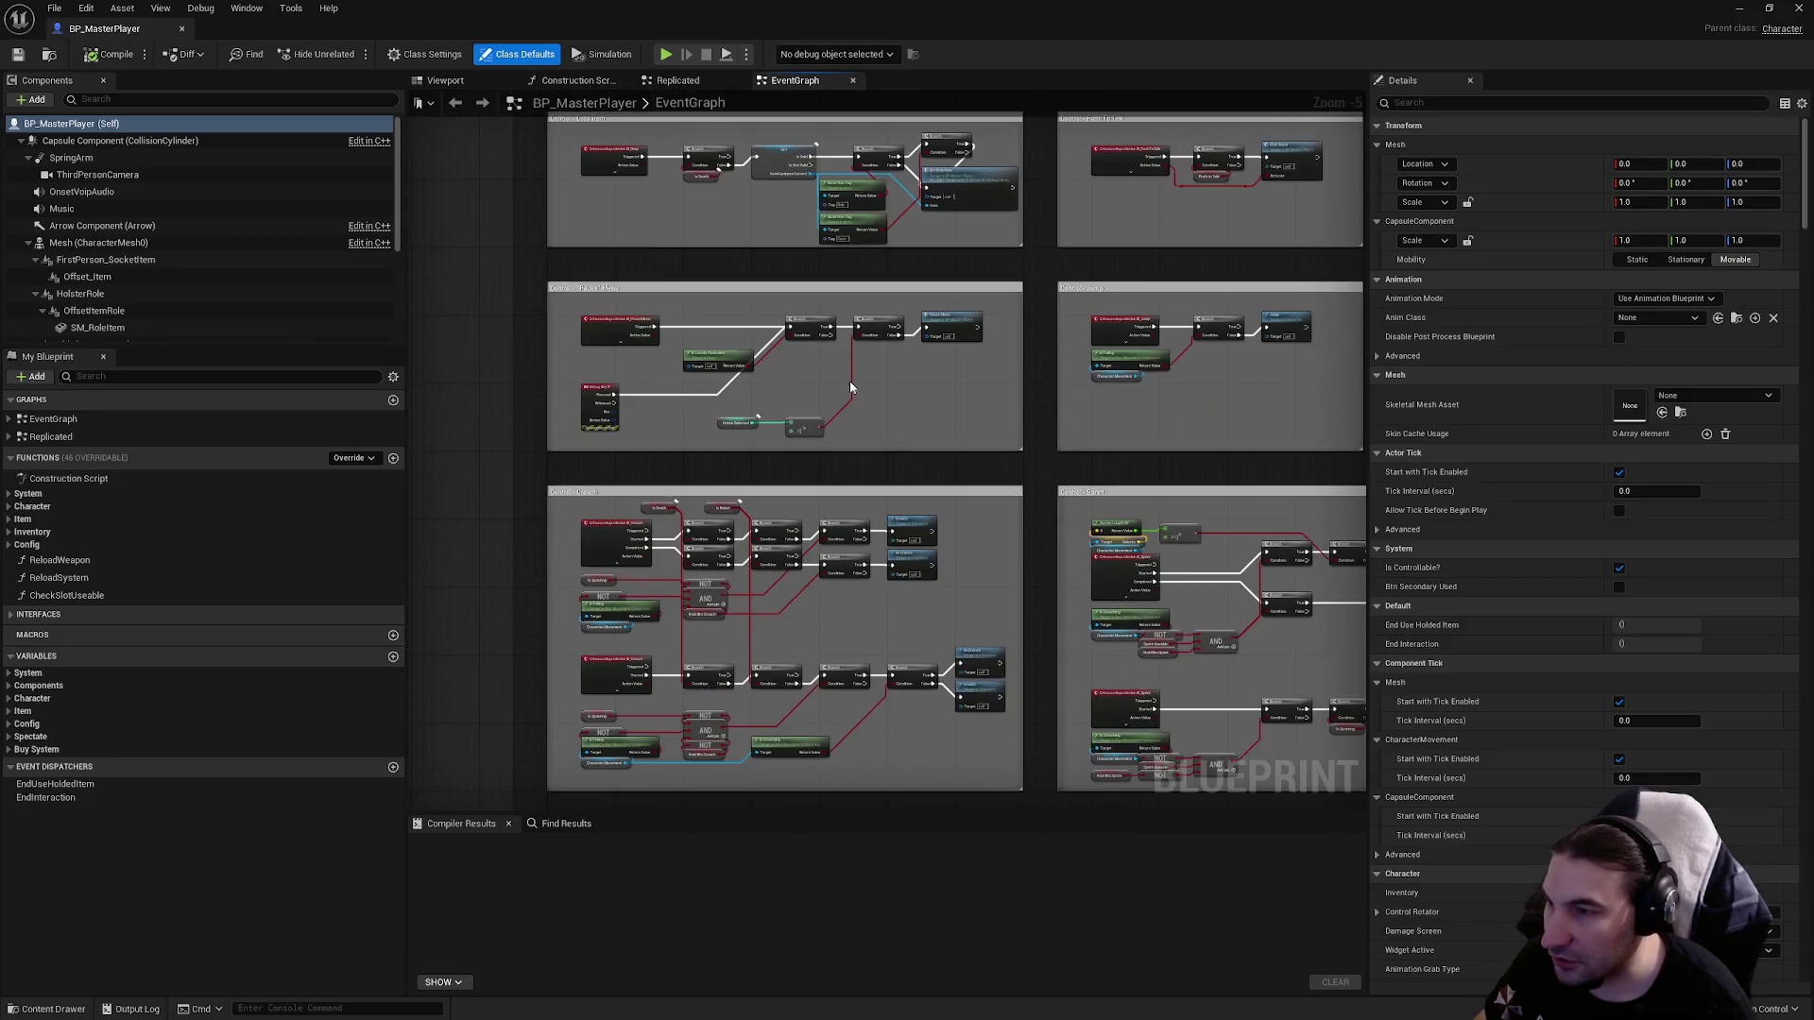
{"action": "scroll", "coordinate": [901, 386], "scroll_direction": "down", "scroll_amount": 1}
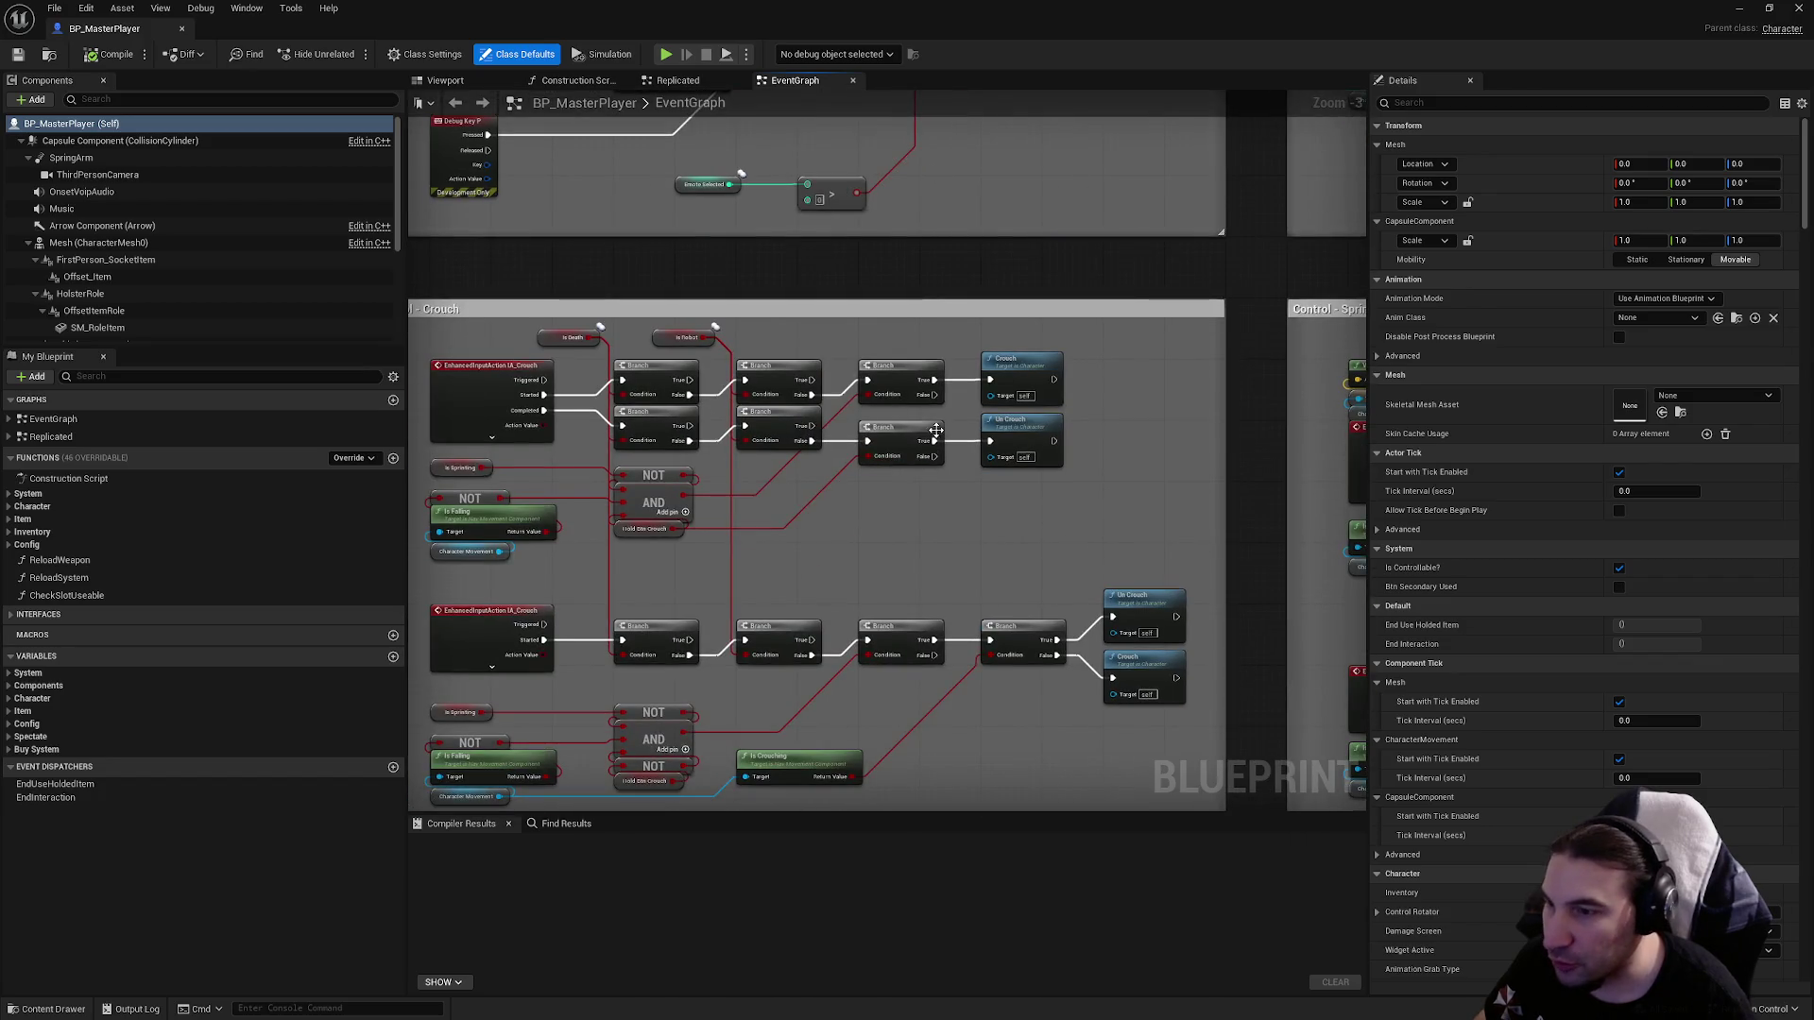
{"action": "scroll", "coordinate": [974, 561], "scroll_direction": "down", "scroll_amount": 4}
{"action": "scroll", "coordinate": [975, 561], "scroll_direction": "up", "scroll_amount": 8}
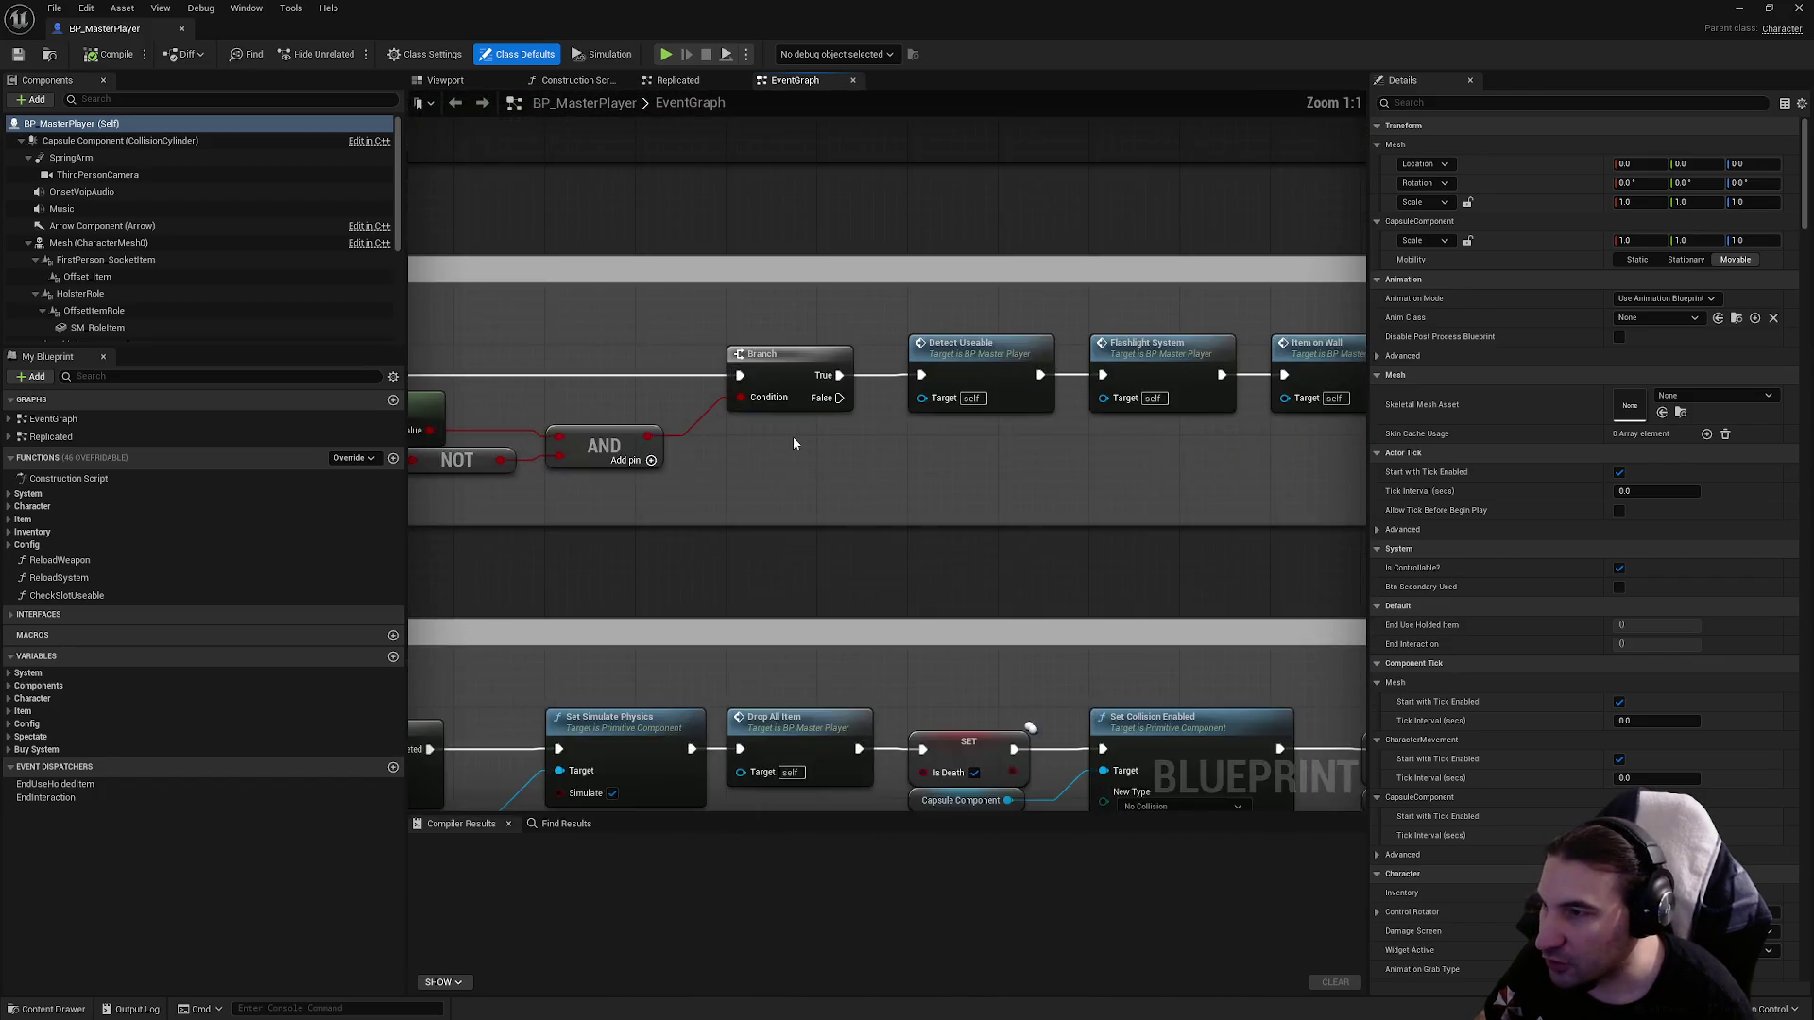
{"action": "left_click_drag", "start_coordinate": [716, 300], "coordinate": [806, 369]}
{"action": "left_click_drag", "start_coordinate": [714, 302], "coordinate": [884, 439]}
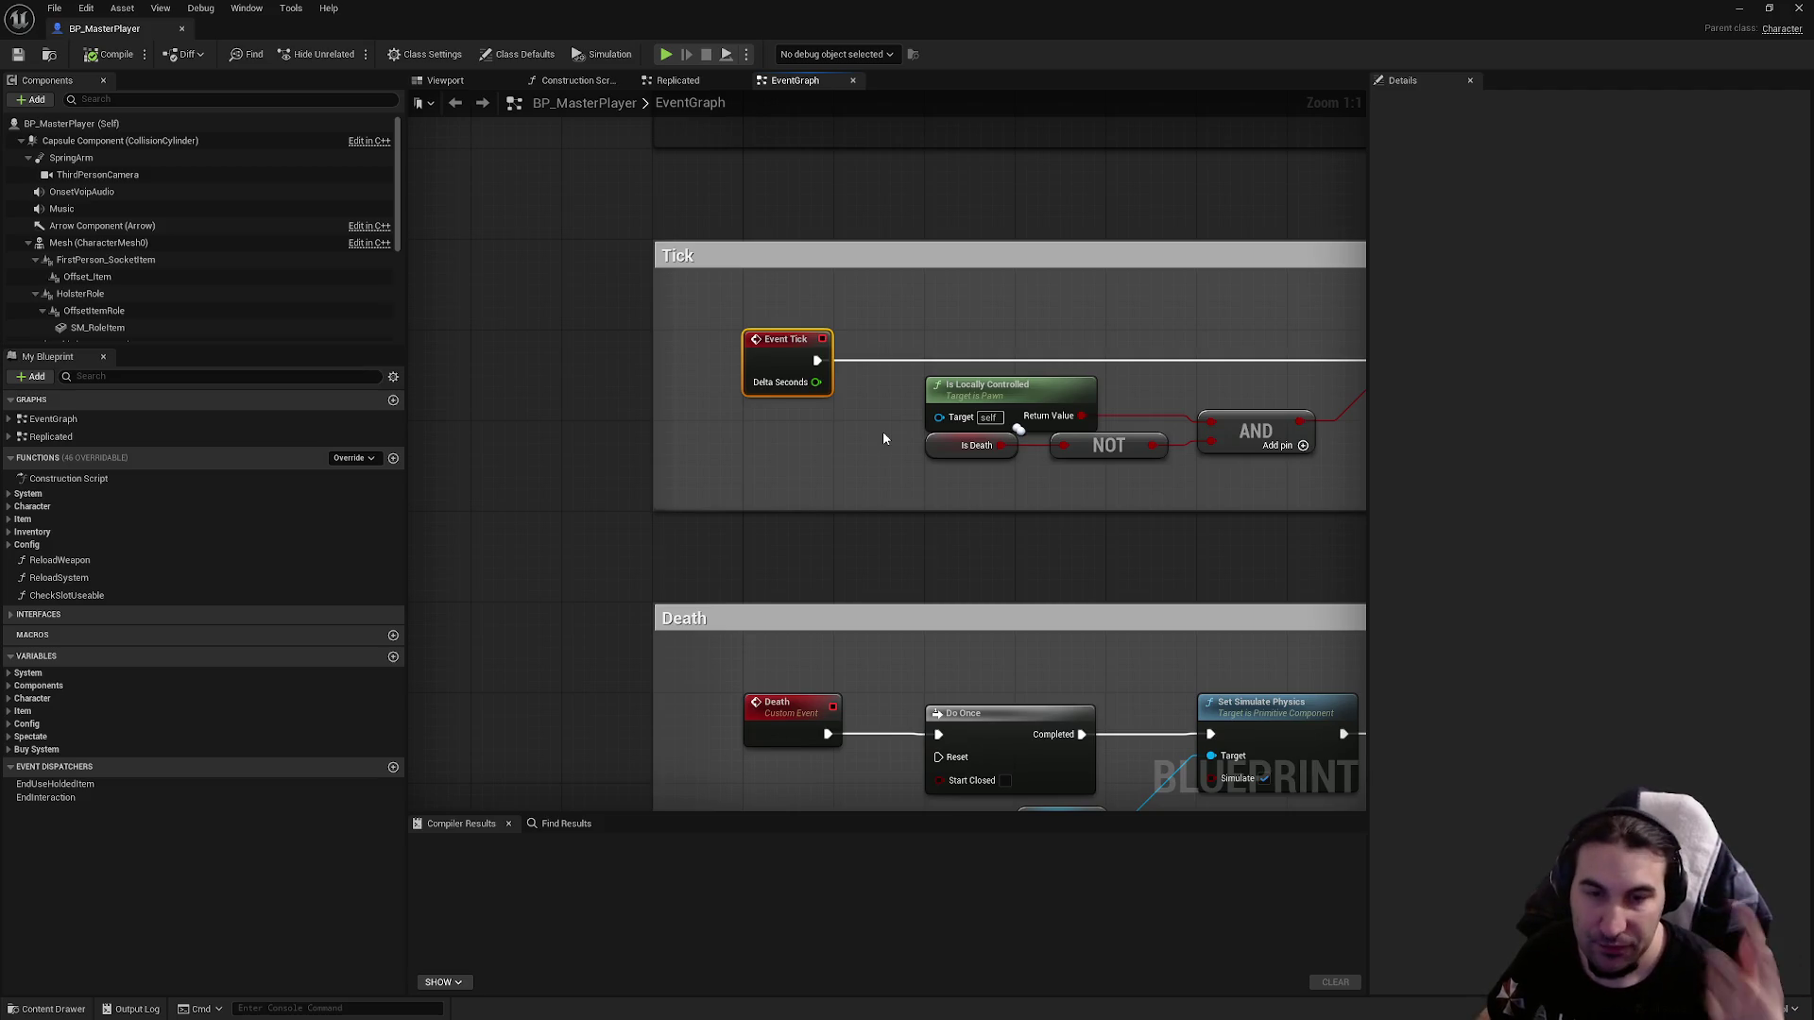
{"action": "mouse_move", "coordinate": [1055, 385]}
{"action": "left_mouse_down"}
{"action": "mouse_move", "coordinate": [777, 404]}
{"action": "mouse_move", "coordinate": [1152, 491]}
{"action": "left_mouse_up"}
{"action": "left_click_drag", "start_coordinate": [693, 361], "coordinate": [719, 415]}
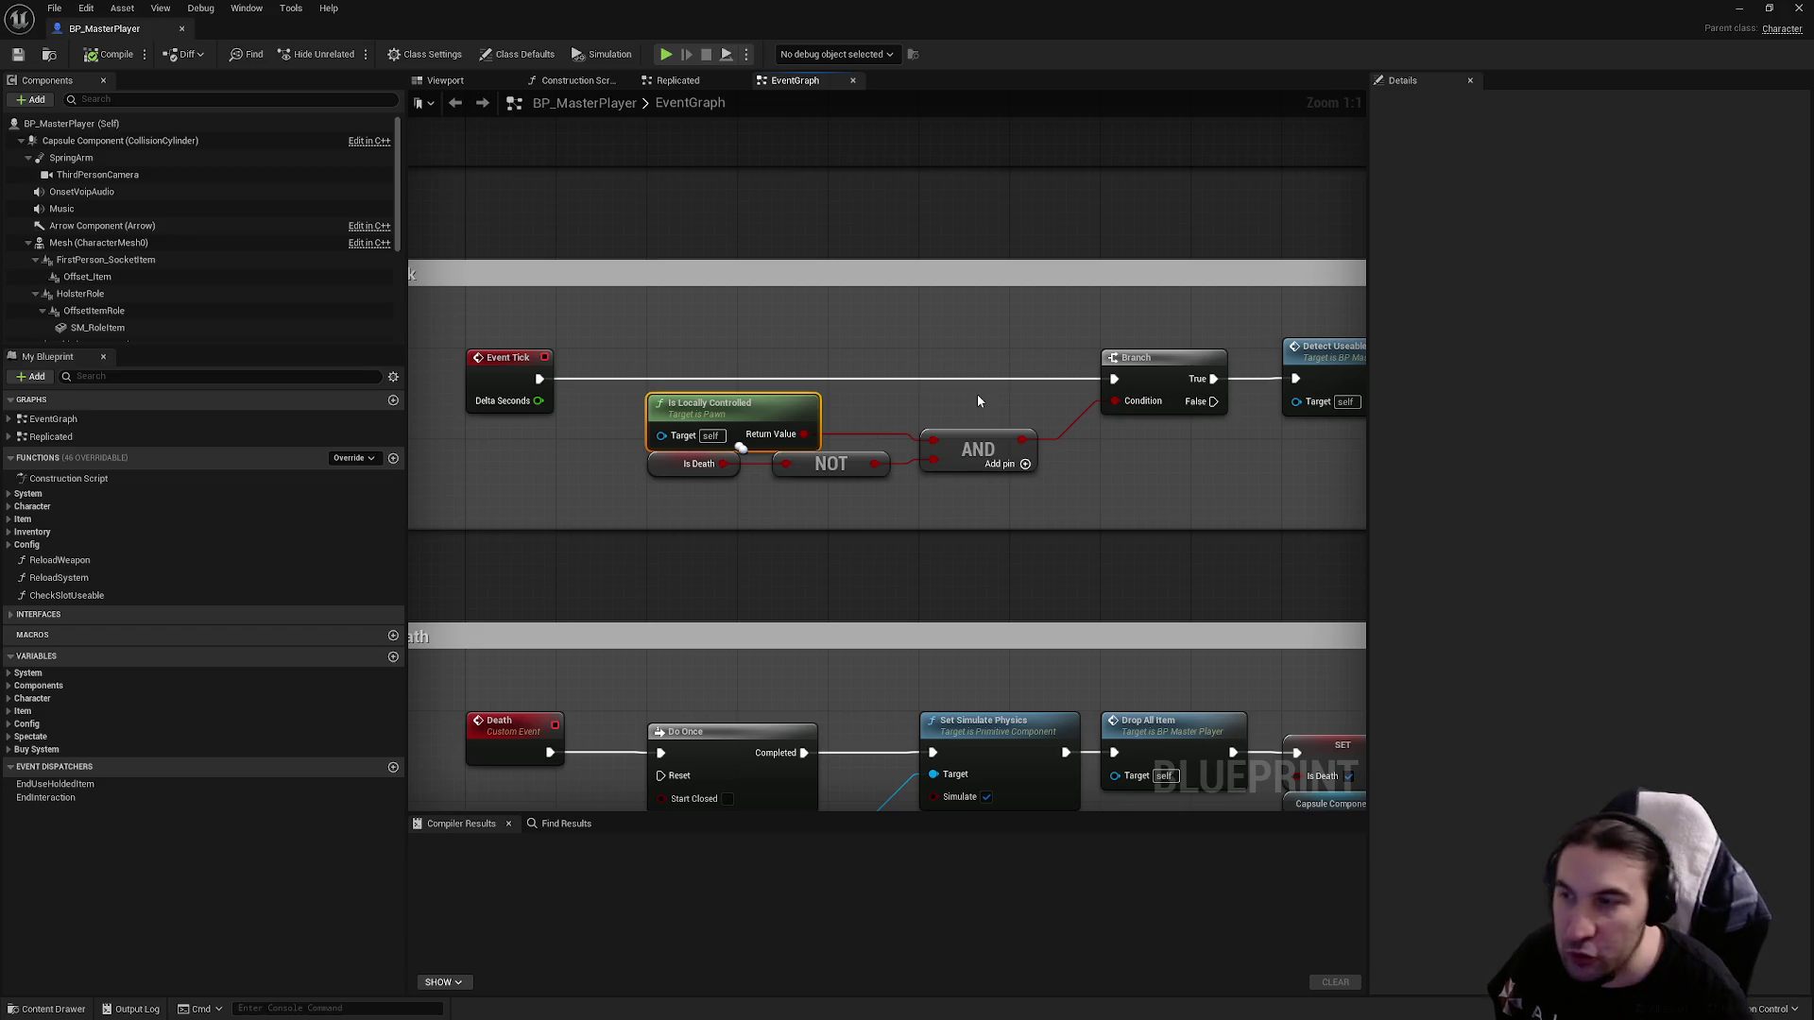
Examine the Is Death, NOT, AND and Branch nodes, then open the DetectUseable function.
{"action": "left_click_drag", "start_coordinate": [969, 381], "coordinate": [936, 433]}
{"action": "mouse_move", "coordinate": [727, 370]}
{"action": "left_mouse_down"}
{"action": "mouse_move", "coordinate": [1195, 463]}
{"action": "mouse_move", "coordinate": [756, 489]}
{"action": "left_mouse_up"}
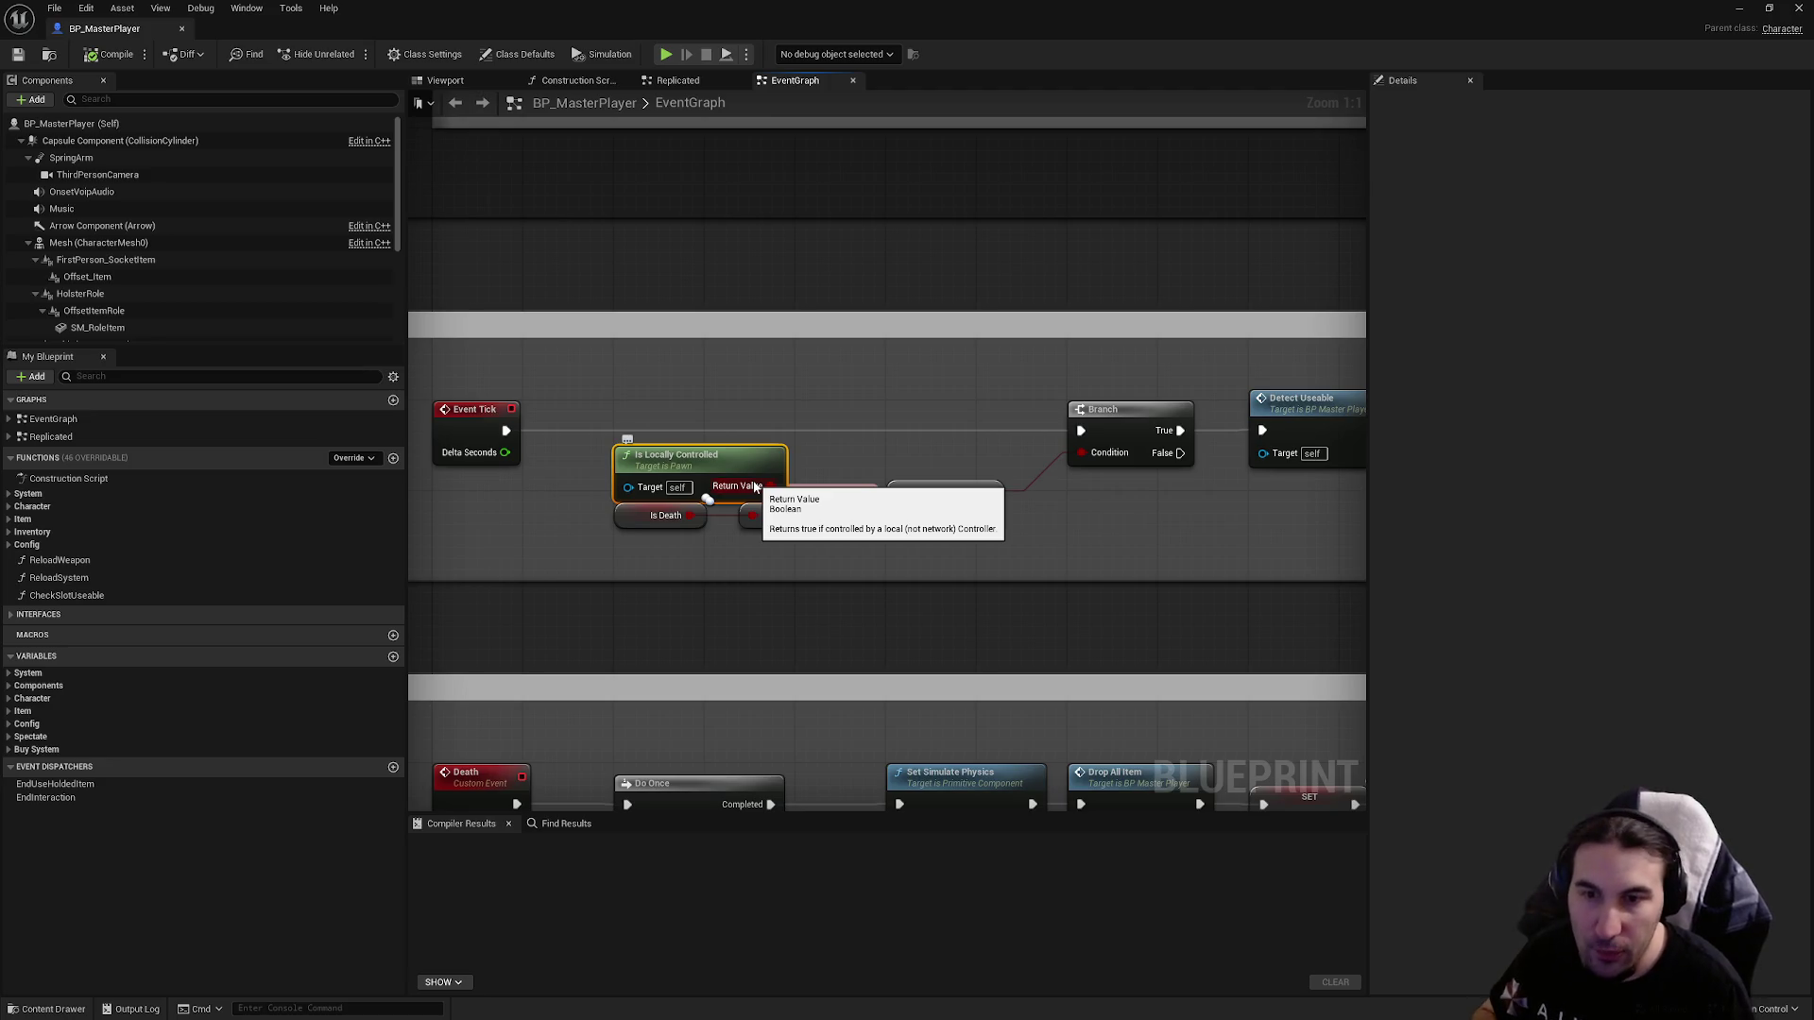
{"action": "left_click", "coordinate": [728, 388]}
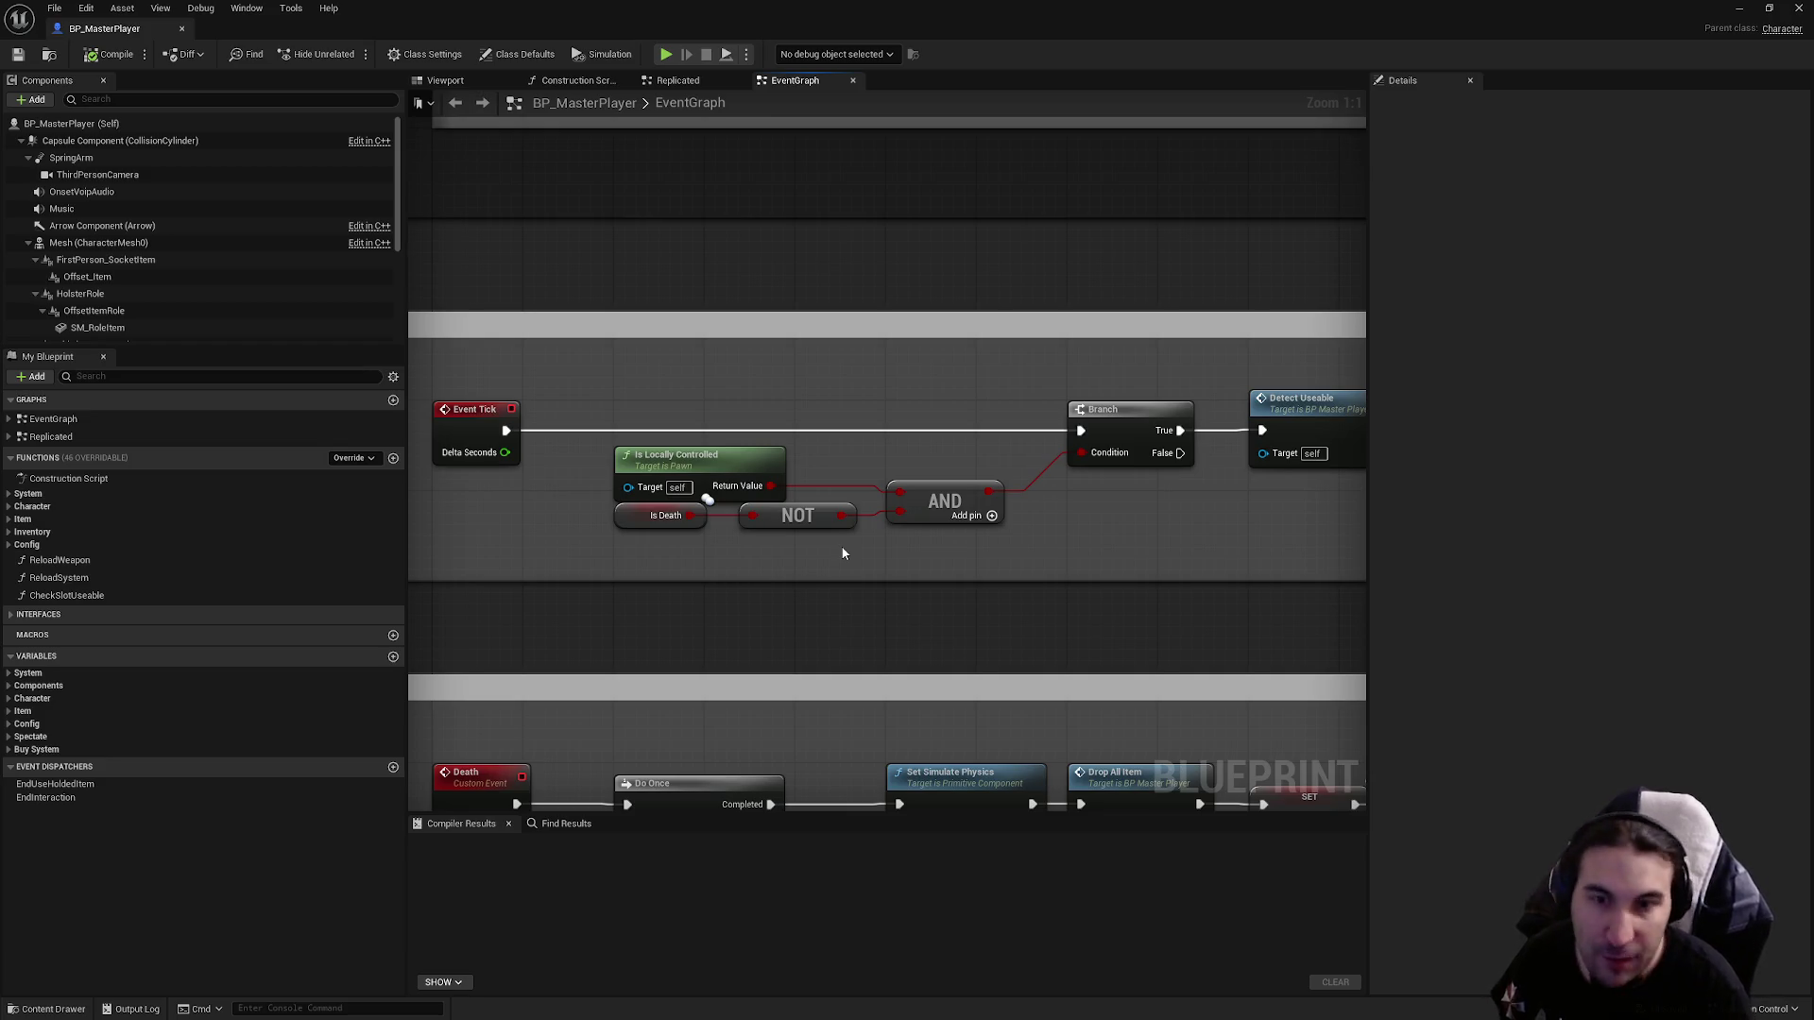
{"action": "left_click_drag", "start_coordinate": [804, 571], "coordinate": [651, 506]}
{"action": "left_click", "coordinate": [914, 501]}
{"action": "left_click", "coordinate": [1104, 523]}
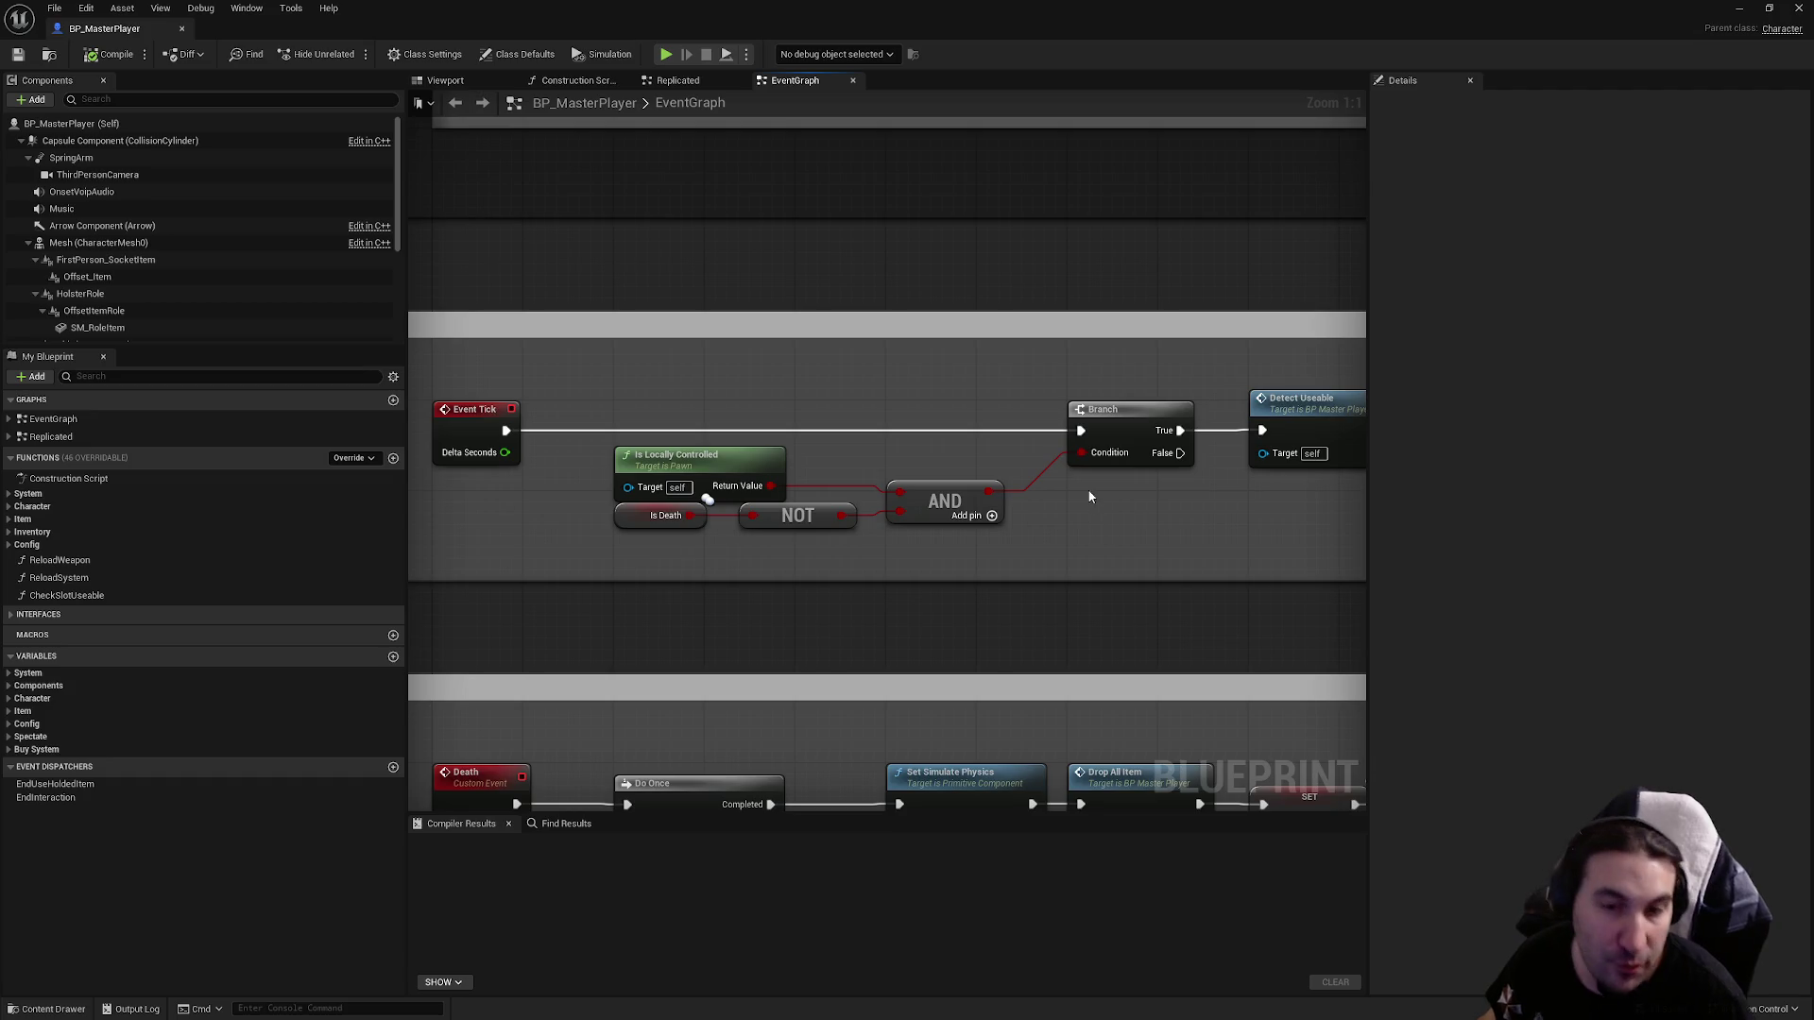
{"action": "mouse_move", "coordinate": [1089, 496]}
{"action": "left_mouse_down"}
{"action": "mouse_move", "coordinate": [992, 478]}
{"action": "mouse_move", "coordinate": [950, 404]}
{"action": "left_mouse_up"}
{"action": "left_click", "coordinate": [963, 404]}
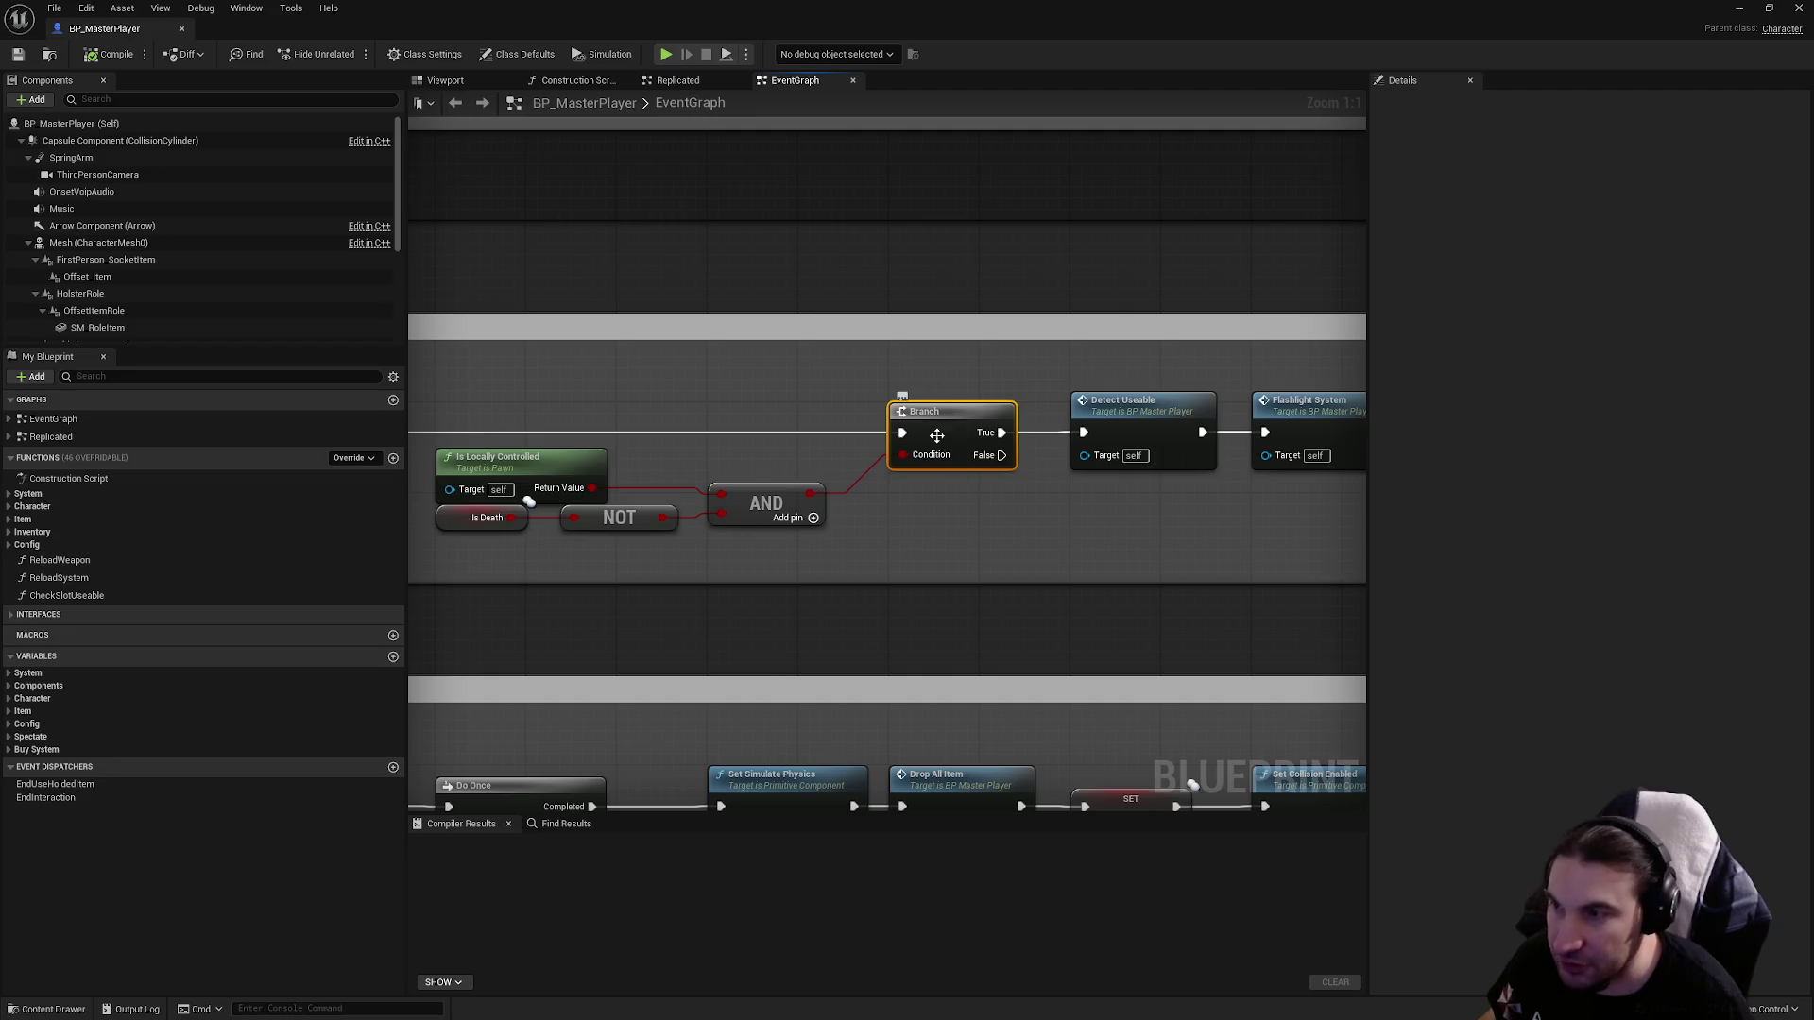
{"action": "mouse_move", "coordinate": [1120, 498]}
{"action": "left_mouse_down"}
{"action": "mouse_move", "coordinate": [854, 510]}
{"action": "mouse_move", "coordinate": [1341, 397]}
{"action": "mouse_move", "coordinate": [862, 555]}
{"action": "left_mouse_up"}
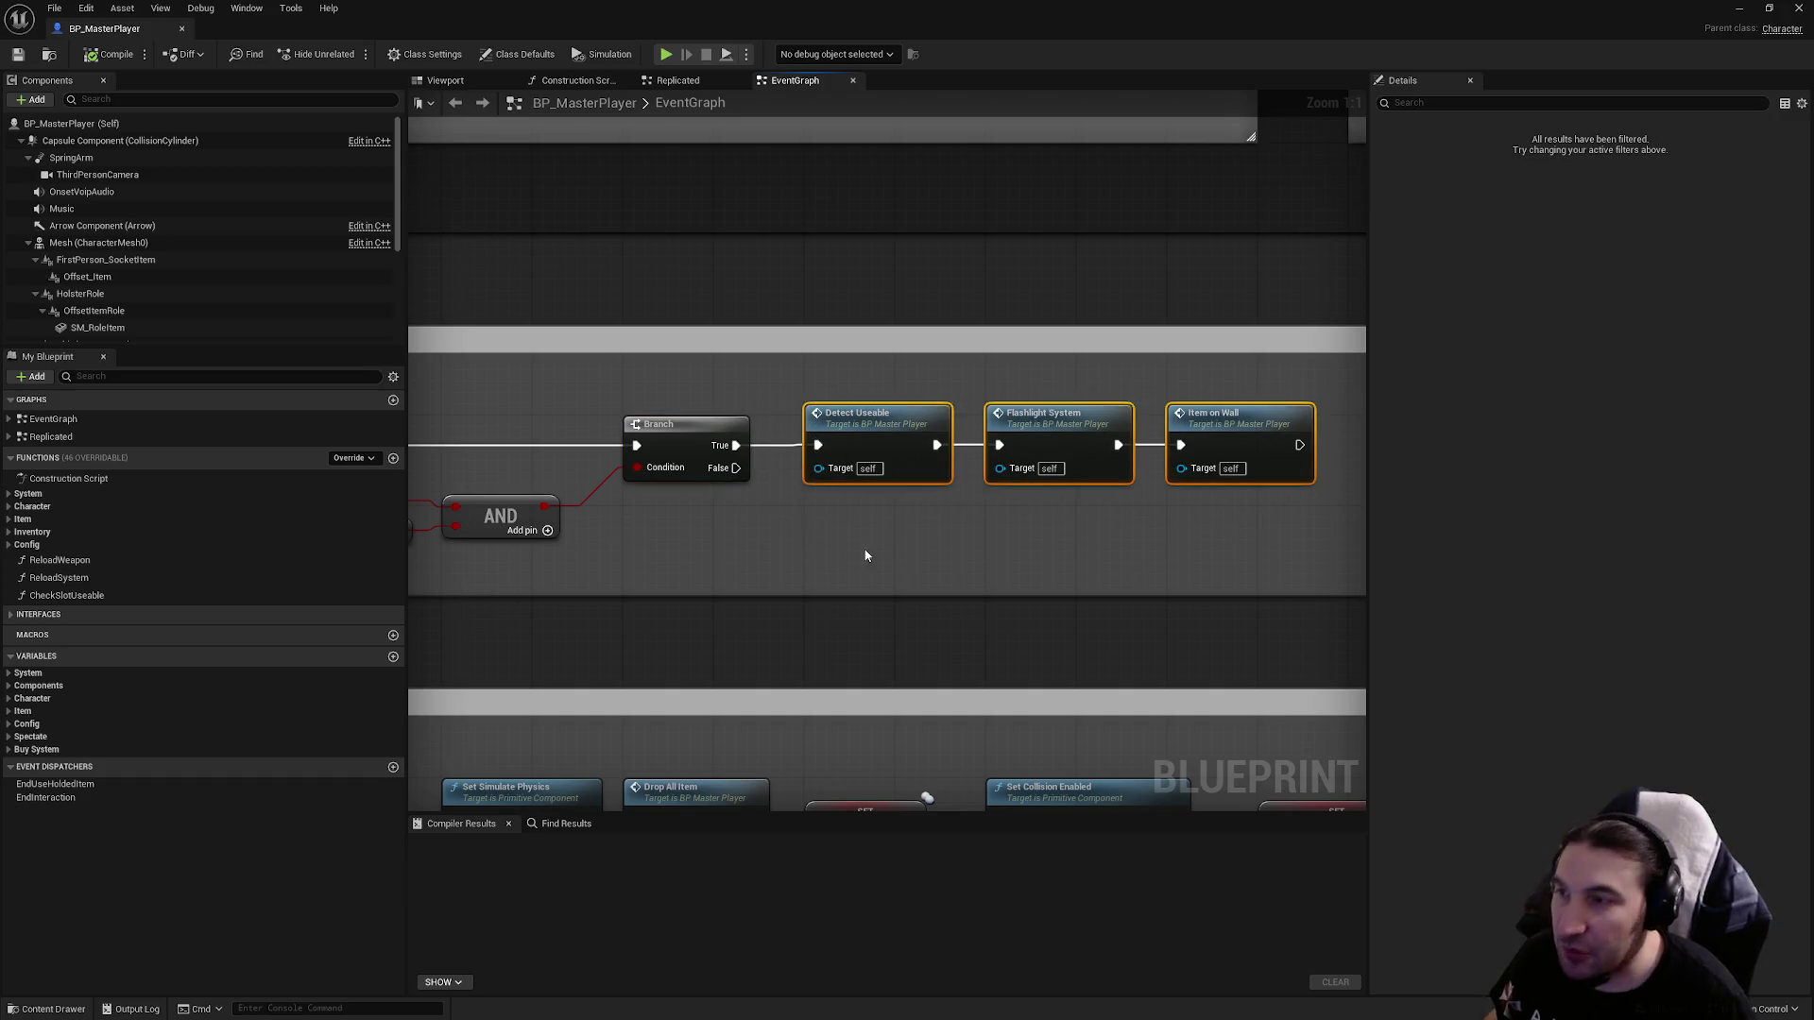
{"action": "double_click", "coordinate": [864, 456]}
{"action": "scroll", "coordinate": [636, 445], "scroll_direction": "up", "scroll_amount": 8}
{"action": "scroll", "coordinate": [646, 447], "scroll_direction": "up", "scroll_amount": 4}
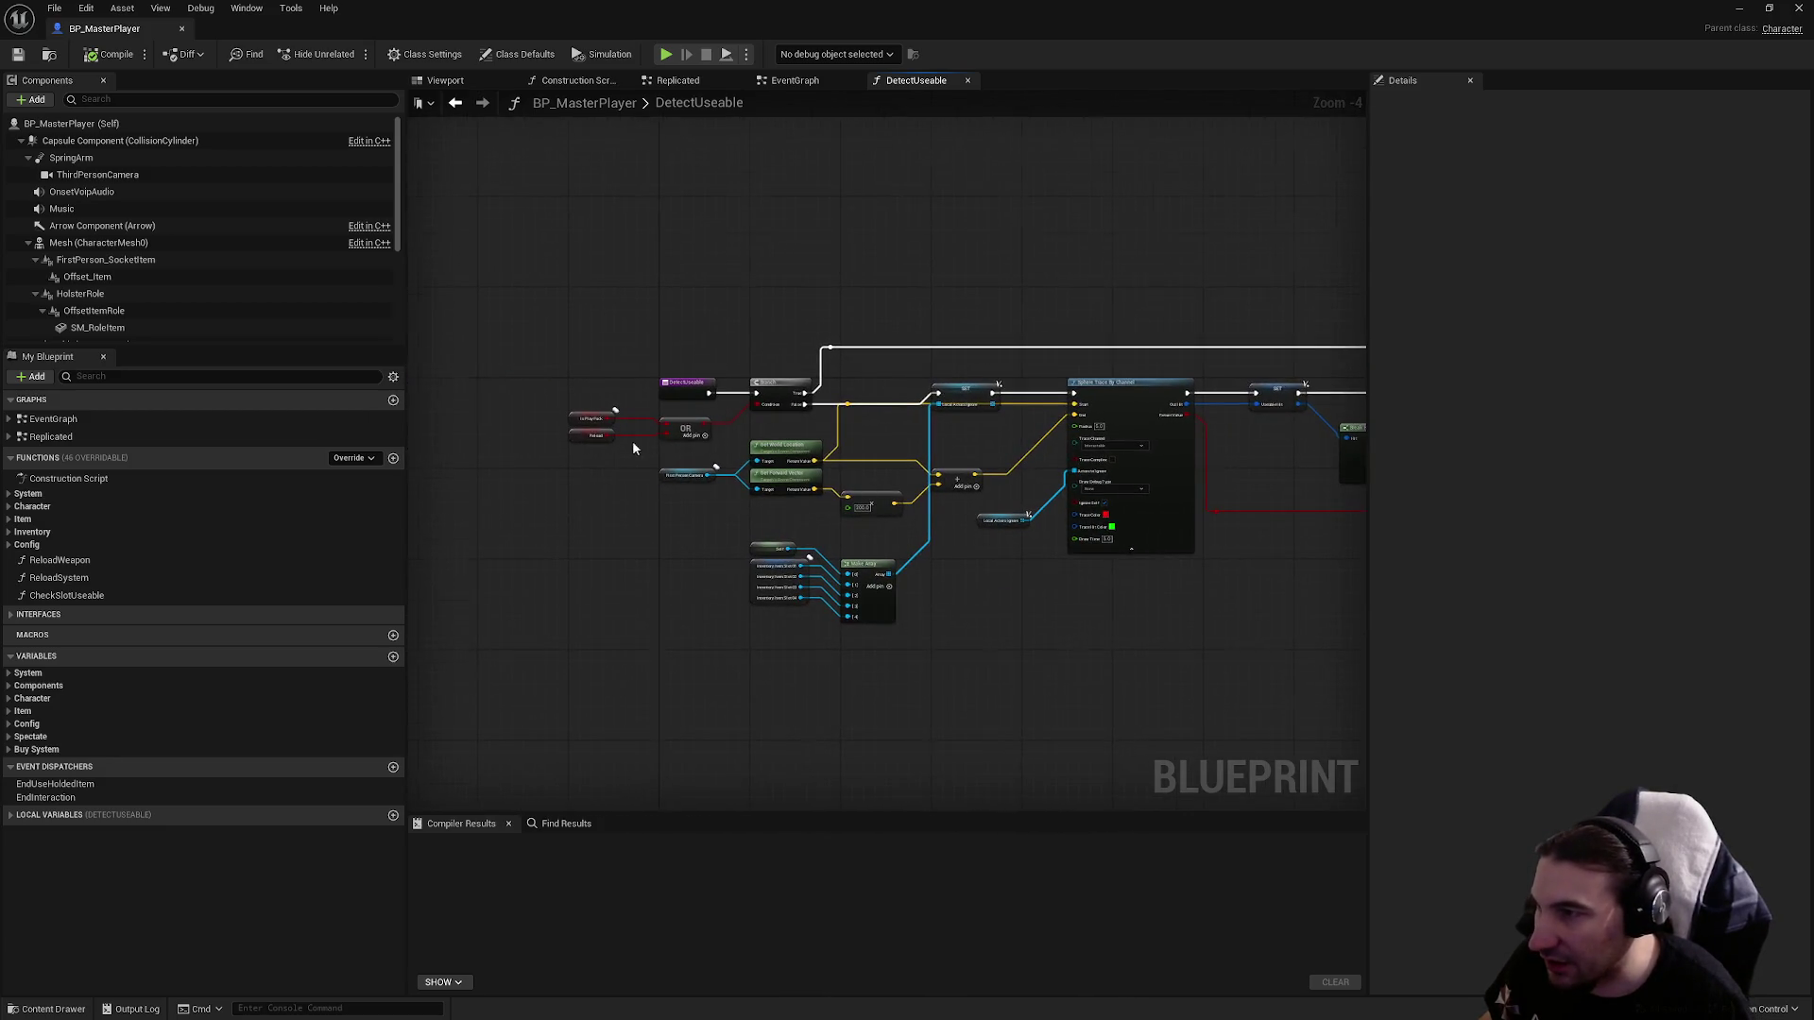
{"action": "left_click_drag", "start_coordinate": [486, 373], "coordinate": [695, 463]}
{"action": "left_click", "coordinate": [735, 370]}
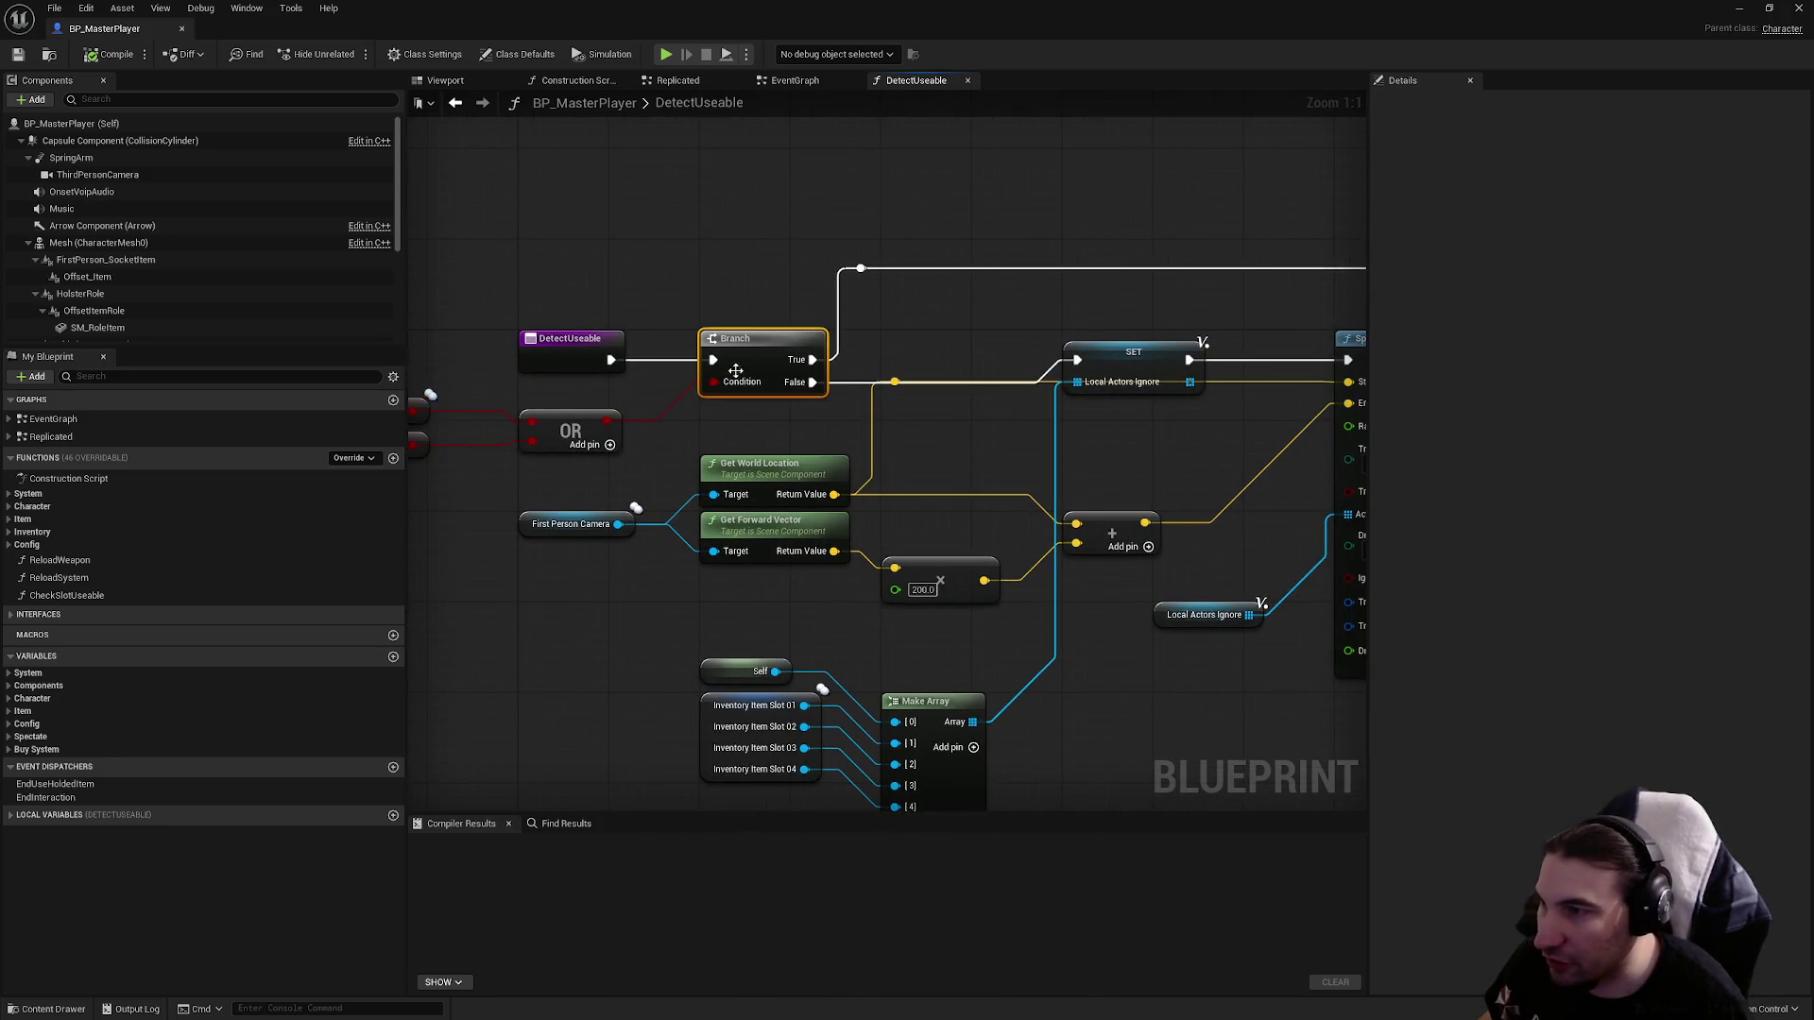
{"action": "mouse_move", "coordinate": [478, 418]}
{"action": "left_mouse_down"}
{"action": "mouse_move", "coordinate": [756, 566]}
{"action": "mouse_move", "coordinate": [1287, 793]}
{"action": "left_mouse_up"}
{"action": "left_click", "coordinate": [1039, 321]}
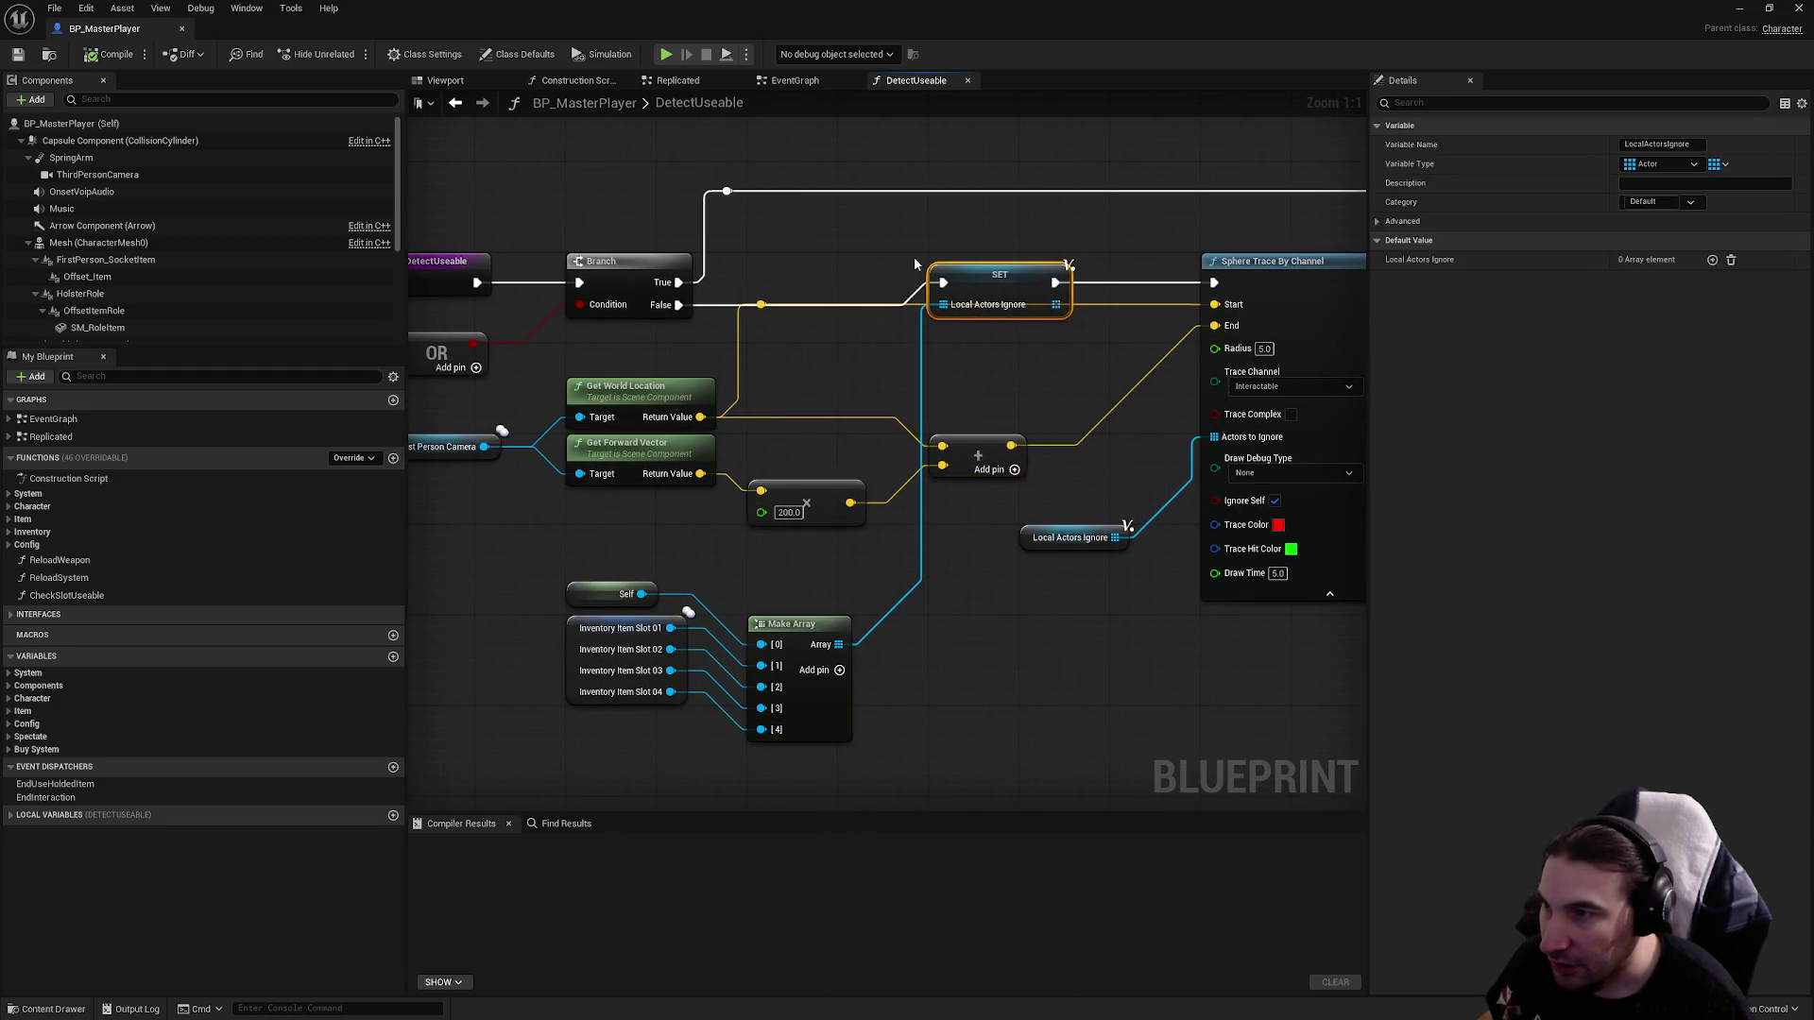
{"action": "left_click_drag", "start_coordinate": [619, 487], "coordinate": [472, 411]}
{"action": "left_click_drag", "start_coordinate": [660, 335], "coordinate": [610, 482]}
{"action": "left_click", "coordinate": [519, 427]}
{"action": "left_click", "coordinate": [604, 377]}
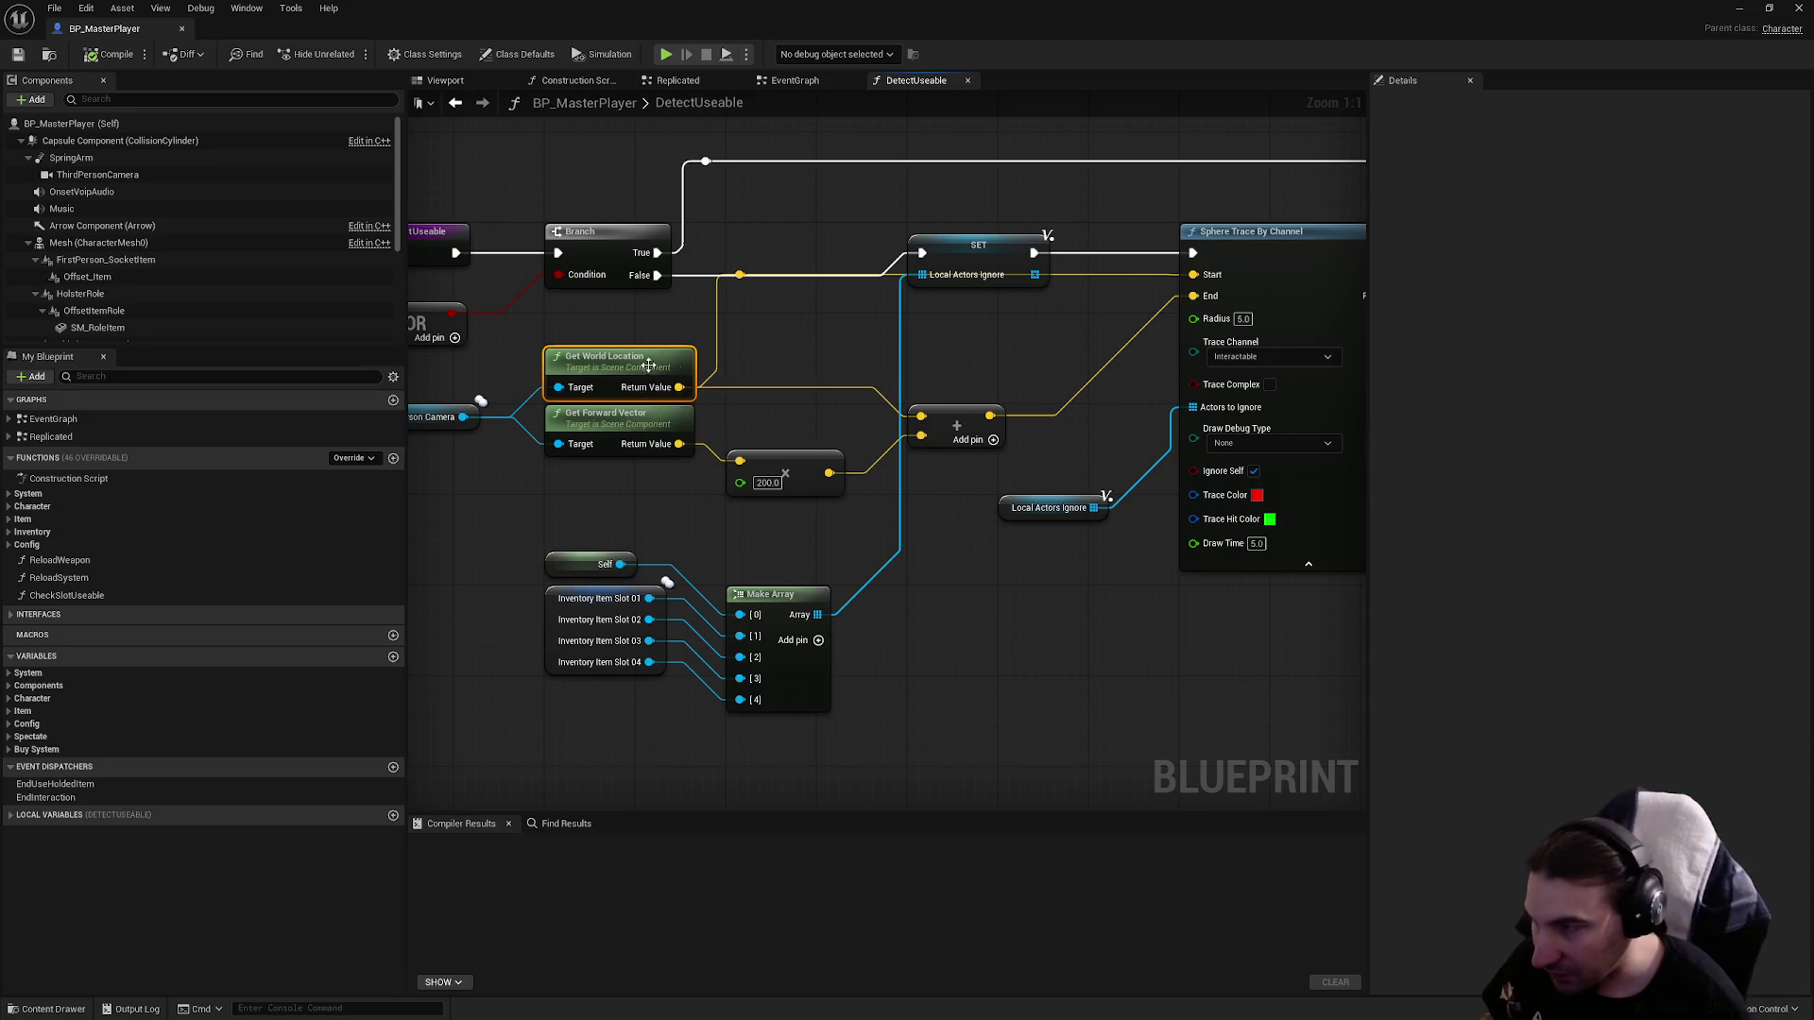
{"action": "left_click", "coordinate": [619, 436]}
{"action": "mouse_move", "coordinate": [545, 490]}
{"action": "left_mouse_down"}
{"action": "mouse_move", "coordinate": [712, 455]}
{"action": "mouse_move", "coordinate": [694, 449]}
{"action": "left_mouse_up"}
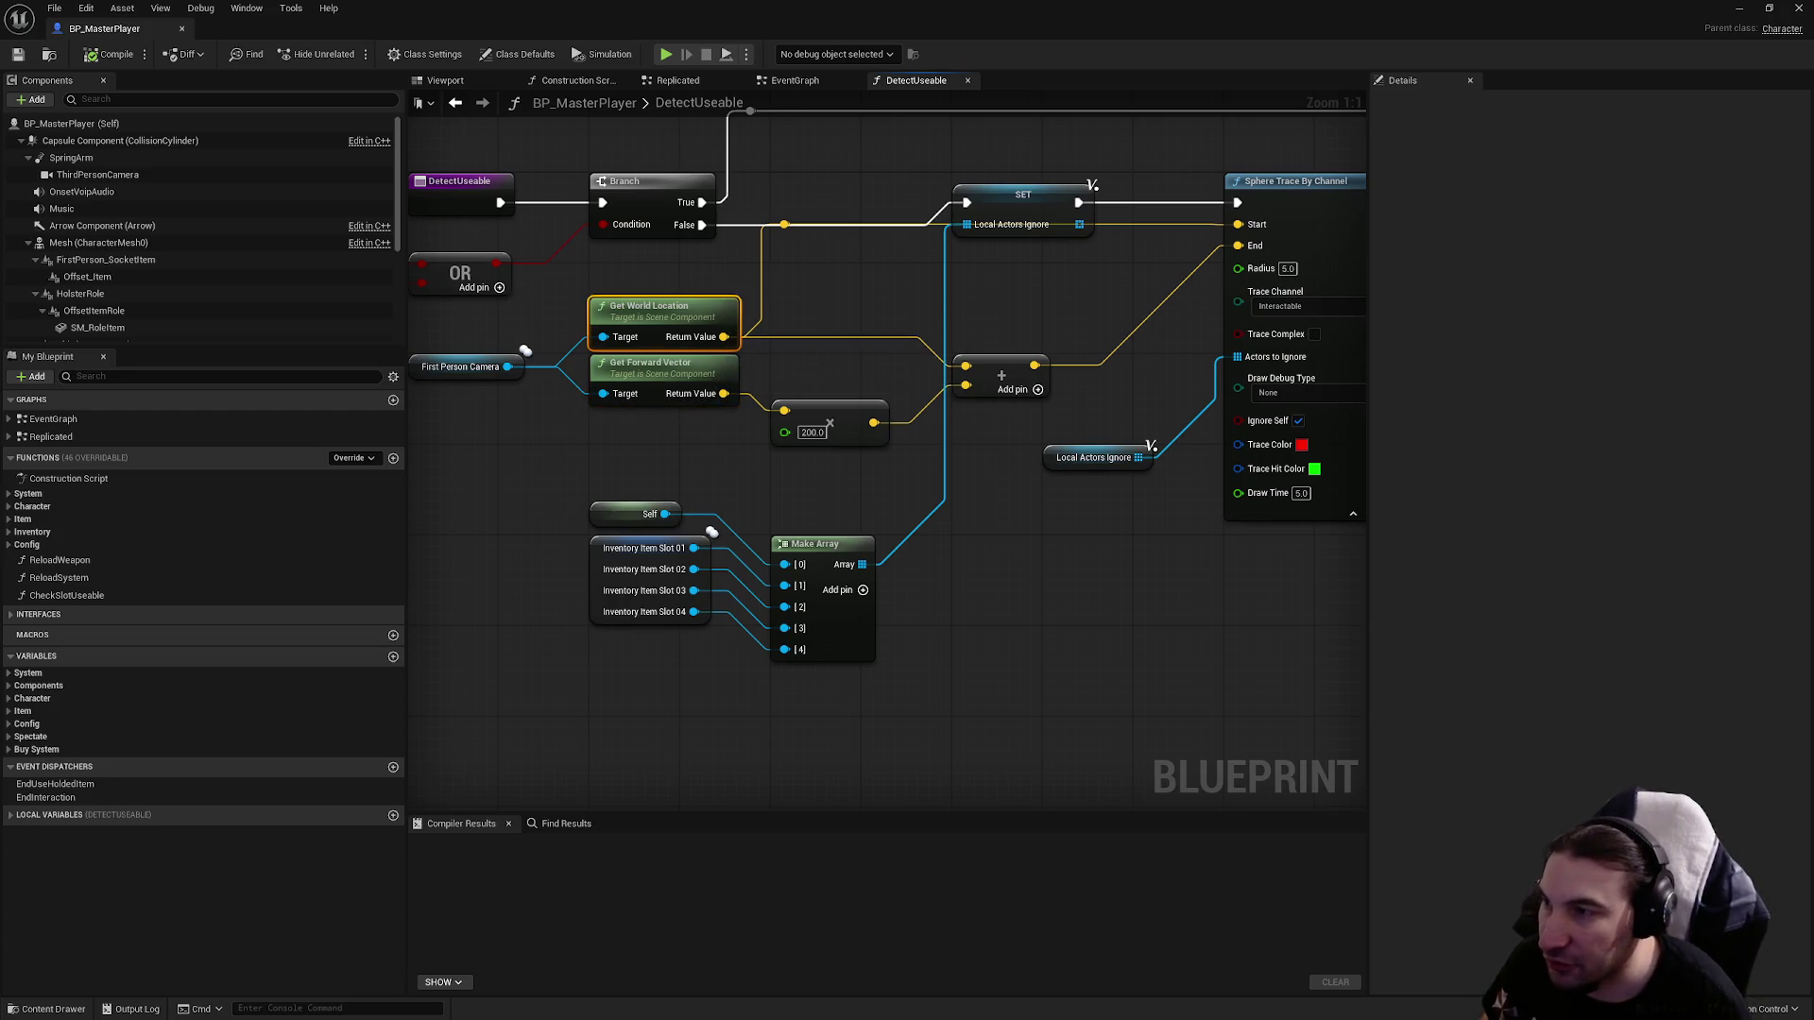
{"action": "left_click_drag", "start_coordinate": [722, 321], "coordinate": [677, 330]}
{"action": "left_click", "coordinate": [792, 445]}
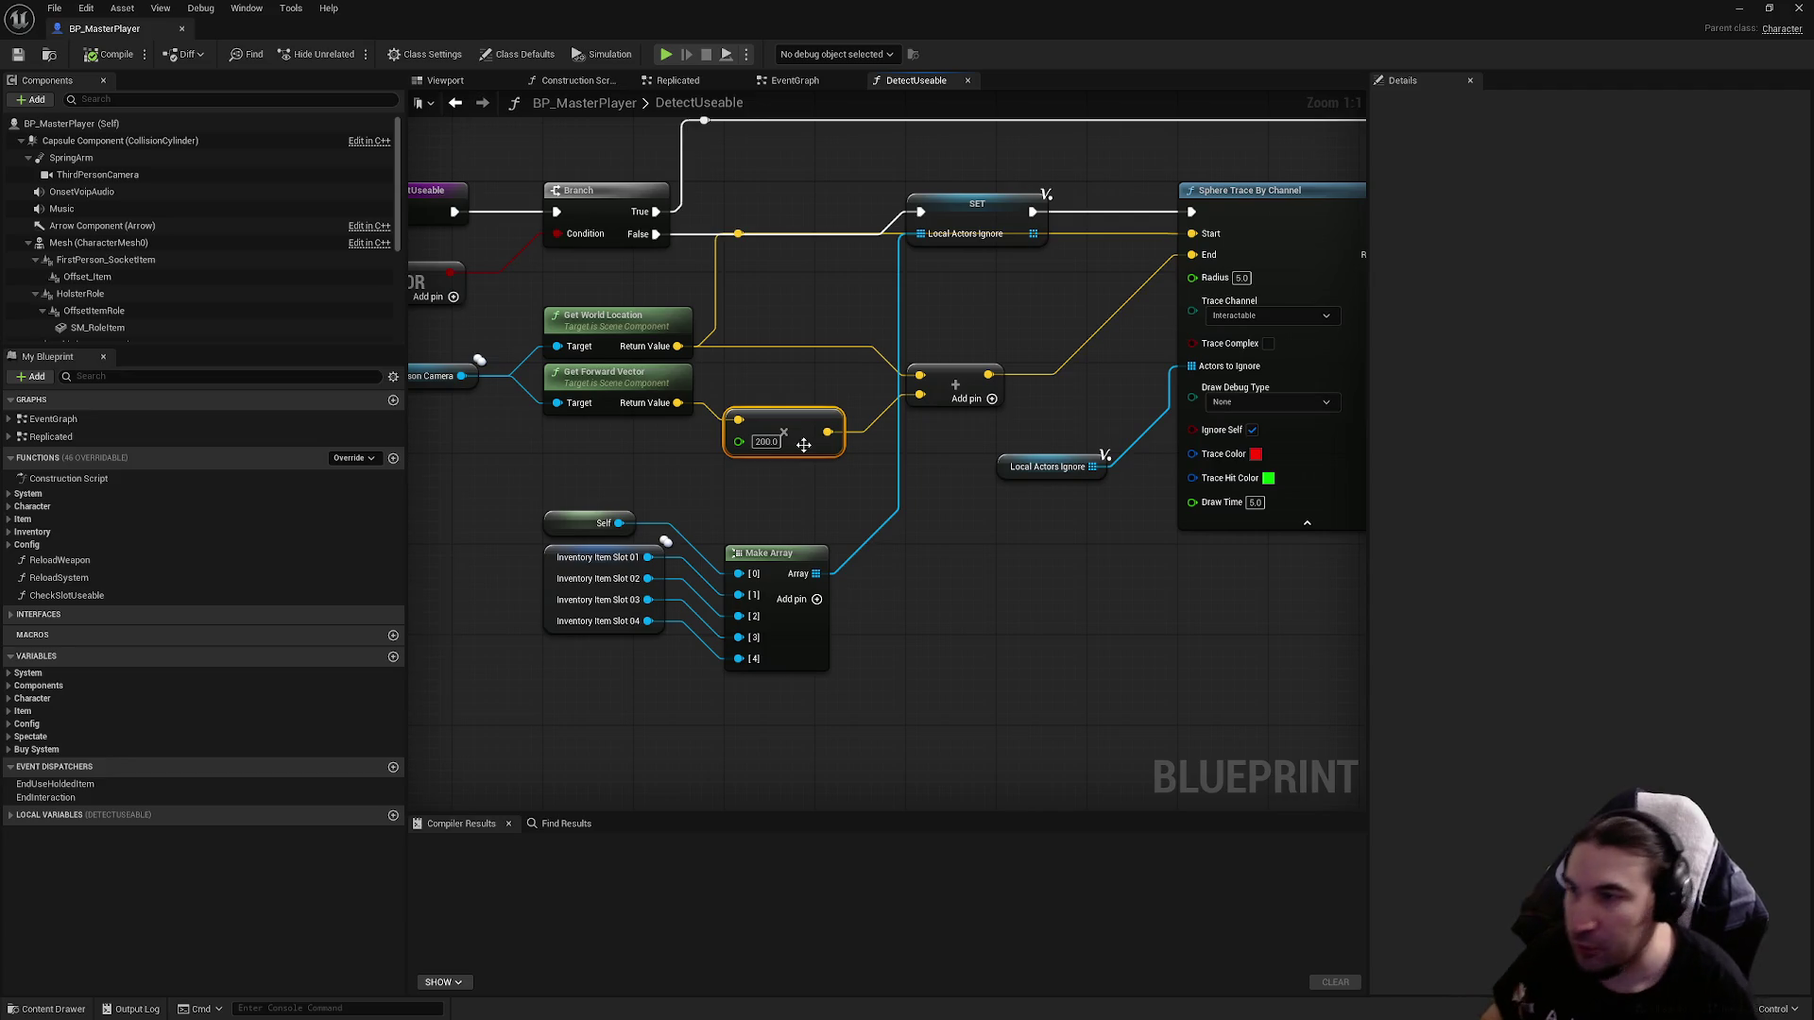
{"action": "left_click", "coordinate": [625, 321]}
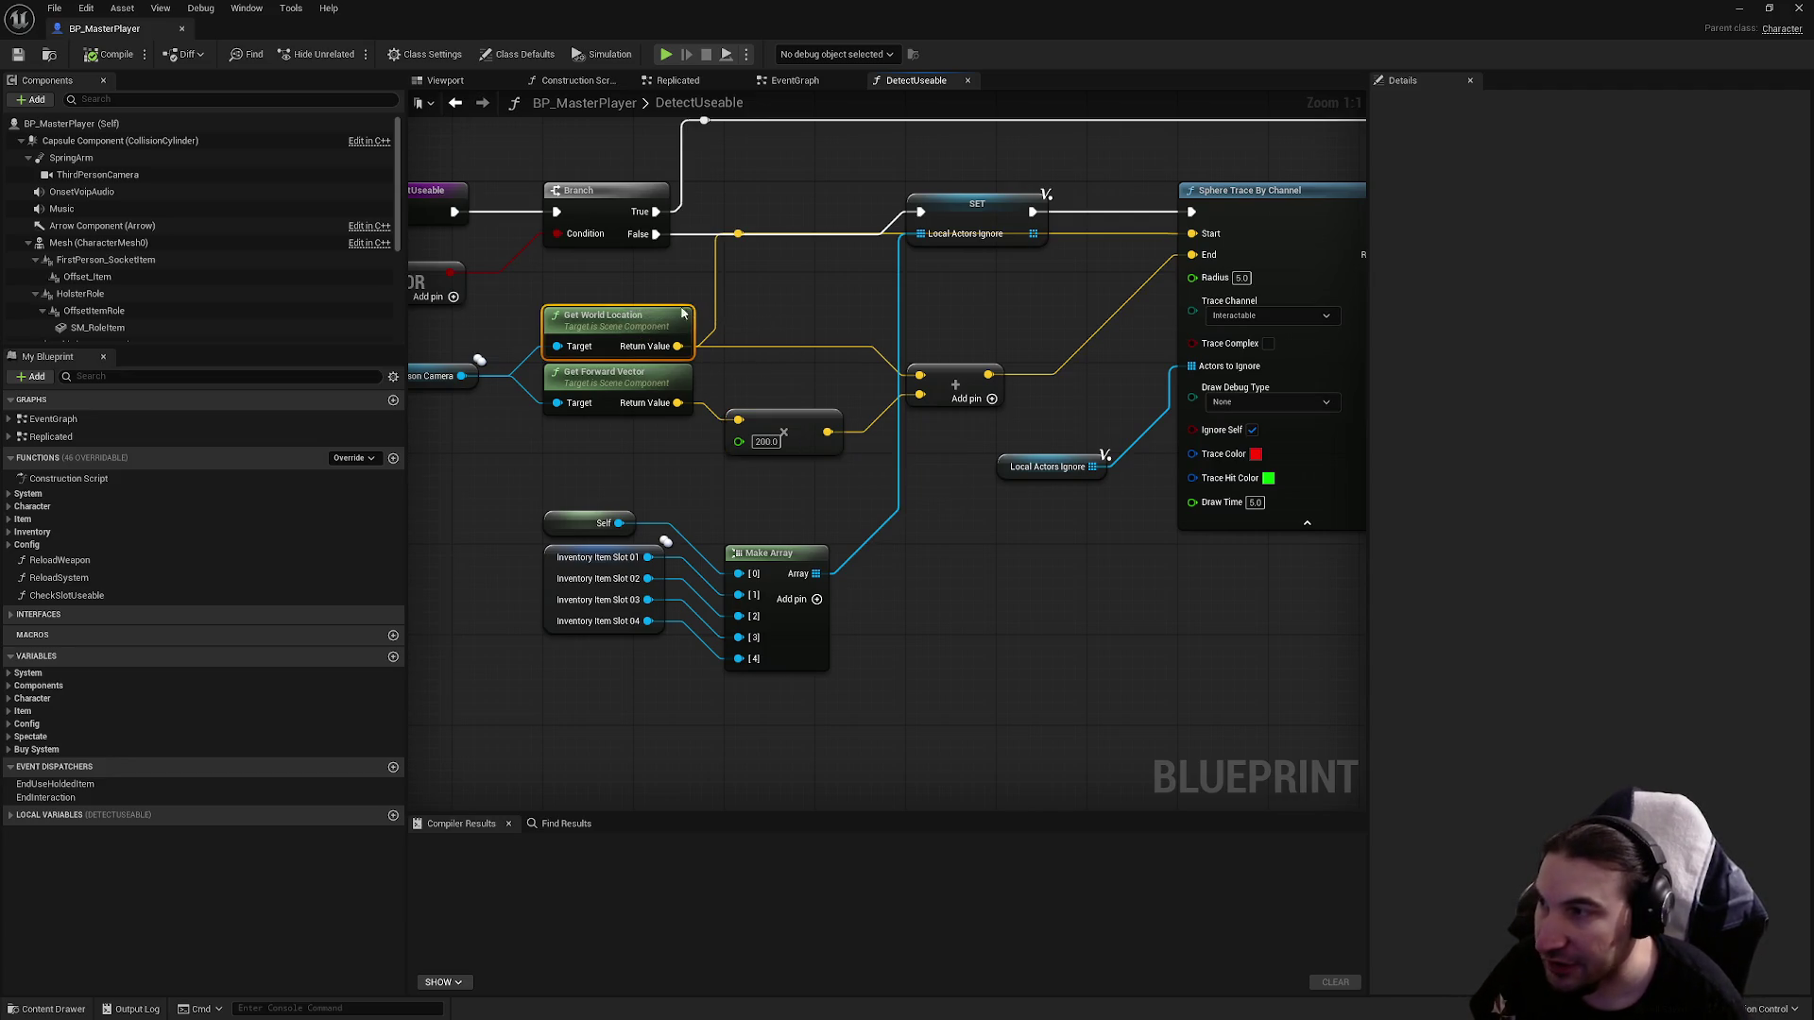
{"action": "left_click", "coordinate": [785, 442]}
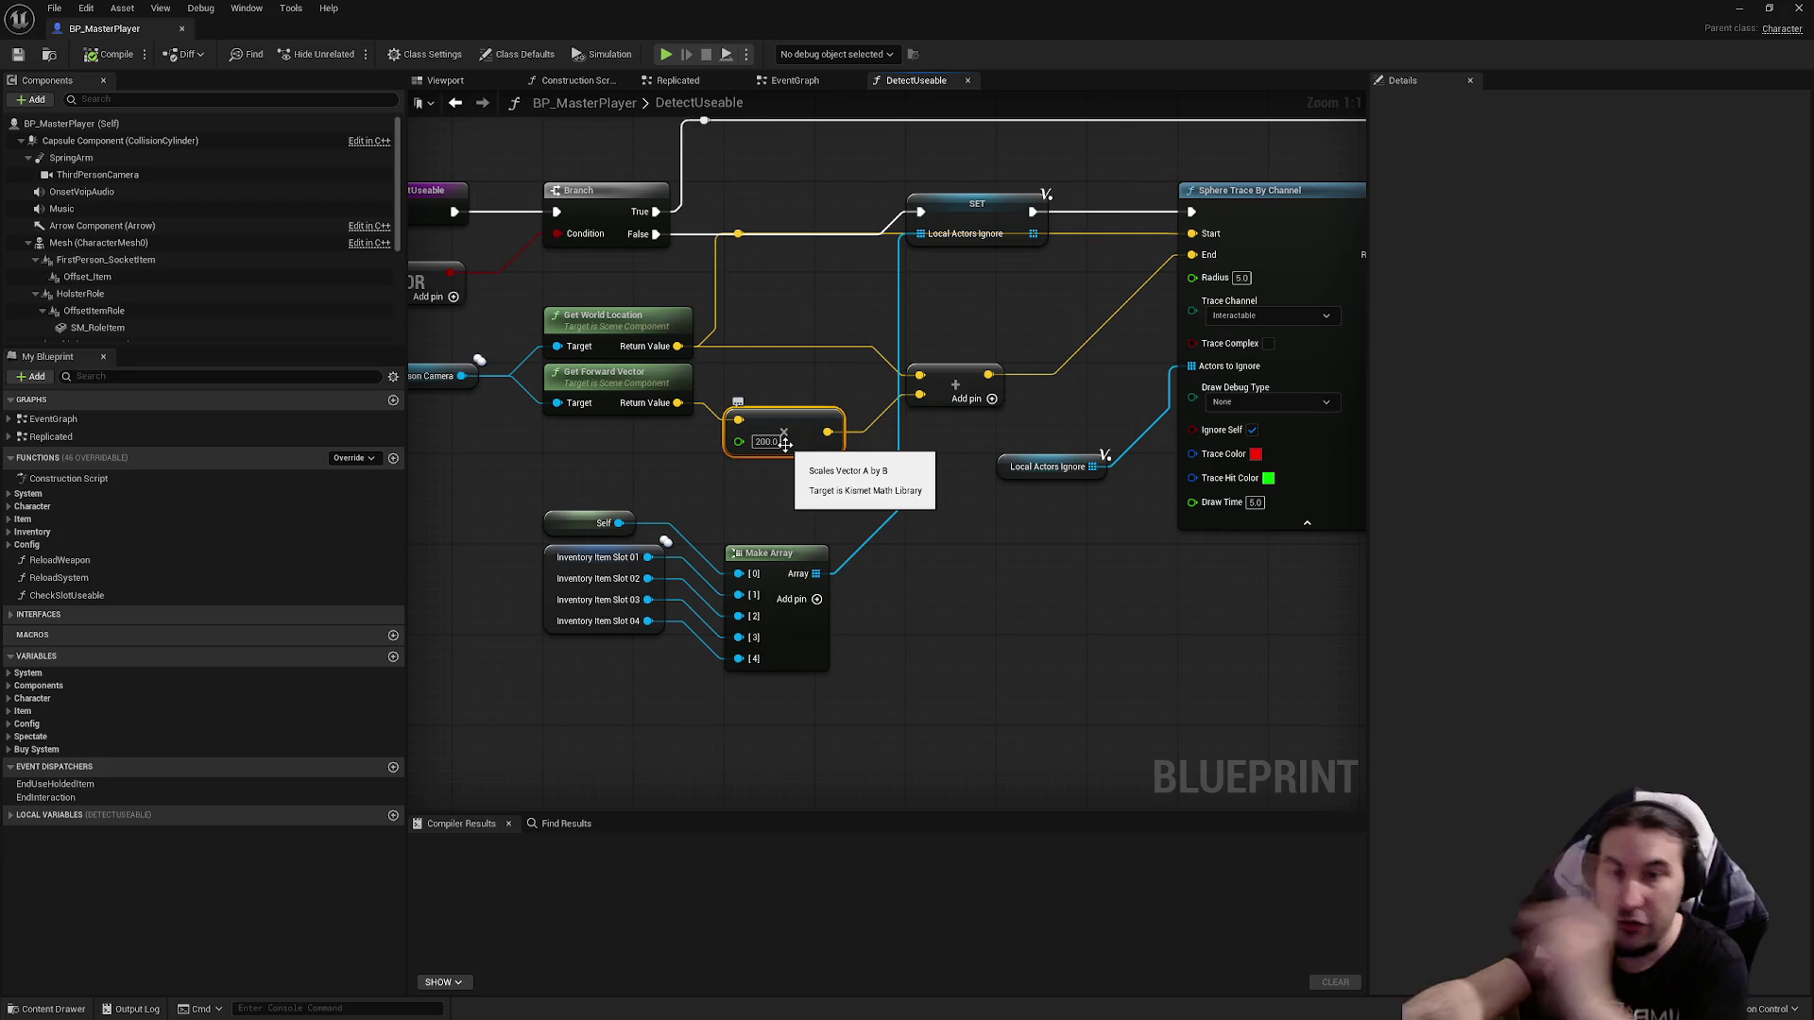
{"action": "left_click", "coordinate": [954, 380]}
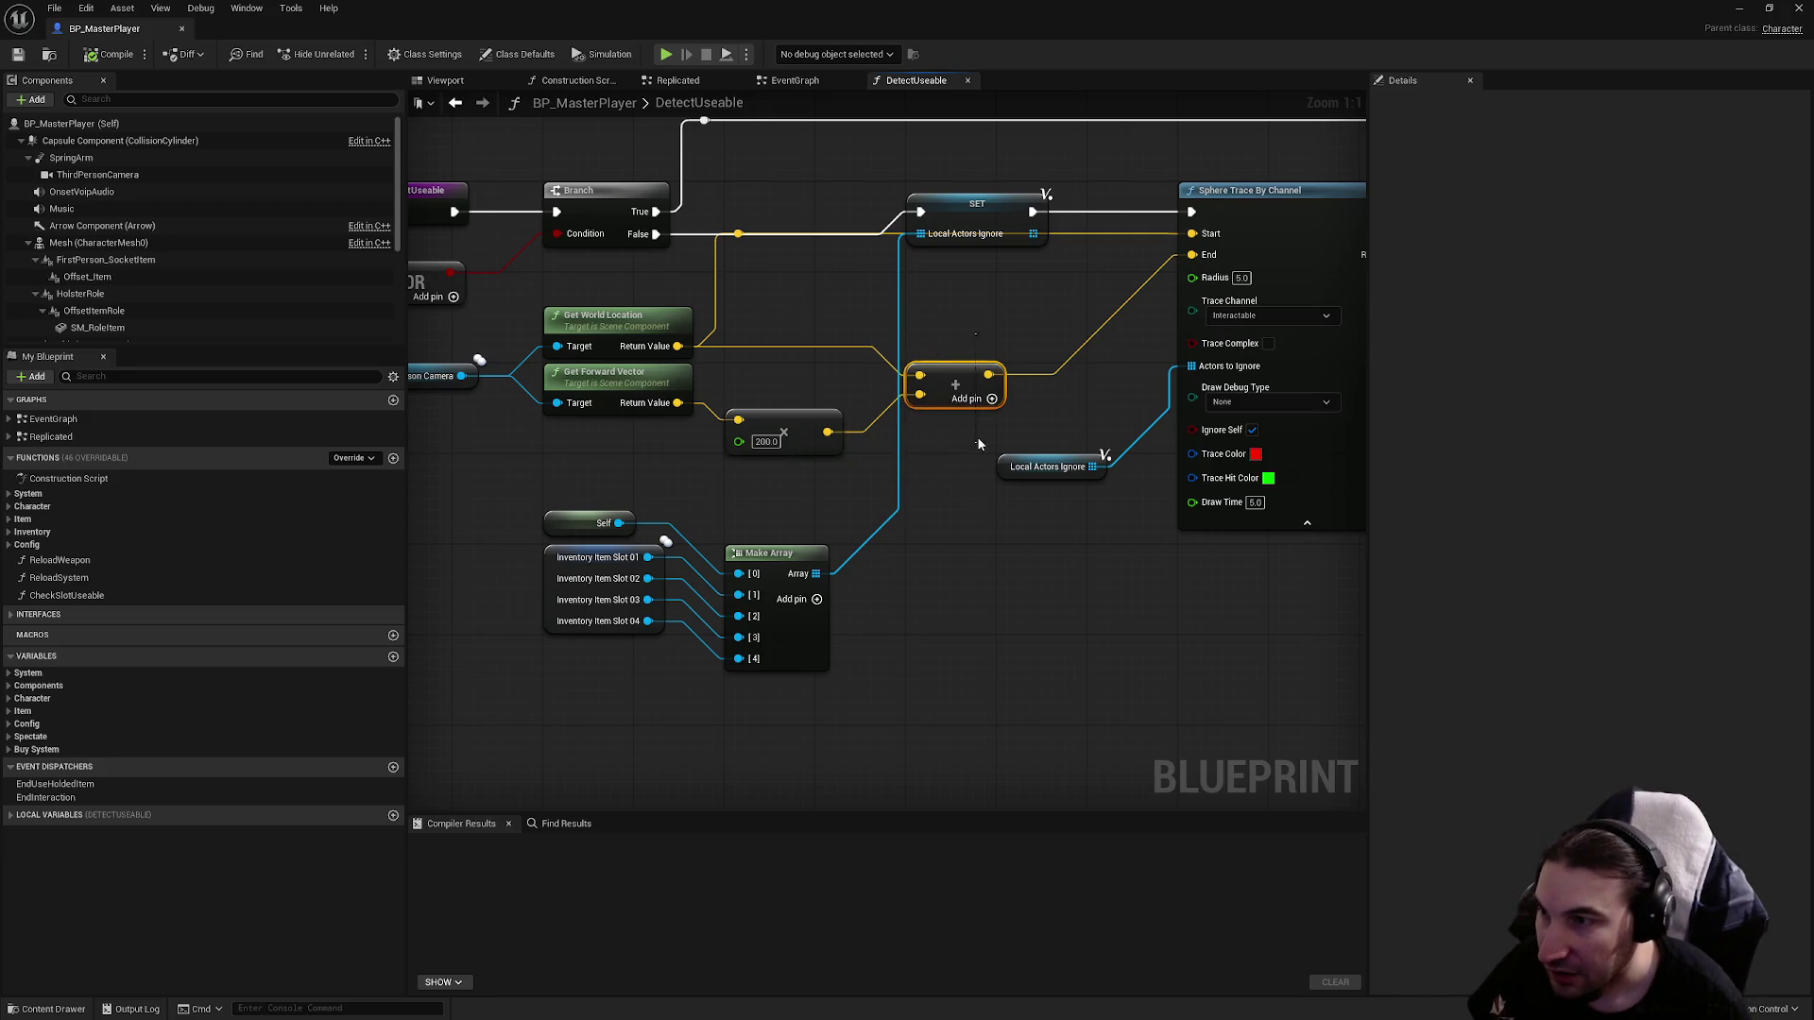
{"action": "left_click_drag", "start_coordinate": [753, 414], "coordinate": [591, 515]}
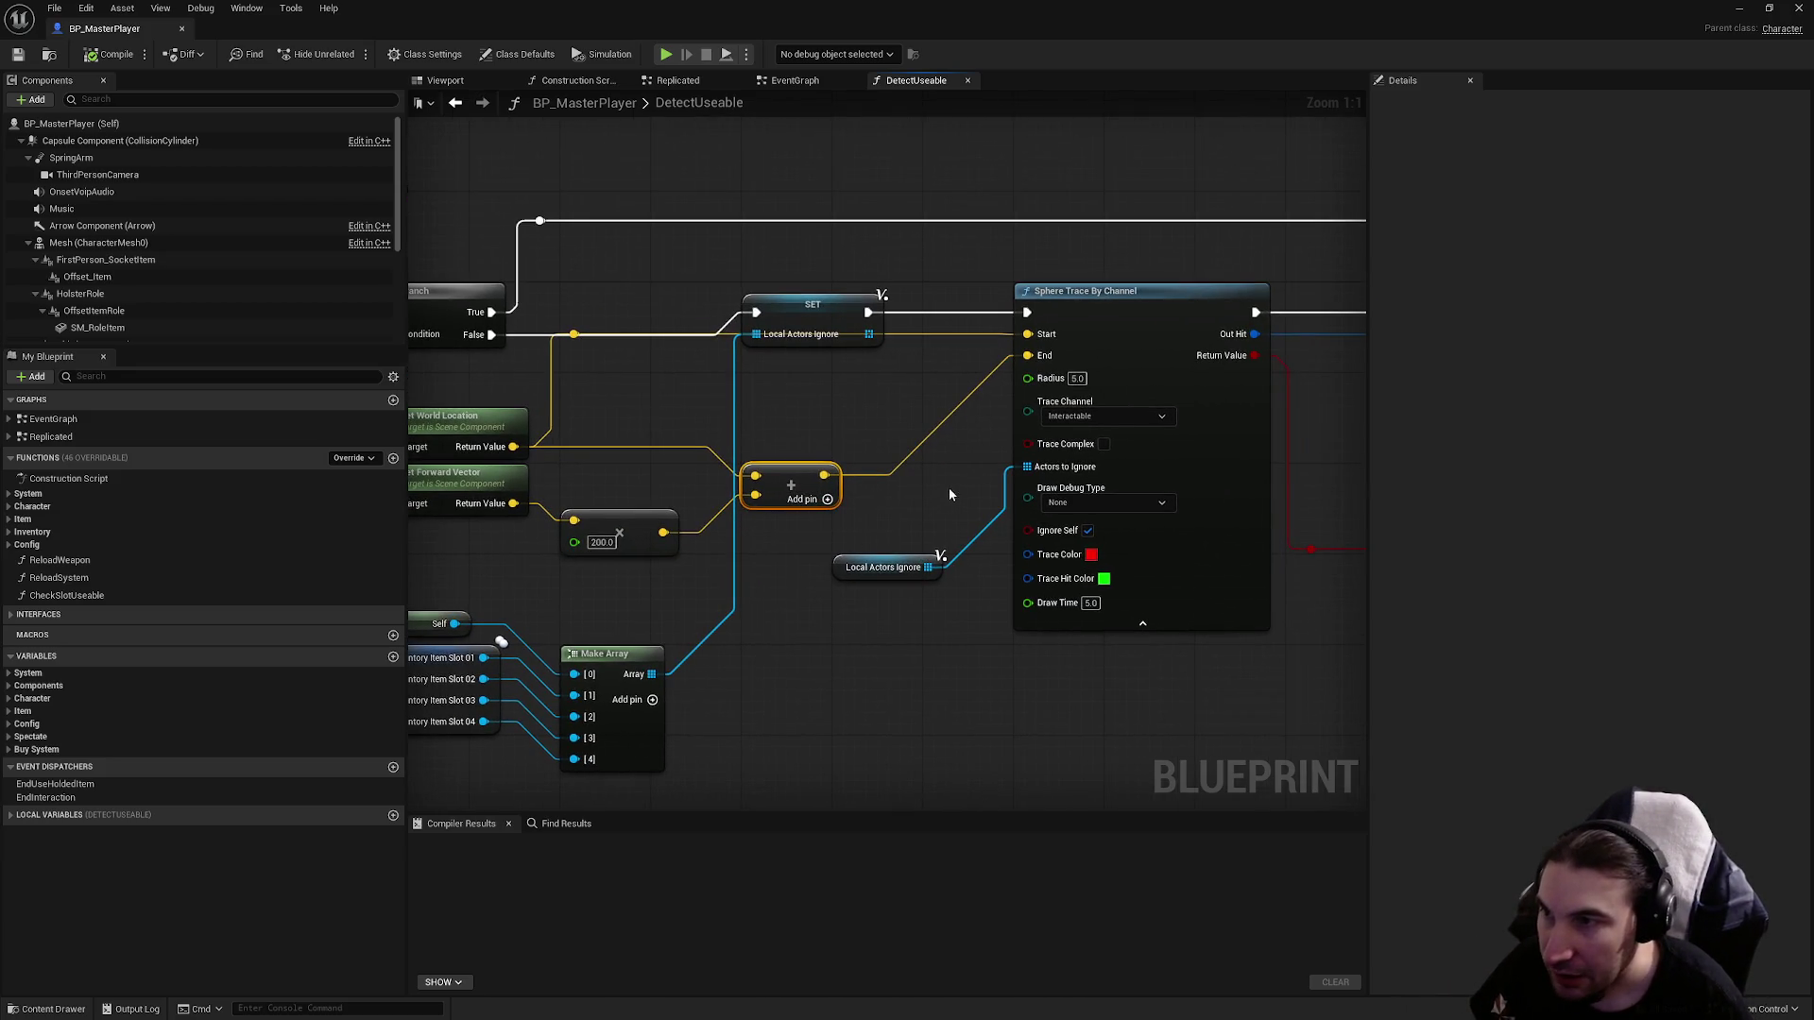
{"action": "mouse_move", "coordinate": [1049, 251]}
{"action": "left_mouse_down"}
{"action": "mouse_move", "coordinate": [1171, 578]}
{"action": "mouse_move", "coordinate": [1285, 604]}
{"action": "left_mouse_up"}
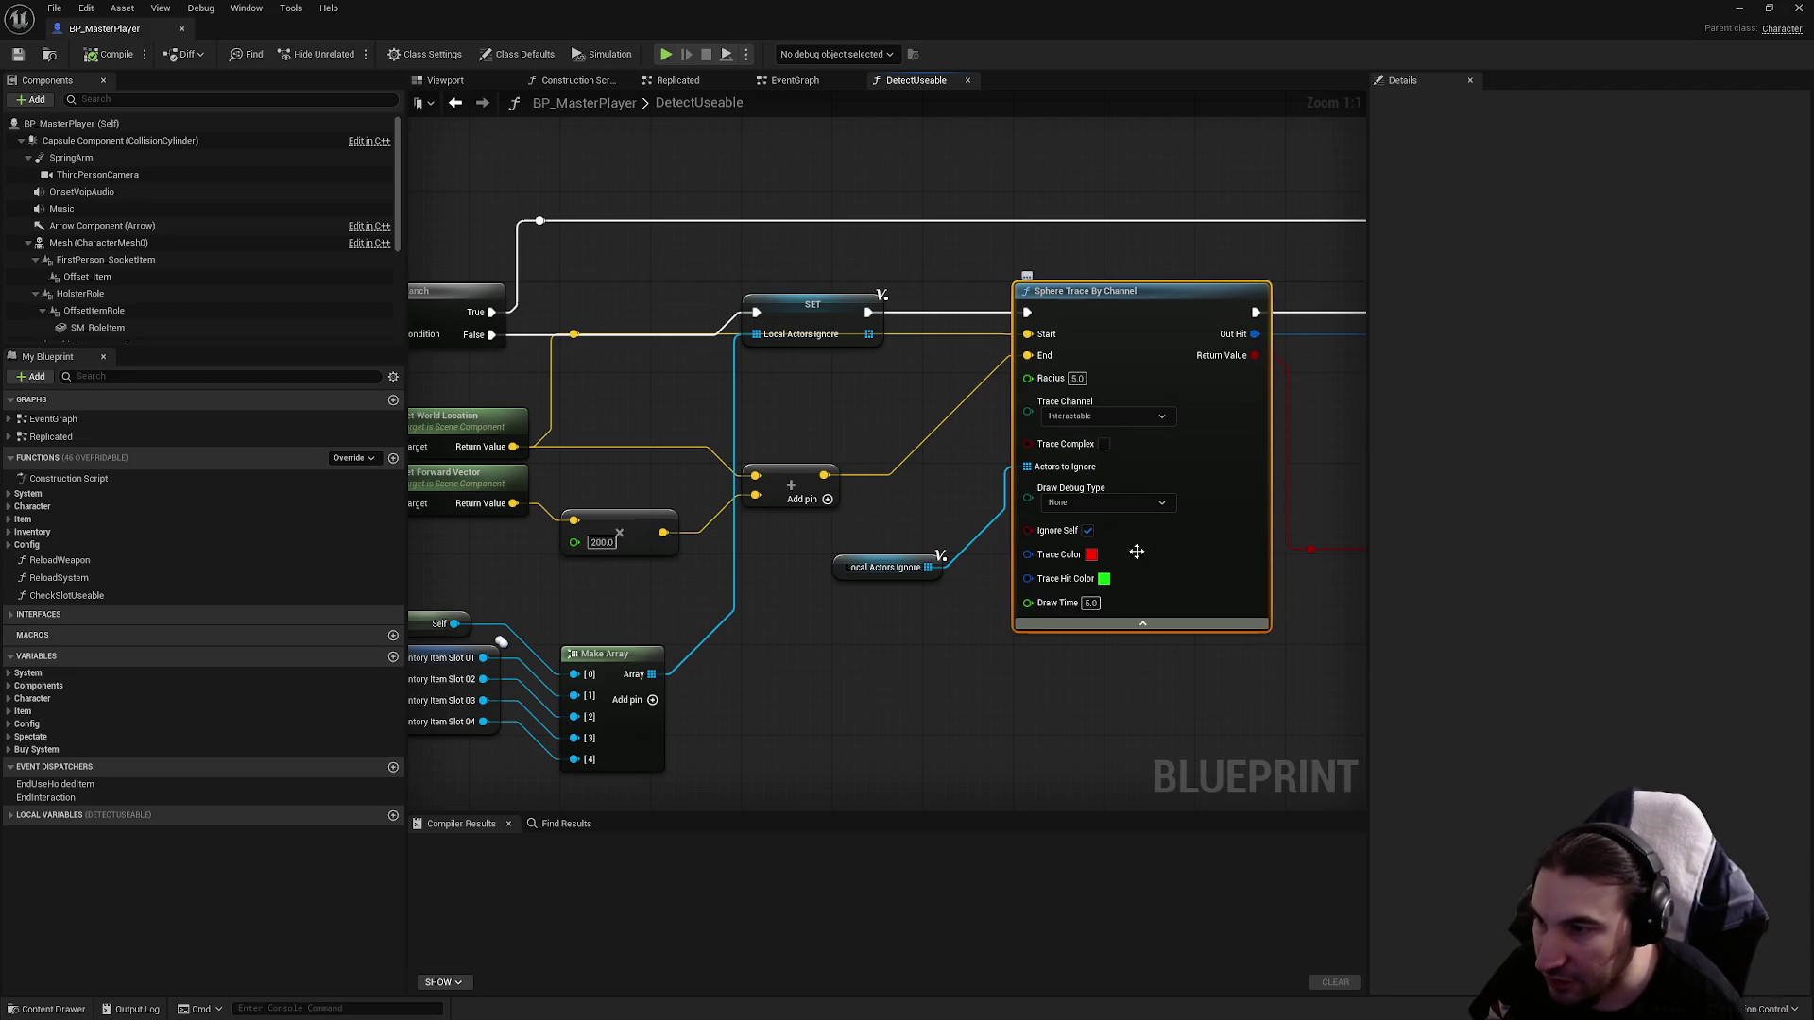
{"action": "left_click", "coordinate": [1068, 503]}
Set the Sphere Trace By Channel Draw Debug Type to For One Frame, then compile and save BP_MasterPlayer.
{"action": "left_click", "coordinate": [1077, 567]}
{"action": "left_click", "coordinate": [1067, 503]}
{"action": "left_click", "coordinate": [1076, 536]}
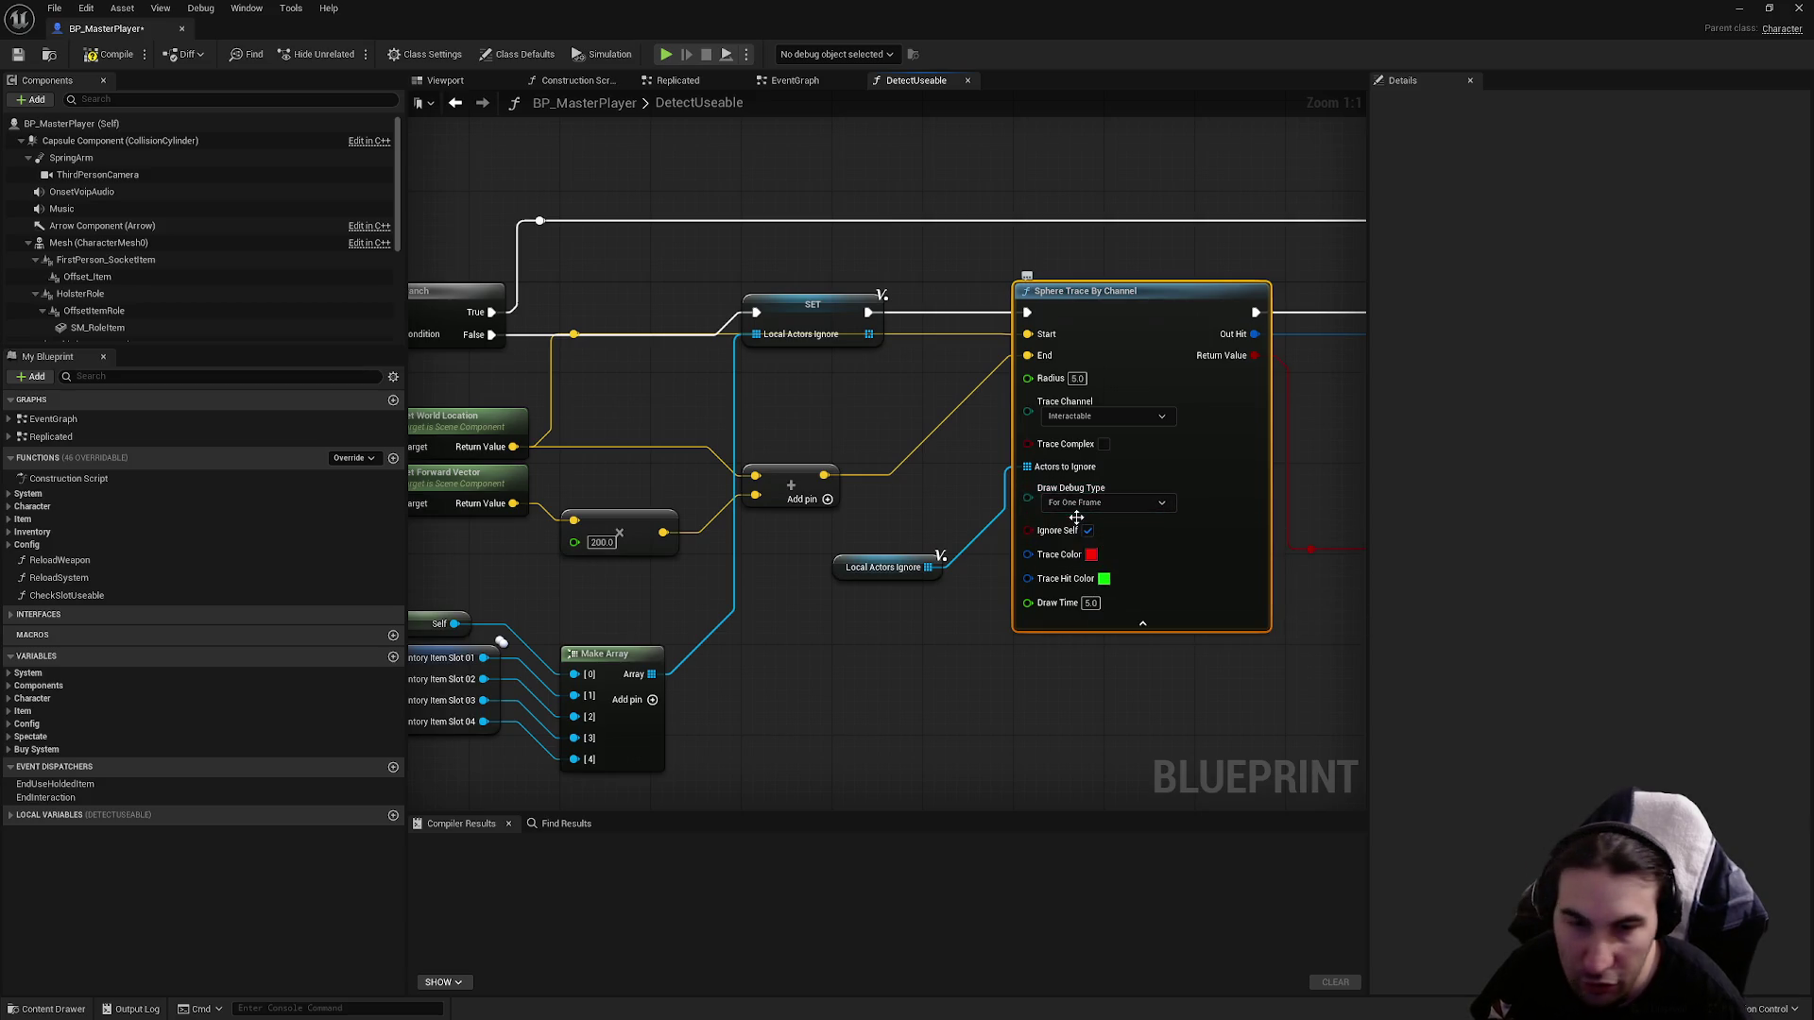
{"action": "left_click", "coordinate": [1169, 715]}
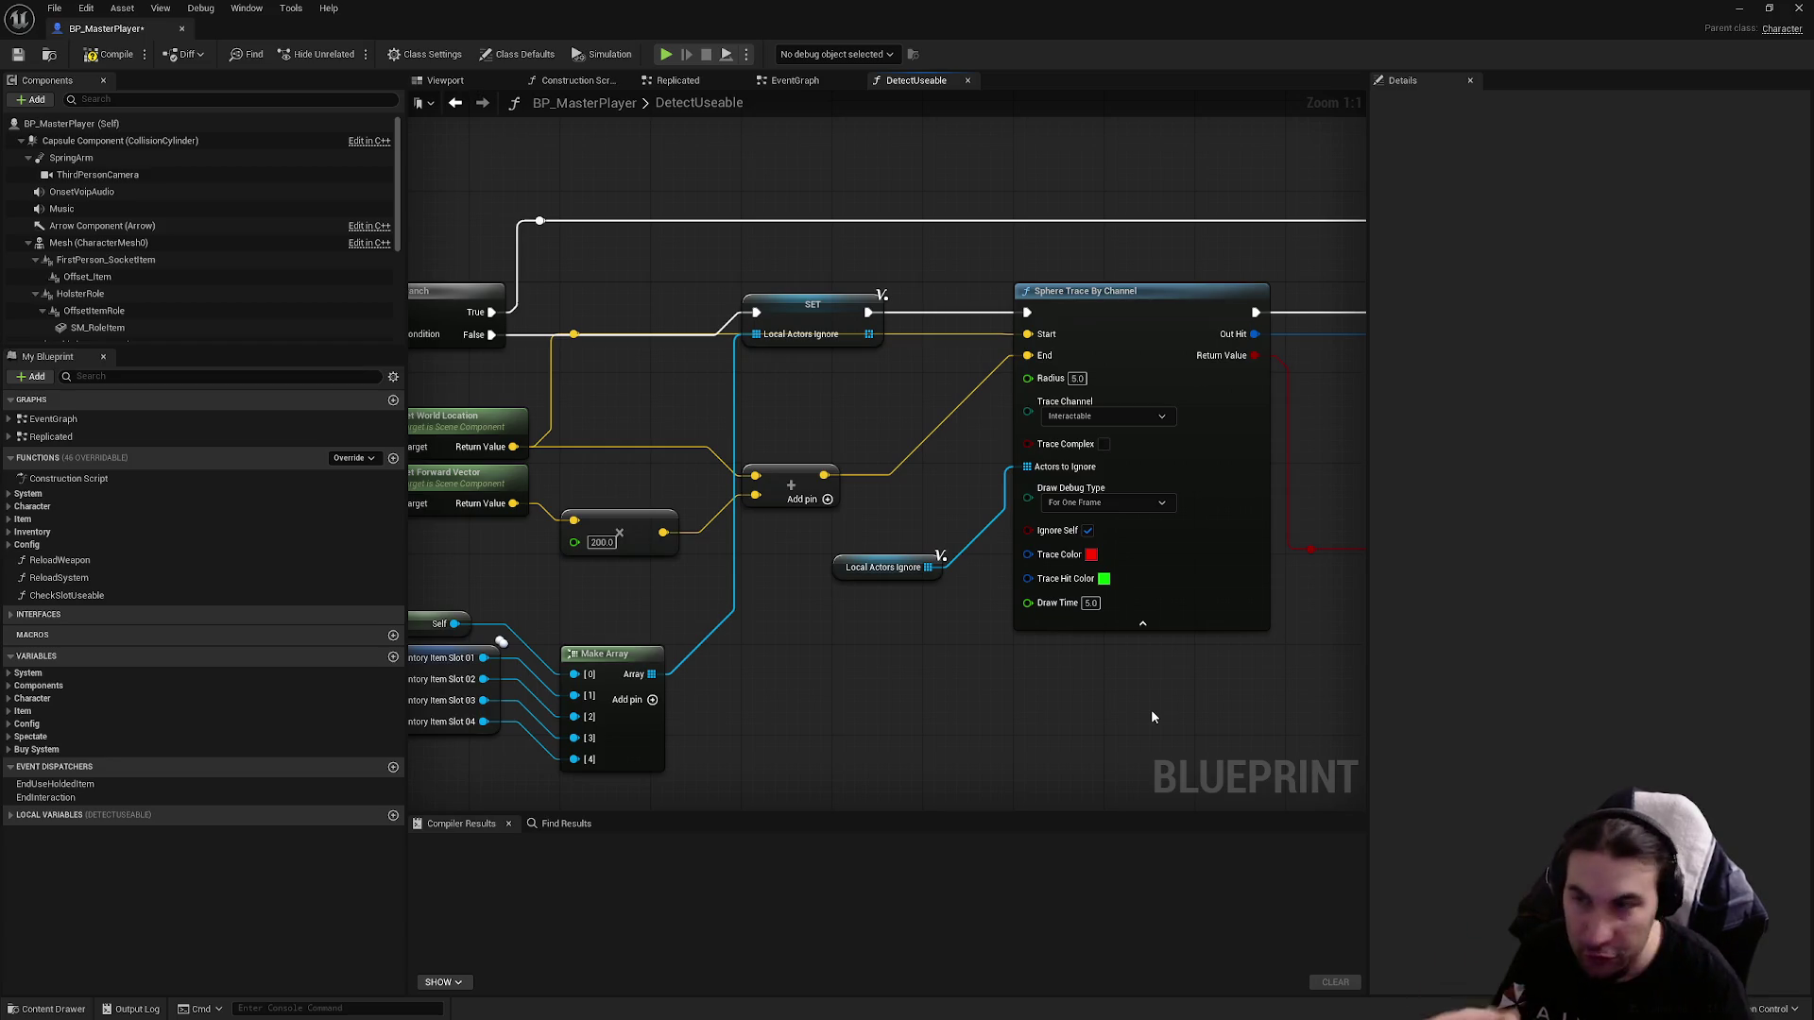
{"action": "left_click", "coordinate": [104, 57]}
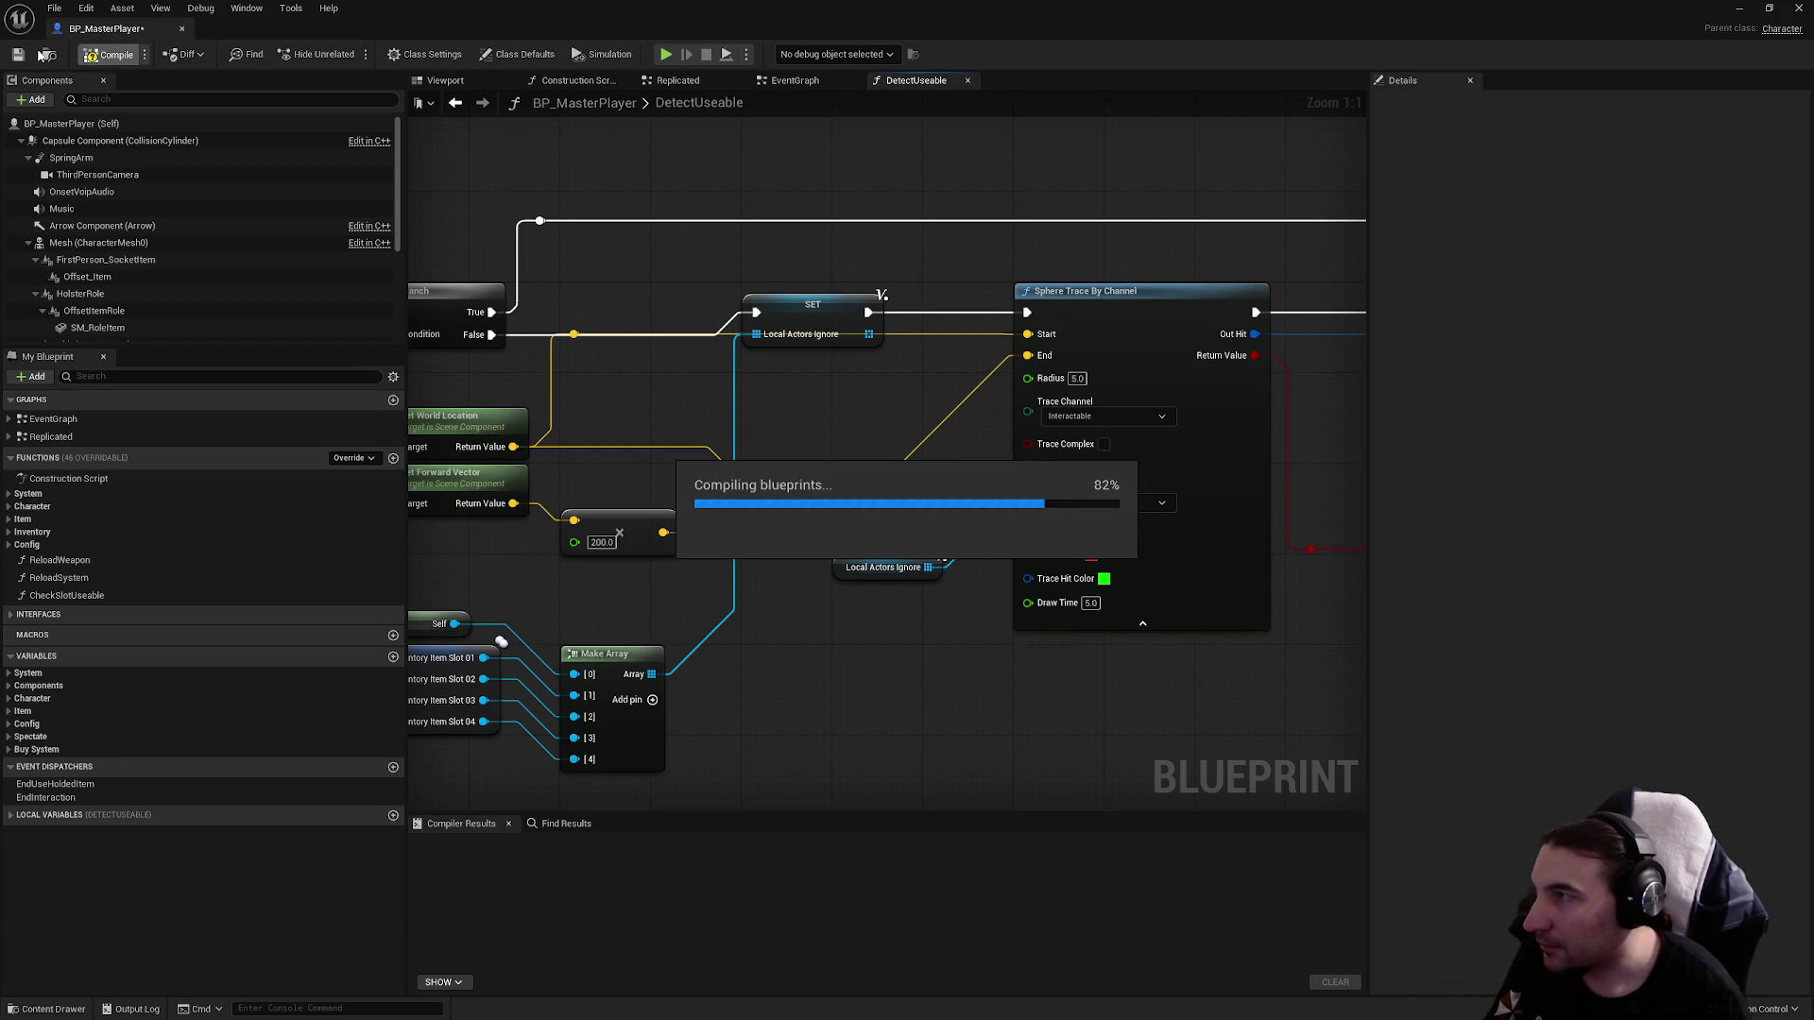
{"action": "left_click", "coordinate": [18, 54]}
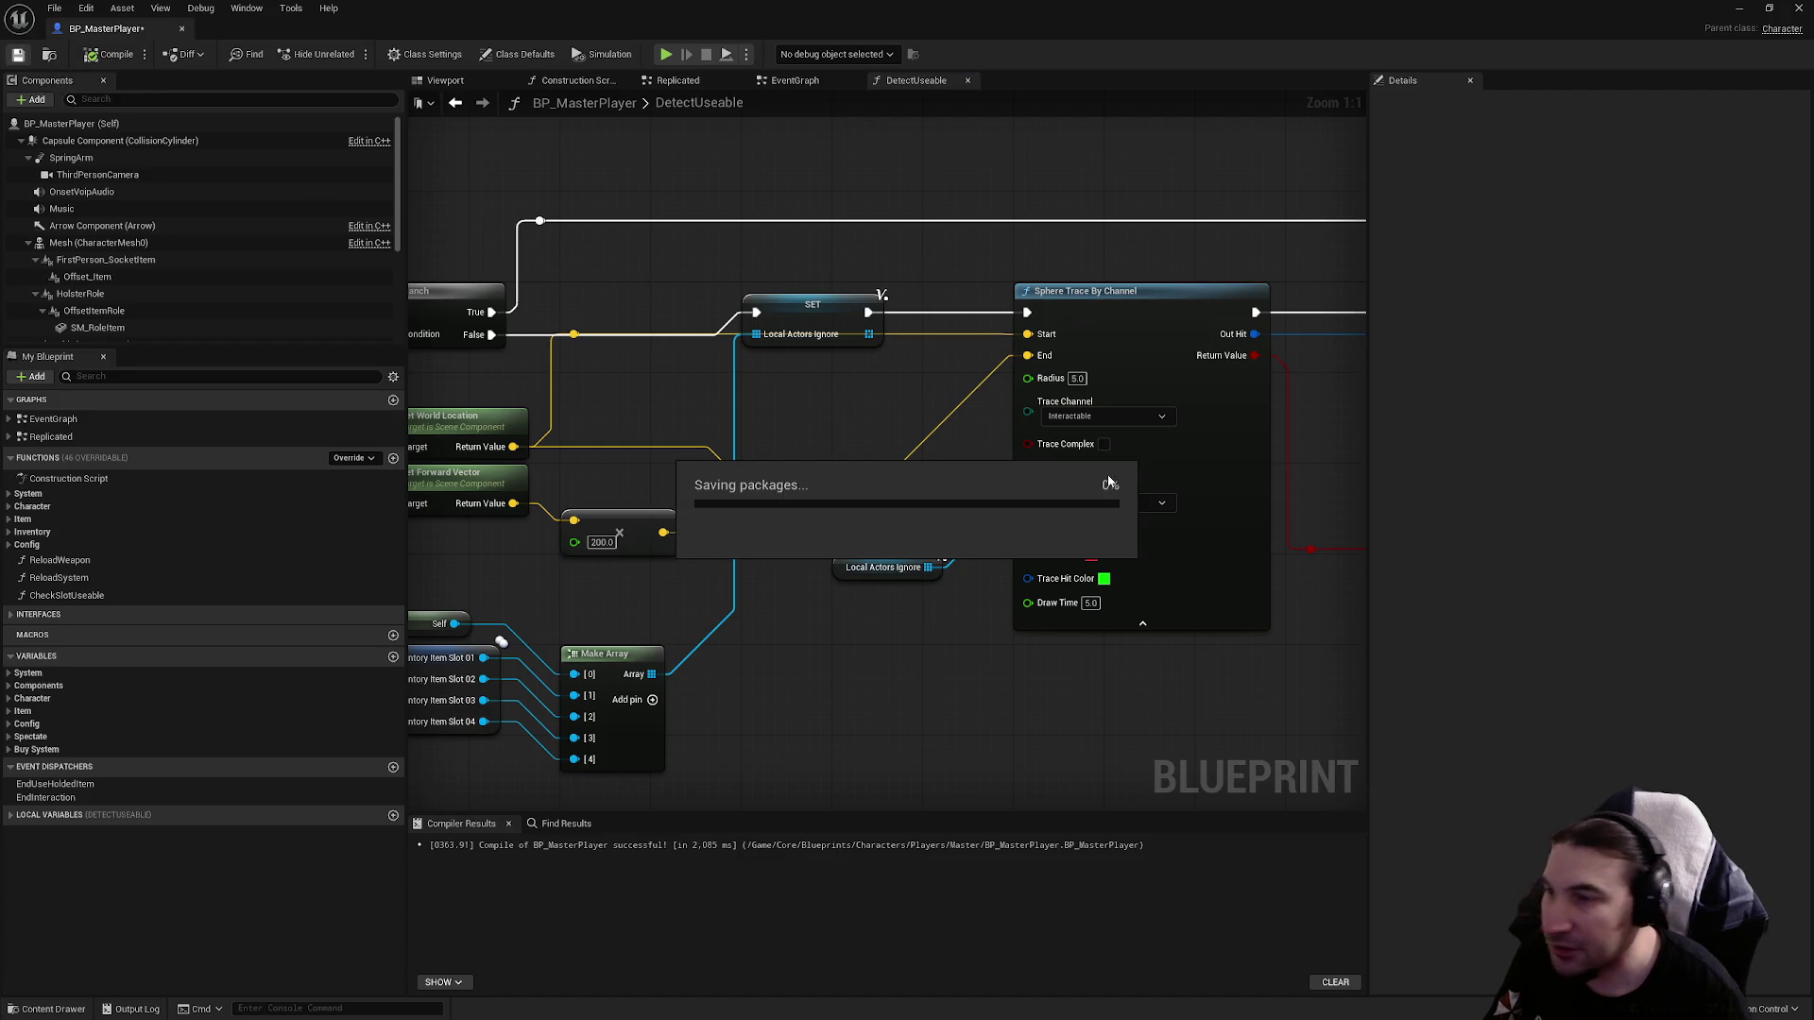
Select the Local Actors Ignore, Self, inventory slot and Make Array nodes at the start of the DetectUseable graph.
{"action": "left_click", "coordinate": [992, 520]}
{"action": "mouse_move", "coordinate": [851, 656]}
{"action": "left_mouse_down"}
{"action": "mouse_move", "coordinate": [680, 651]}
{"action": "mouse_move", "coordinate": [512, 579]}
{"action": "left_mouse_up"}
{"action": "left_click", "coordinate": [956, 345]}
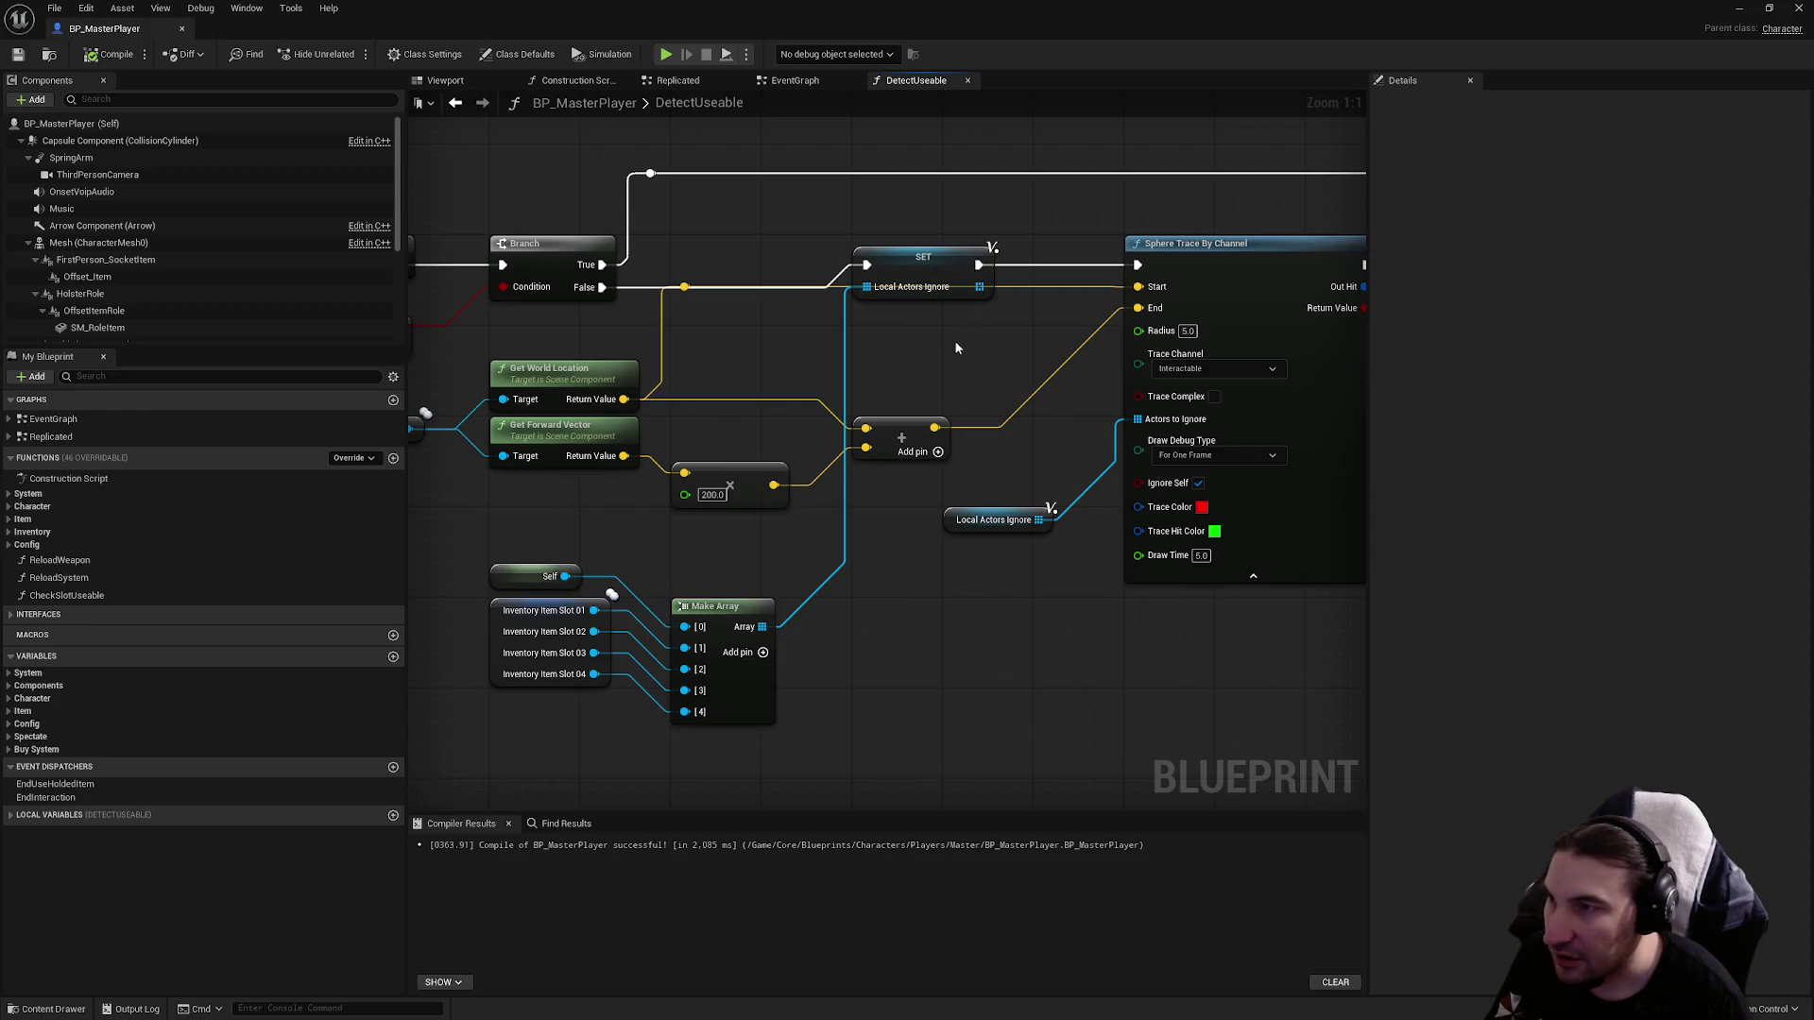
{"action": "left_click_drag", "start_coordinate": [966, 367], "coordinate": [1063, 301]}
{"action": "left_click", "coordinate": [617, 501]}
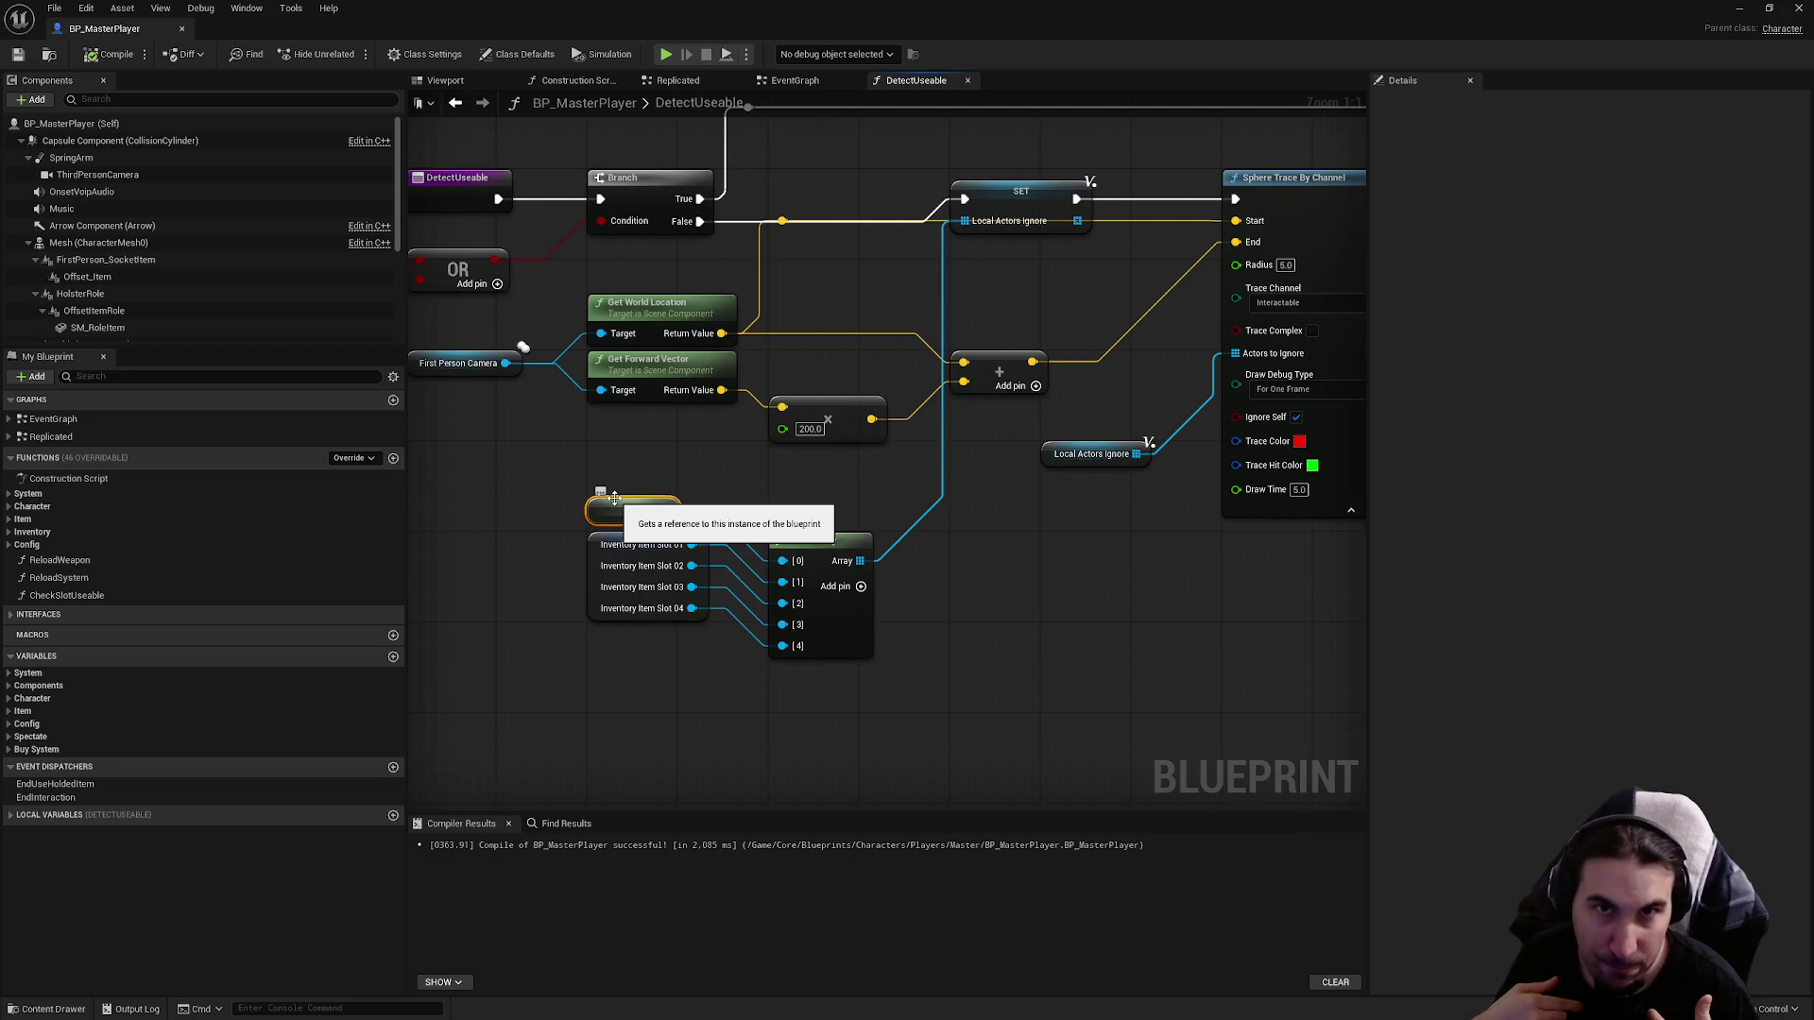
Check the Inventory variable, move the blueprint window down to reveal the level viewport, and start play-in-editor.
{"action": "left_click", "coordinate": [629, 571]}
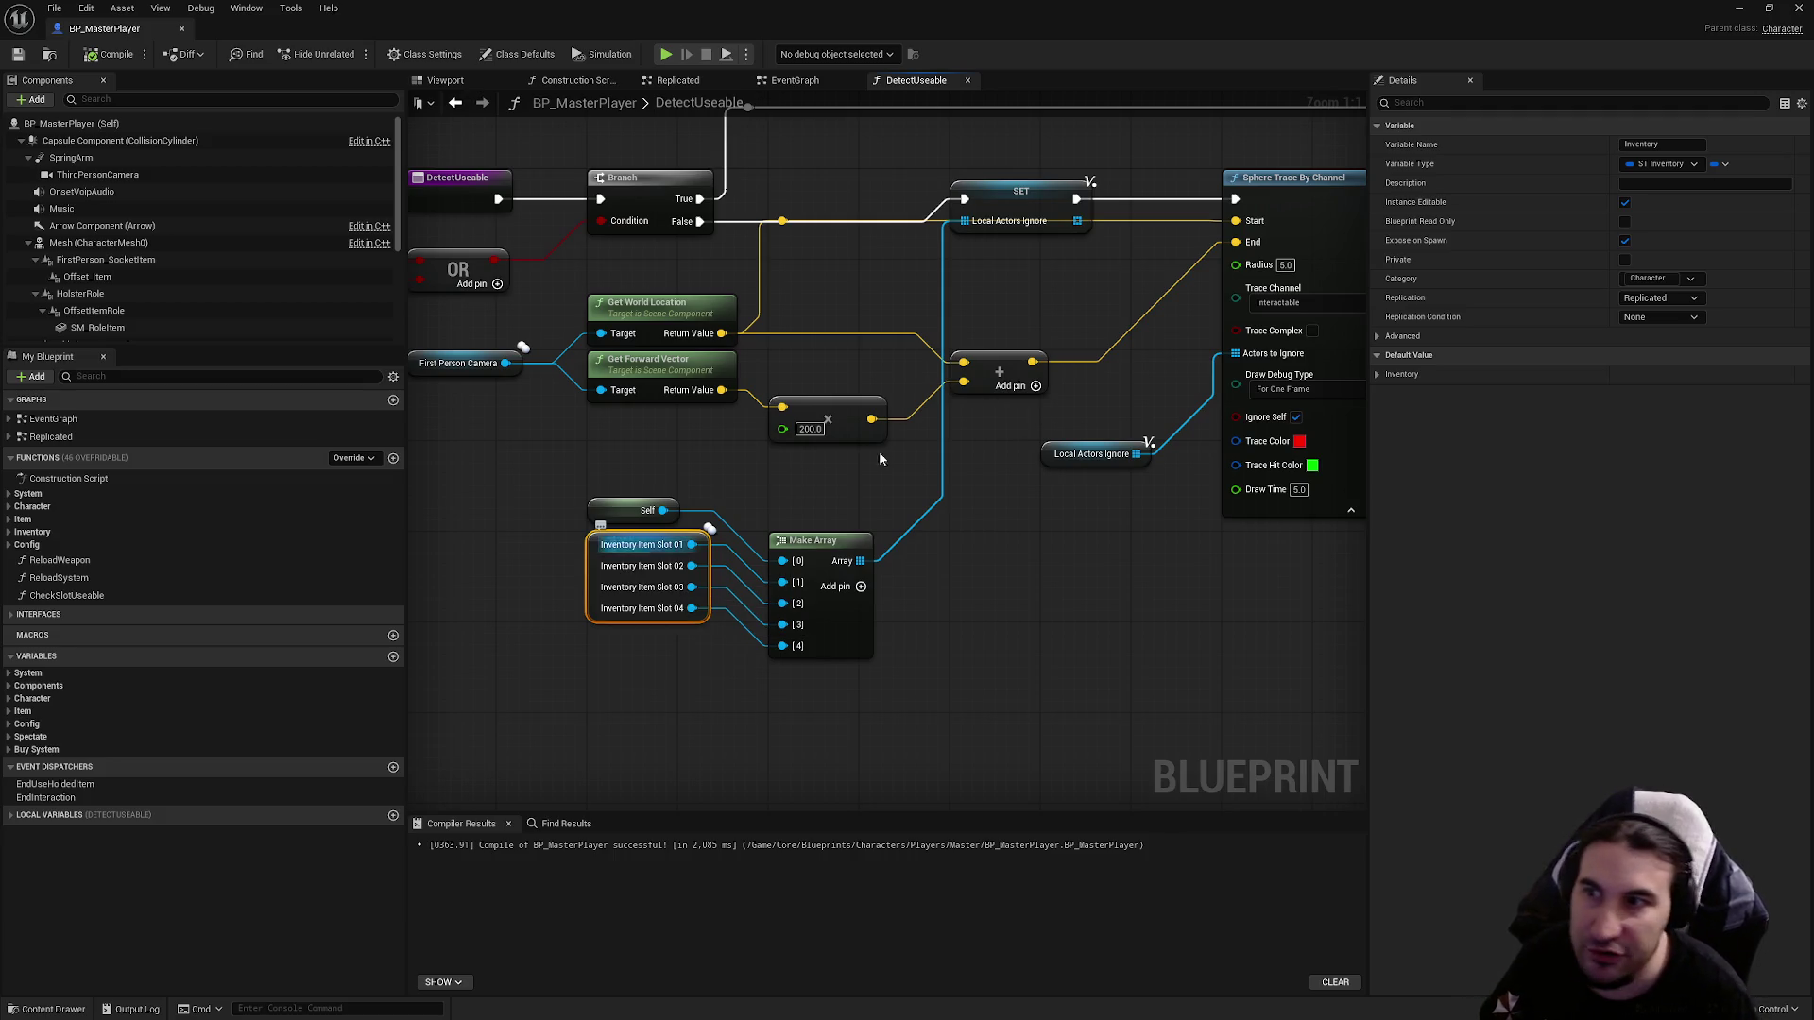
{"action": "mouse_move", "coordinate": [888, 14]}
{"action": "left_mouse_down"}
{"action": "mouse_move", "coordinate": [903, 178]}
{"action": "mouse_move", "coordinate": [814, 881]}
{"action": "left_mouse_up"}
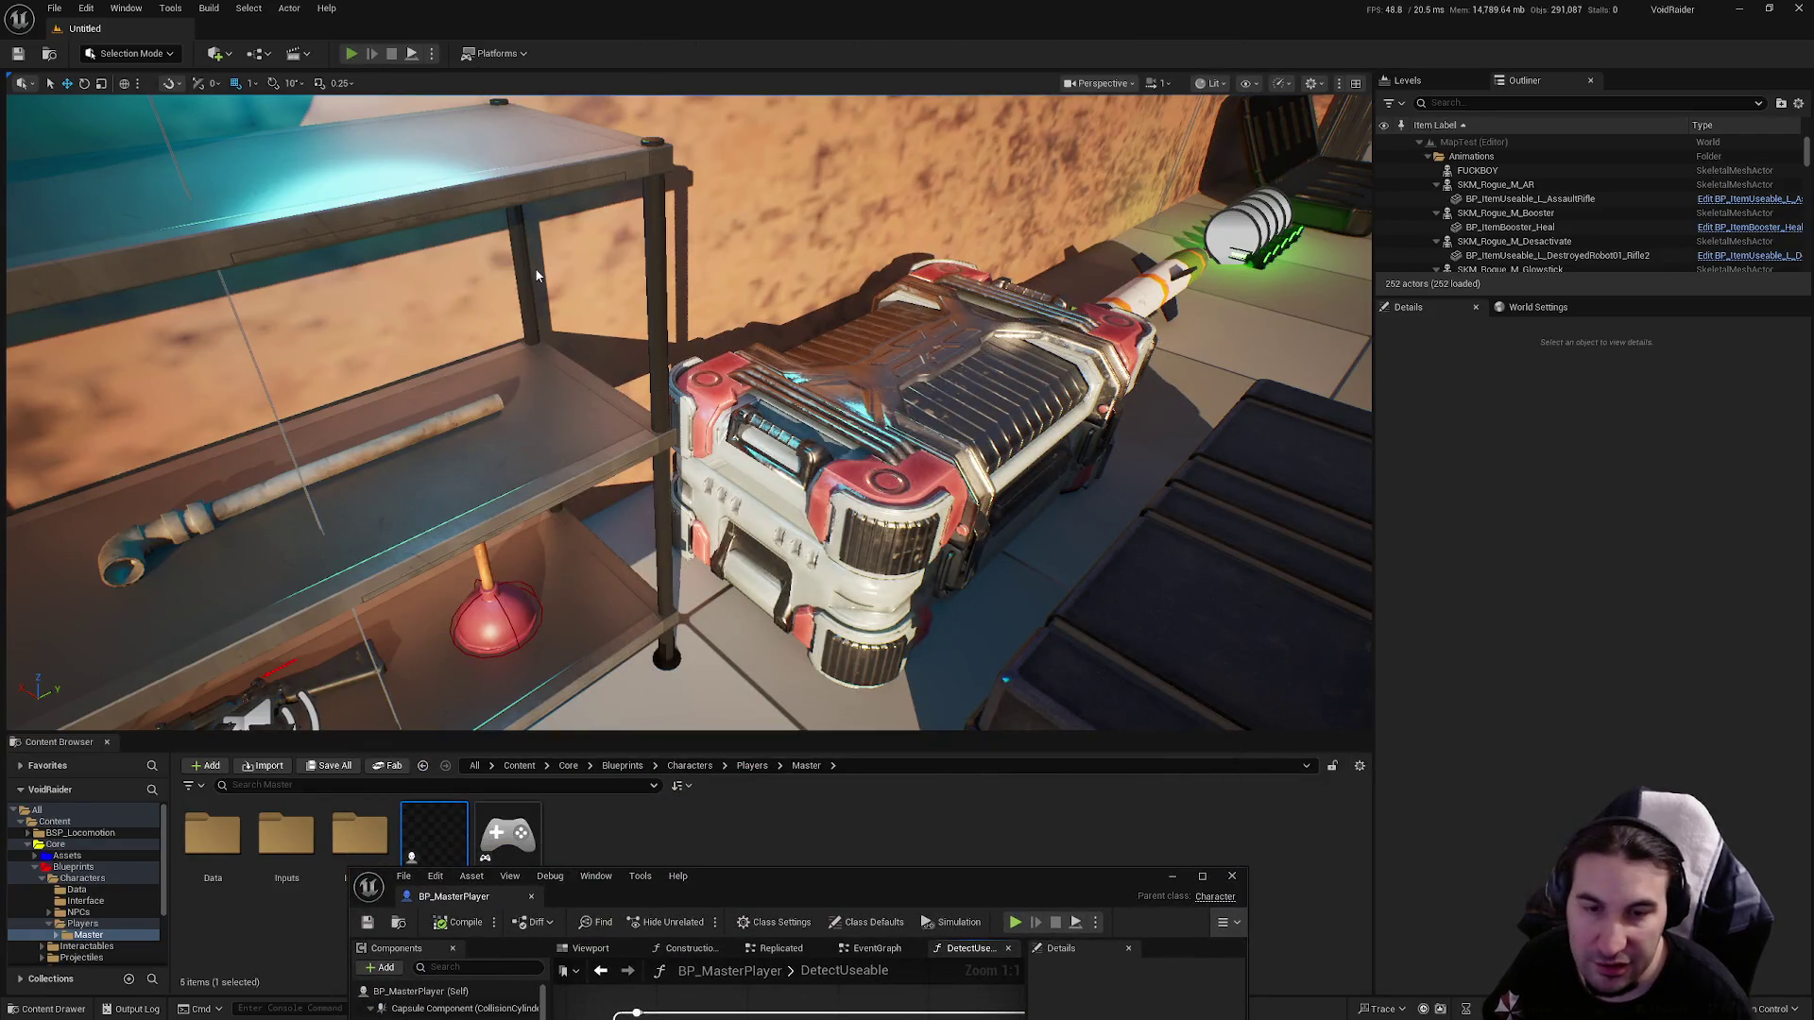
{"action": "key", "text": "alt+p"}
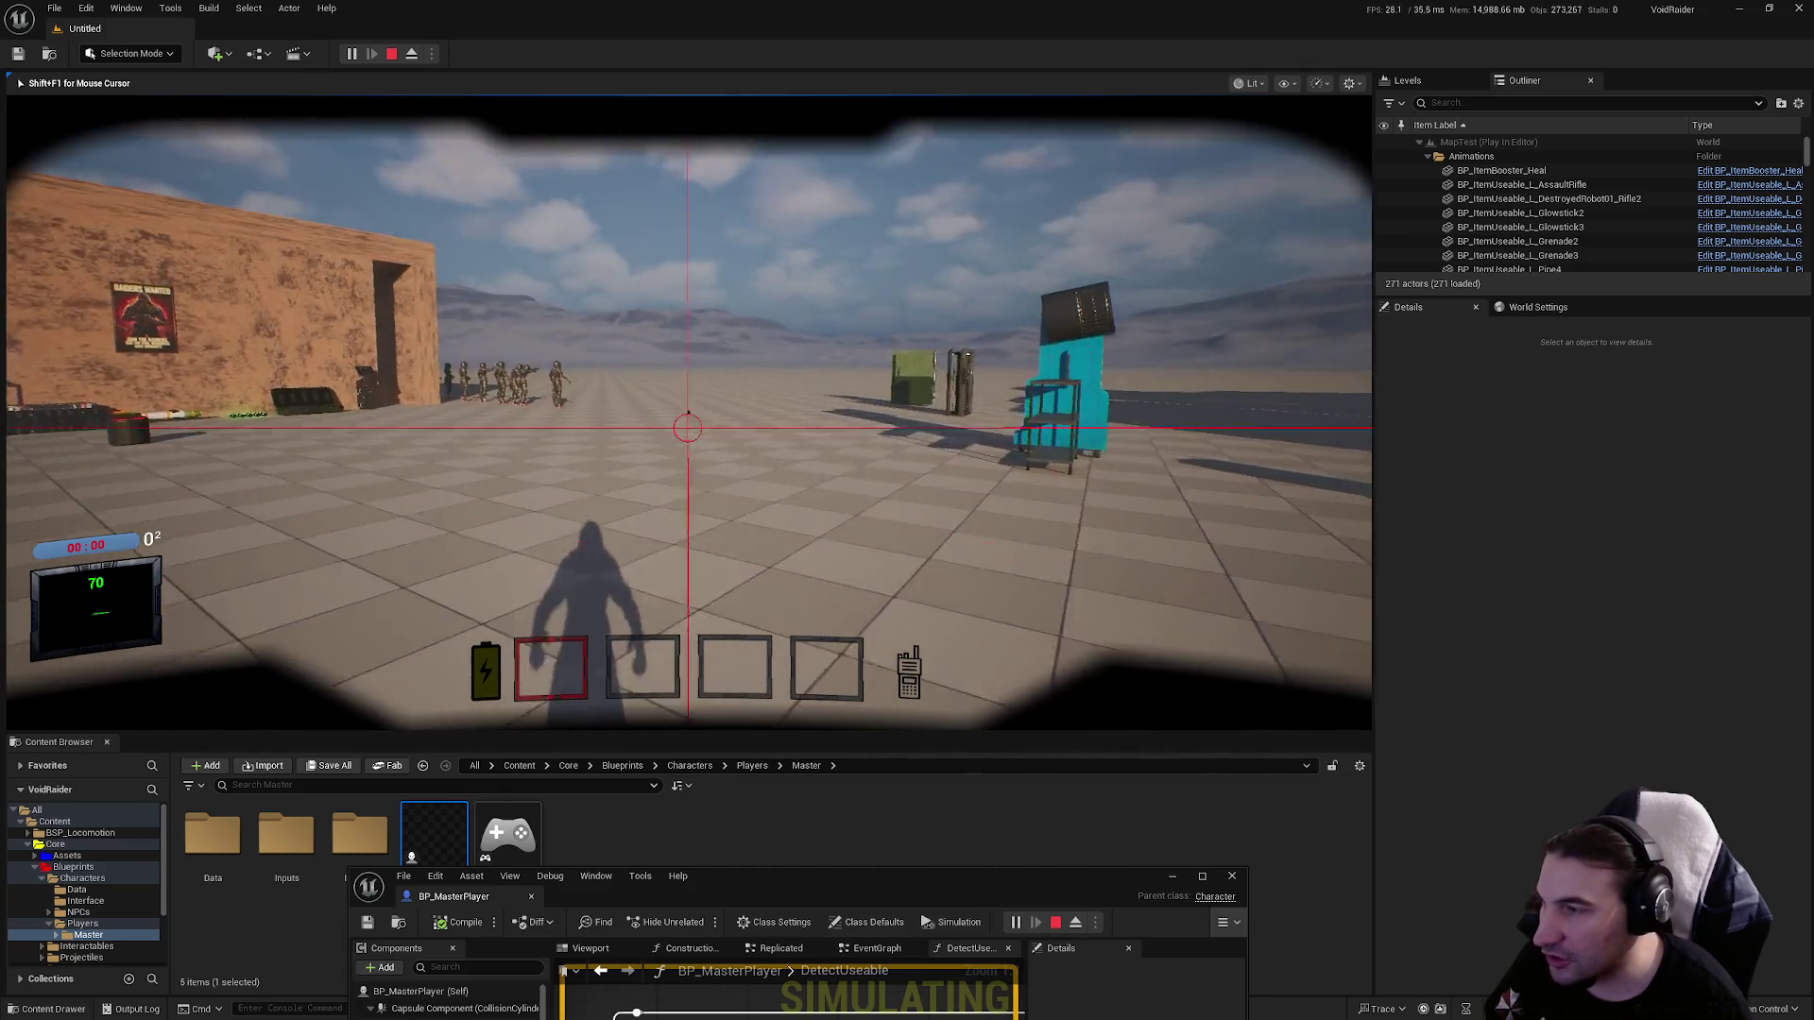
Walk toward the cyan cart and turn toward the arcade machine, watching the red trace lines.
{"action": "key", "text": "w"}
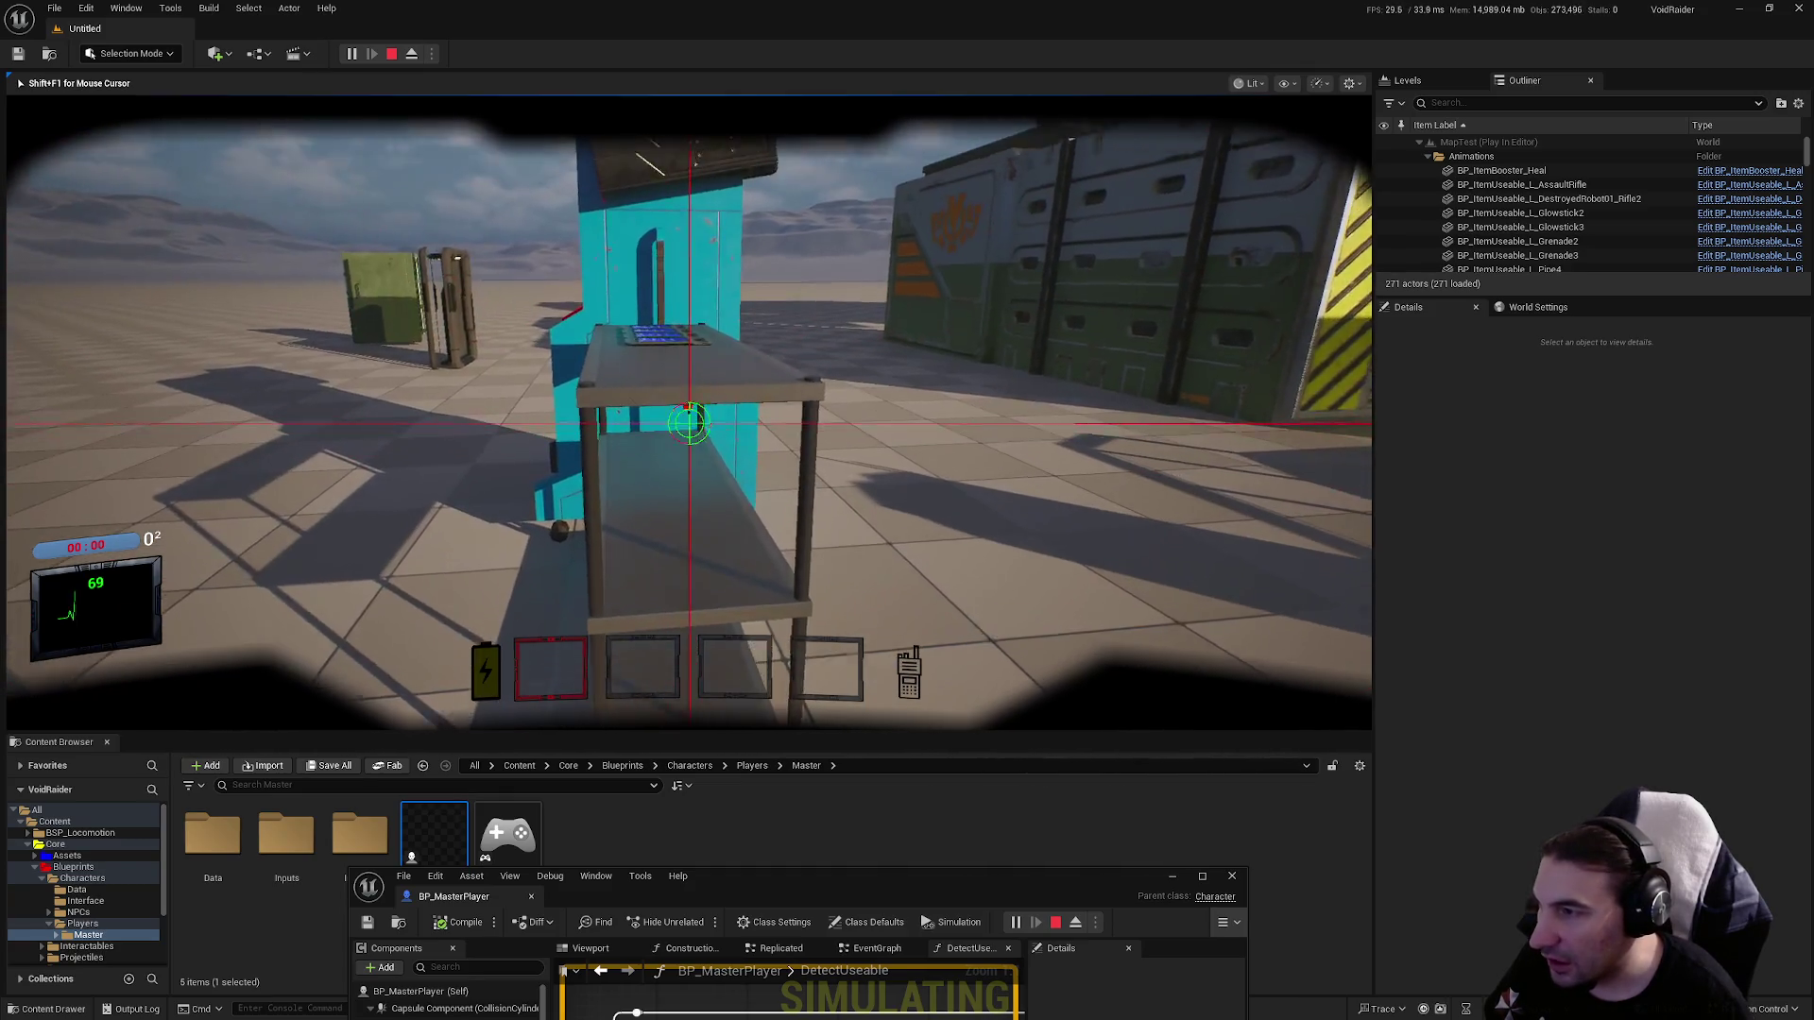
{"action": "key", "text": "w"}
{"action": "key", "text": "w"}
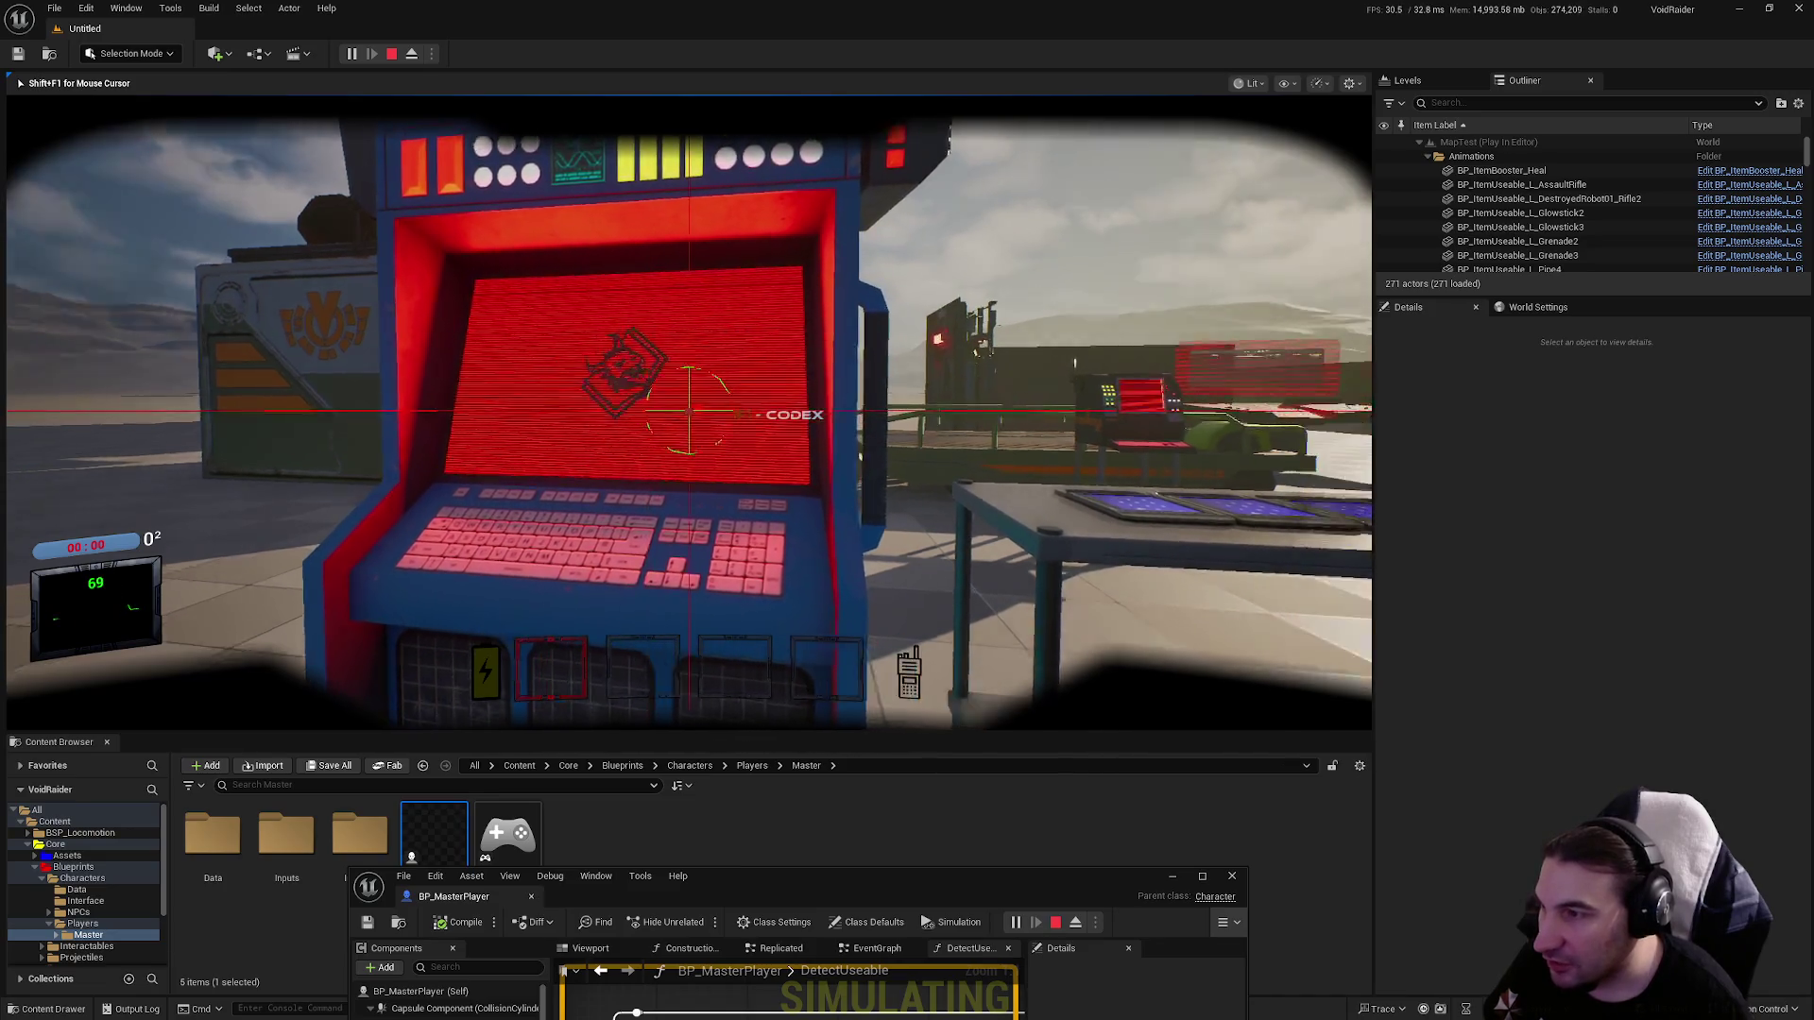
{"action": "mouse_move", "coordinate": [688, 414]}
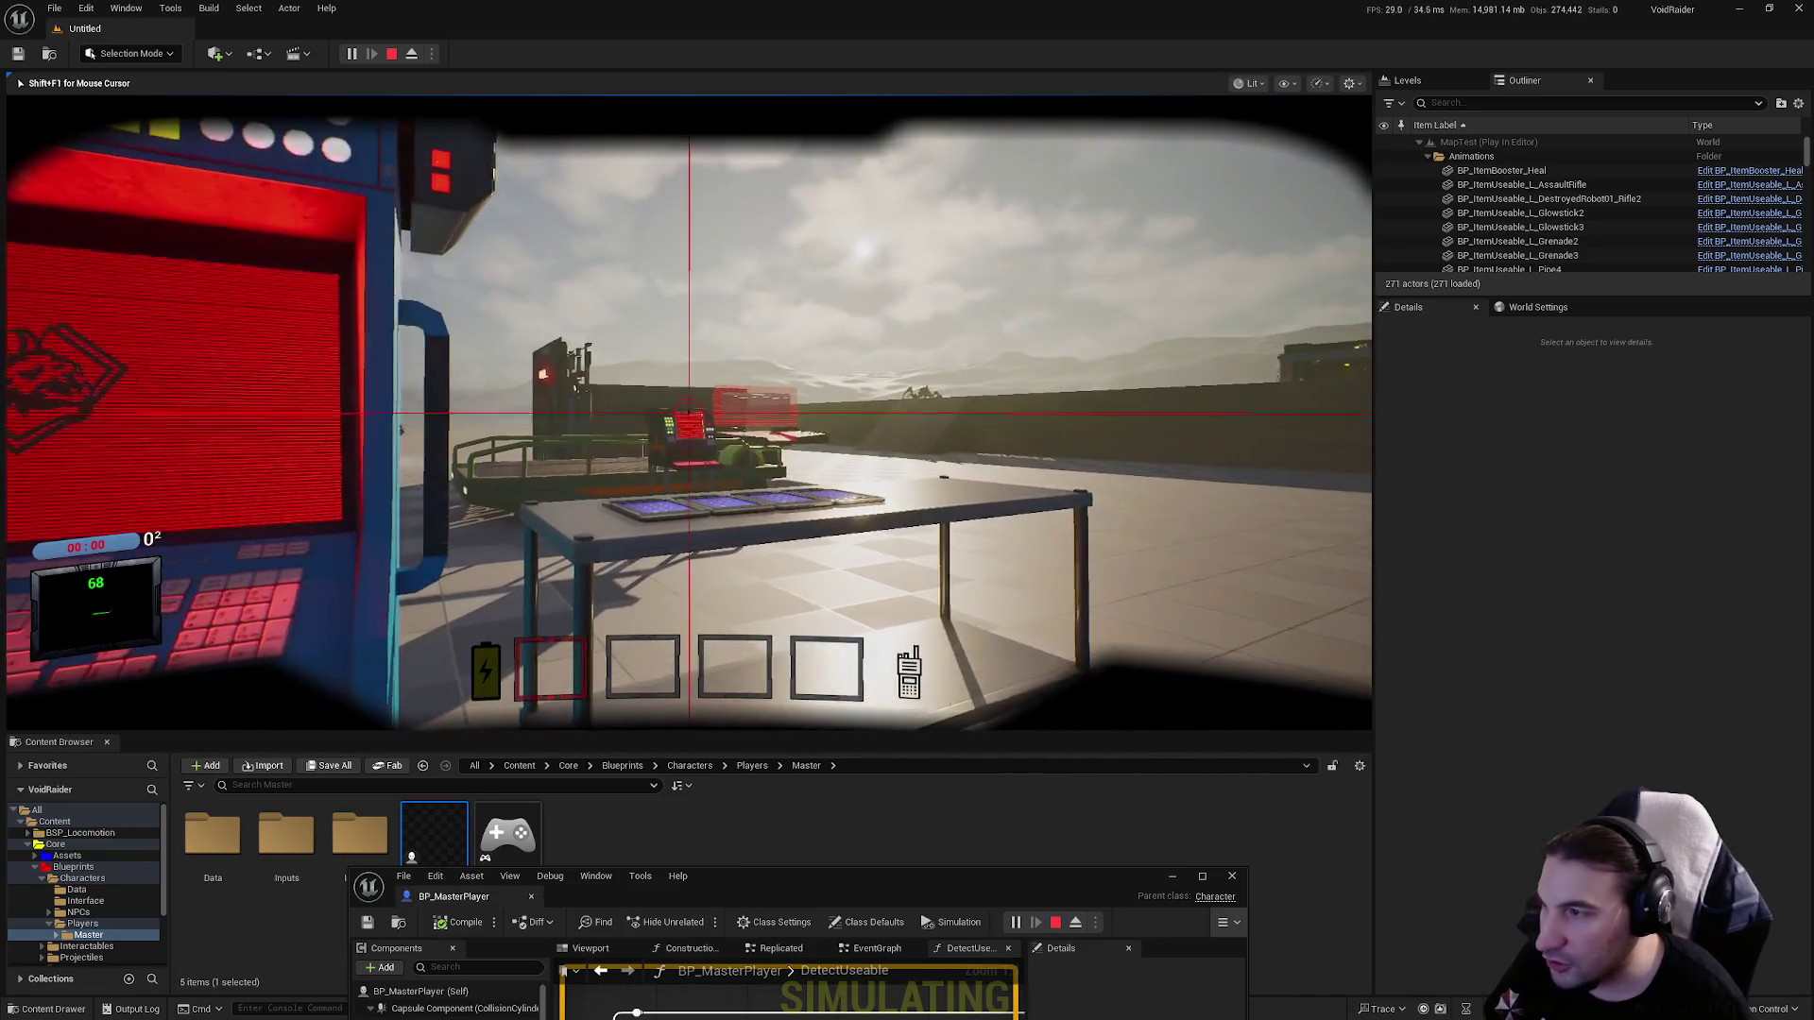
{"action": "key", "text": "a"}
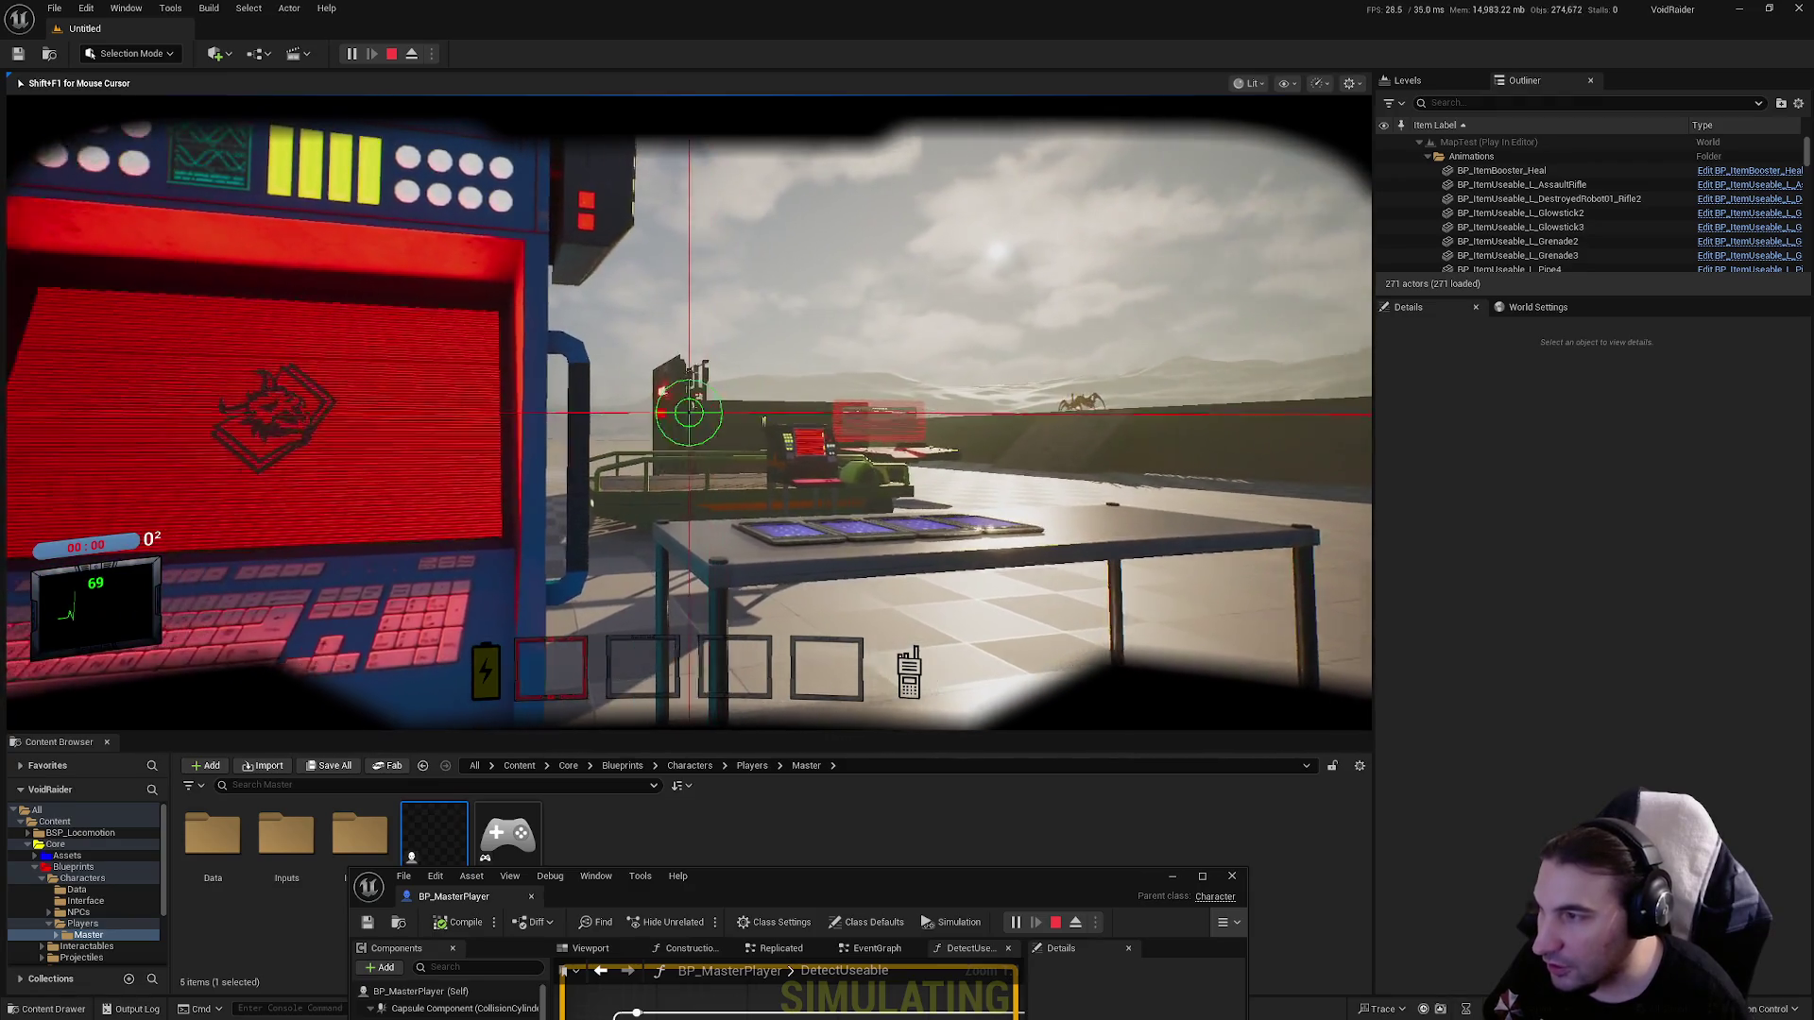
Eject with F8 to view the character from behind, then resume walking to the glowsticks pickup.
{"action": "key", "text": "F8"}
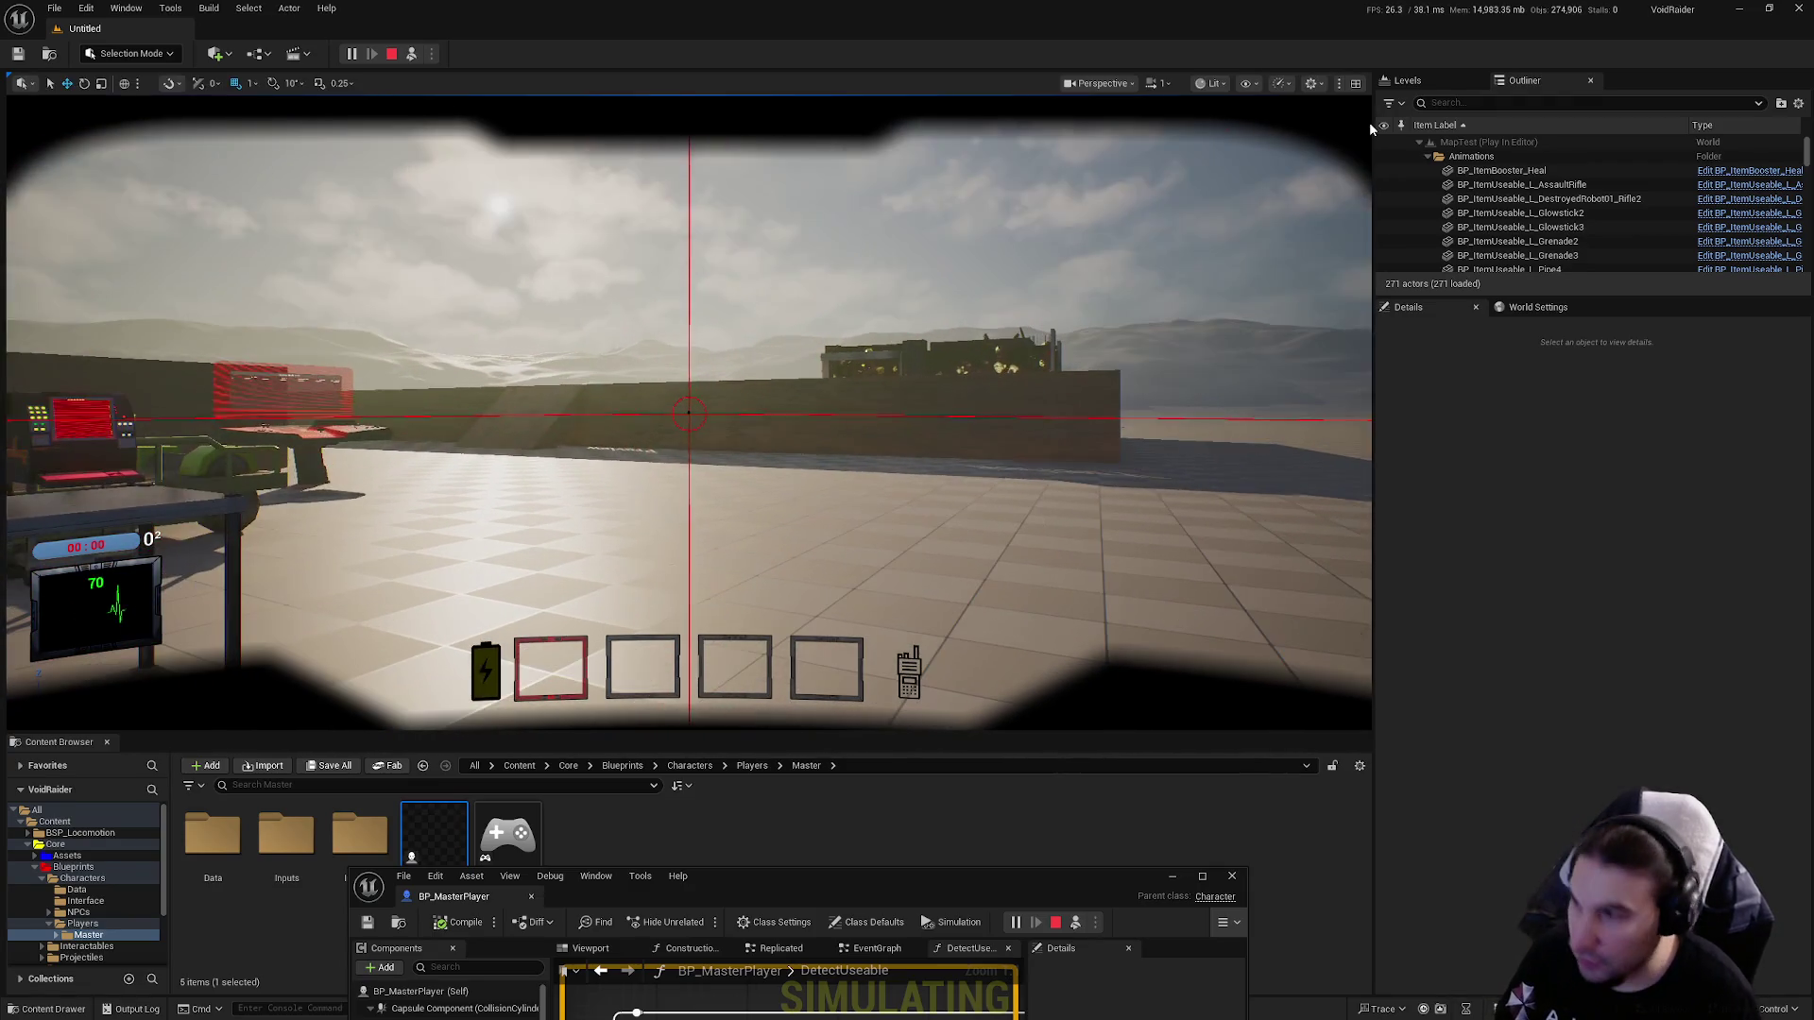
{"action": "left_click_drag", "start_coordinate": [854, 364], "coordinate": [831, 378]}
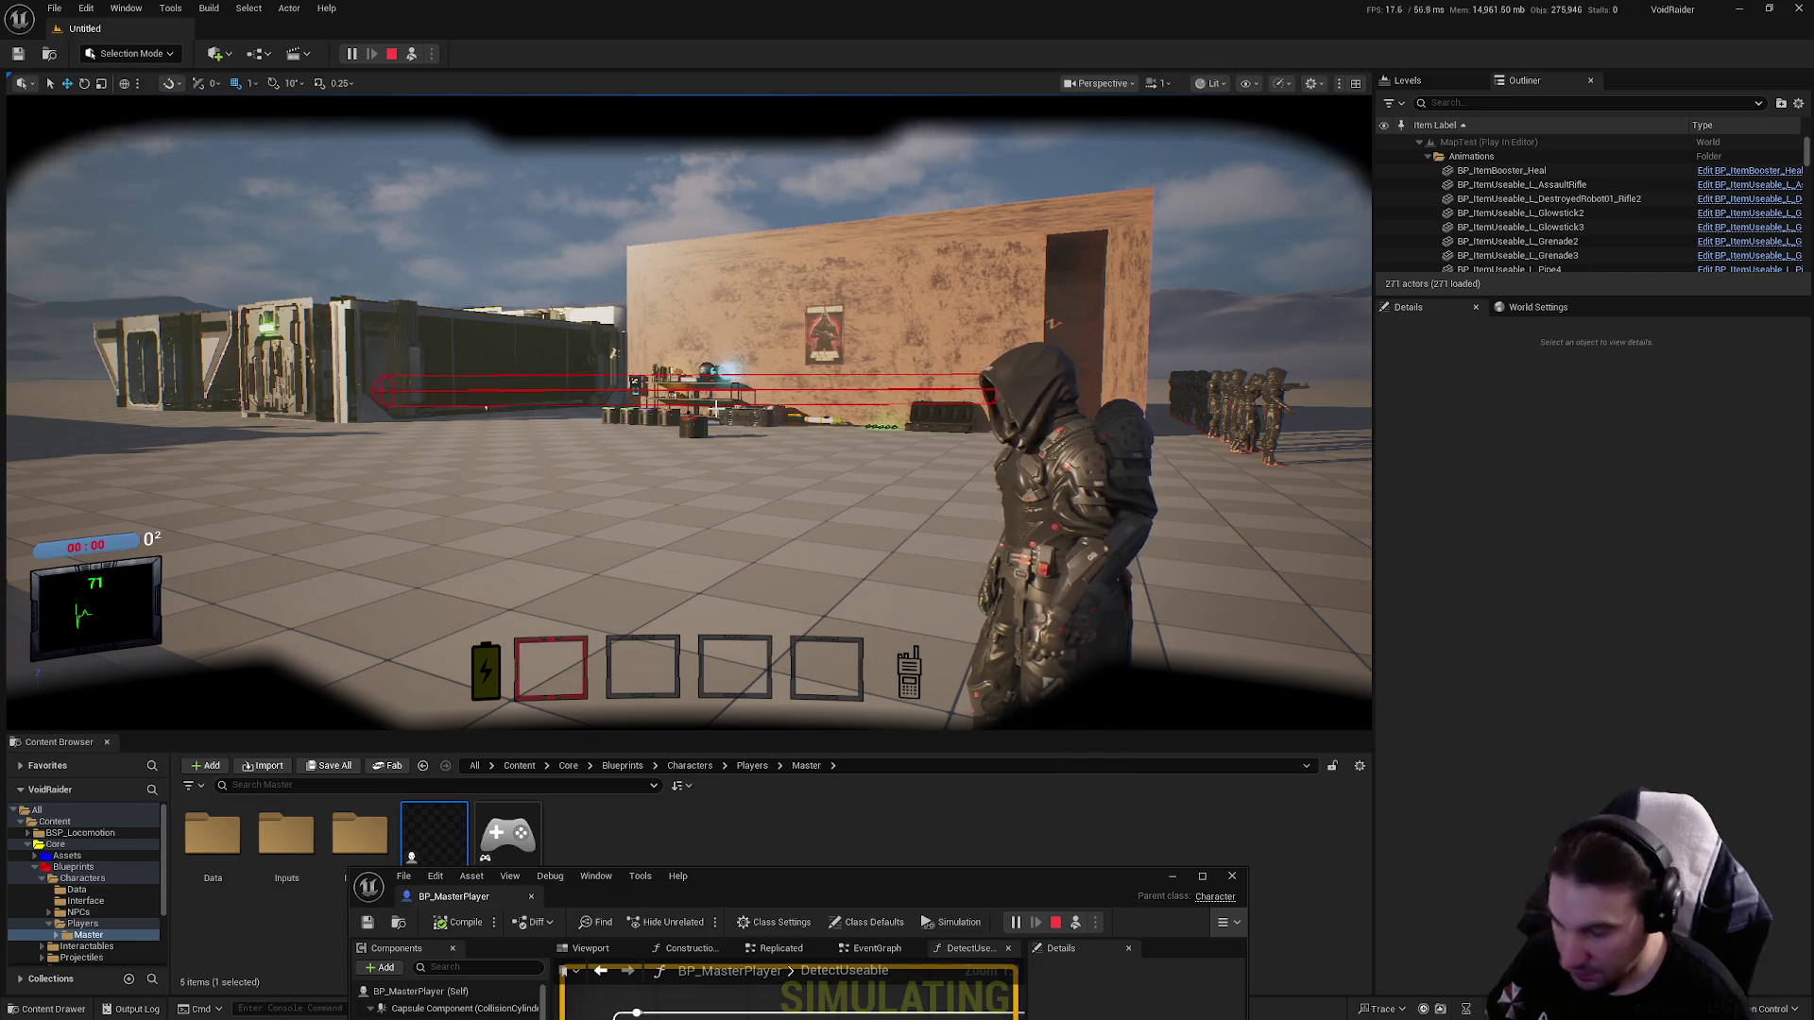
{"action": "left_click", "coordinate": [815, 388]}
{"action": "key", "text": "w"}
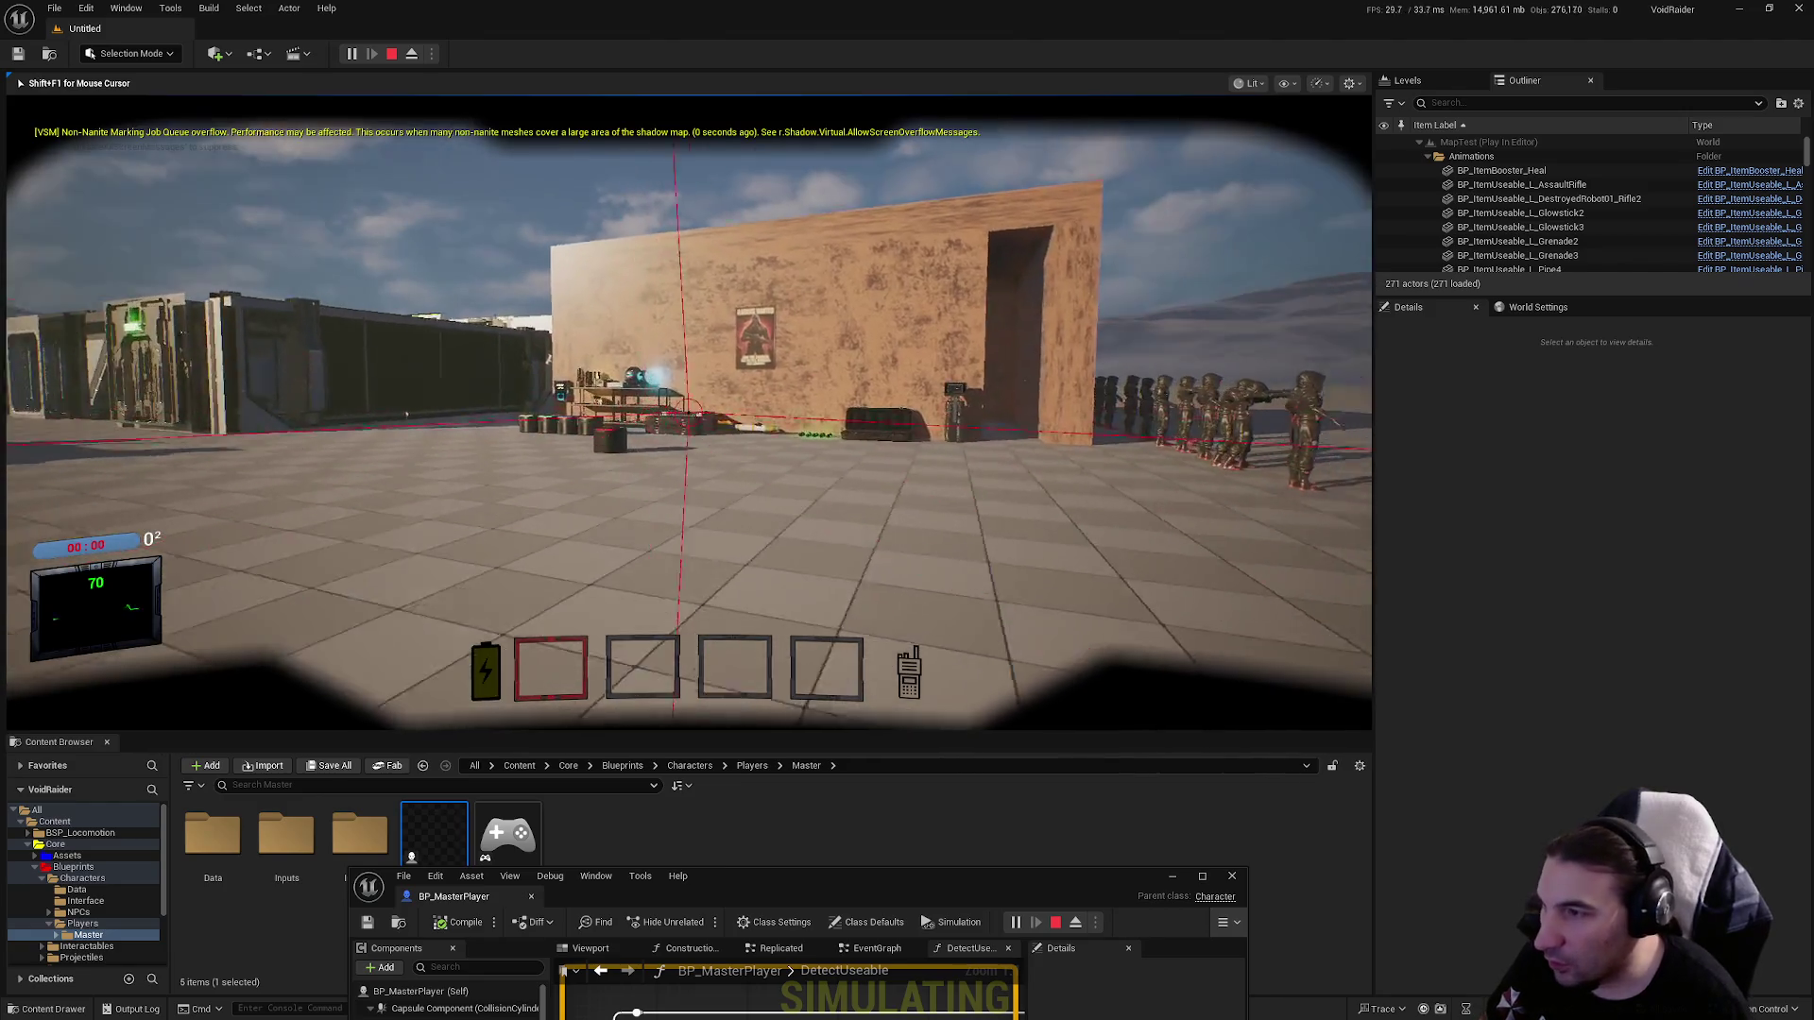
{"action": "key", "text": "w"}
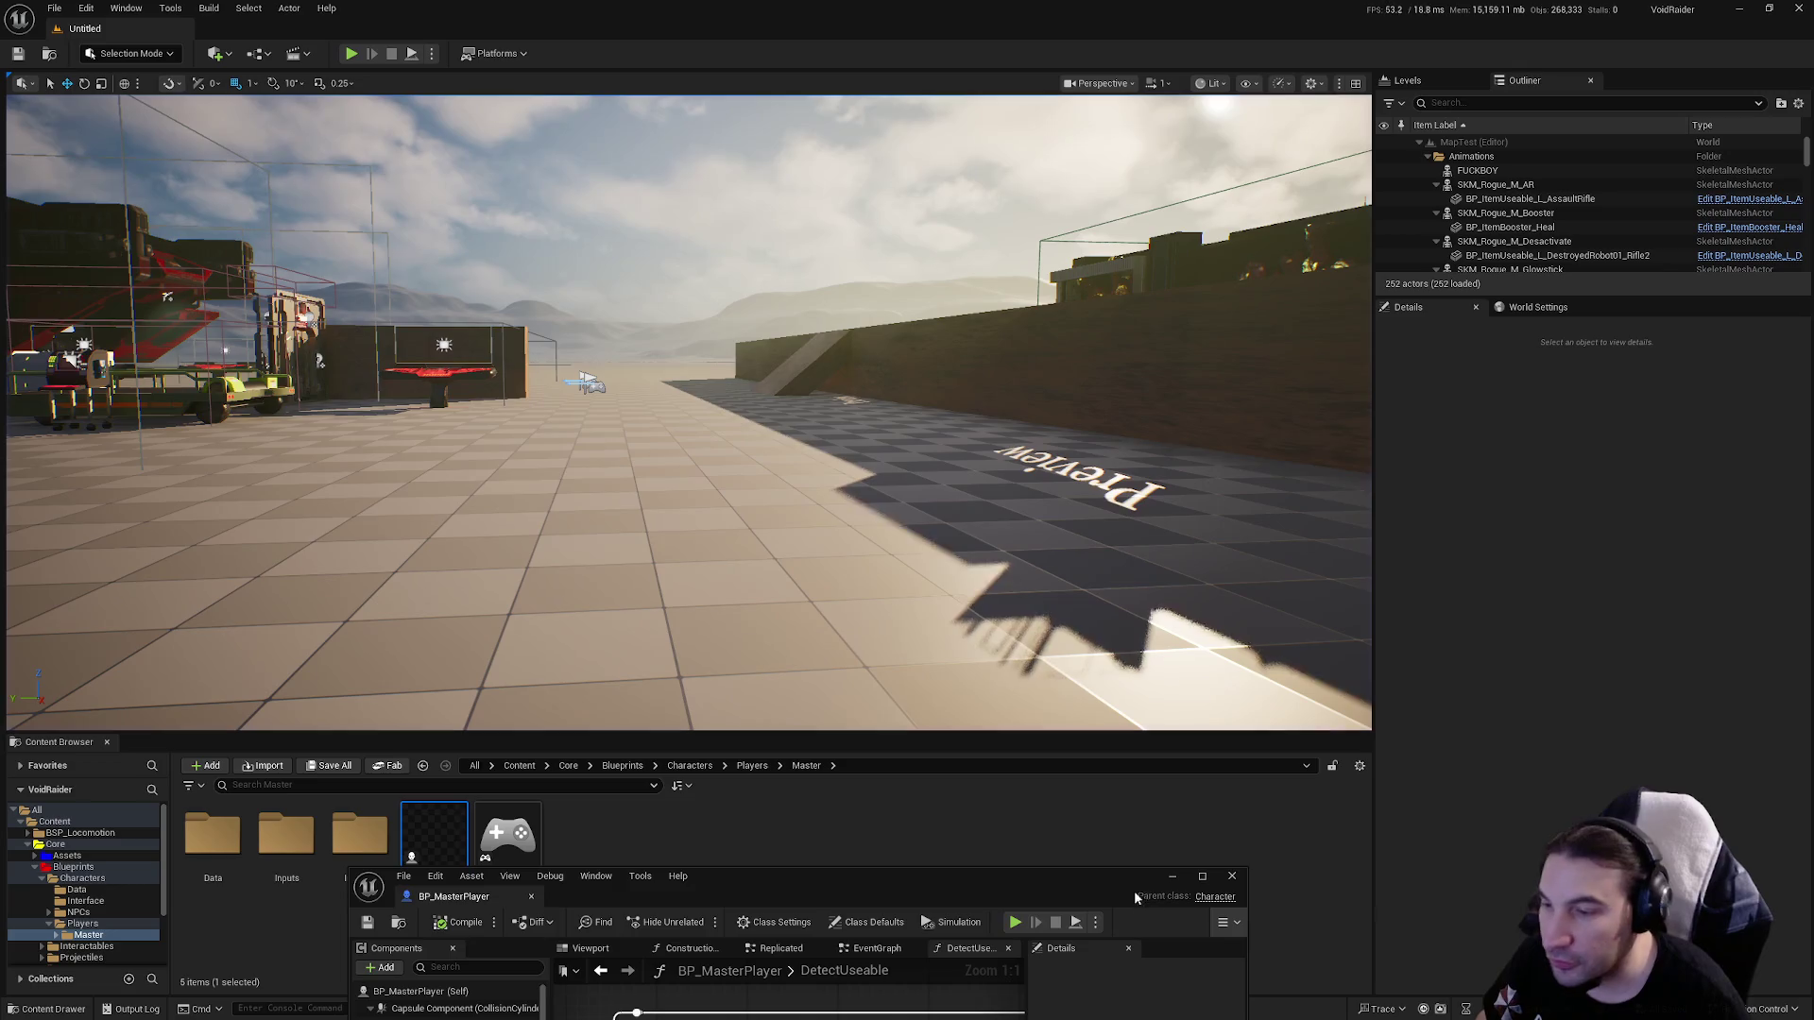
Switch the sphere trace's Draw Debug Type from For One Frame to None, compile and save BP_MasterPlayer.
{"action": "double_click", "coordinate": [1134, 887]}
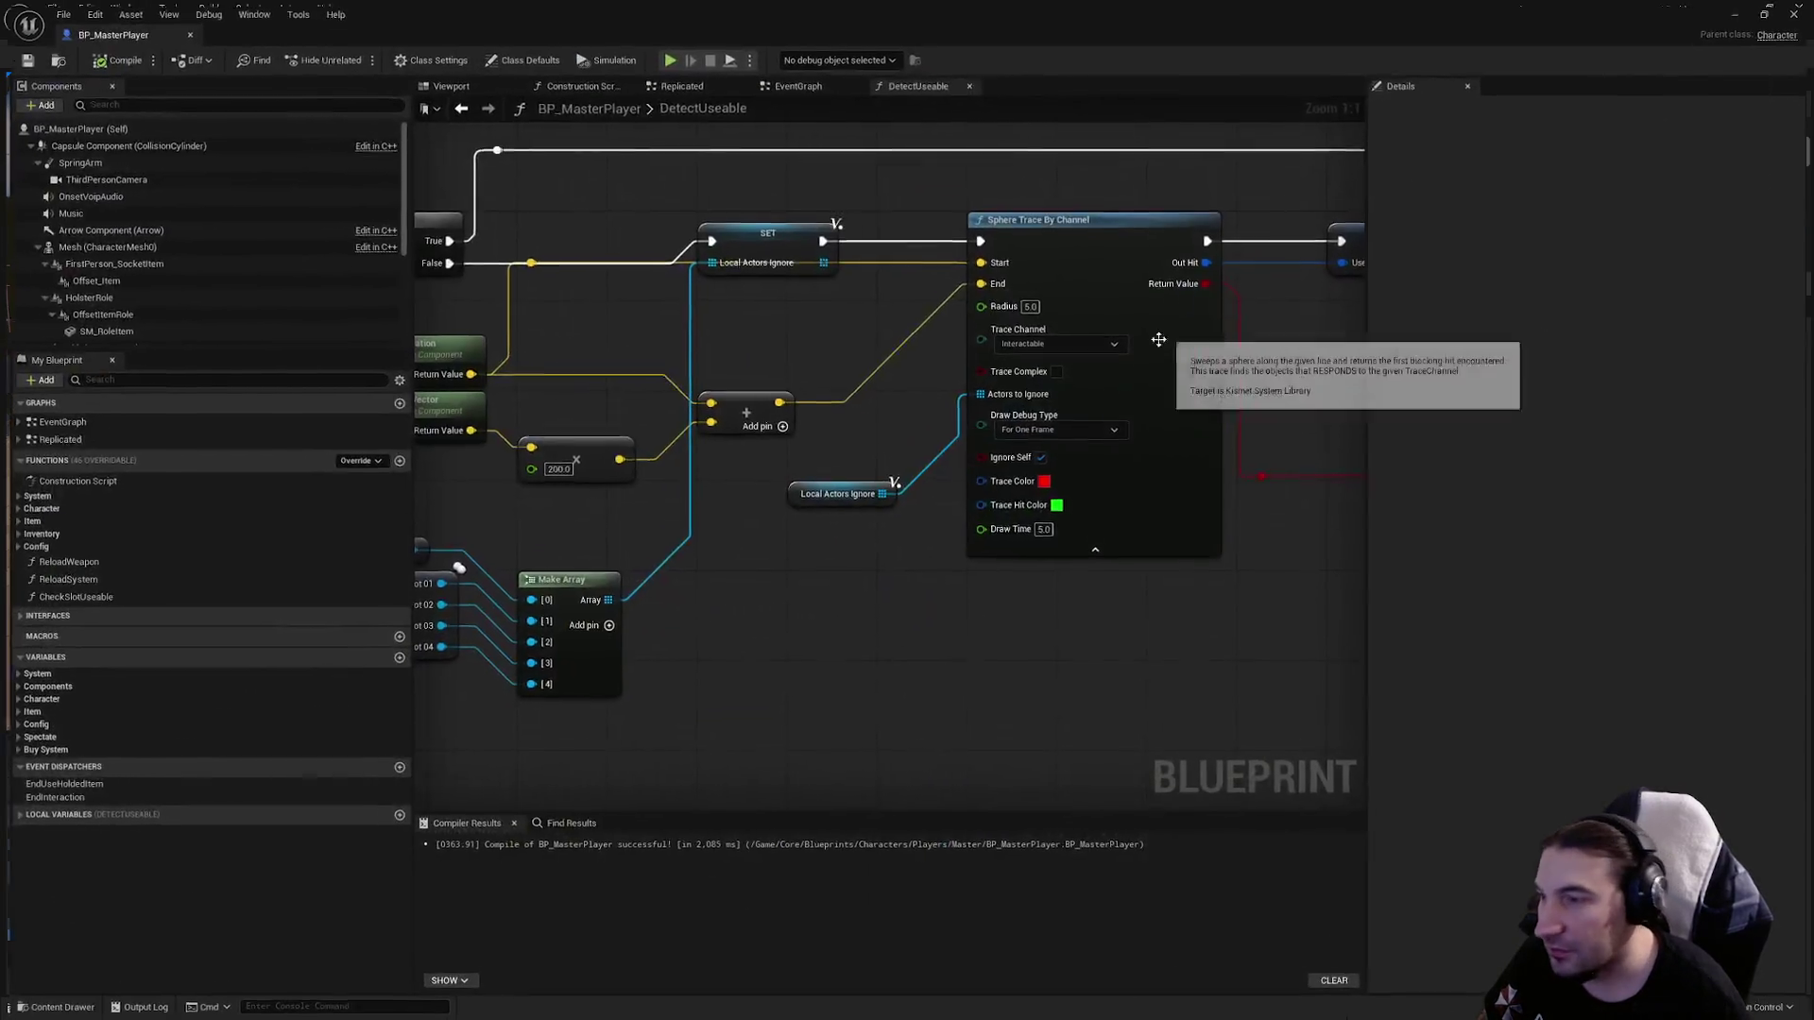
{"action": "left_click", "coordinate": [1041, 451]}
{"action": "left_click", "coordinate": [1035, 471]}
{"action": "scroll", "coordinate": [954, 680], "scroll_direction": "down", "scroll_amount": 3}
{"action": "left_click", "coordinate": [115, 55]}
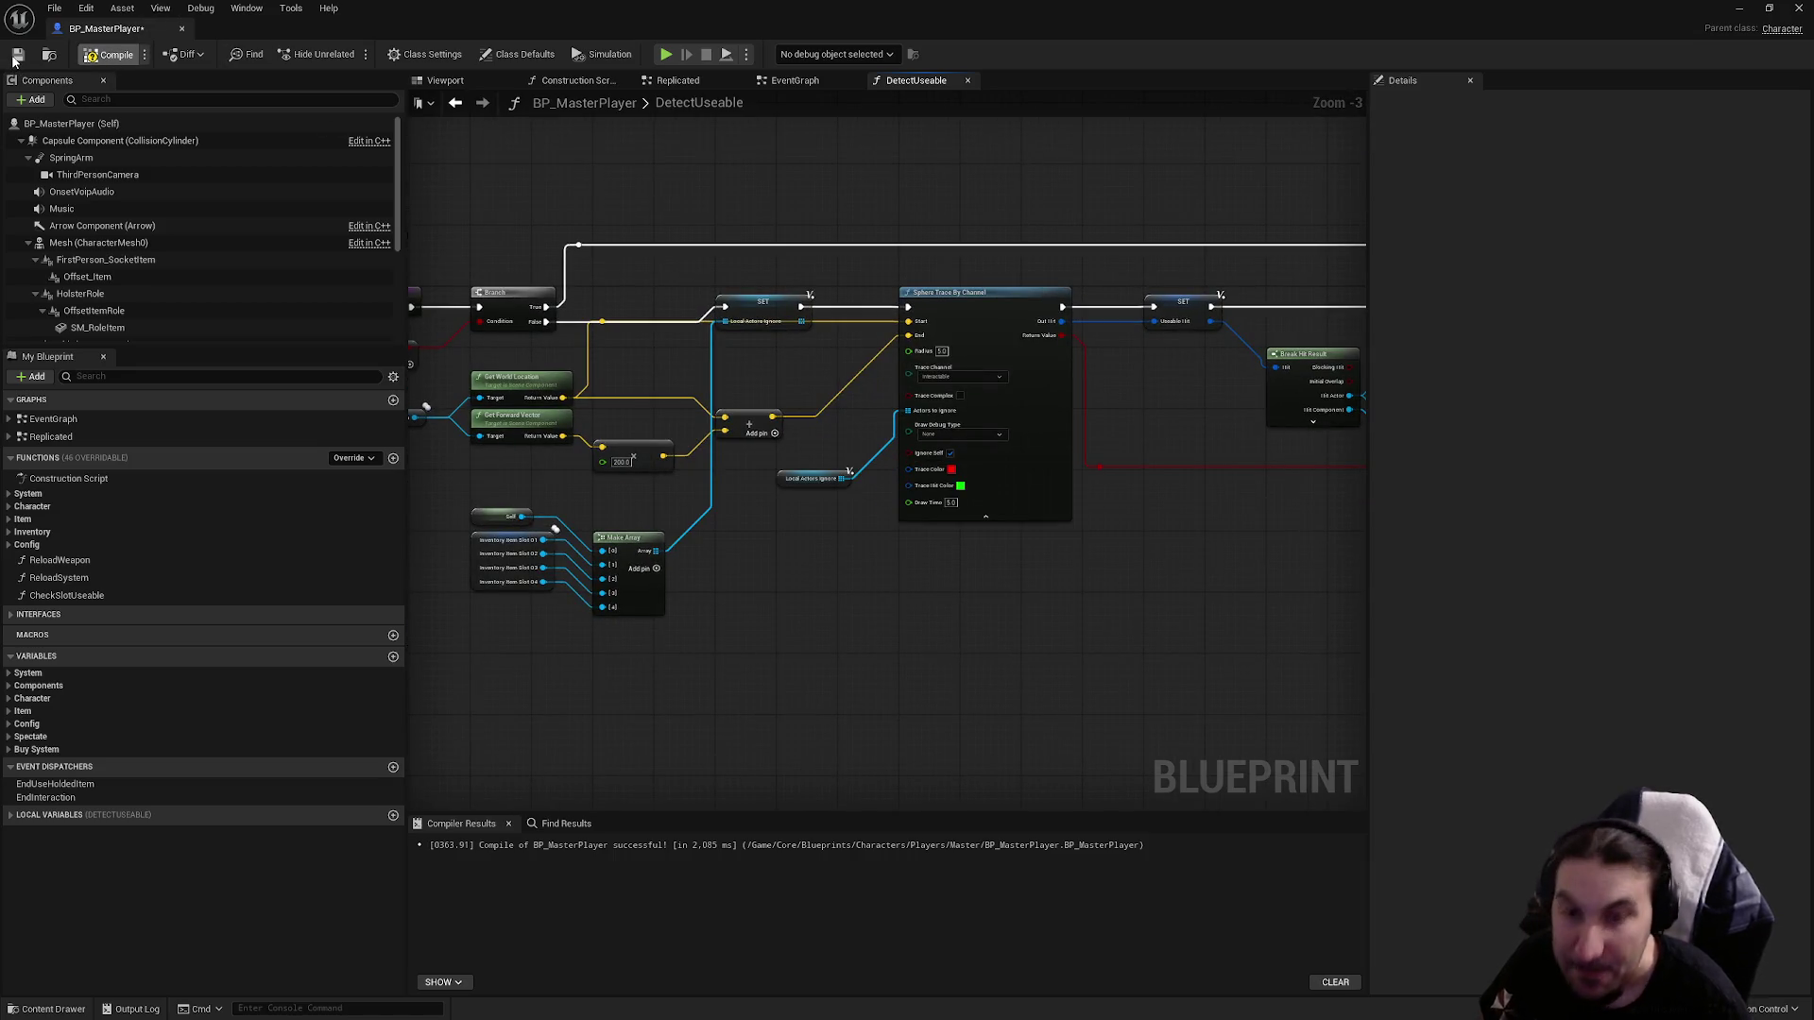
{"action": "left_click", "coordinate": [17, 57]}
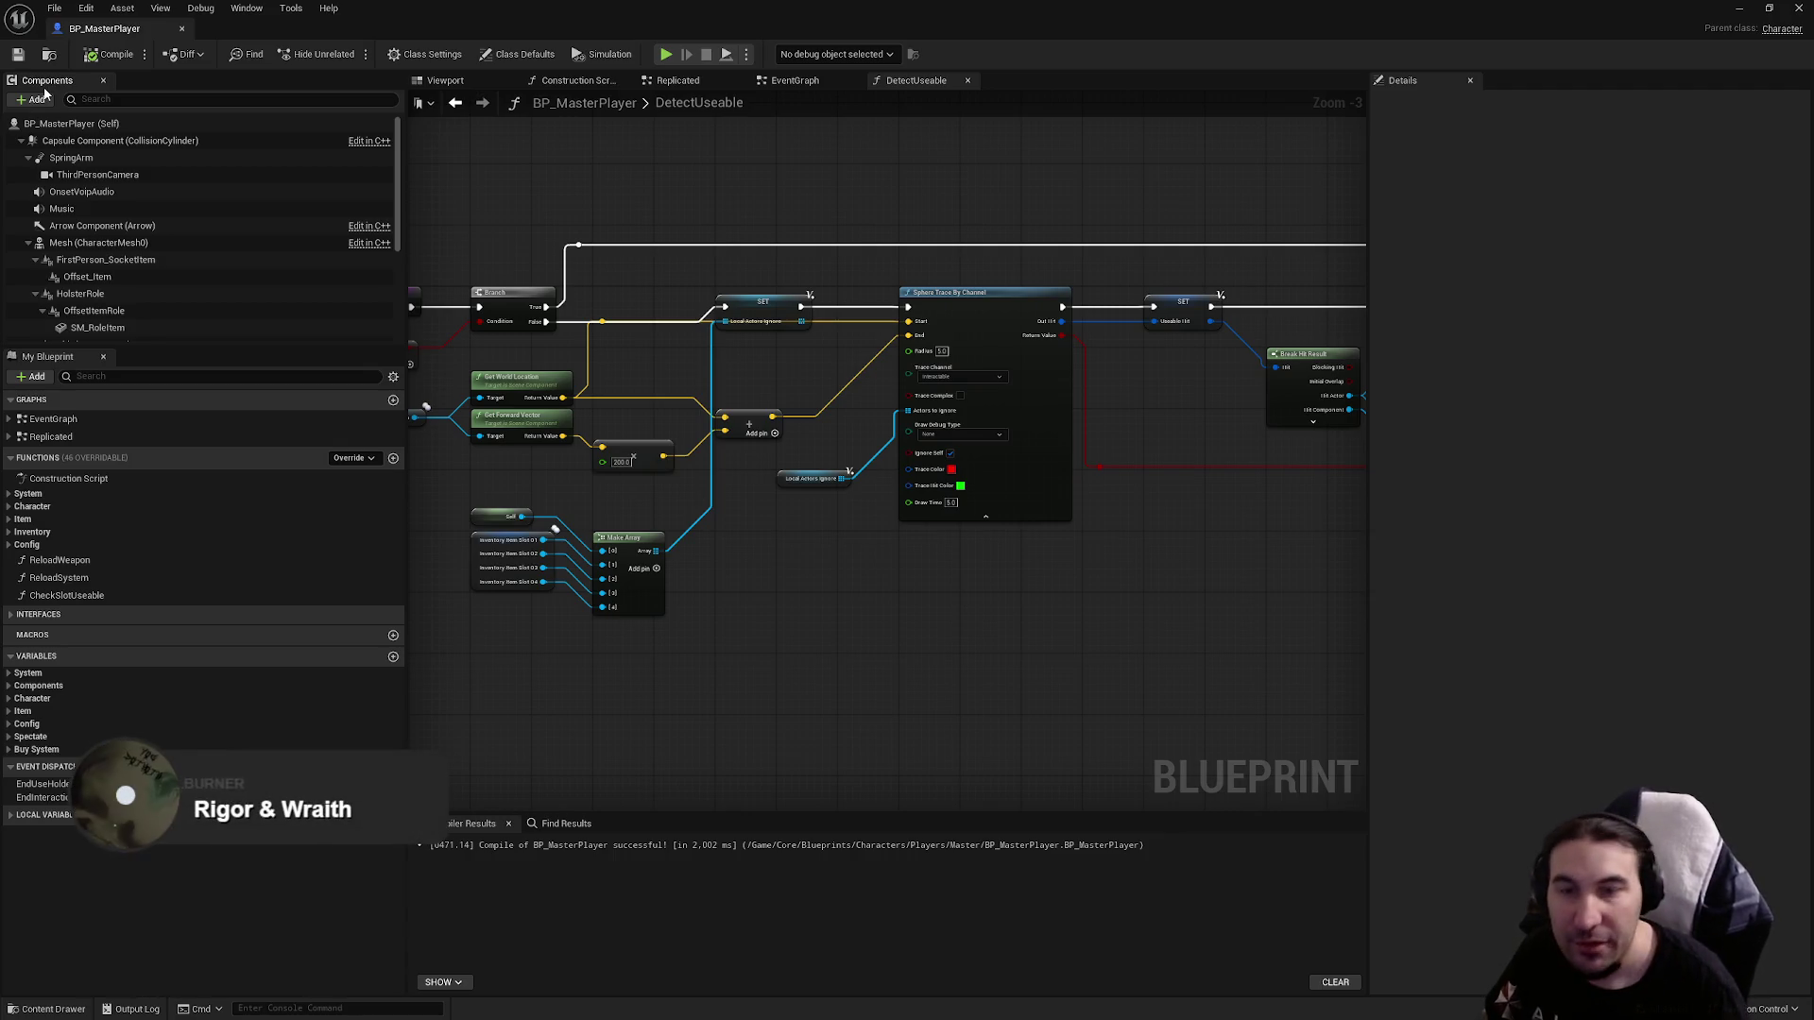
{"action": "scroll", "coordinate": [1079, 422], "scroll_direction": "up", "scroll_amount": 3}
{"action": "left_click", "coordinate": [814, 567]}
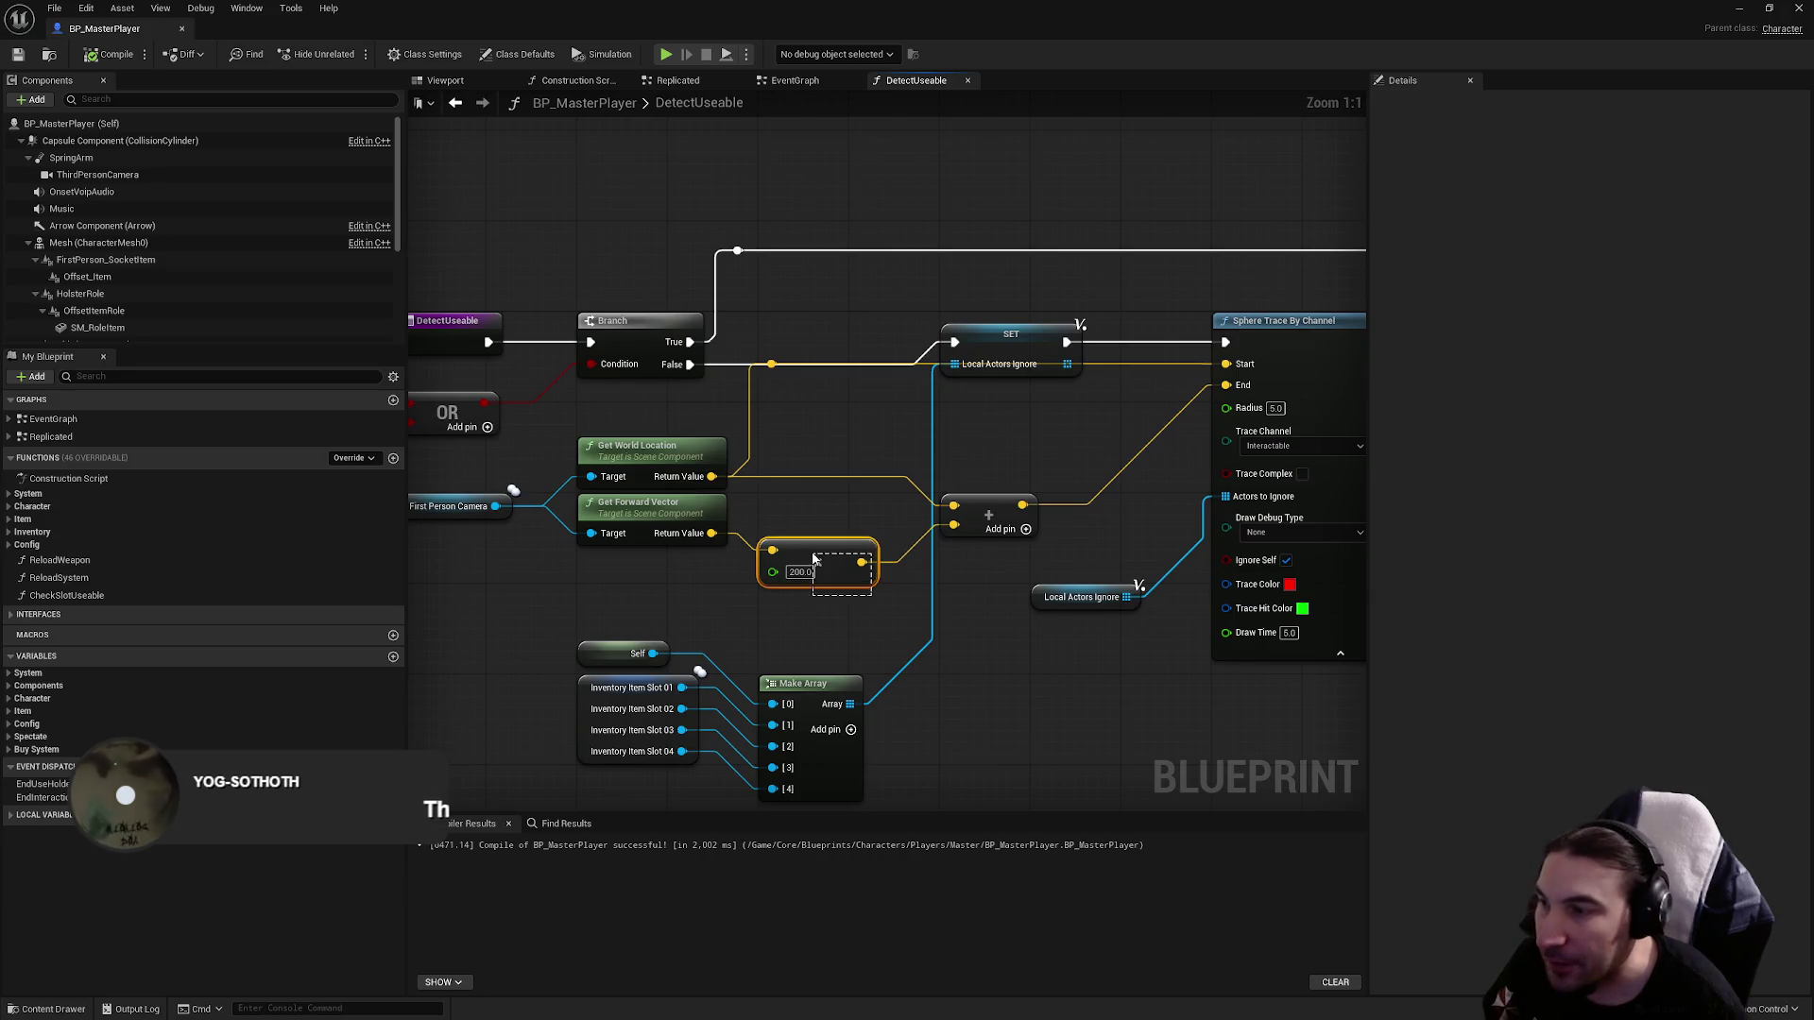
{"action": "left_click_drag", "start_coordinate": [704, 466], "coordinate": [766, 482]}
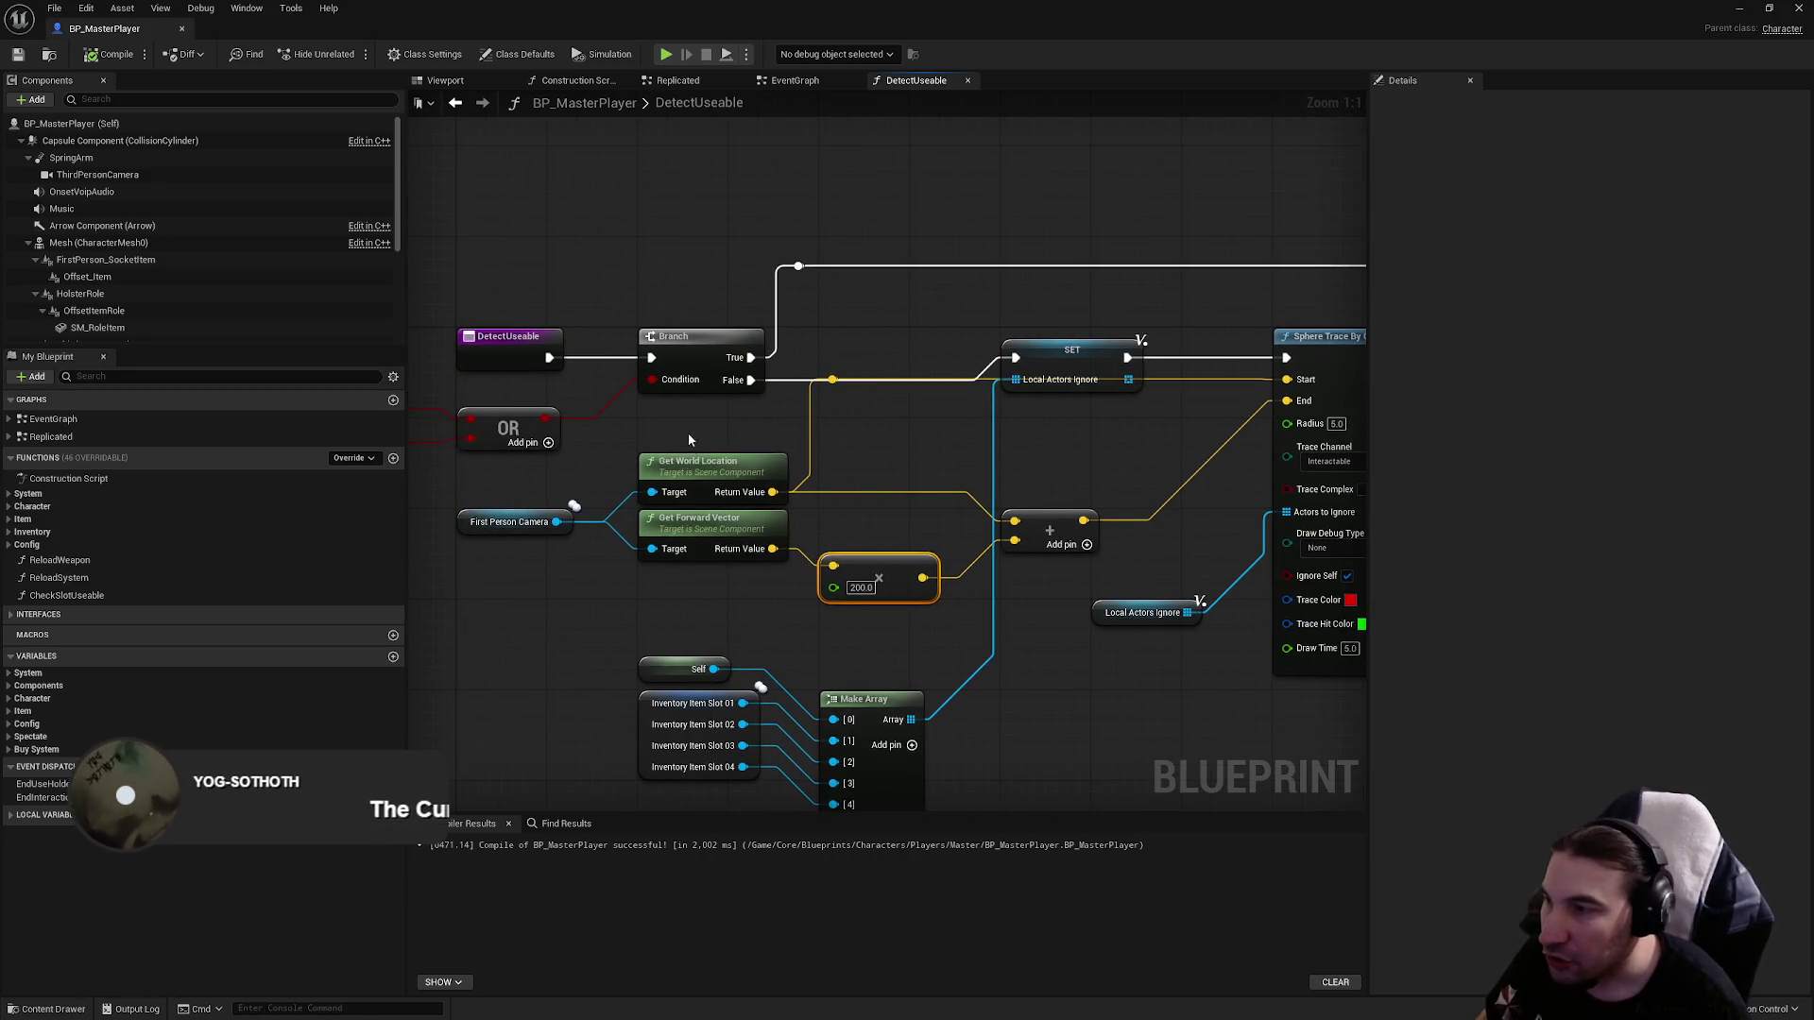
{"action": "left_click_drag", "start_coordinate": [938, 388], "coordinate": [554, 328]}
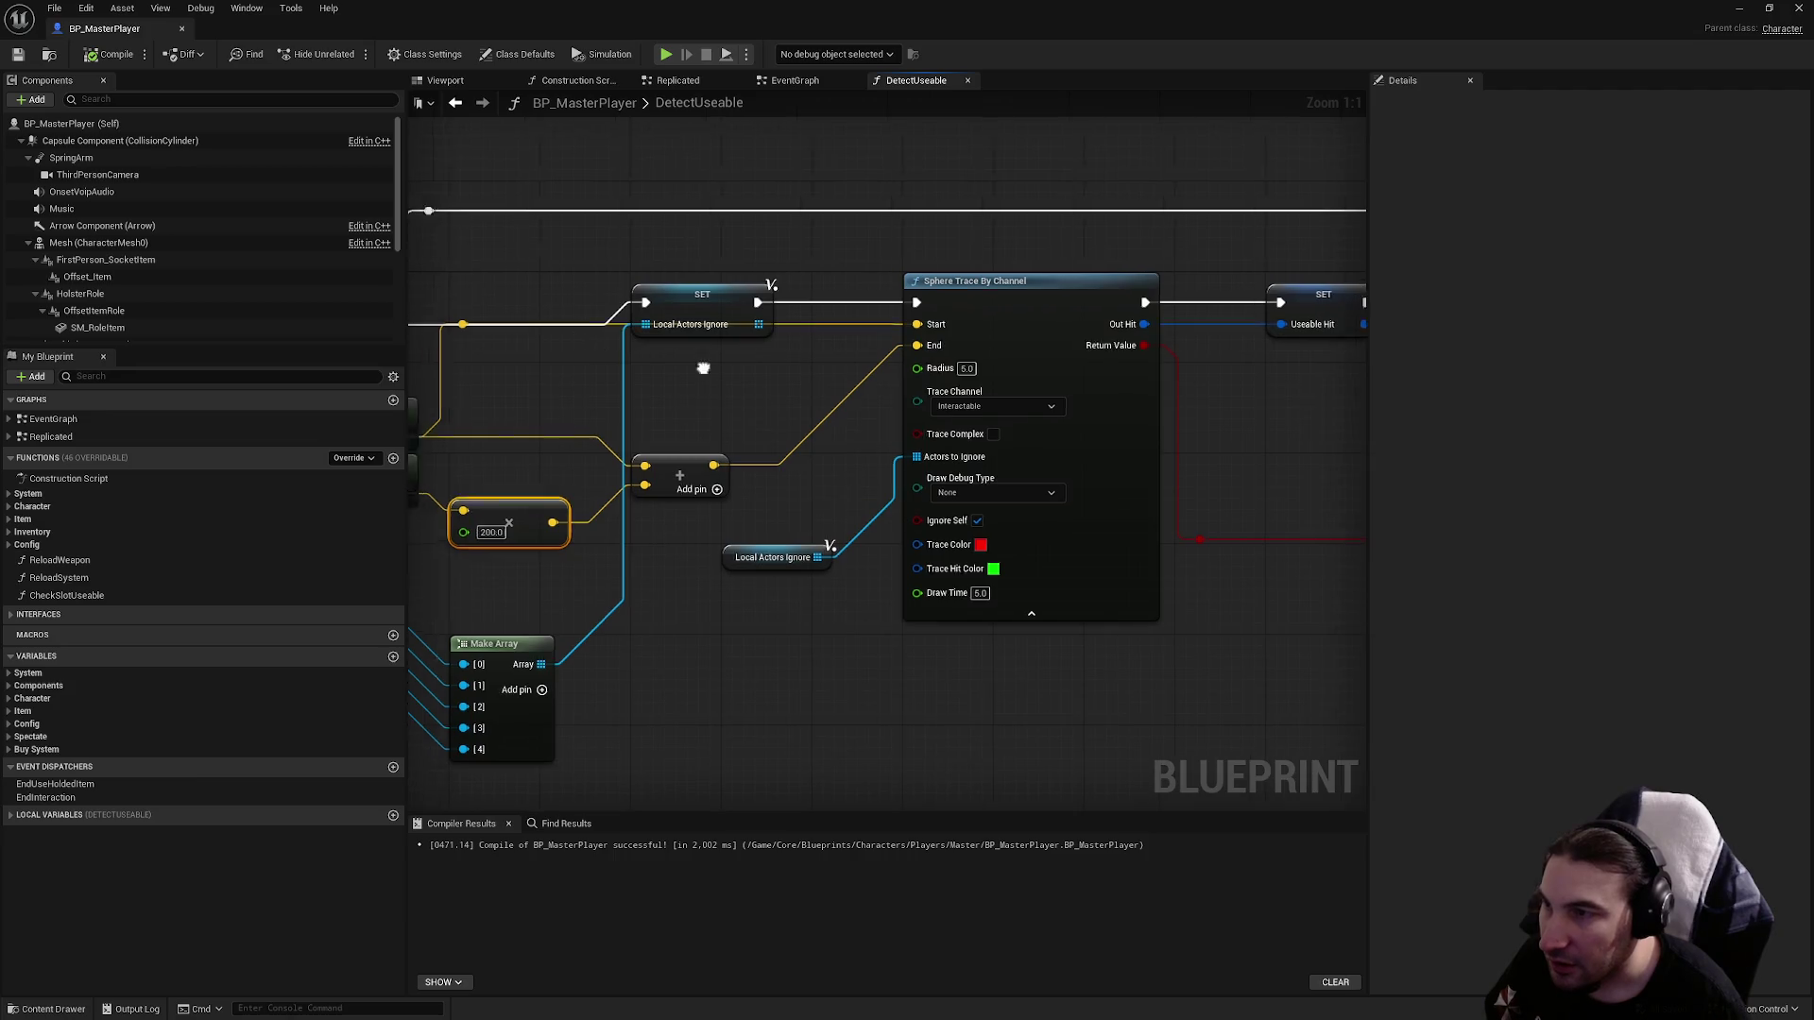
{"action": "left_click_drag", "start_coordinate": [948, 357], "coordinate": [1096, 357]}
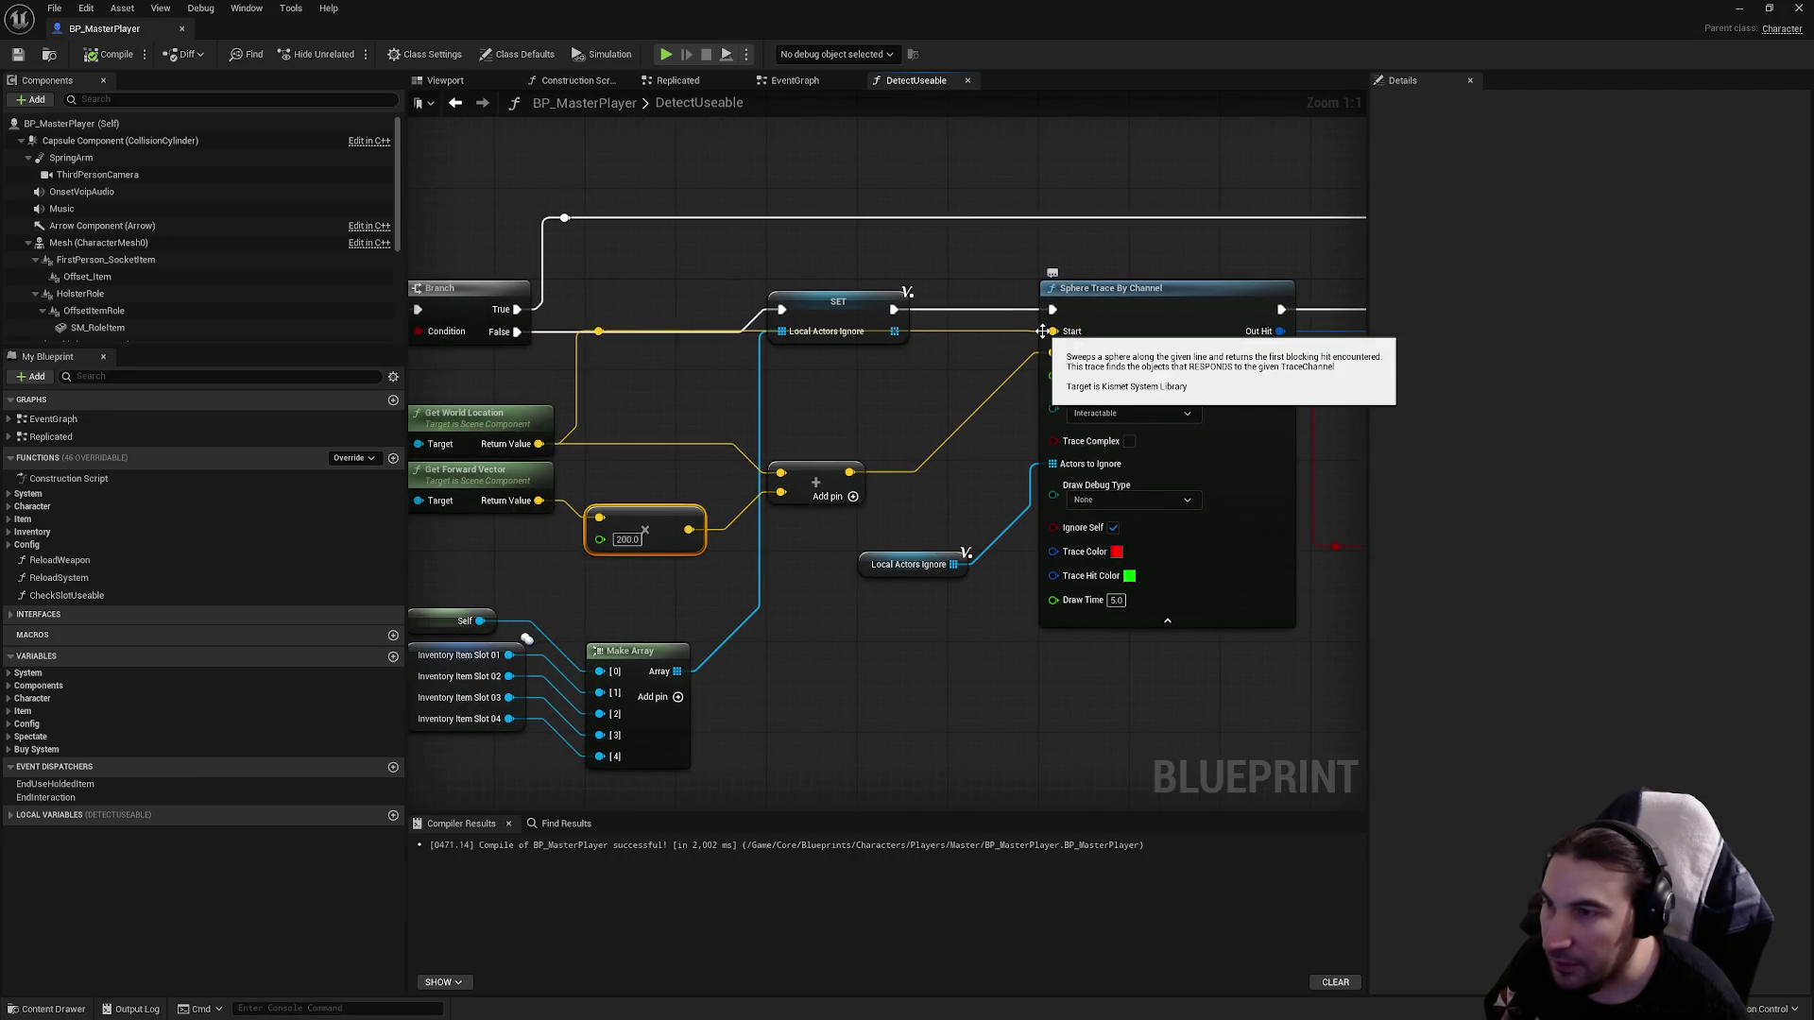
{"action": "left_click_drag", "start_coordinate": [897, 436], "coordinate": [668, 413]}
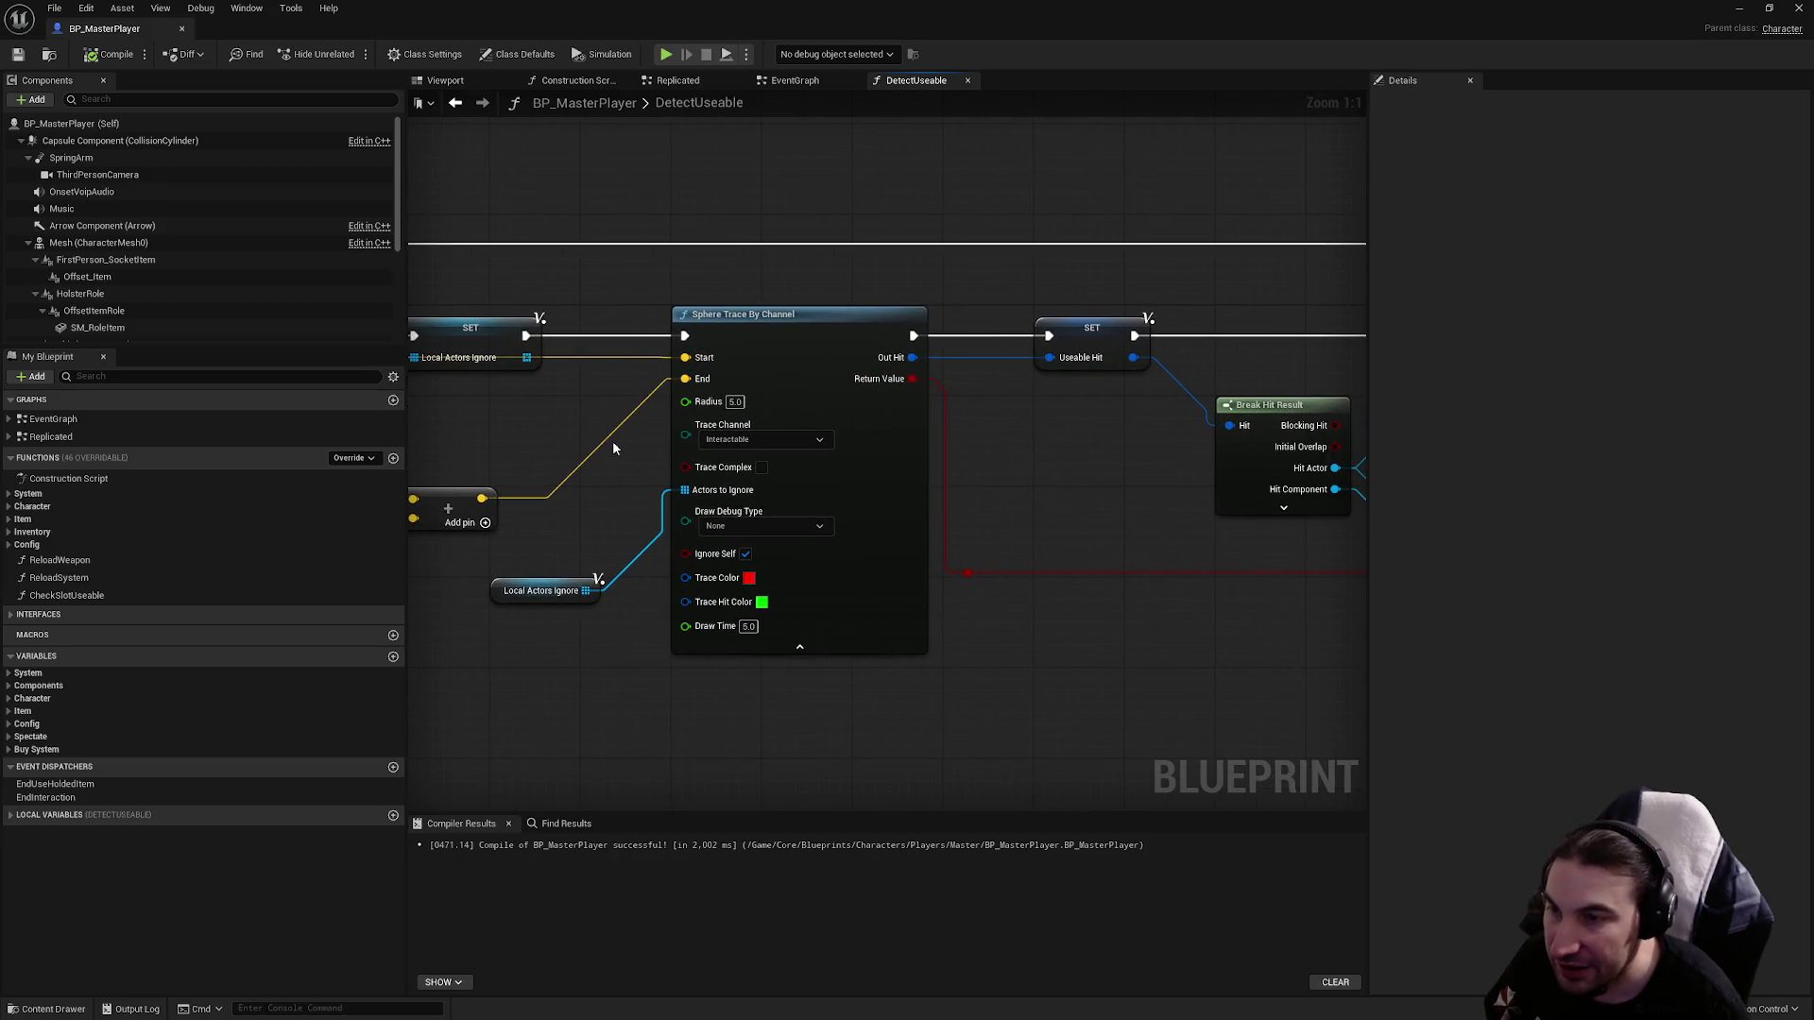
{"action": "left_click_drag", "start_coordinate": [1249, 442], "coordinate": [880, 424]}
{"action": "left_click", "coordinate": [879, 424]}
{"action": "left_click_drag", "start_coordinate": [811, 345], "coordinate": [1010, 543]}
{"action": "left_click", "coordinate": [846, 378]}
{"action": "left_click_drag", "start_coordinate": [847, 378], "coordinate": [1140, 429]}
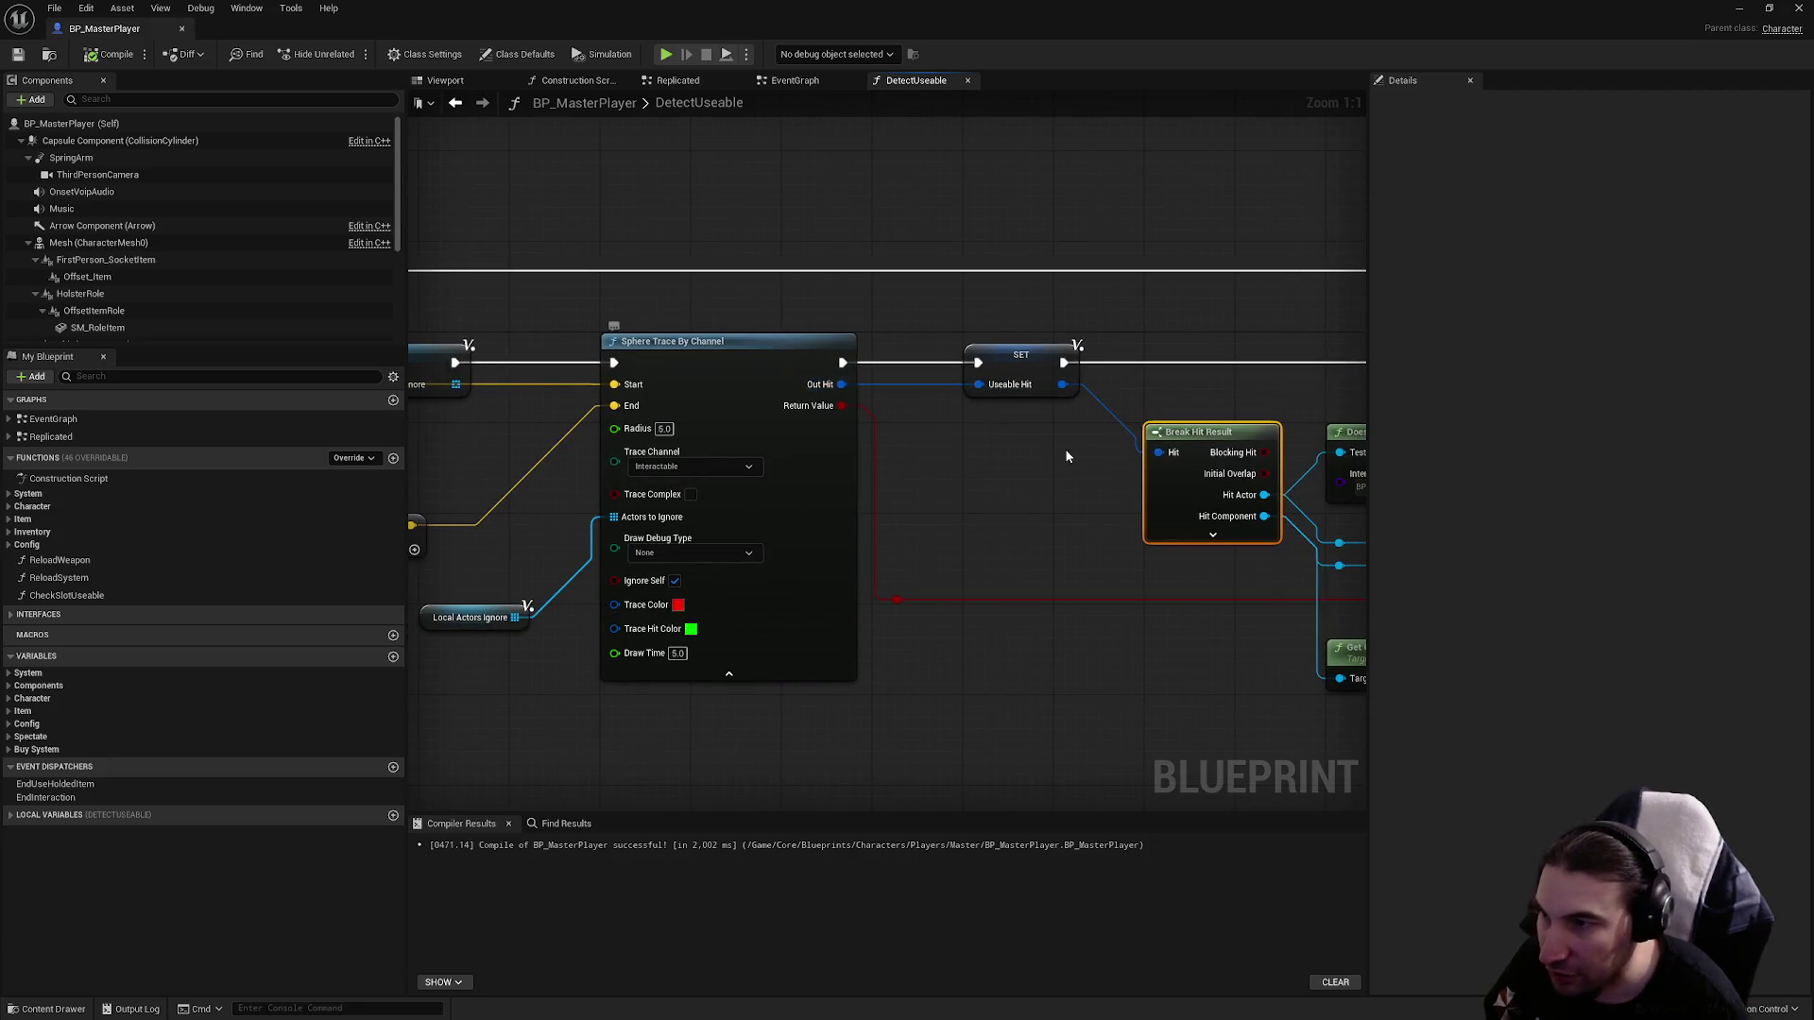
{"action": "left_click_drag", "start_coordinate": [835, 383], "coordinate": [650, 284]}
{"action": "left_click_drag", "start_coordinate": [930, 296], "coordinate": [1107, 470]}
{"action": "left_click", "coordinate": [1022, 440]}
{"action": "mouse_move", "coordinate": [1054, 337]}
{"action": "left_mouse_down"}
{"action": "mouse_move", "coordinate": [1045, 284]}
{"action": "mouse_move", "coordinate": [980, 281]}
{"action": "mouse_move", "coordinate": [1058, 202]}
{"action": "left_mouse_up"}
{"action": "mouse_move", "coordinate": [1000, 322]}
{"action": "left_mouse_down"}
{"action": "mouse_move", "coordinate": [1081, 258]}
{"action": "mouse_move", "coordinate": [1072, 202]}
{"action": "mouse_move", "coordinate": [1048, 312]}
{"action": "mouse_move", "coordinate": [1101, 172]}
{"action": "mouse_move", "coordinate": [1081, 172]}
{"action": "left_mouse_up"}
{"action": "mouse_move", "coordinate": [1000, 365]}
{"action": "left_mouse_down"}
{"action": "mouse_move", "coordinate": [1073, 183]}
{"action": "mouse_move", "coordinate": [1063, 386]}
{"action": "mouse_move", "coordinate": [1054, 170]}
{"action": "mouse_move", "coordinate": [1061, 189]}
{"action": "left_mouse_up"}
{"action": "mouse_move", "coordinate": [1000, 407]}
{"action": "left_mouse_down"}
{"action": "mouse_move", "coordinate": [1086, 205]}
{"action": "mouse_move", "coordinate": [1058, 196]}
{"action": "left_mouse_up"}
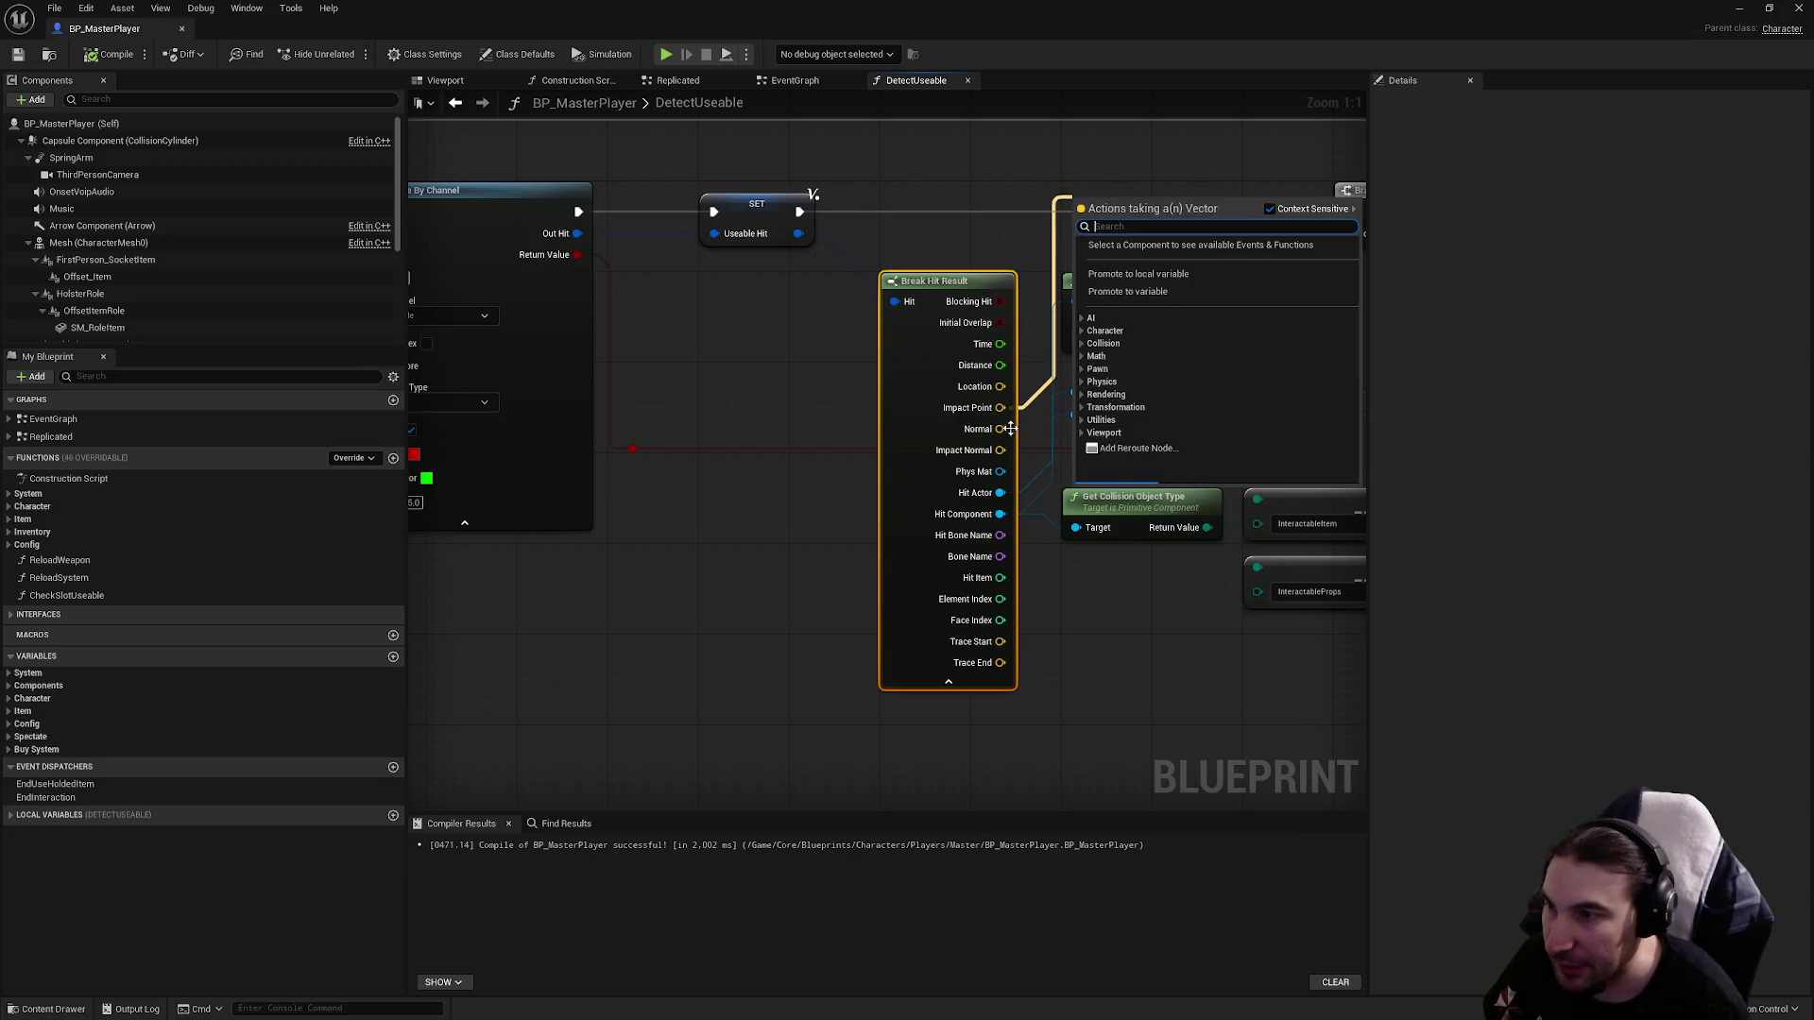
{"action": "mouse_move", "coordinate": [1001, 449]}
{"action": "left_mouse_down"}
{"action": "mouse_move", "coordinate": [1058, 183]}
{"action": "mouse_move", "coordinate": [1004, 472]}
{"action": "mouse_move", "coordinate": [1052, 154]}
{"action": "left_mouse_up"}
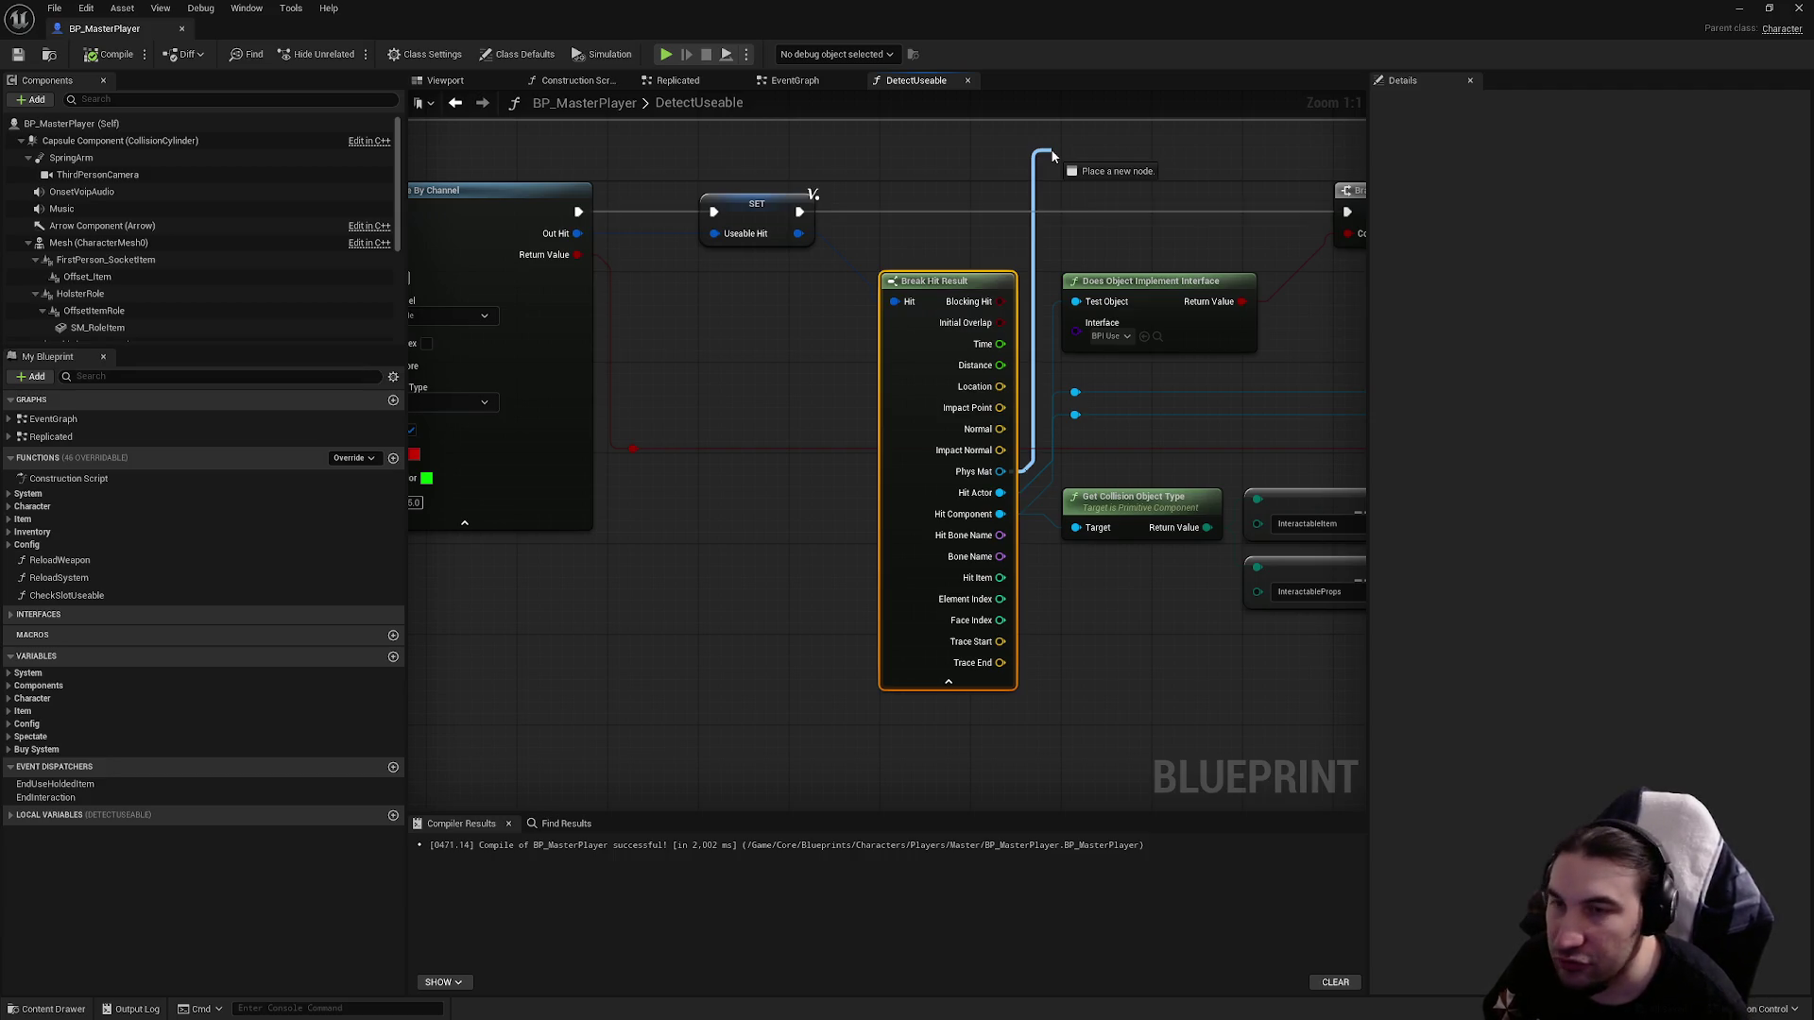
{"action": "mouse_move", "coordinate": [1052, 156]}
{"action": "left_mouse_down"}
{"action": "mouse_move", "coordinate": [1024, 487]}
{"action": "mouse_move", "coordinate": [1049, 186]}
{"action": "left_mouse_up"}
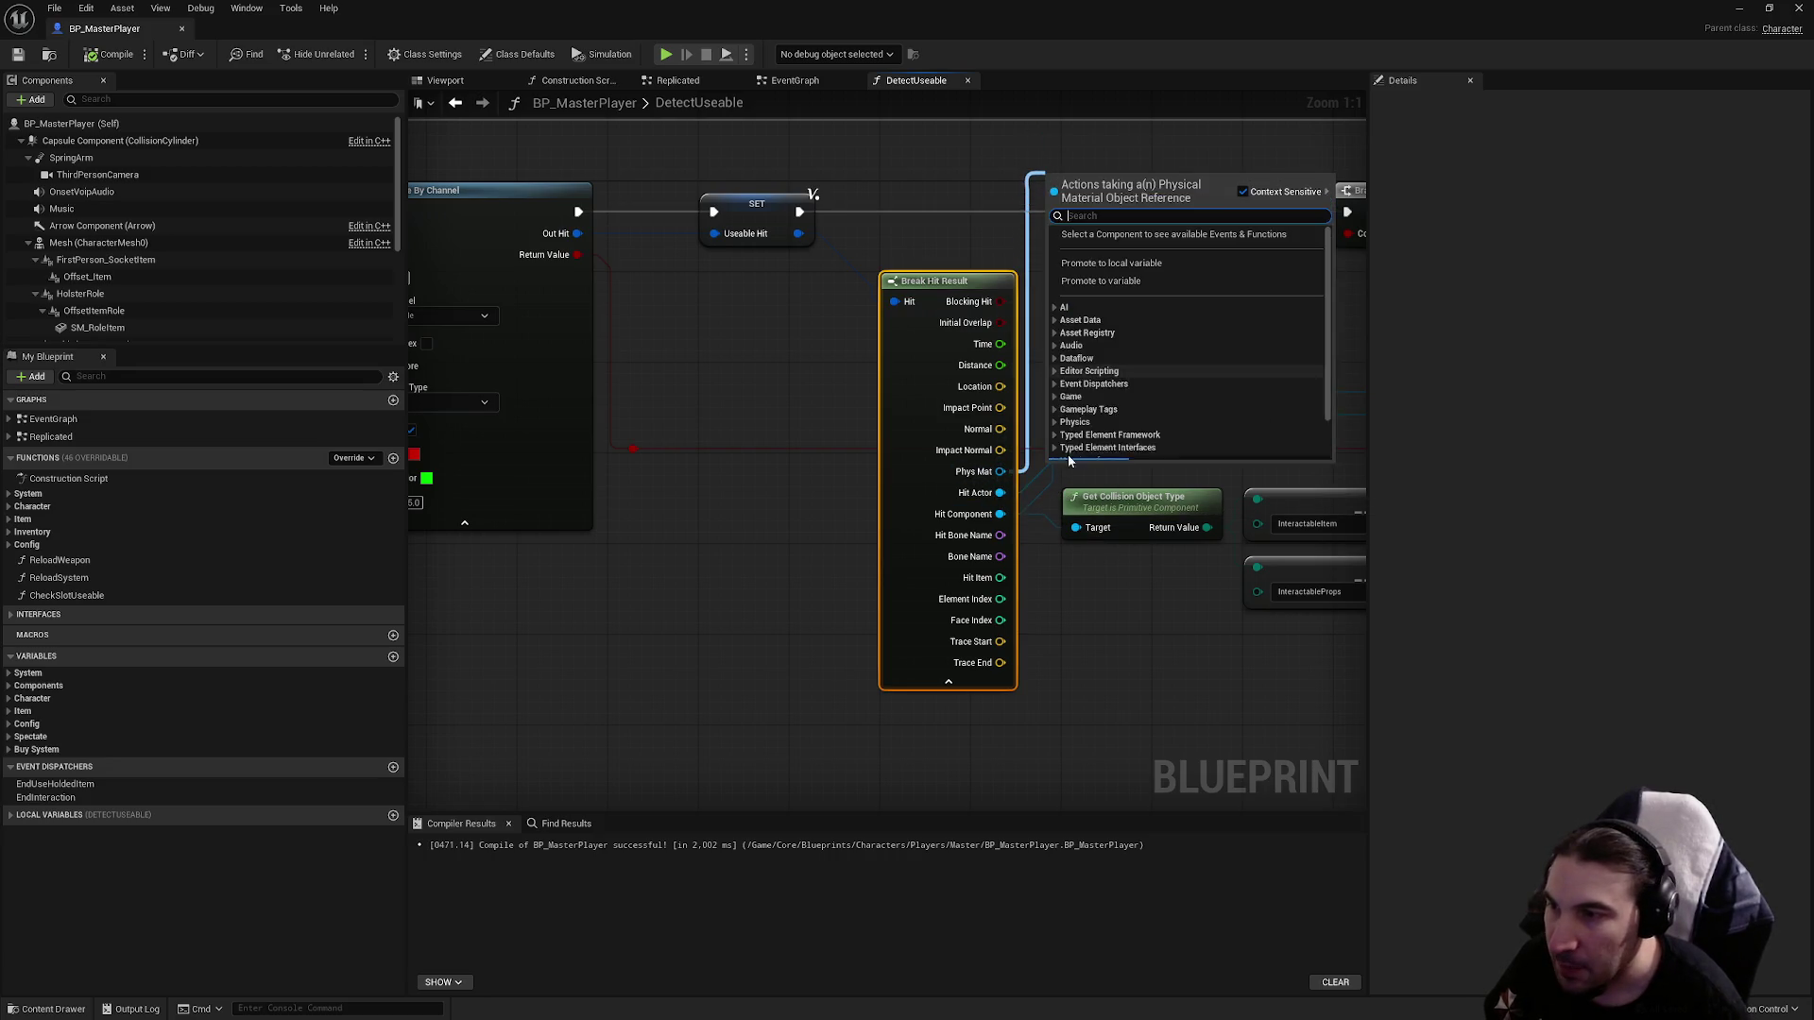
{"action": "left_click_drag", "start_coordinate": [751, 385], "coordinate": [706, 390]}
{"action": "mouse_move", "coordinate": [952, 498]}
{"action": "left_mouse_down"}
{"action": "mouse_move", "coordinate": [1043, 222]}
{"action": "mouse_move", "coordinate": [1006, 203]}
{"action": "left_mouse_up"}
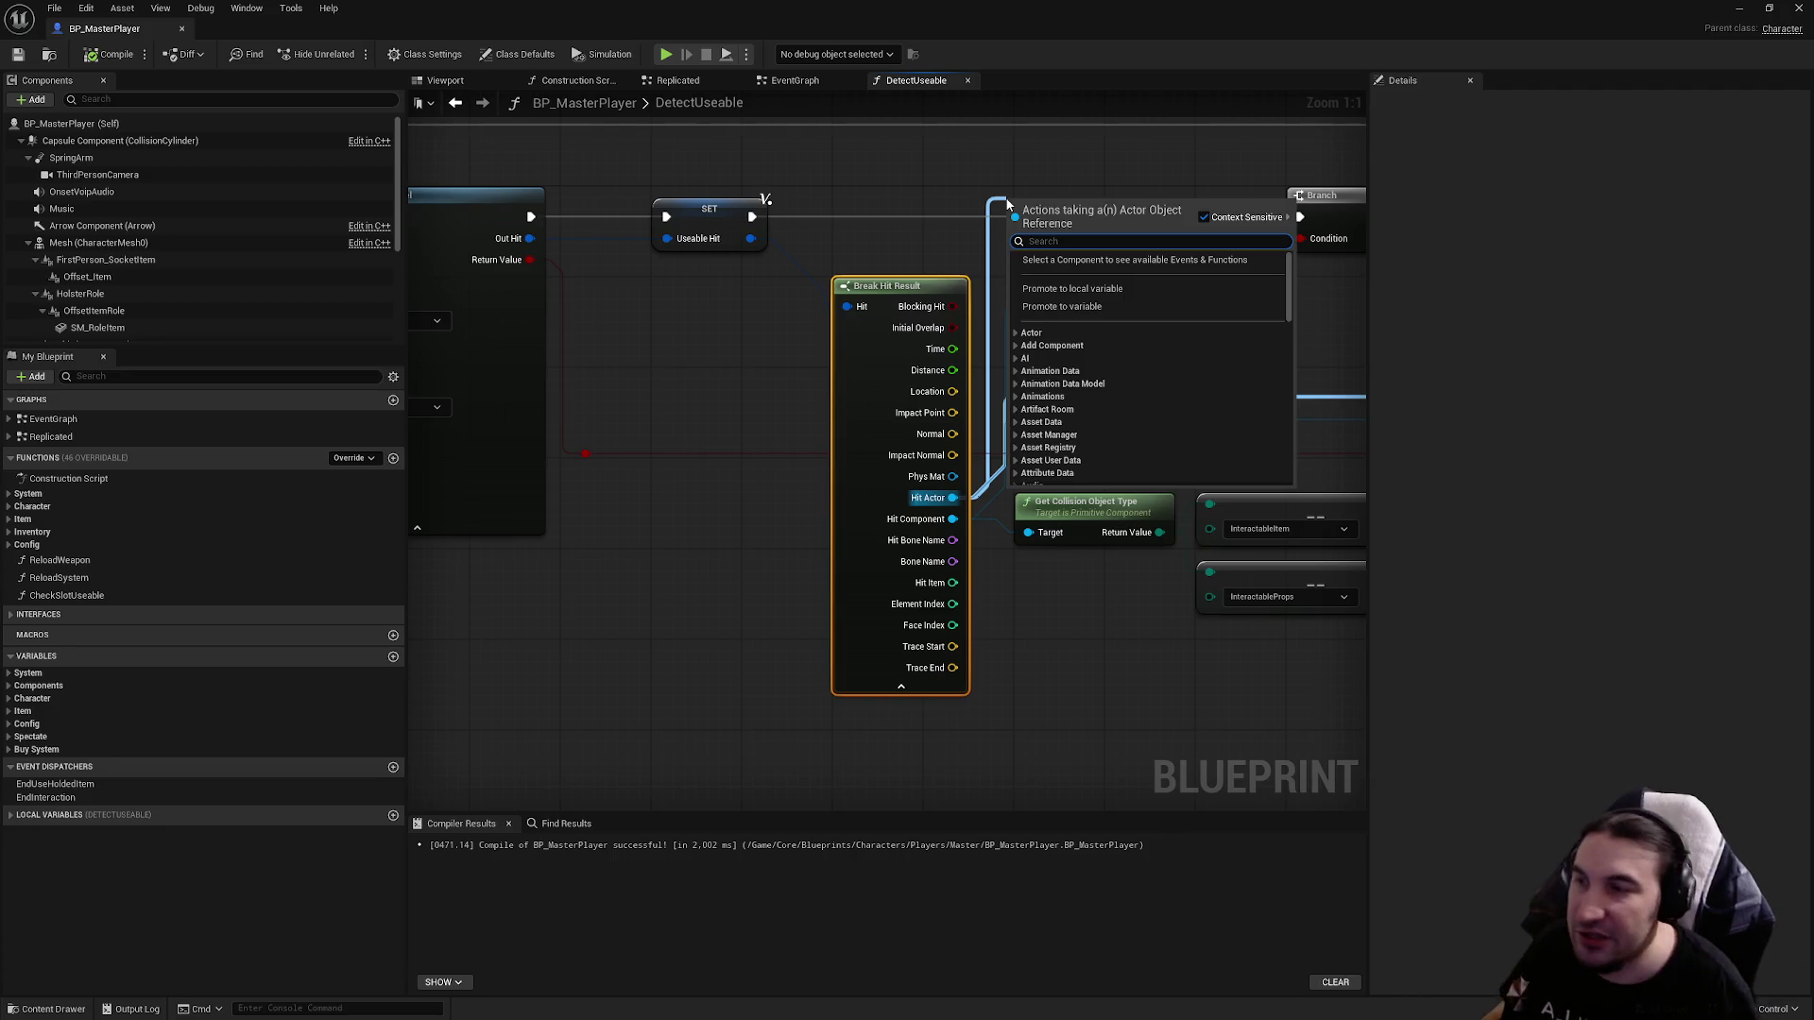
{"action": "left_click", "coordinate": [952, 529]}
{"action": "mouse_move", "coordinate": [952, 525]}
{"action": "left_mouse_down"}
{"action": "mouse_move", "coordinate": [983, 235]}
{"action": "mouse_move", "coordinate": [1020, 212]}
{"action": "left_mouse_up"}
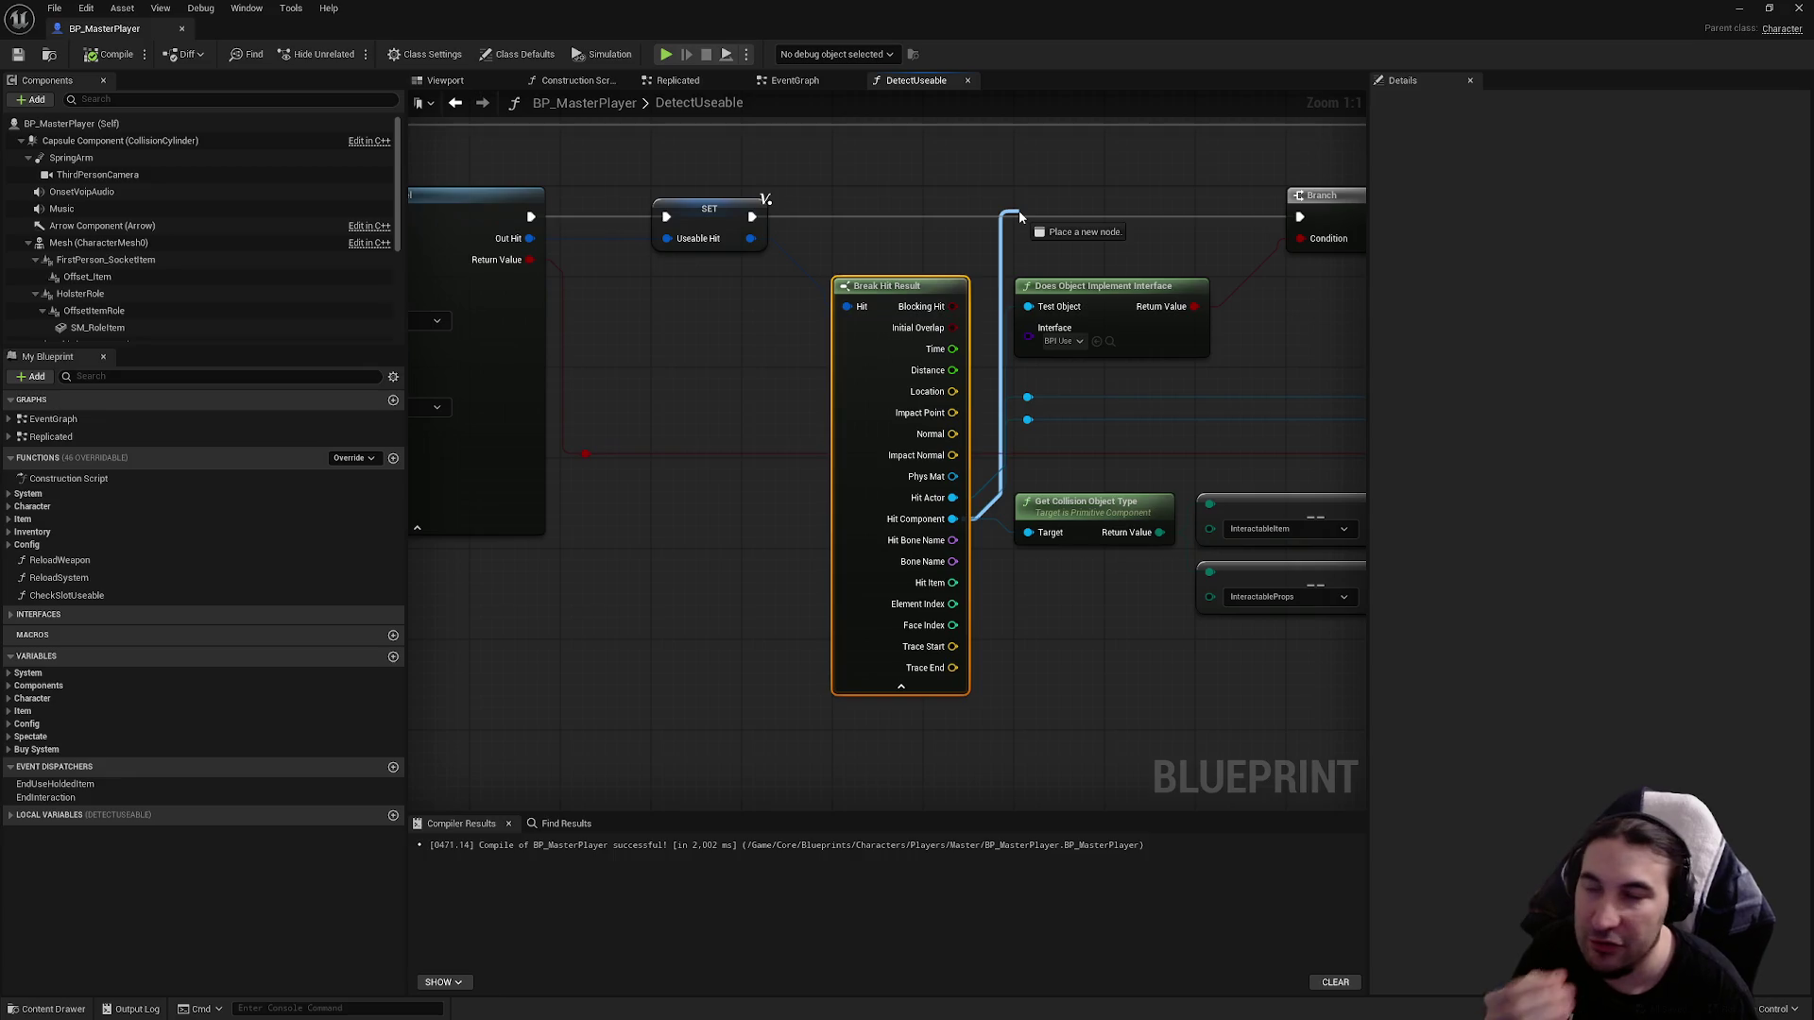
{"action": "left_click_drag", "start_coordinate": [1019, 216], "coordinate": [1020, 227]}
{"action": "mouse_move", "coordinate": [952, 518]}
{"action": "left_mouse_down"}
{"action": "mouse_move", "coordinate": [1034, 424]}
{"action": "mouse_move", "coordinate": [1016, 402]}
{"action": "left_mouse_up"}
{"action": "key", "text": "Escape"}
{"action": "left_click_drag", "start_coordinate": [952, 519], "coordinate": [1018, 401]}
{"action": "key", "text": "Escape"}
{"action": "mouse_move", "coordinate": [952, 540]}
{"action": "left_mouse_down"}
{"action": "mouse_move", "coordinate": [1049, 581]}
{"action": "mouse_move", "coordinate": [1027, 419]}
{"action": "left_mouse_up"}
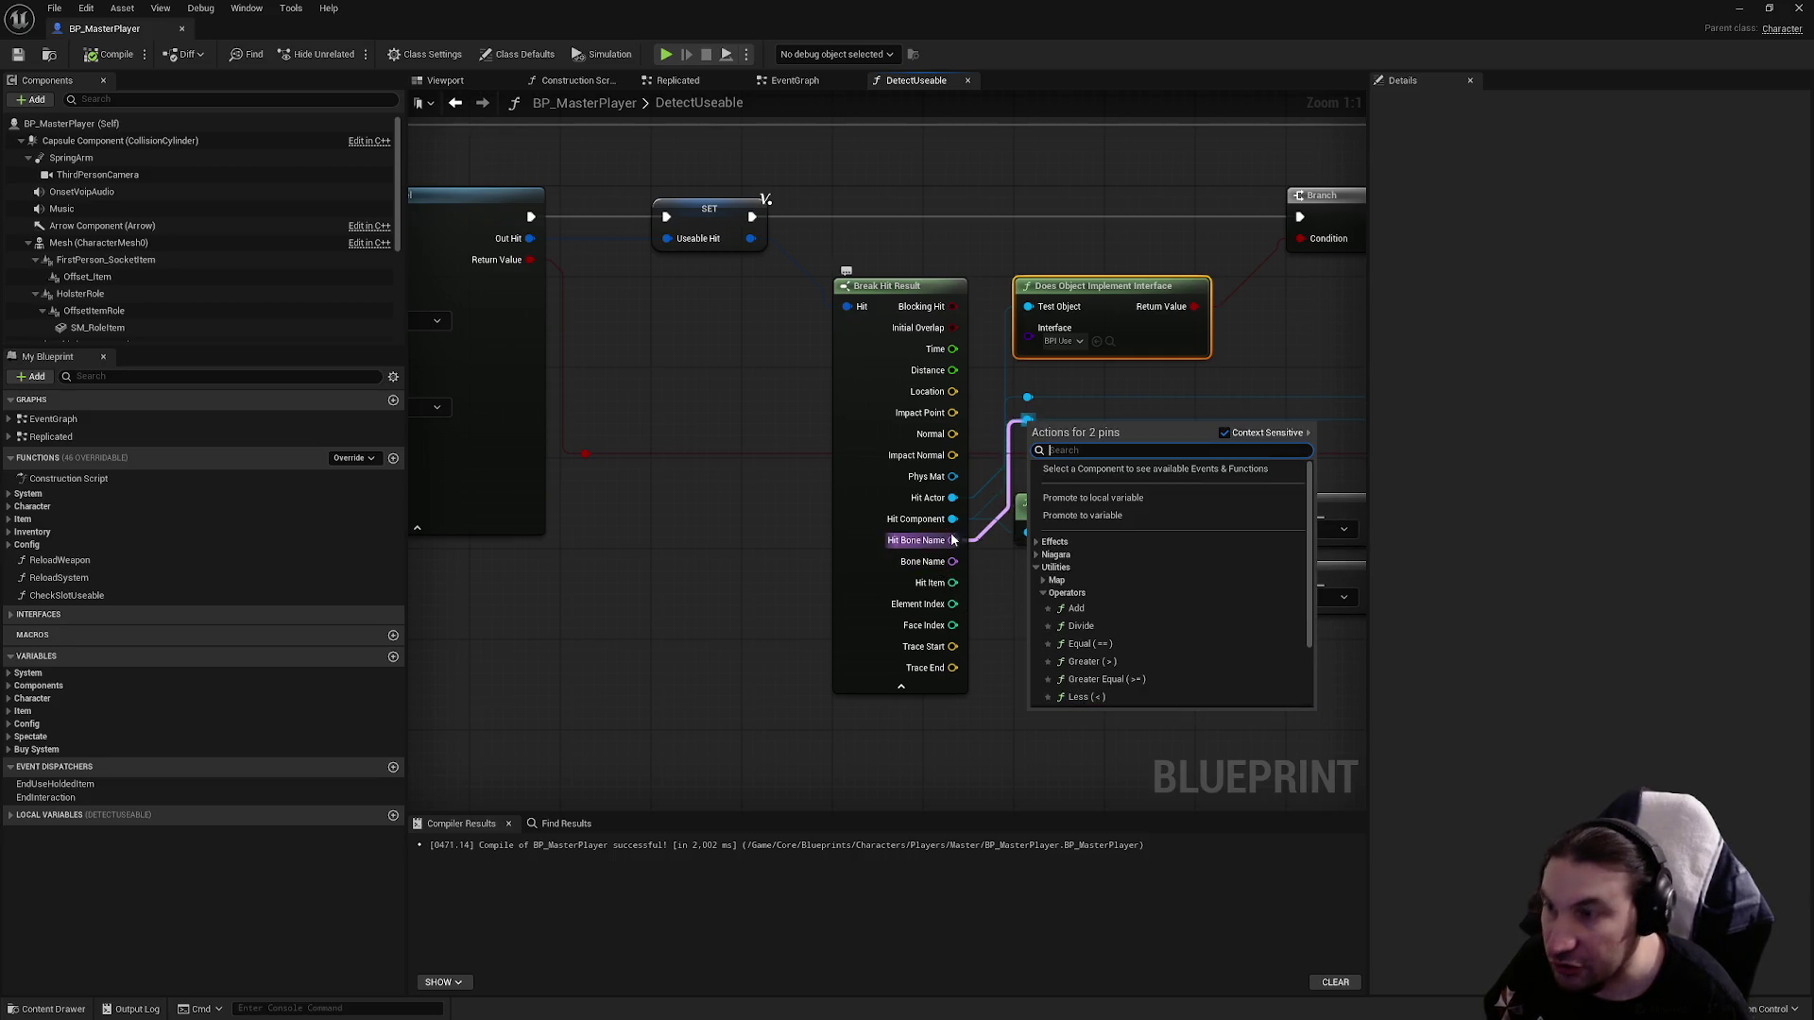
{"action": "left_click", "coordinate": [943, 570]}
{"action": "mouse_move", "coordinate": [952, 561]}
{"action": "left_mouse_down"}
{"action": "mouse_move", "coordinate": [969, 567]}
{"action": "mouse_move", "coordinate": [1012, 507]}
{"action": "mouse_move", "coordinate": [1023, 367]}
{"action": "left_mouse_up"}
{"action": "left_click", "coordinate": [1036, 593]}
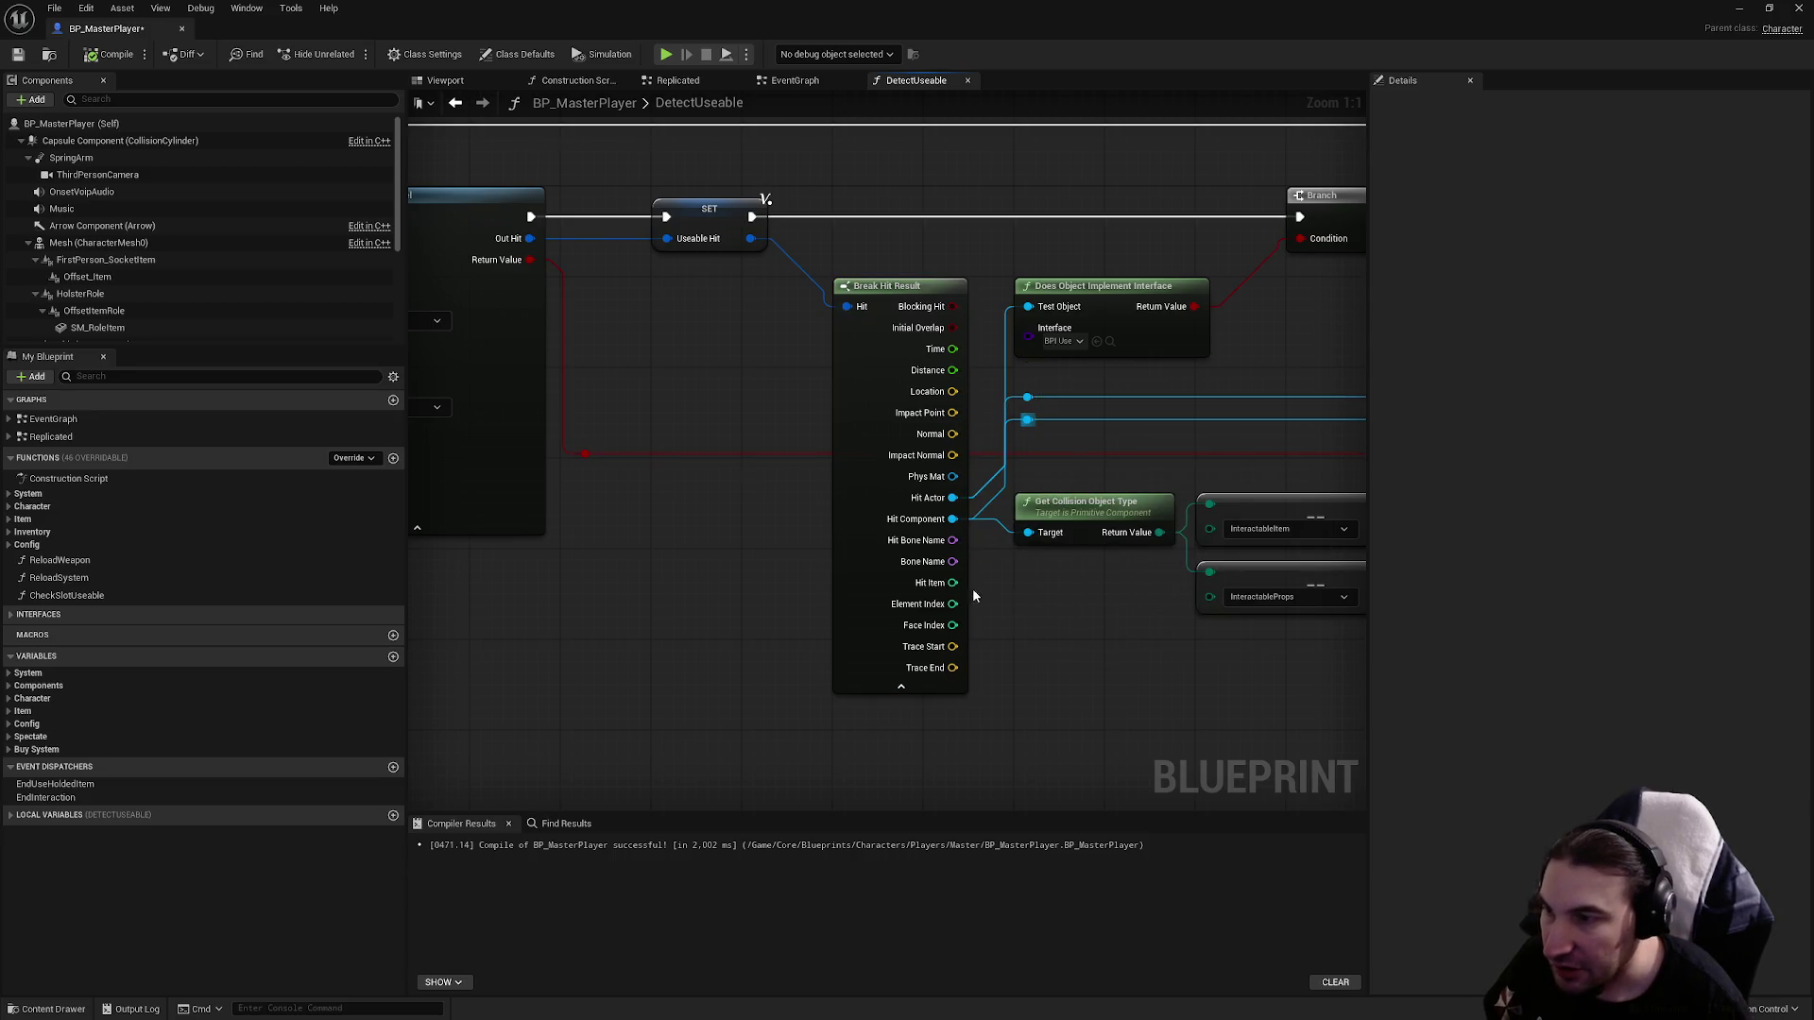
{"action": "left_click_drag", "start_coordinate": [952, 646], "coordinate": [1033, 578]}
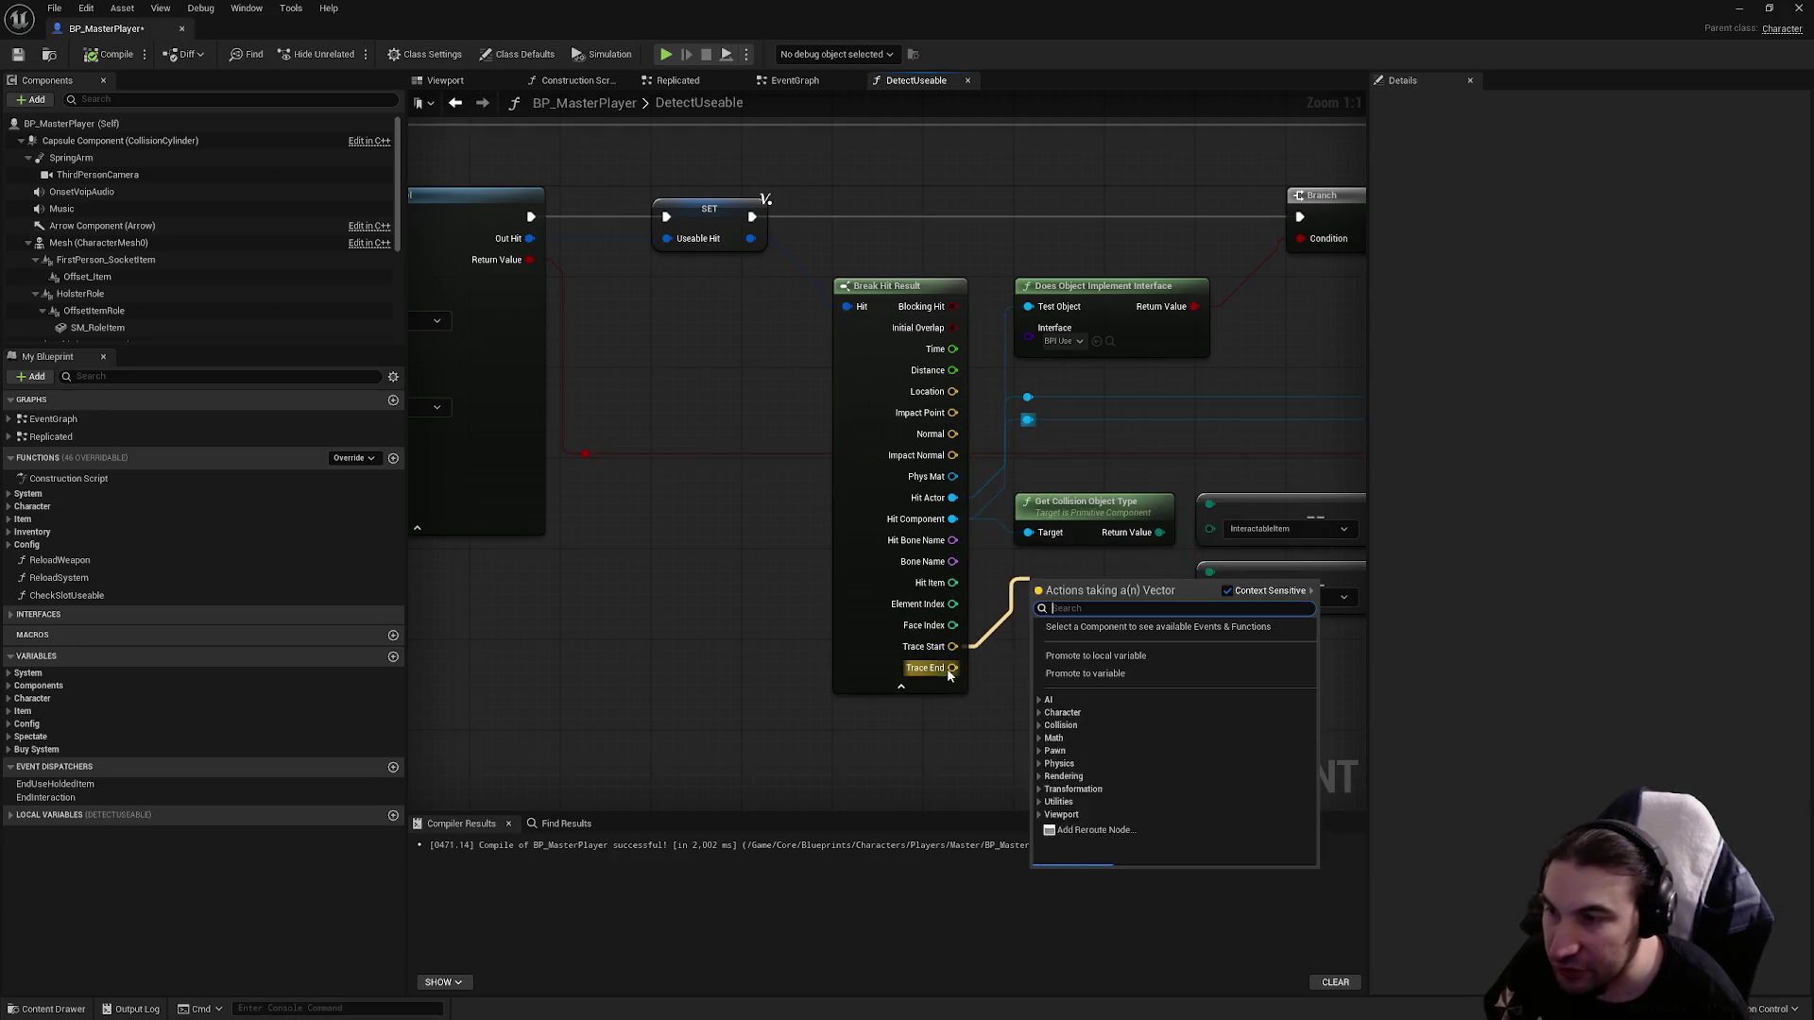
{"action": "left_click", "coordinate": [919, 586]}
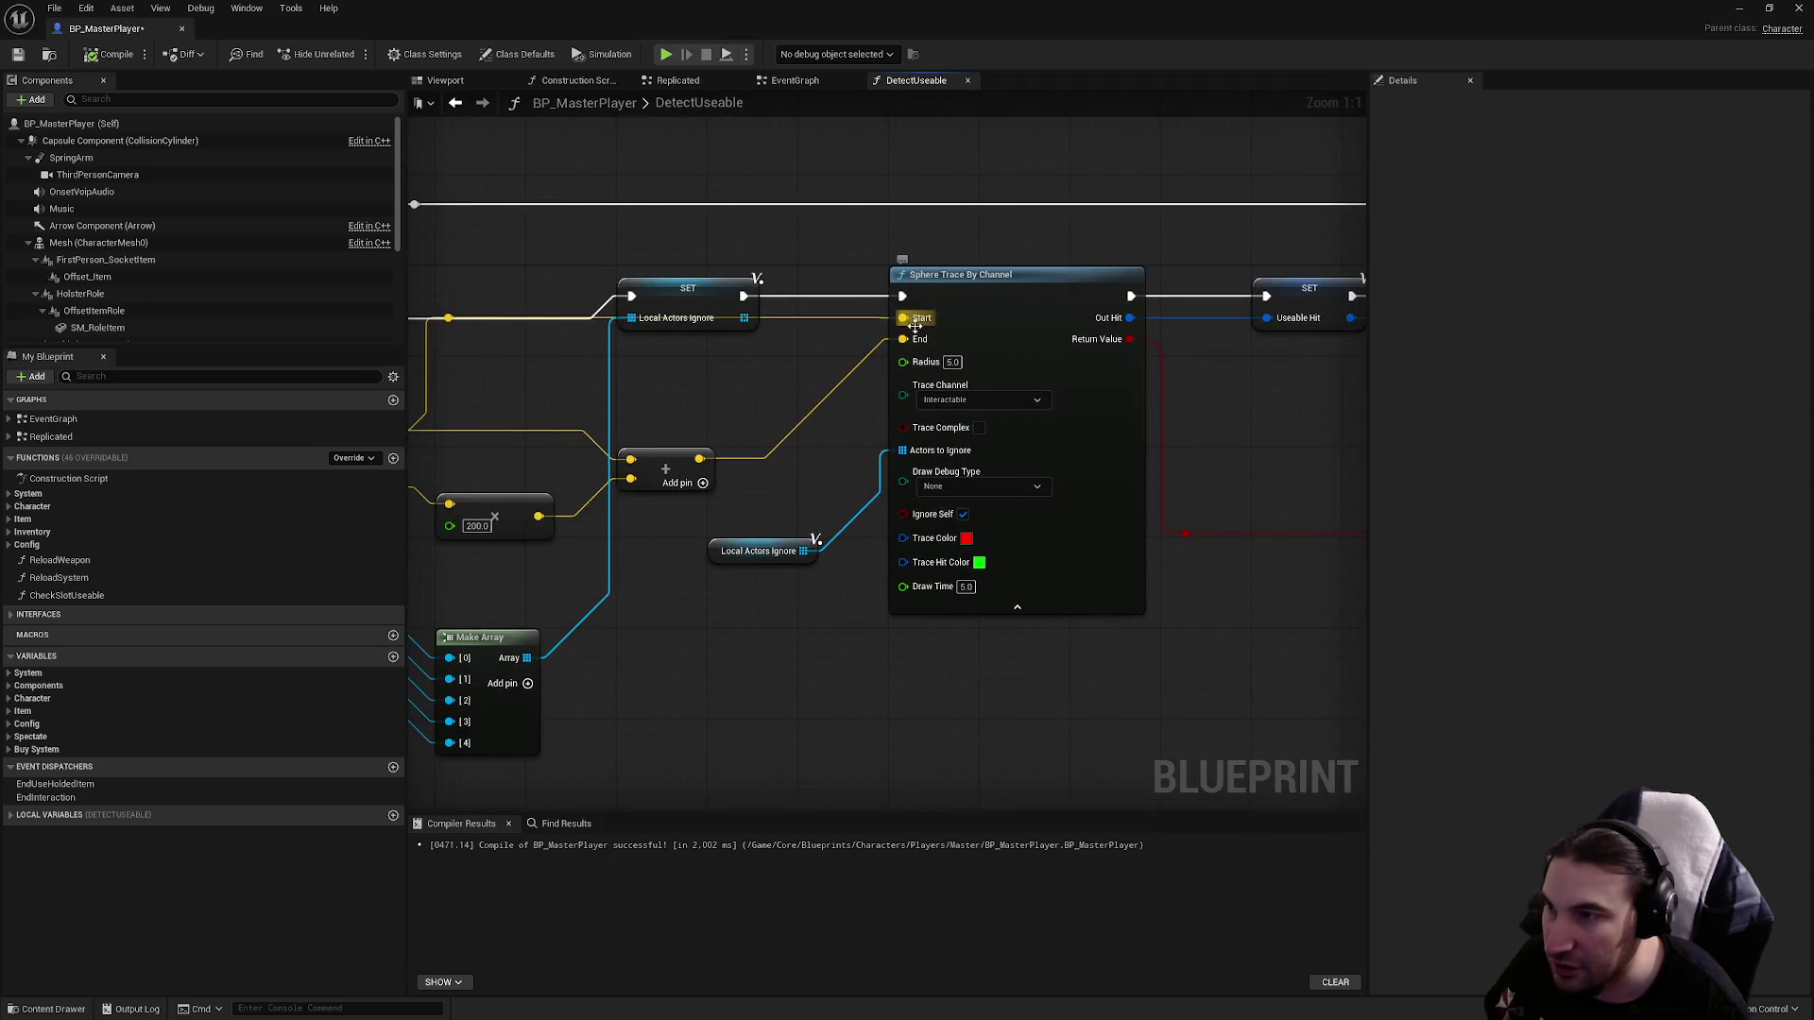
{"action": "left_click_drag", "start_coordinate": [1193, 448], "coordinate": [658, 429]}
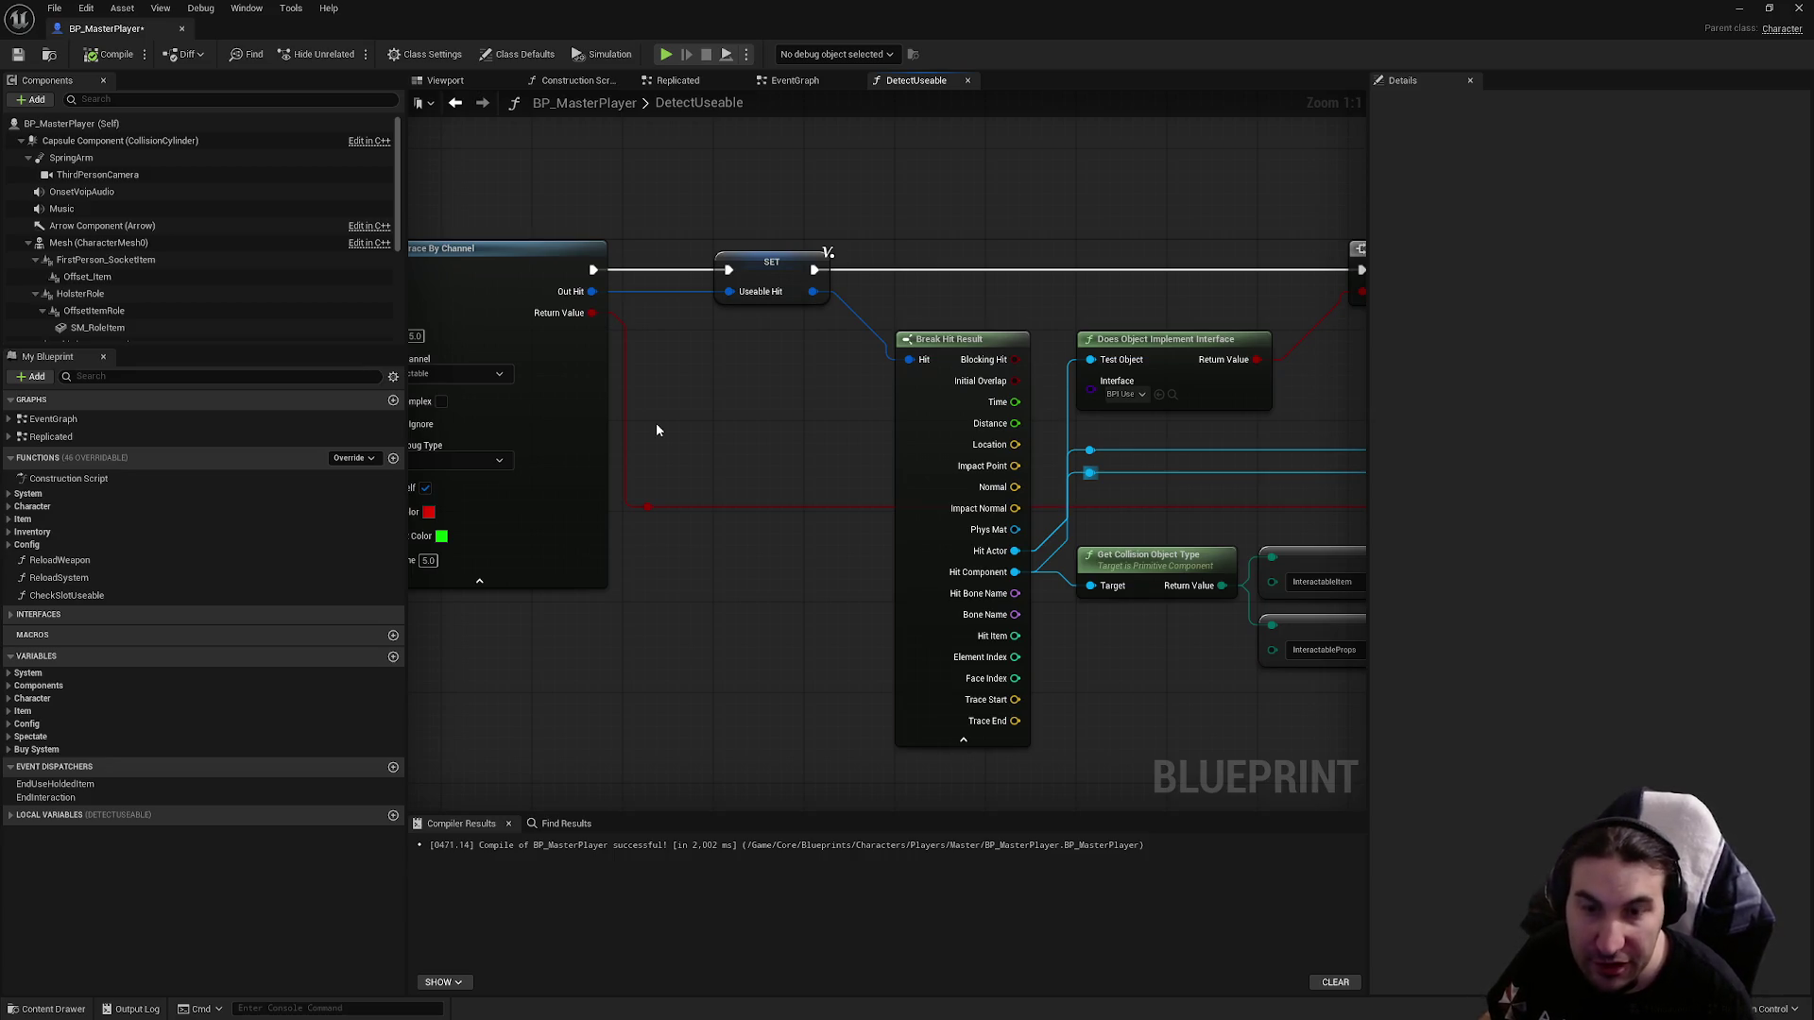
{"action": "scroll", "coordinate": [1087, 491], "scroll_direction": "down", "scroll_amount": 2}
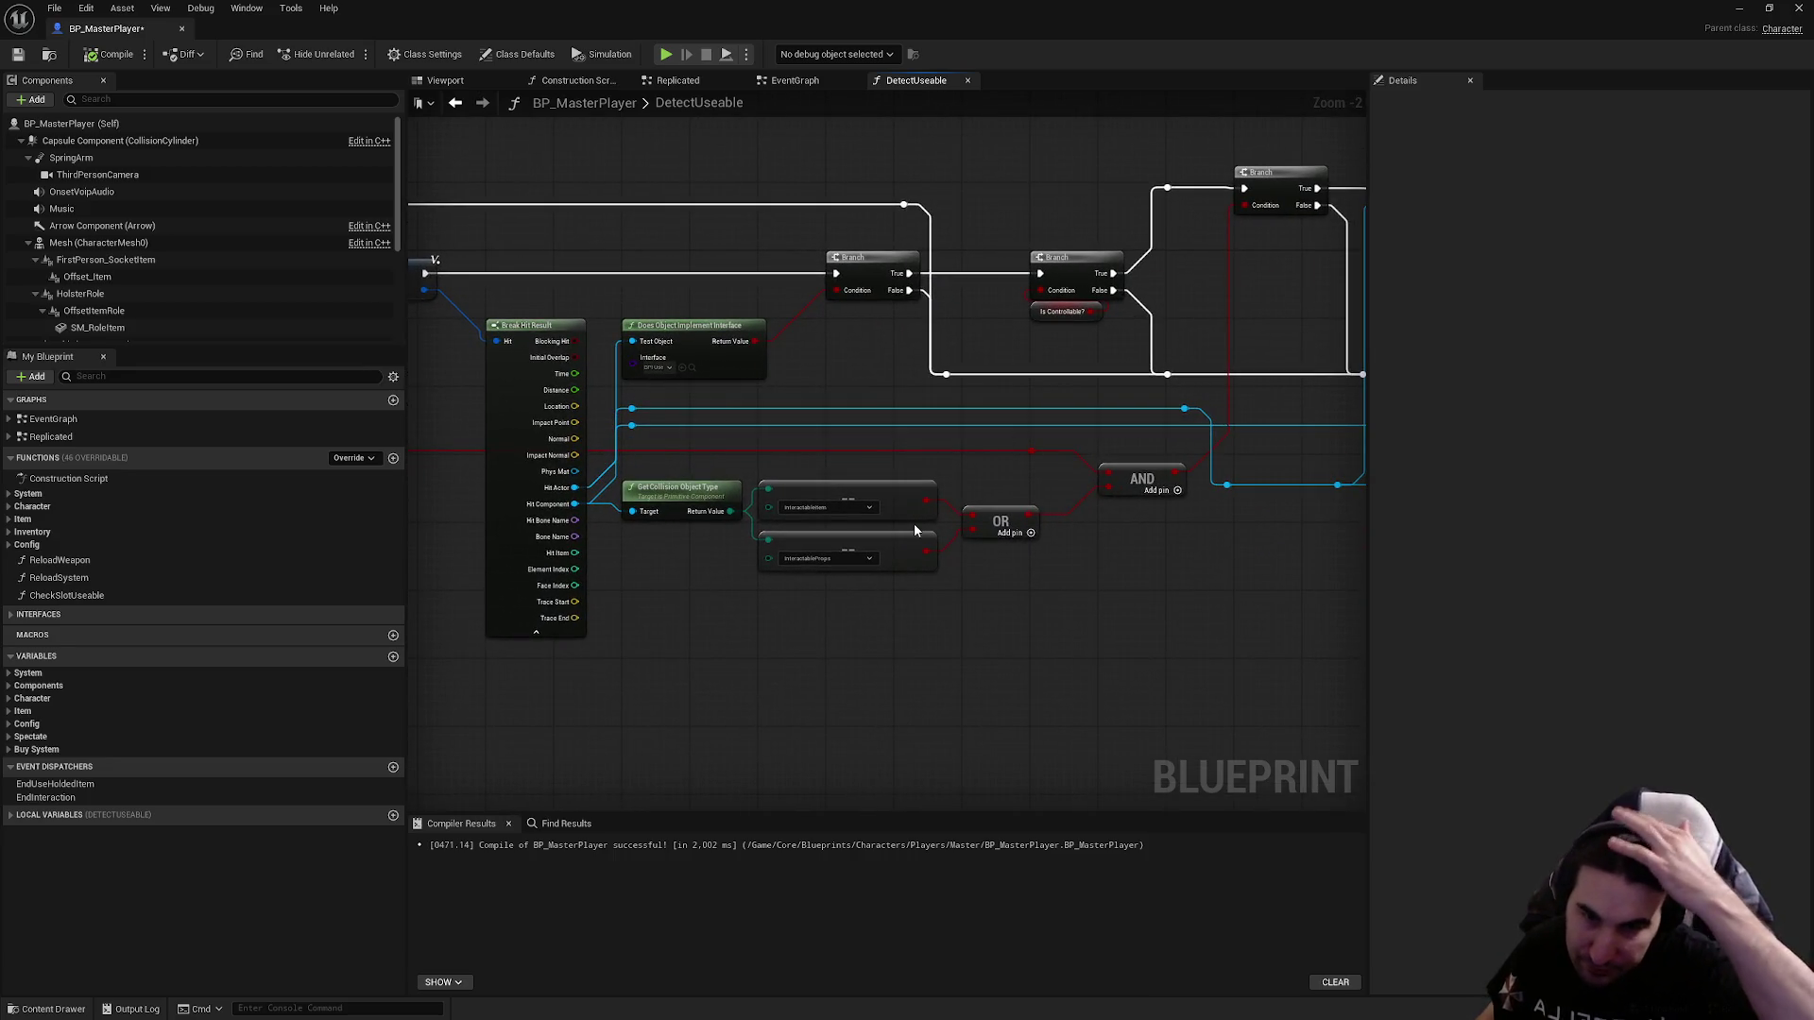
{"action": "left_click_drag", "start_coordinate": [915, 523], "coordinate": [1426, 586]}
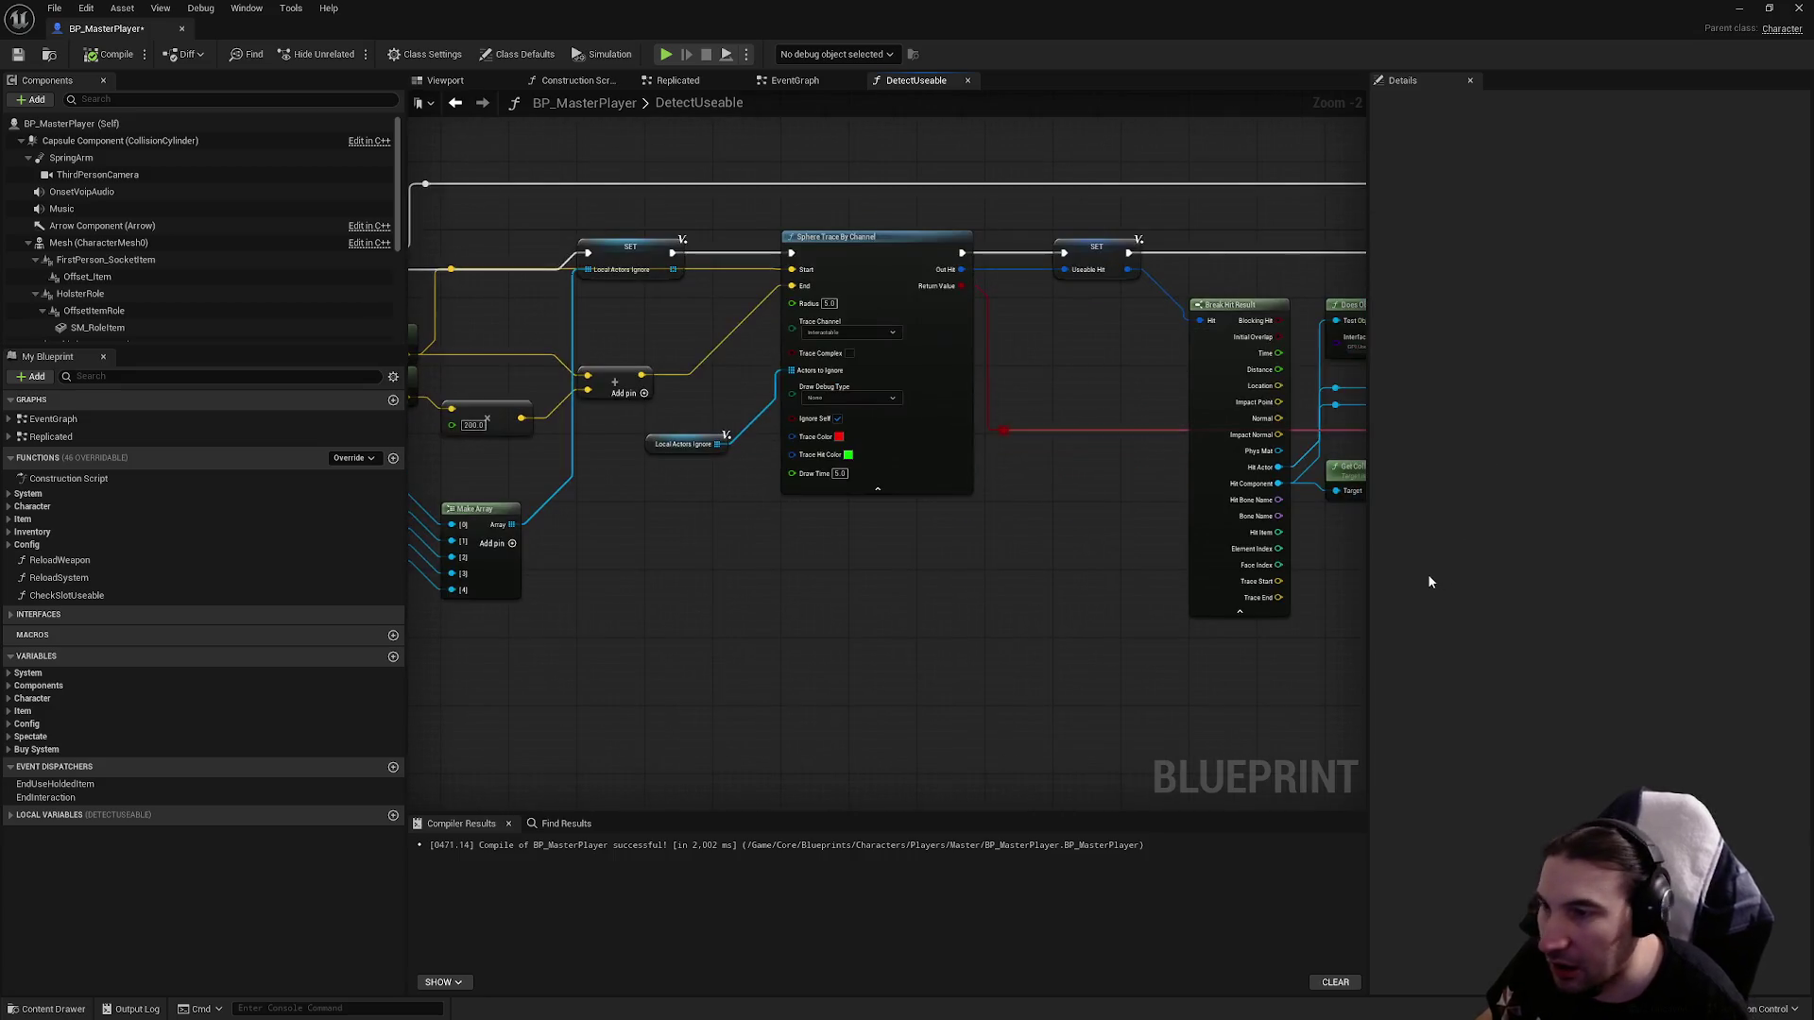
{"action": "left_click", "coordinate": [1239, 611]}
{"action": "scroll", "coordinate": [1228, 608], "scroll_direction": "down", "scroll_amount": 1}
{"action": "left_click_drag", "start_coordinate": [1228, 607], "coordinate": [1044, 593]}
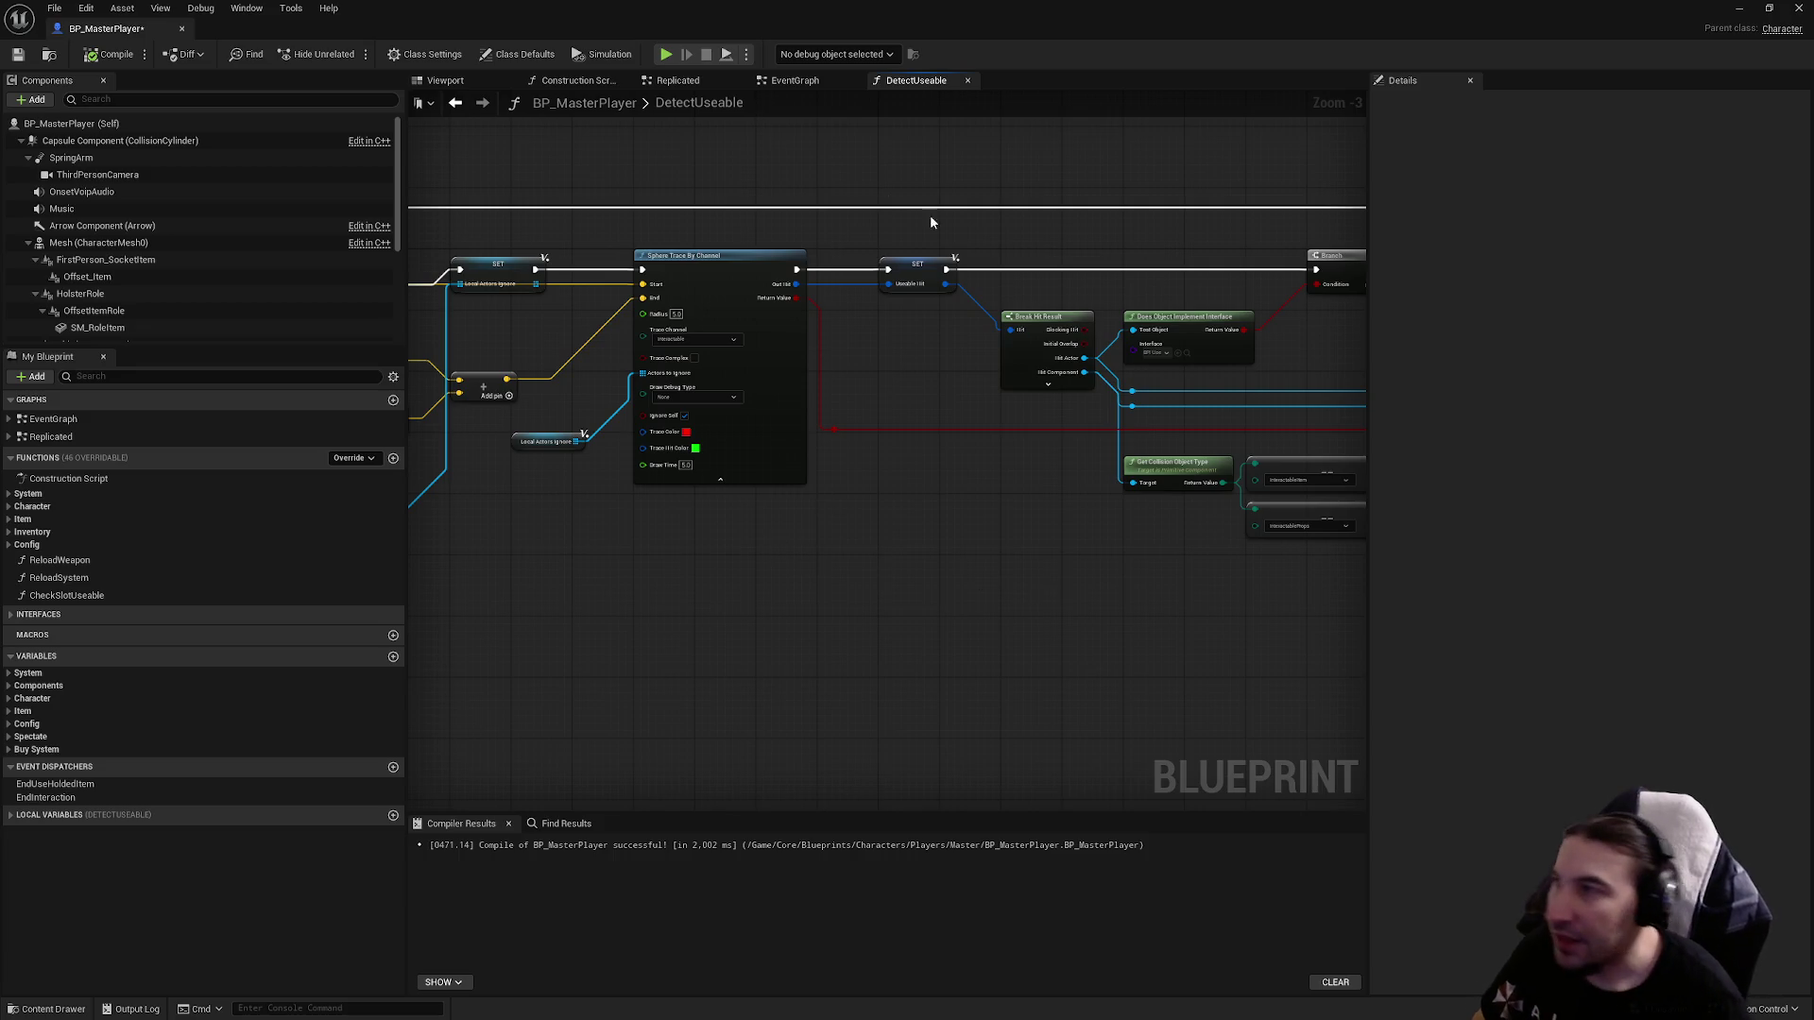
Save BP_MasterPlayer and minimize its editor to show the level and content browser.
{"action": "left_click", "coordinate": [11, 55]}
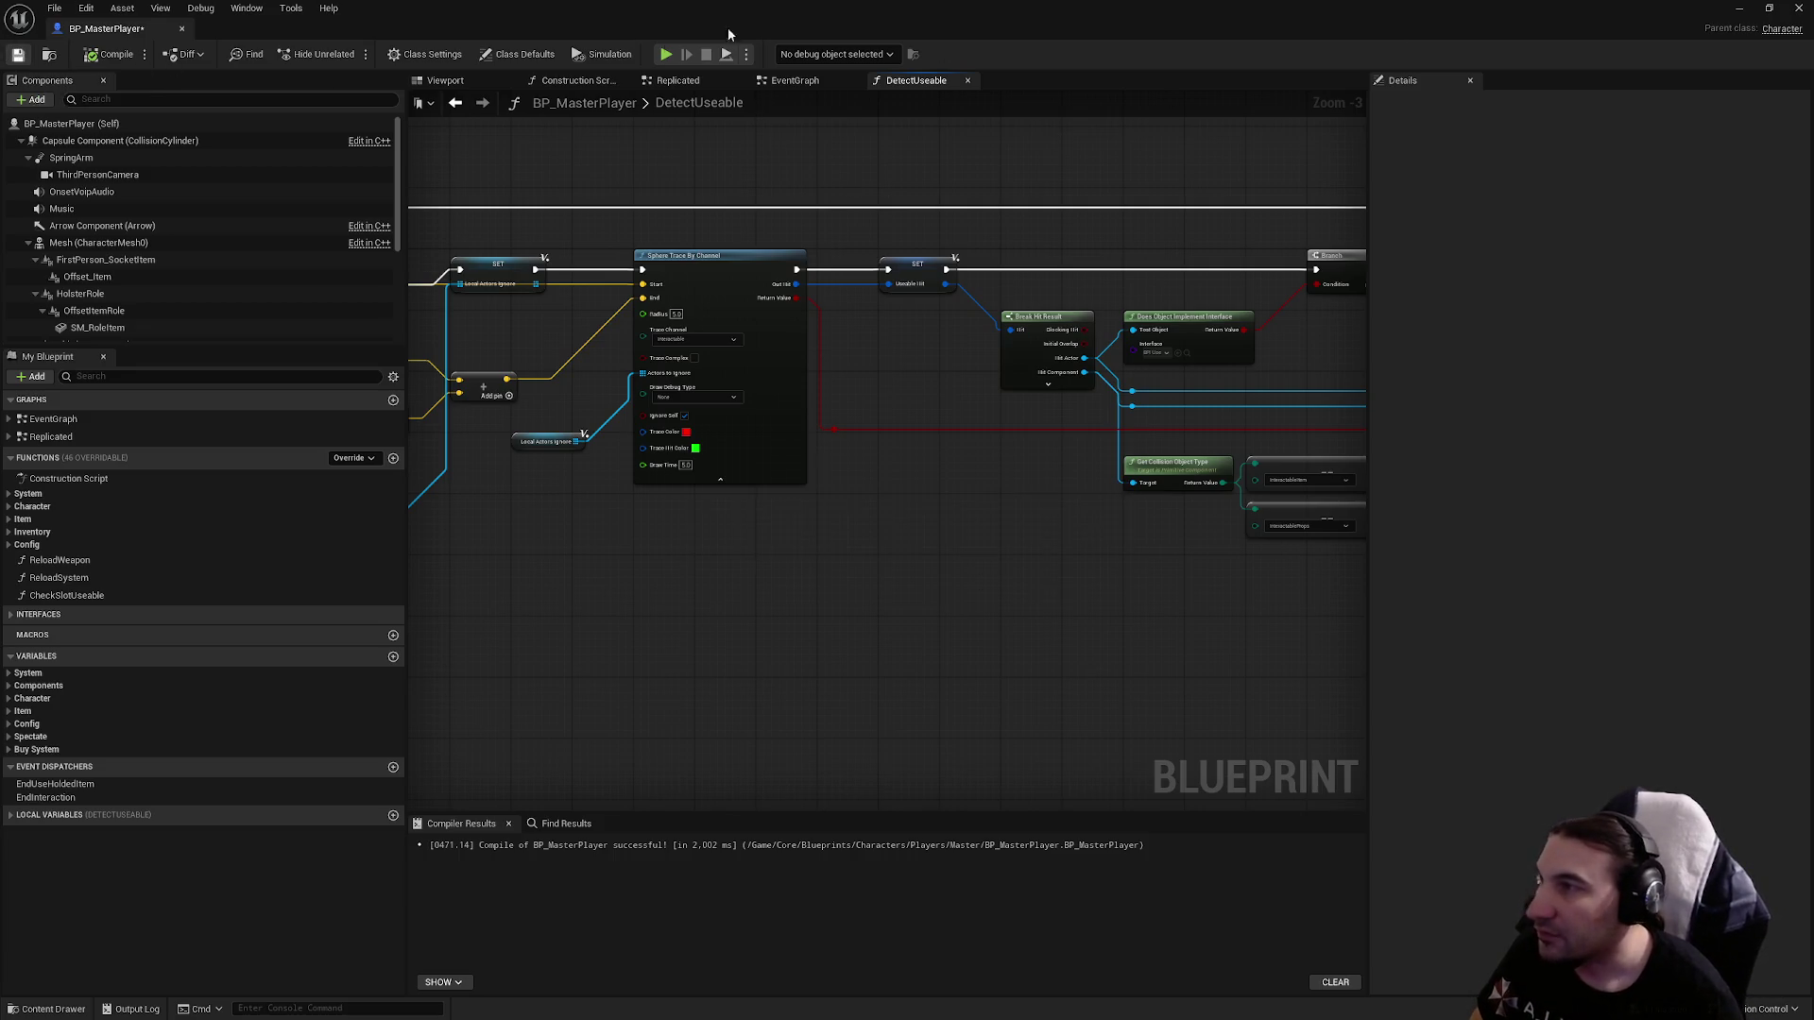
{"action": "left_click", "coordinate": [1739, 8]}
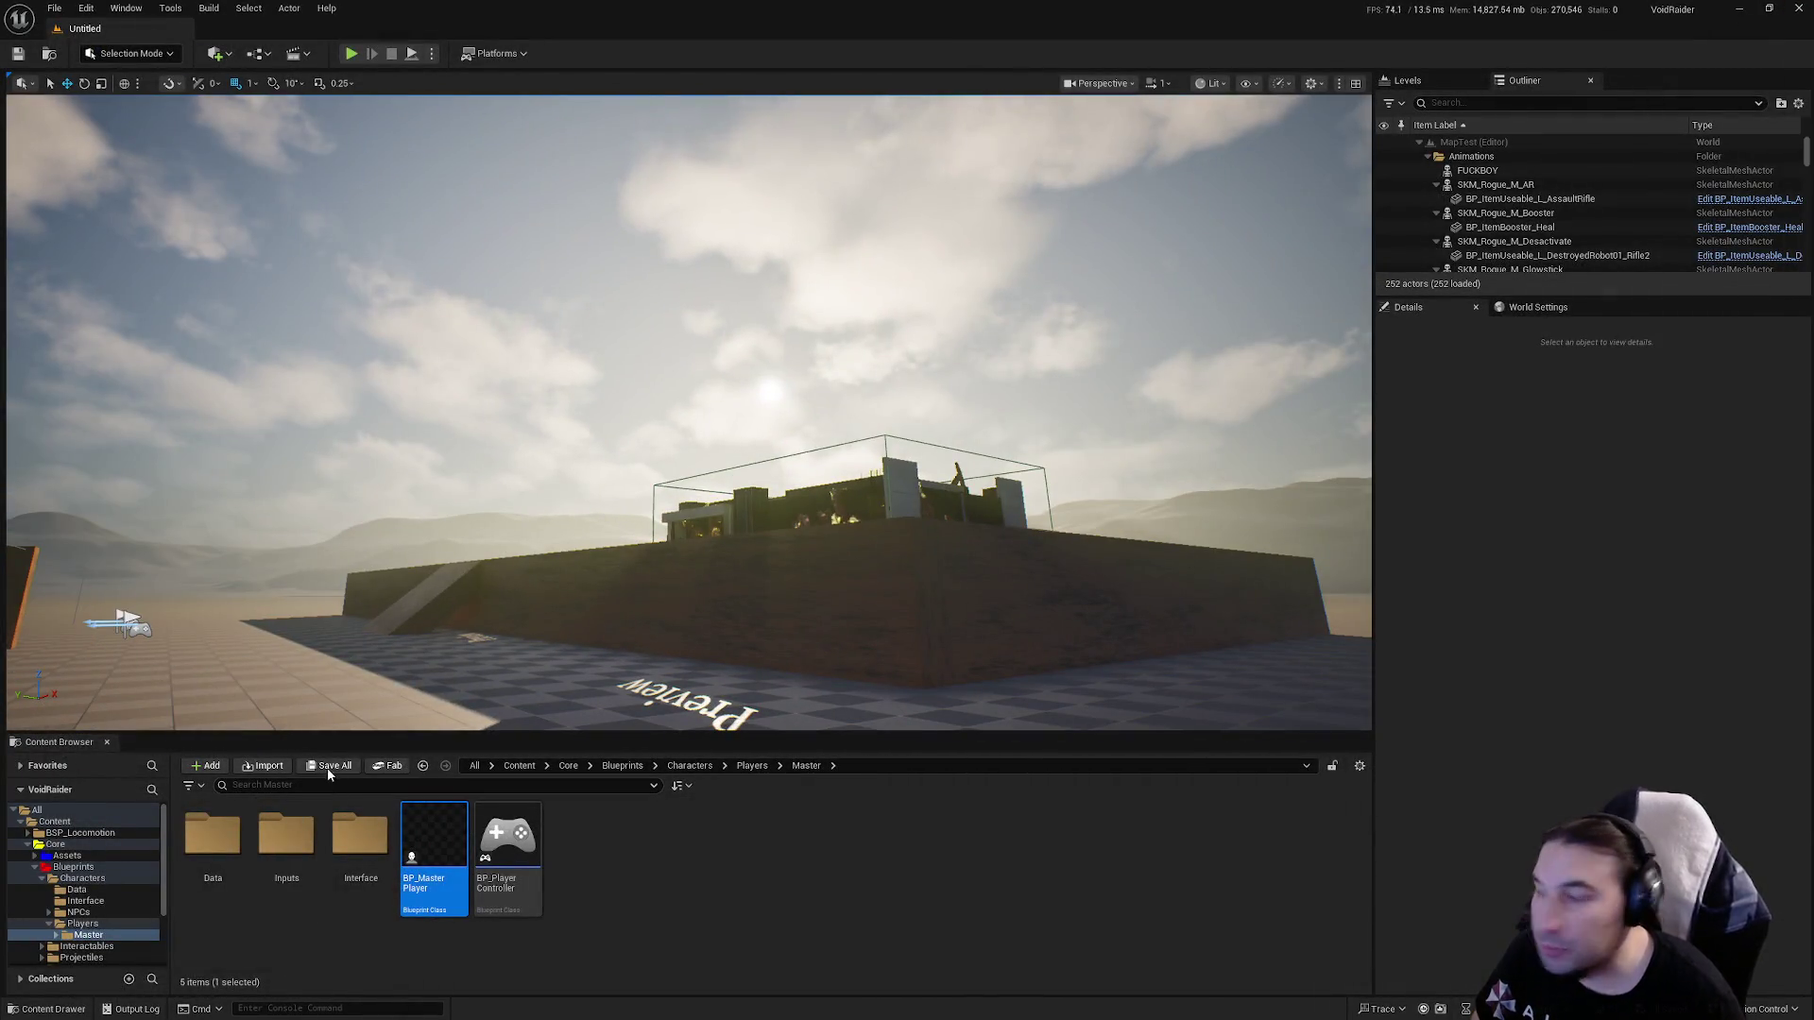
{"action": "left_click_drag", "start_coordinate": [661, 425], "coordinate": [661, 425]}
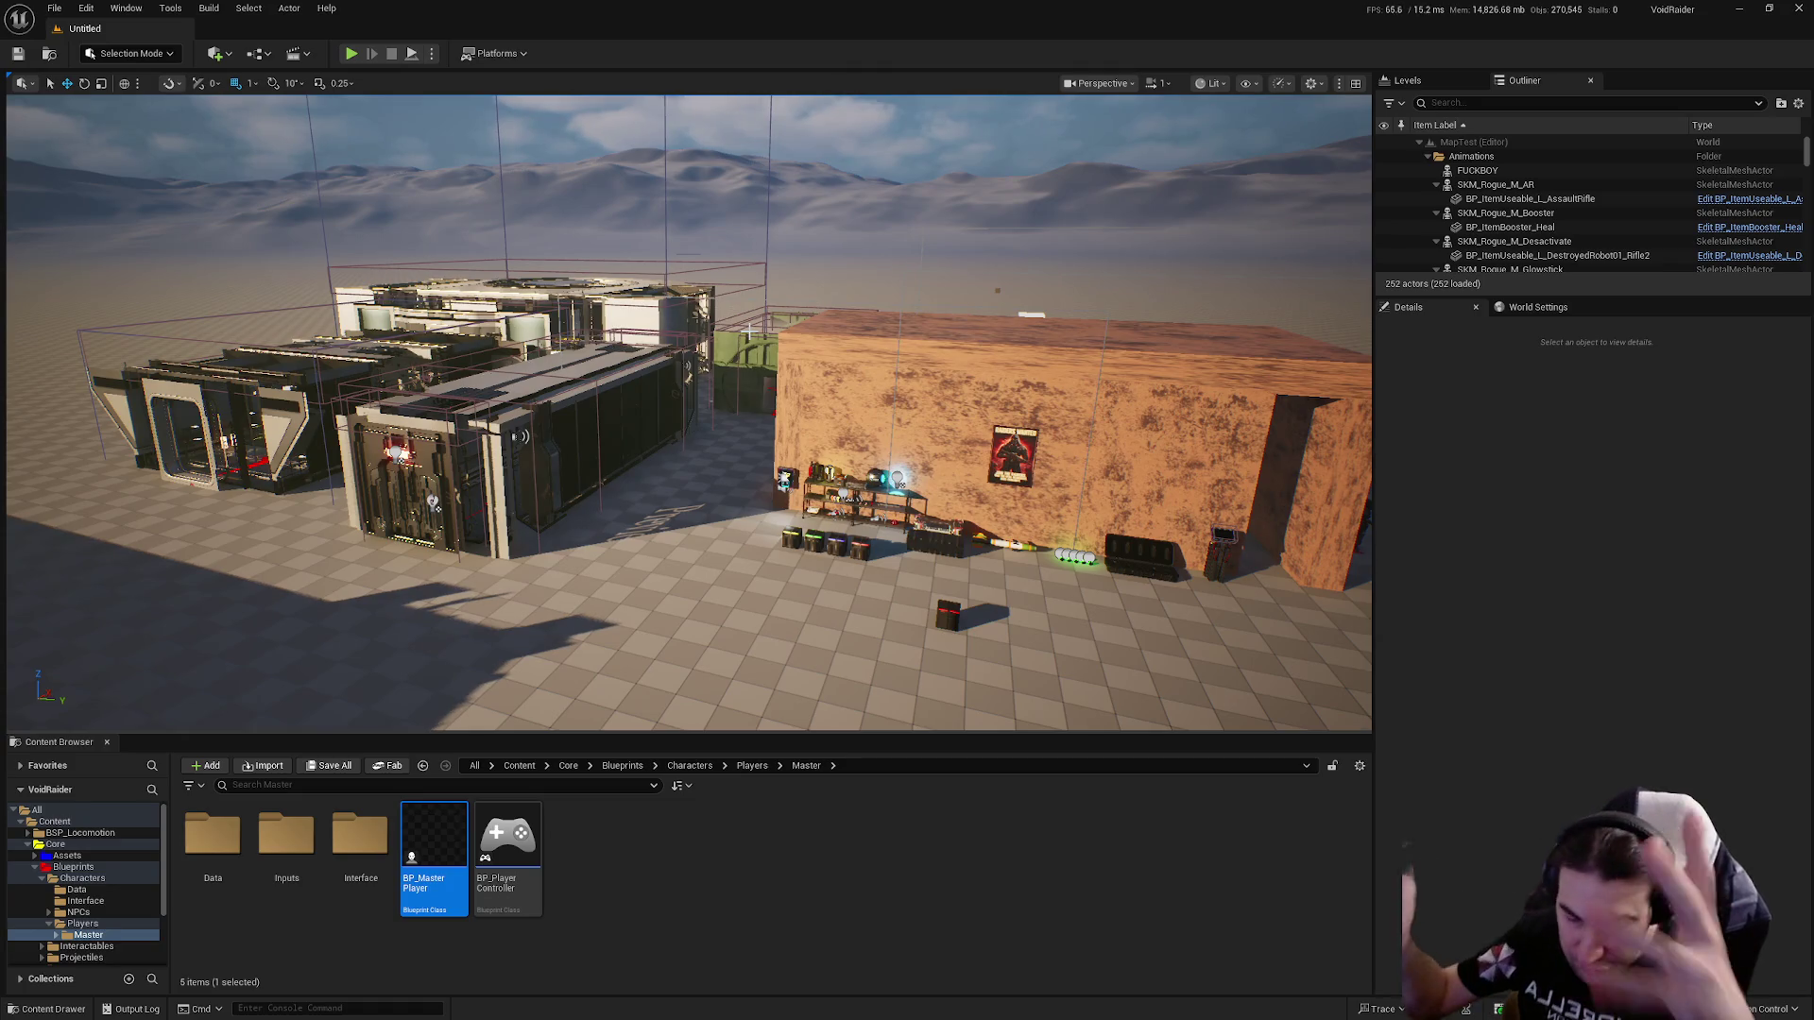
{"action": "left_click_drag", "start_coordinate": [748, 332], "coordinate": [738, 375]}
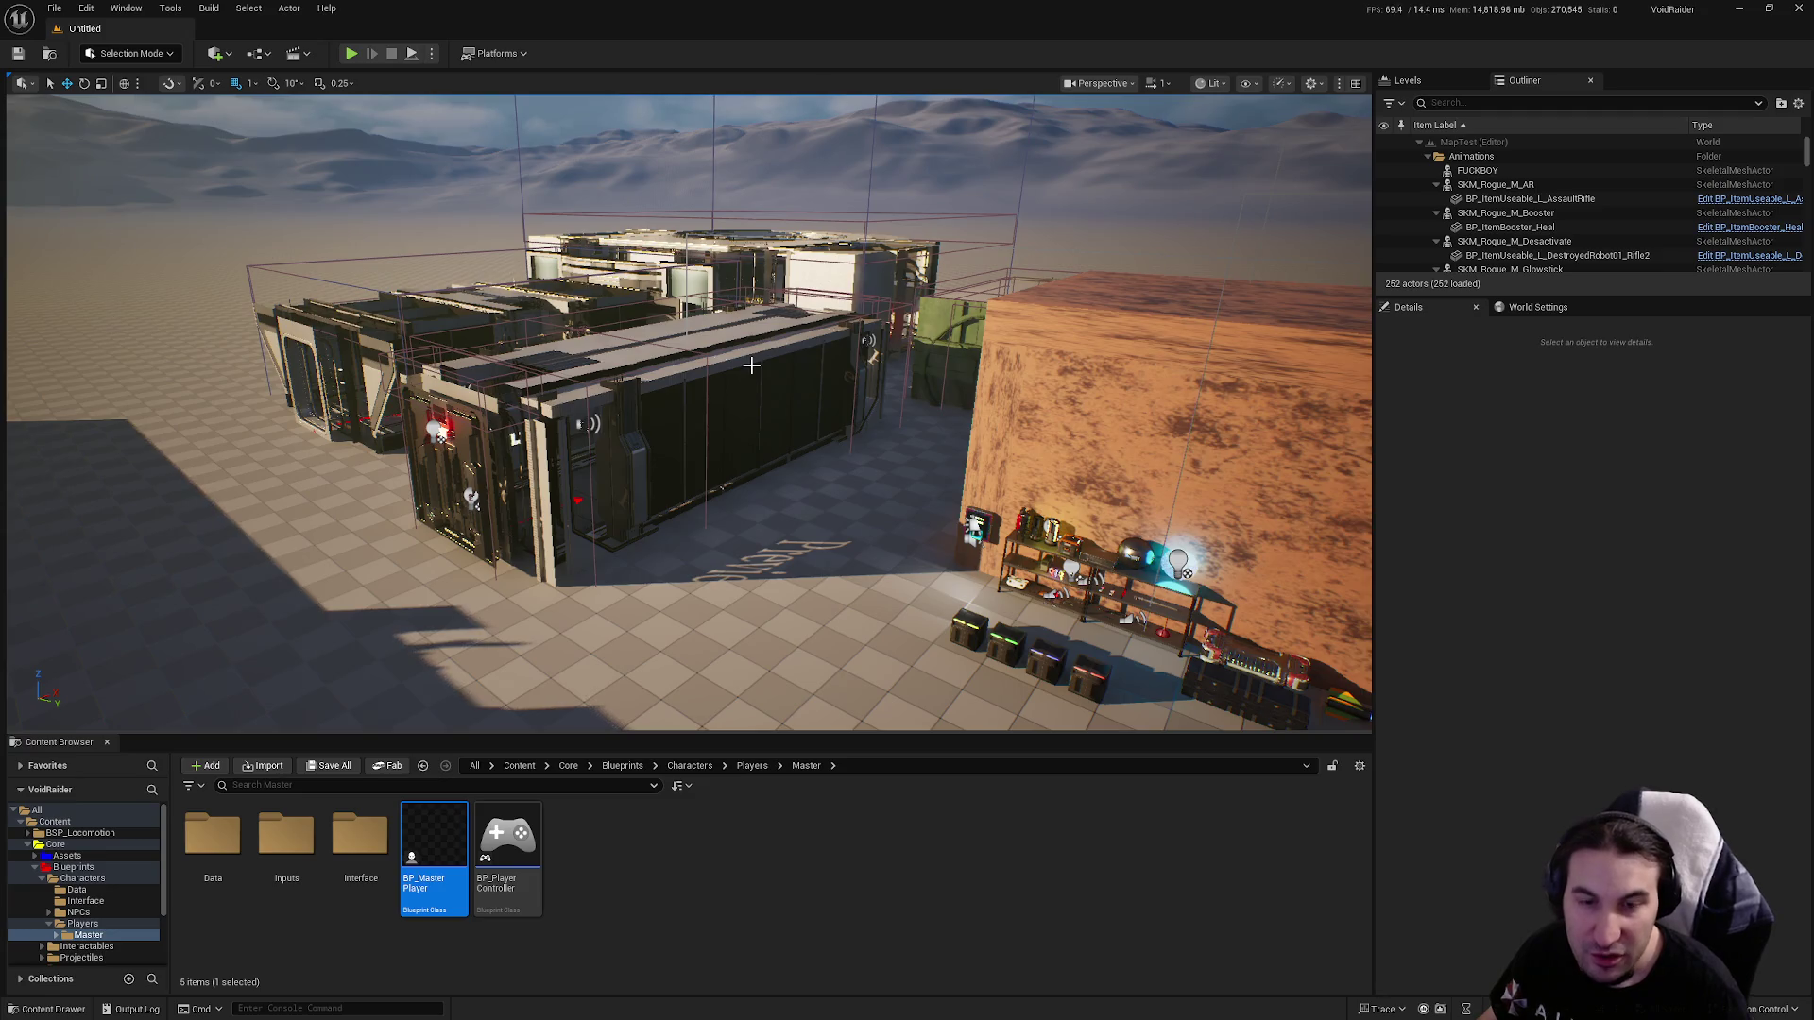
{"action": "left_click", "coordinate": [445, 856], "text": "ctrl"}
{"action": "right_click", "coordinate": [445, 856]}
{"action": "left_click", "coordinate": [614, 869]}
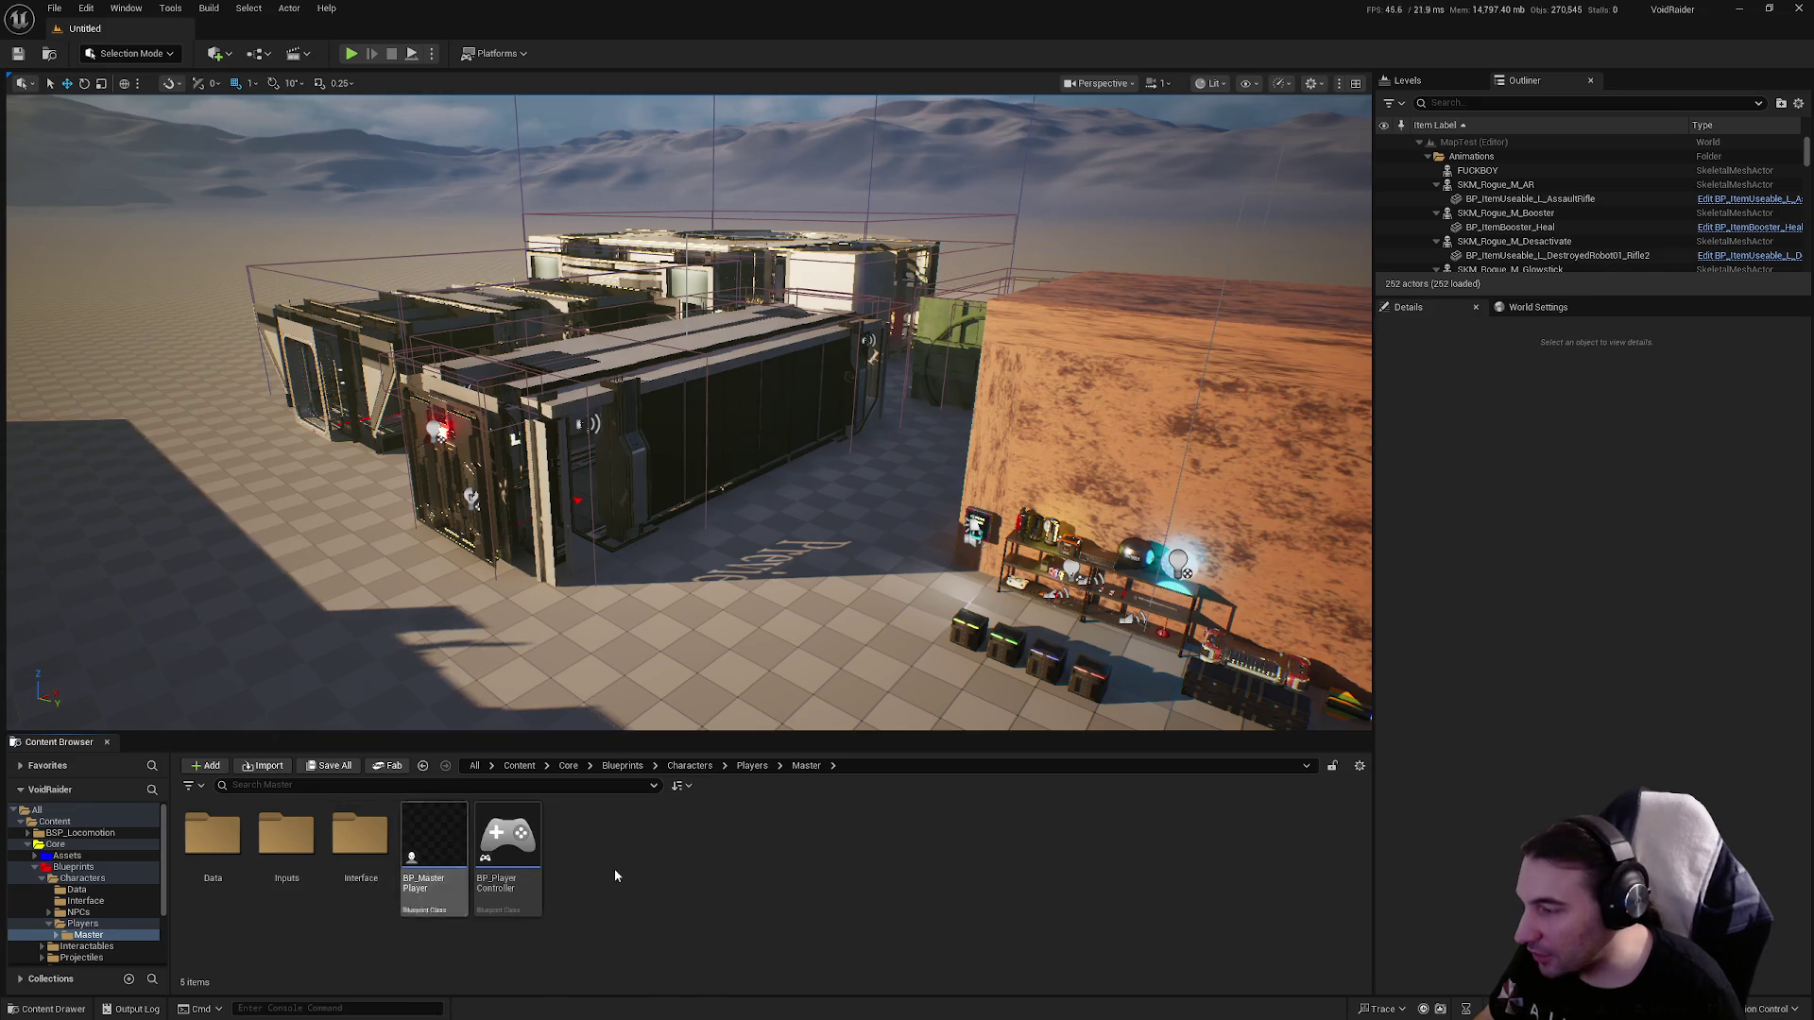
{"action": "key", "text": "alt+Left"}
Open and close BP_CustomPlayer, then open BP_Player_Rogue and zoom its EventGraph out to Zoom -5.
{"action": "double_click", "coordinate": [299, 846]}
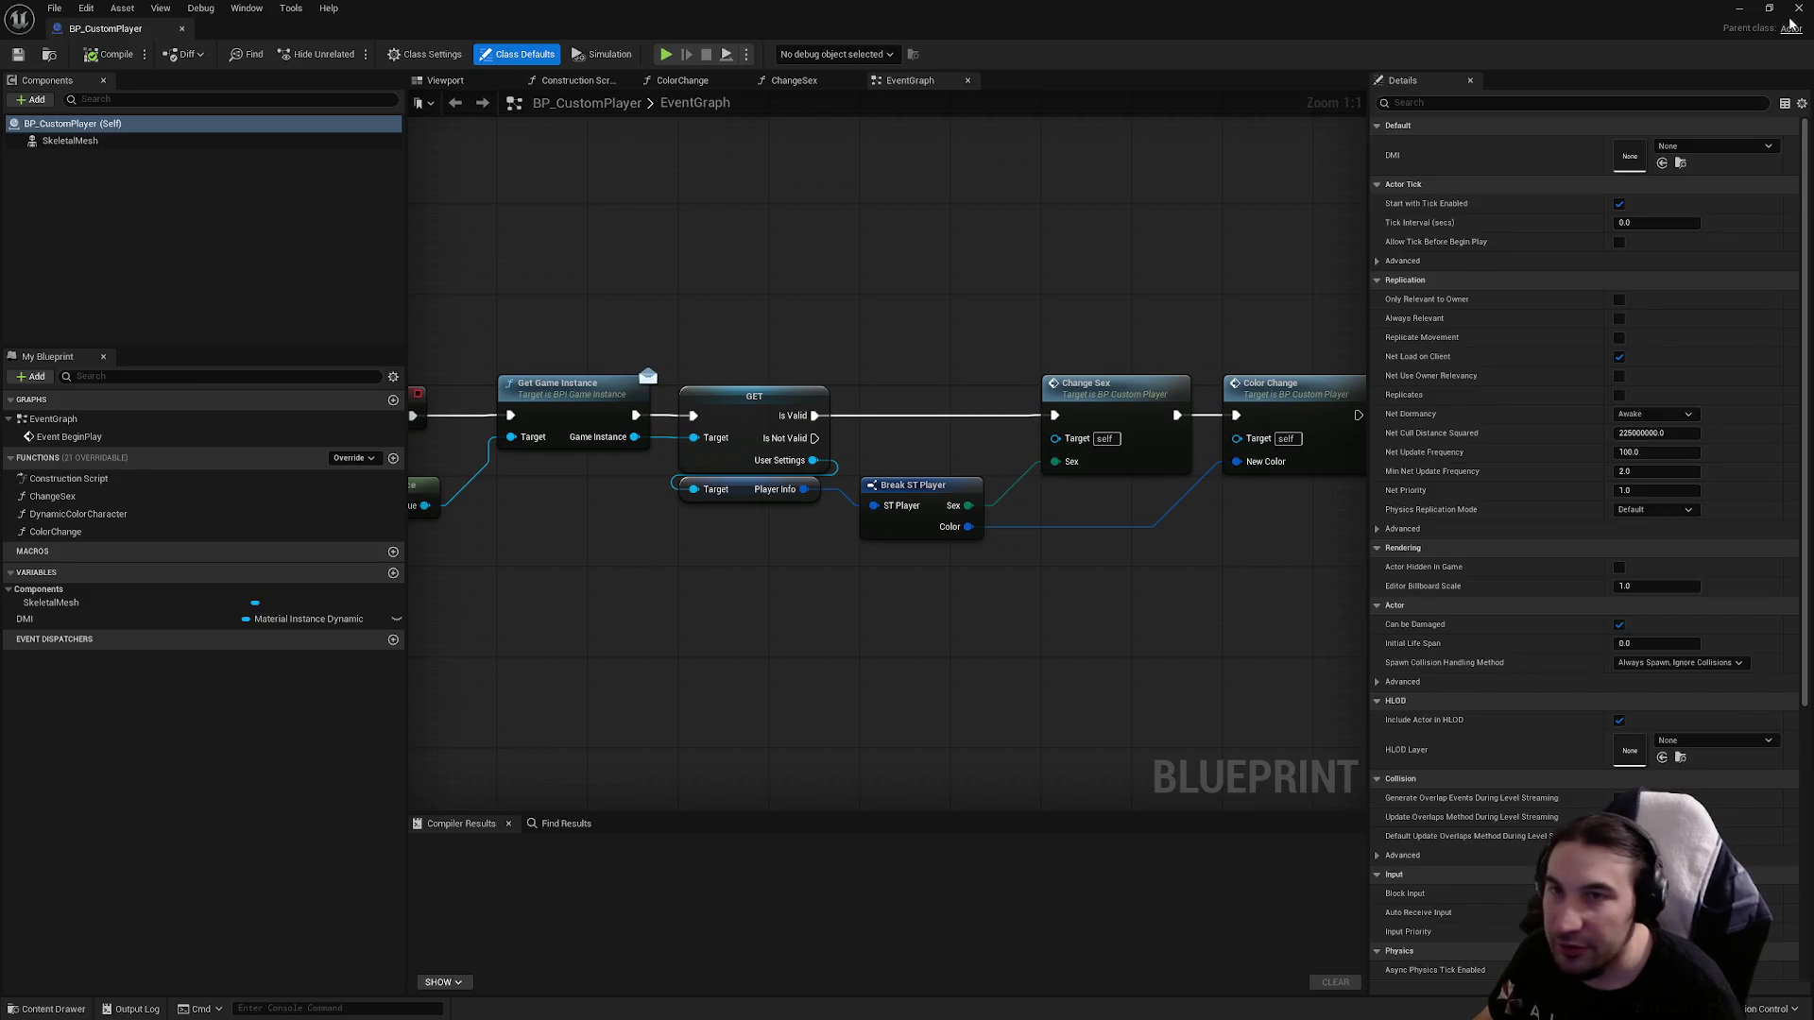
{"action": "left_click", "coordinate": [1797, 9]}
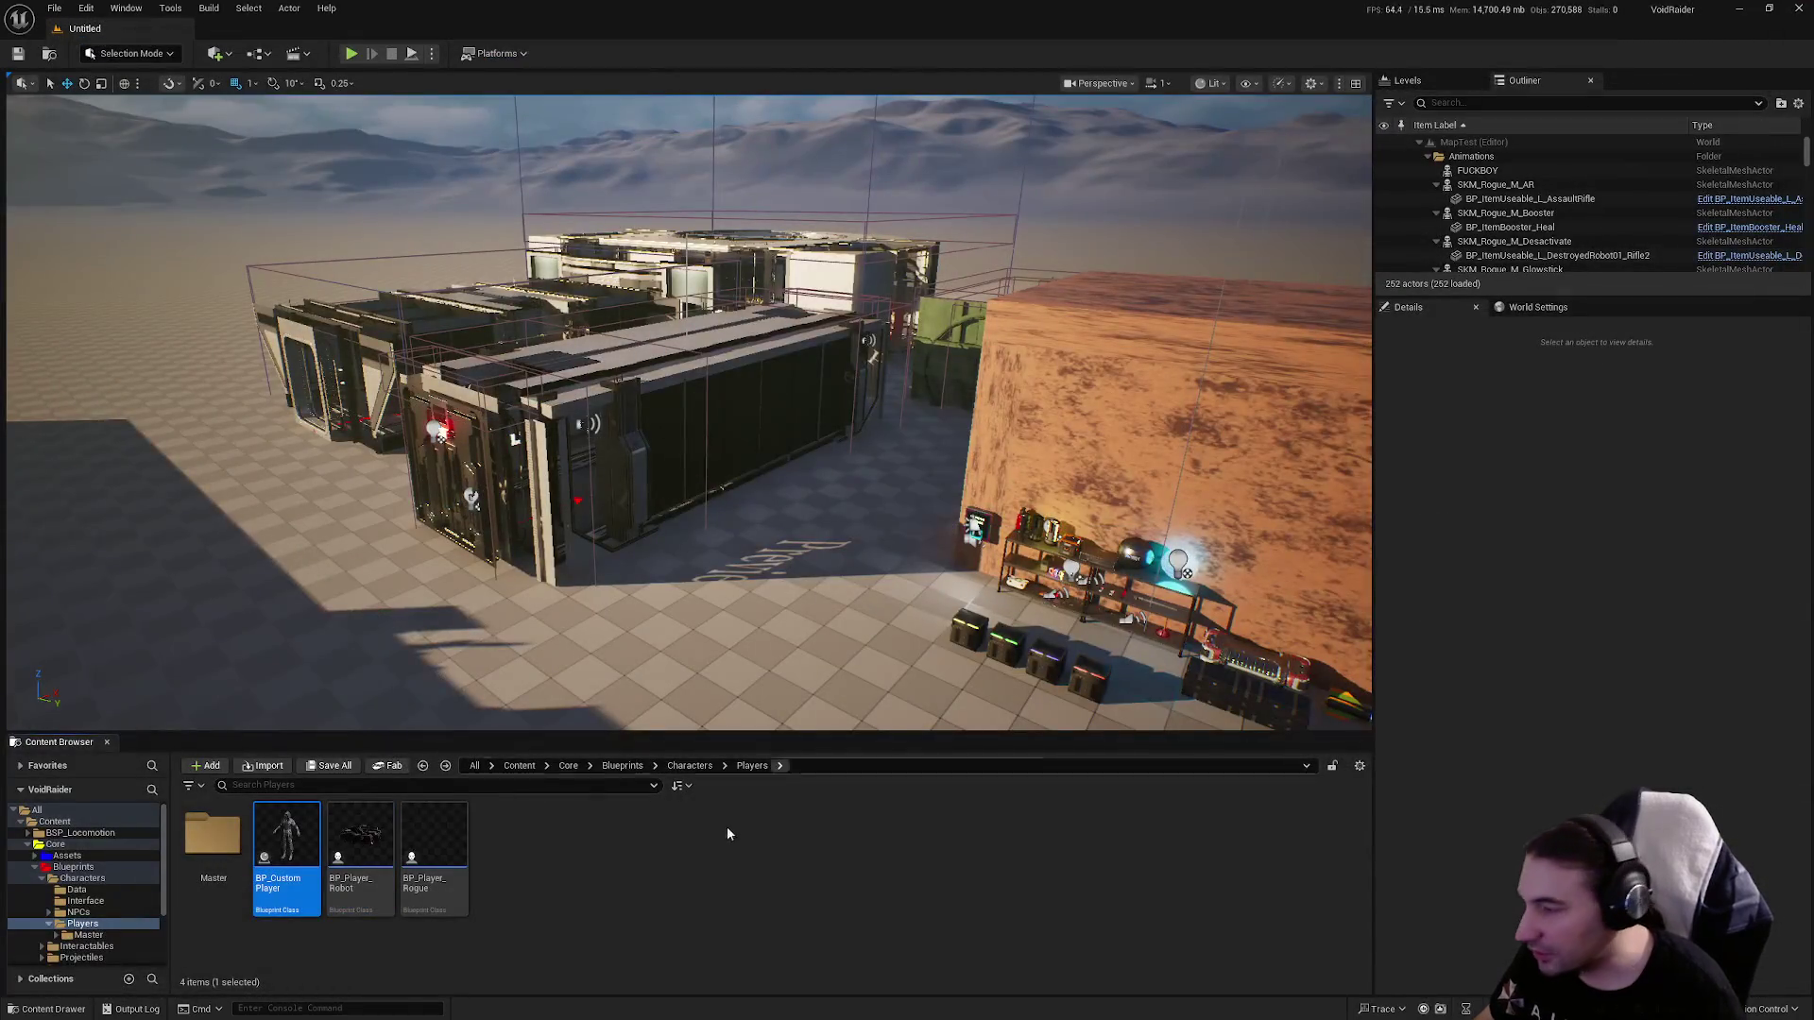
{"action": "double_click", "coordinate": [433, 862]}
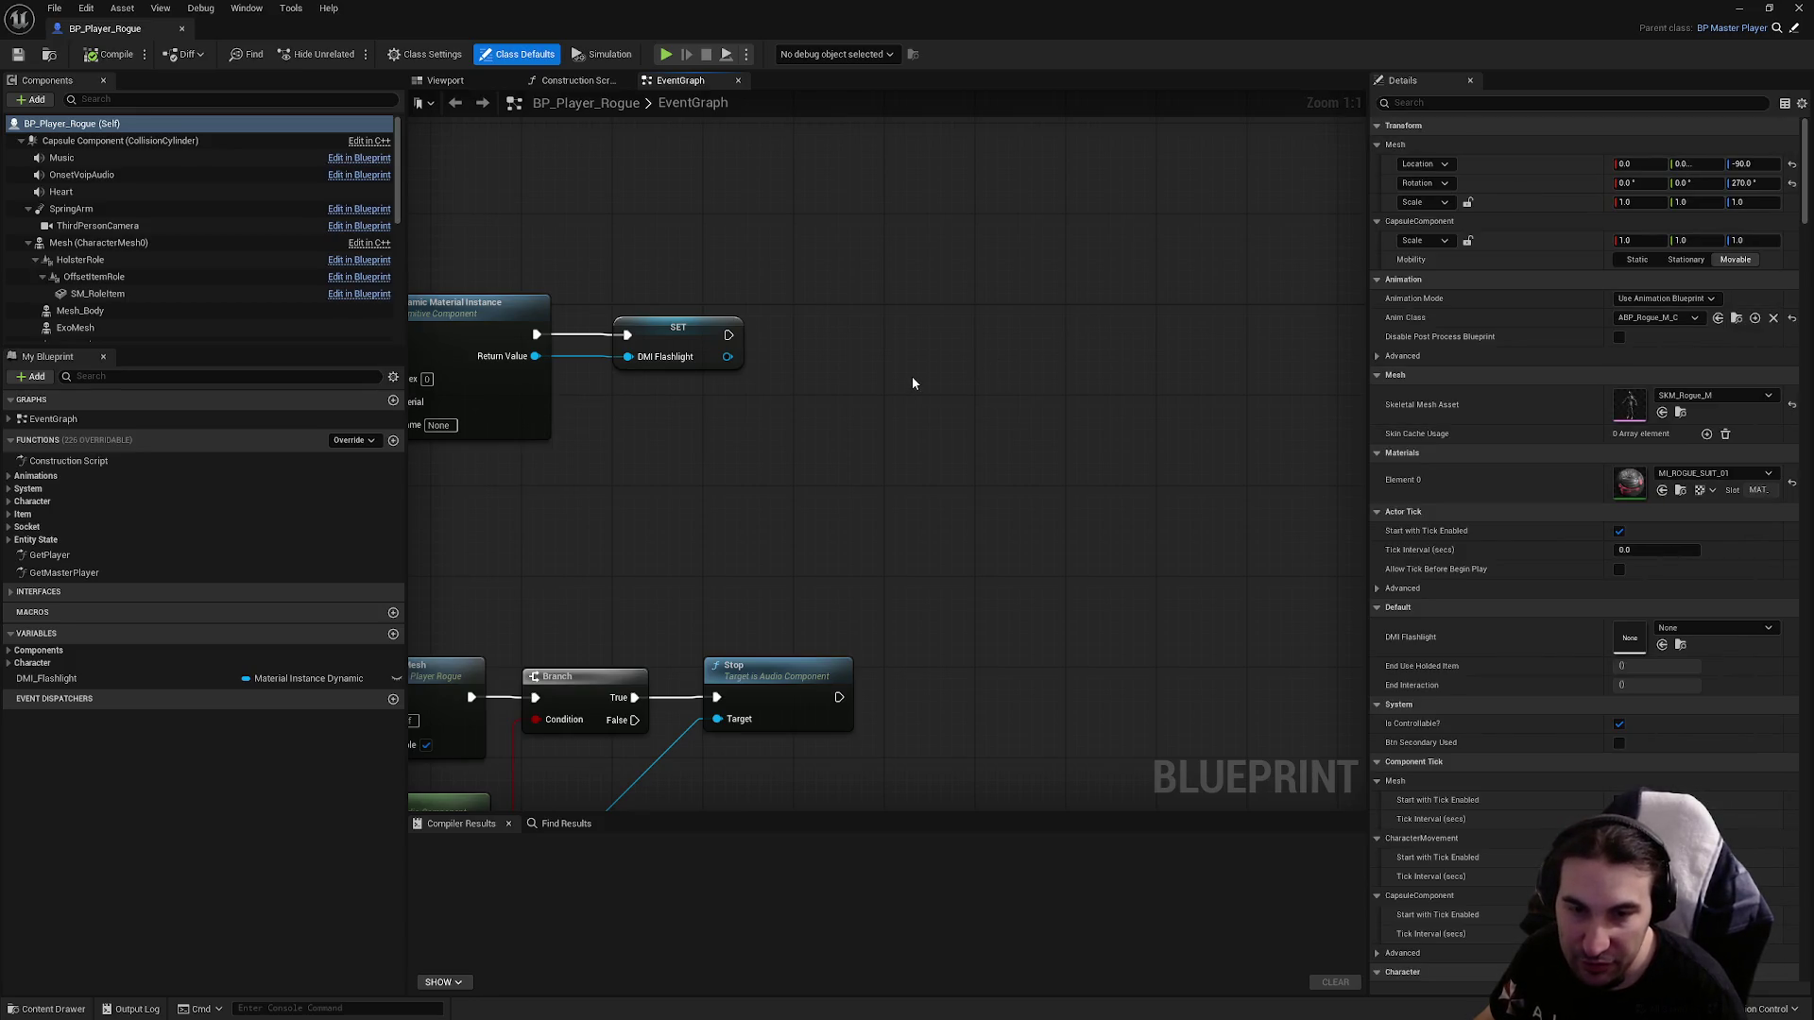
{"action": "scroll", "coordinate": [911, 376], "scroll_direction": "down", "scroll_amount": 3}
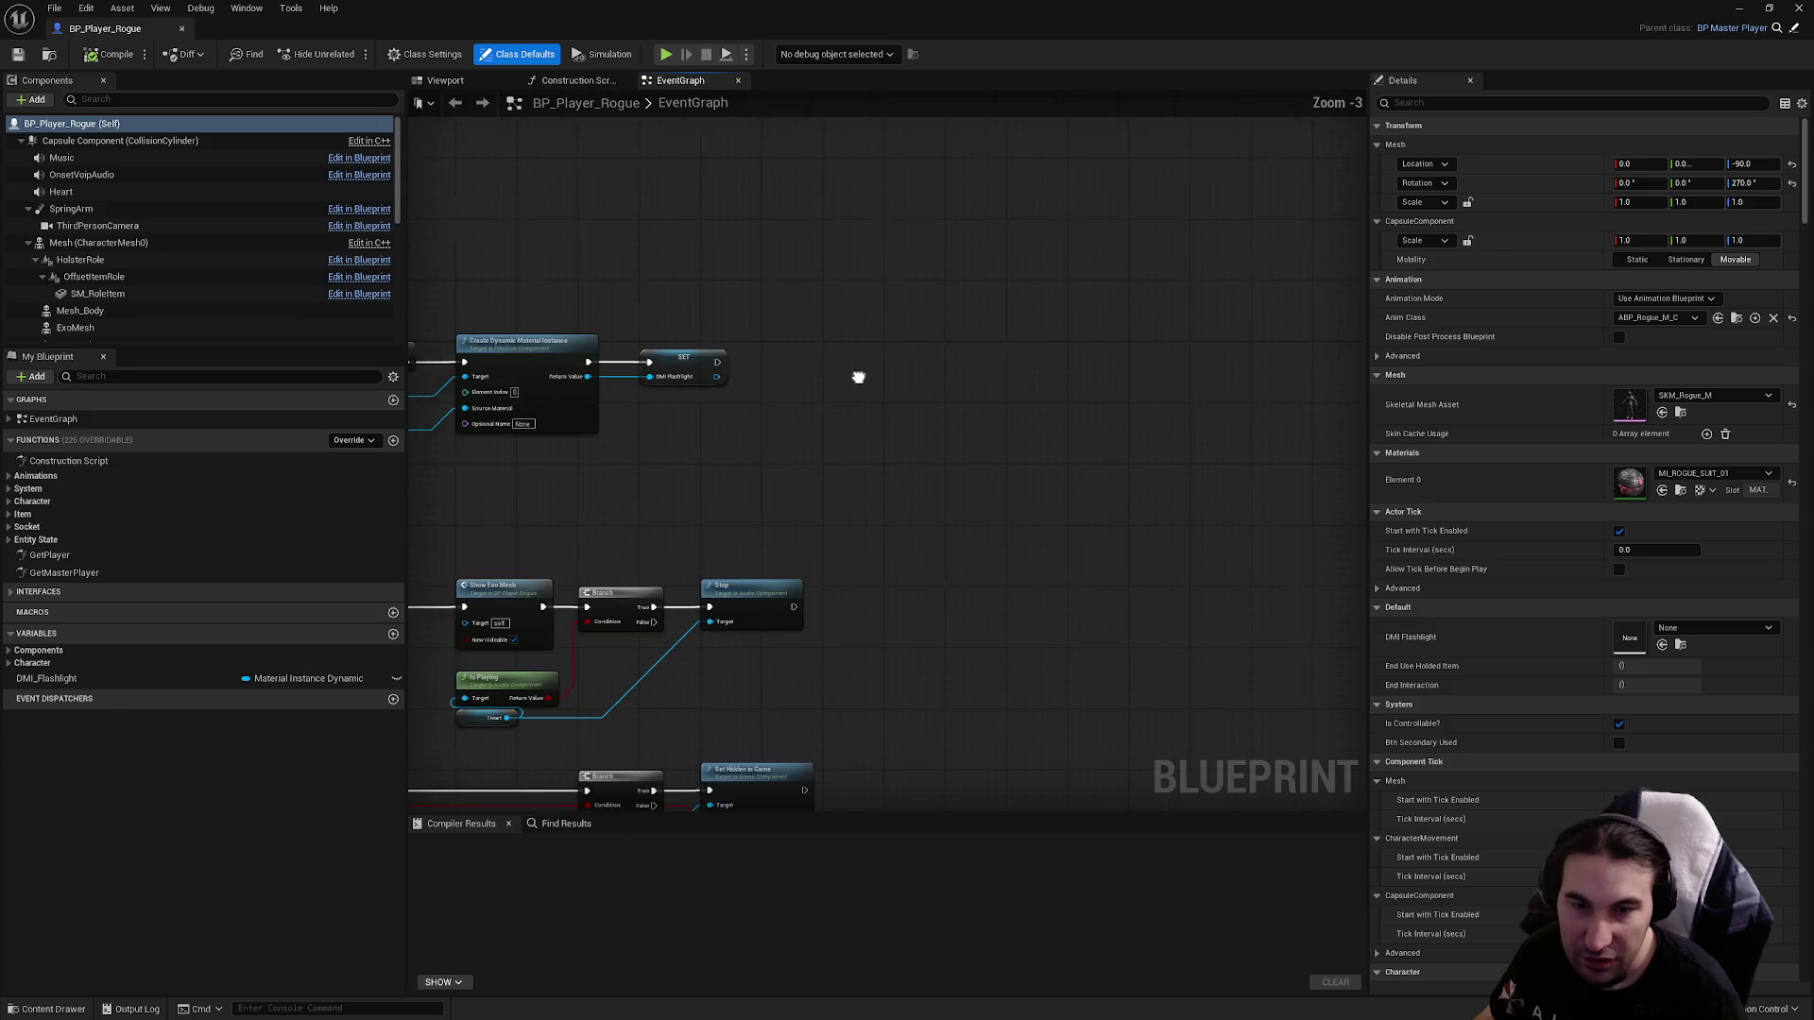
{"action": "scroll", "coordinate": [883, 377], "scroll_direction": "down", "scroll_amount": 2}
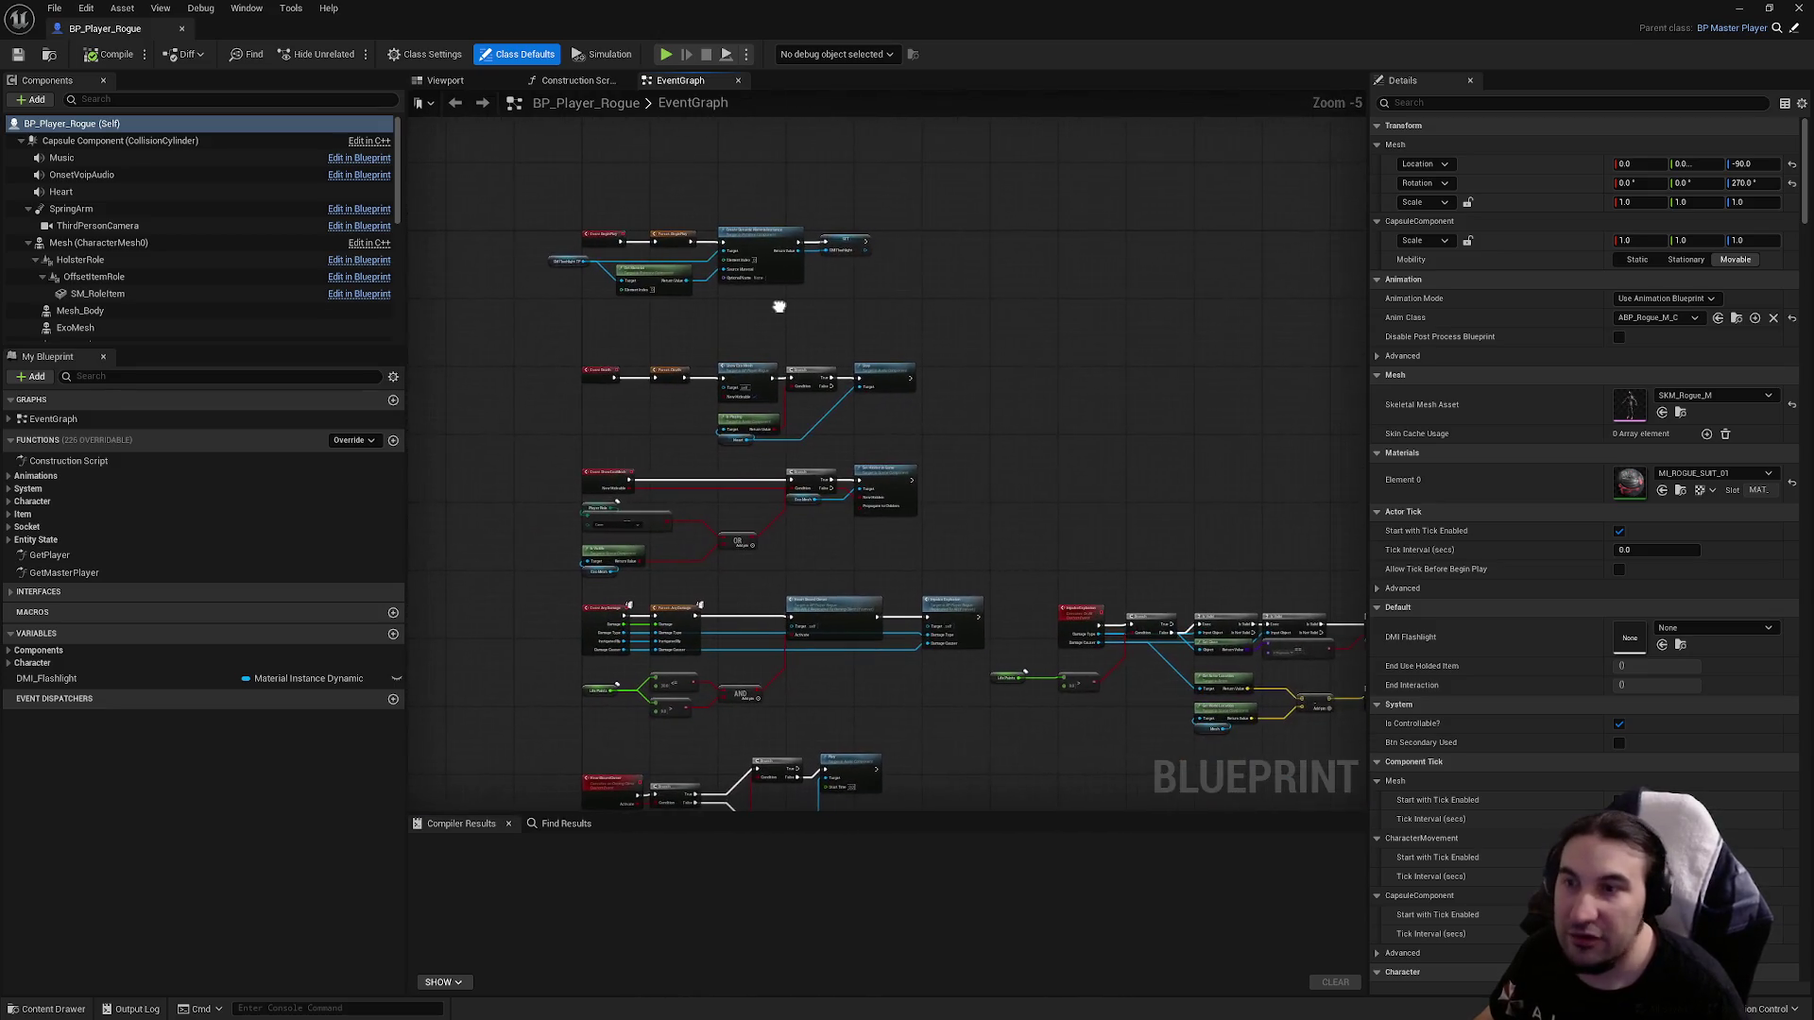
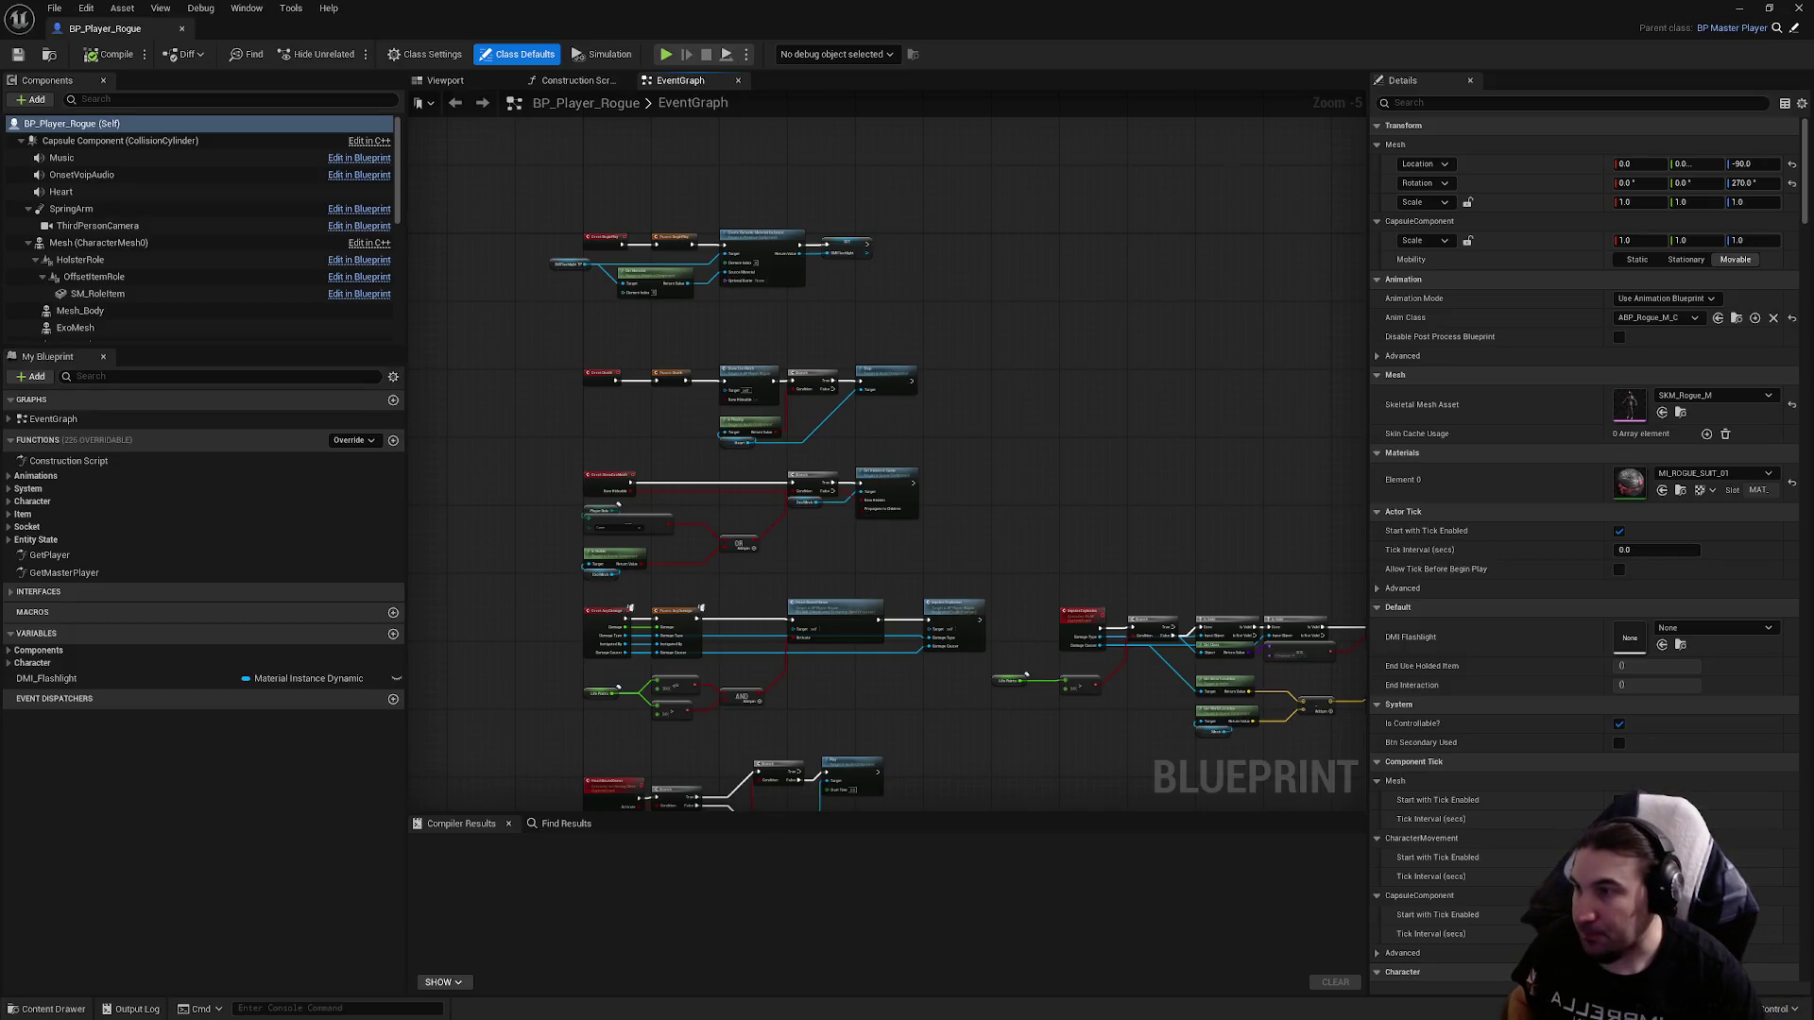
Close the BP_Player_Rogue blueprint and move the level camera toward the warehouse poster wall.
{"action": "left_click", "coordinate": [1798, 9]}
{"action": "left_click_drag", "start_coordinate": [931, 661], "coordinate": [911, 595]}
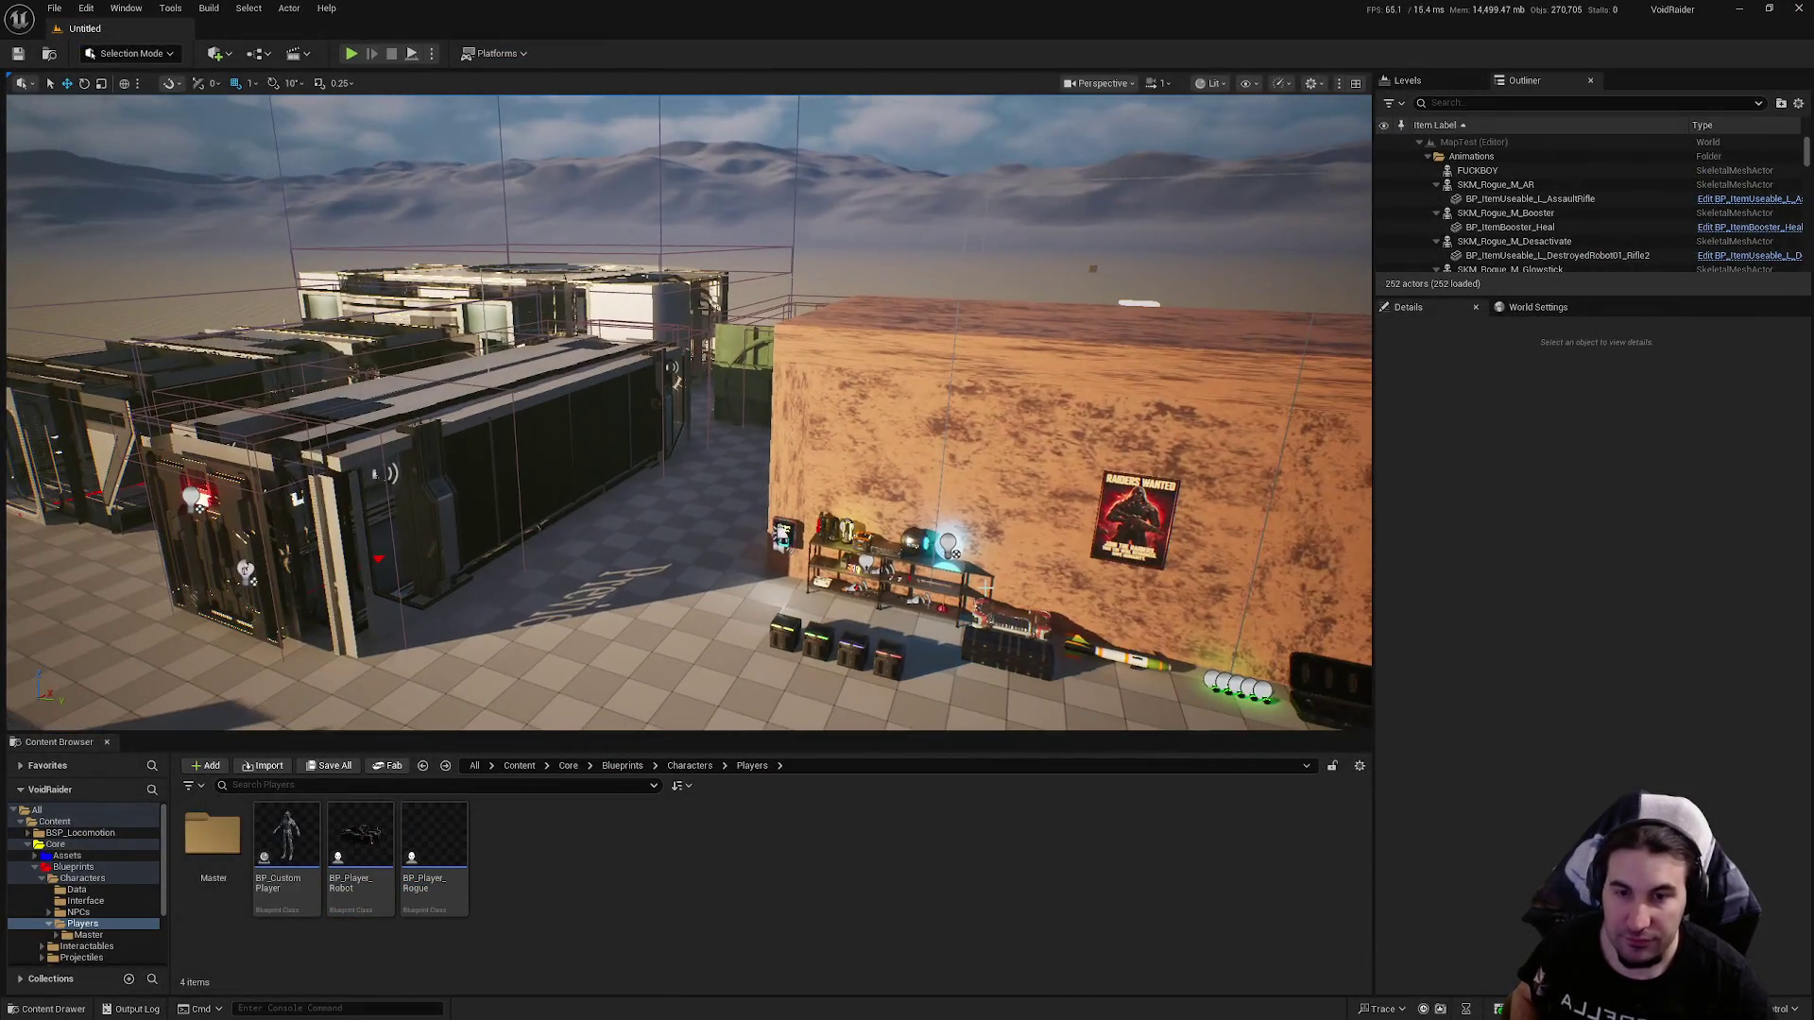